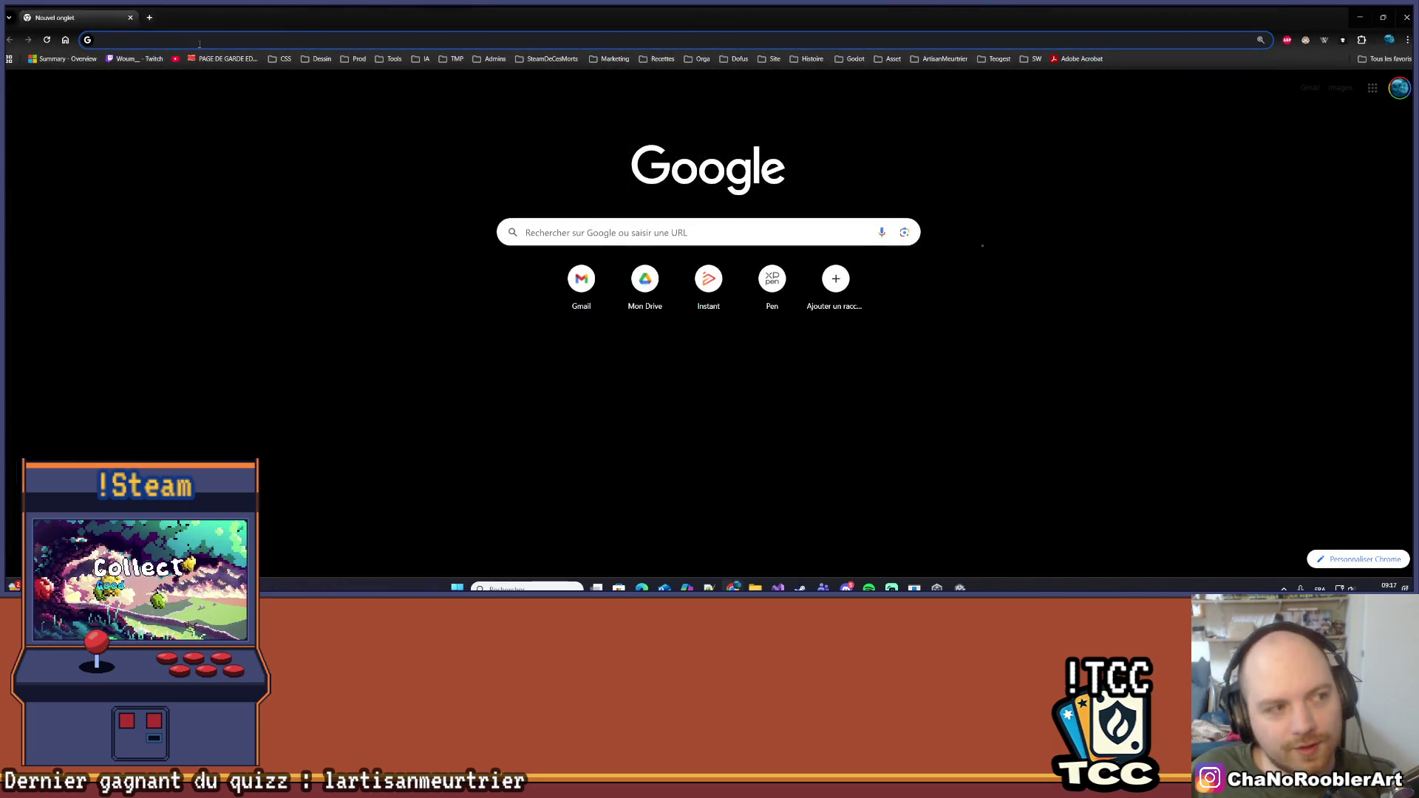
Search the web for steam and open the Steam store
type("steam")
key("Return")
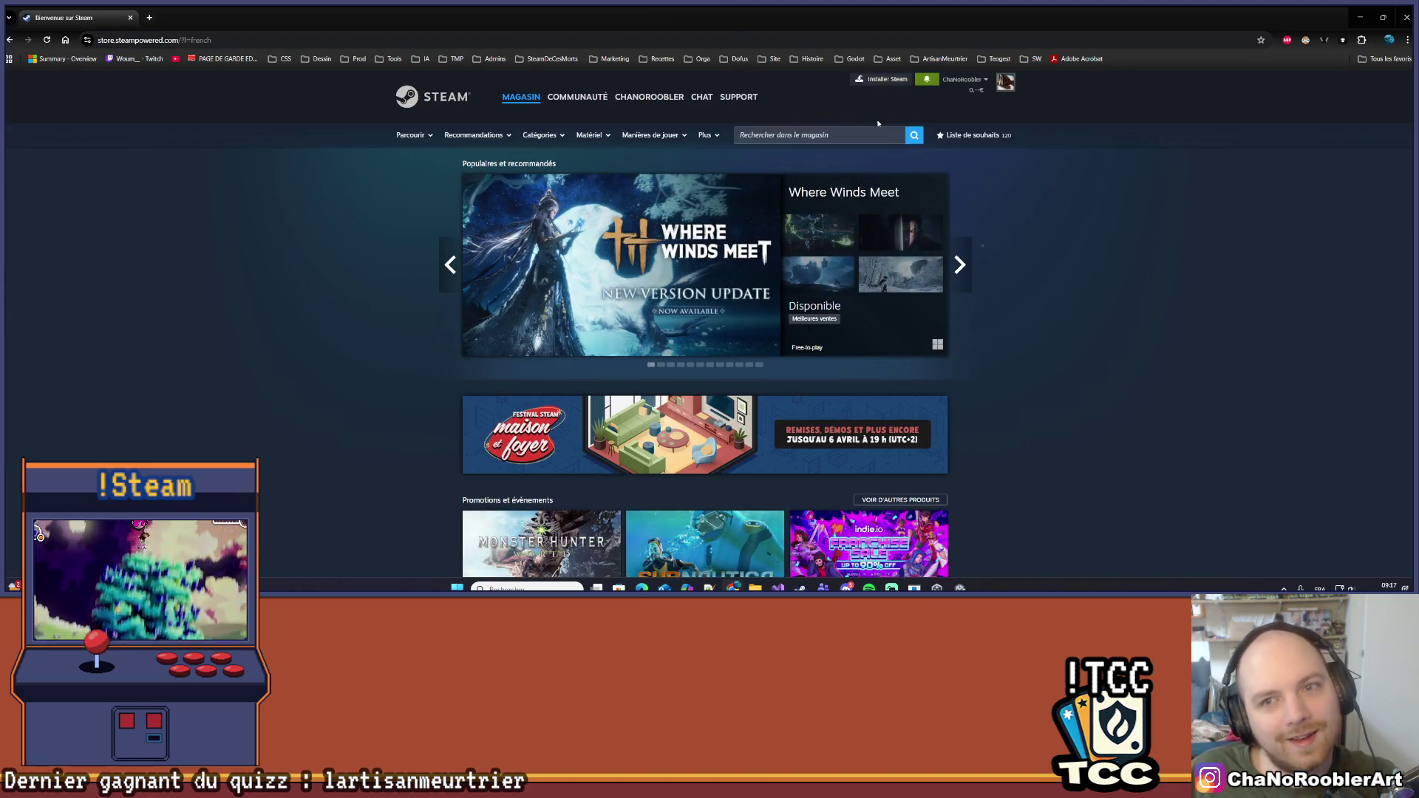
left_click(840, 131)
Search the store for 'brick survi' and open the Brick Survivors: Roguelite page
type("bric")
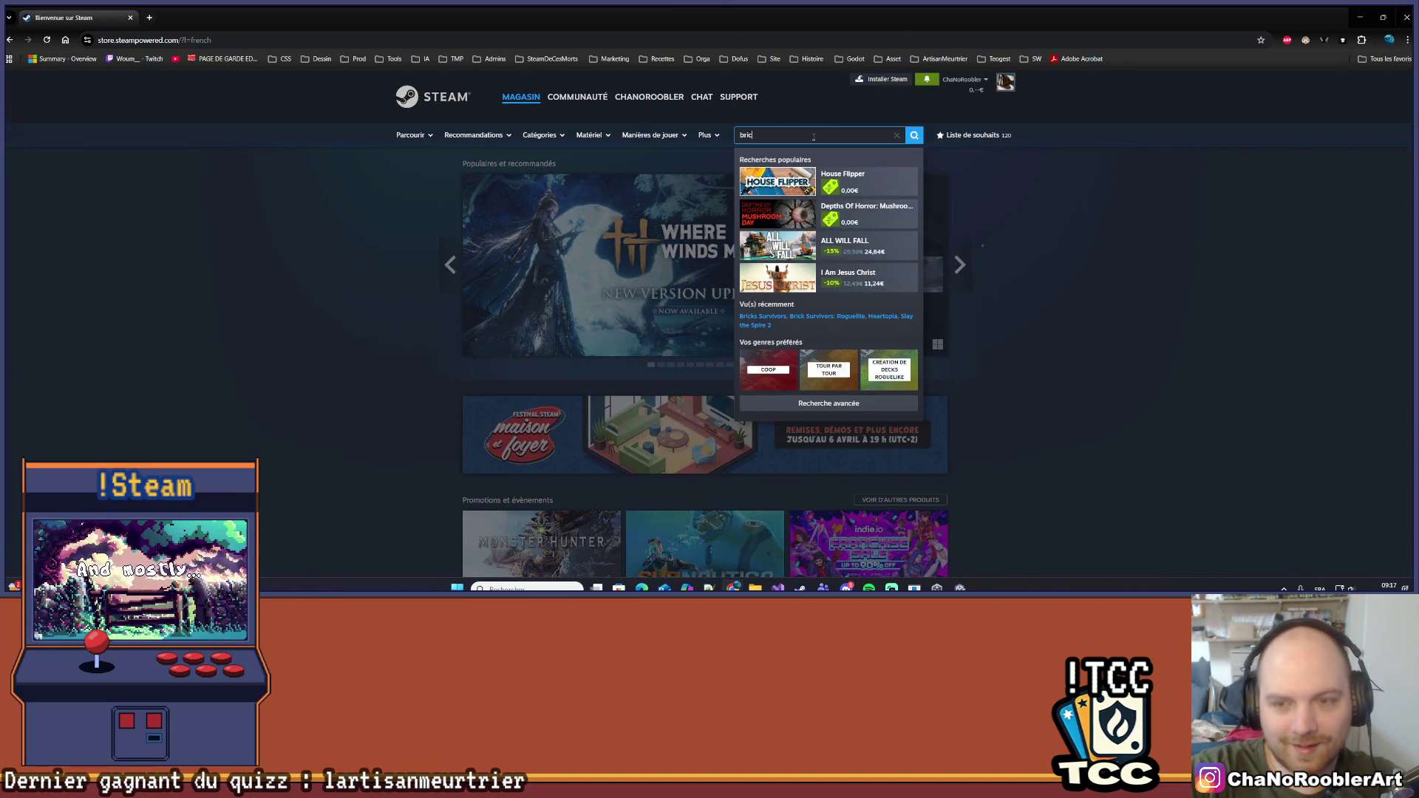
type("ks rog")
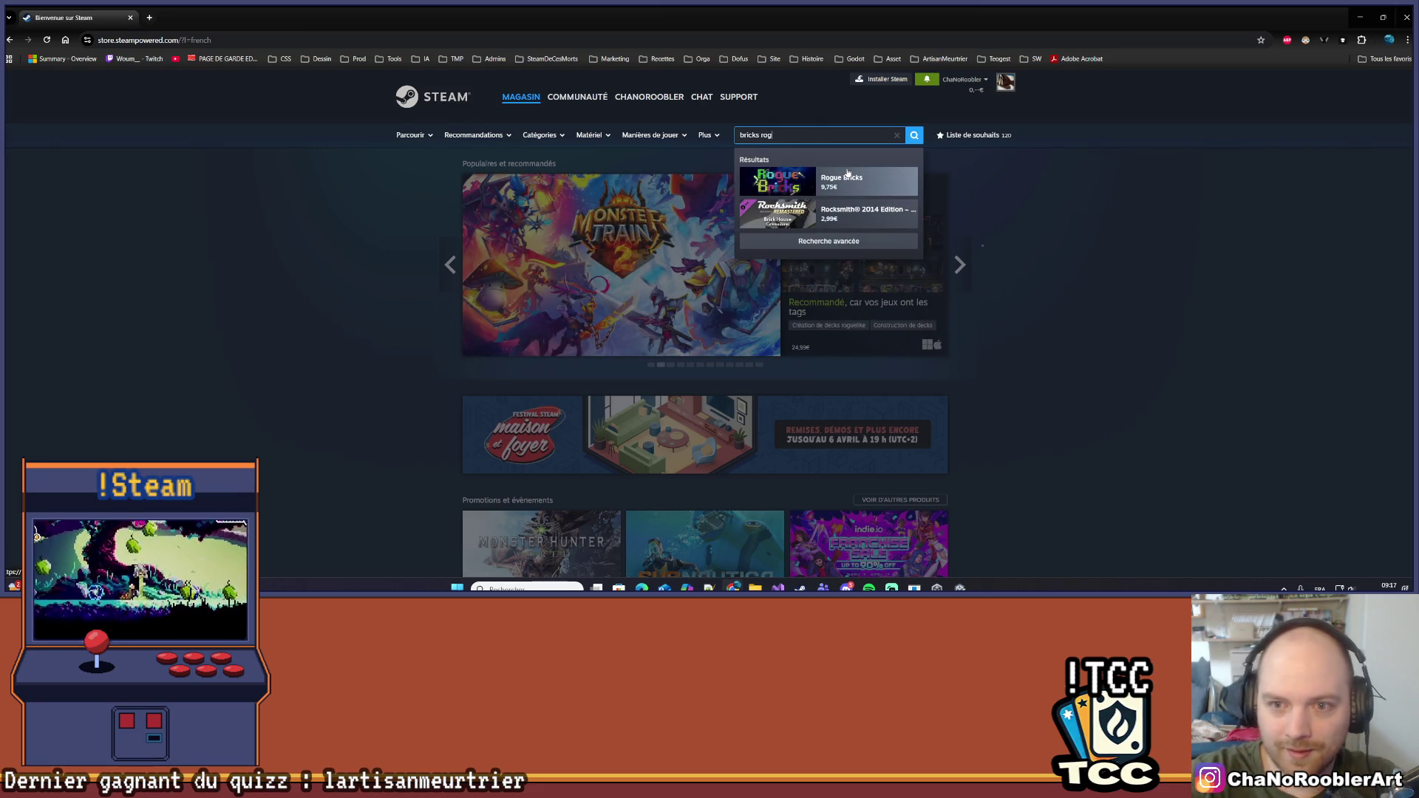
key("BackSpace")
key("BackSpace")
key("BackSpace")
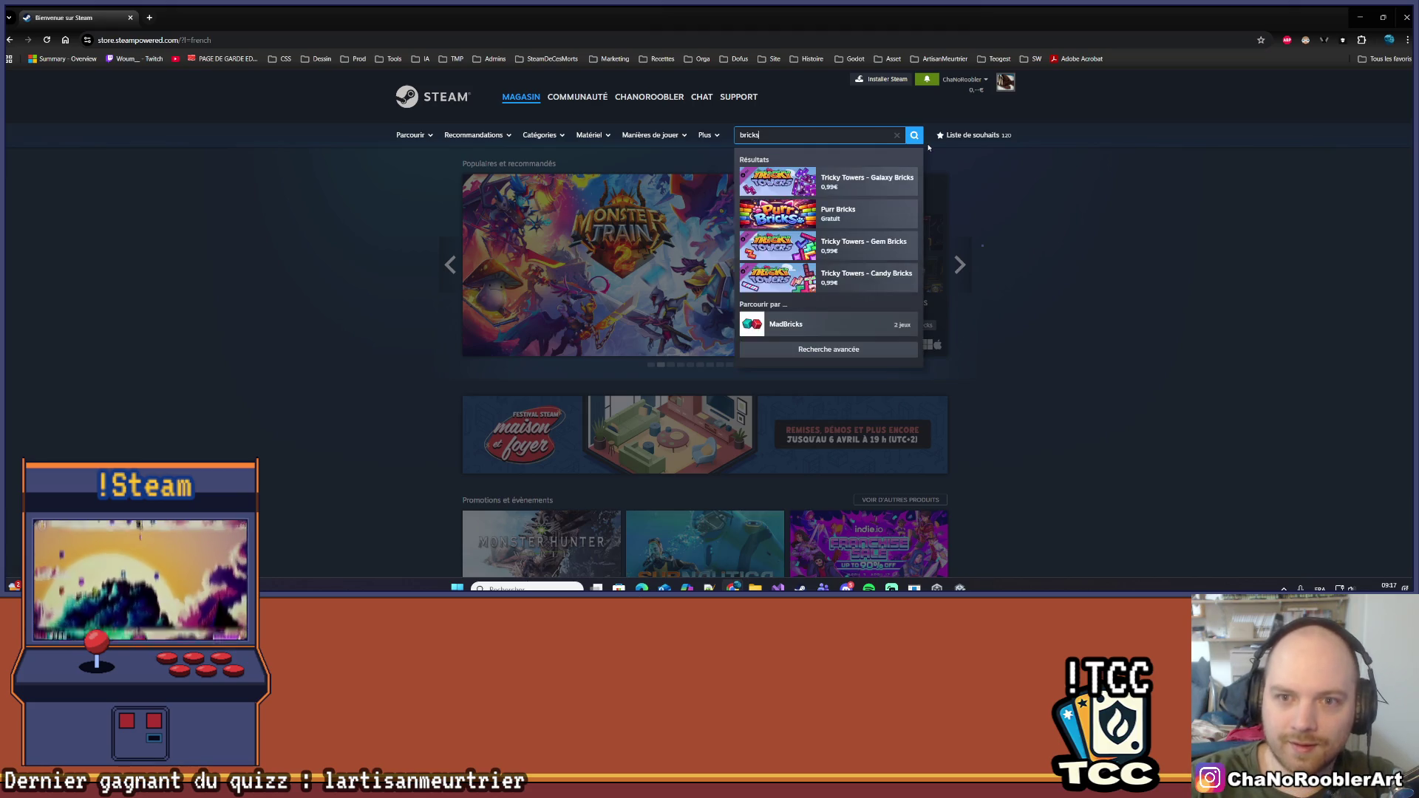
type("survi")
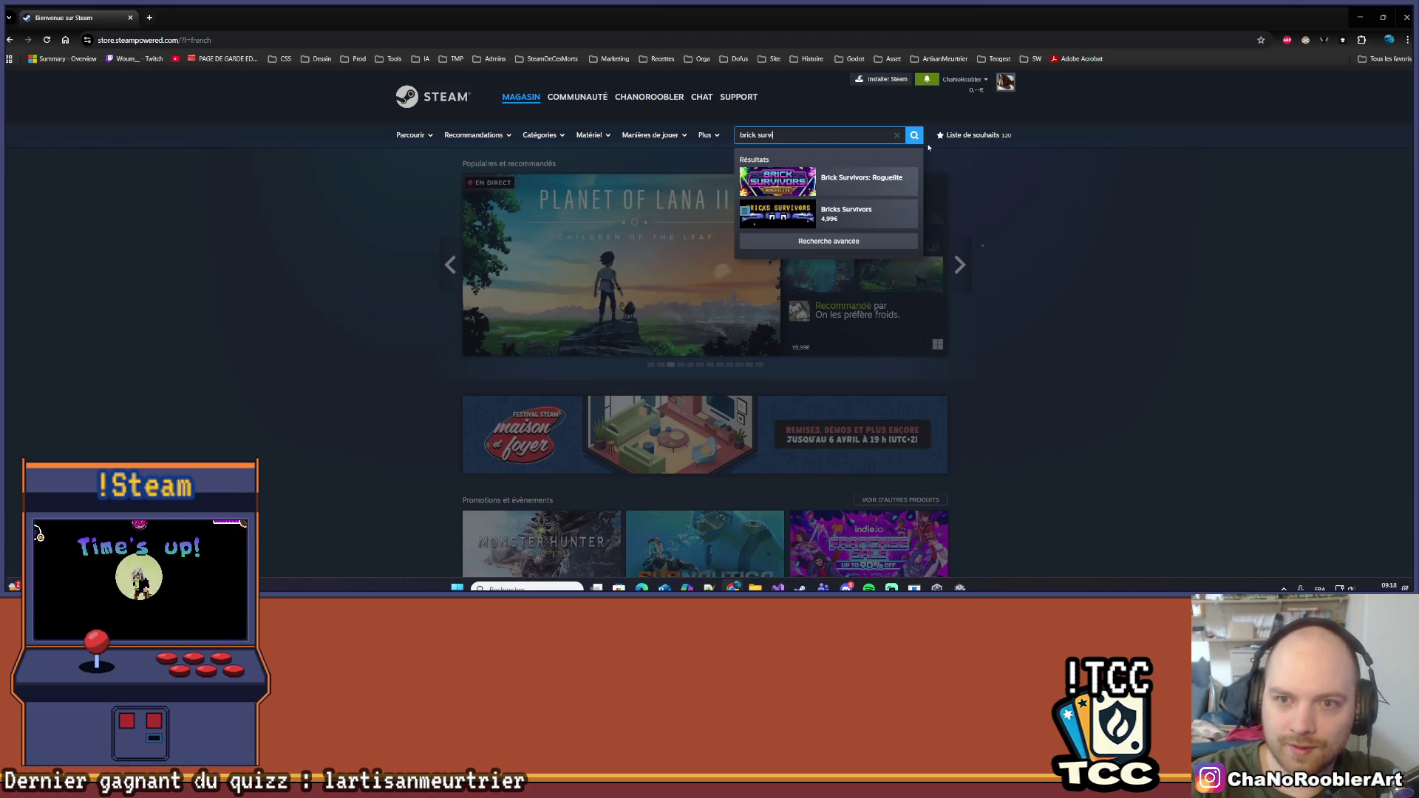
left_click(849, 184)
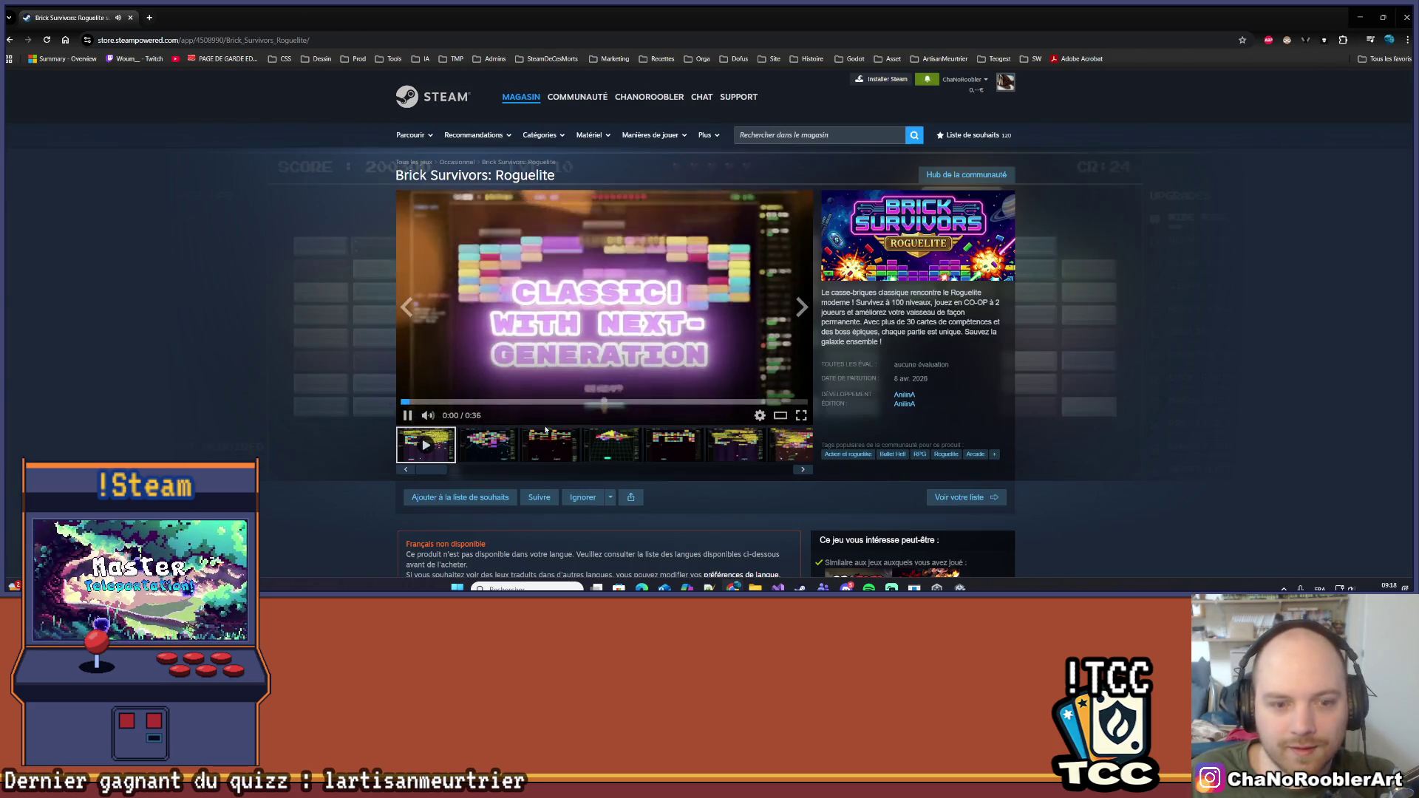
Enlarge a gameplay screenshot, then browse the second, third, sixth and combo screenshots
left_click(789, 314)
key("Escape")
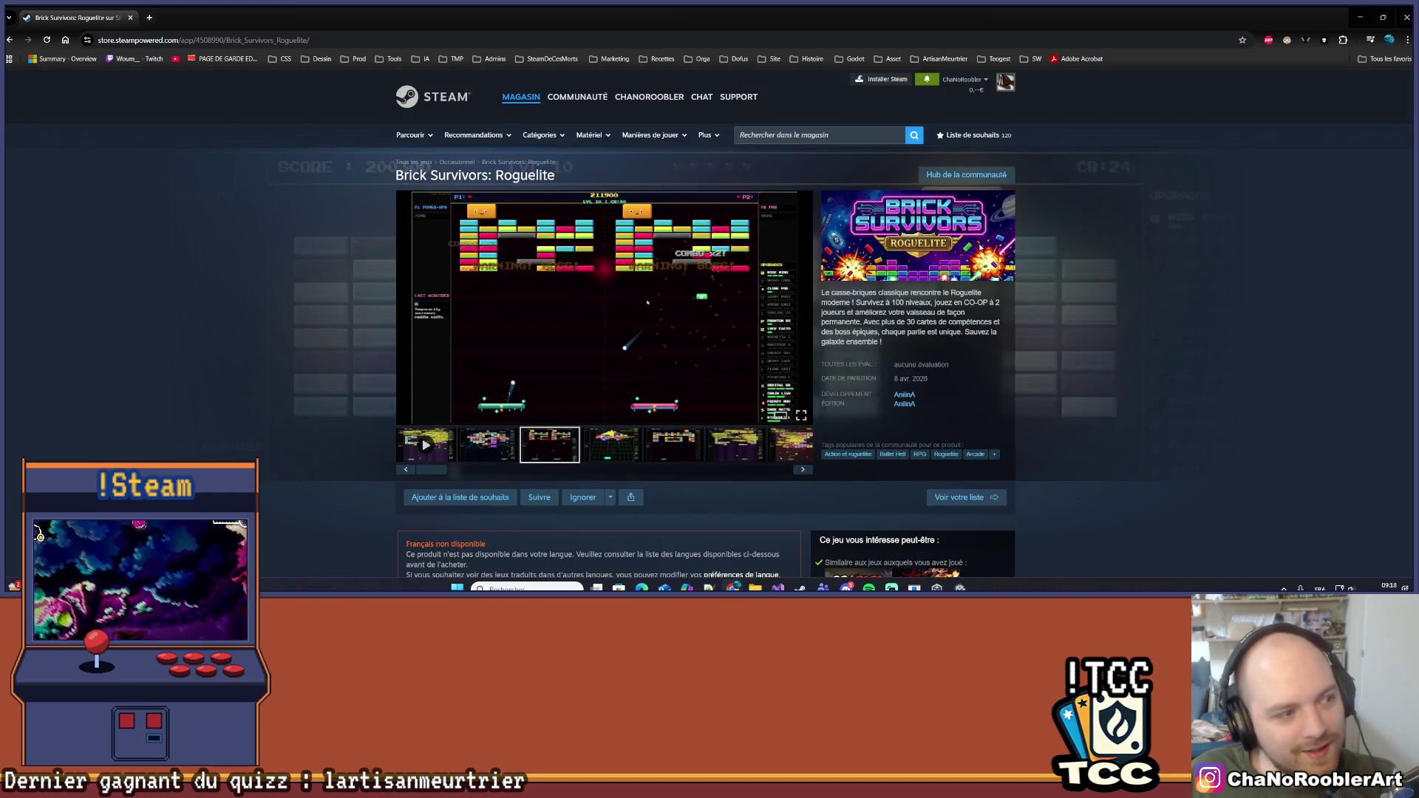
left_click(636, 446)
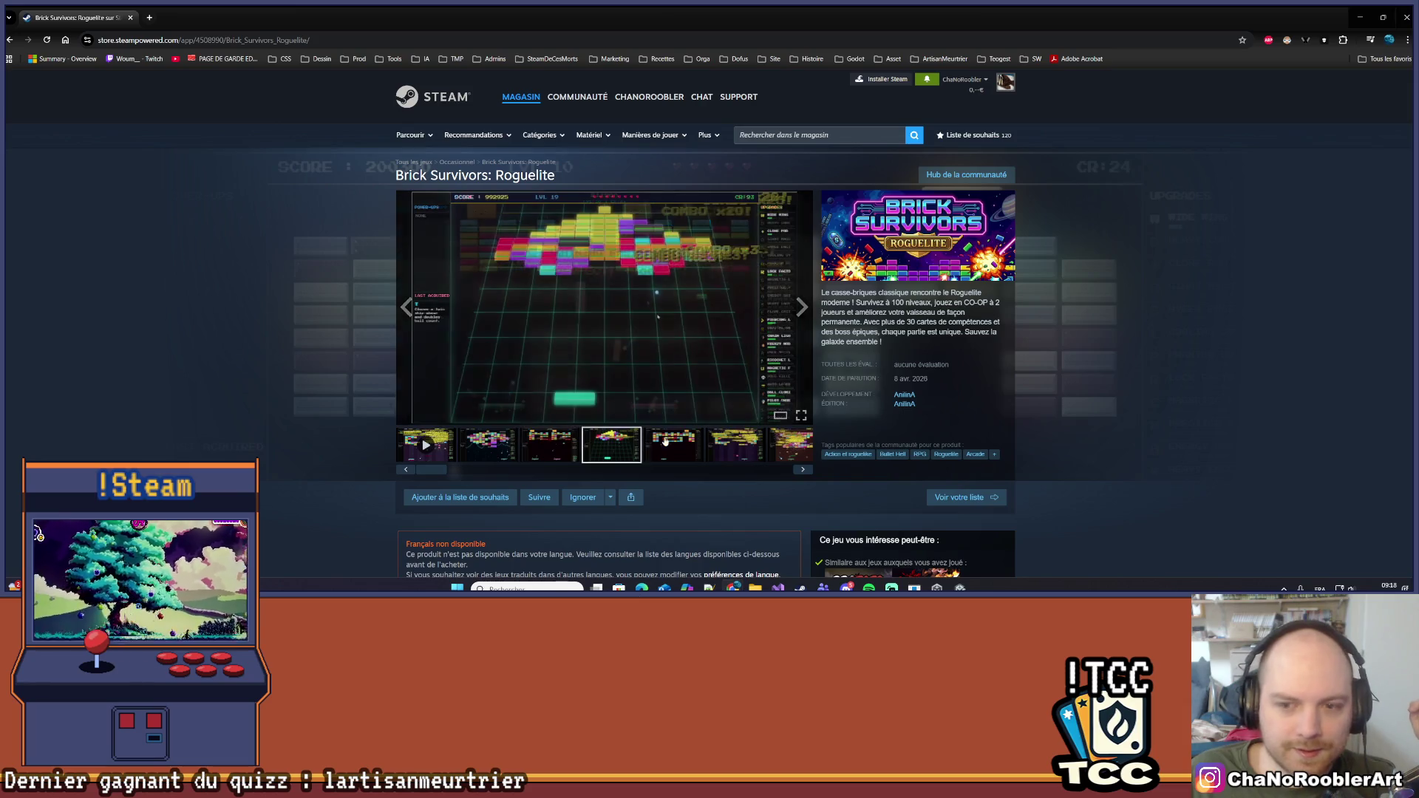
left_click(676, 446)
left_click(727, 447)
left_click(550, 445)
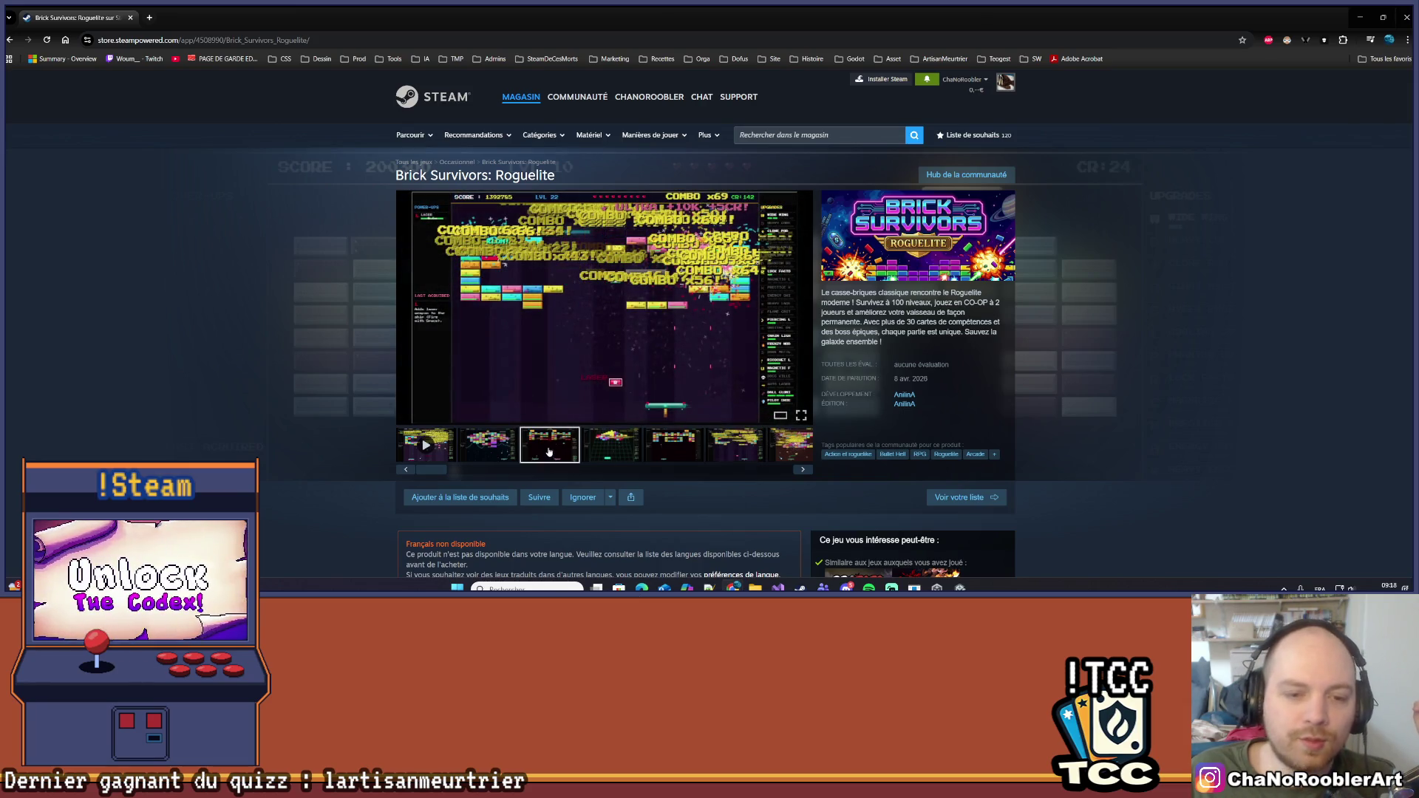
left_click(513, 447)
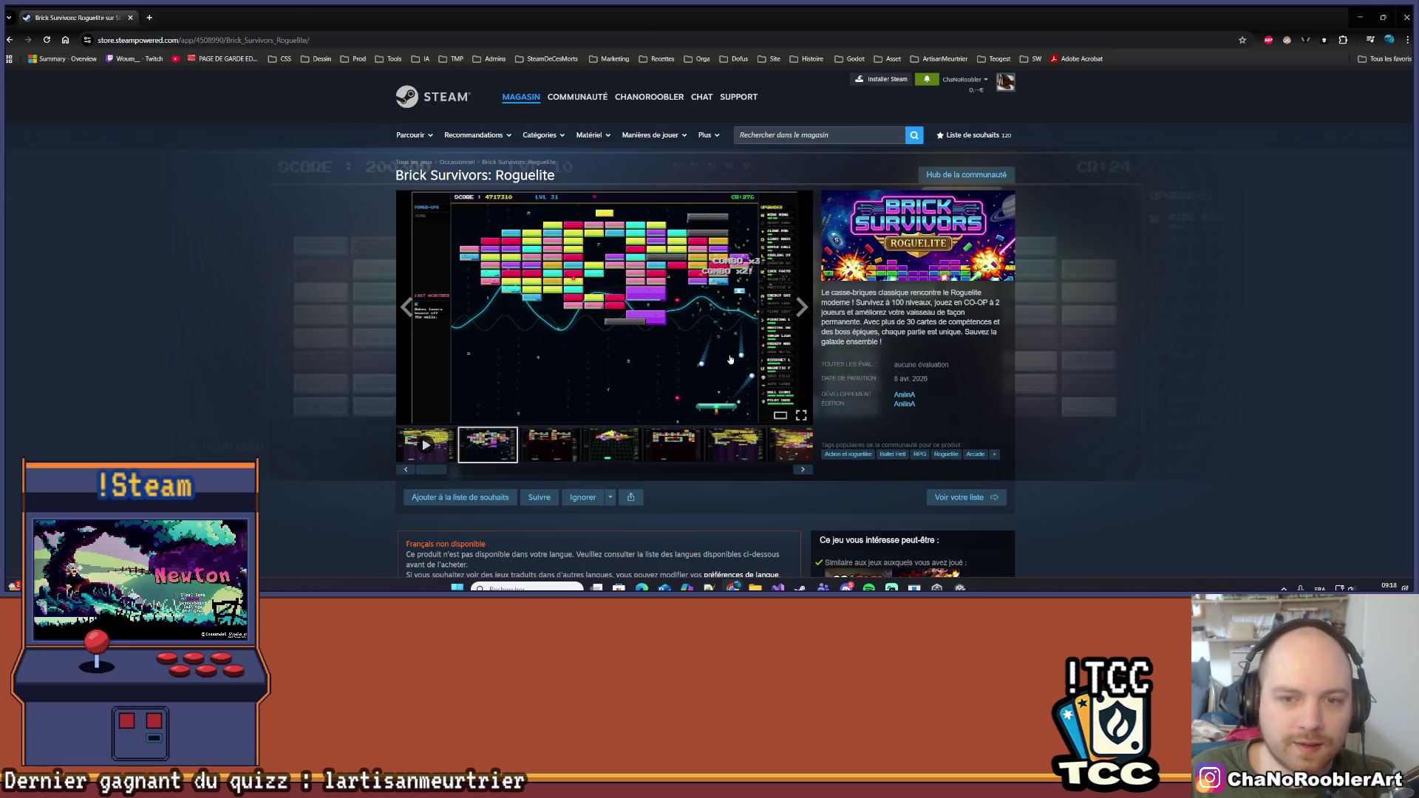
left_click(730, 453)
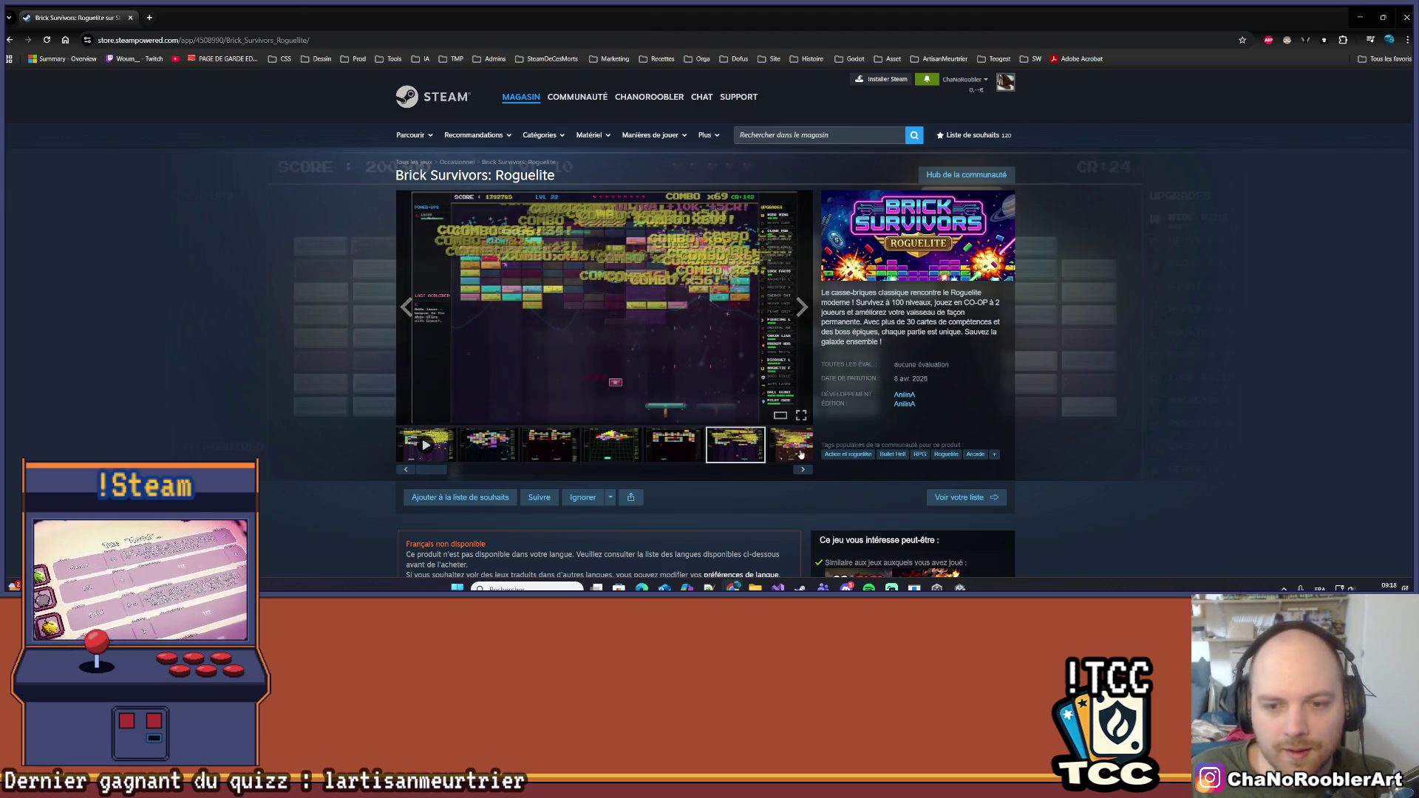
left_click(809, 473)
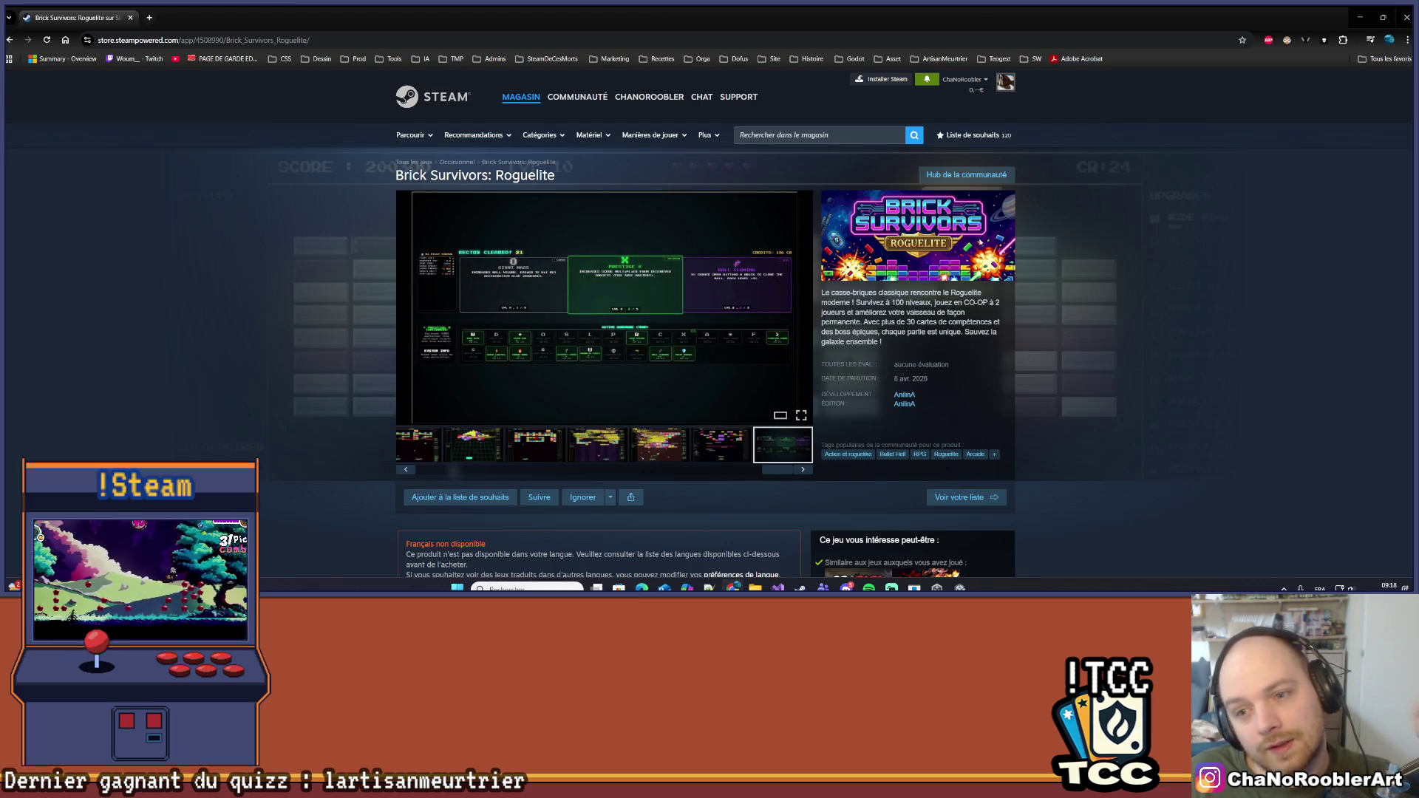
left_click(597, 445)
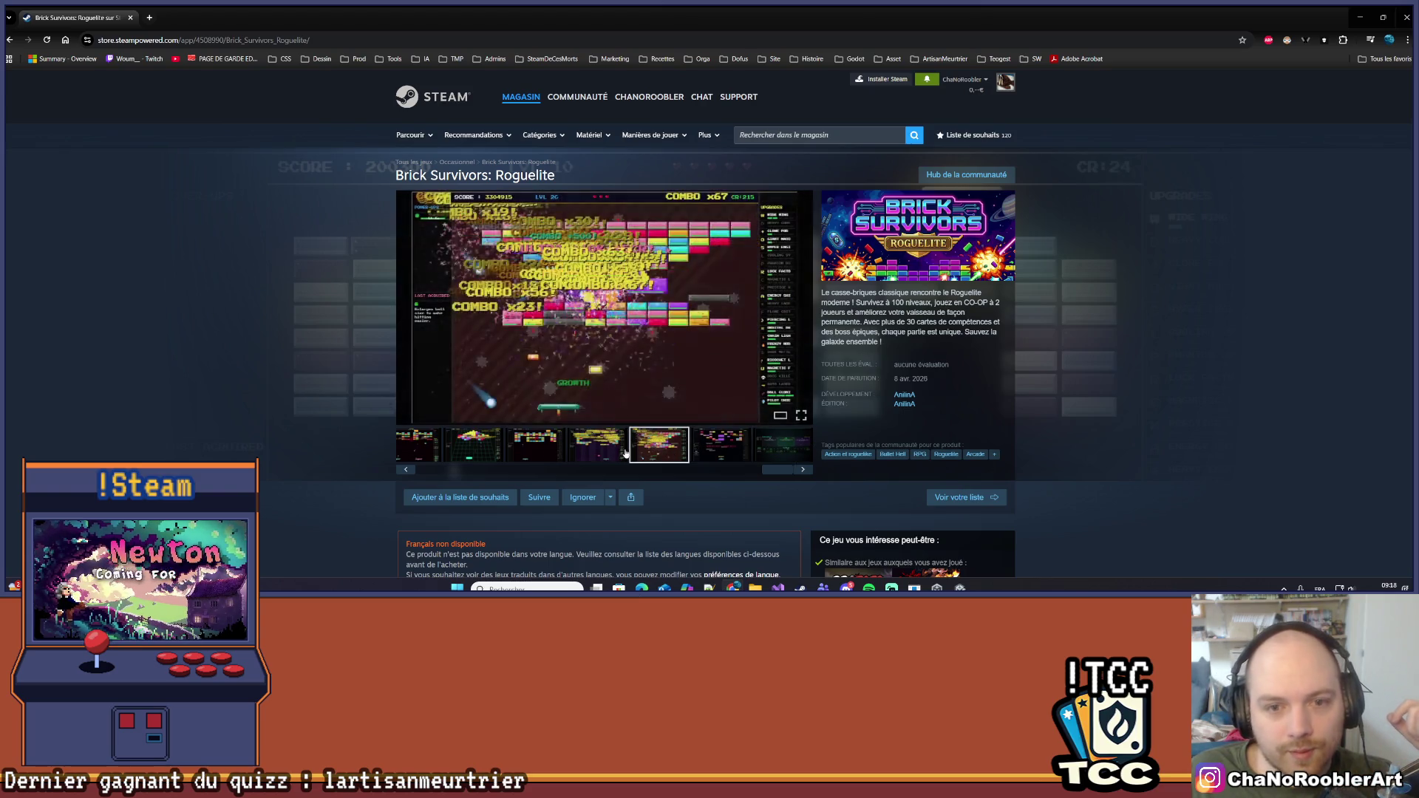
left_click(548, 457)
scroll(543, 452, "down", 3)
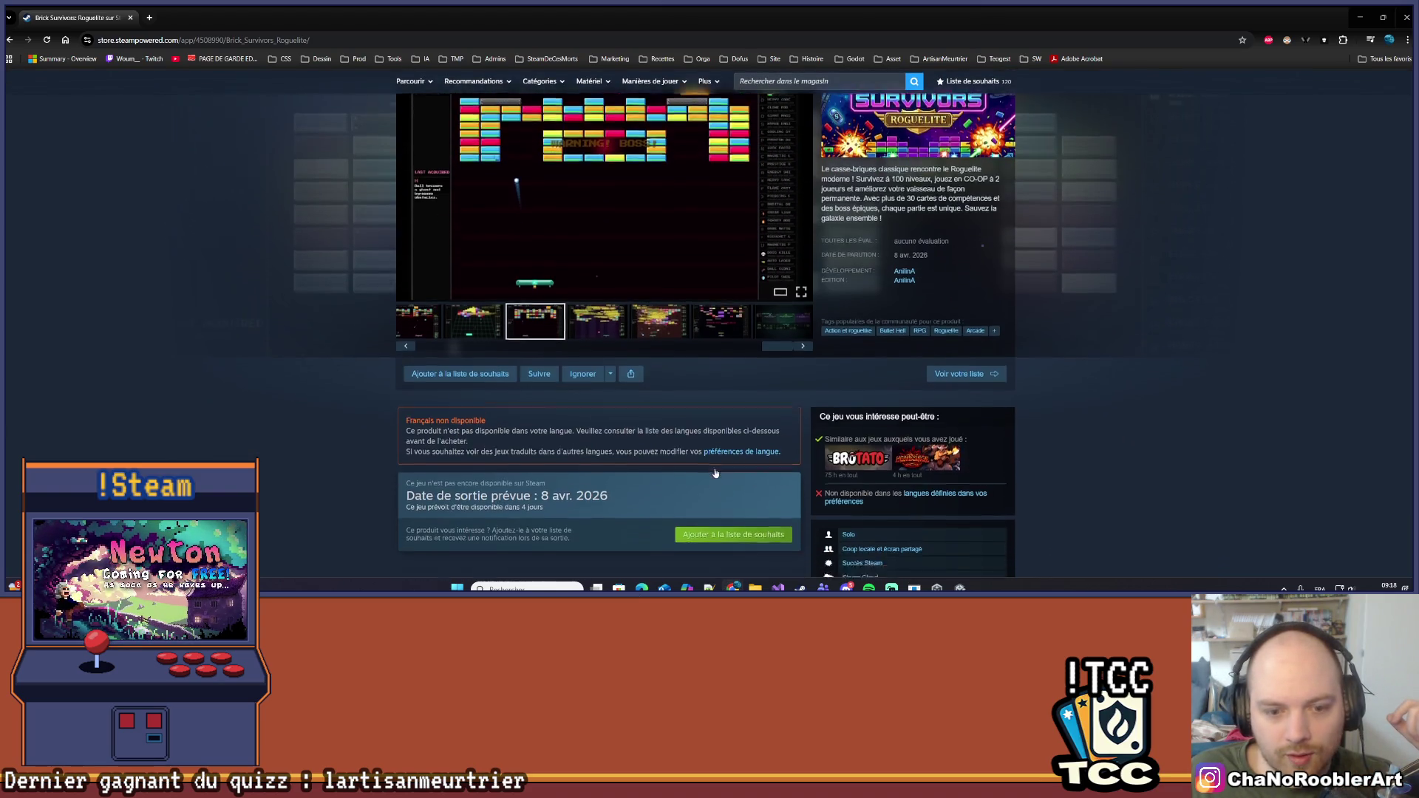
scroll(543, 452, "up", 2)
Play the trailer, then view the fourth, fifth, third and upgrade-screen screenshots
left_click(405, 418)
left_click(405, 418)
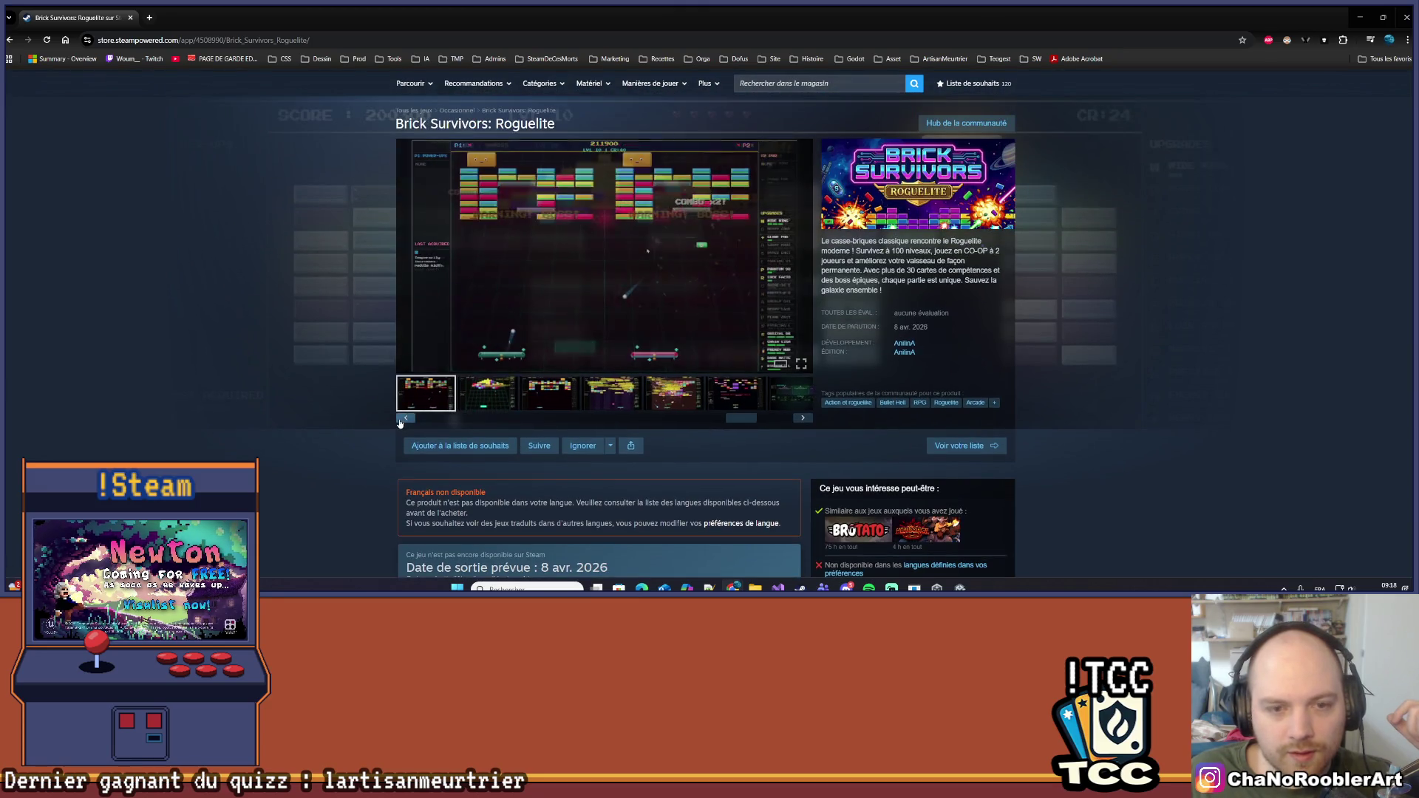
left_click(405, 418)
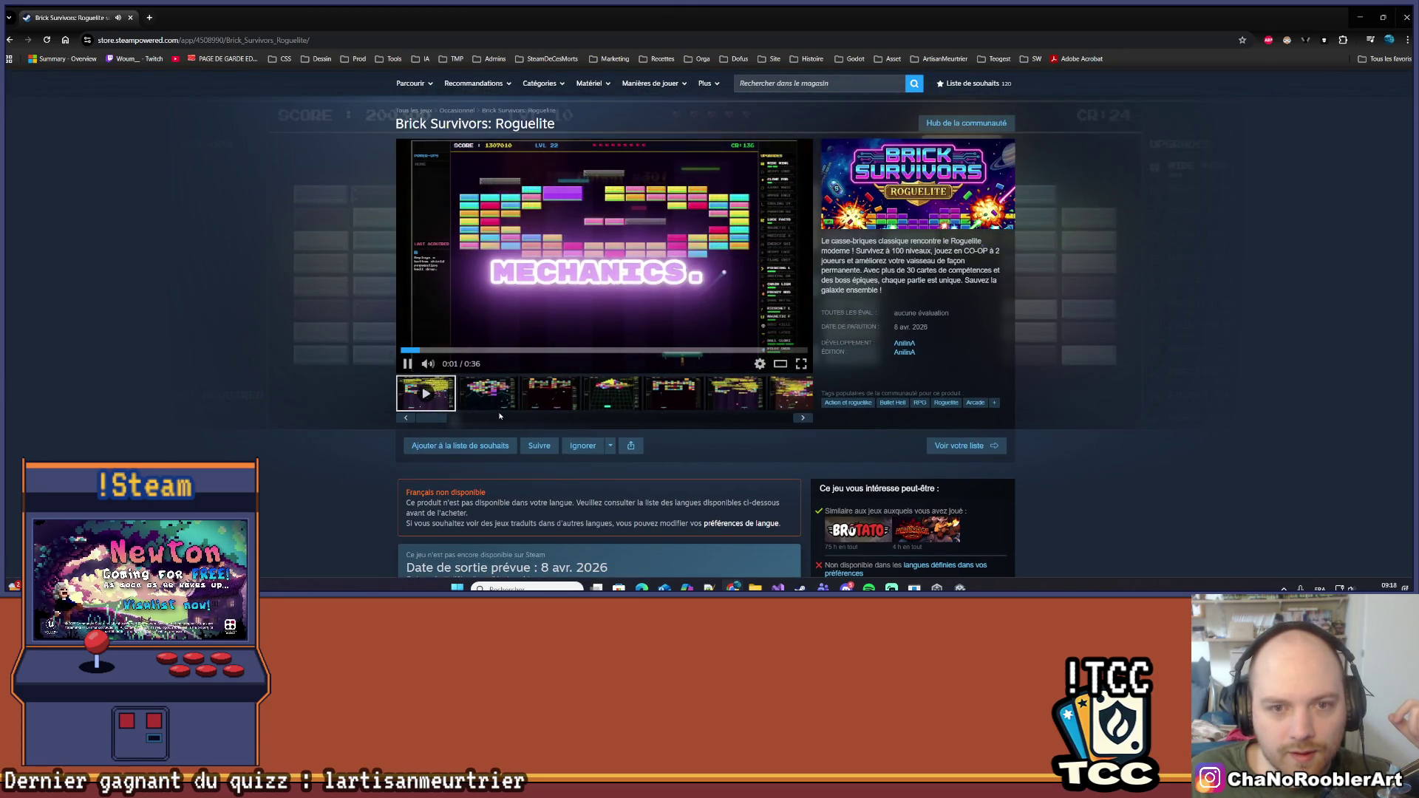
left_click(674, 396)
left_click(621, 404)
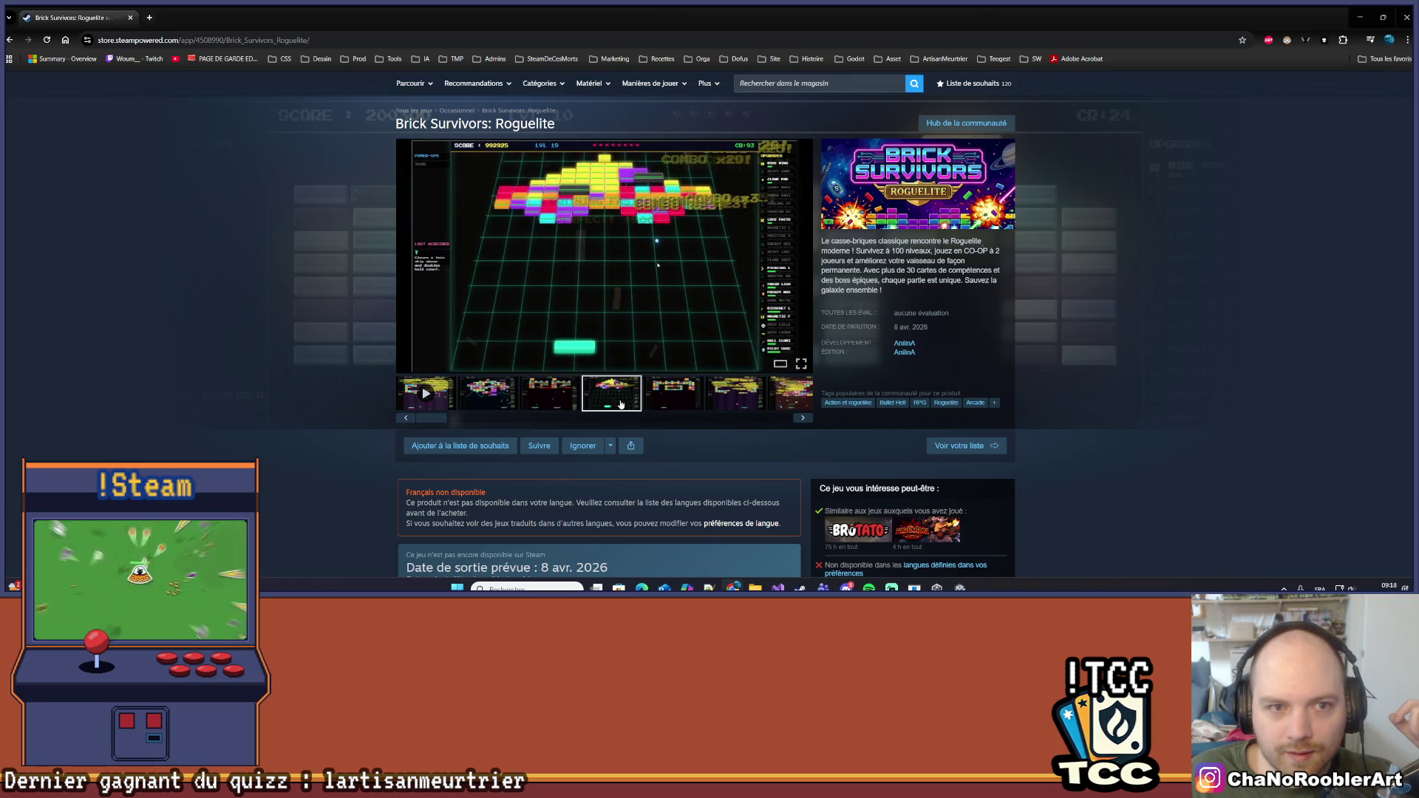
left_click(785, 399)
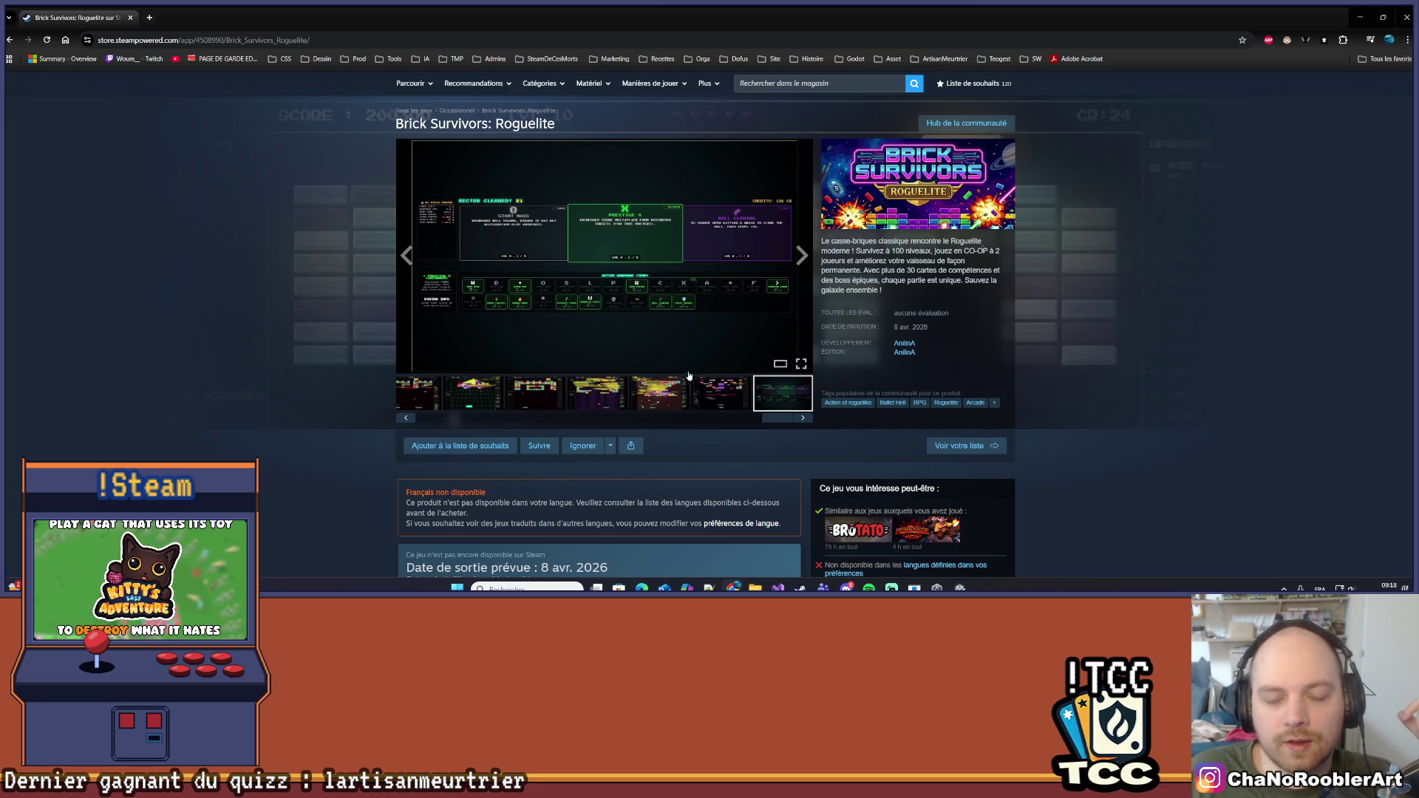
left_click(710, 397)
left_click(672, 391)
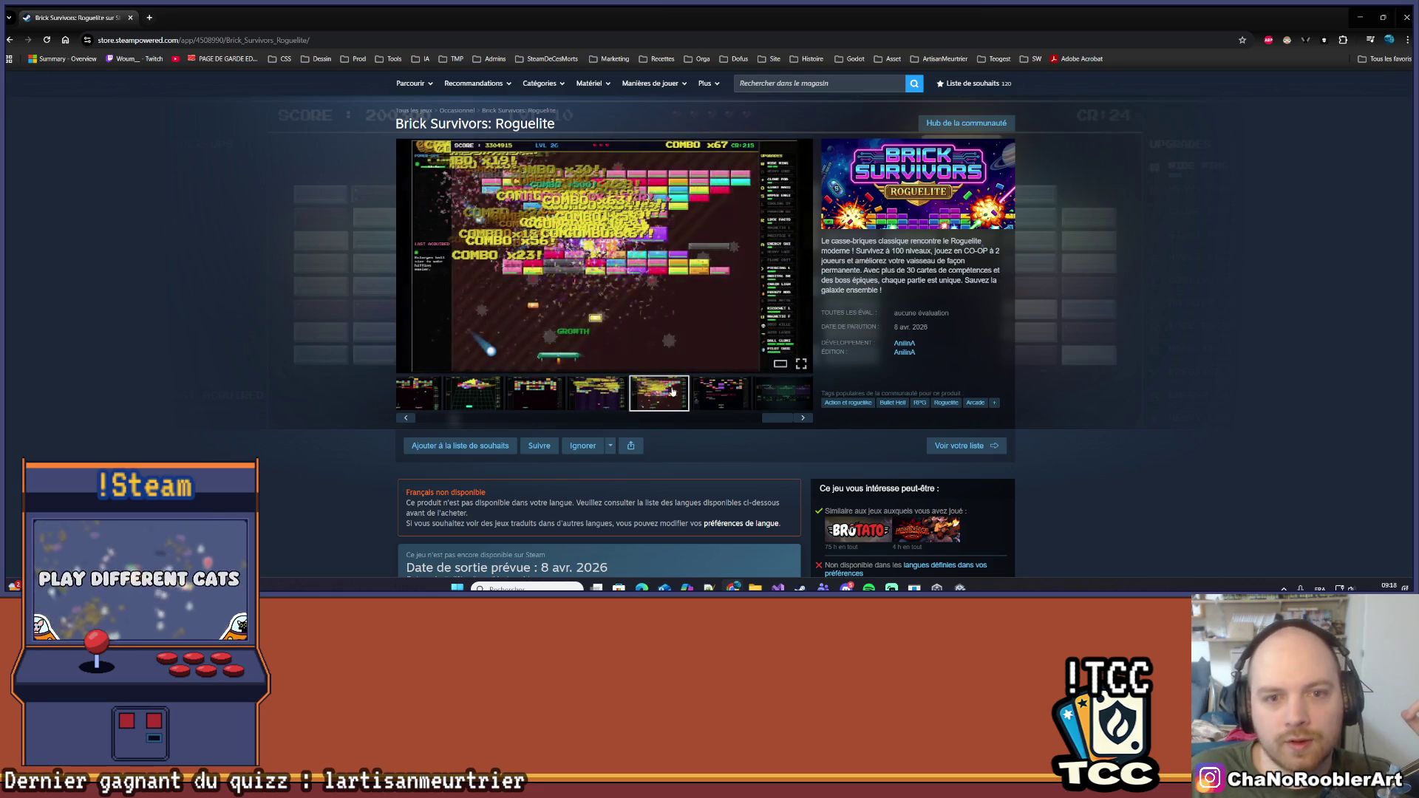
left_click(600, 395)
left_click(551, 393)
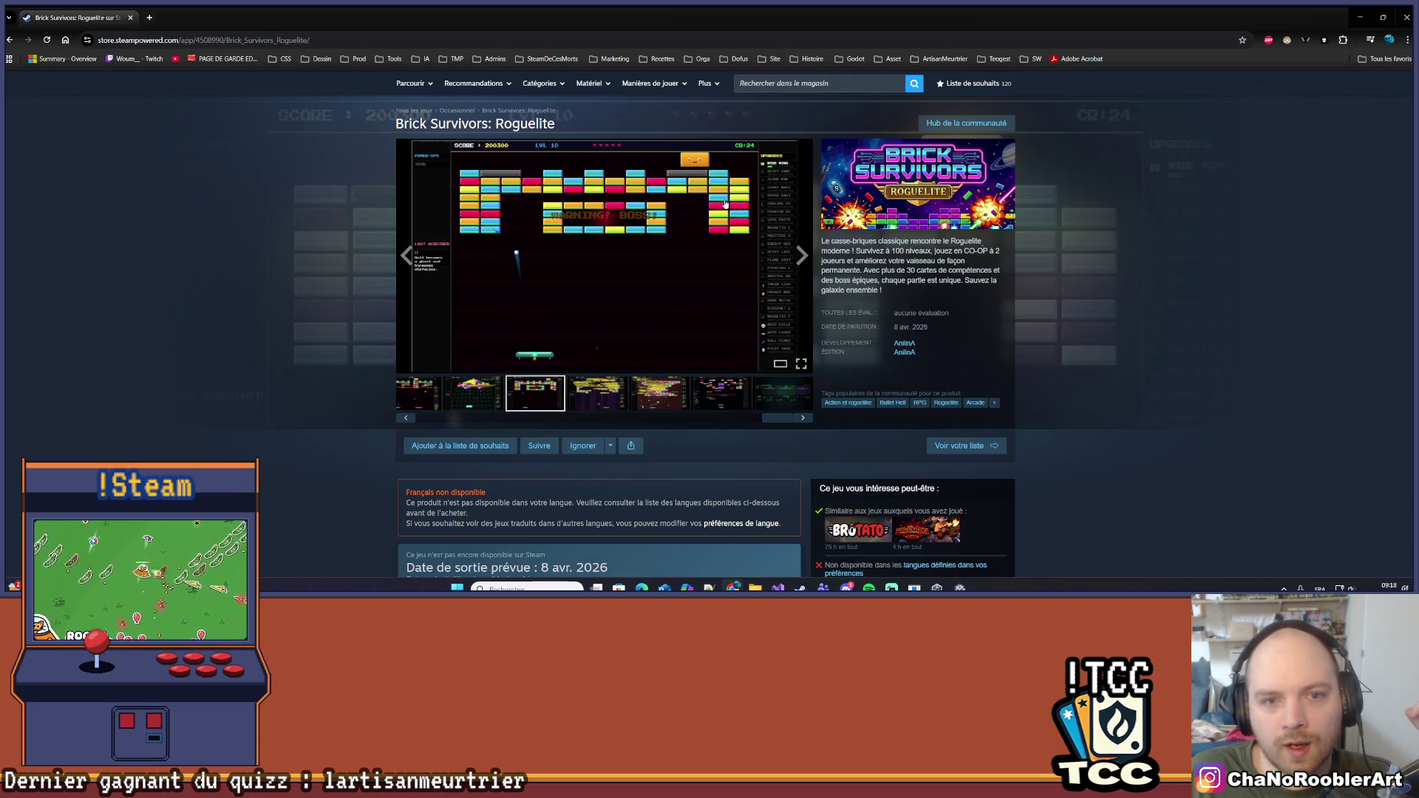
left_click(729, 389)
left_click(782, 392)
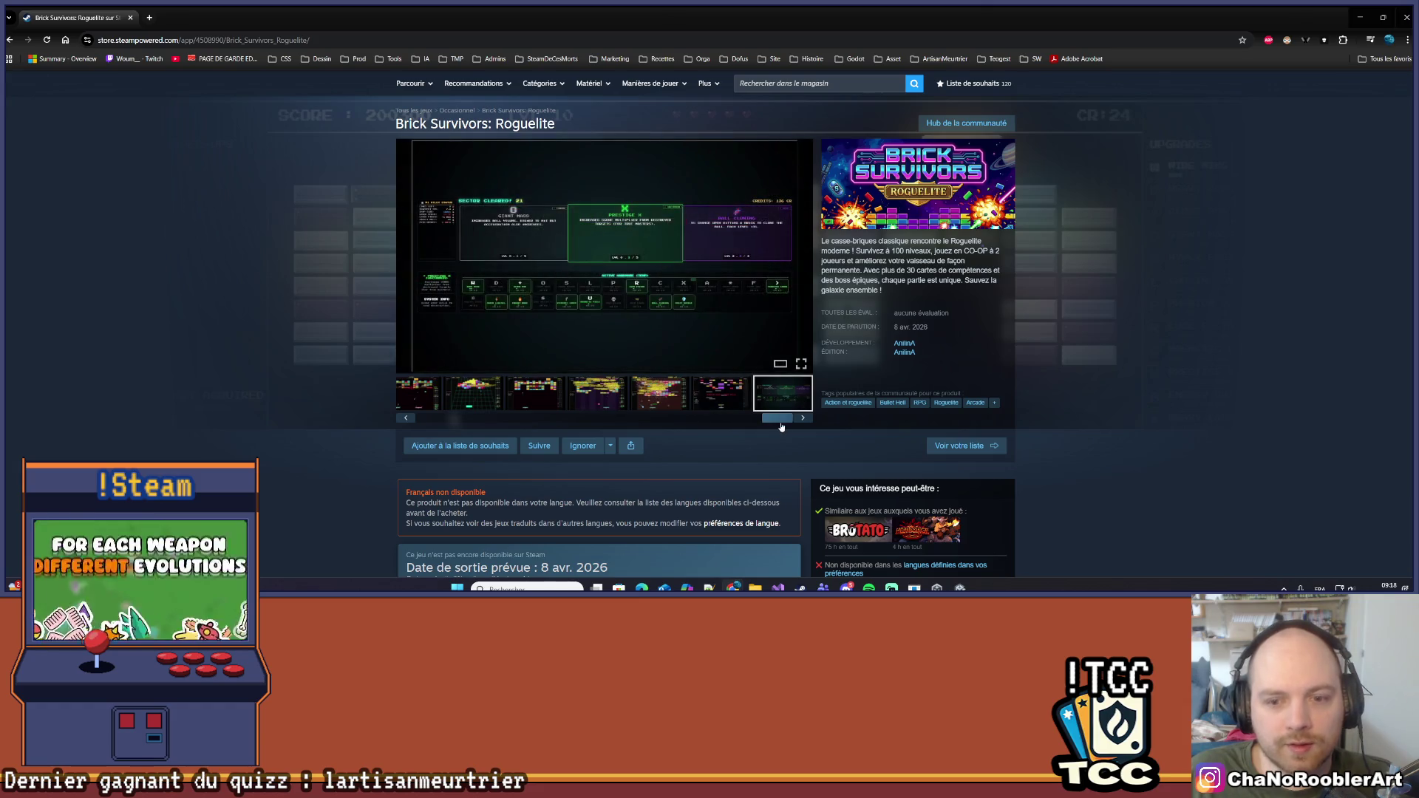
Return to the first co-op screenshot and list the developer's other games
left_click(405, 419)
left_click(405, 419)
left_click(405, 419)
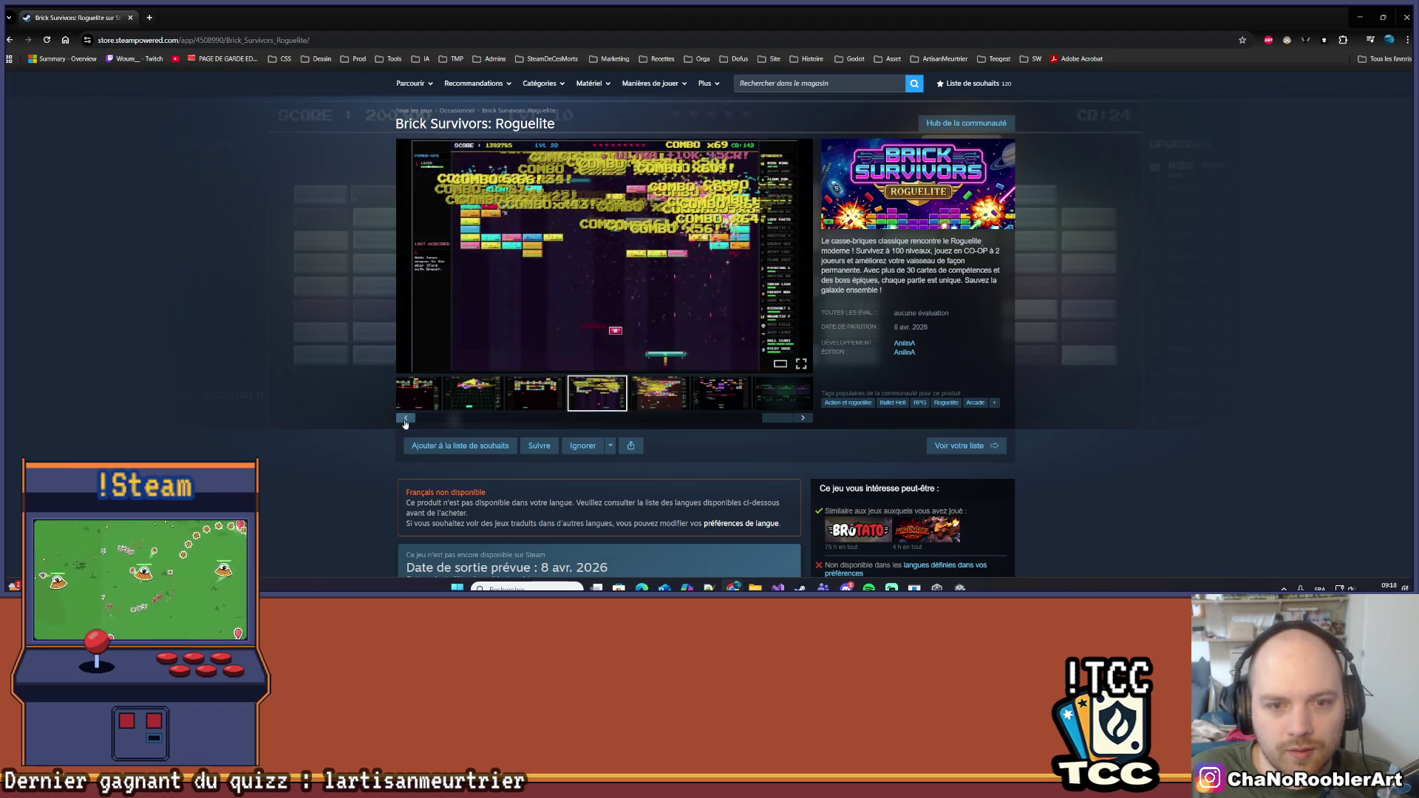
left_click(405, 419)
left_click(405, 419)
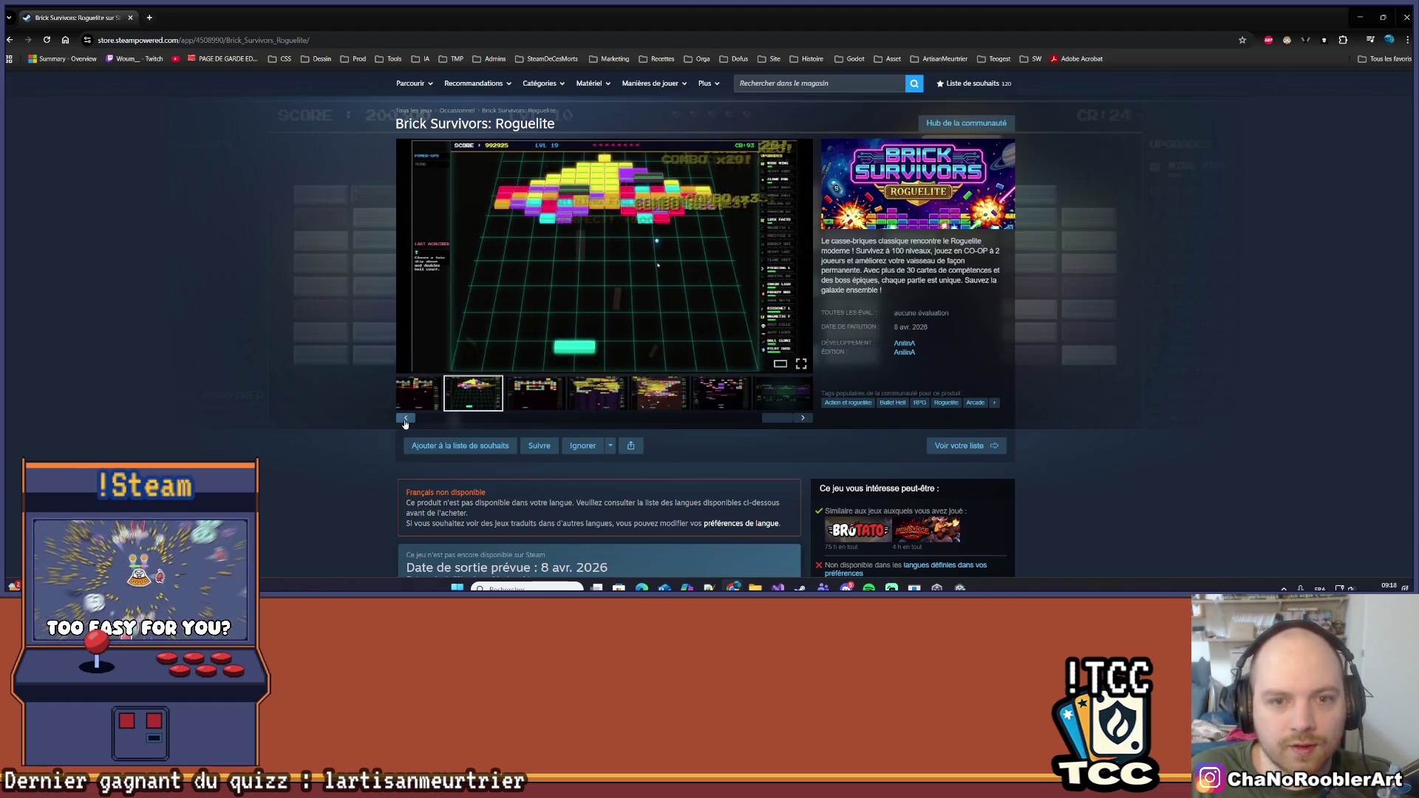
left_click(405, 419)
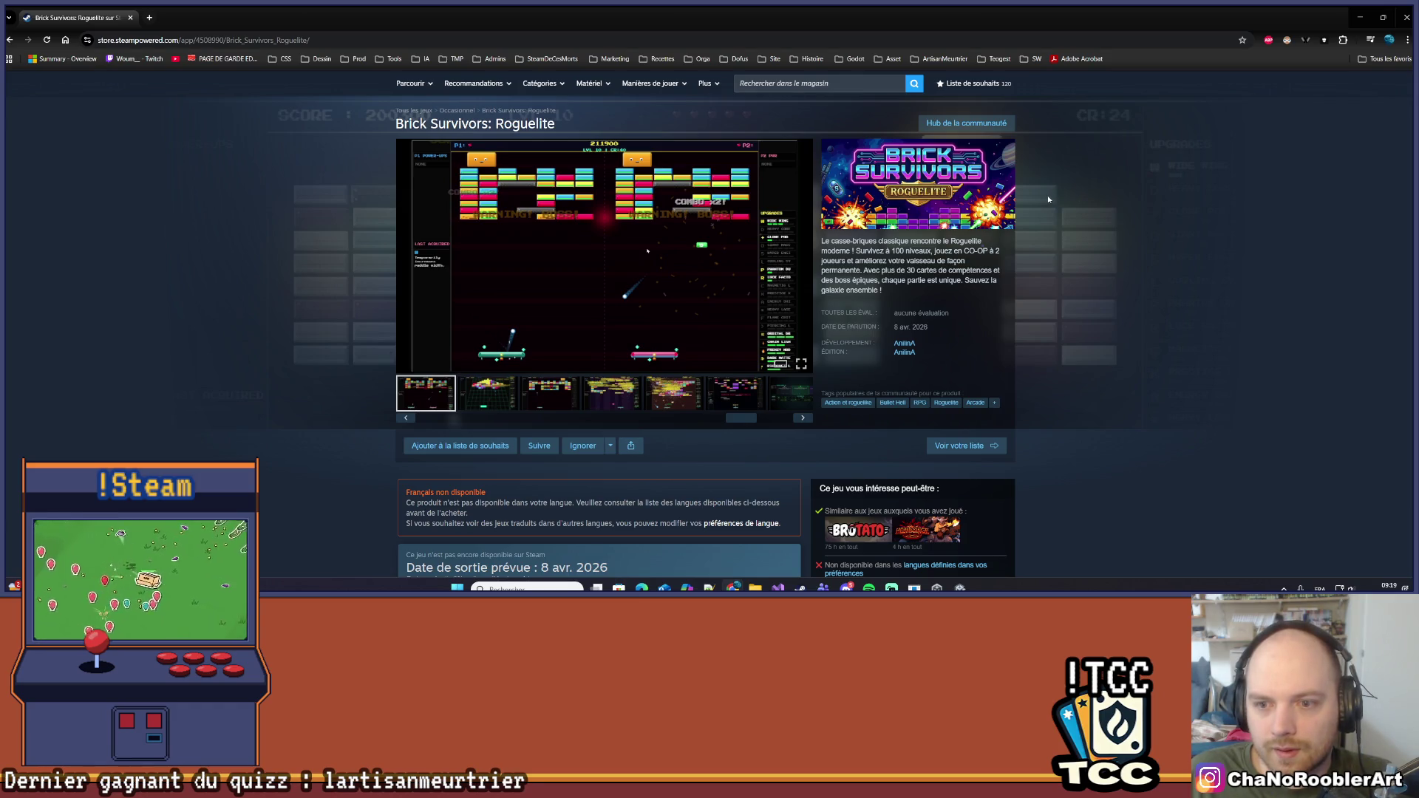
left_click(904, 344)
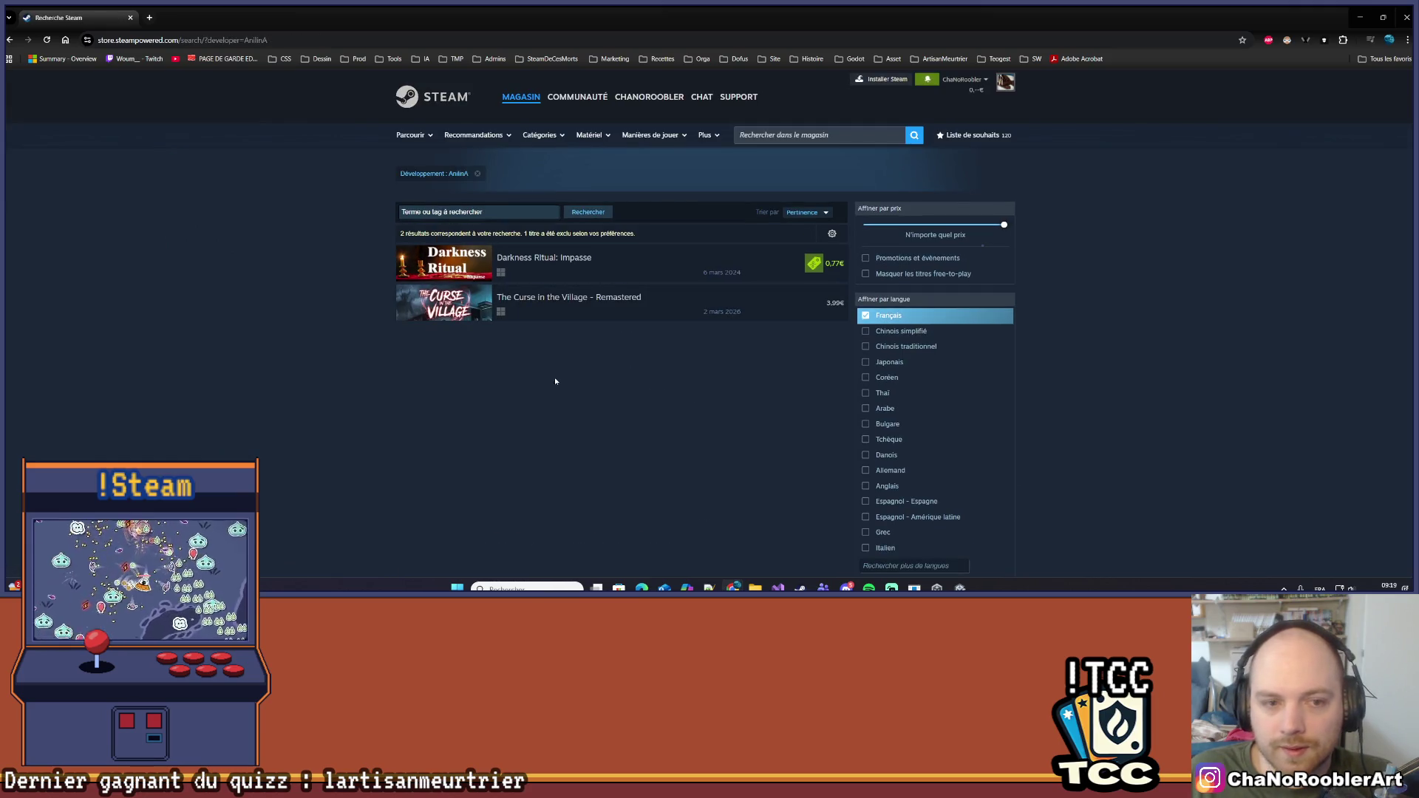
Return to the Brick Survivors store page and look over the system requirements
left_click(10, 40)
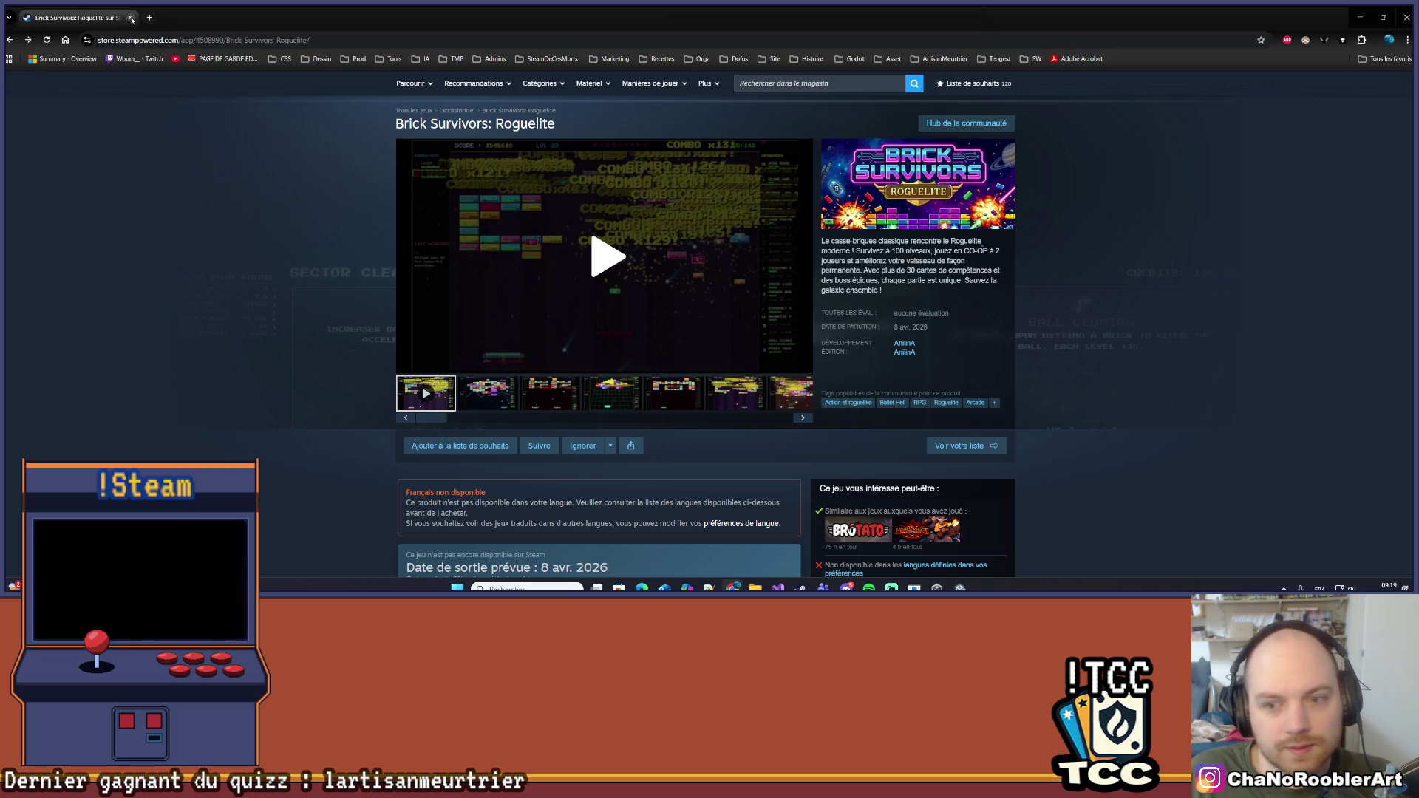
scroll(610, 295, "down", 10)
scroll(603, 322, "down", 1)
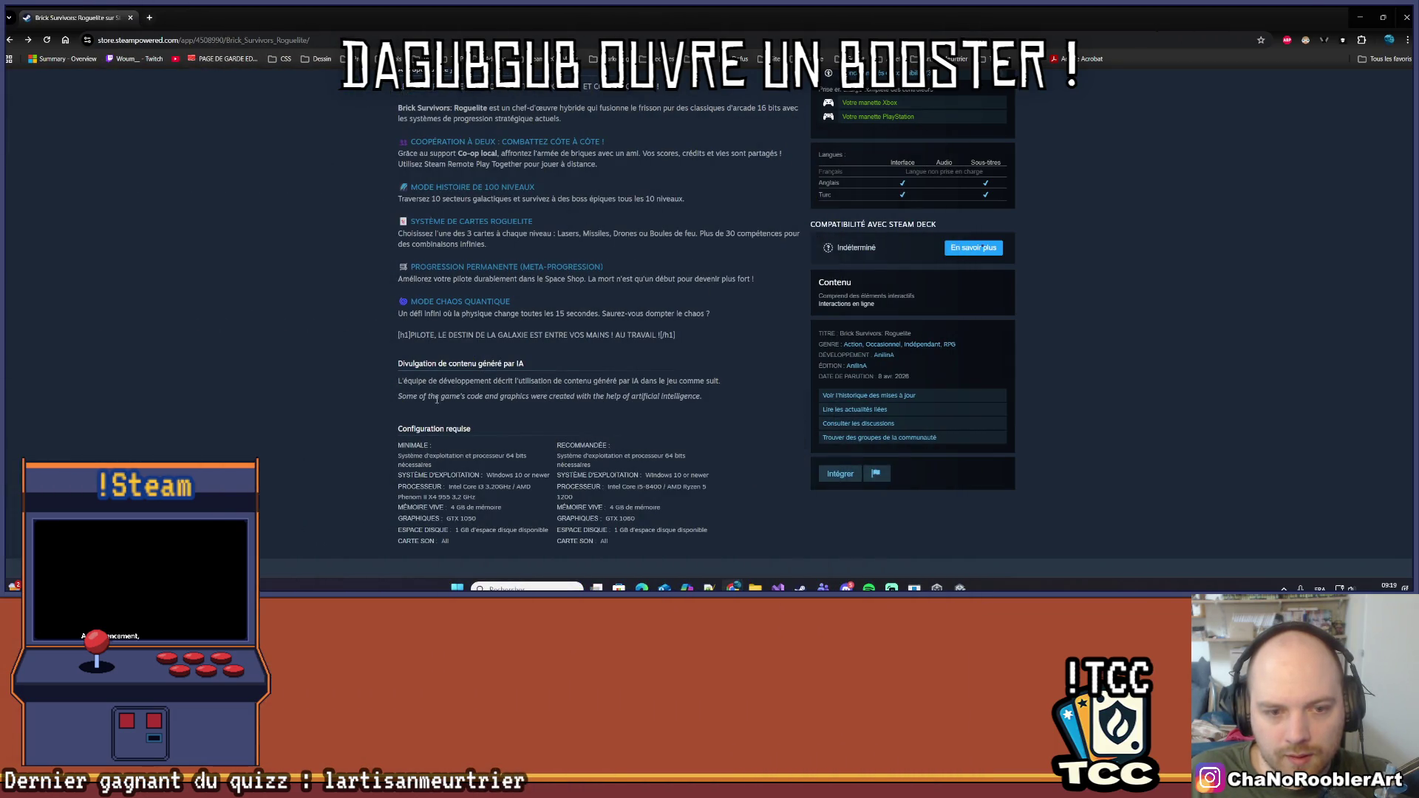
left_click_drag(714, 547, 608, 414)
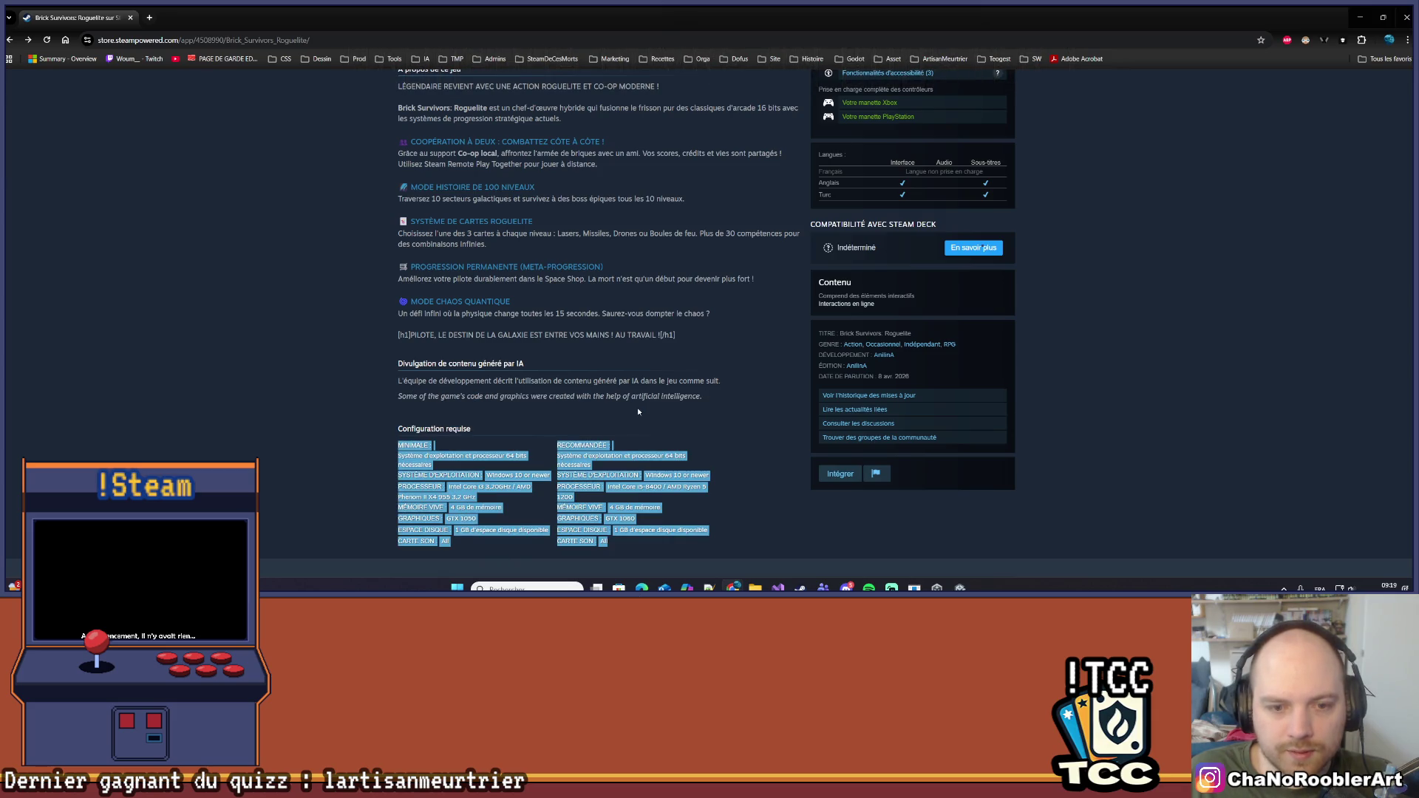
left_click(638, 411)
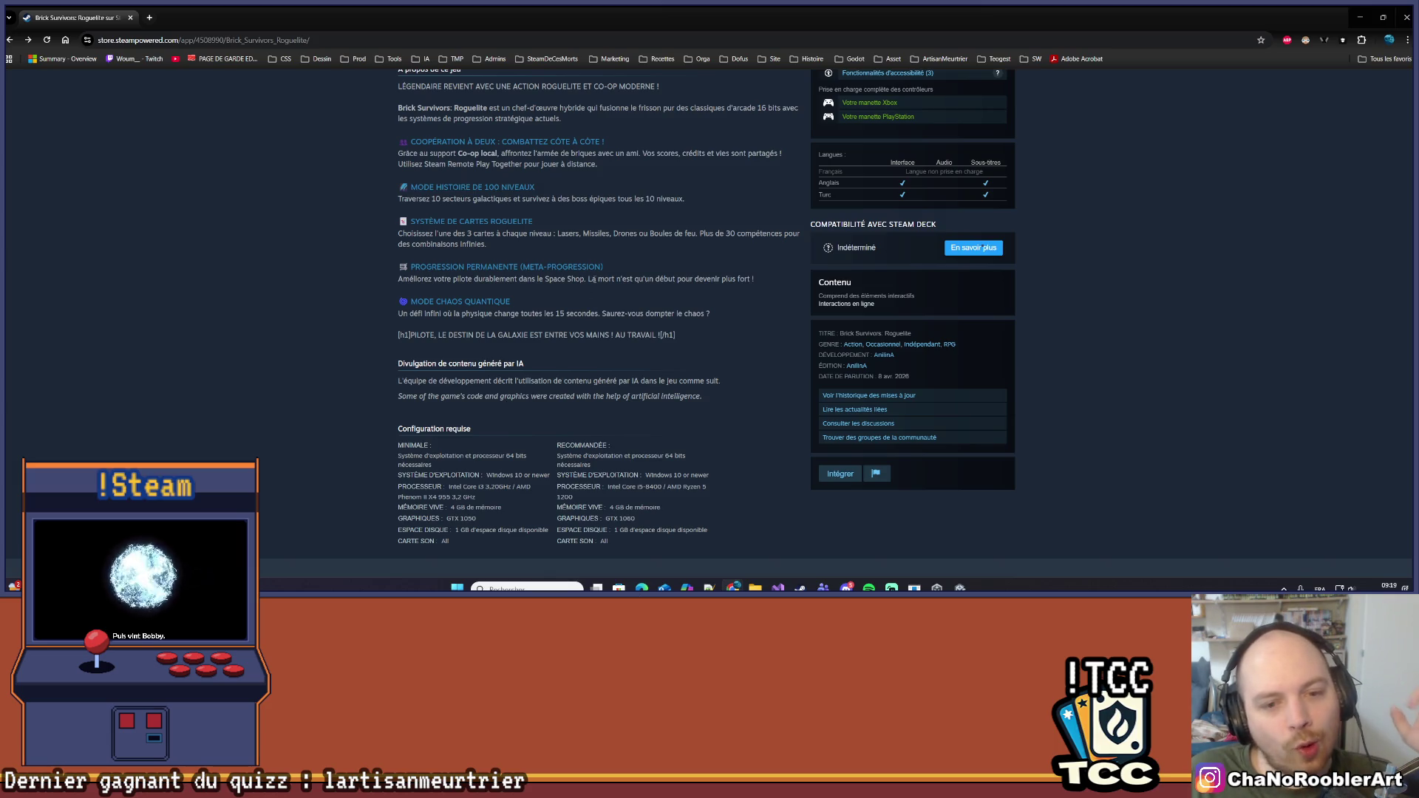
Pause the game trailer and close the Steam store page
scroll(667, 268, "up", 15)
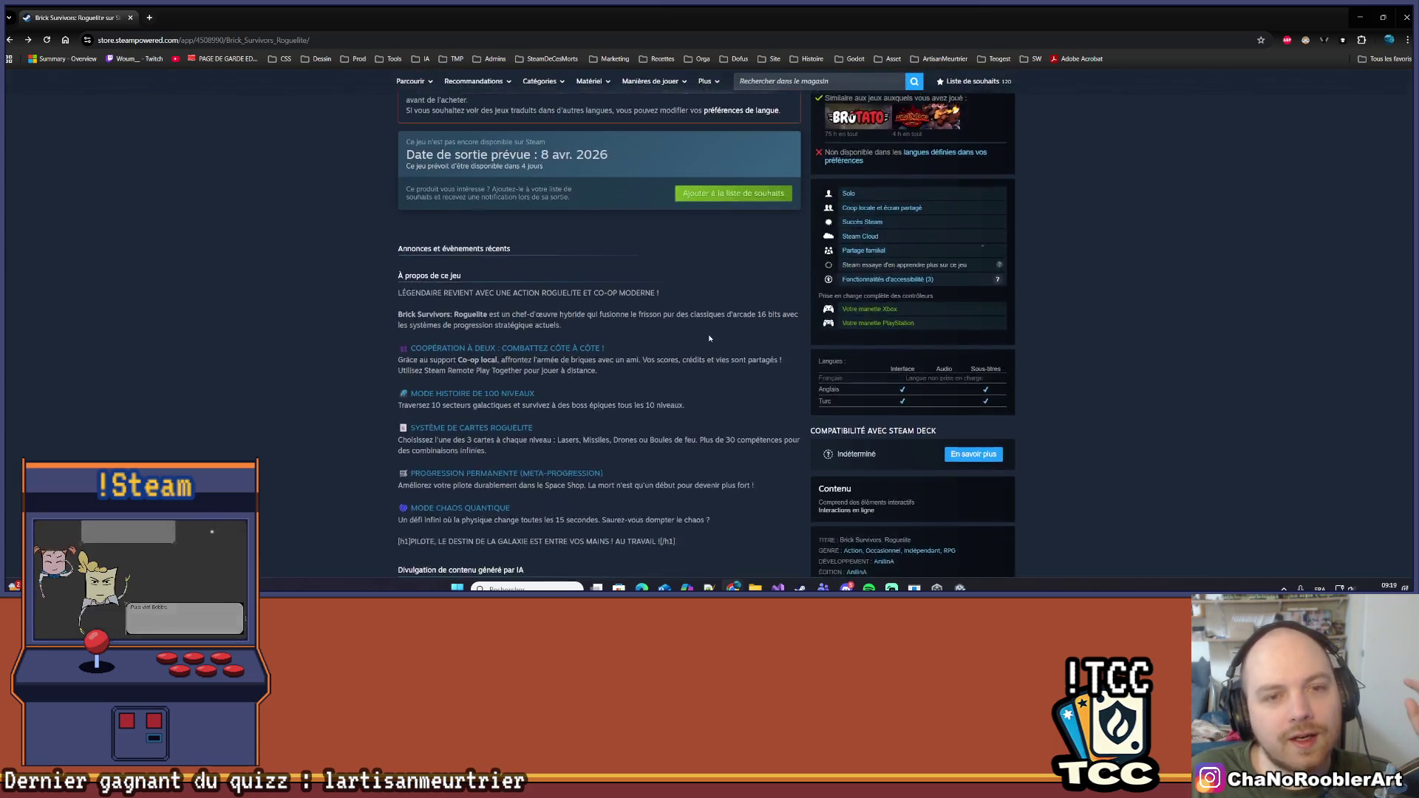
left_click(634, 261)
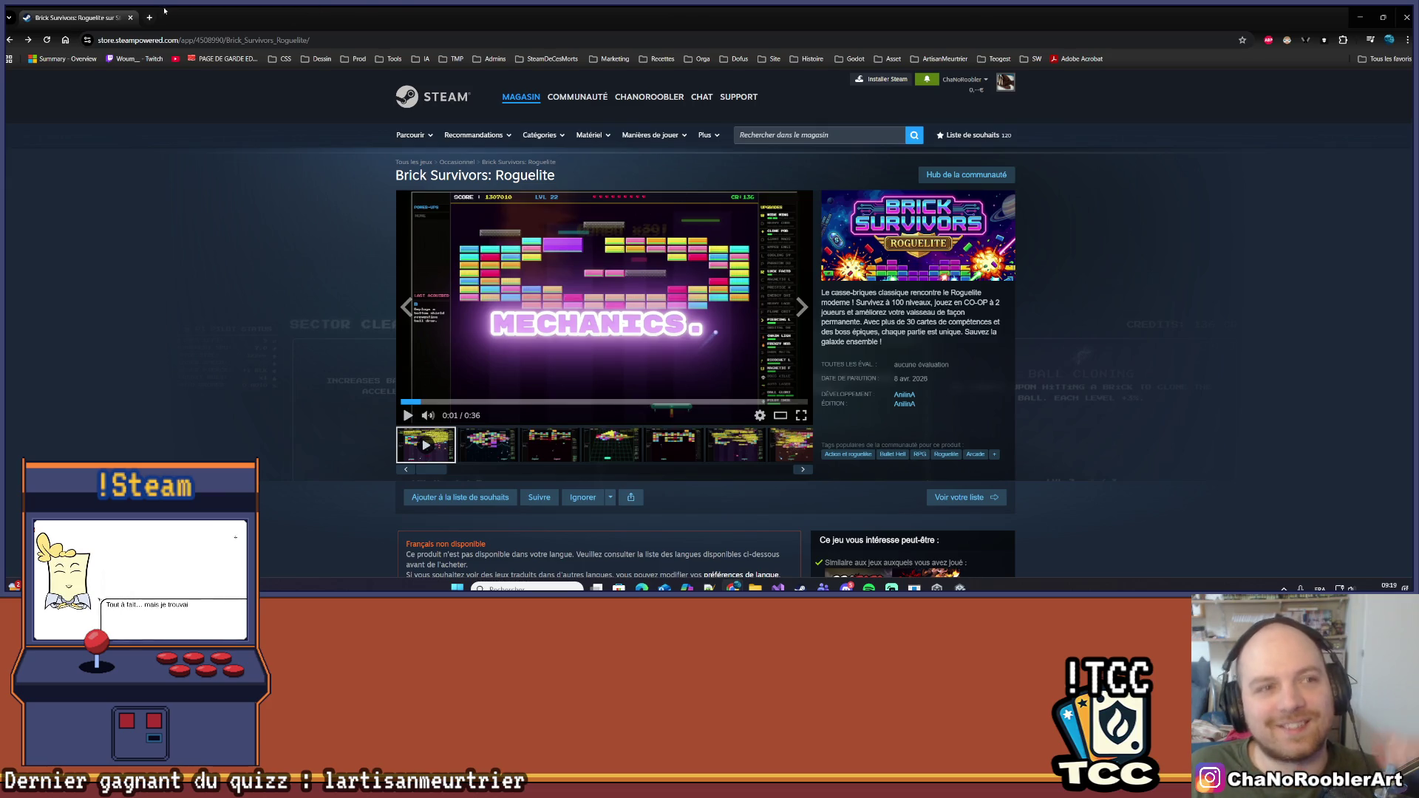
left_click(131, 17)
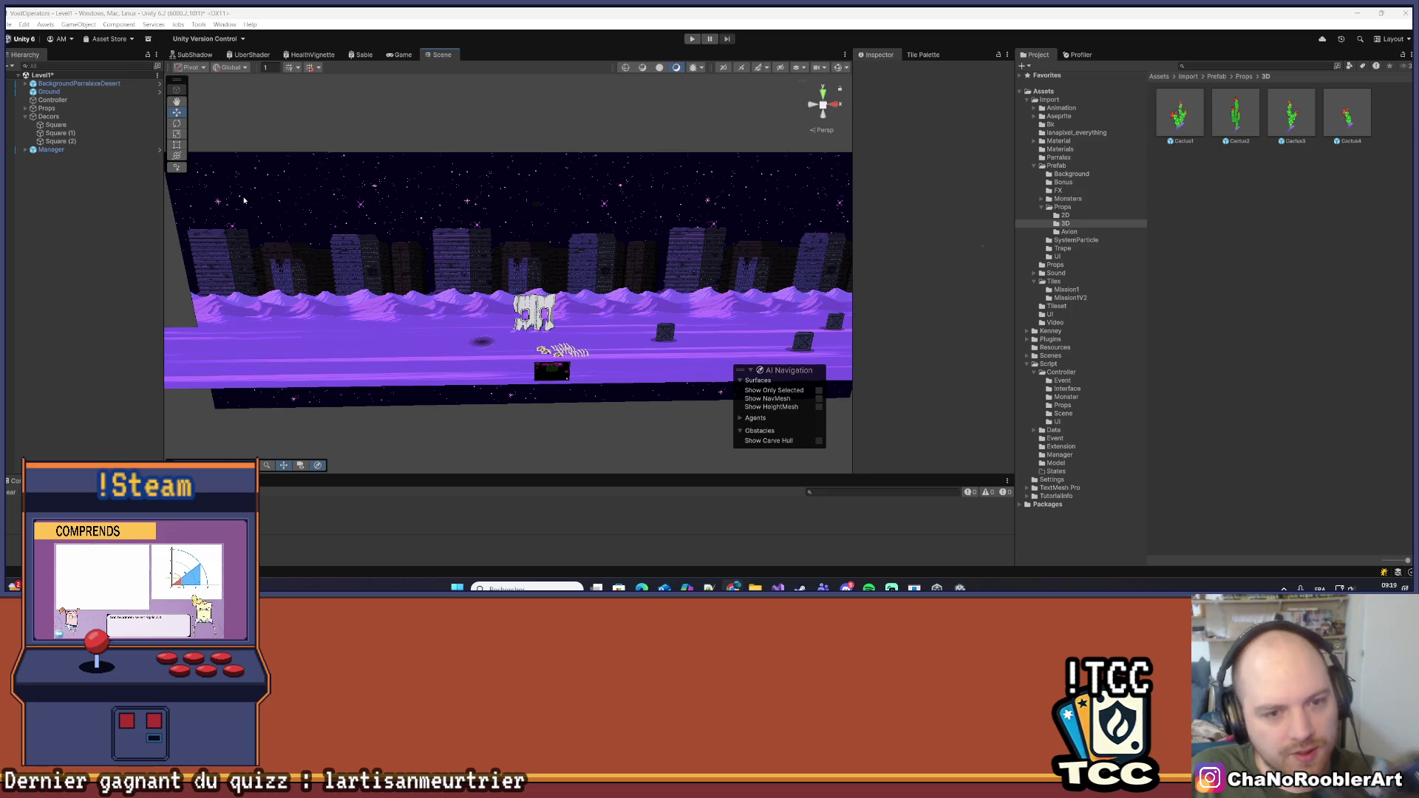
scroll(462, 247, "up", 4)
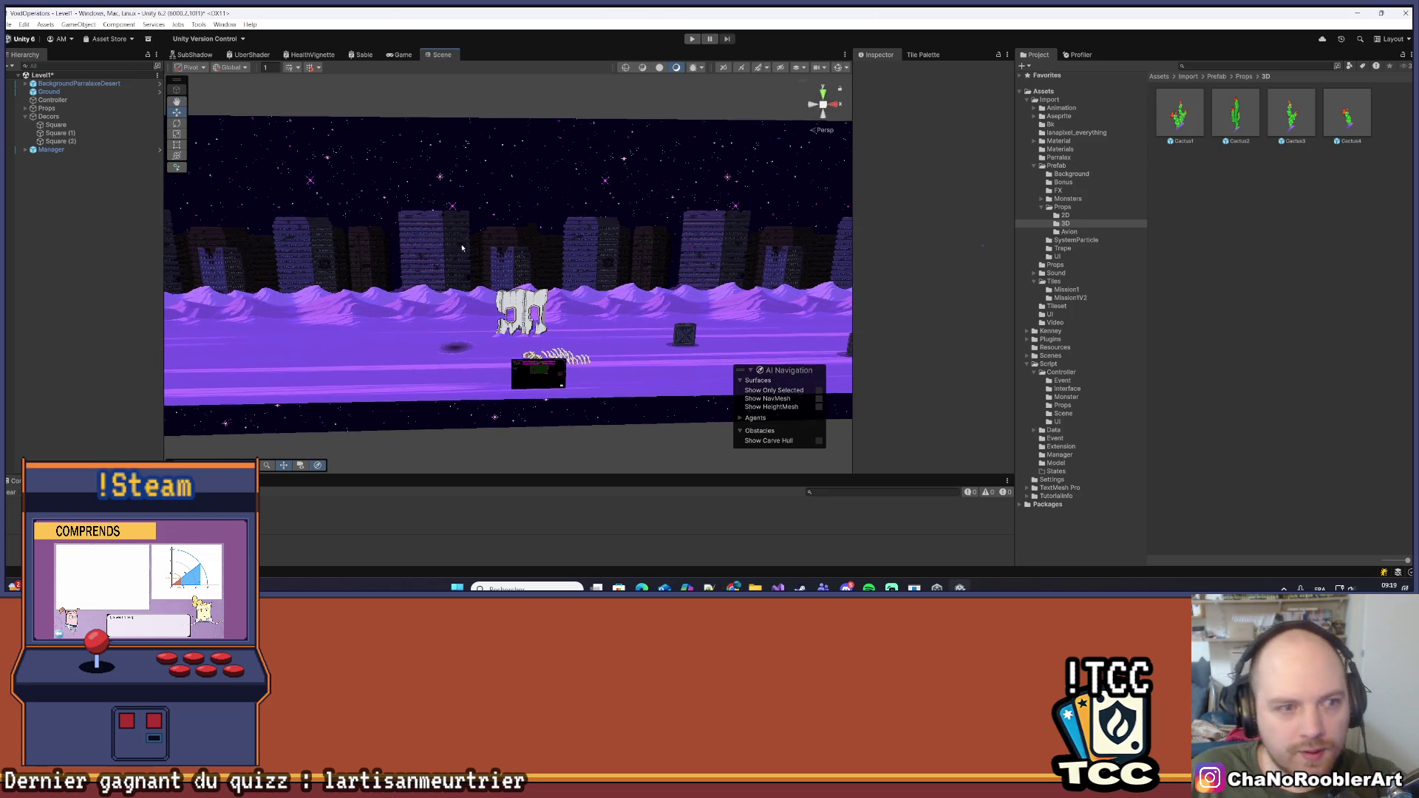
scroll(462, 248, "up", 4)
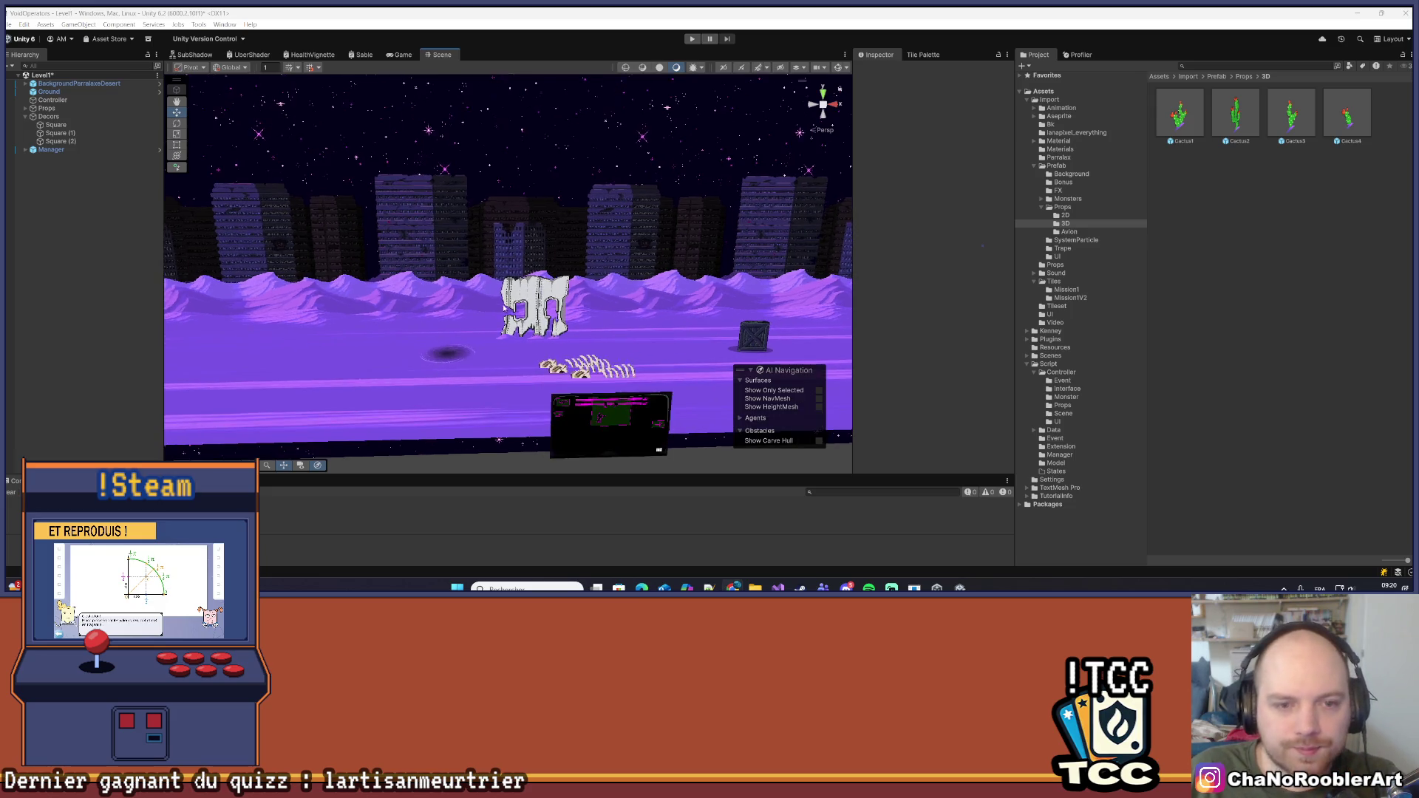
scroll(498, 303, "up", 2)
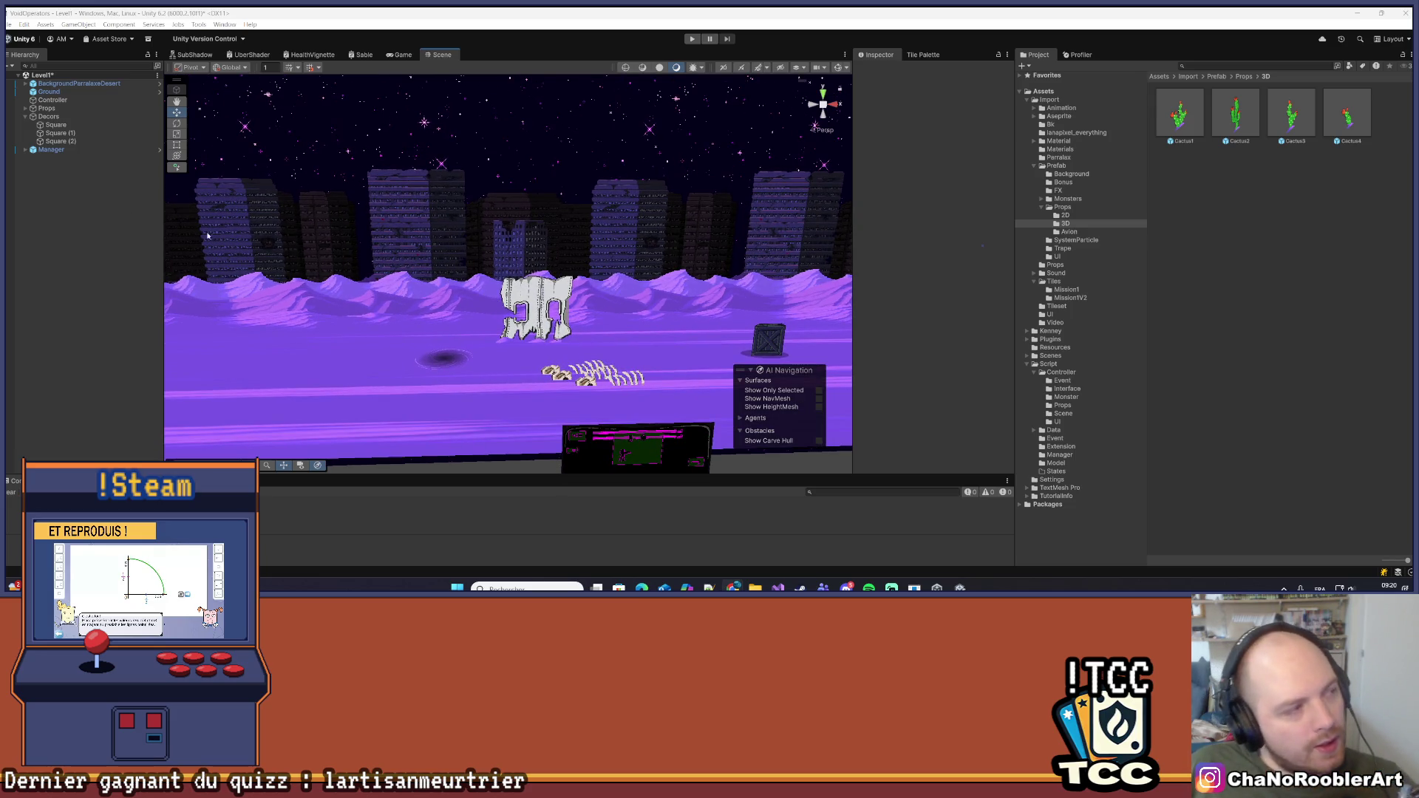
key("alt+Tab")
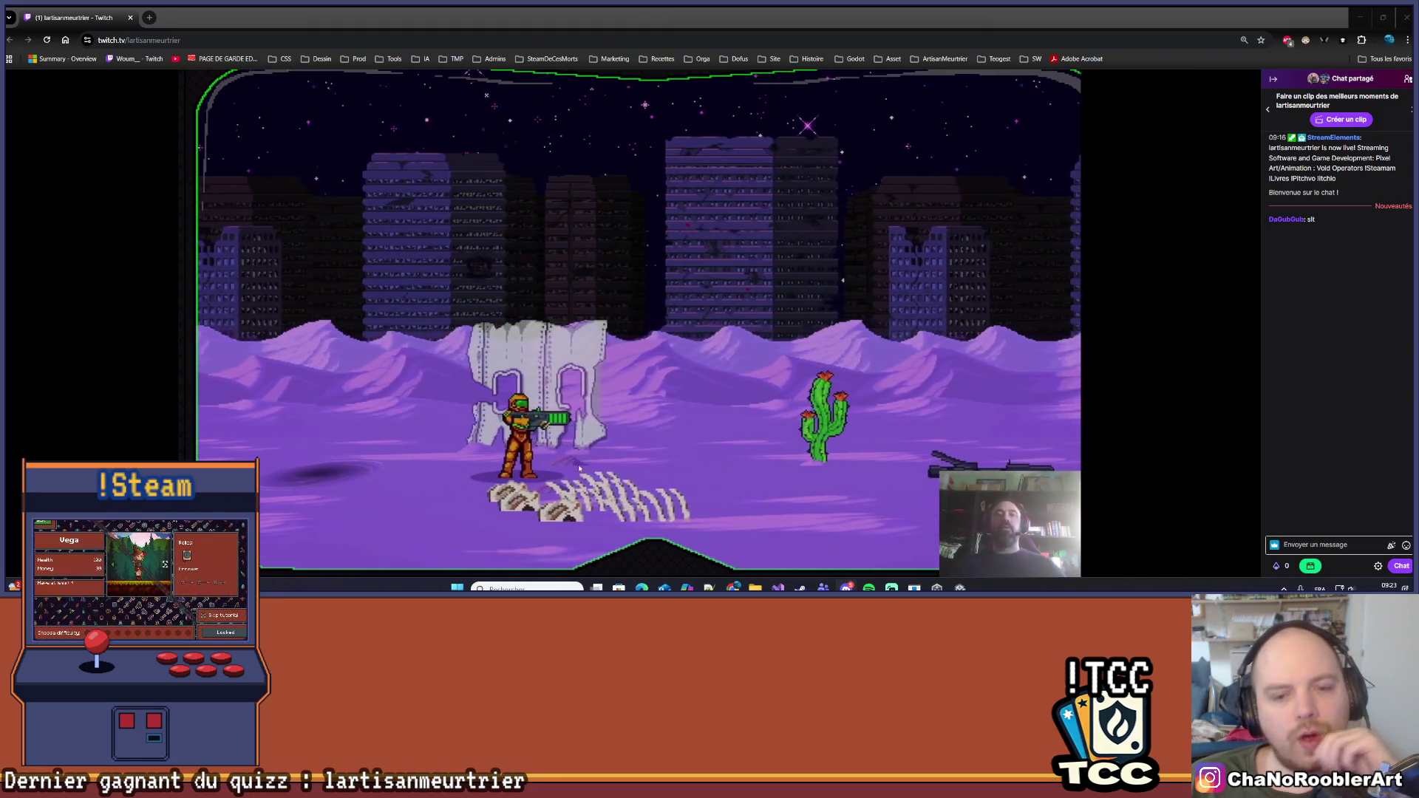
Switch to Unity, minimize the editor and Unity Hub, then restore the editor
mouse_move(1084, 312)
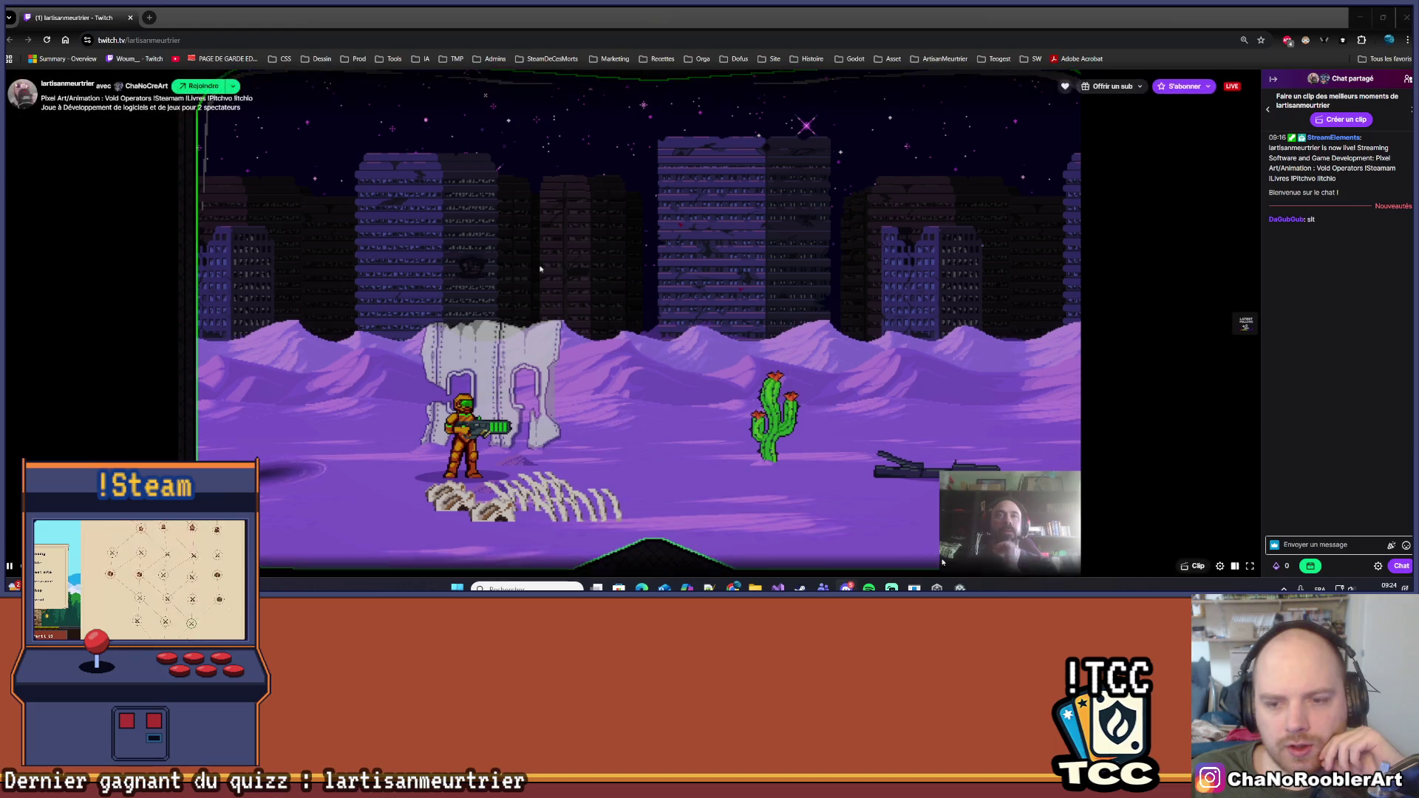
key("alt+Tab")
scroll(709, 373, "down", 5)
mouse_move(709, 374)
left_mouse_down()
mouse_move(553, 318)
mouse_move(915, 322)
left_mouse_up()
left_click(1360, 12)
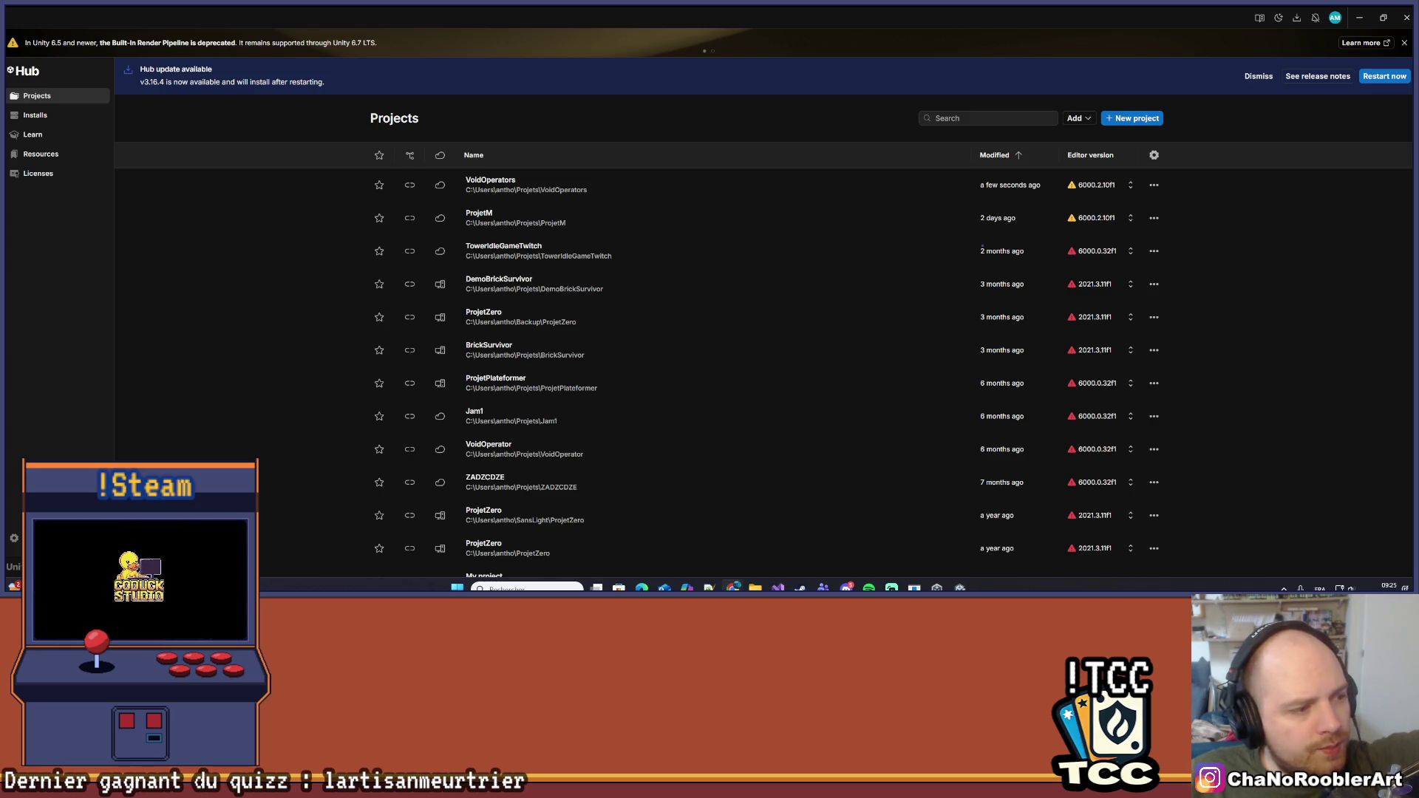
left_click(1359, 17)
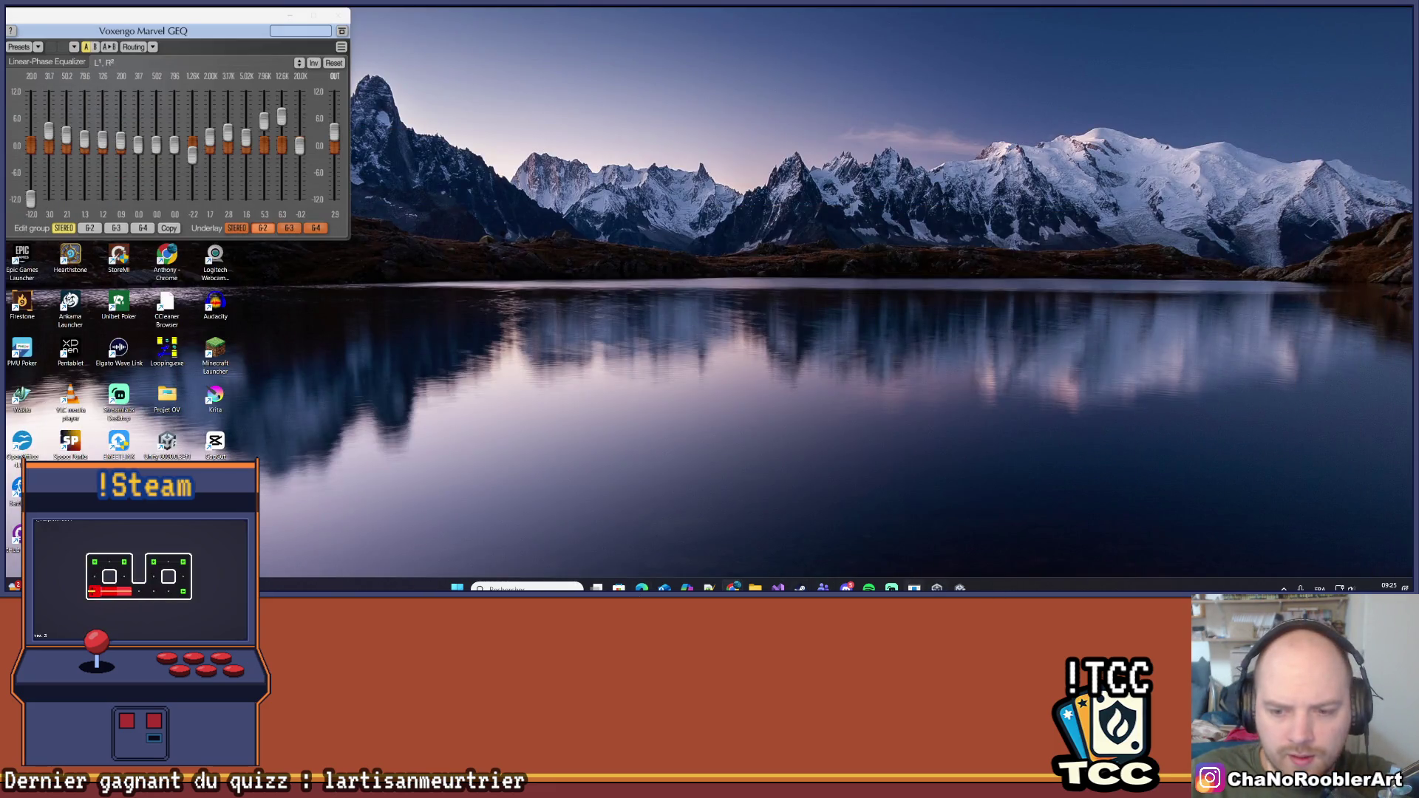
left_click(958, 588)
scroll(457, 294, "up", 6)
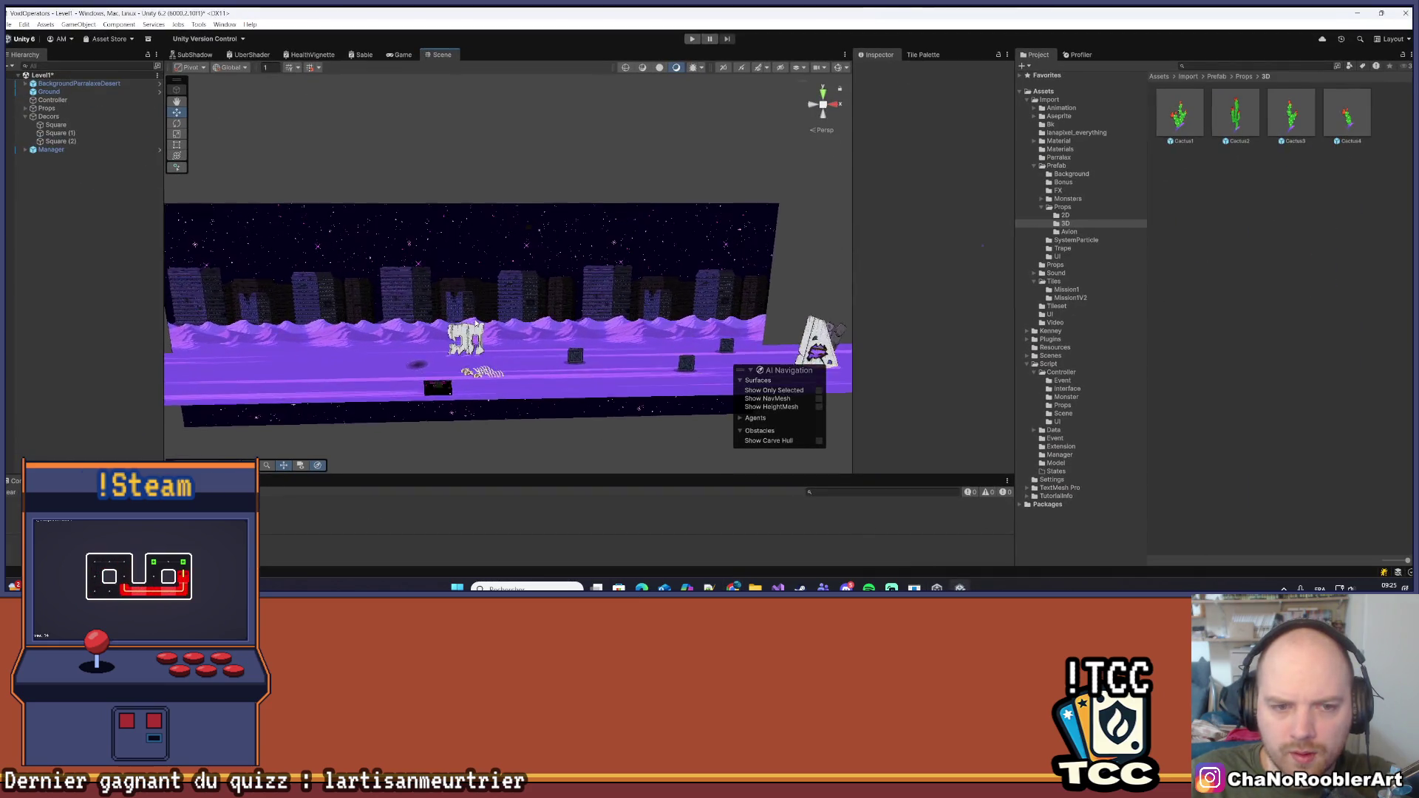
scroll(458, 294, "up", 5)
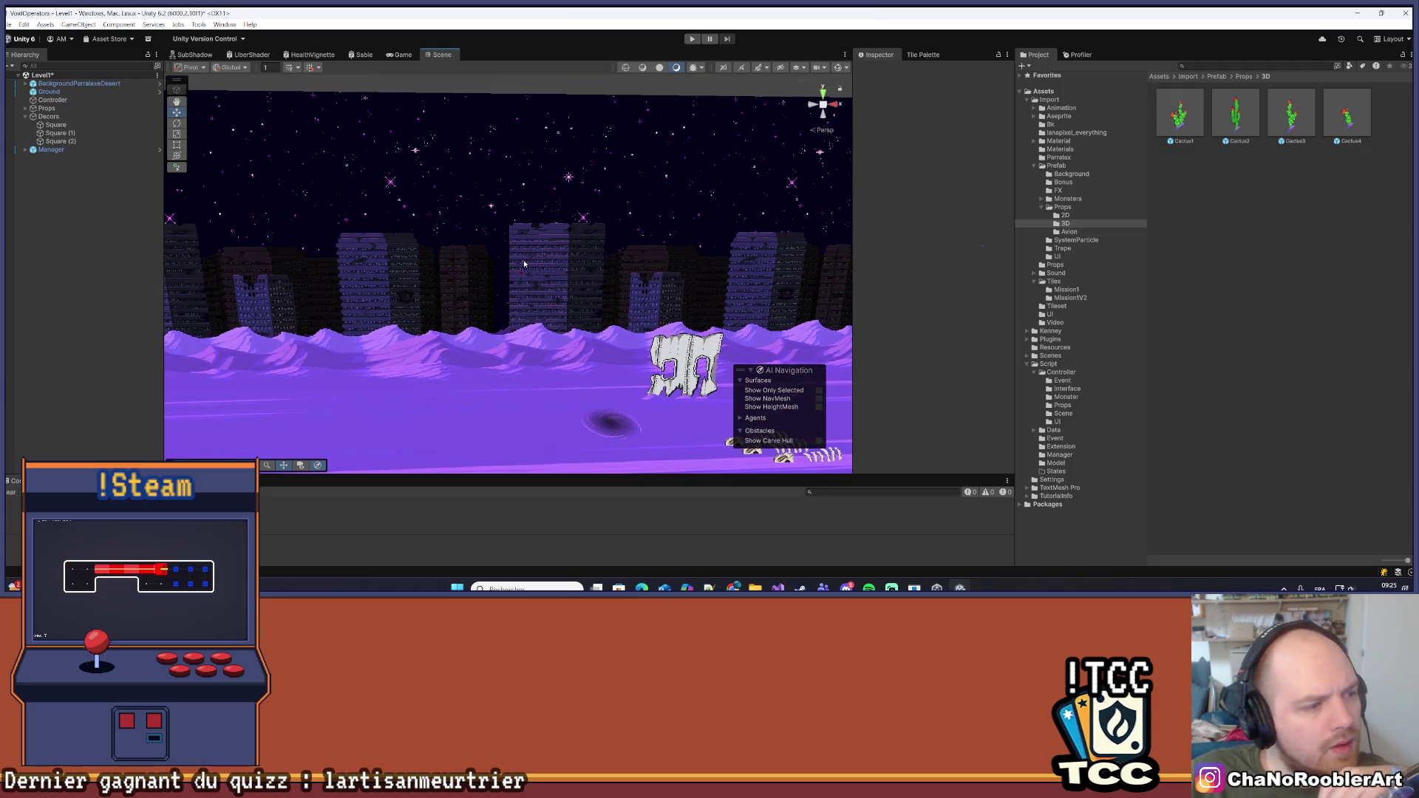
Reframe the Scene view along the level strip, save Level1, and select Ground
scroll(524, 264, "down", 6)
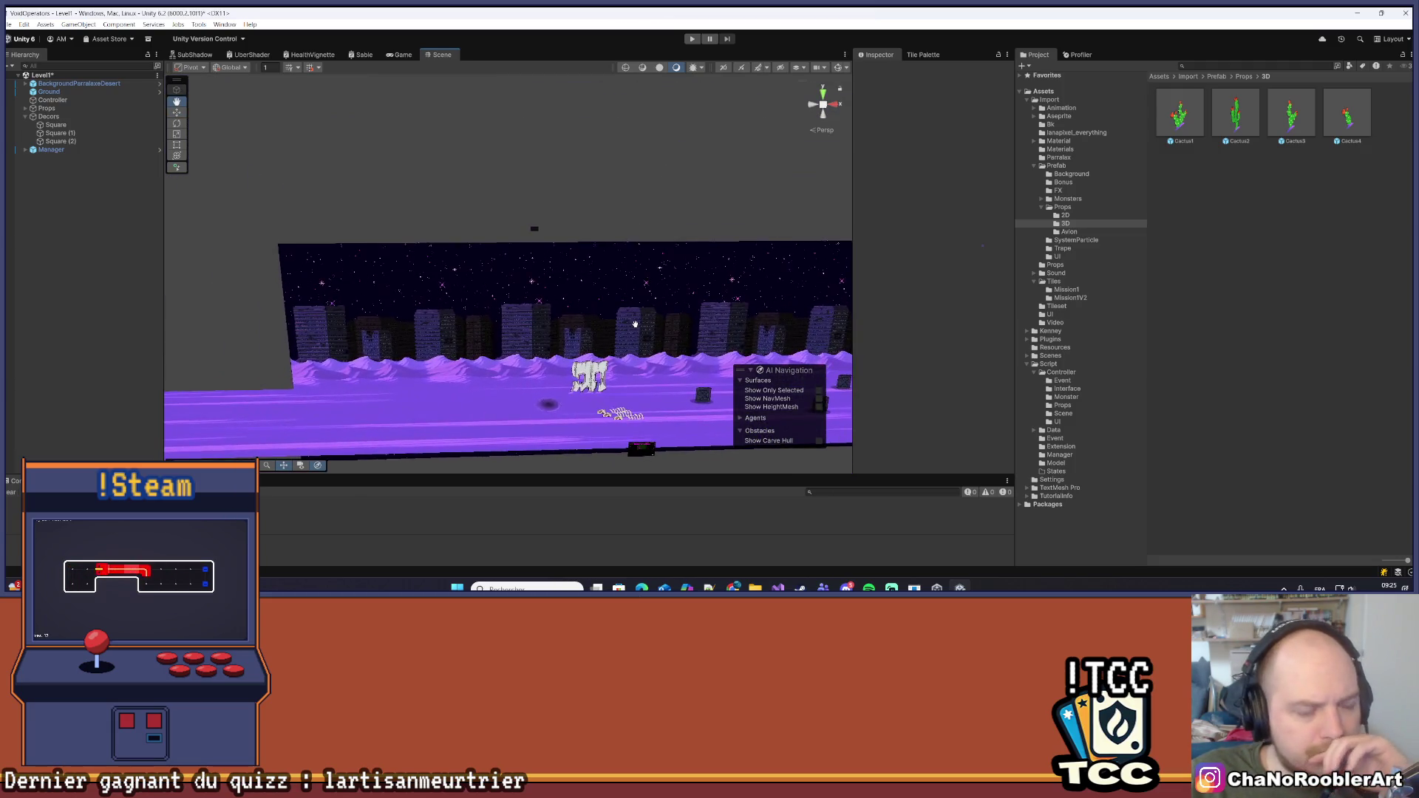
scroll(635, 324, "up", 6)
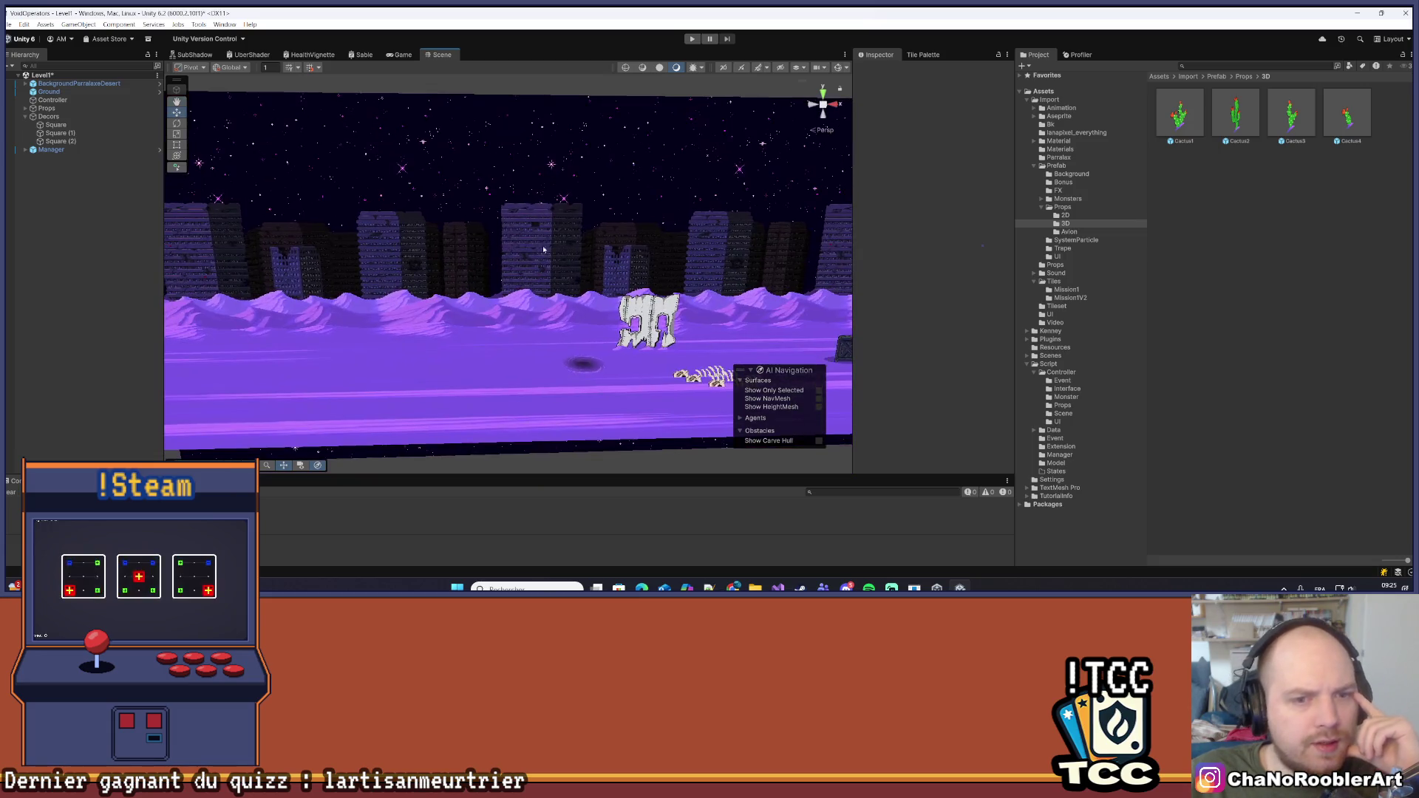
mouse_move(547, 248)
left_mouse_down()
mouse_move(385, 272)
mouse_move(451, 269)
mouse_move(747, 92)
left_mouse_up()
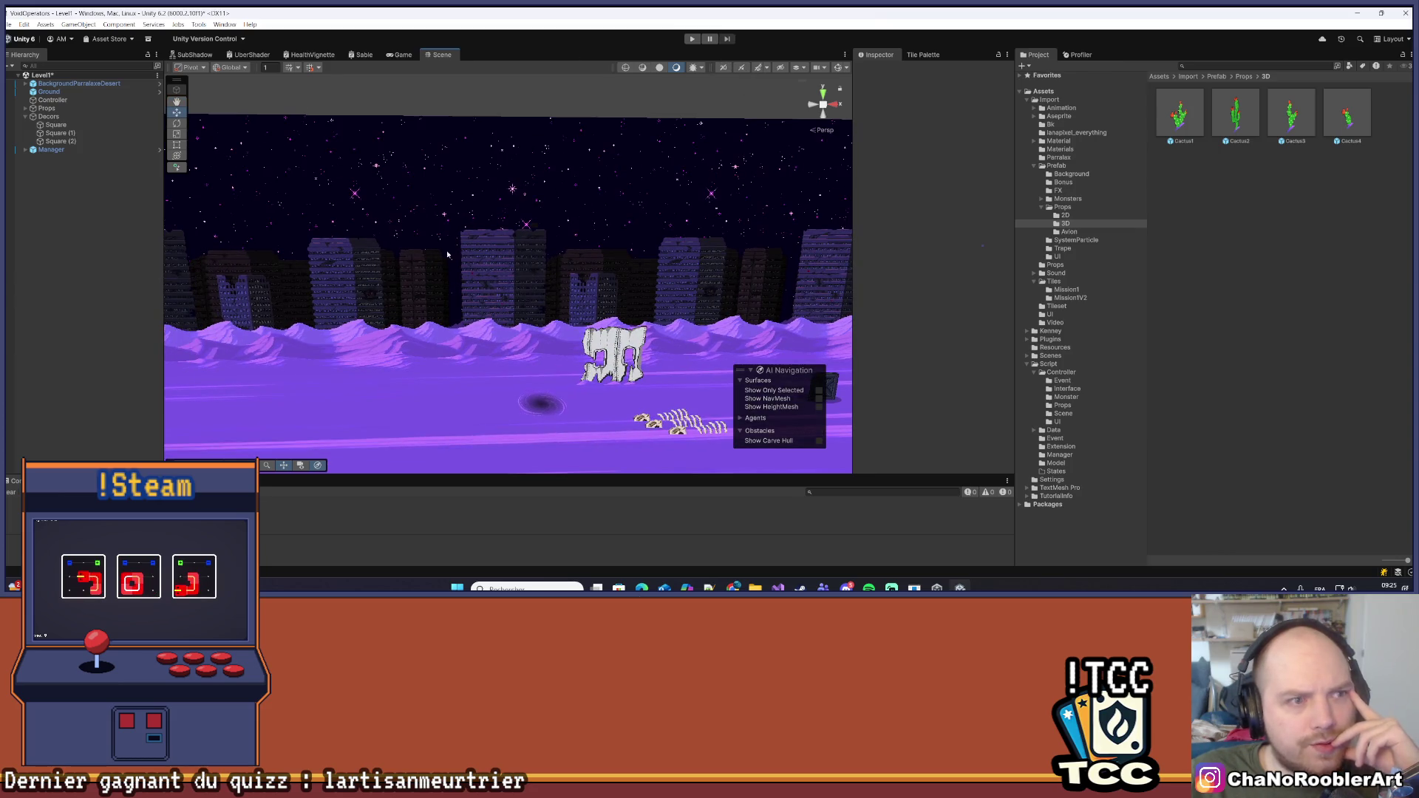
left_click_drag(854, 222, 902, 222)
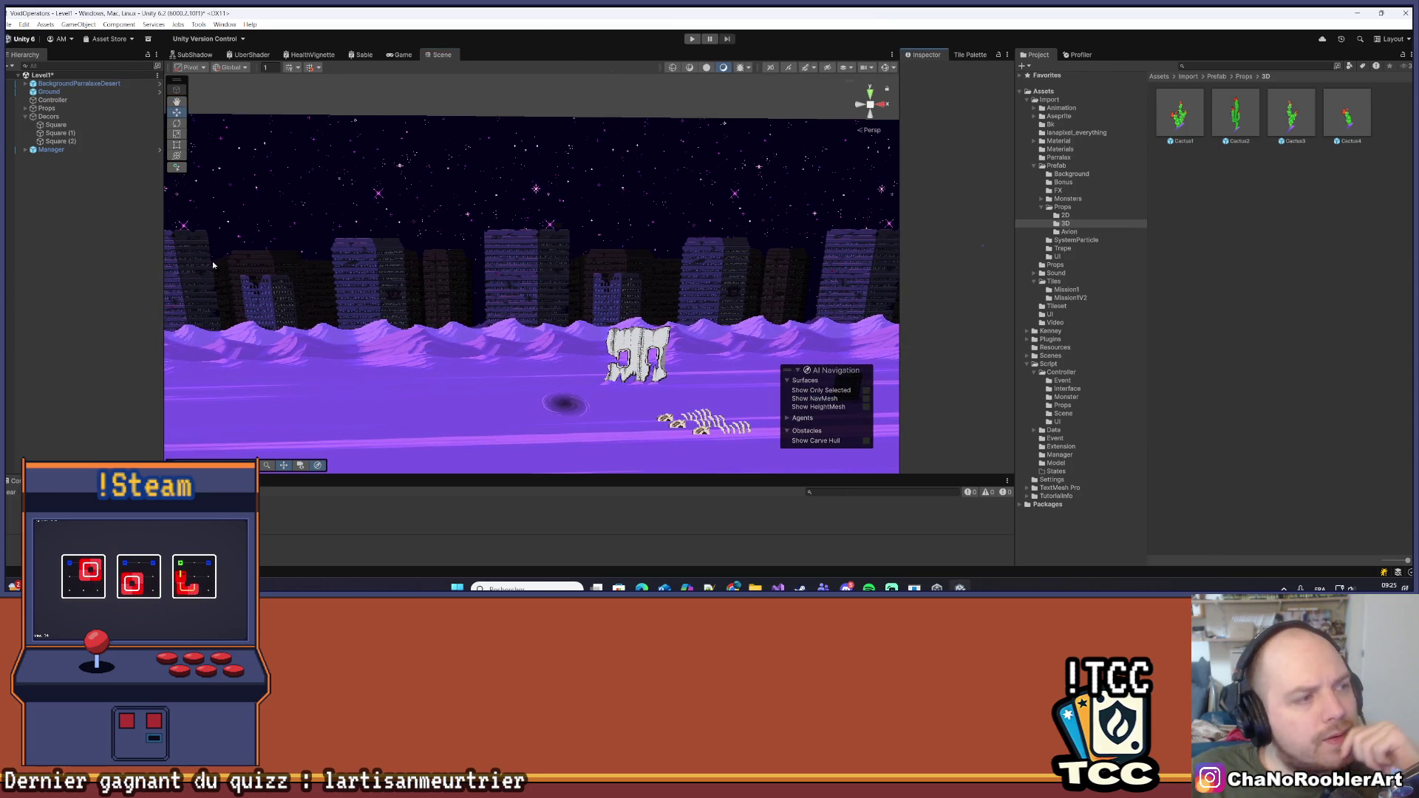
scroll(495, 263, "down", 5)
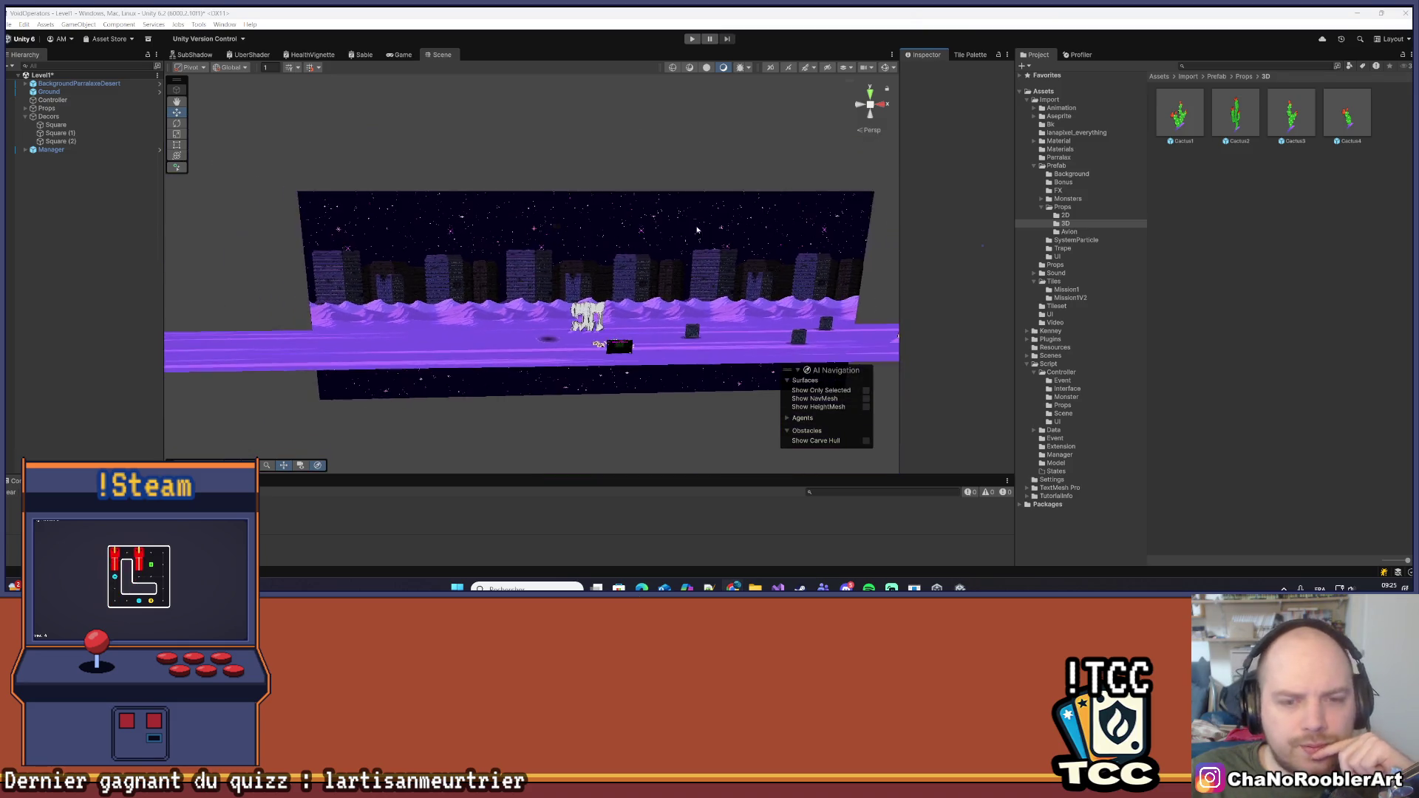
mouse_move(676, 293)
left_mouse_down()
mouse_move(737, 265)
mouse_move(558, 244)
mouse_move(552, 345)
mouse_move(624, 323)
mouse_move(570, 332)
mouse_move(326, 291)
mouse_move(482, 312)
mouse_move(294, 307)
mouse_move(454, 339)
mouse_move(787, 285)
mouse_move(538, 362)
left_mouse_up()
scroll(538, 362, "up", 5)
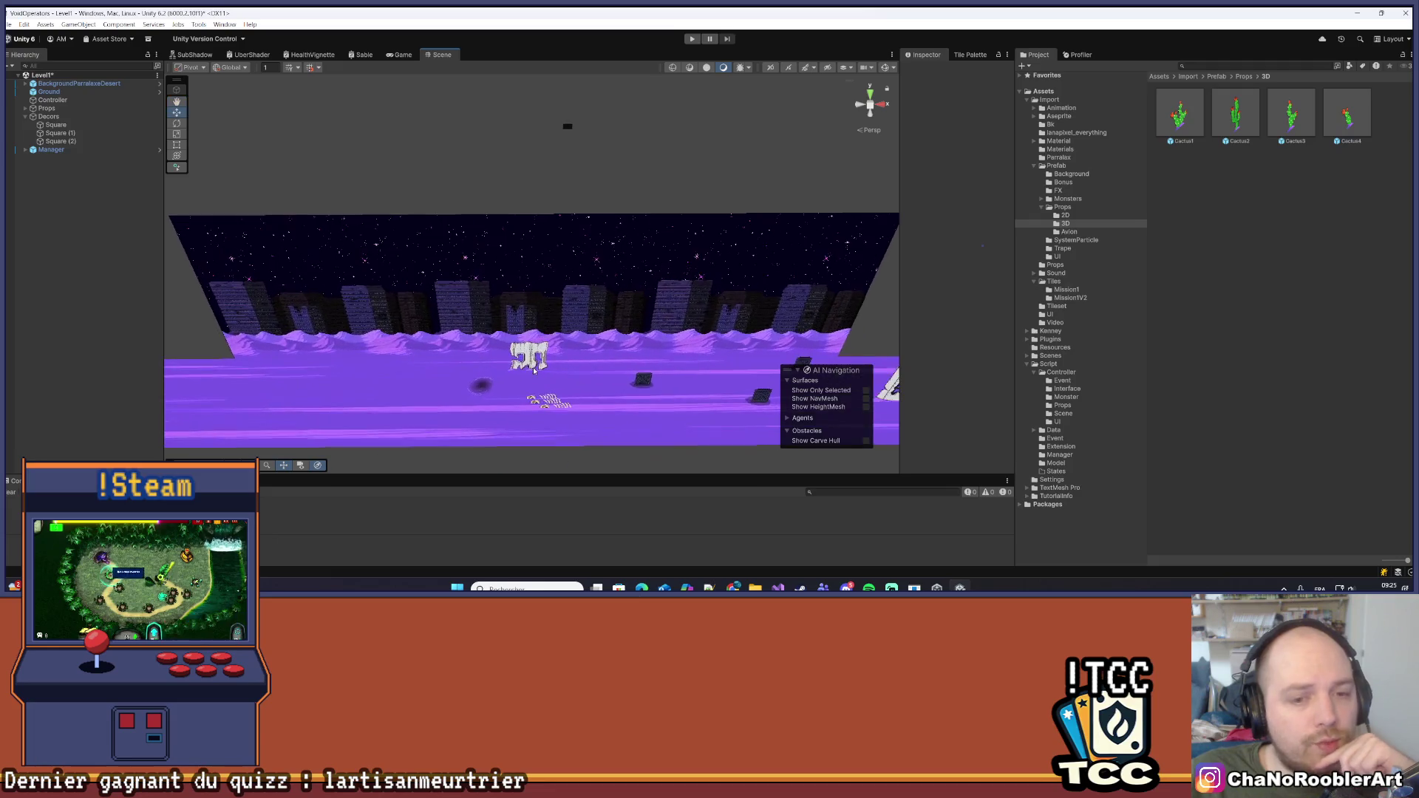
scroll(548, 360, "up", 2)
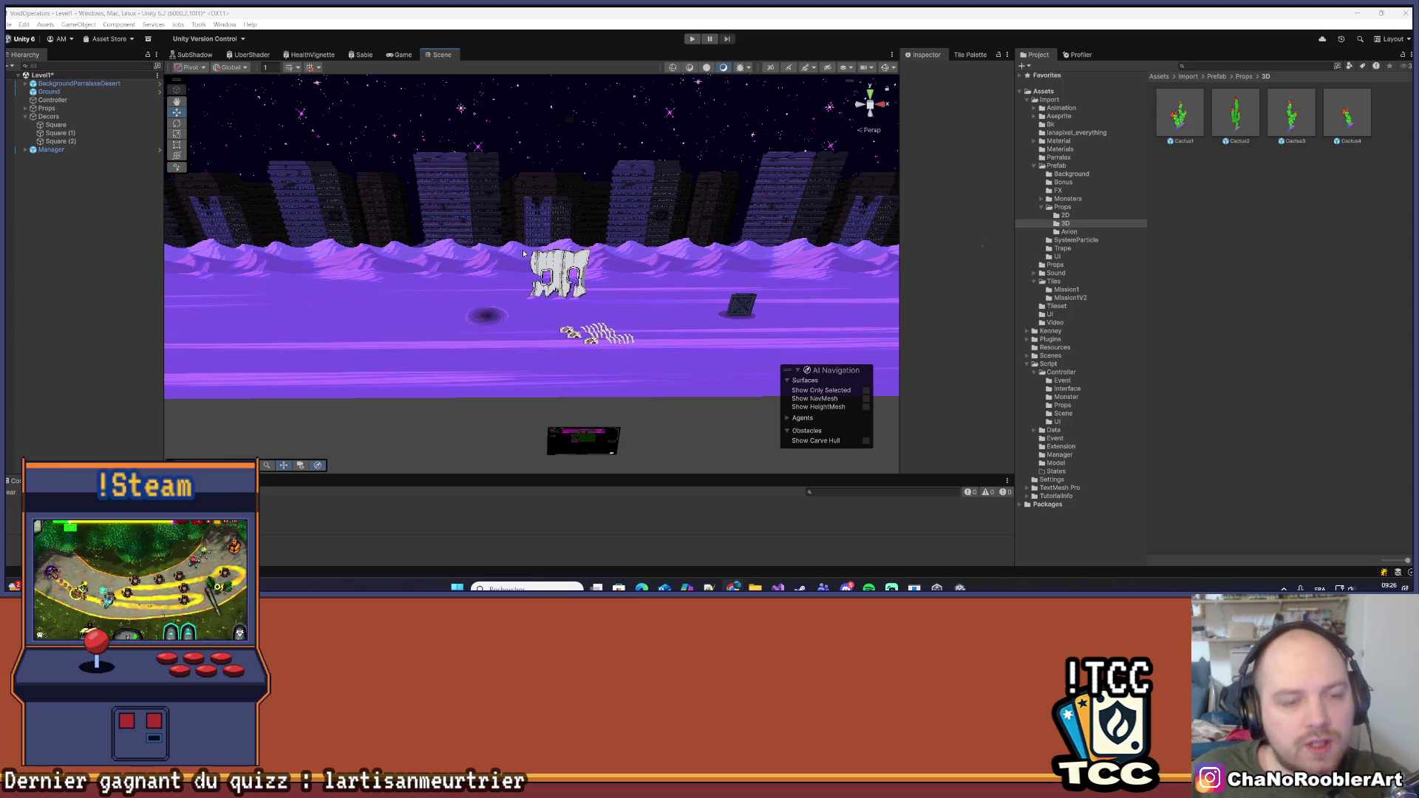
scroll(502, 258, "down", 3)
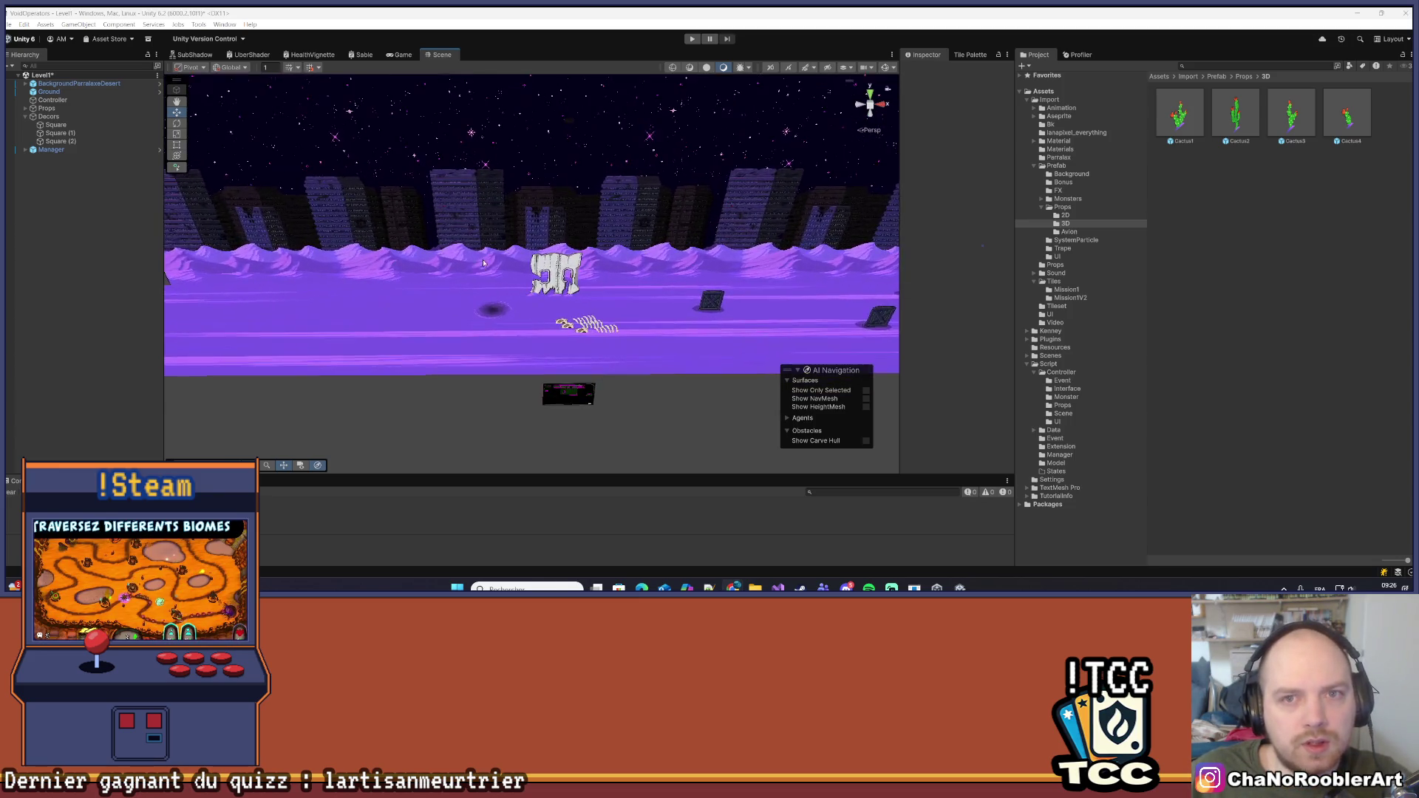
key("ctrl+s")
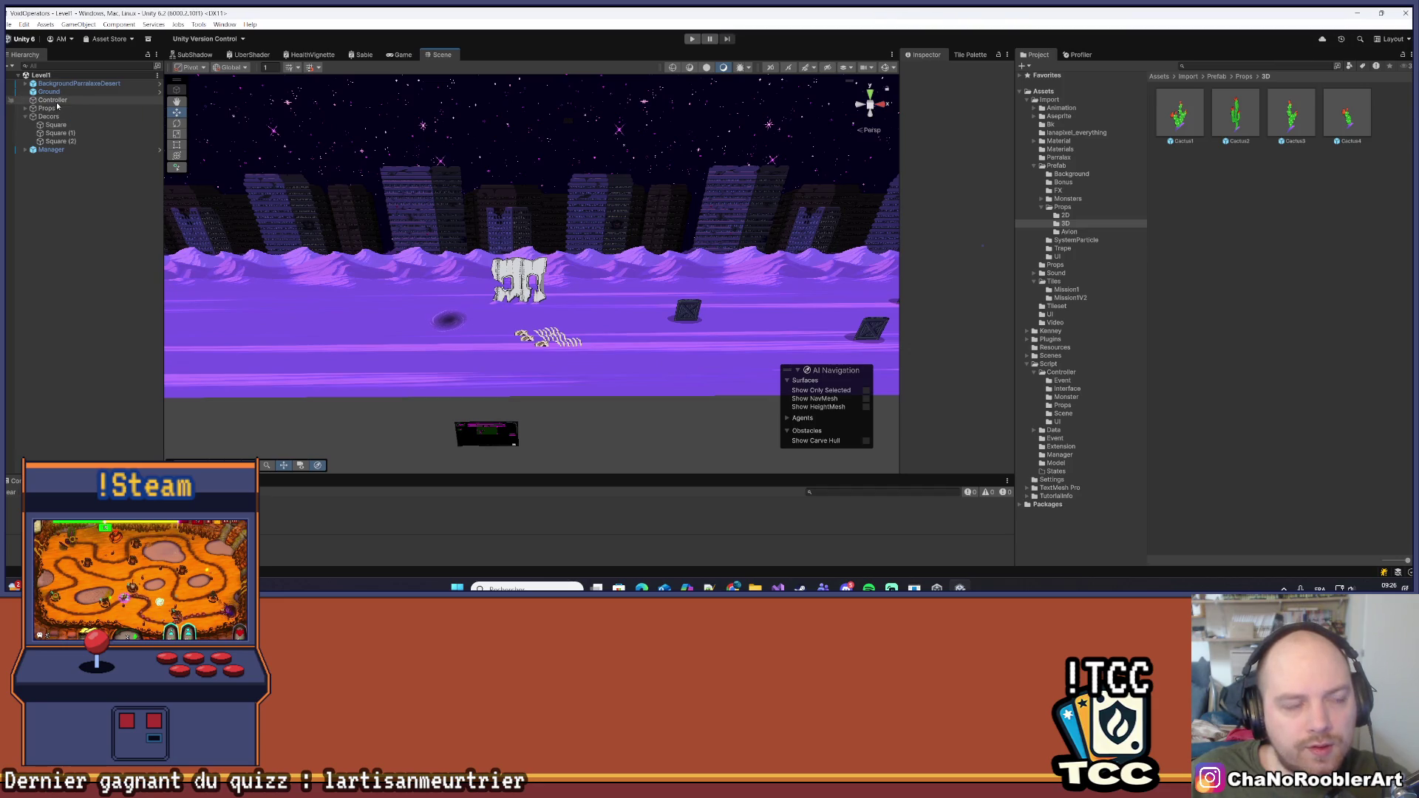
left_click(47, 92)
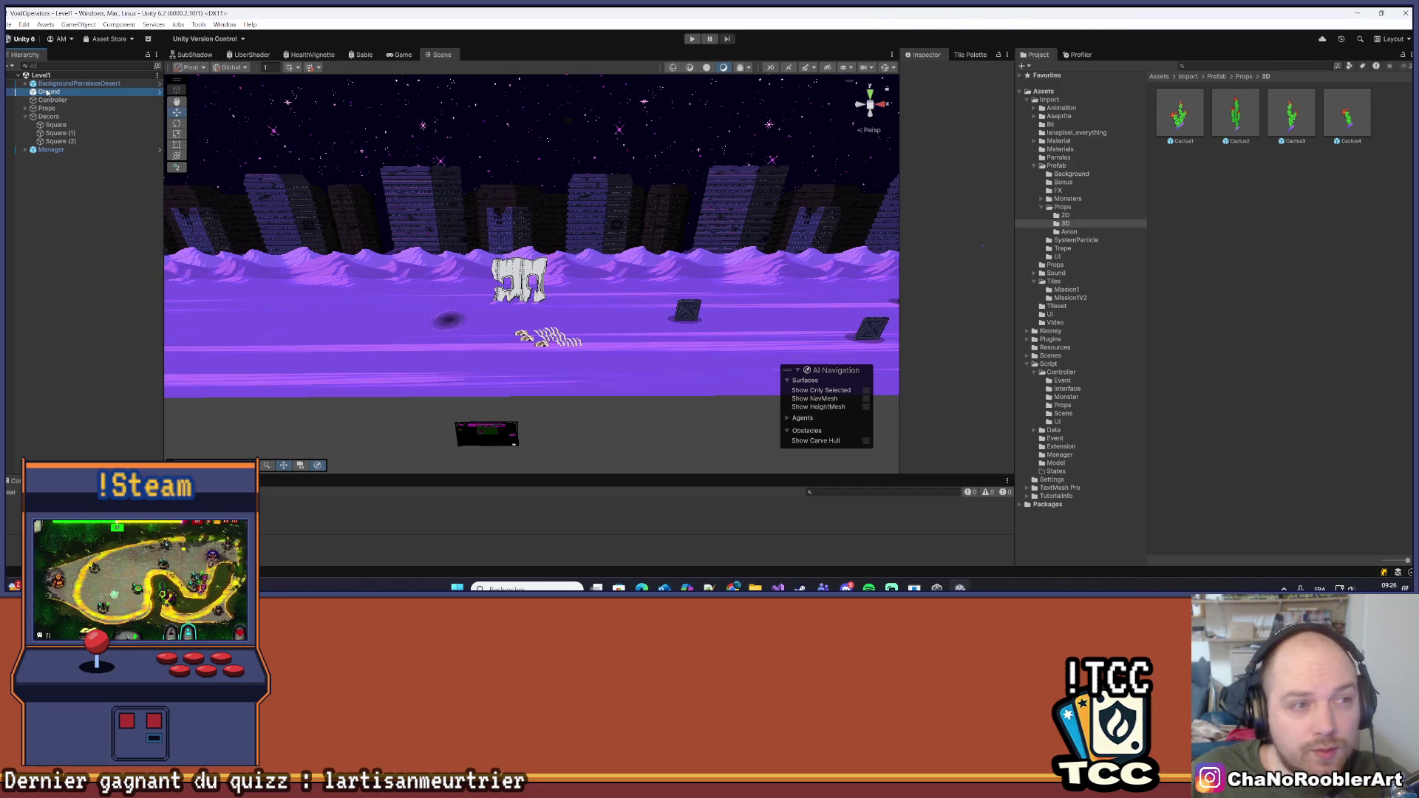
Widen the Inspector for Ground, reframe the level head-on, and start Play mode
left_click_drag(900, 178, 729, 178)
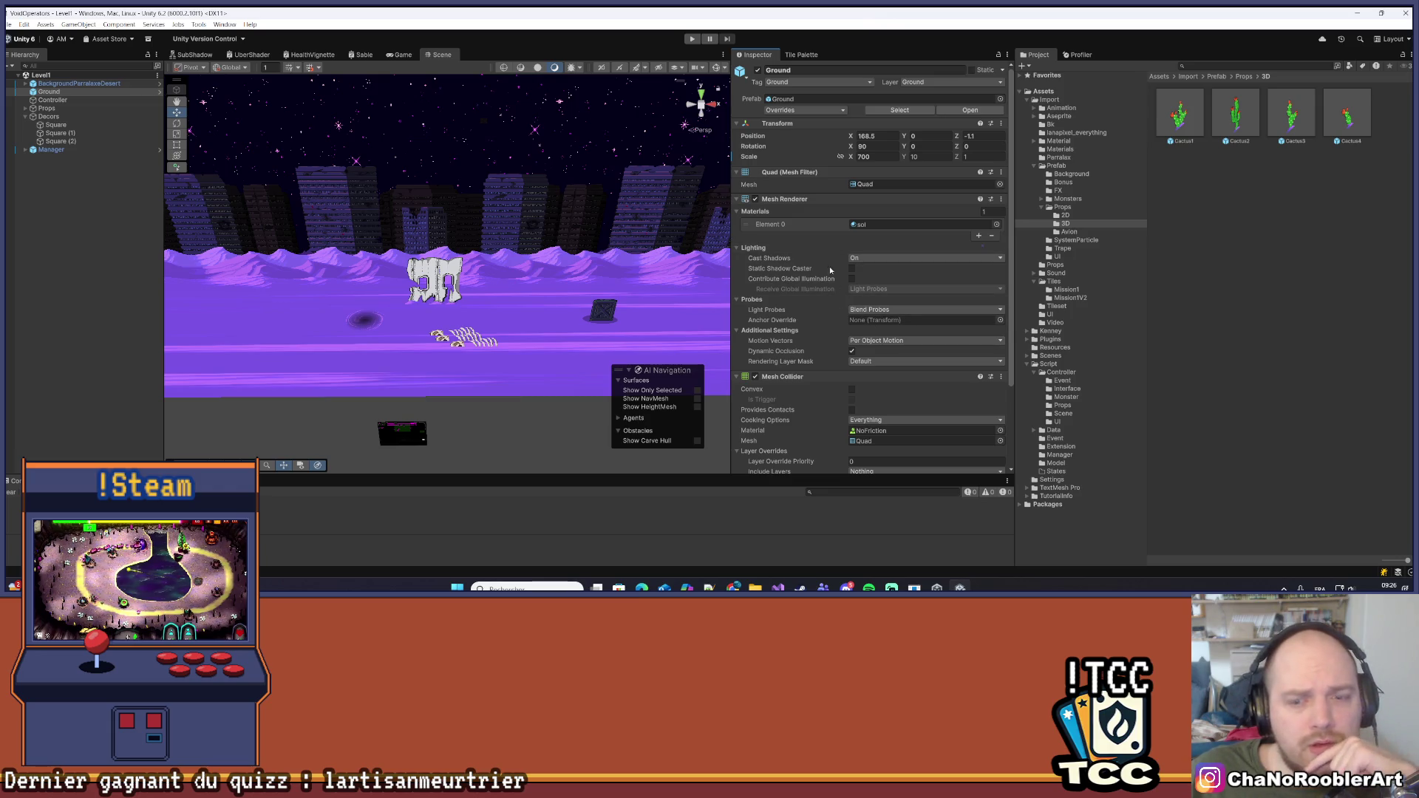
scroll(818, 259, "down", 2)
scroll(812, 289, "up", 2)
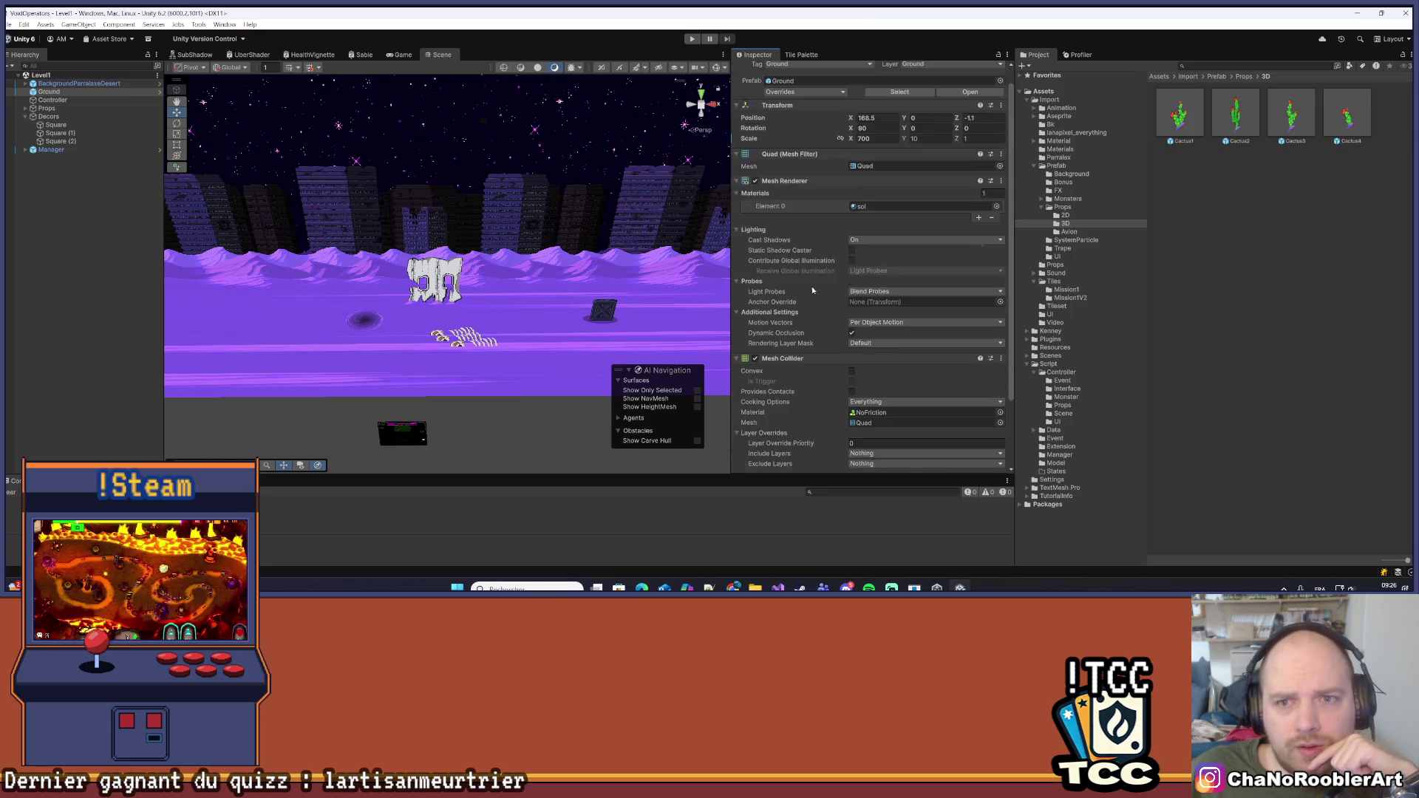
scroll(858, 212, "down", 2)
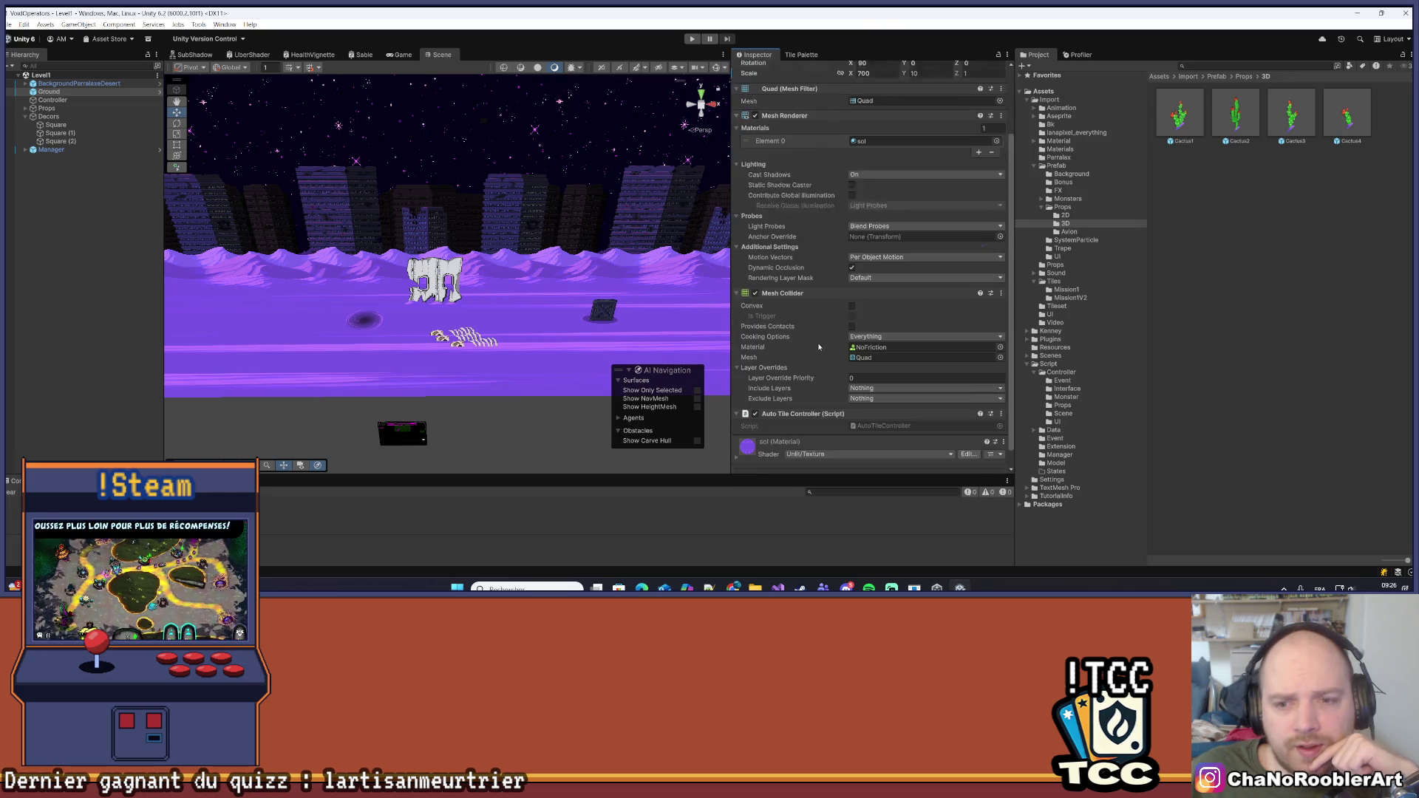
left_click_drag(606, 318, 399, 287)
scroll(402, 287, "down", 3)
mouse_move(495, 263)
left_mouse_down()
mouse_move(484, 349)
mouse_move(662, 38)
left_mouse_up()
left_click(696, 39)
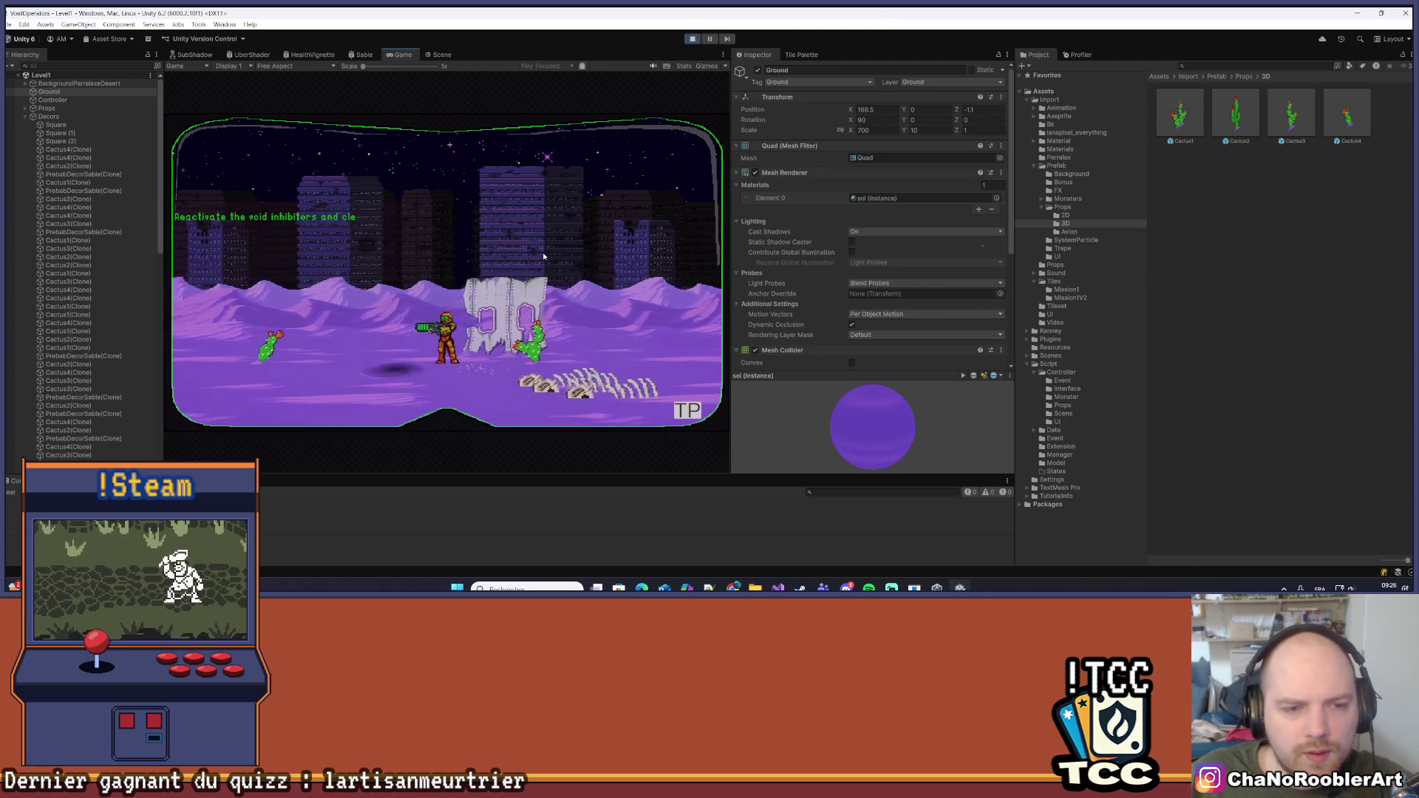
Run the hero left, then right with jumps toward the crate, ending facing right
key("a")
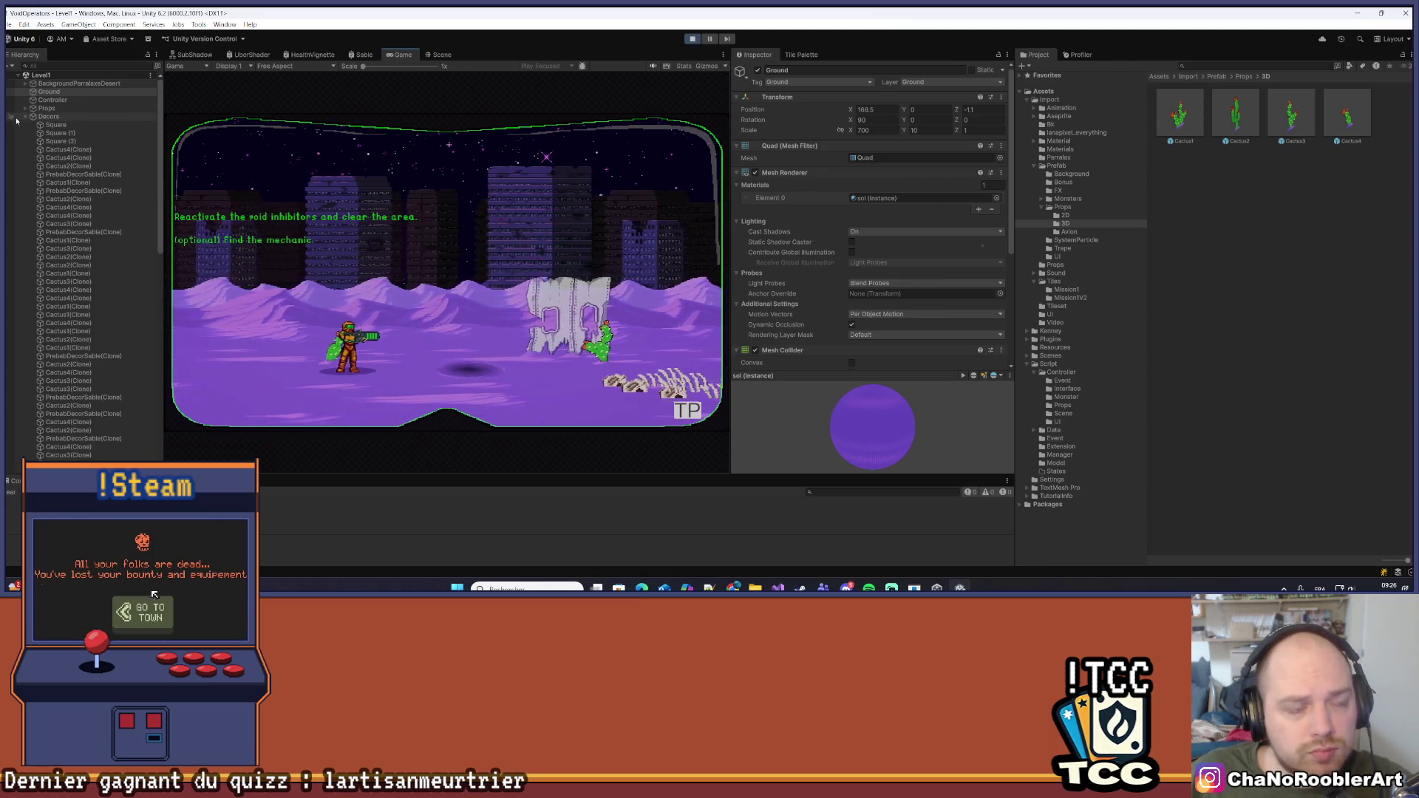
scroll(909, 283, "down", 5)
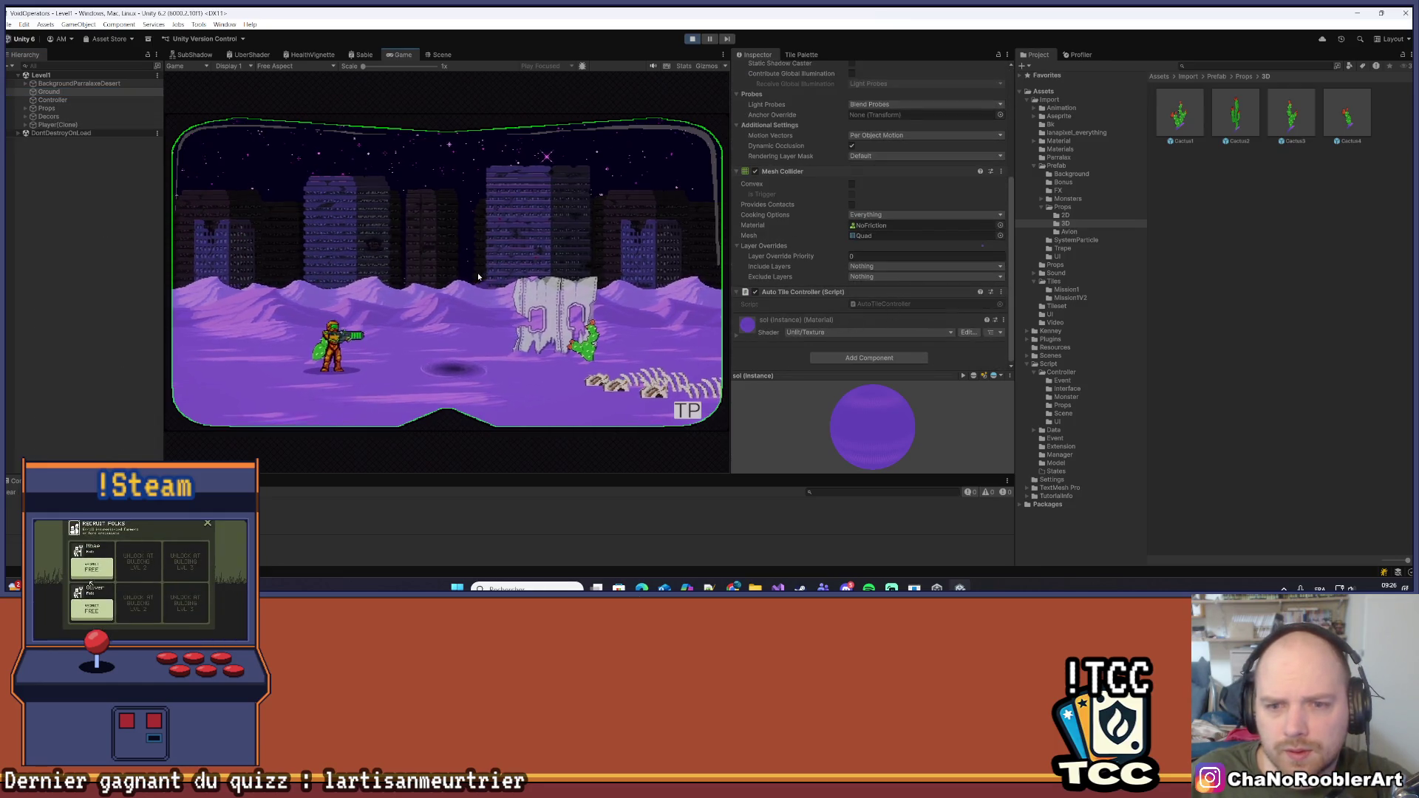
key("d")
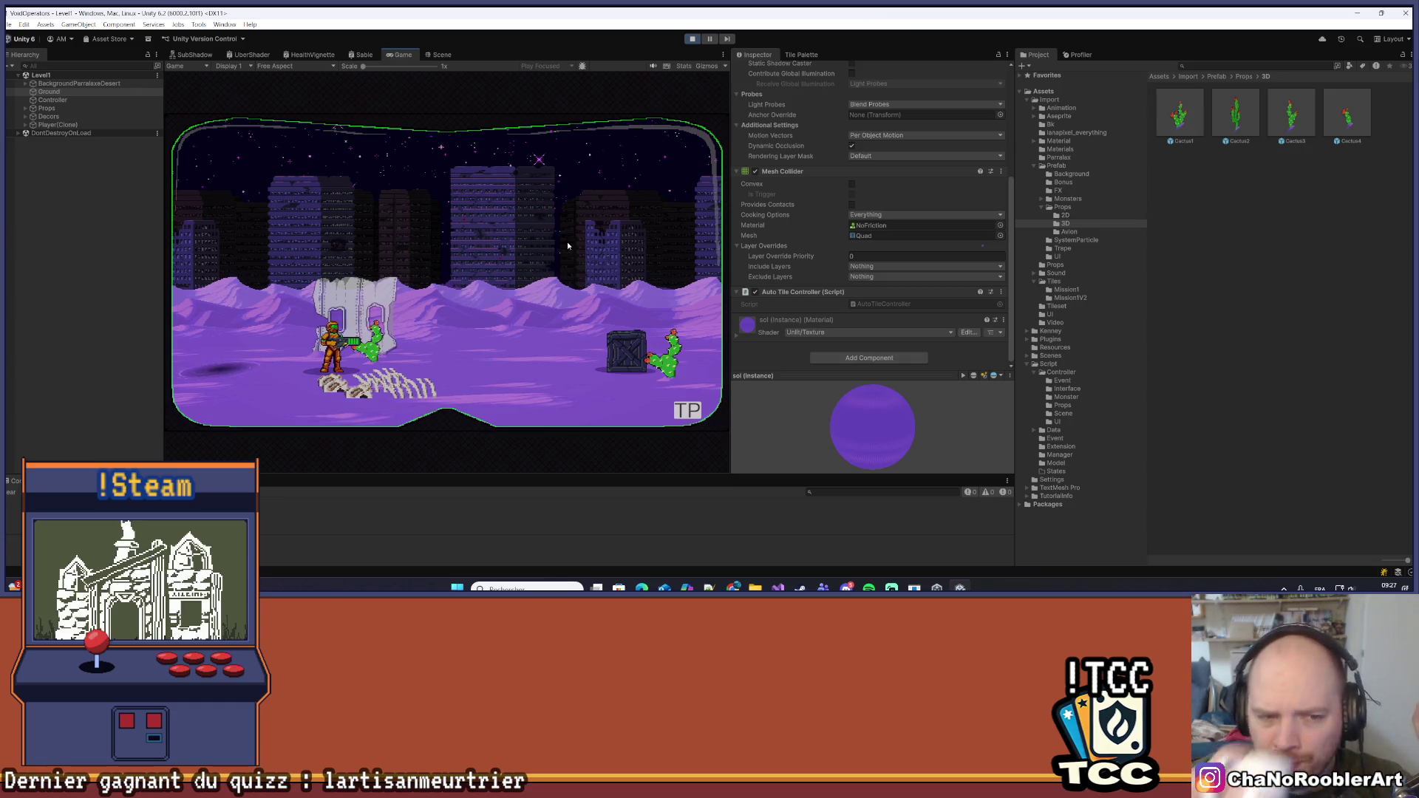
key("d")
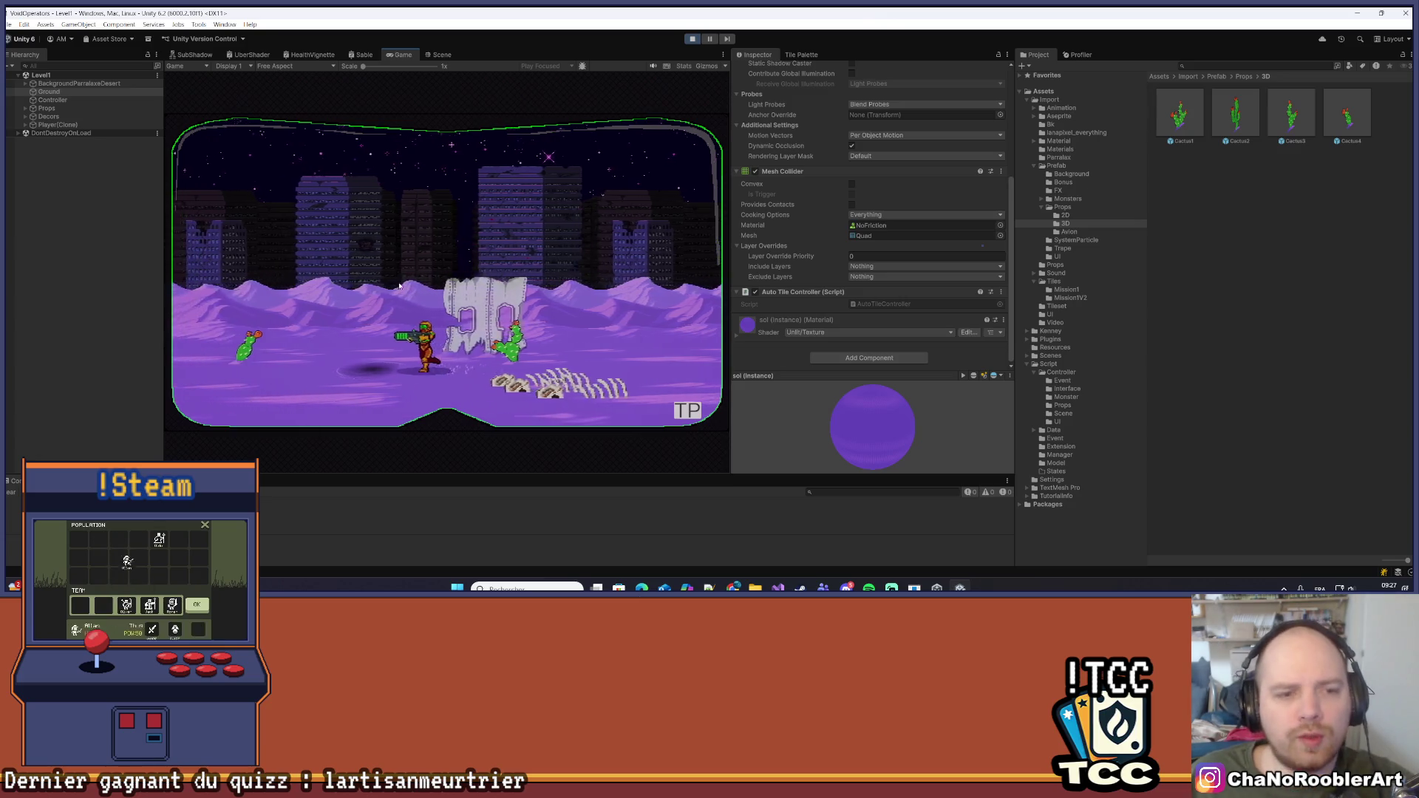
key("space")
key("d")
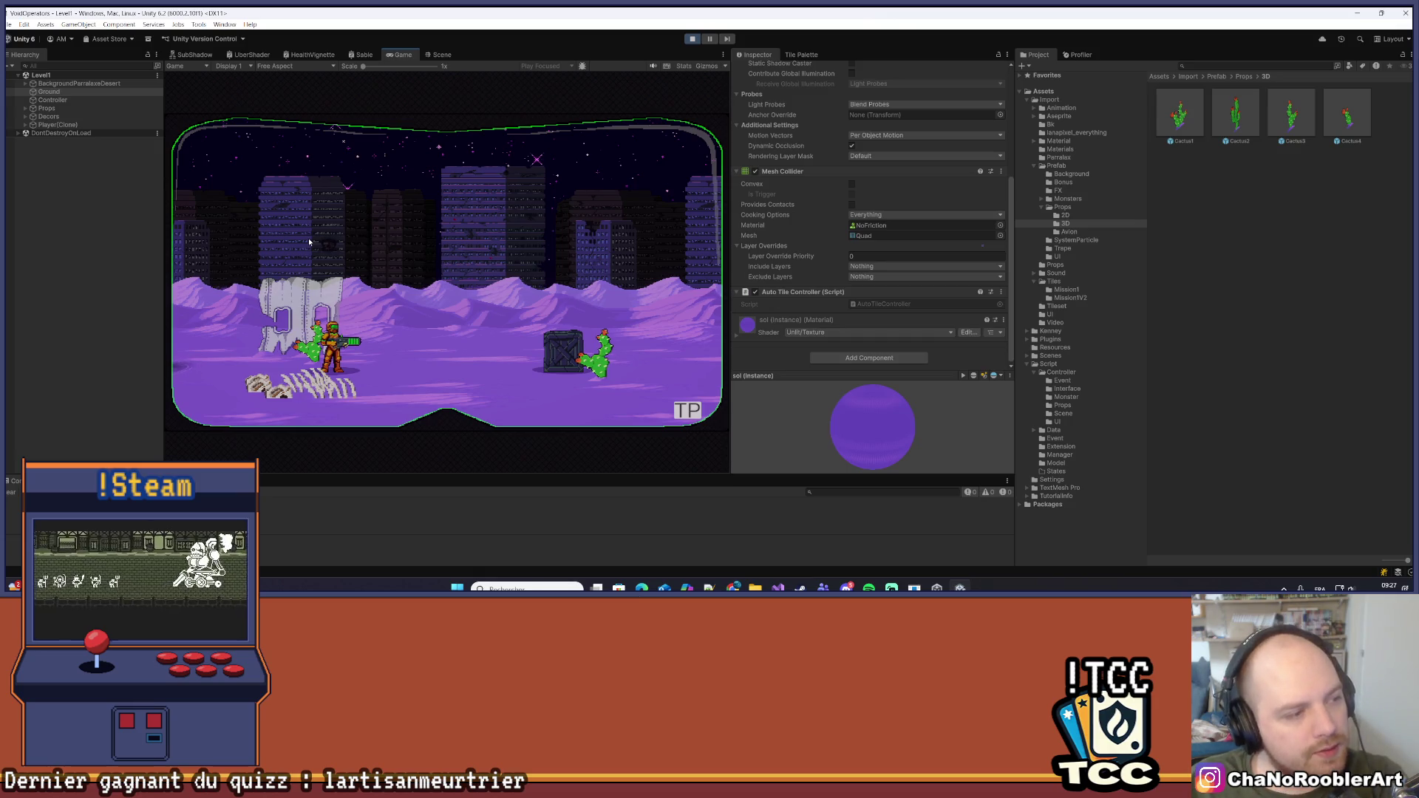
key("a")
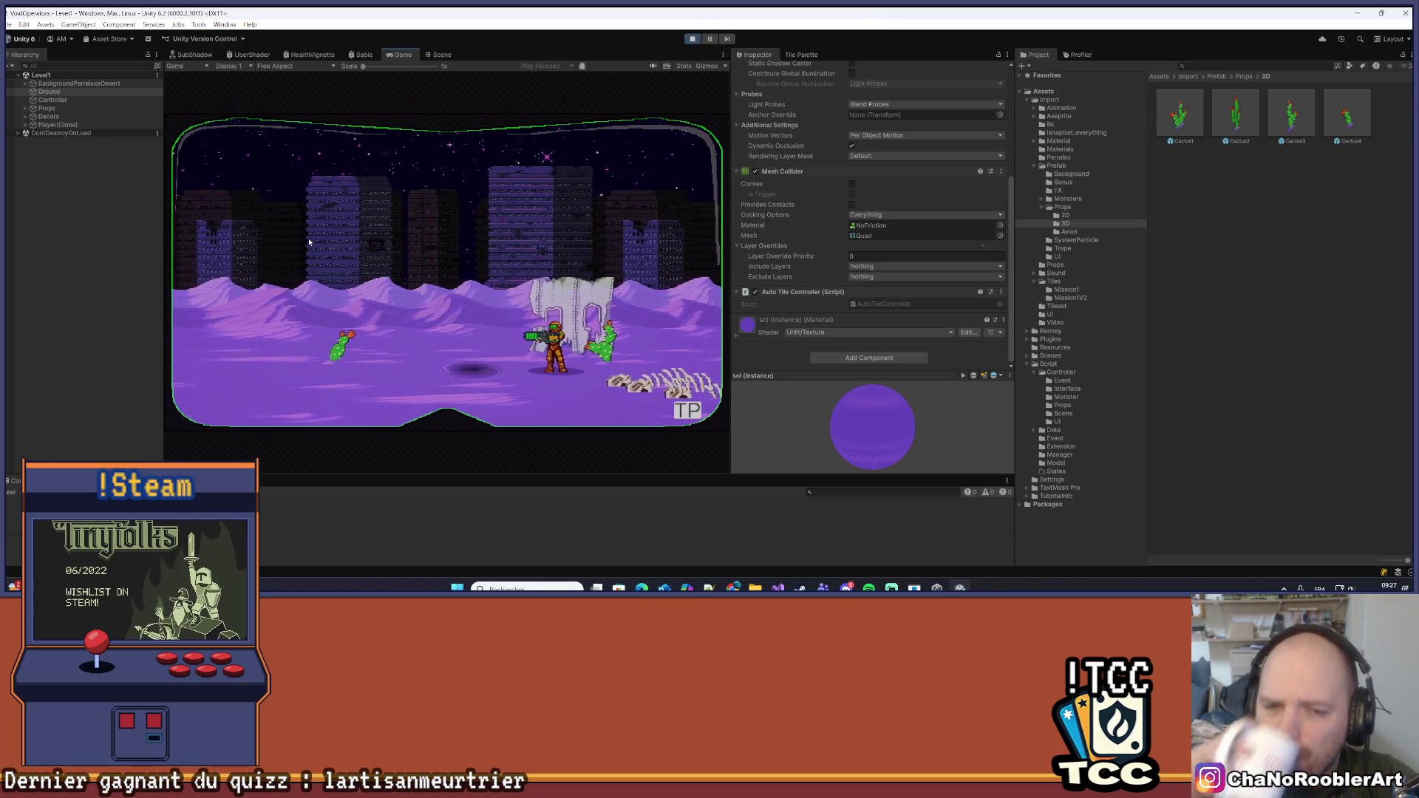
key("d")
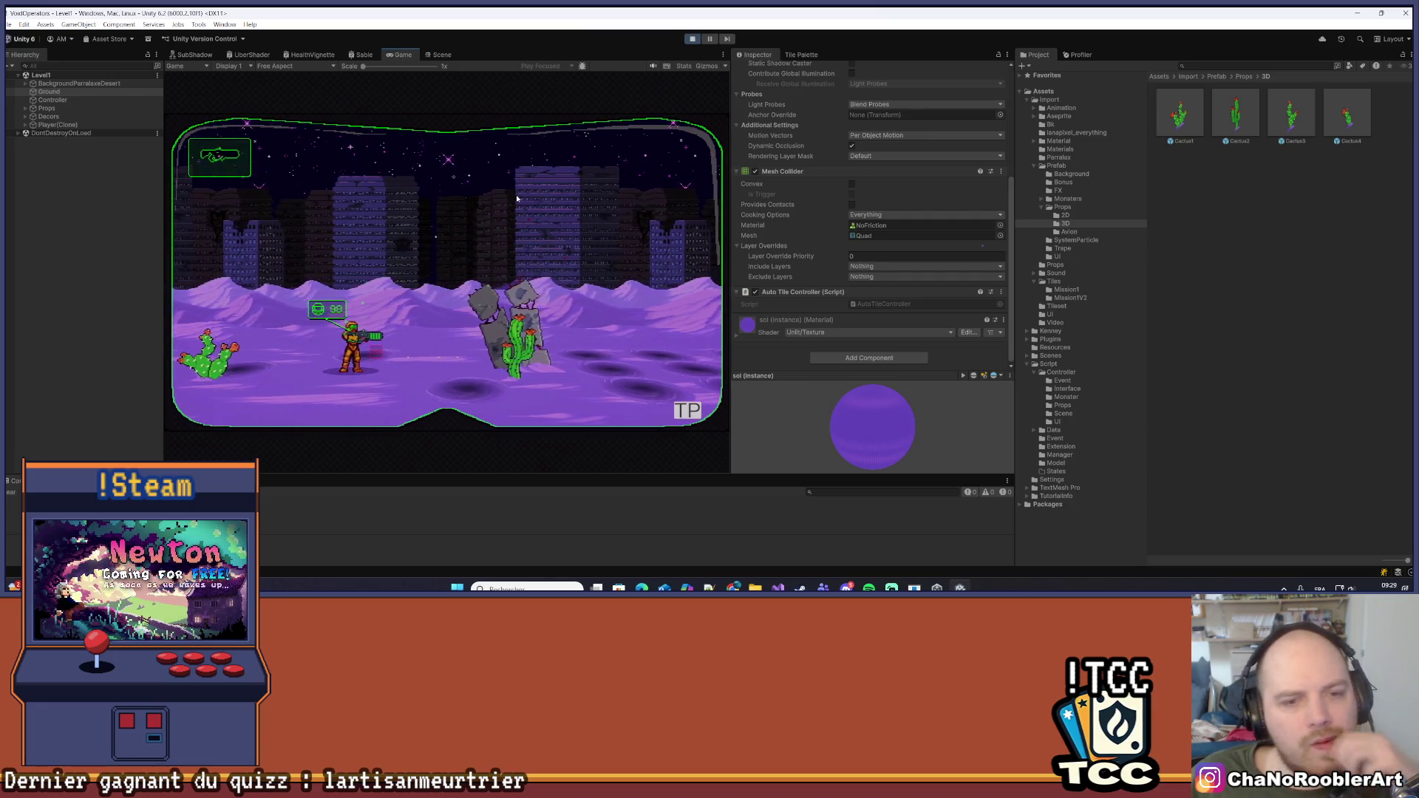
Stop the playtest and inspect the TrapeQuickSand (1) and (18) quicksand traps
left_click(692, 39)
mouse_move(519, 271)
left_mouse_down()
mouse_move(277, 278)
mouse_move(370, 323)
mouse_move(499, 342)
left_mouse_up()
left_click(401, 338)
left_click(401, 339)
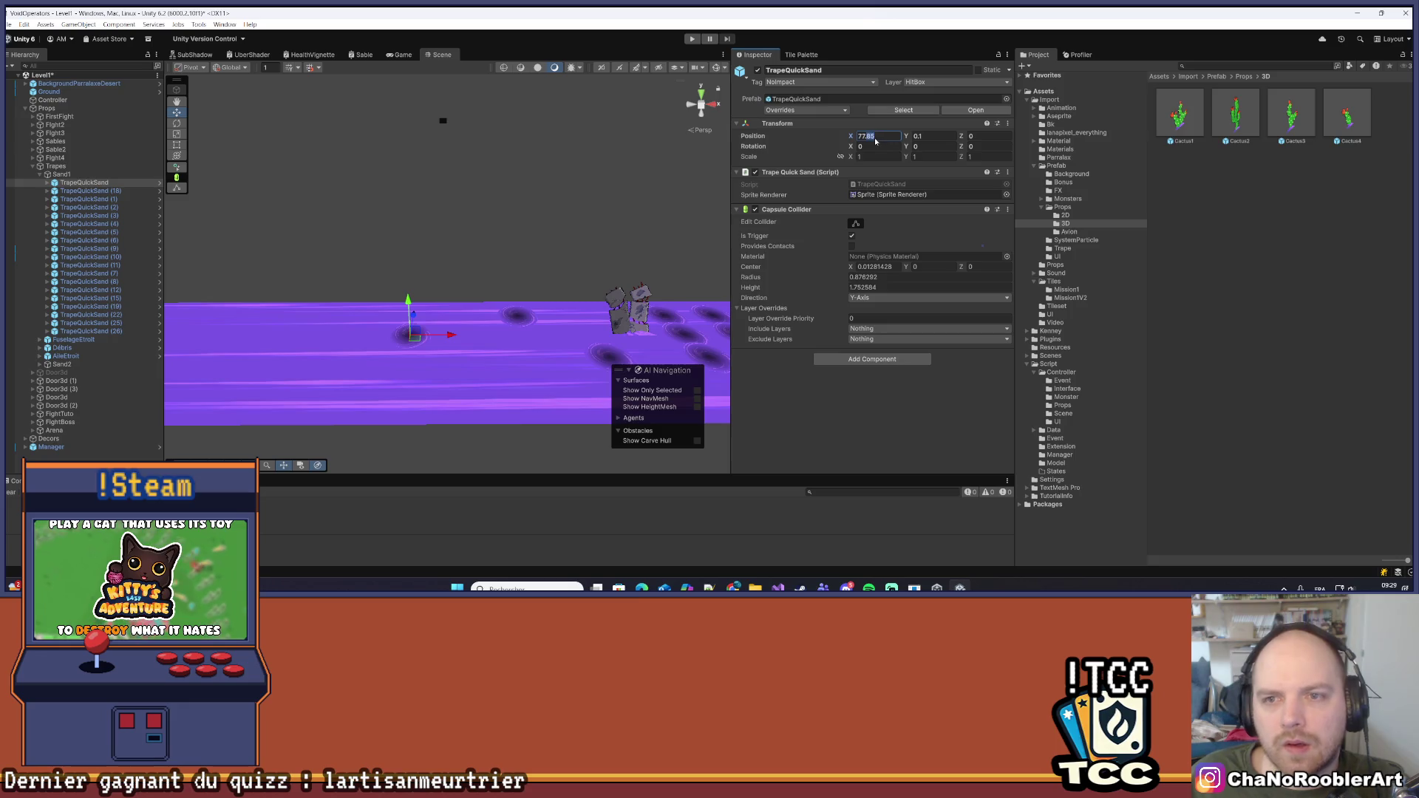
left_click(520, 320)
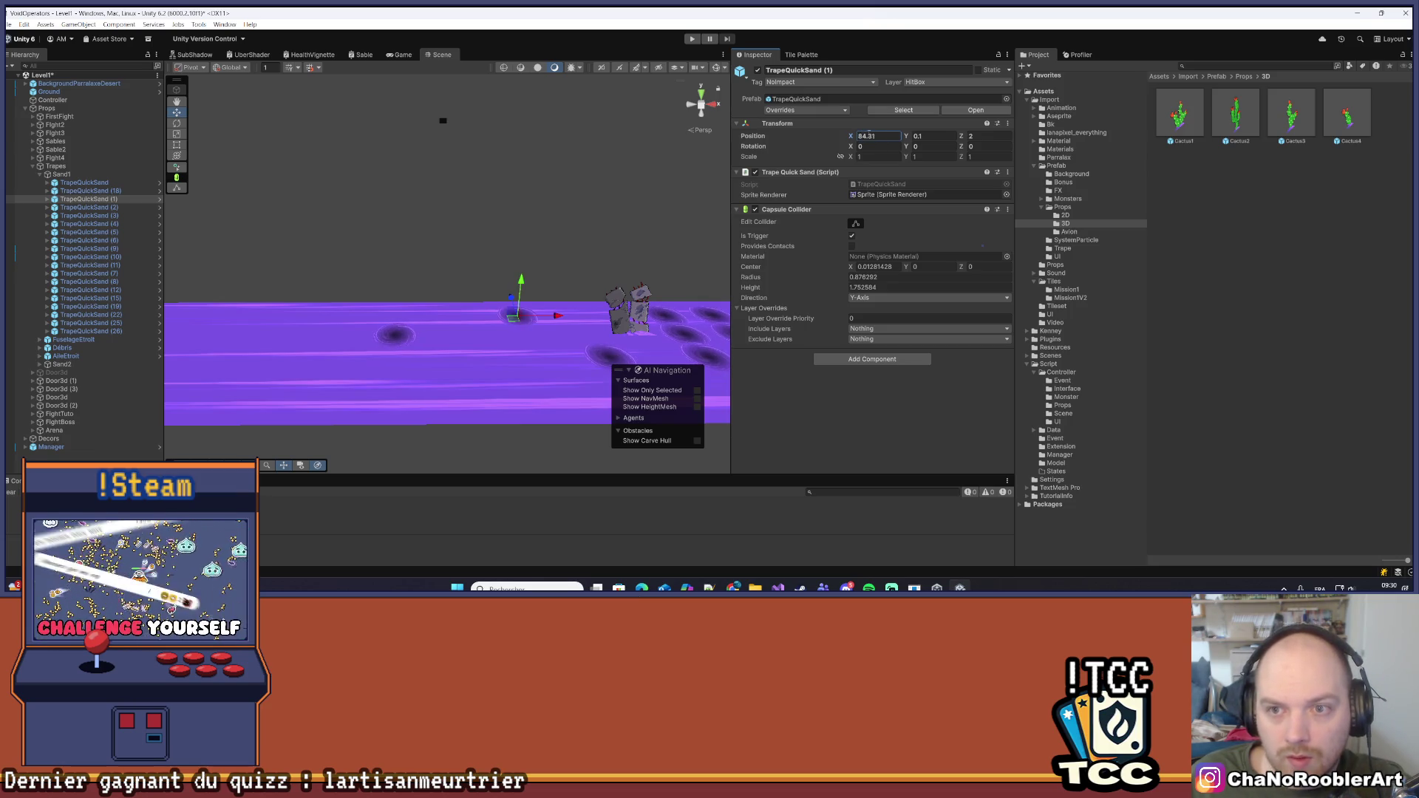
left_click(90, 190)
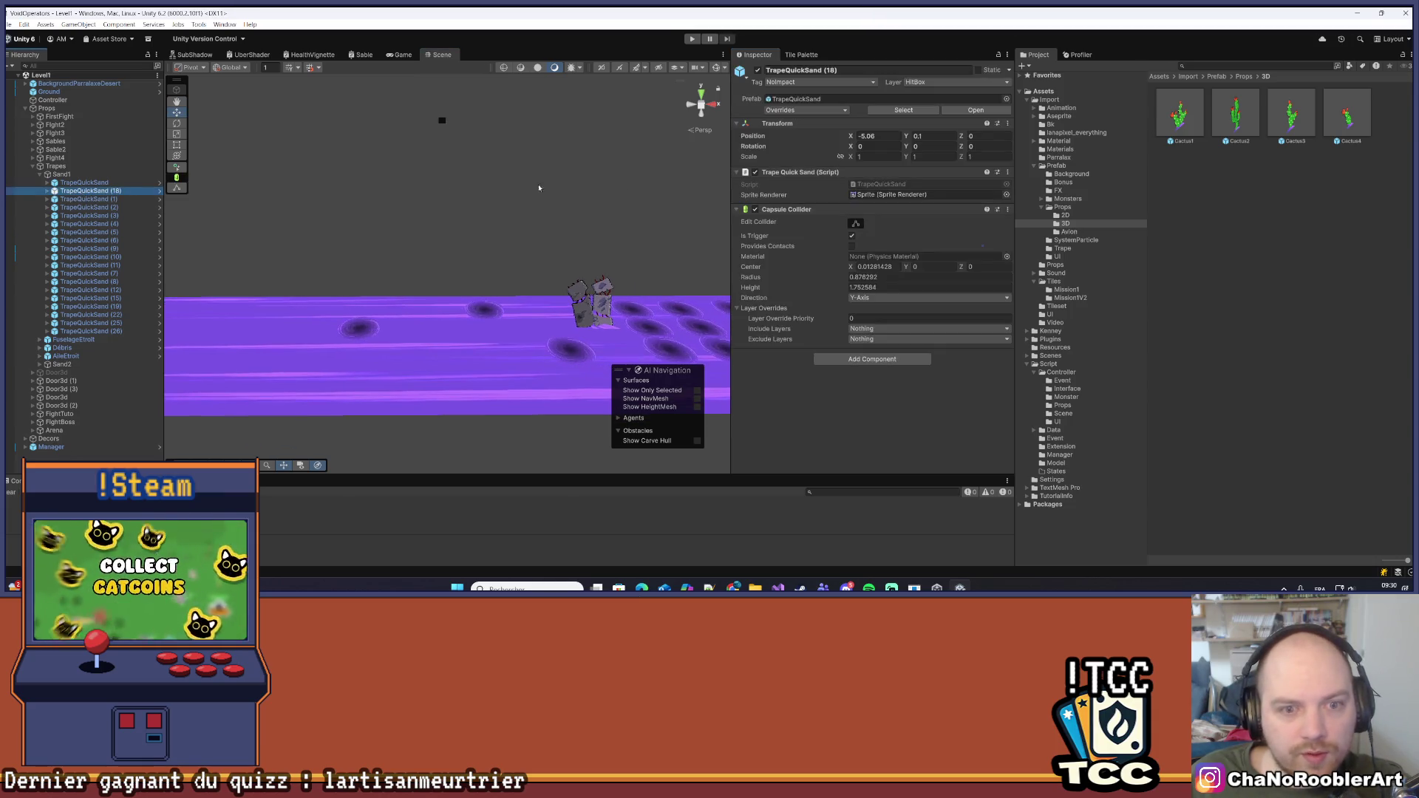
left_click(482, 309)
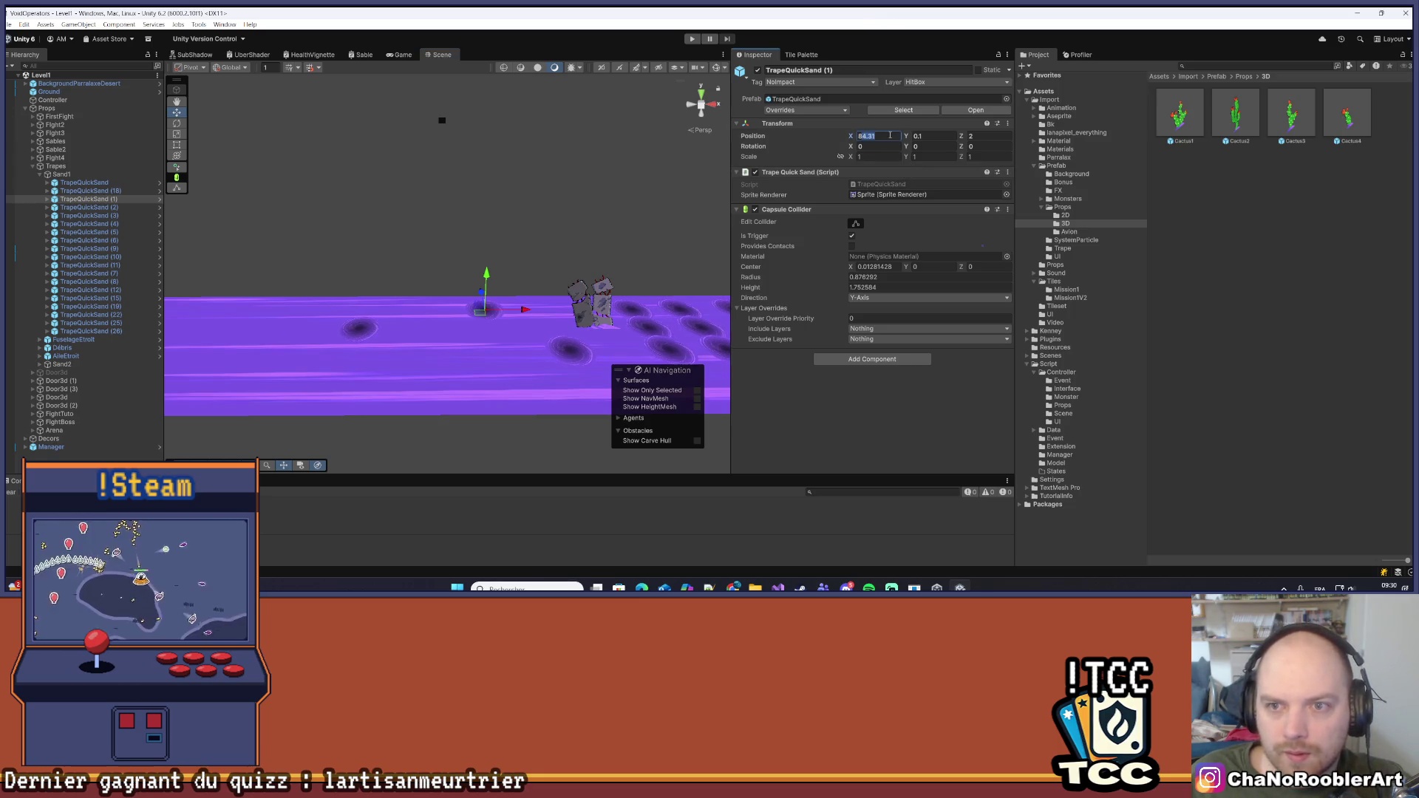
left_click(414, 290)
scroll(414, 289, "down", 3)
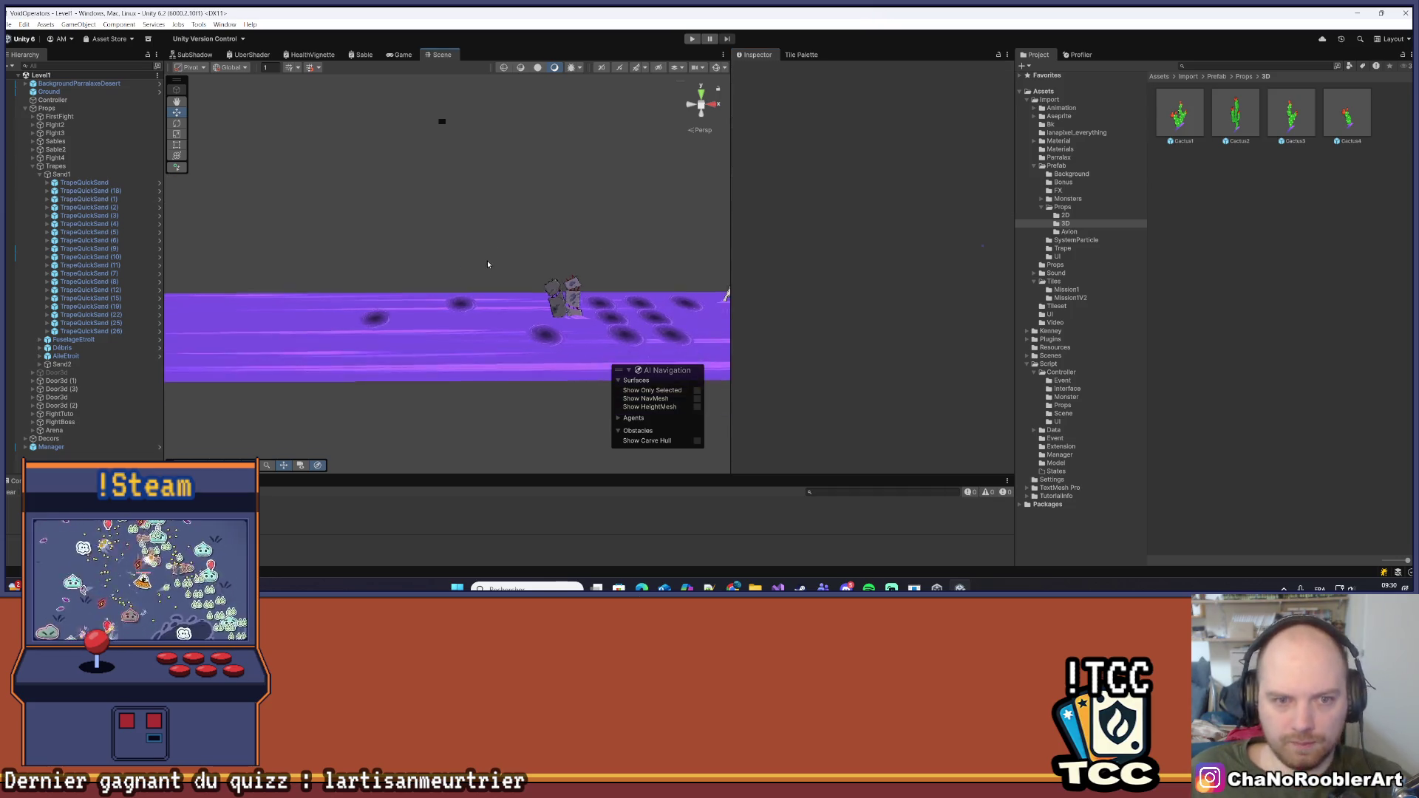
left_click_drag(414, 289, 439, 304)
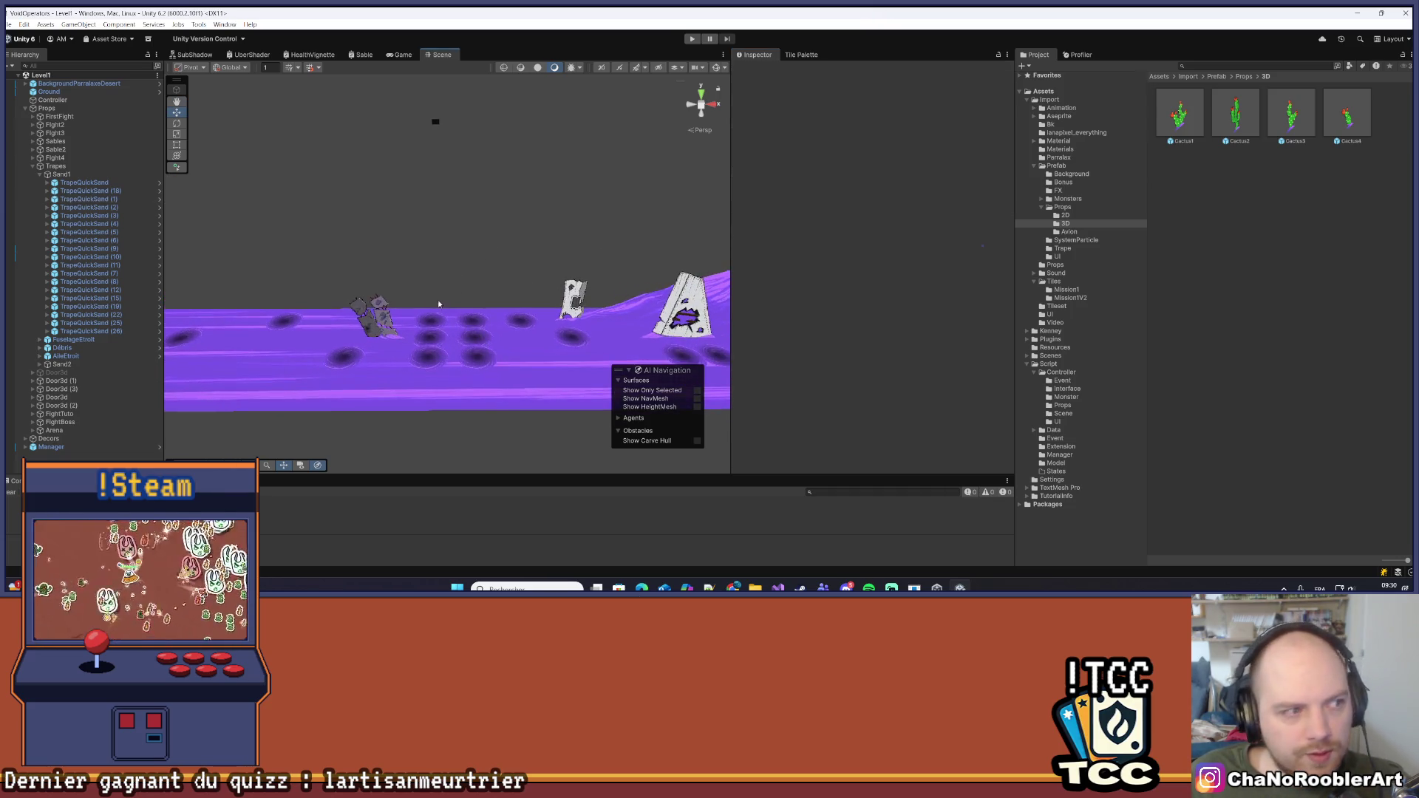
mouse_move(277, 284)
left_mouse_down()
mouse_move(406, 334)
mouse_move(339, 338)
mouse_move(357, 344)
left_mouse_up()
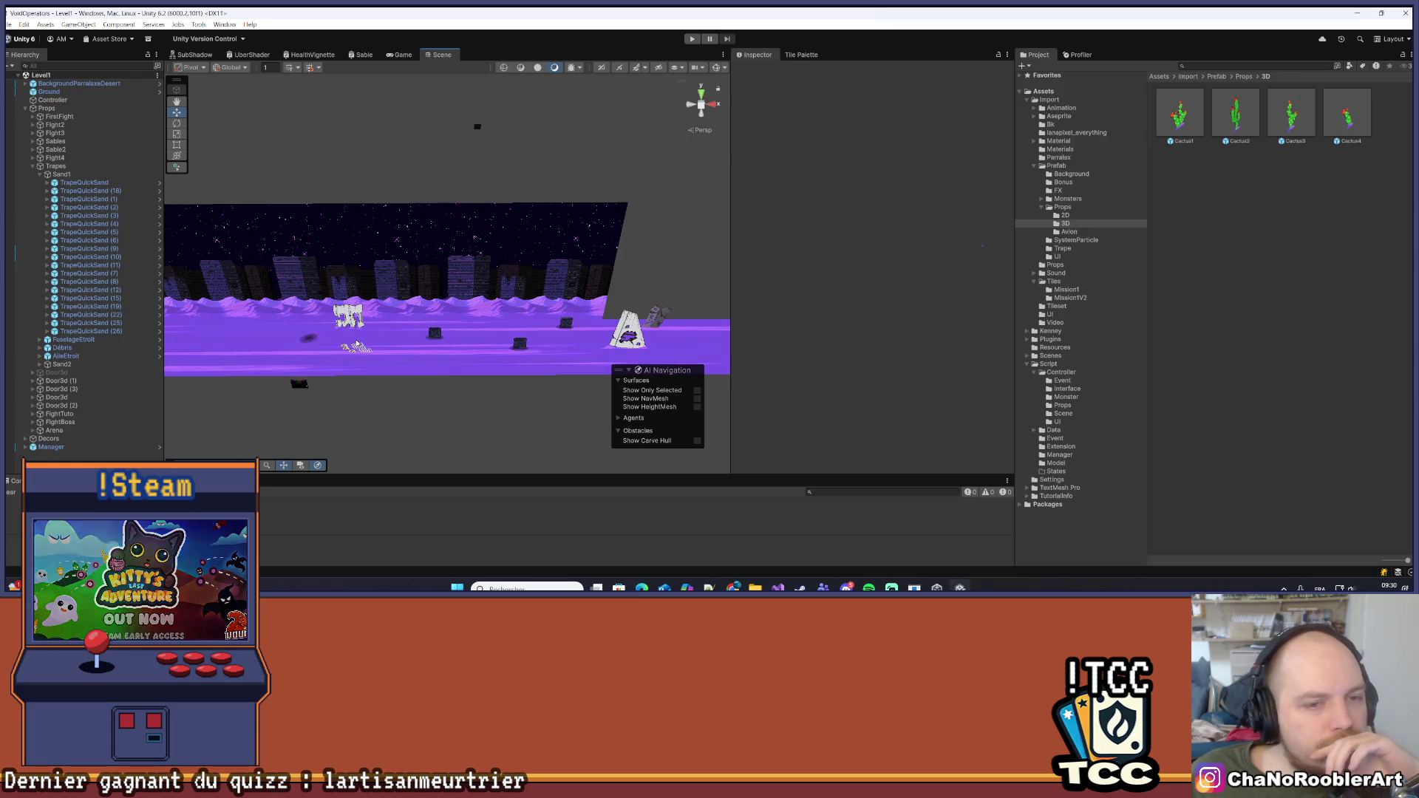
scroll(470, 314, "down", 5)
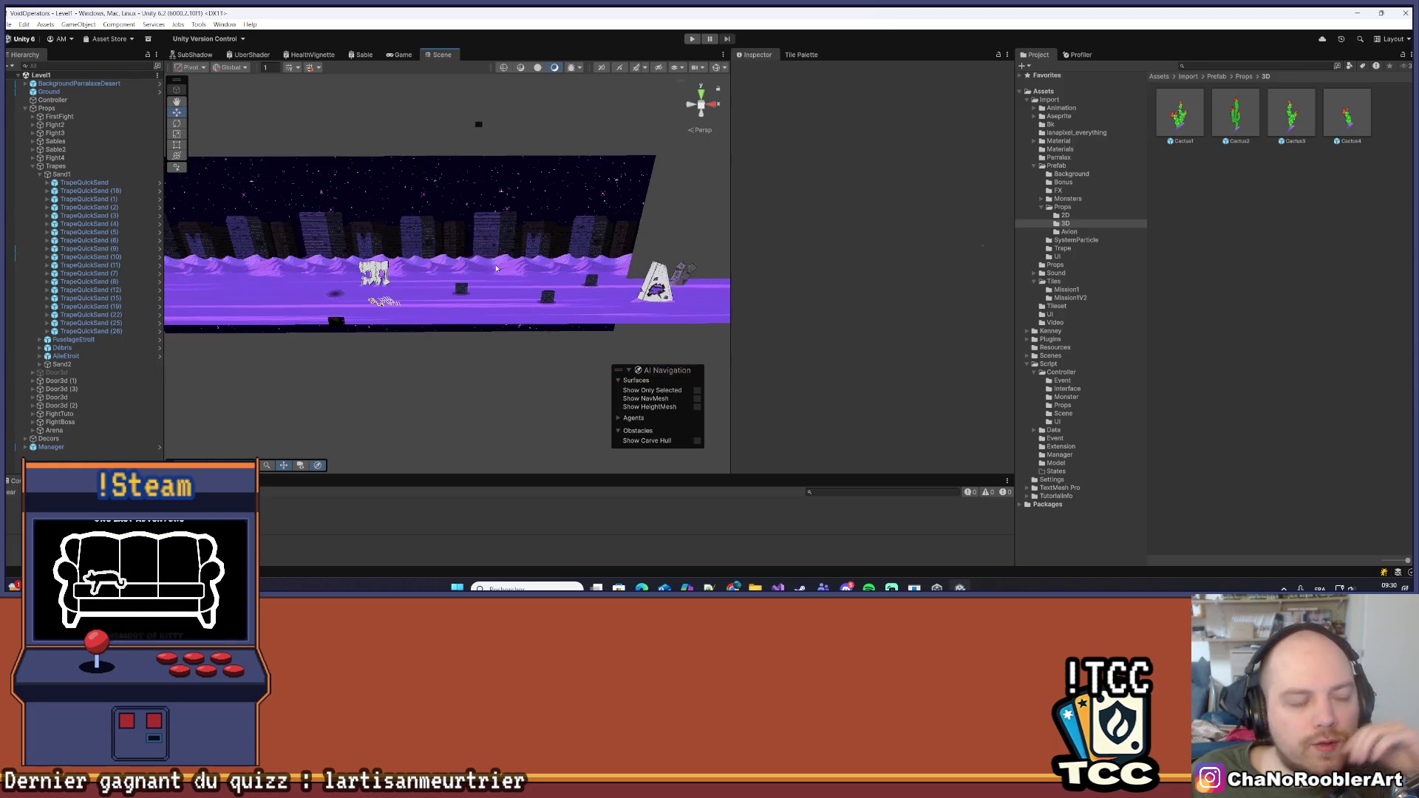
left_click_drag(542, 260, 261, 279)
key("Right")
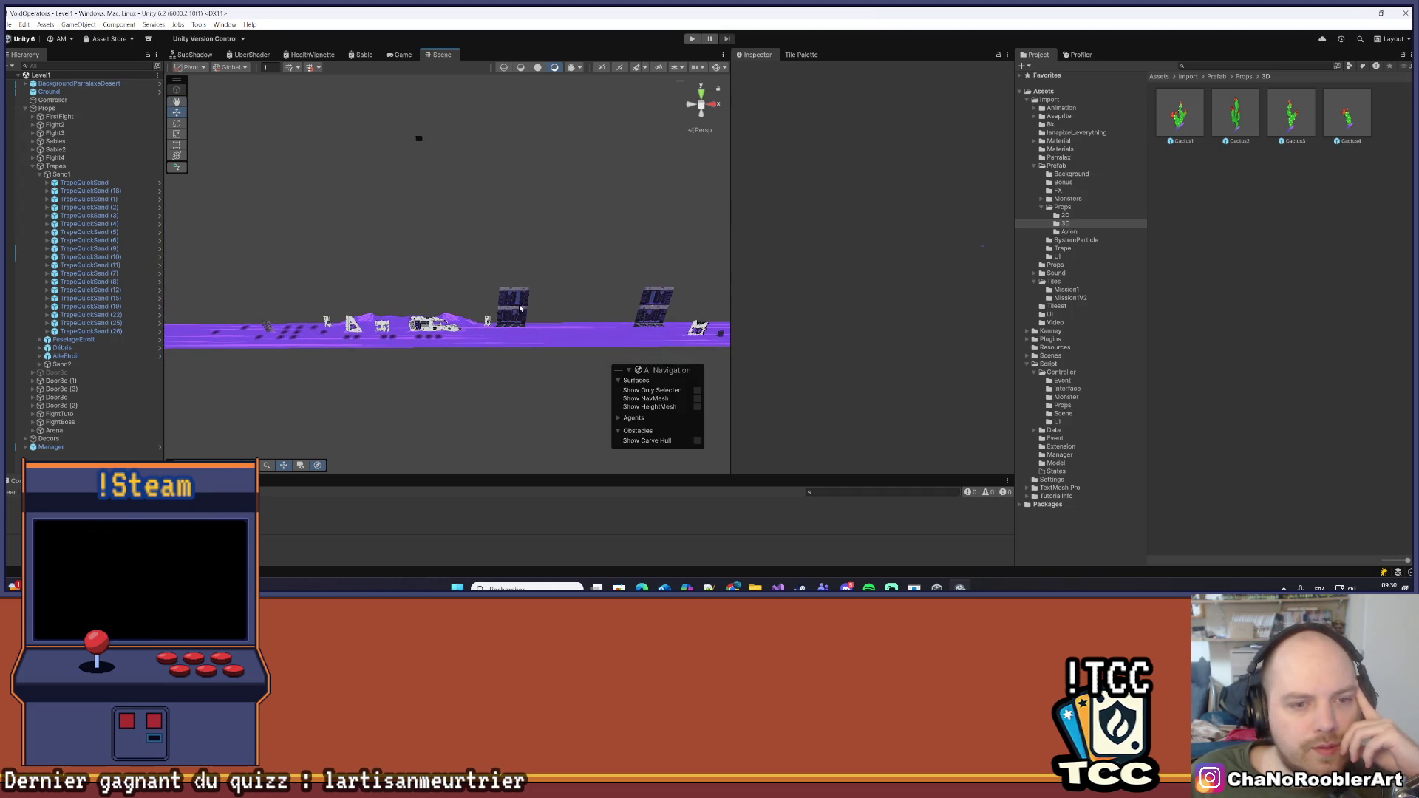
left_click_drag(537, 277, 378, 285)
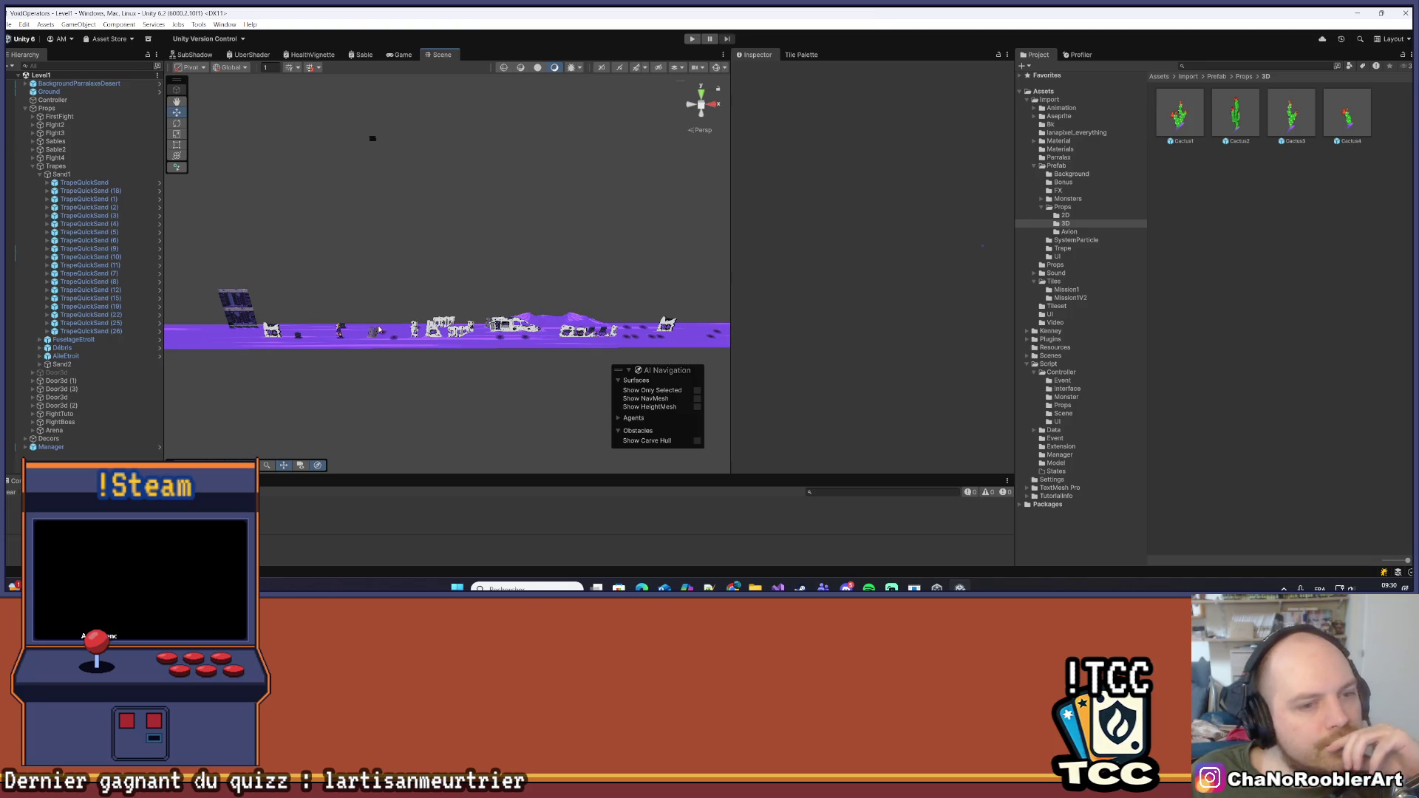
scroll(379, 330, "up", 3)
scroll(454, 328, "down", 6)
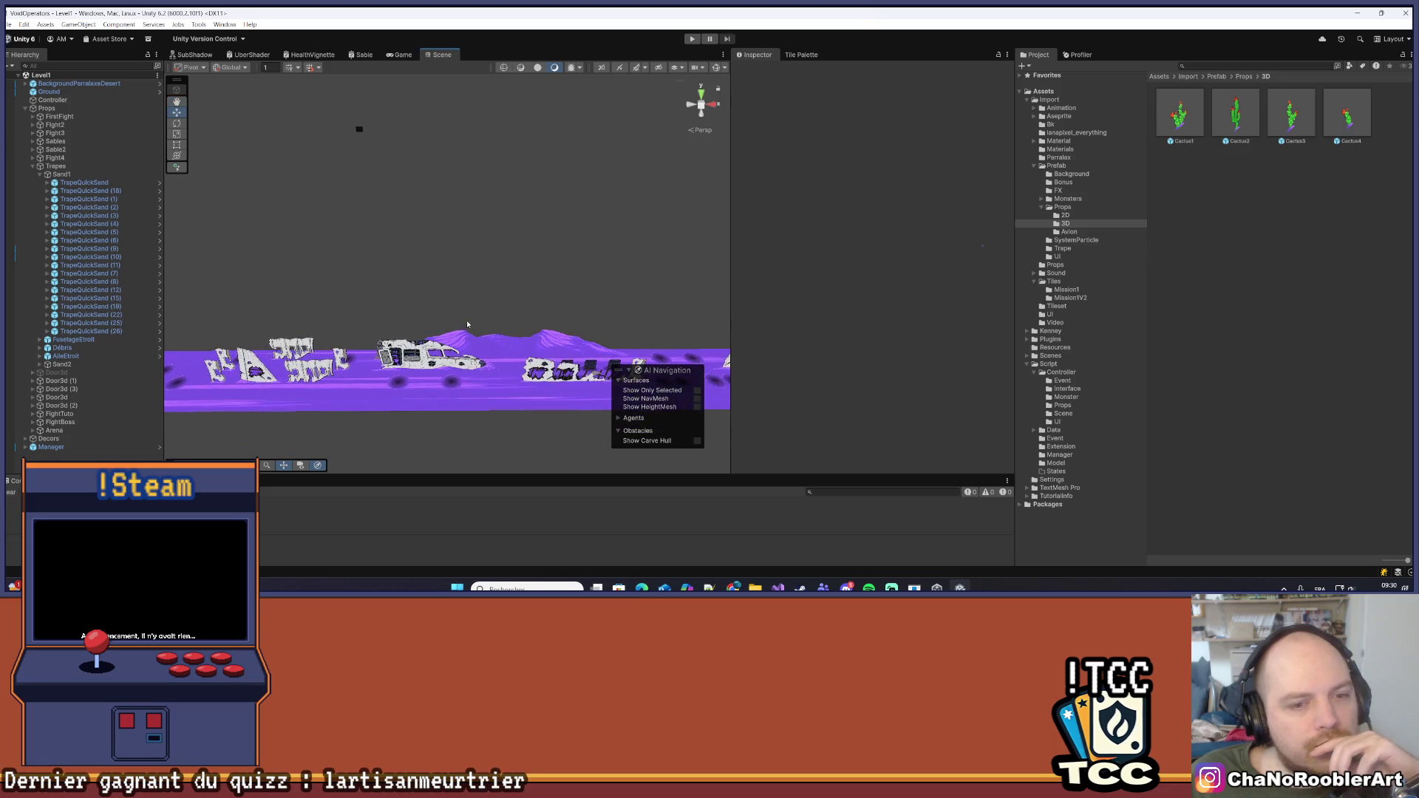
mouse_move(496, 276)
left_mouse_down()
mouse_move(297, 300)
mouse_move(583, 304)
mouse_move(266, 318)
mouse_move(576, 330)
left_mouse_up()
scroll(576, 329, "up", 8)
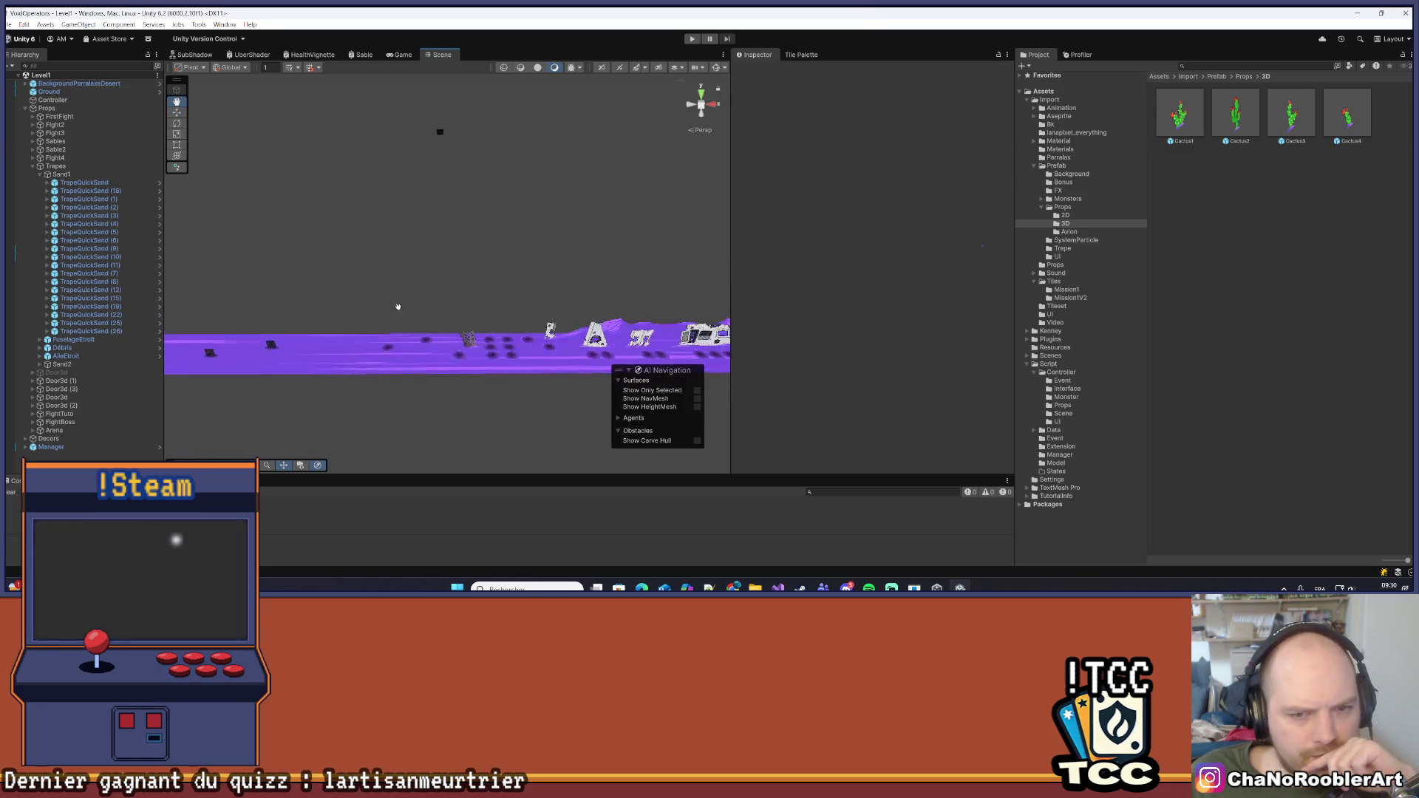
mouse_move(434, 280)
left_mouse_down()
mouse_move(469, 314)
mouse_move(453, 295)
mouse_move(604, 301)
mouse_move(314, 320)
mouse_move(517, 318)
left_mouse_up()
left_click(6, 22)
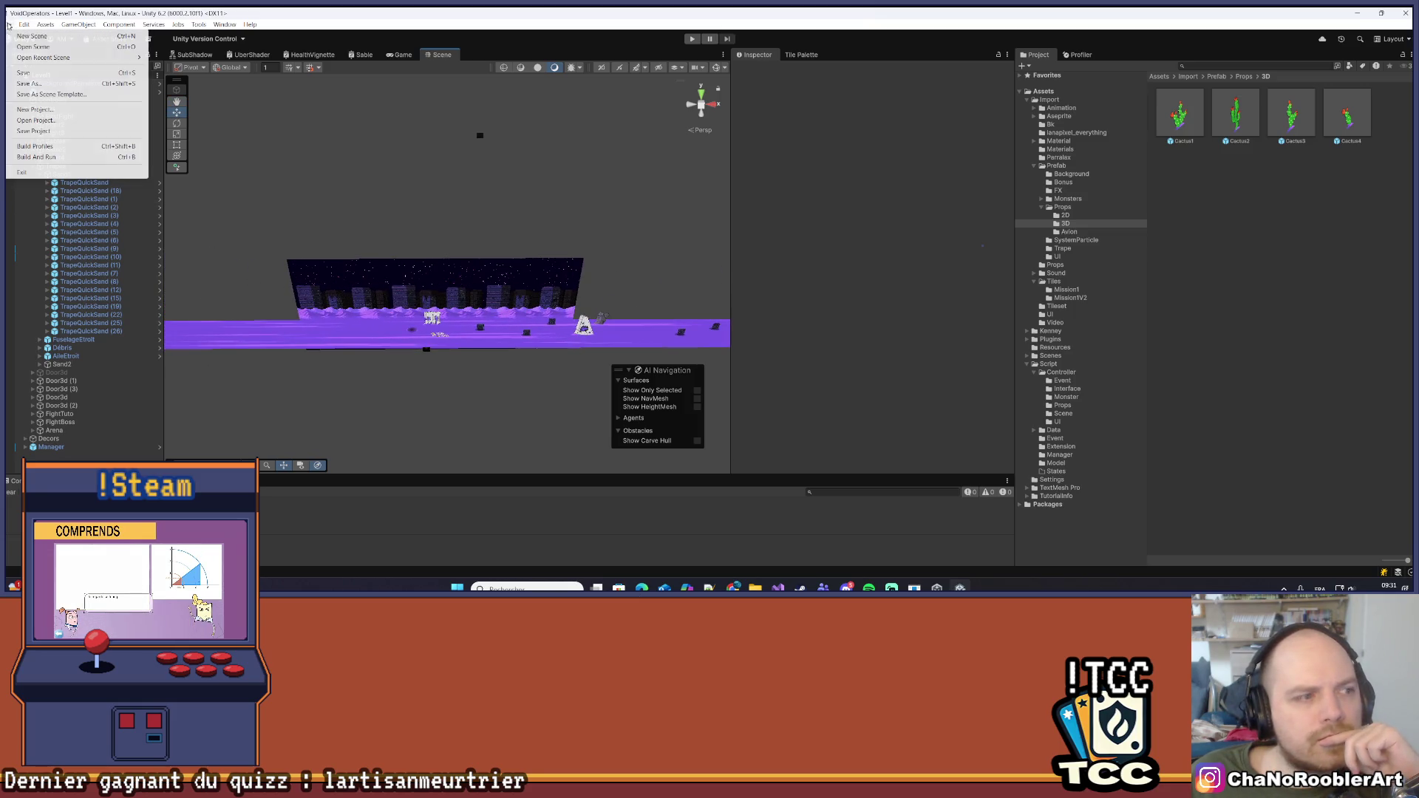
left_click(301, 130)
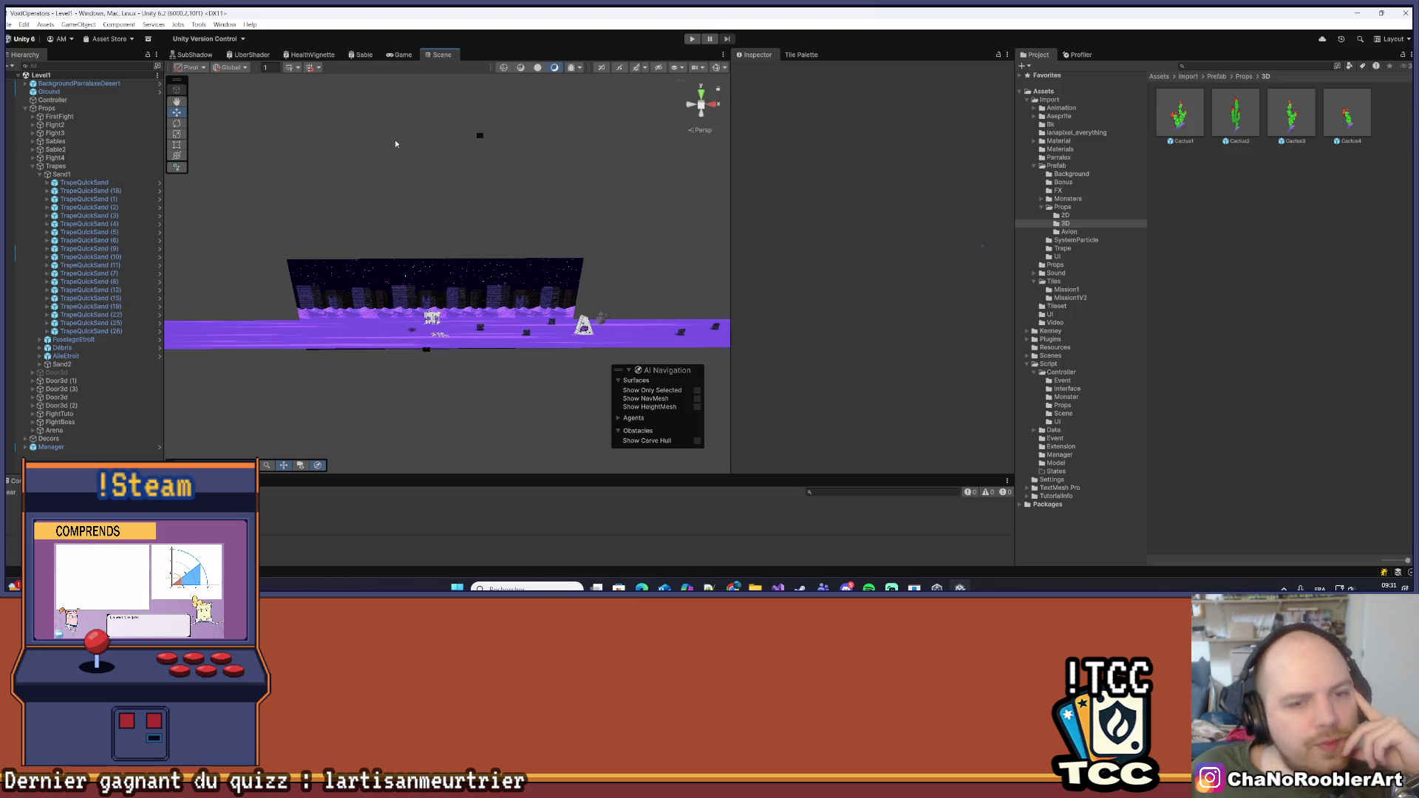
key("Right")
key("Up")
left_click_drag(518, 401, 340, 294)
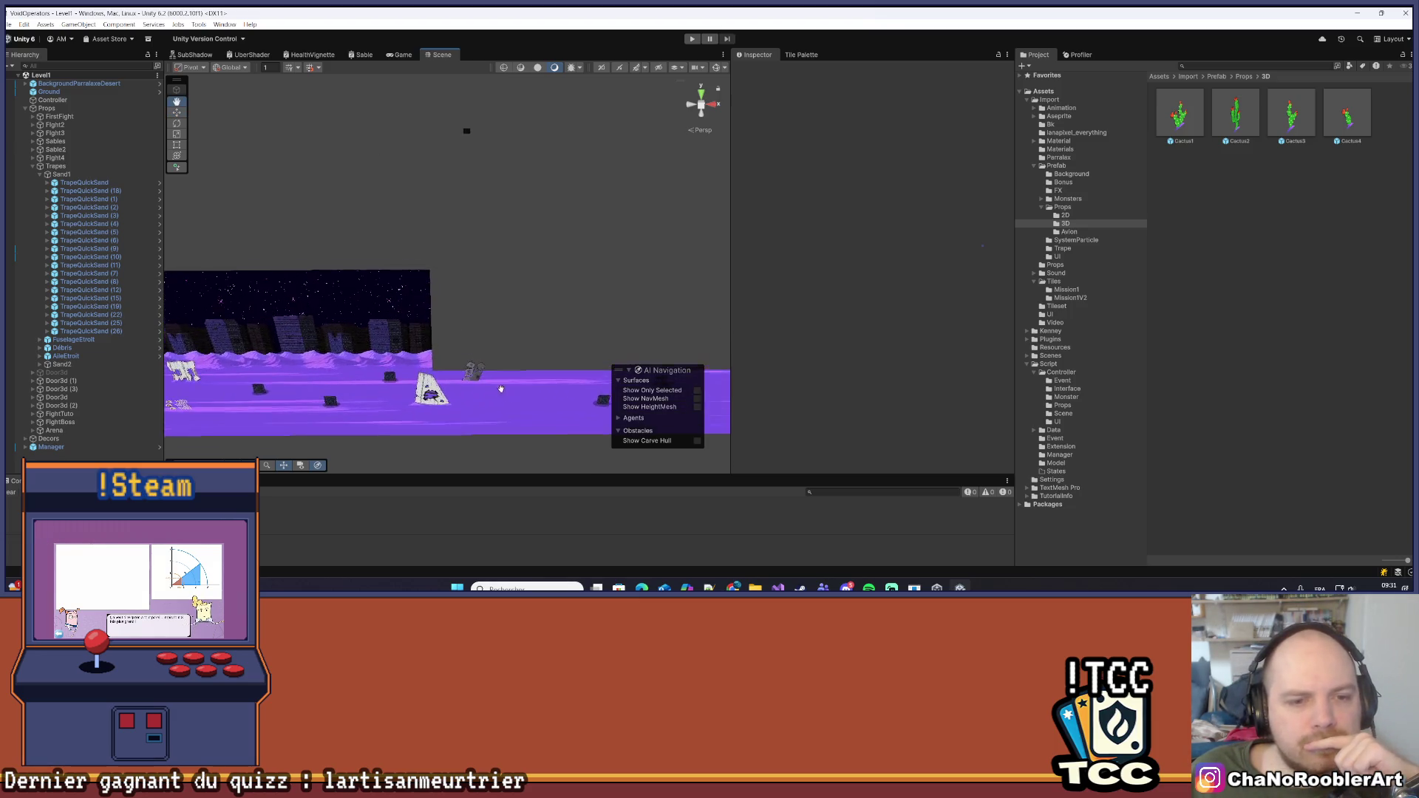
scroll(476, 358, "up", 5)
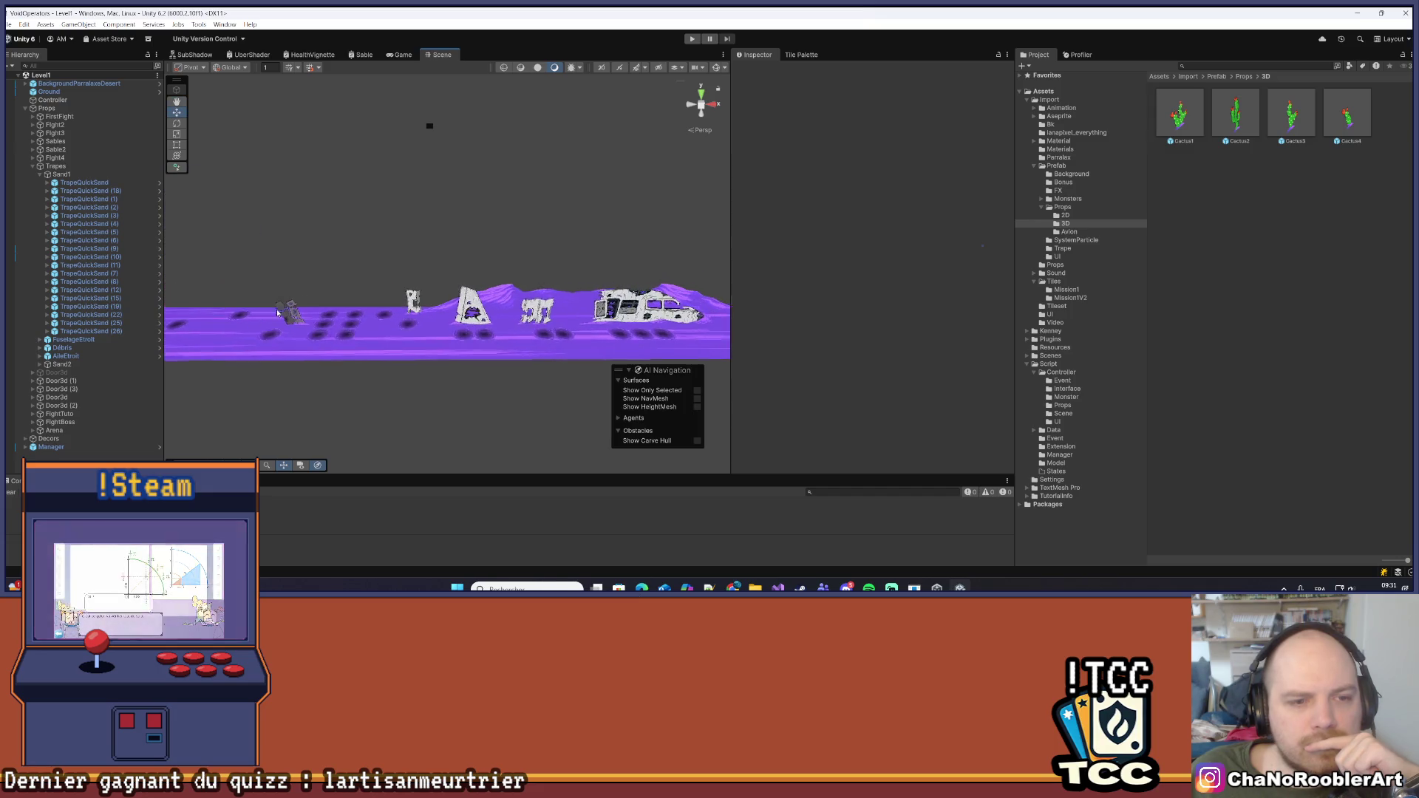
key("Right")
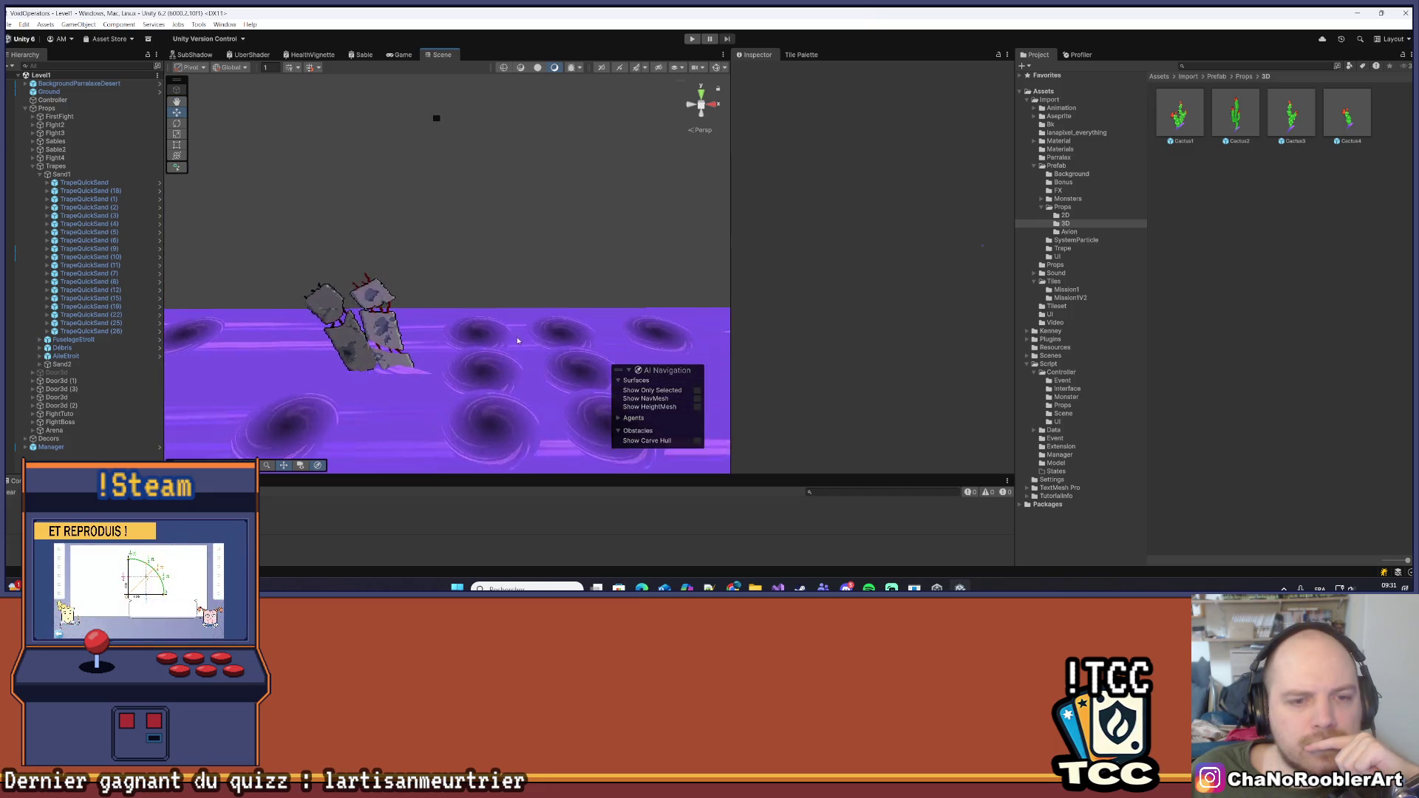
key("Up")
scroll(452, 319, "down", 5)
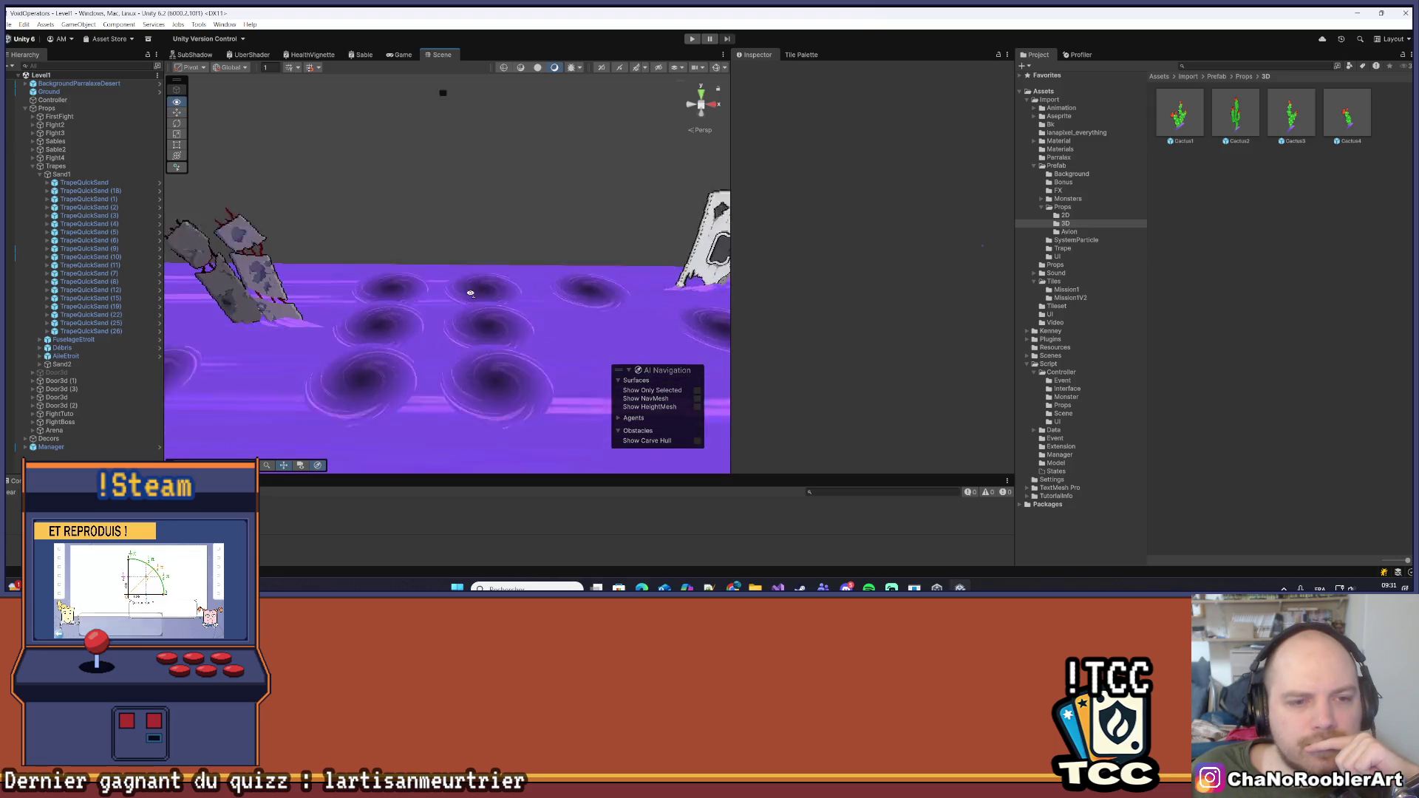
scroll(635, 315, "up", 1)
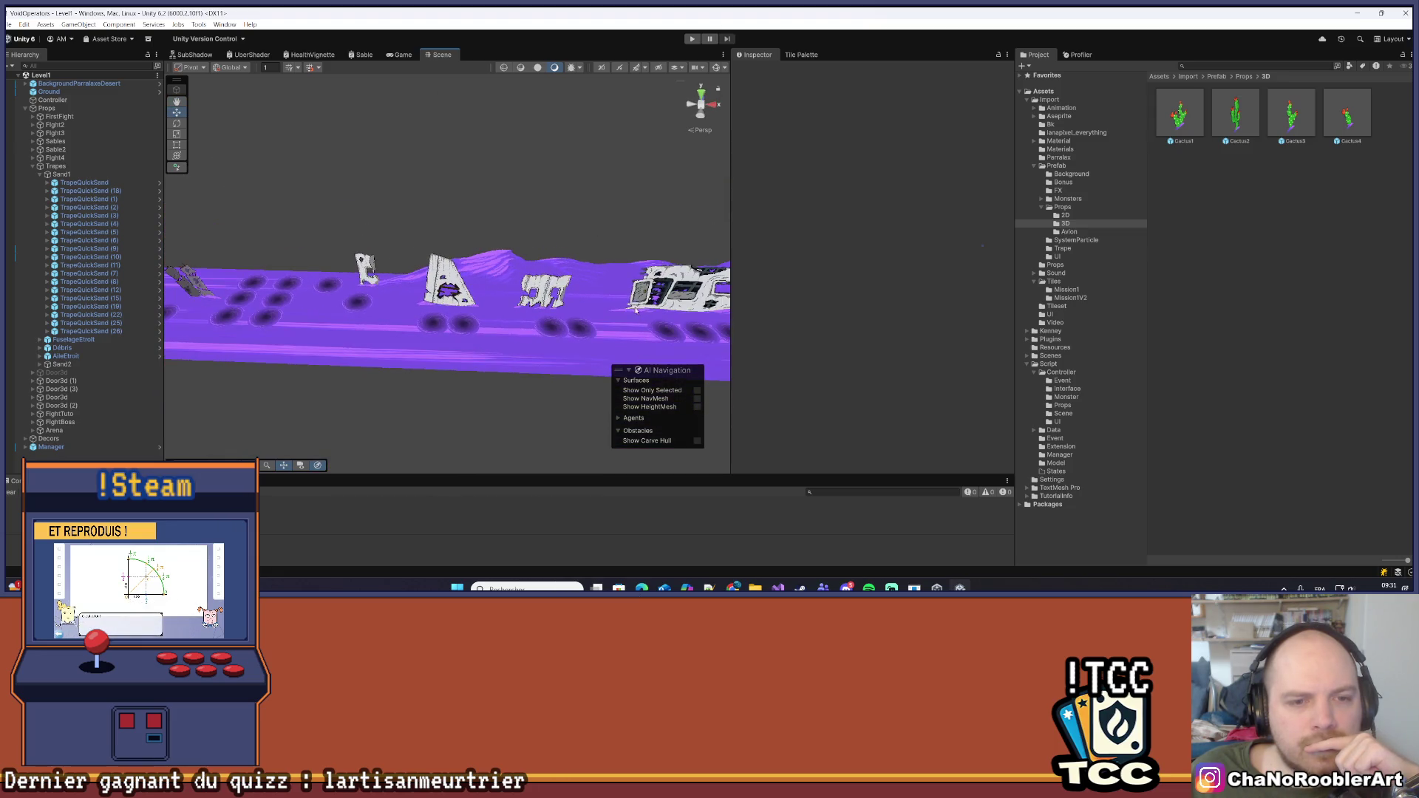
scroll(532, 326, "down", 3)
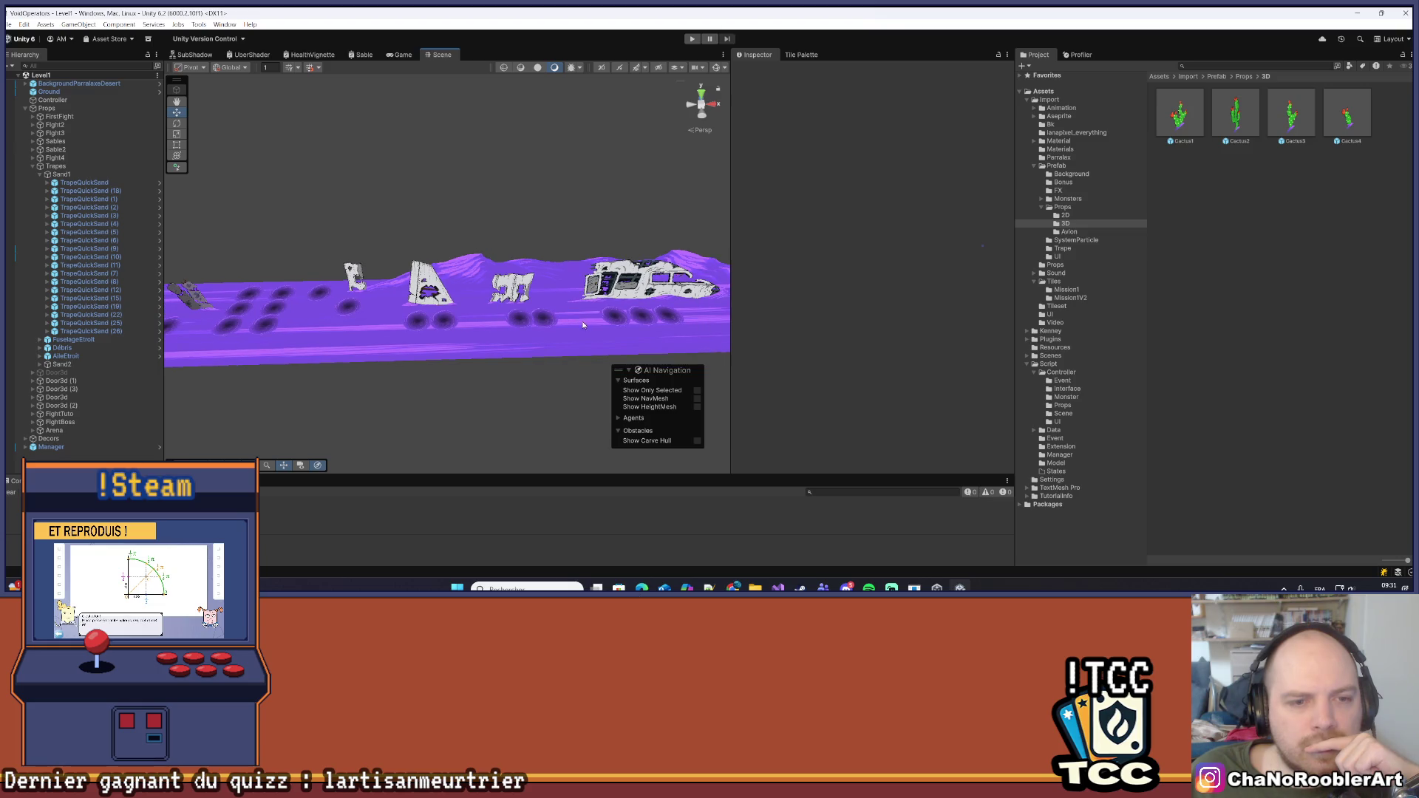
scroll(571, 324, "down", 3)
scroll(444, 326, "up", 3)
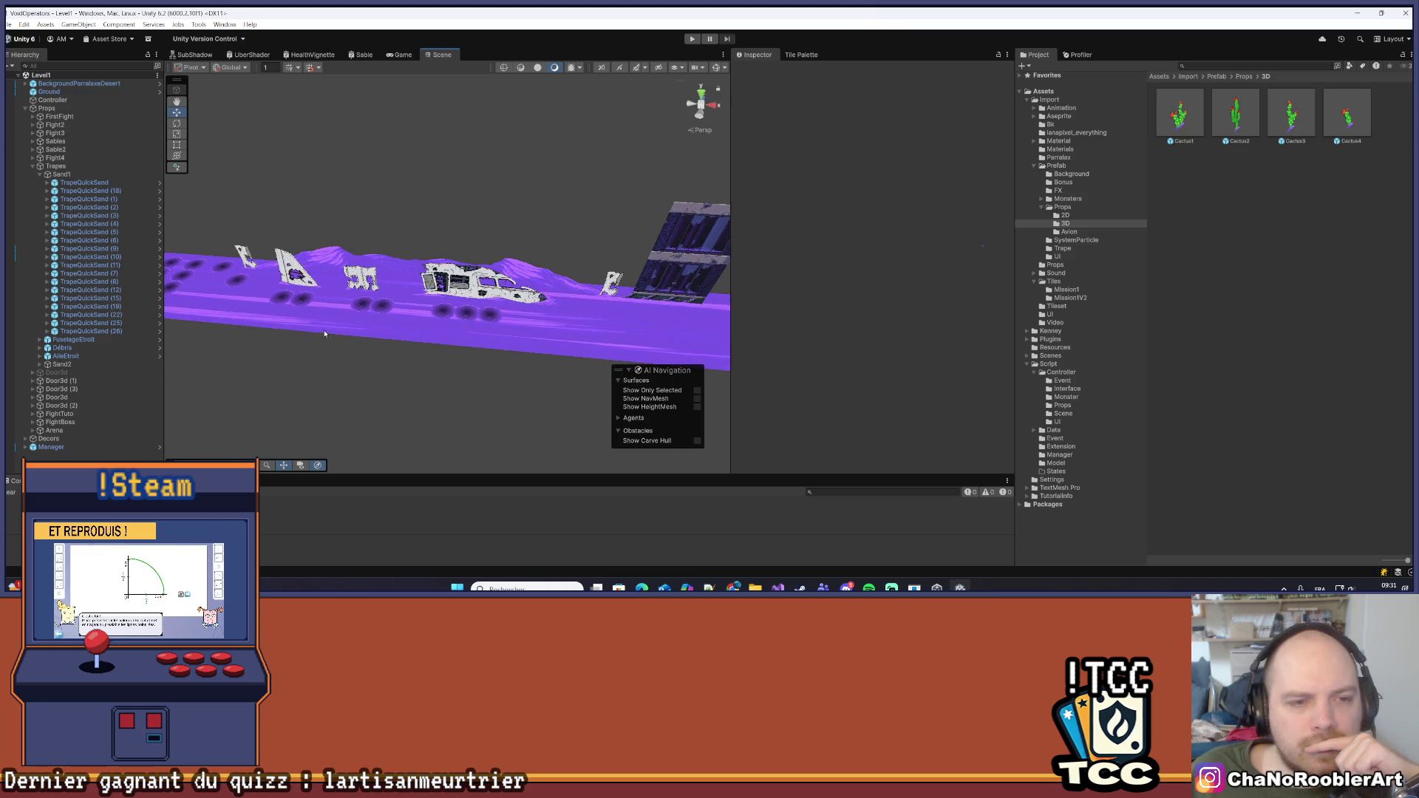
scroll(305, 327, "down", 2)
scroll(340, 327, "up", 4)
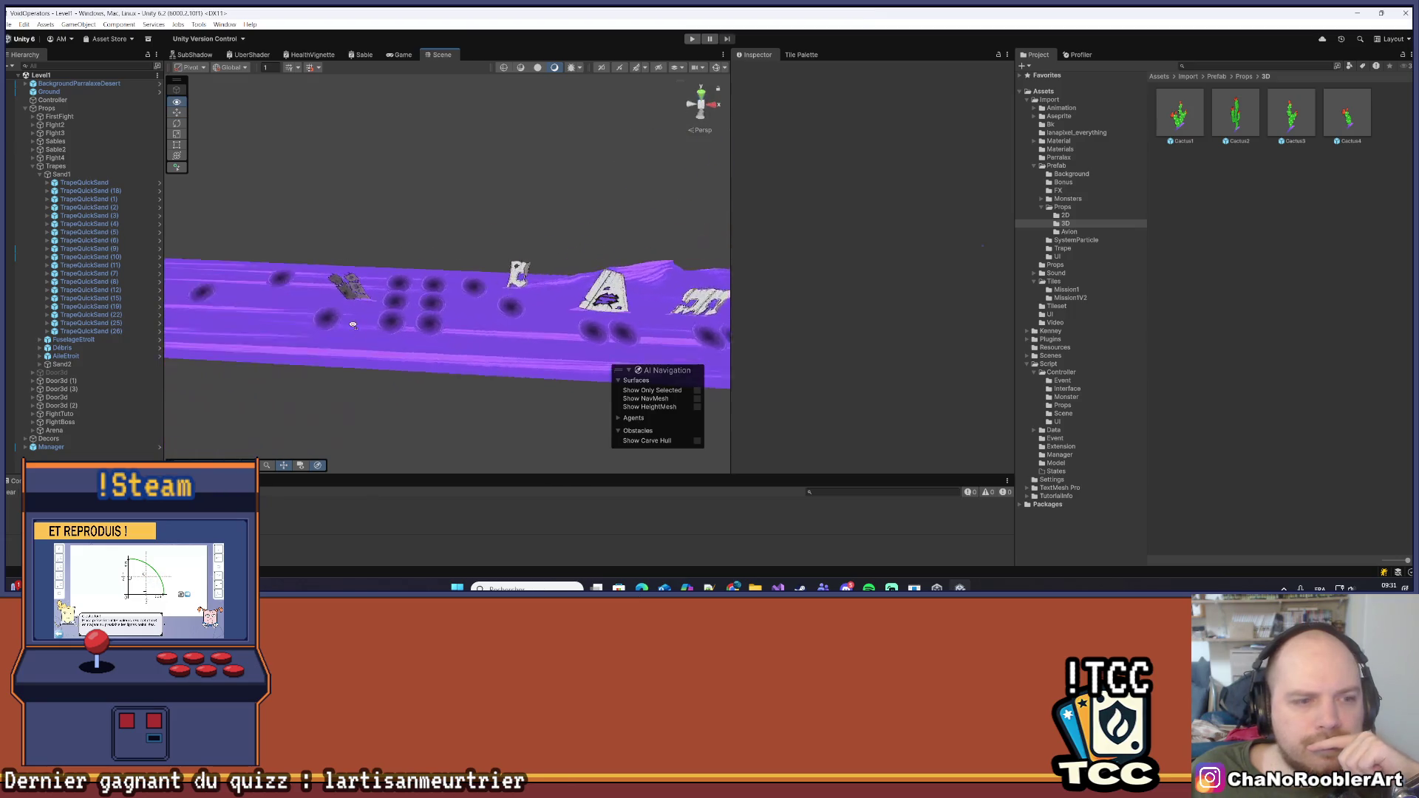
mouse_move(370, 327)
left_mouse_down()
mouse_move(404, 315)
mouse_move(366, 297)
left_mouse_up()
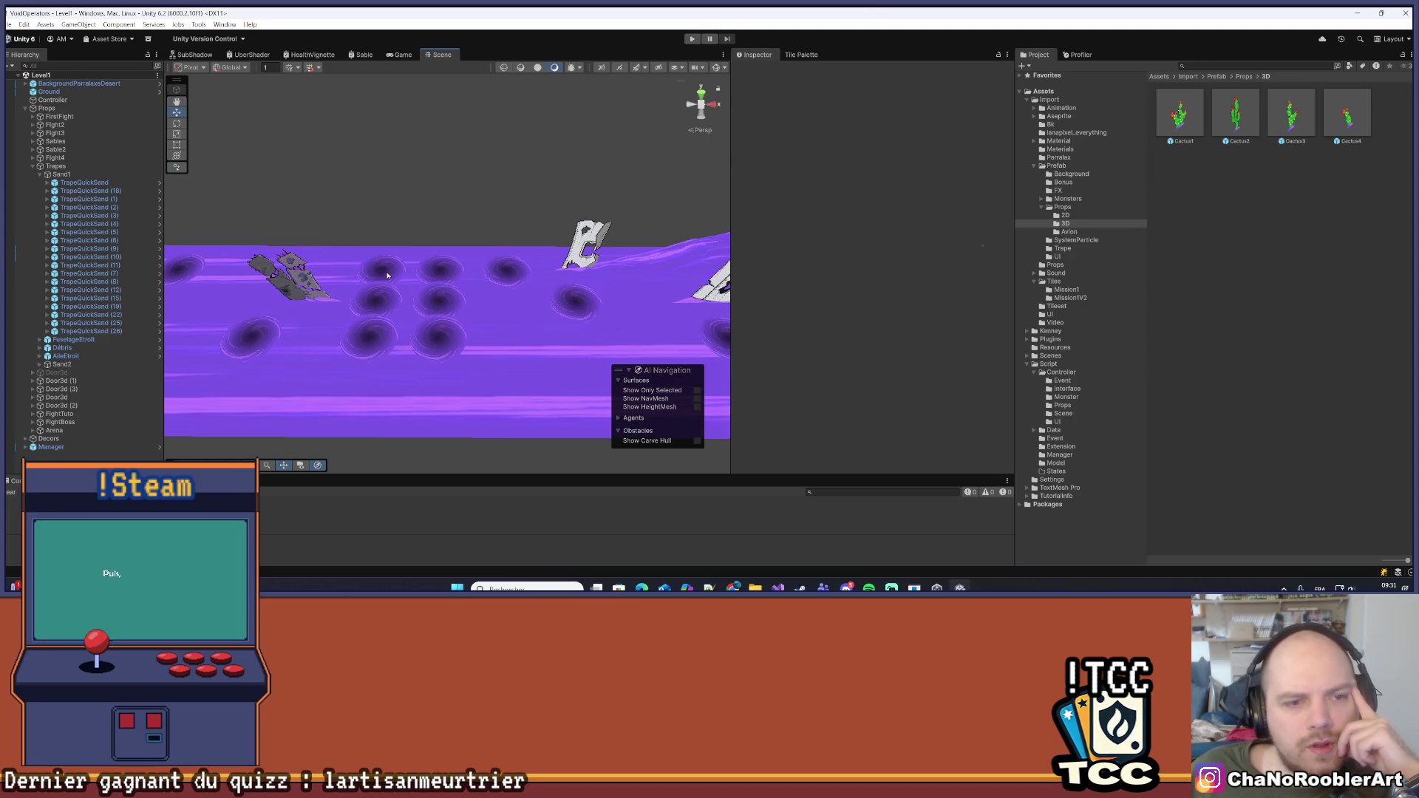
left_click_drag(507, 321, 491, 260)
mouse_move(532, 438)
left_mouse_down()
mouse_move(532, 396)
mouse_move(555, 393)
left_mouse_up()
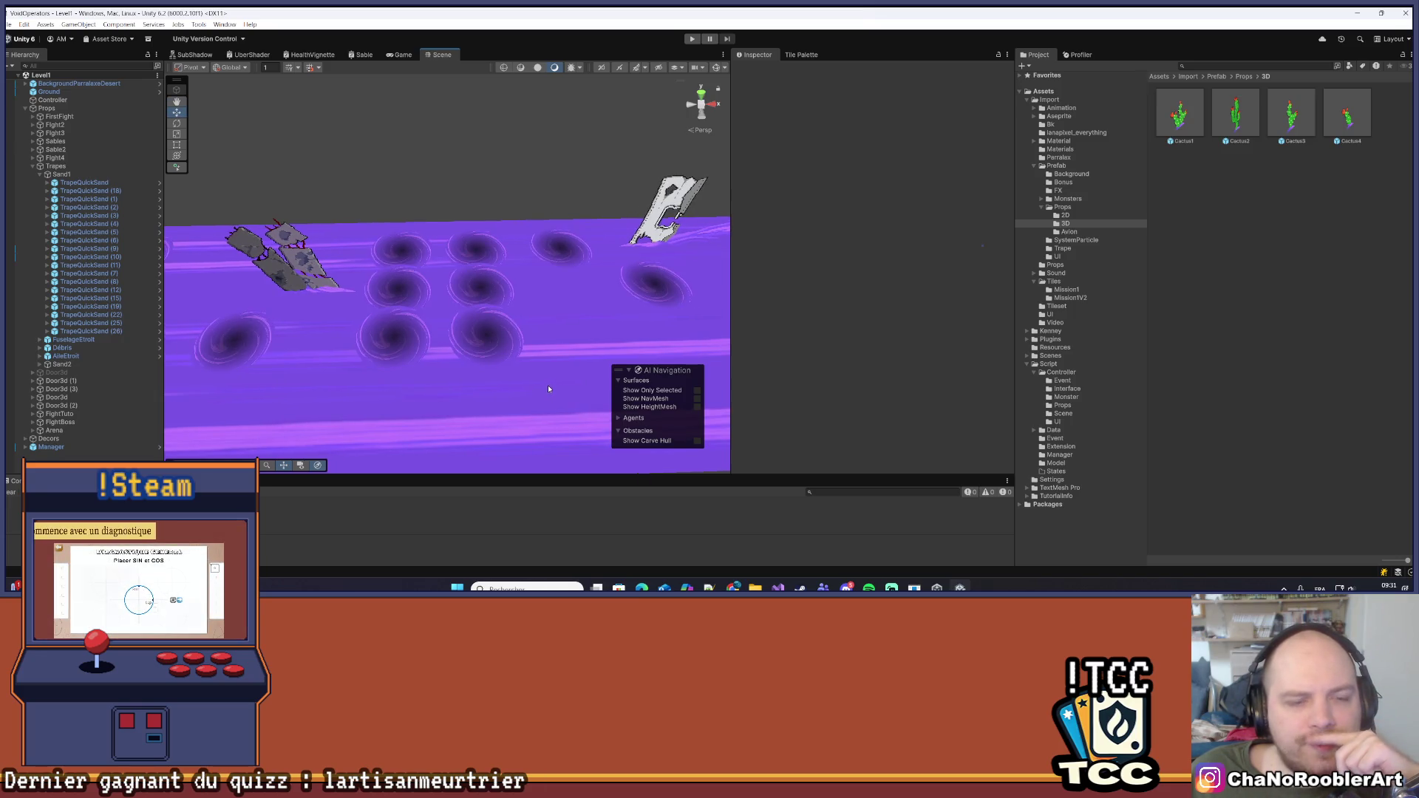
scroll(547, 386, "down", 2)
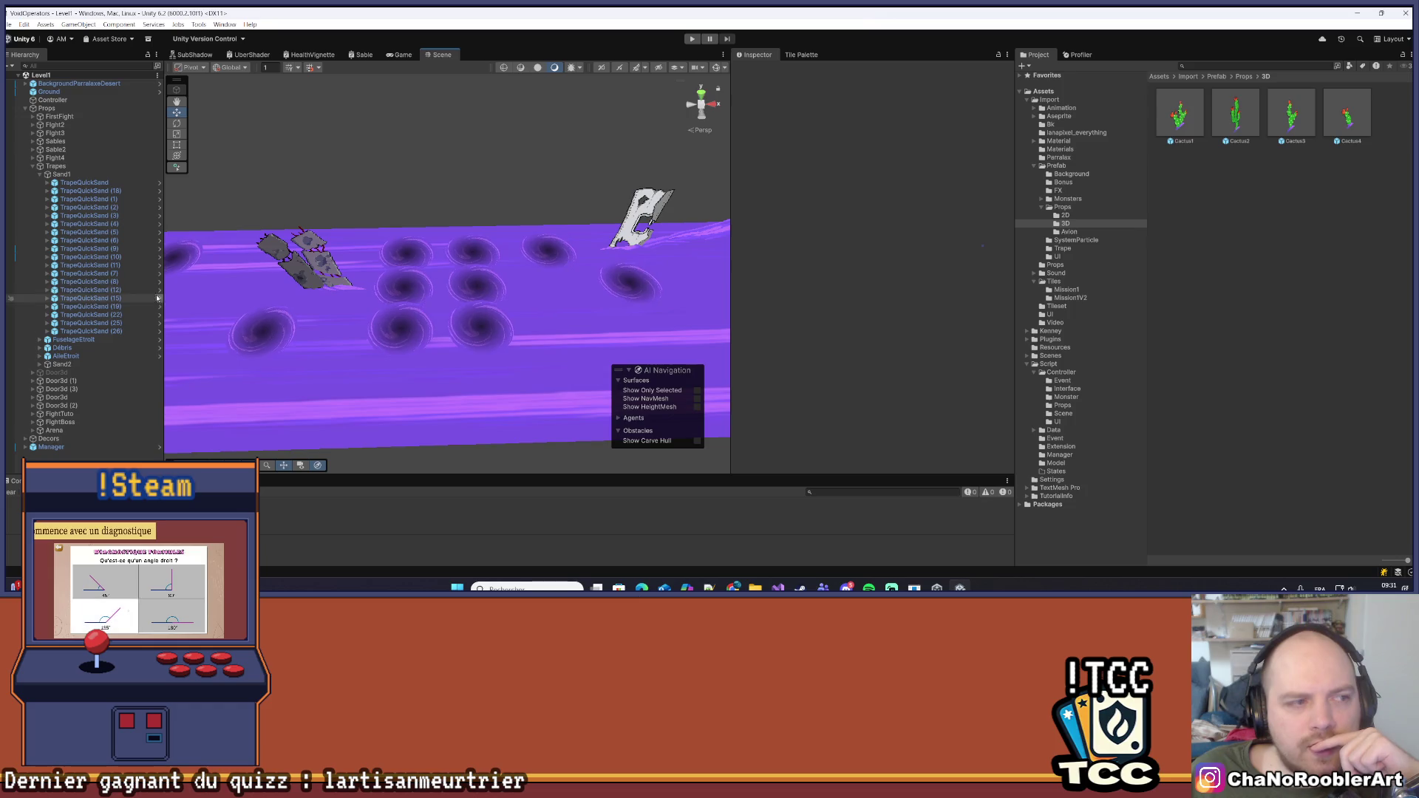
left_click(416, 291)
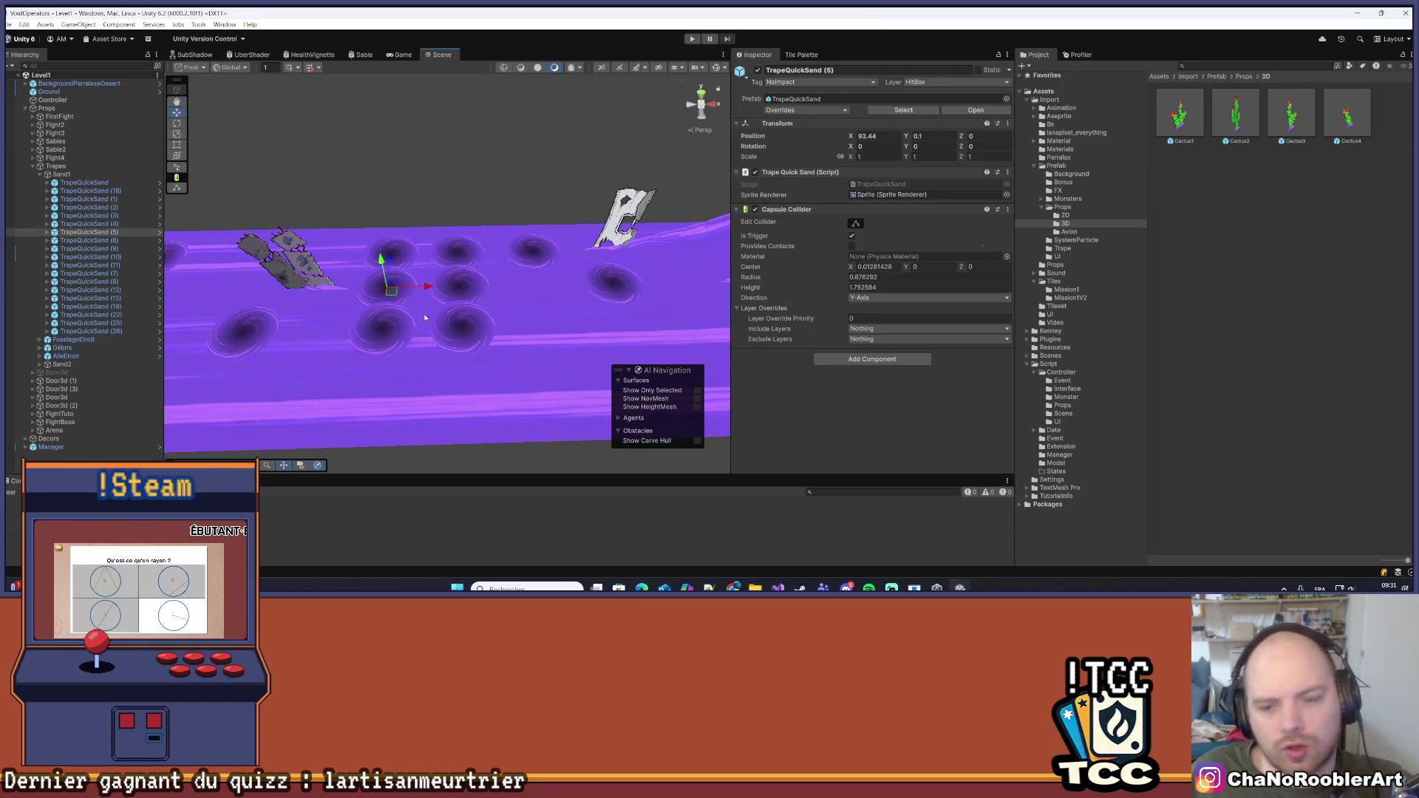
Delete TrapeQuickSand (5) and a second quicksand hole, then pan across the level
key("Delete")
left_click(452, 282)
key("Delete")
left_click(508, 297)
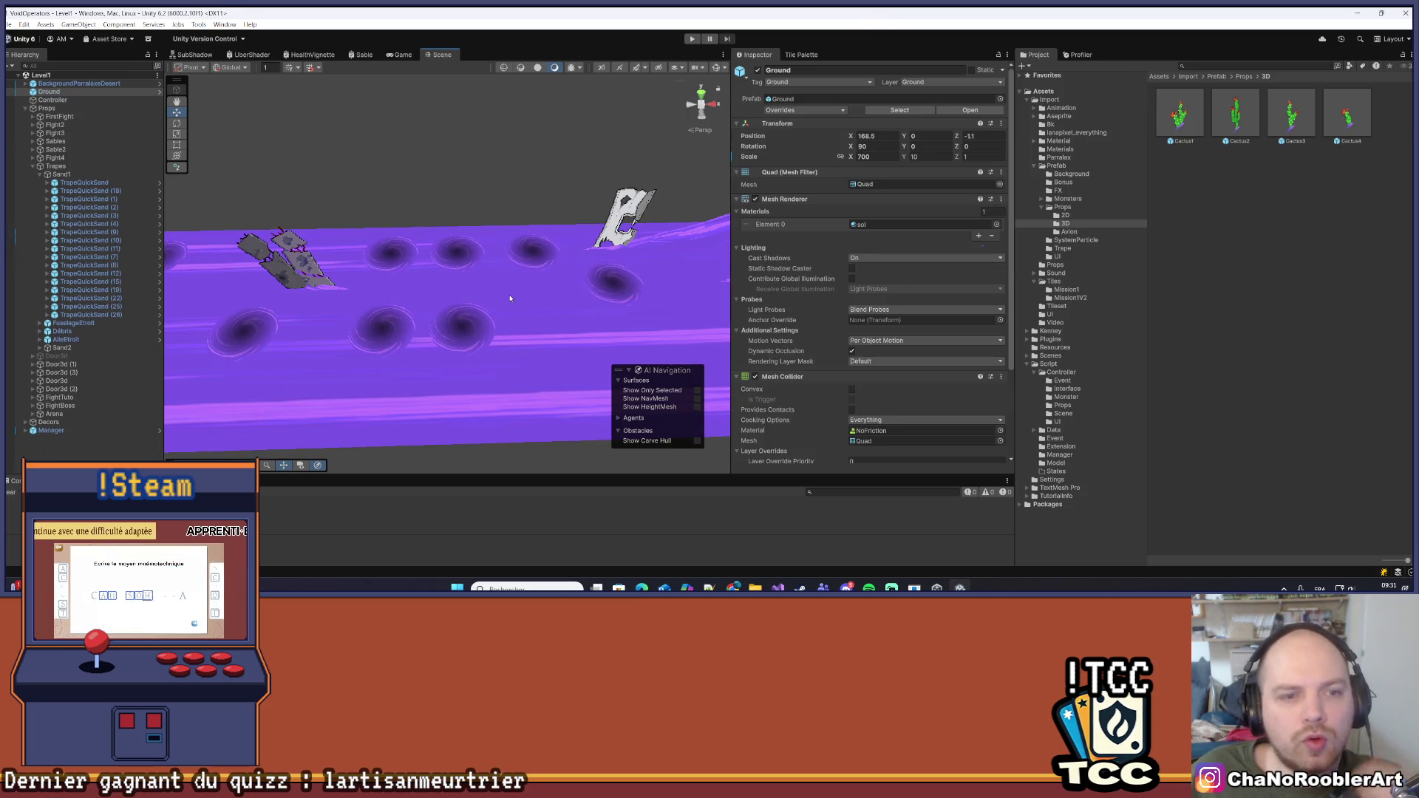
scroll(507, 311, "down", 5)
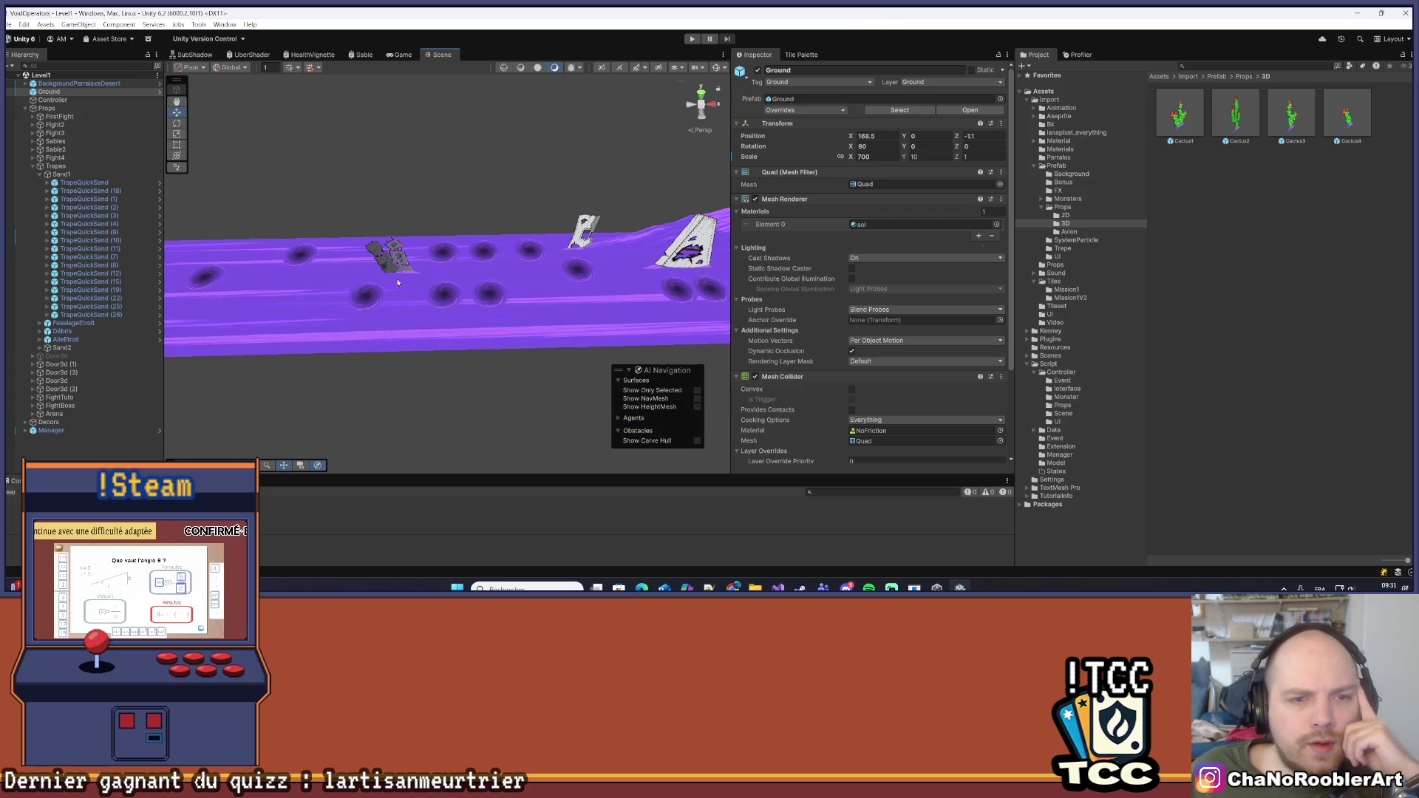
scroll(487, 329, "up", 5)
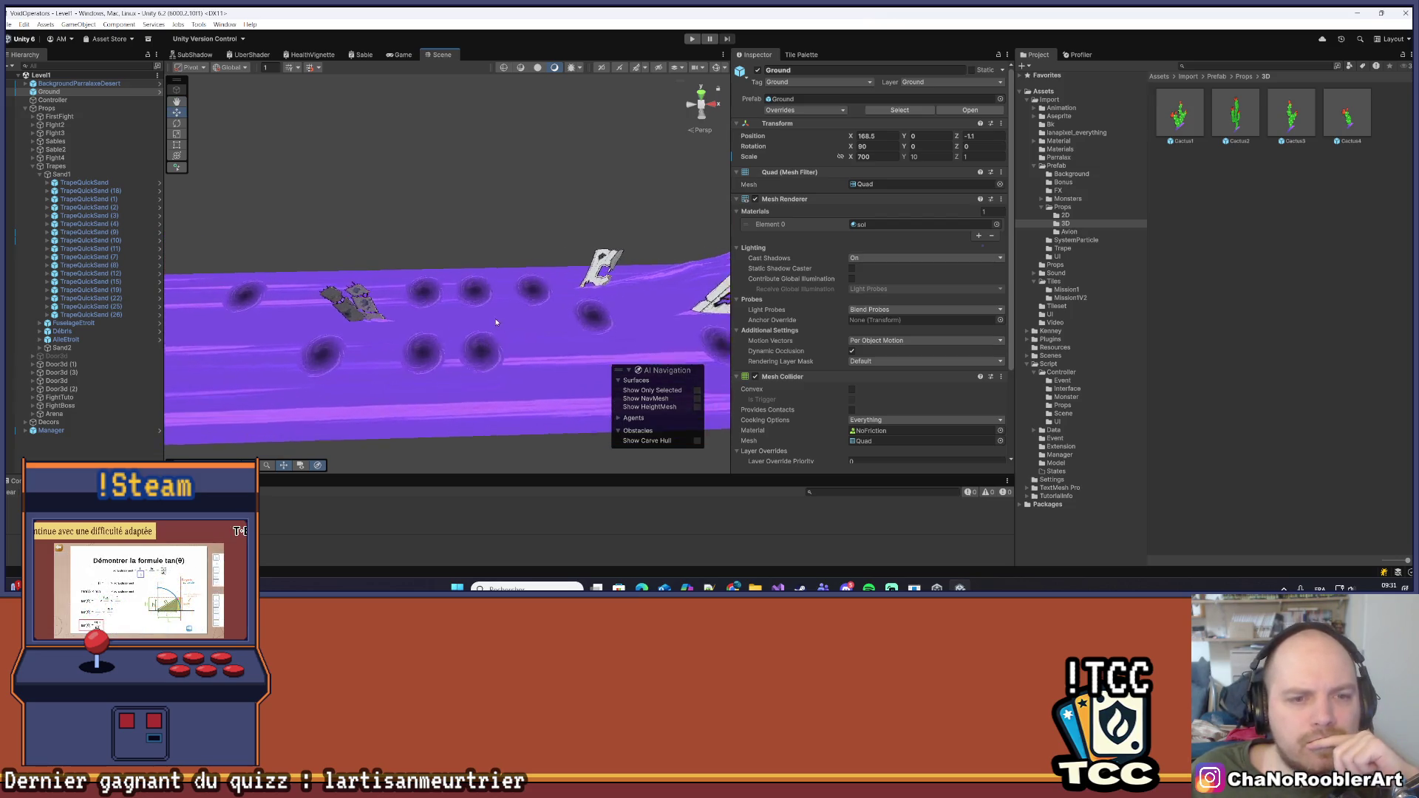
scroll(484, 329, "down", 2)
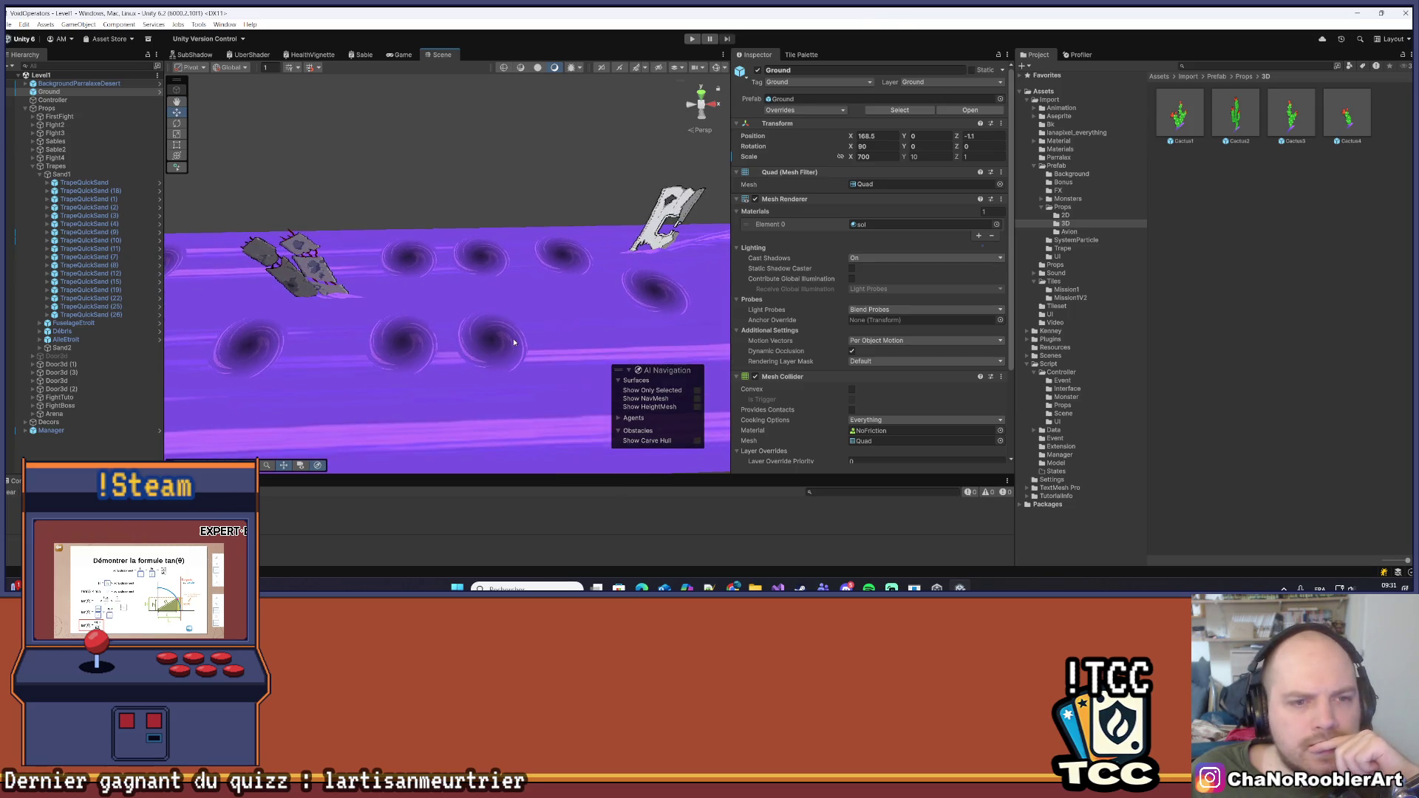
scroll(514, 343, "down", 2)
scroll(540, 332, "down", 4)
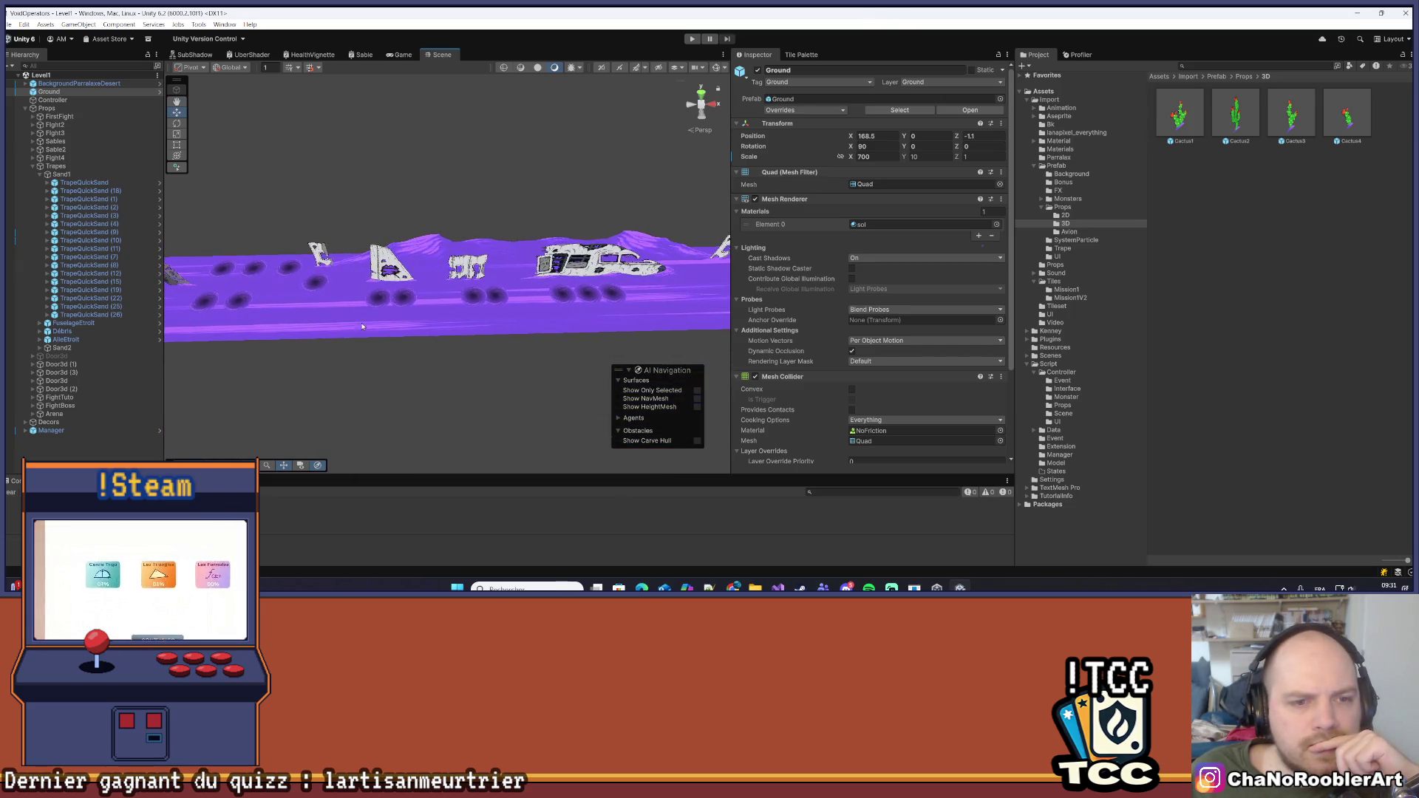
mouse_move(565, 324)
left_mouse_down()
mouse_move(316, 301)
mouse_move(172, 315)
mouse_move(495, 329)
mouse_move(436, 314)
left_mouse_up()
scroll(495, 329, "up", 3)
scroll(346, 281, "up", 4)
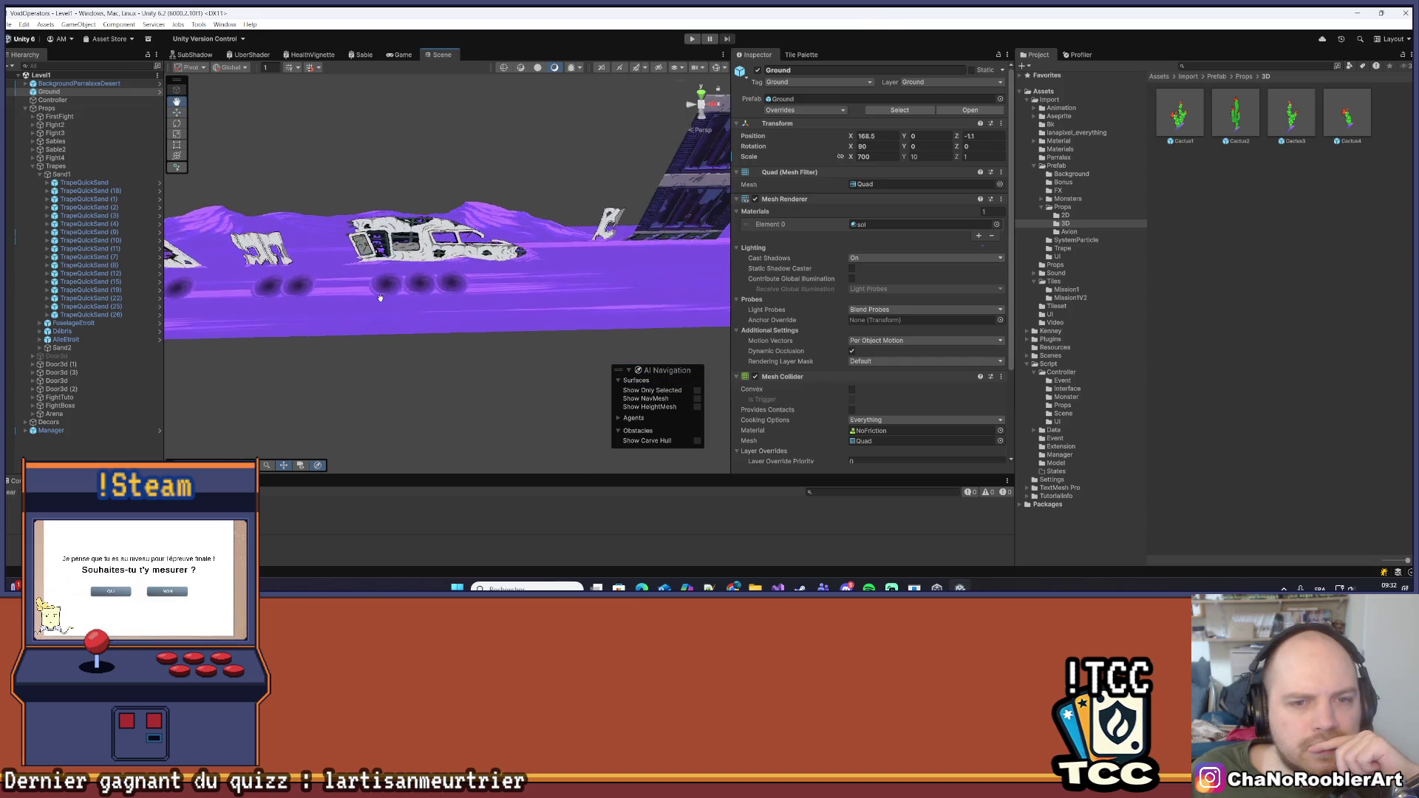
scroll(346, 281, "up", 3)
Adjust the Position X of the two quicksand traps under the wreck
left_click(454, 281)
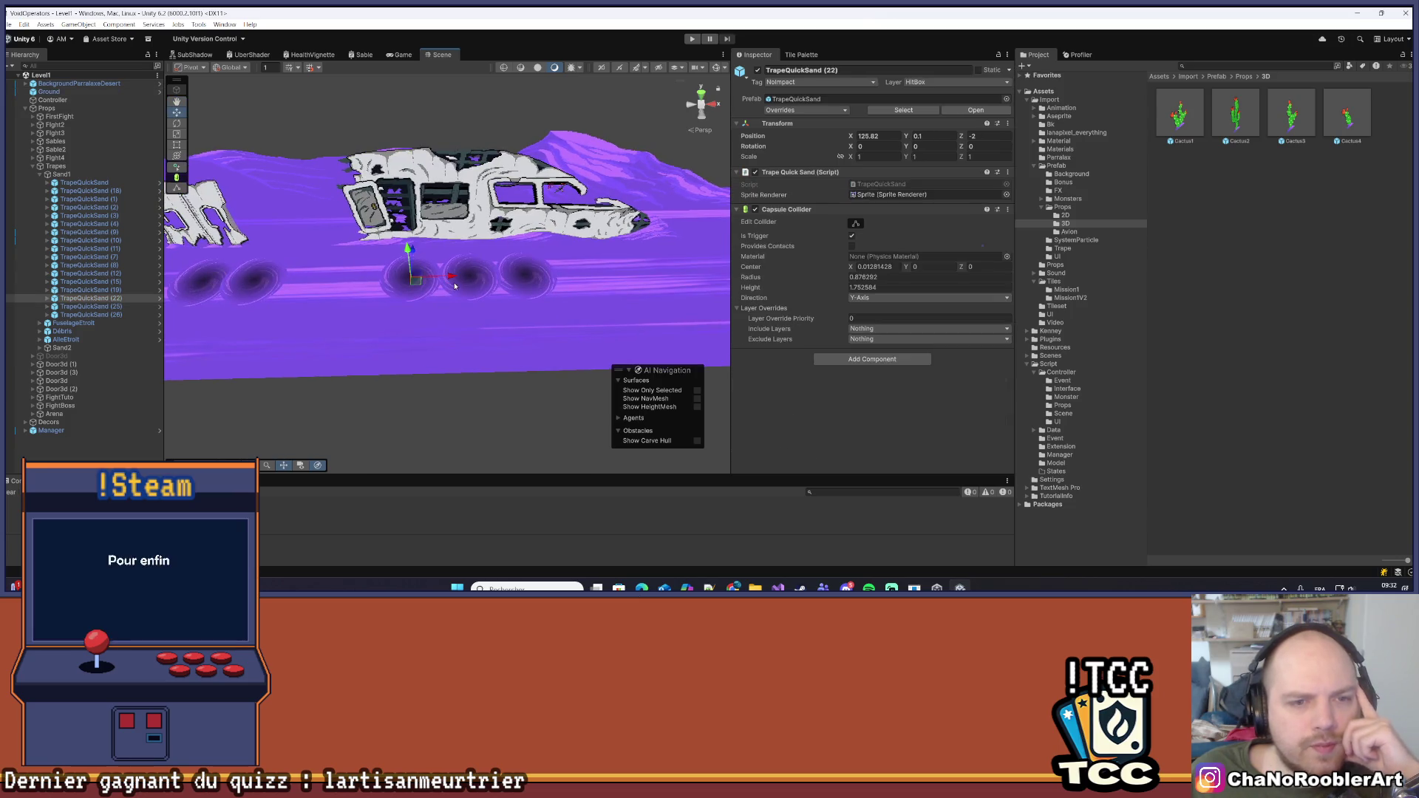
left_click(869, 136)
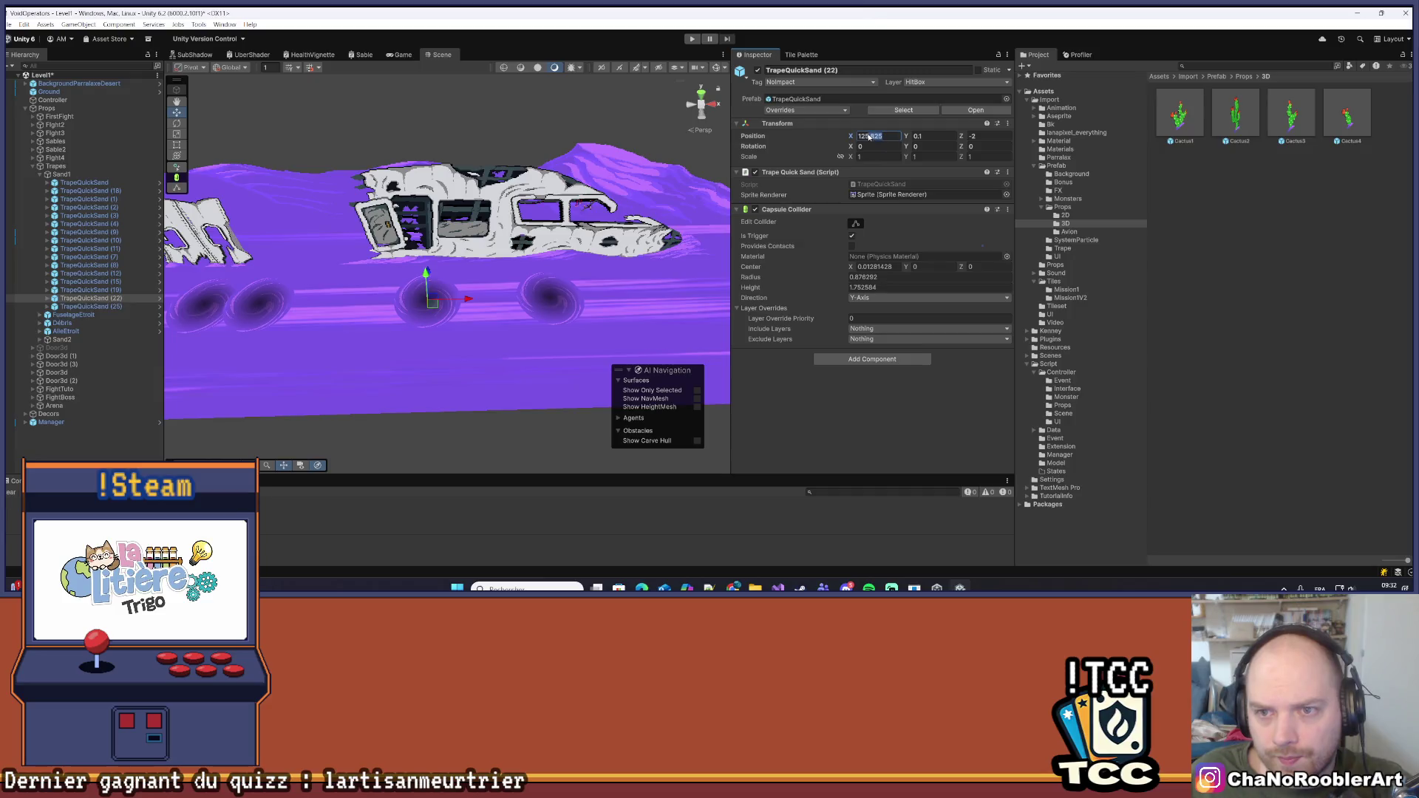
type("126")
left_click(570, 299)
left_click(892, 137)
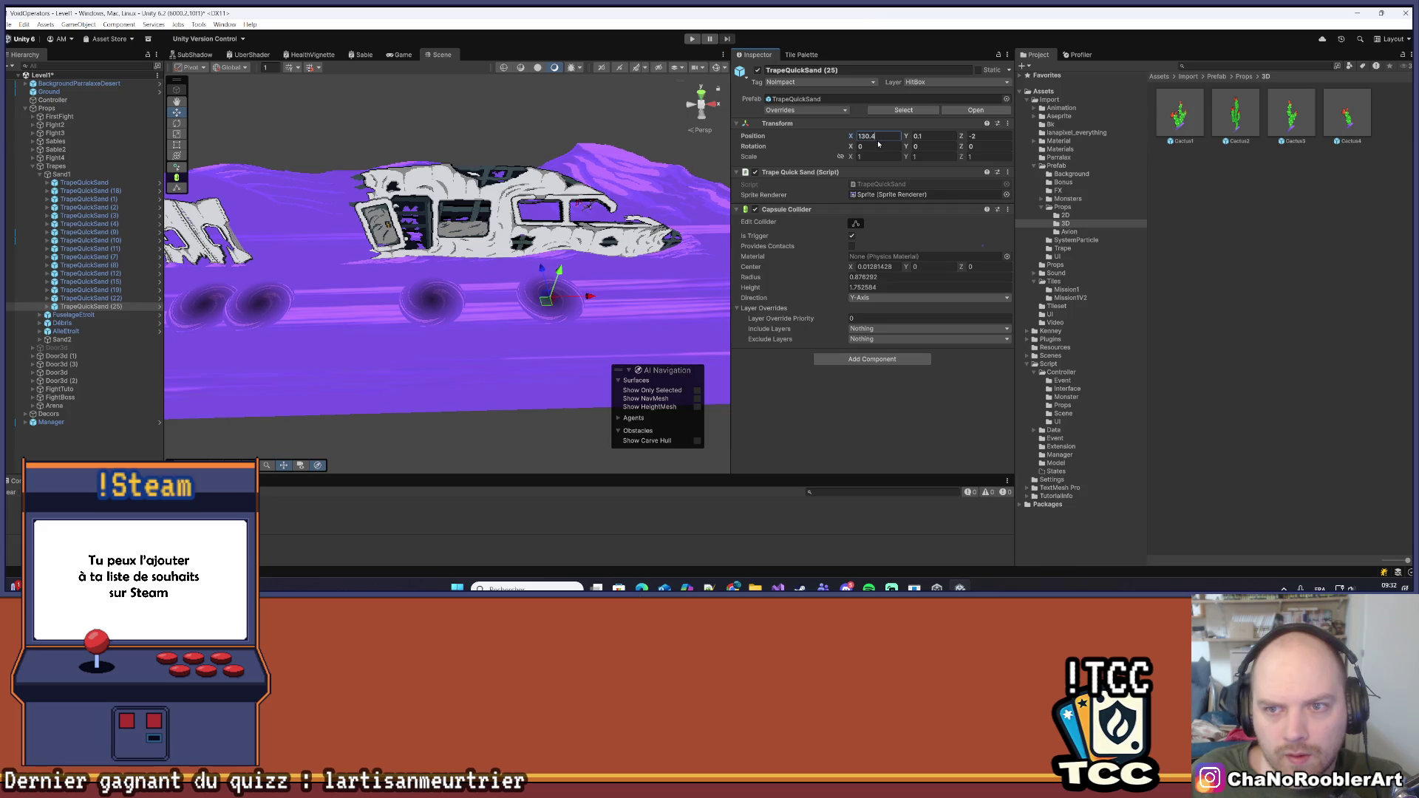
left_click(546, 343)
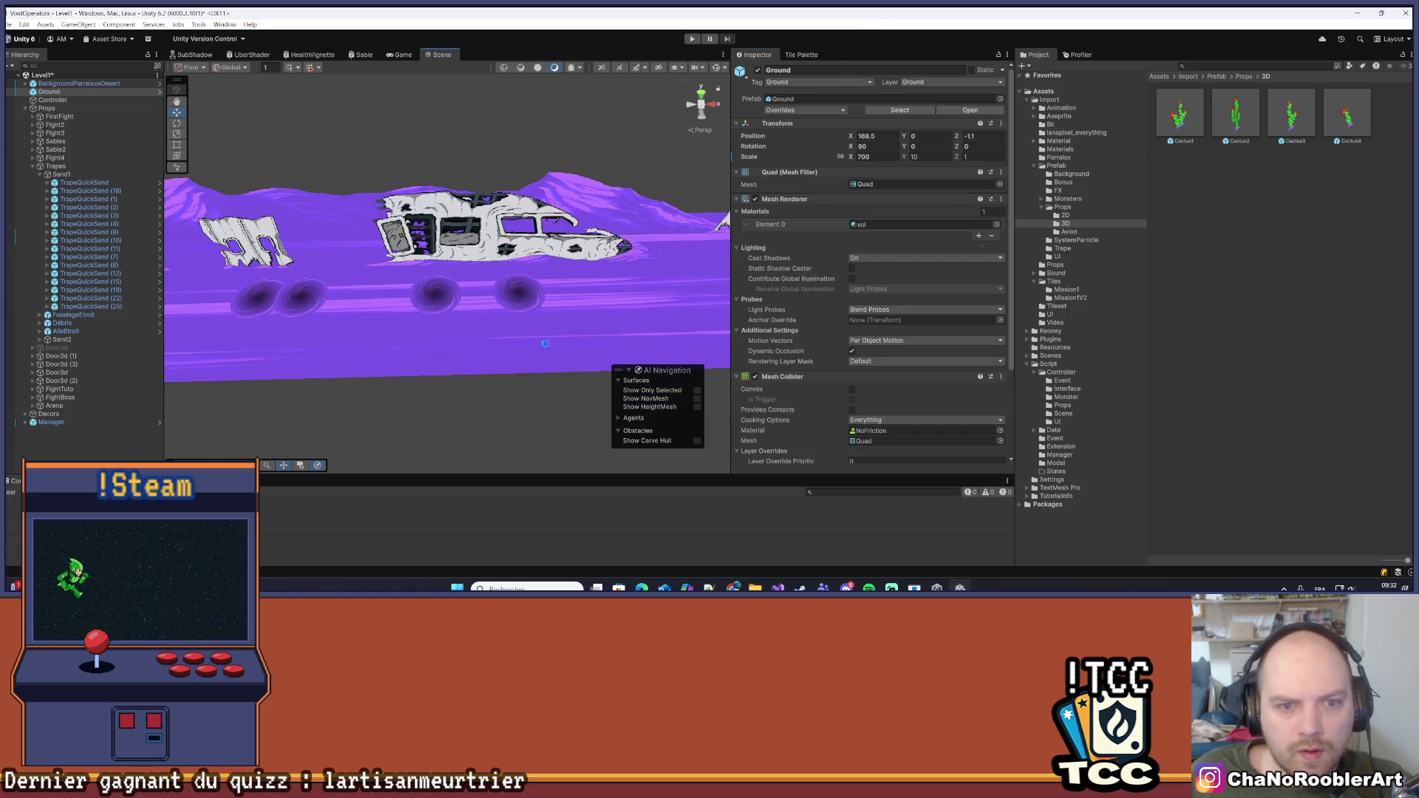
left_click_drag(335, 309, 491, 309)
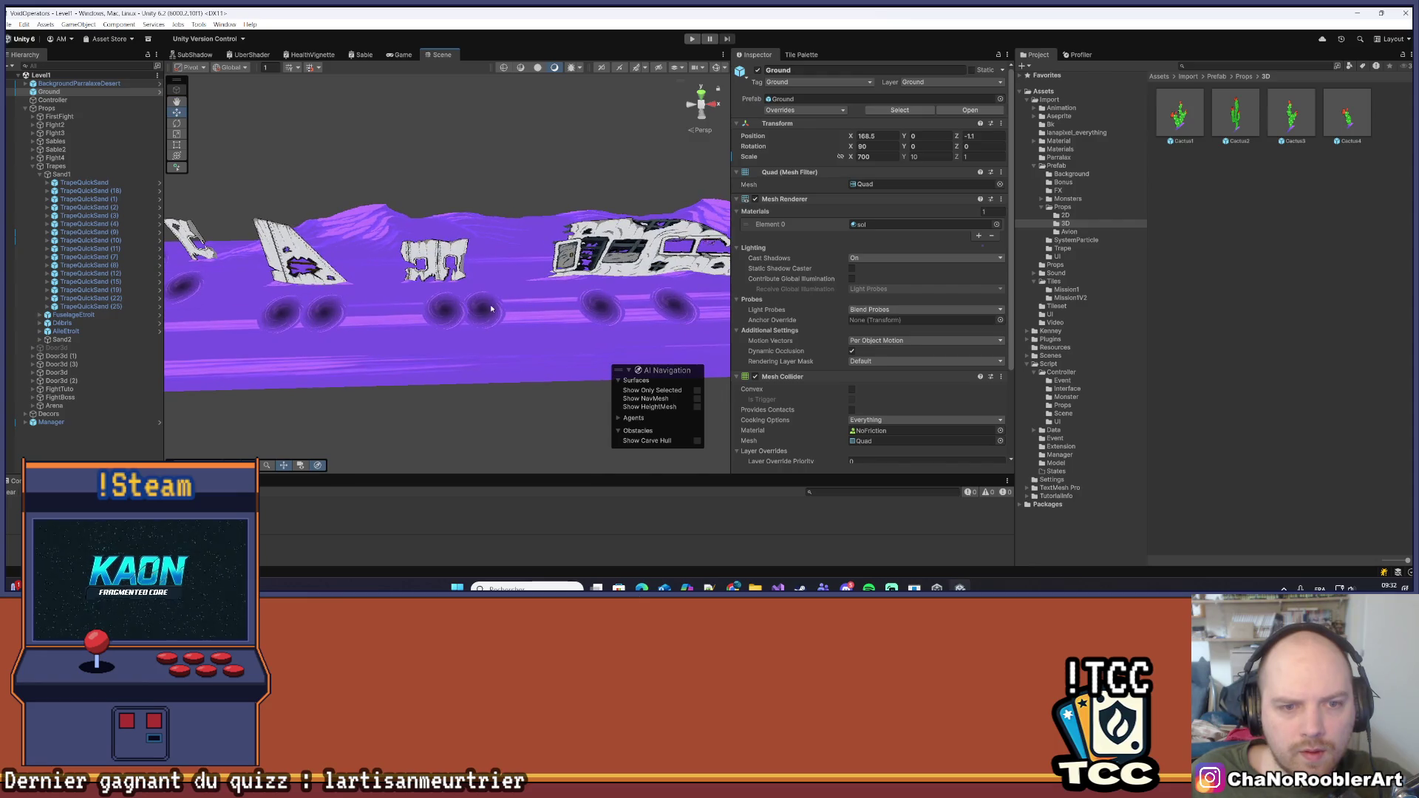
Delete two more surplus quicksand holes
left_click(491, 309)
key("Delete")
mouse_move(347, 330)
left_mouse_down()
mouse_move(485, 308)
mouse_move(387, 295)
mouse_move(448, 289)
left_mouse_up()
left_click(485, 308)
key("Delete")
Set one quicksand hole's X to 110 and TrapeQuickSand (15)'s X to 117.5
left_click(387, 296)
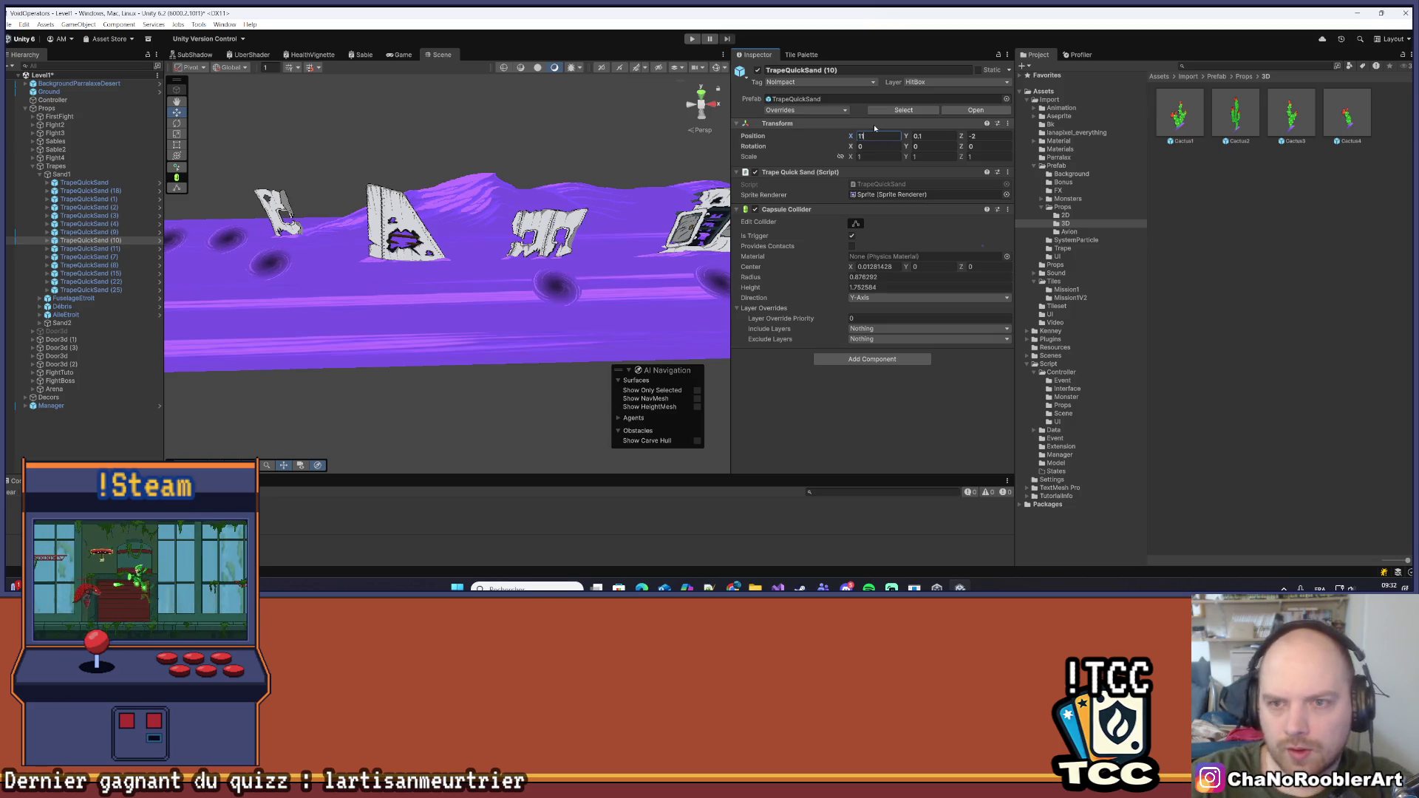
type("110")
left_click(562, 289)
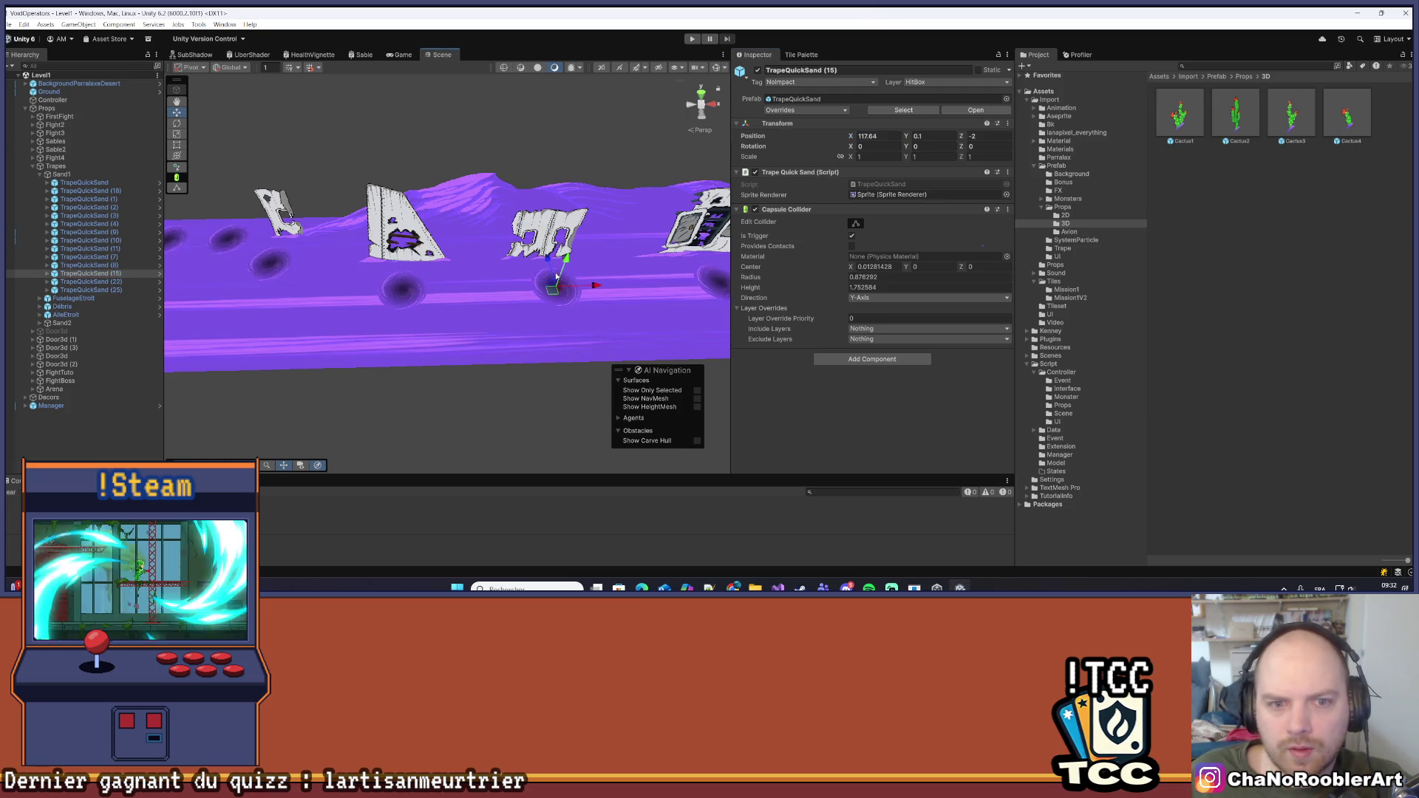
key("f")
left_click(891, 136)
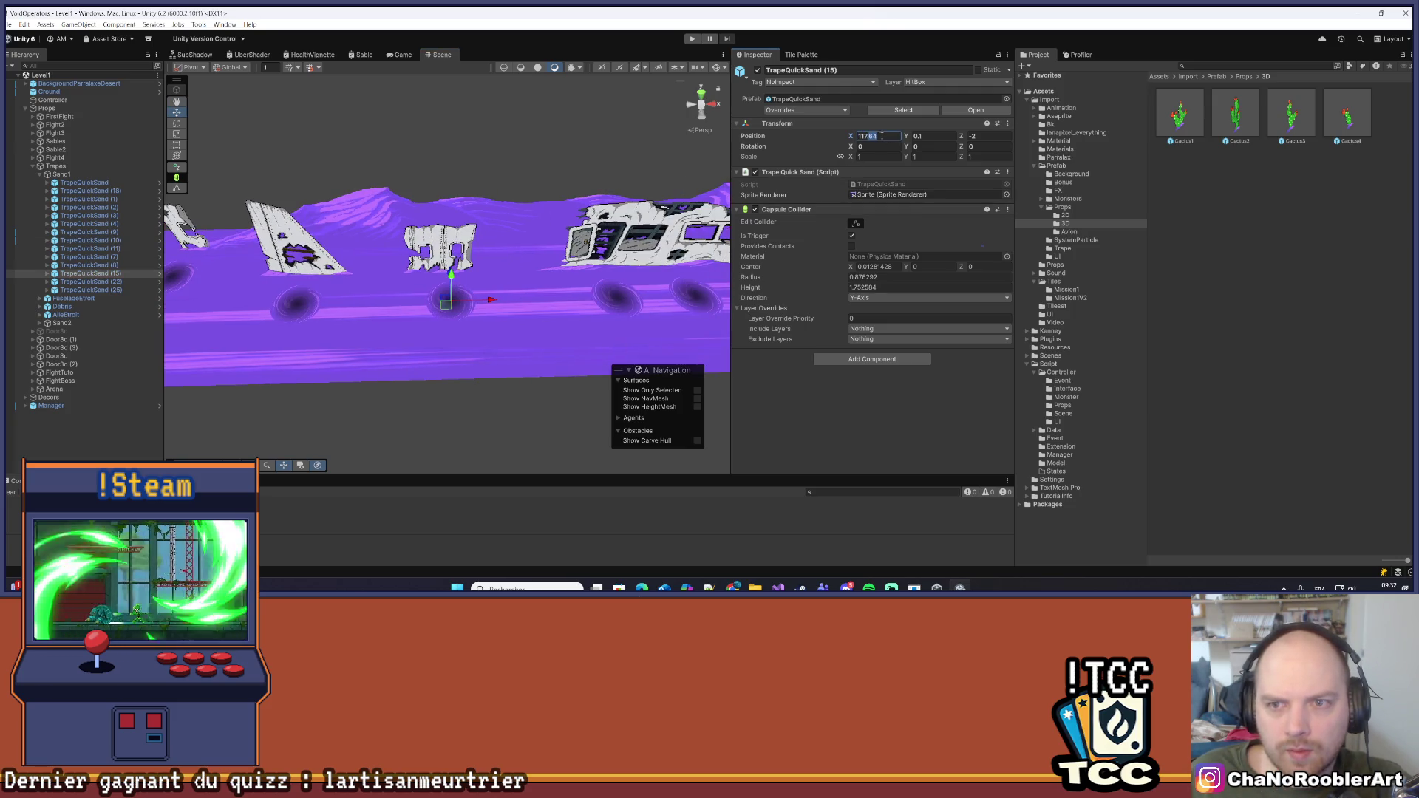
type("117.5")
left_click(468, 388)
Reselect TrapeQuickSand (15) and locate its script among the Props scripts
scroll(501, 346, "down", 5)
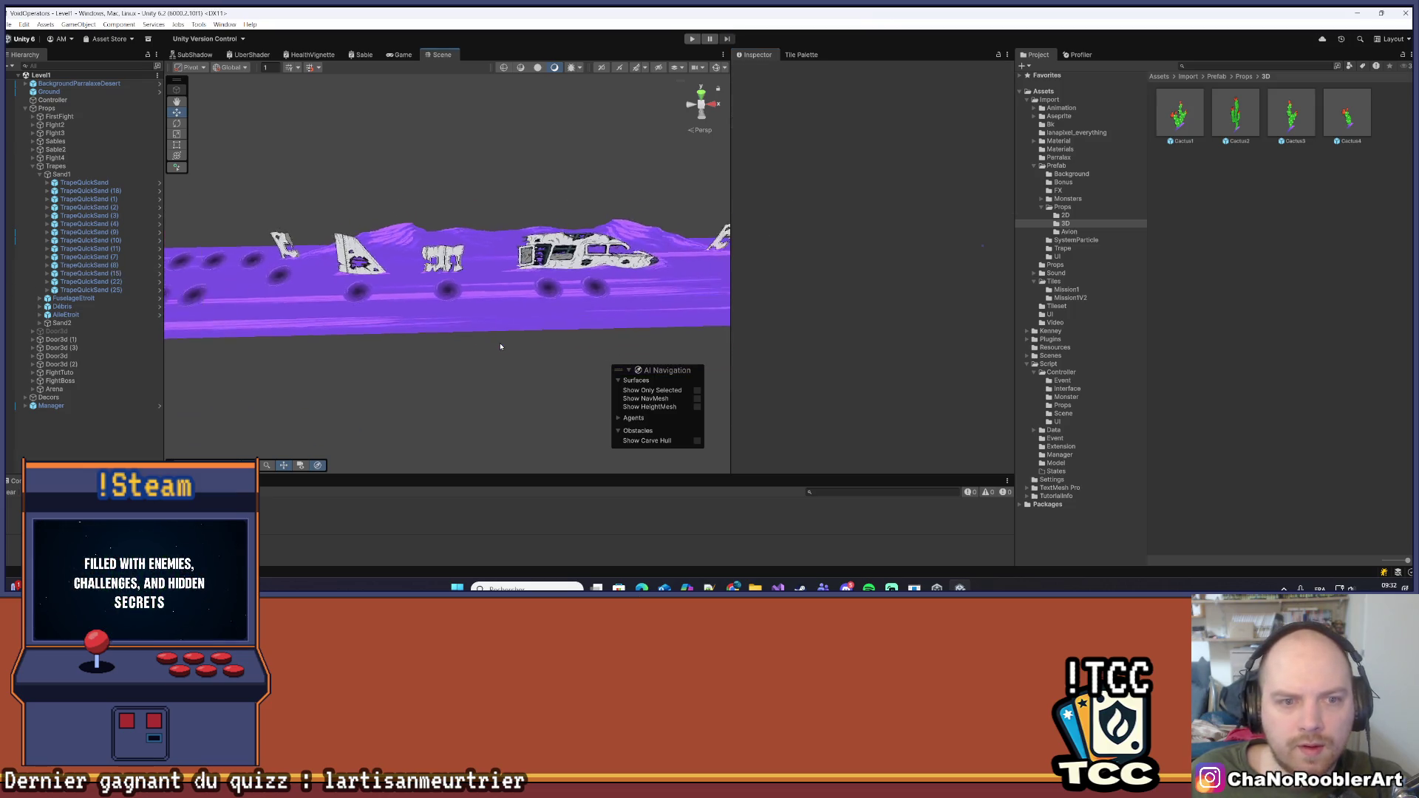
mouse_move(501, 346)
left_mouse_down()
mouse_move(759, 311)
mouse_move(515, 290)
mouse_move(309, 318)
left_mouse_up()
left_click_drag(444, 325, 351, 330)
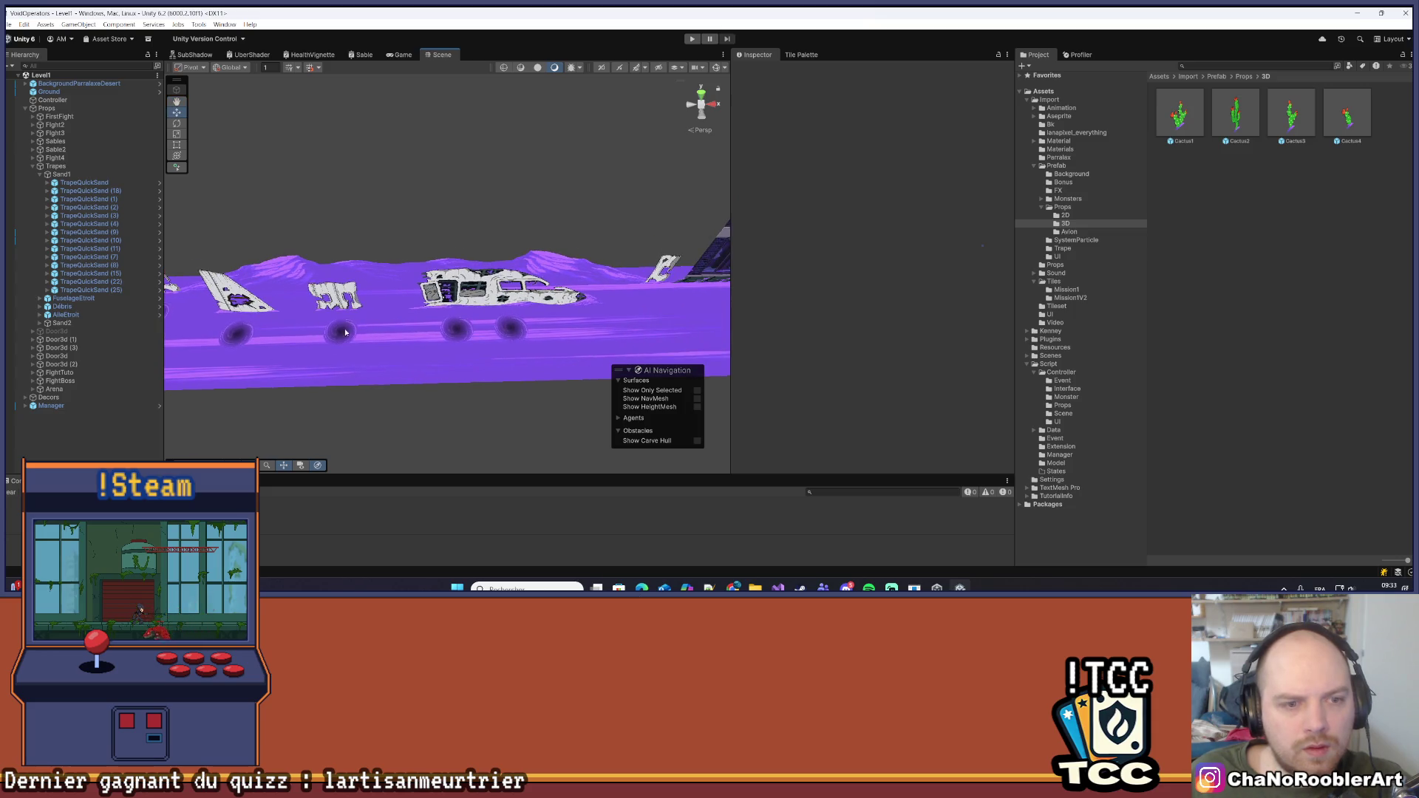
left_click(343, 332)
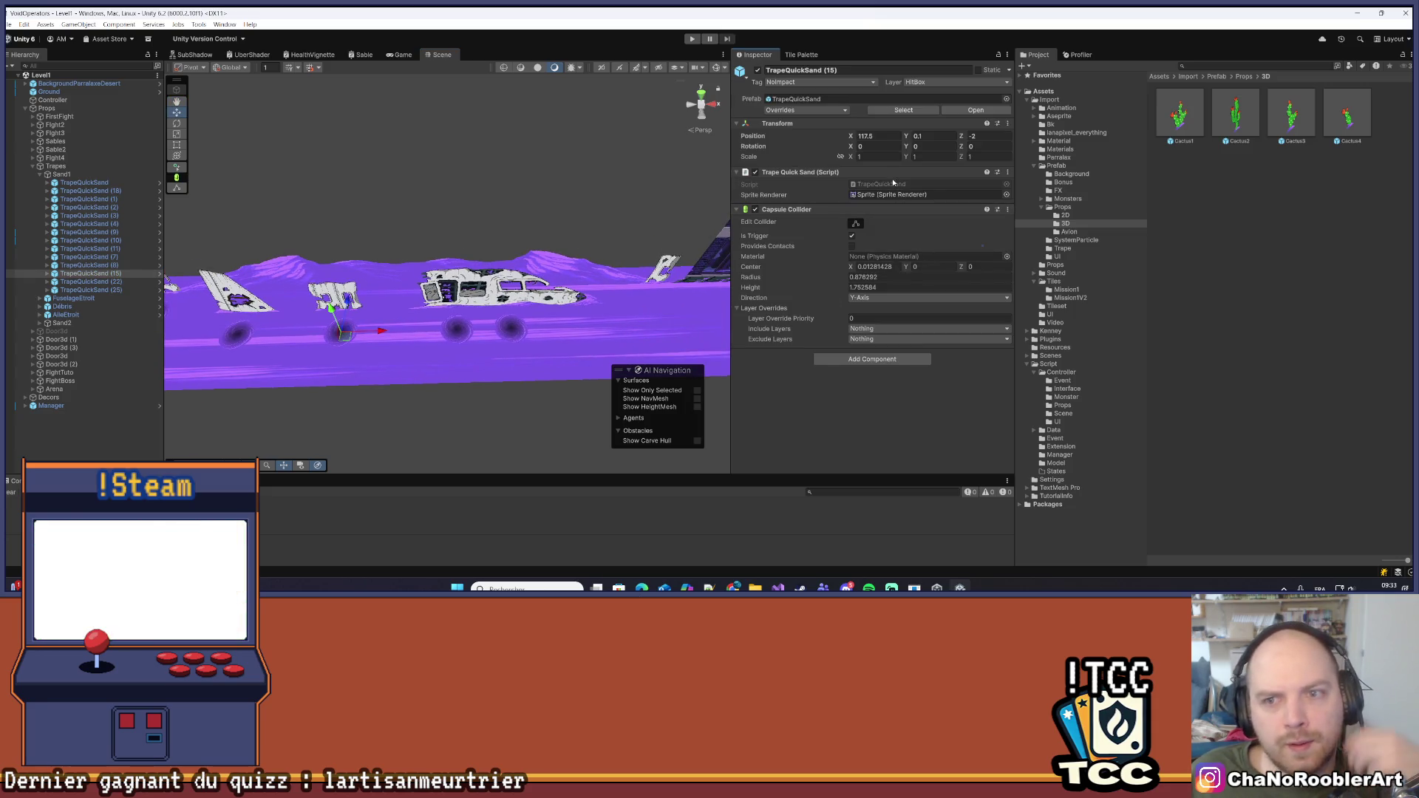
left_click(893, 183)
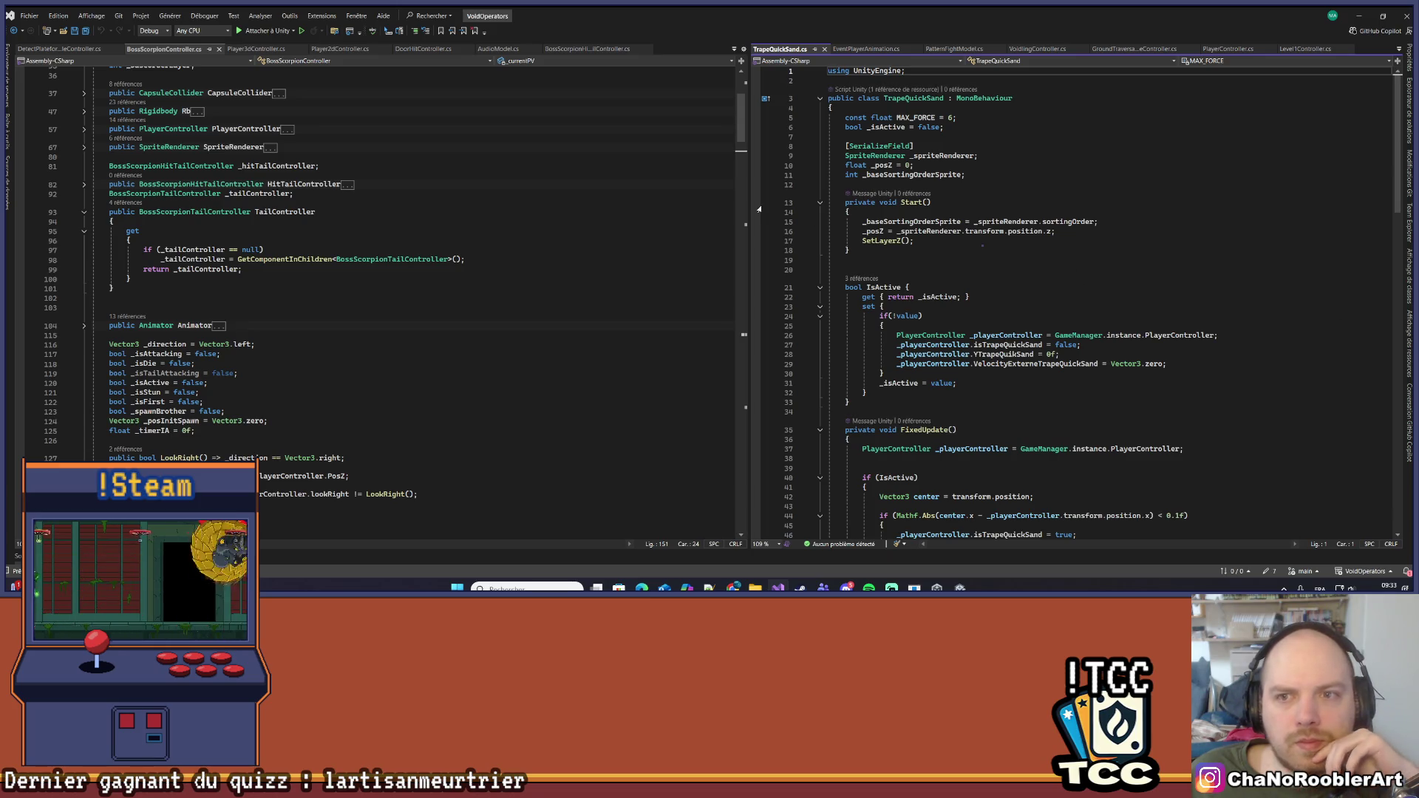
Highlight MAX_FORCE in TrapeQuickSand.cs and inspect GetForce's minimum-force clamp of 2
left_click(918, 117)
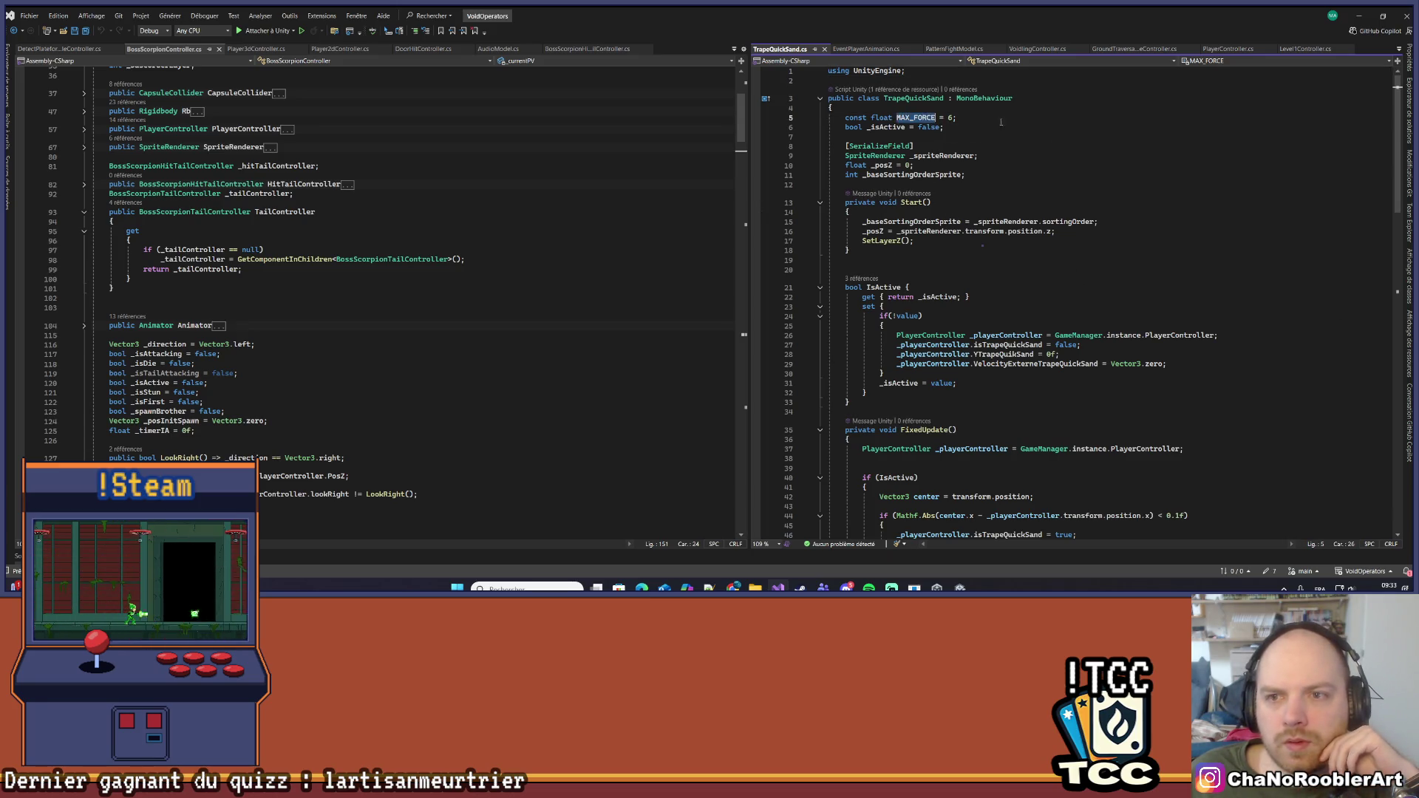
scroll(1020, 478, "down", 15)
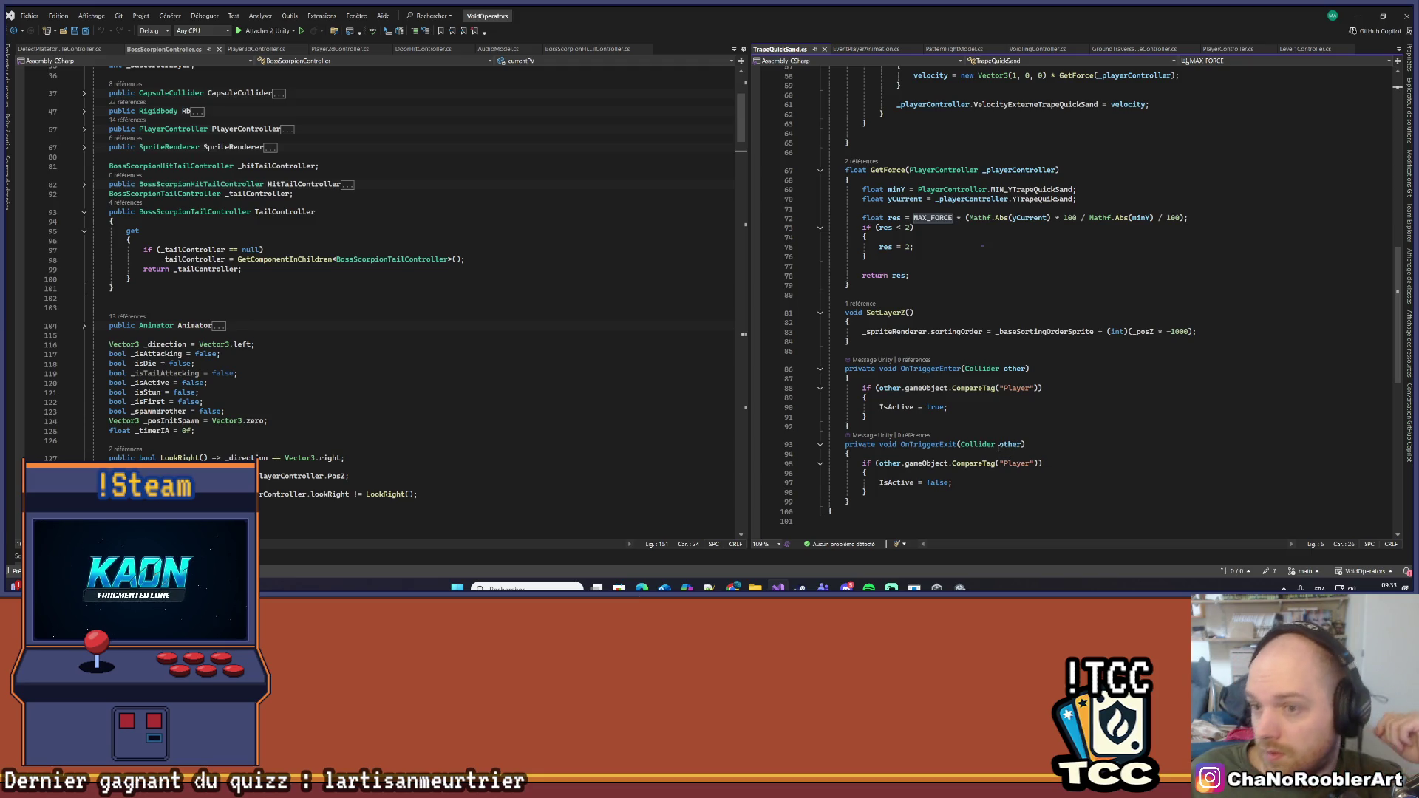
scroll(1016, 462, "up", 15)
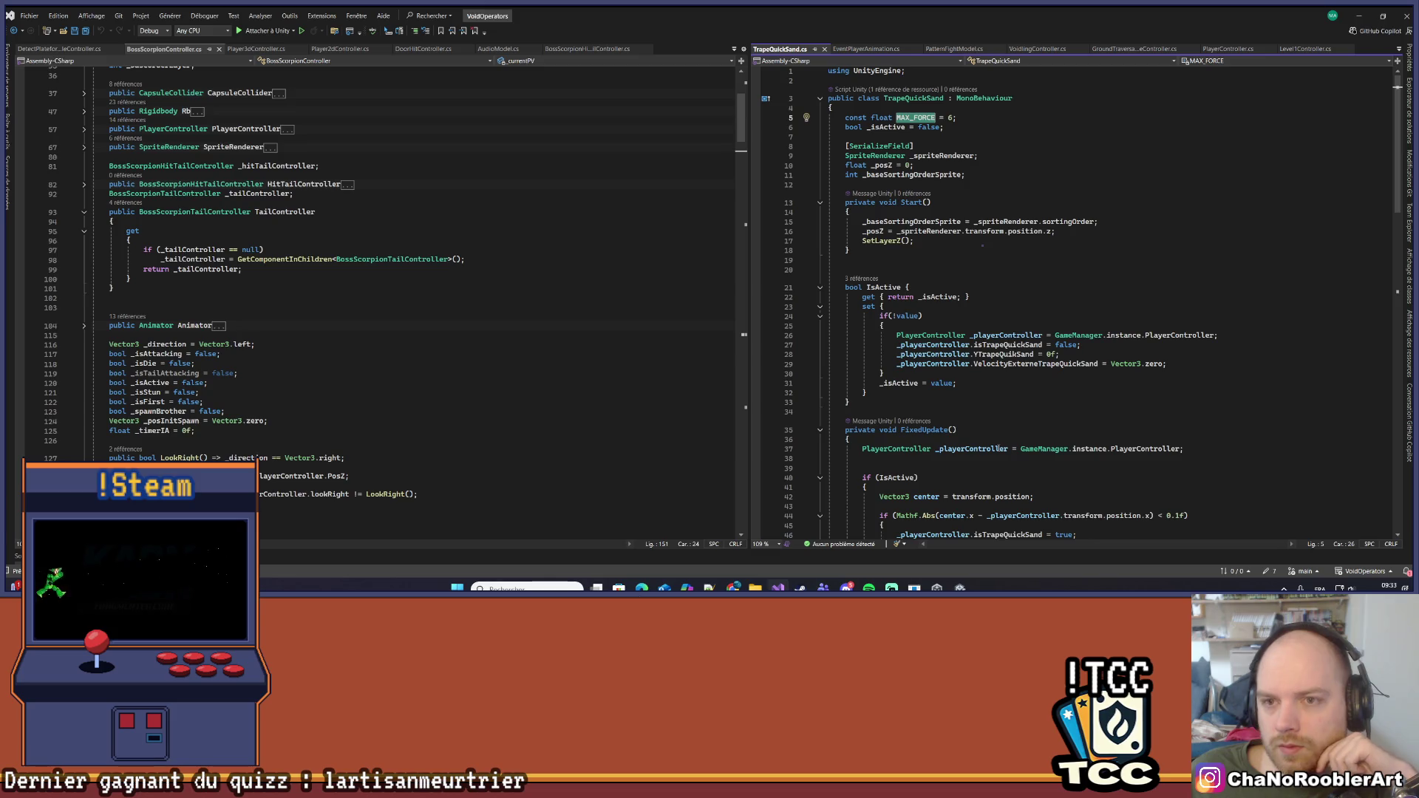
scroll(1000, 449, "down", 15)
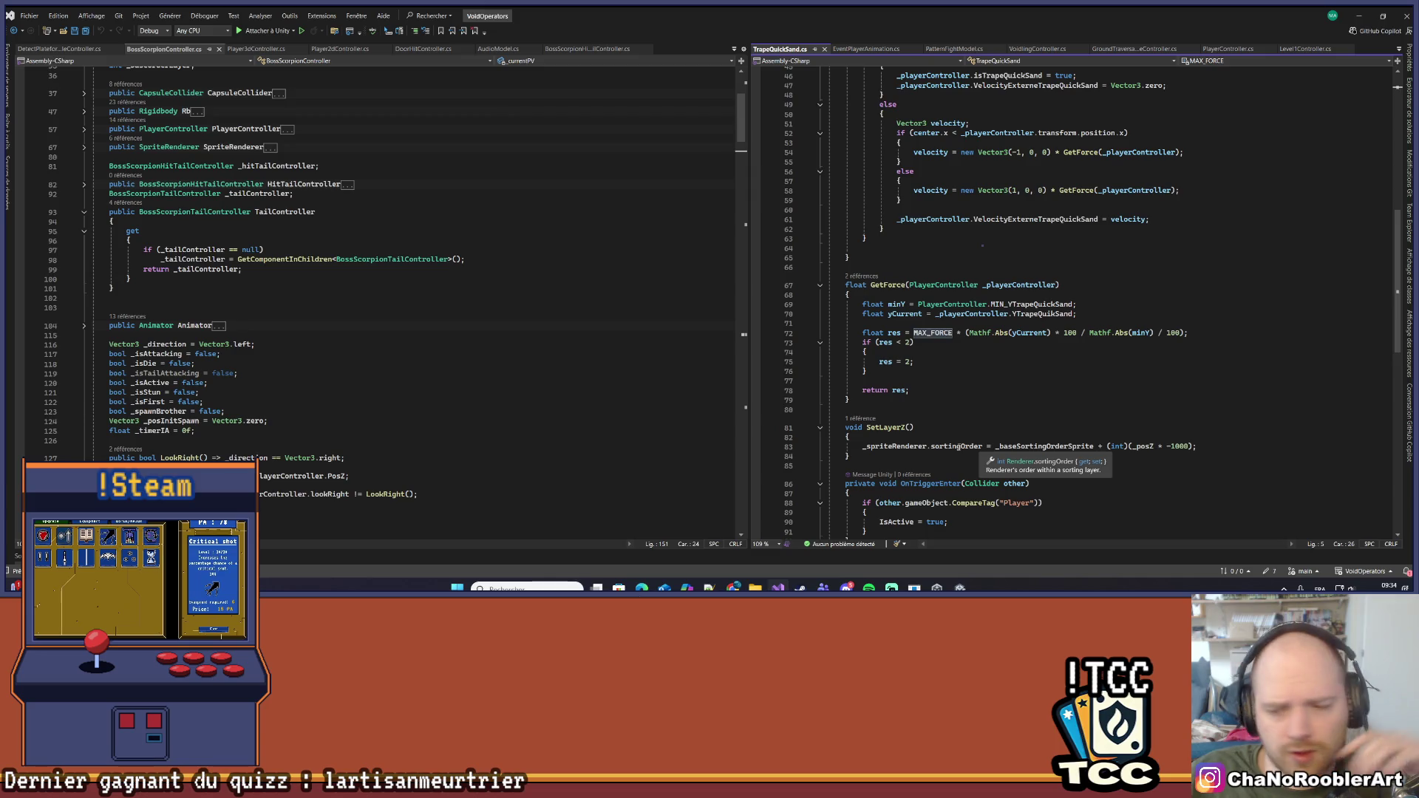
left_click(983, 360)
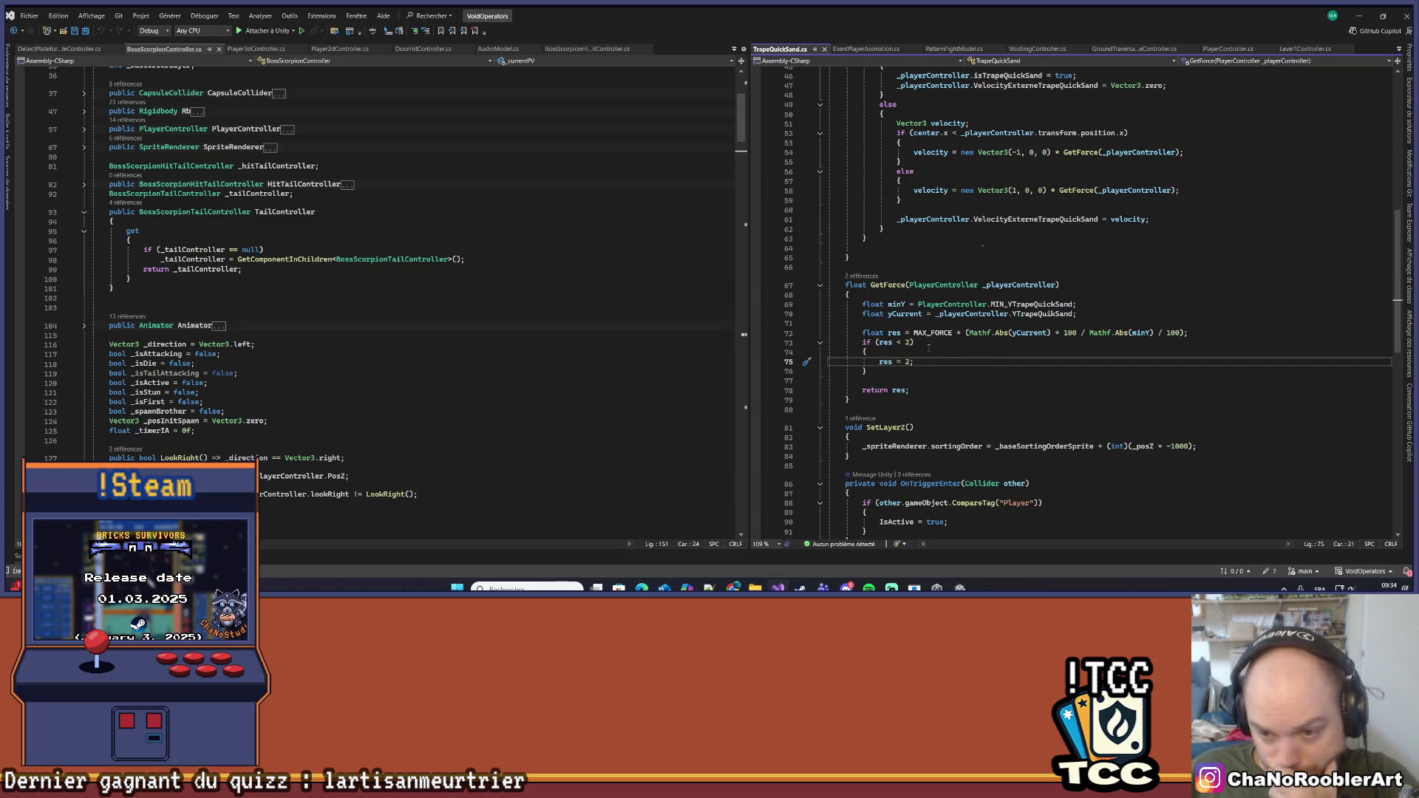
Trace where GetForce is referenced in TrapeQuickSand.cs, then return to the MAX_FORCE declaration
left_click(863, 270)
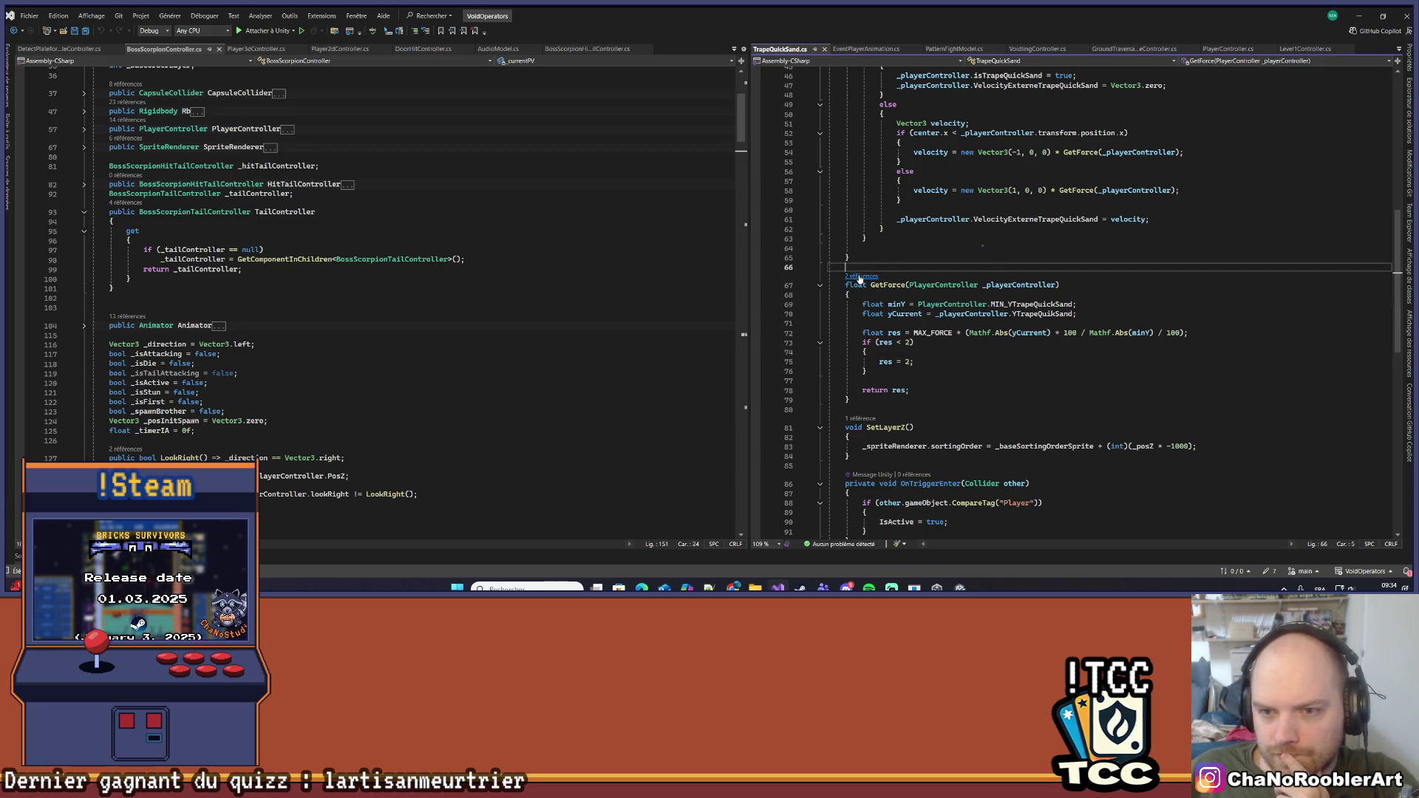
left_click(862, 276)
double_click(914, 237)
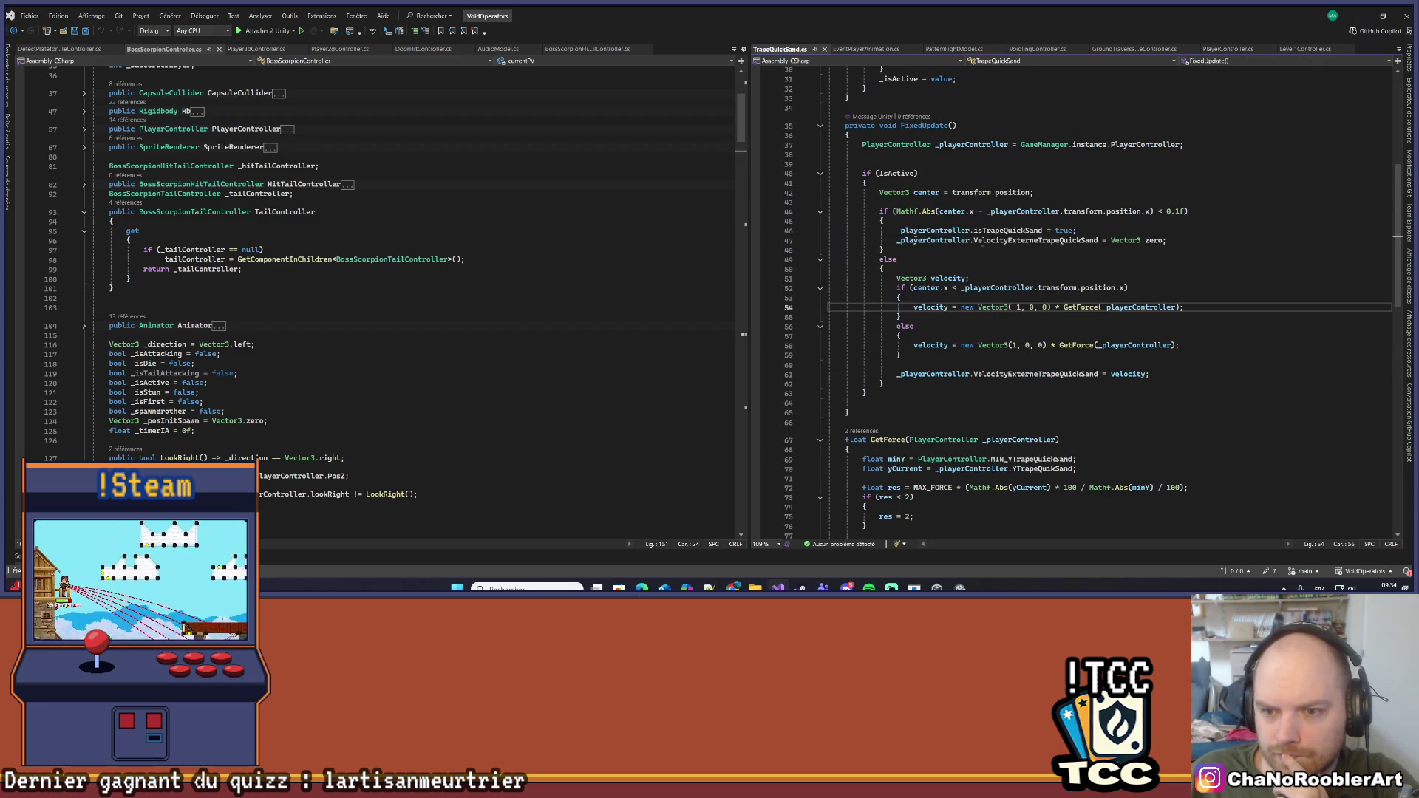
left_click(924, 488, "ctrl")
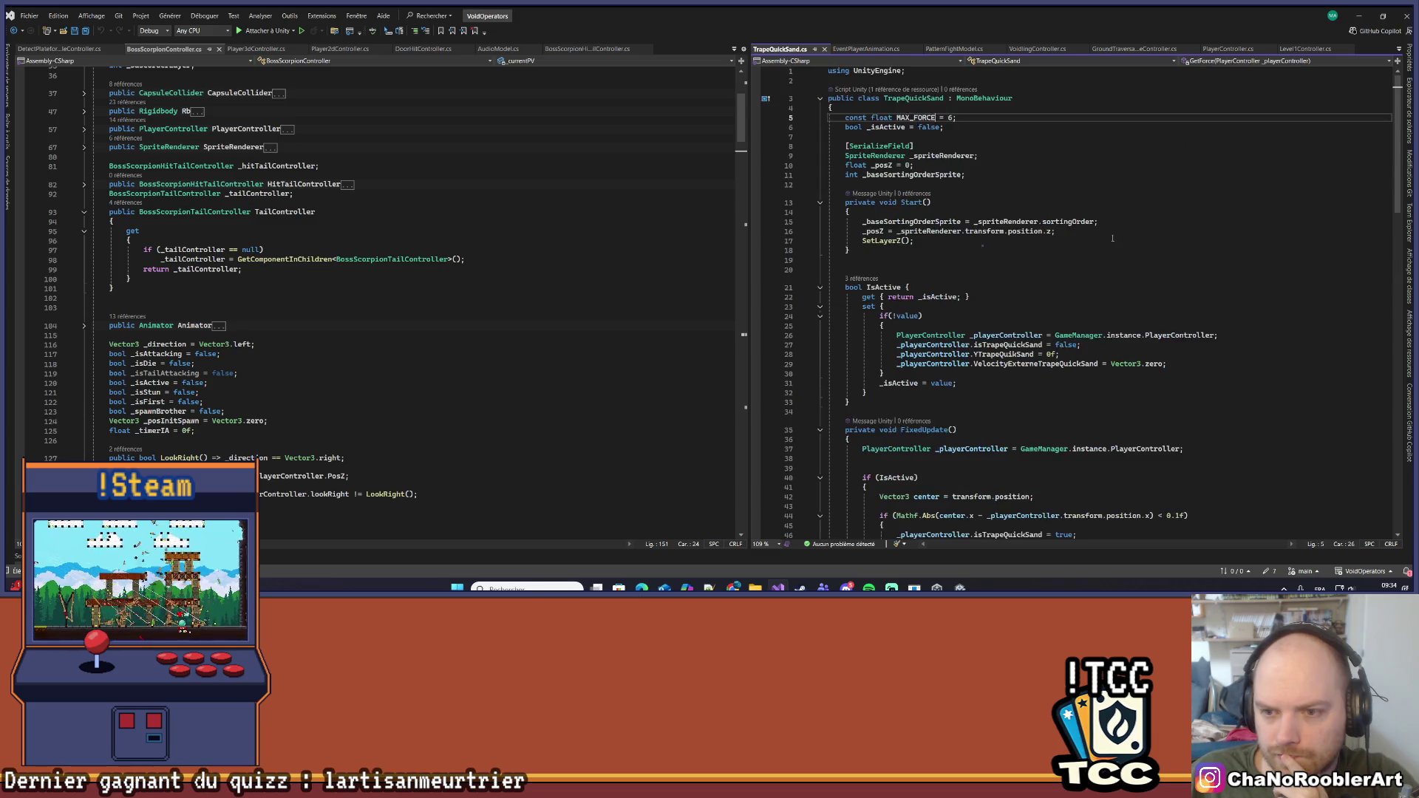
Lower MAX_FORCE from 6 to 4, save the script, and go back to Unity
double_click(951, 118)
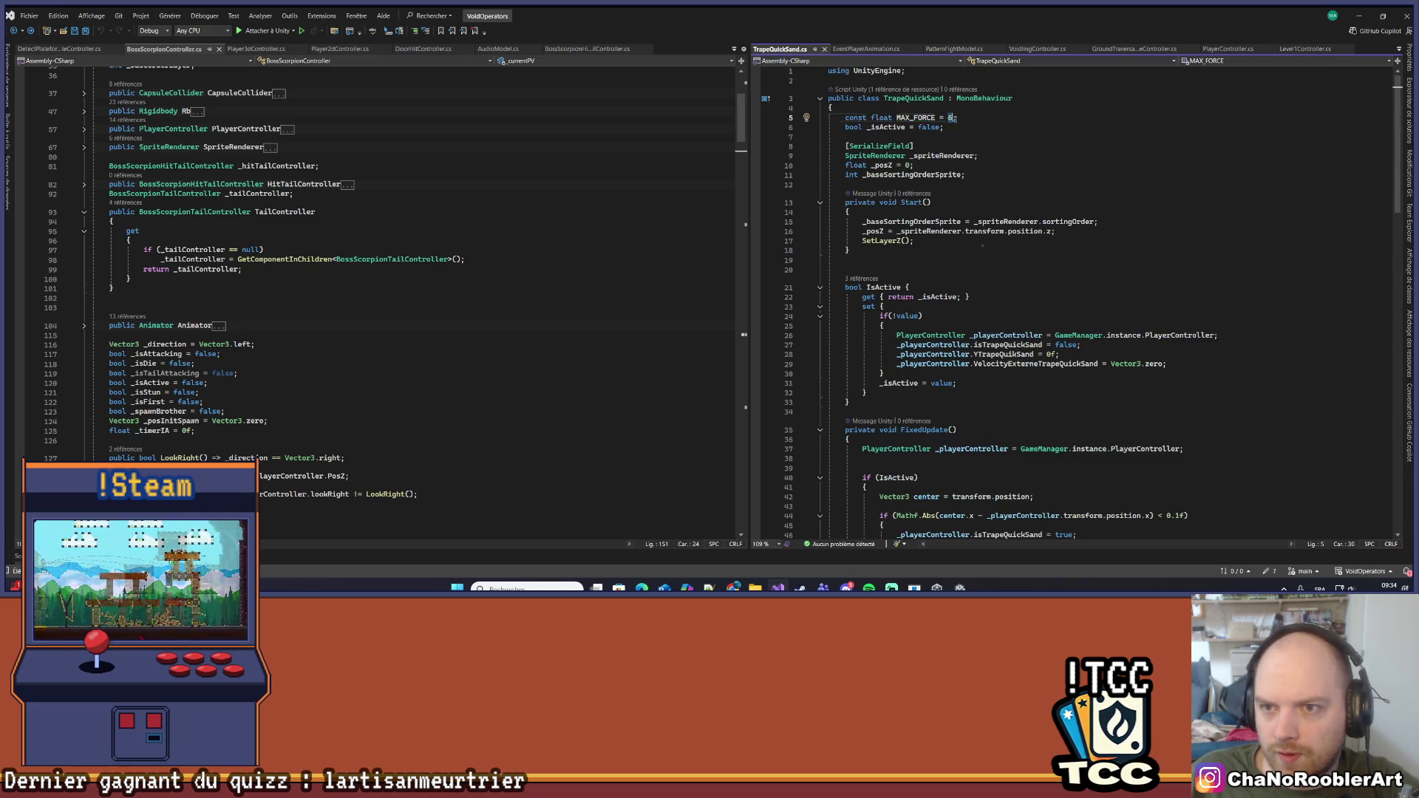
type("4")
key("End")
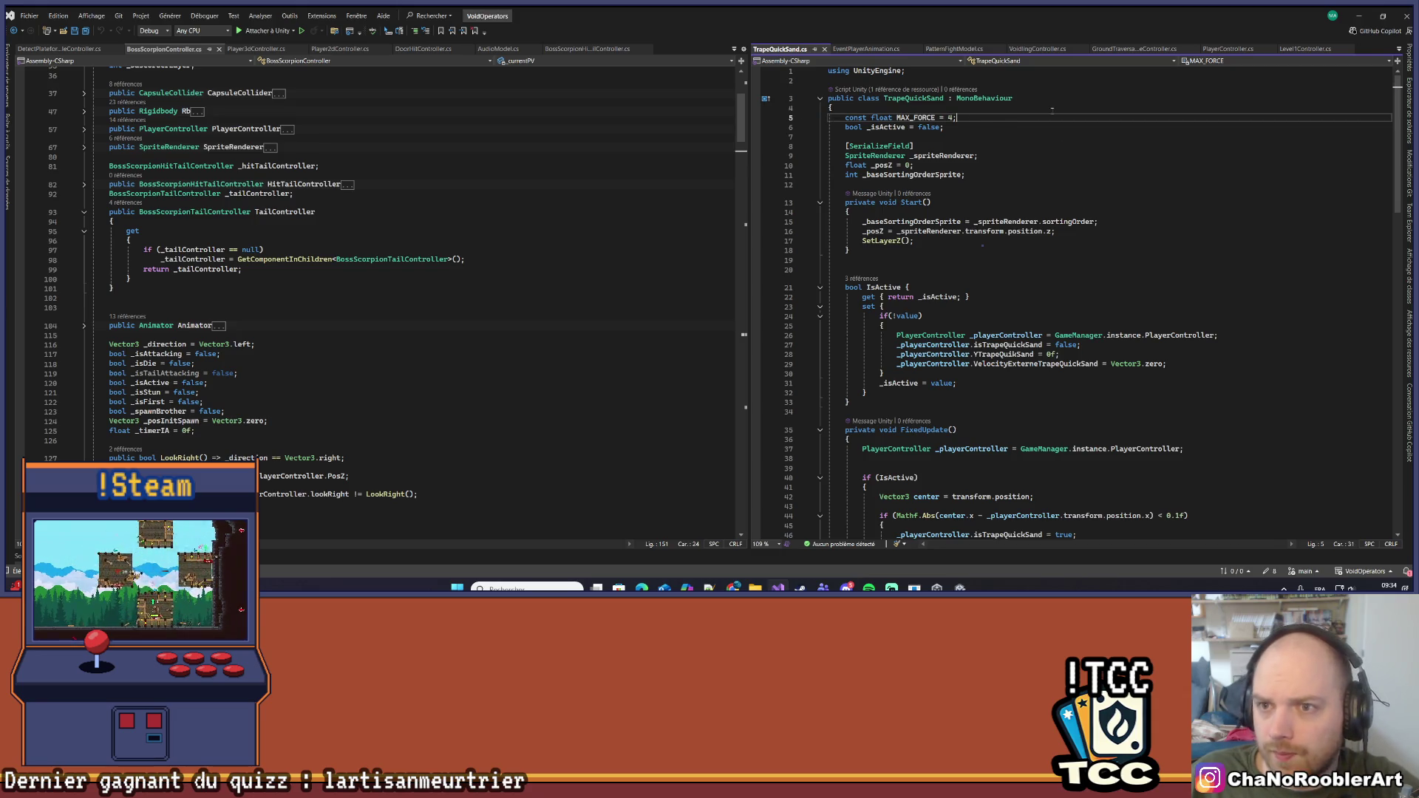
left_click(1357, 14)
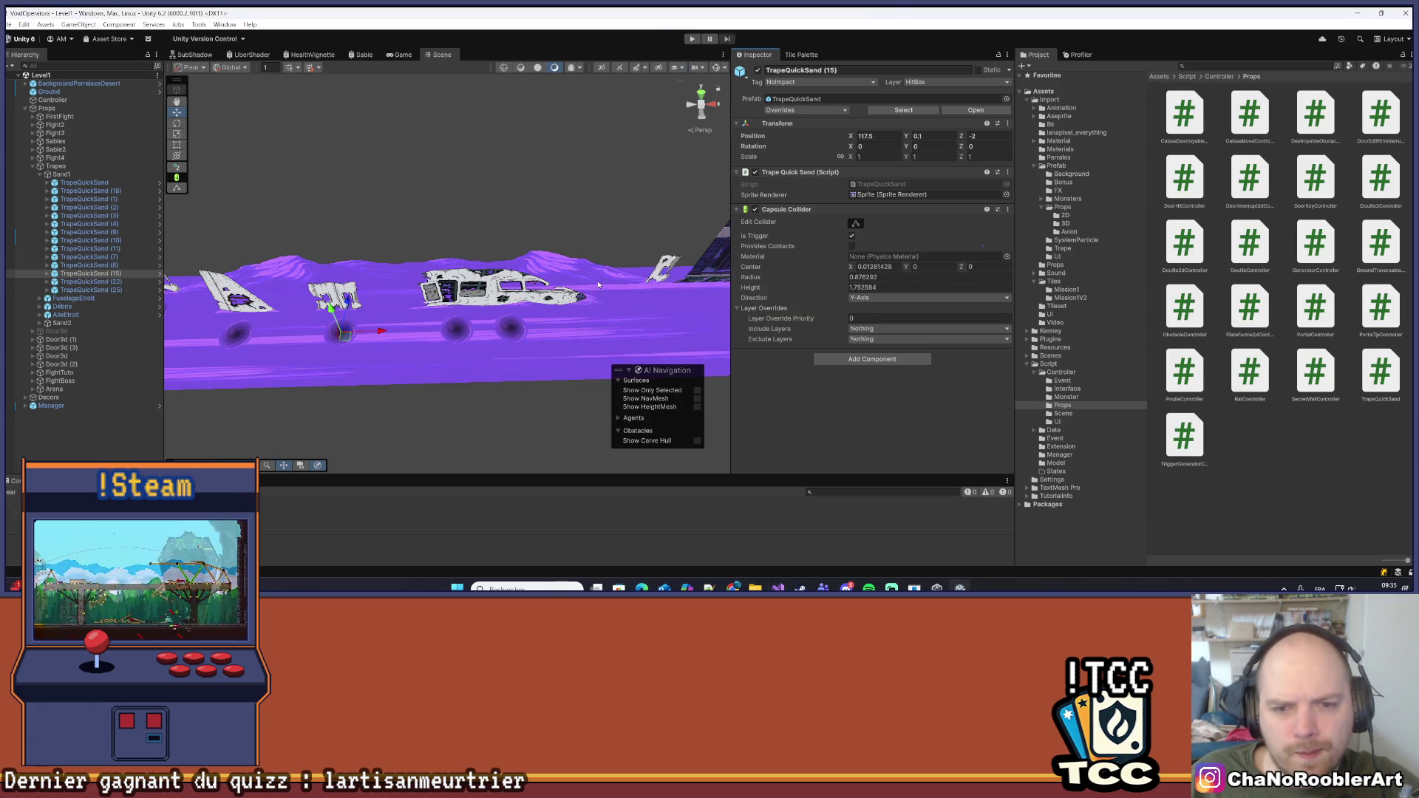
Playtest the level, walking the player left and right across the quicksand, then stop
left_click(691, 39)
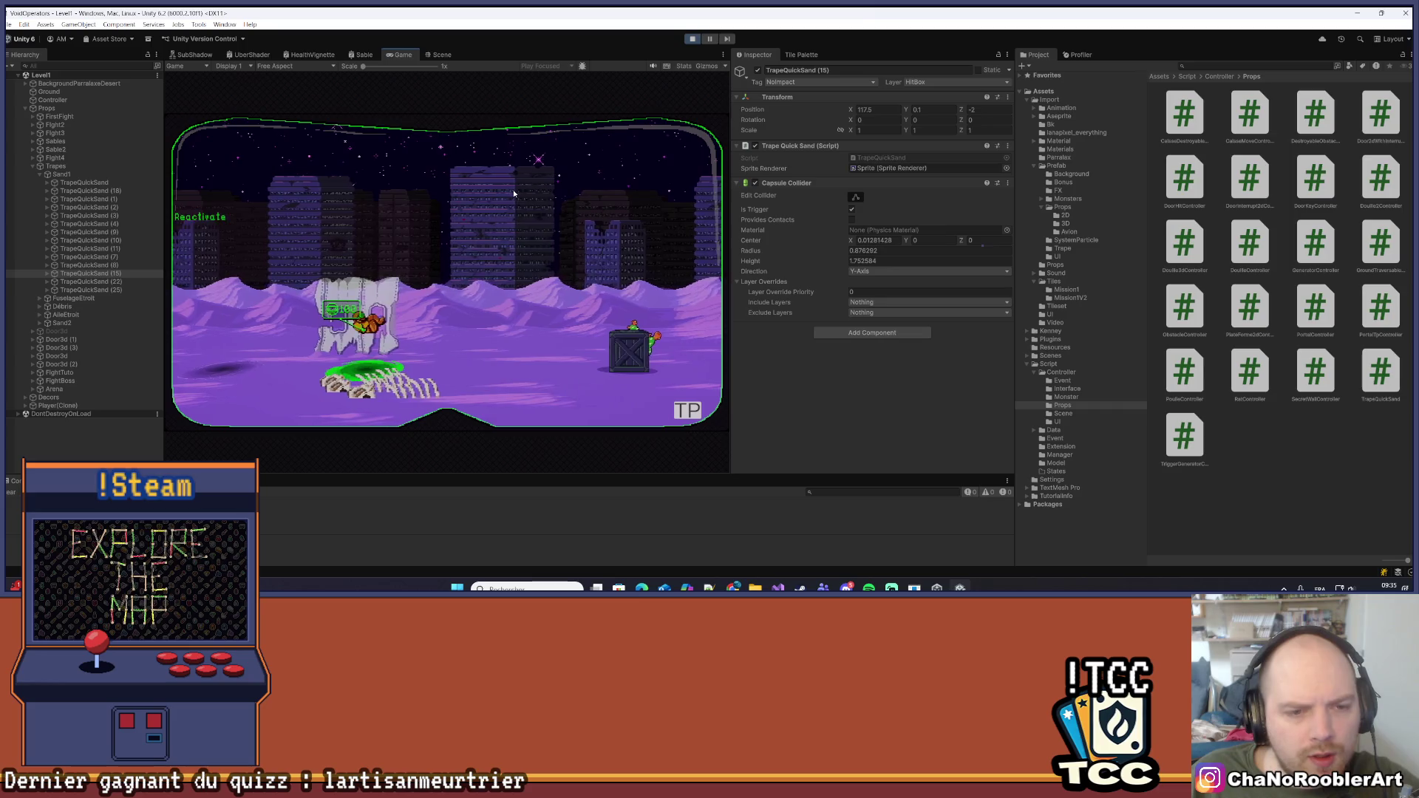
key("a")
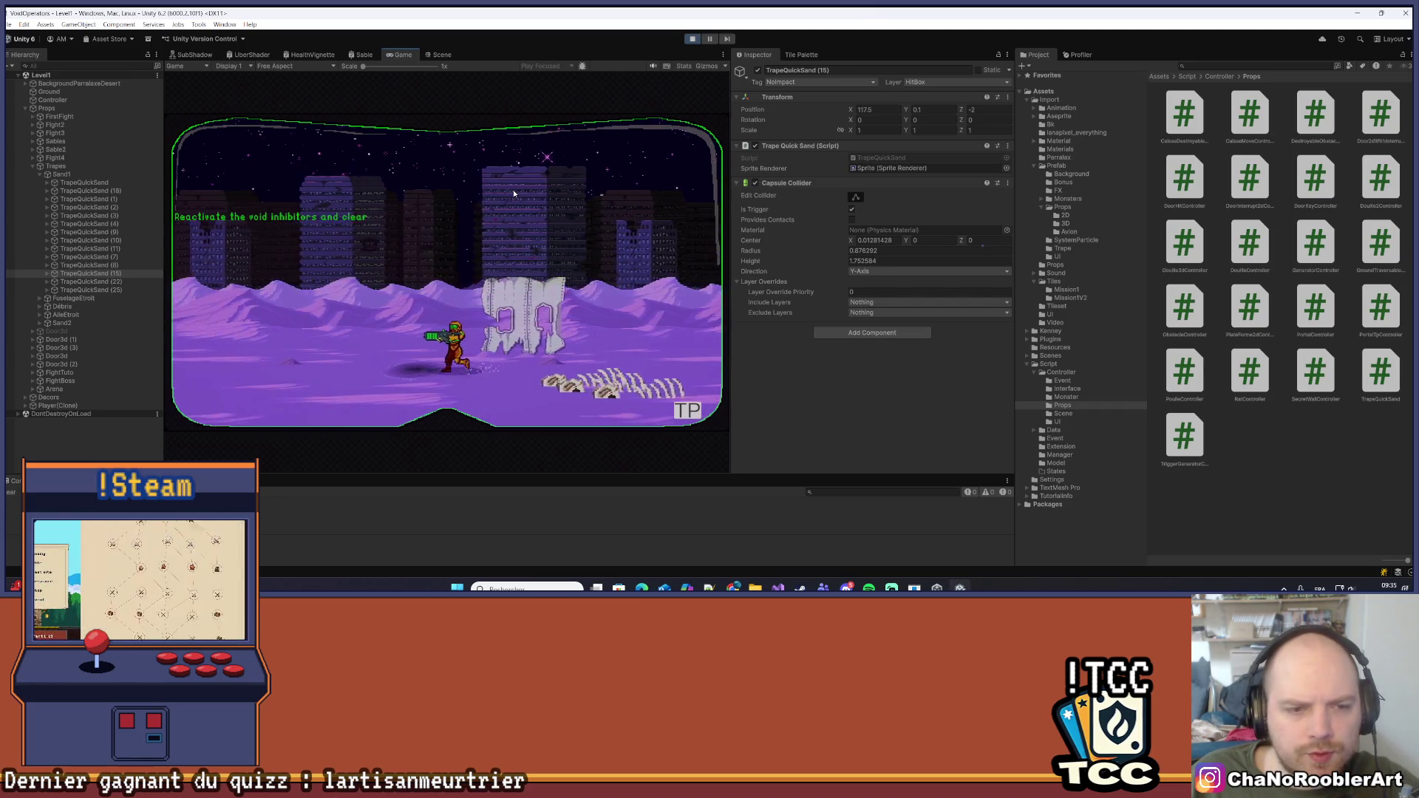
key("d")
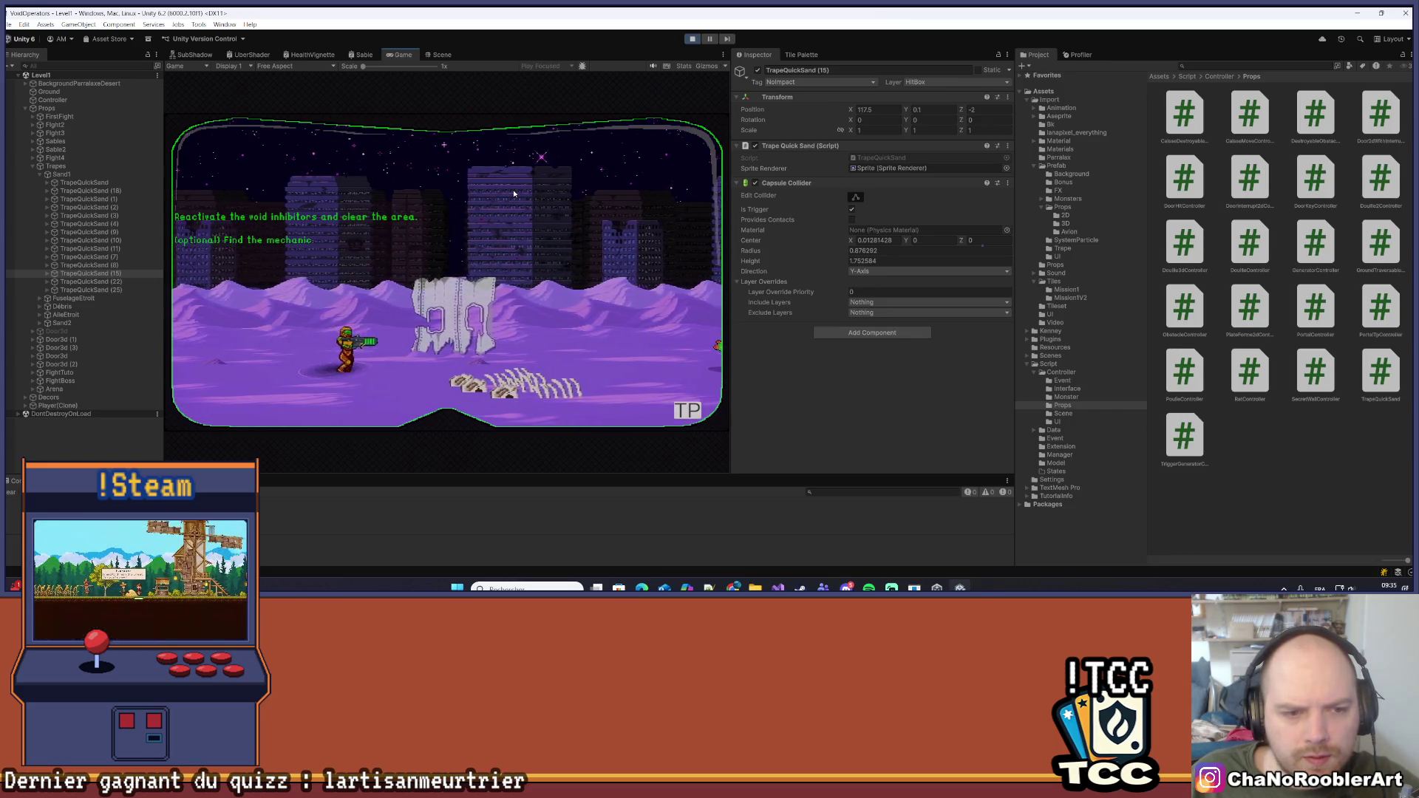
key("a")
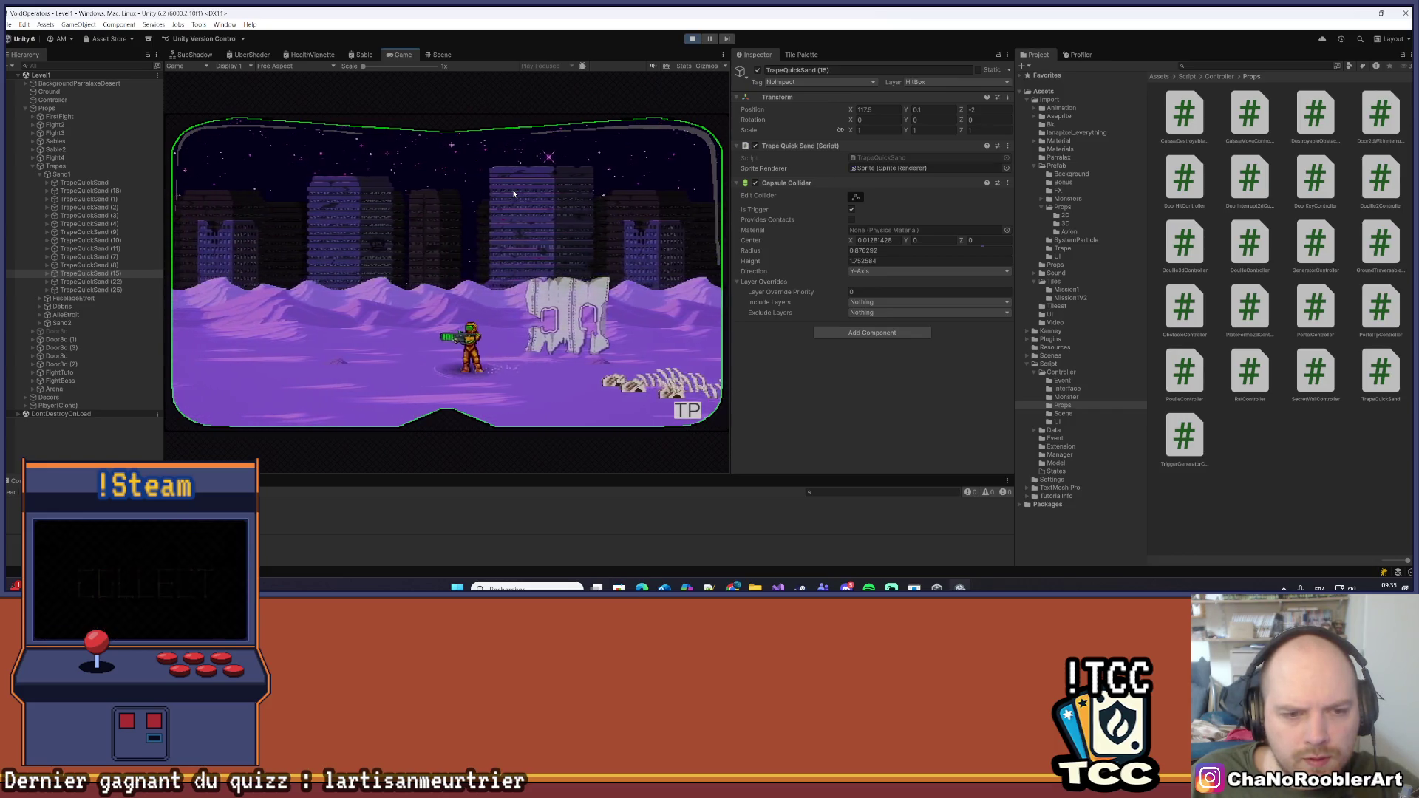
key("d")
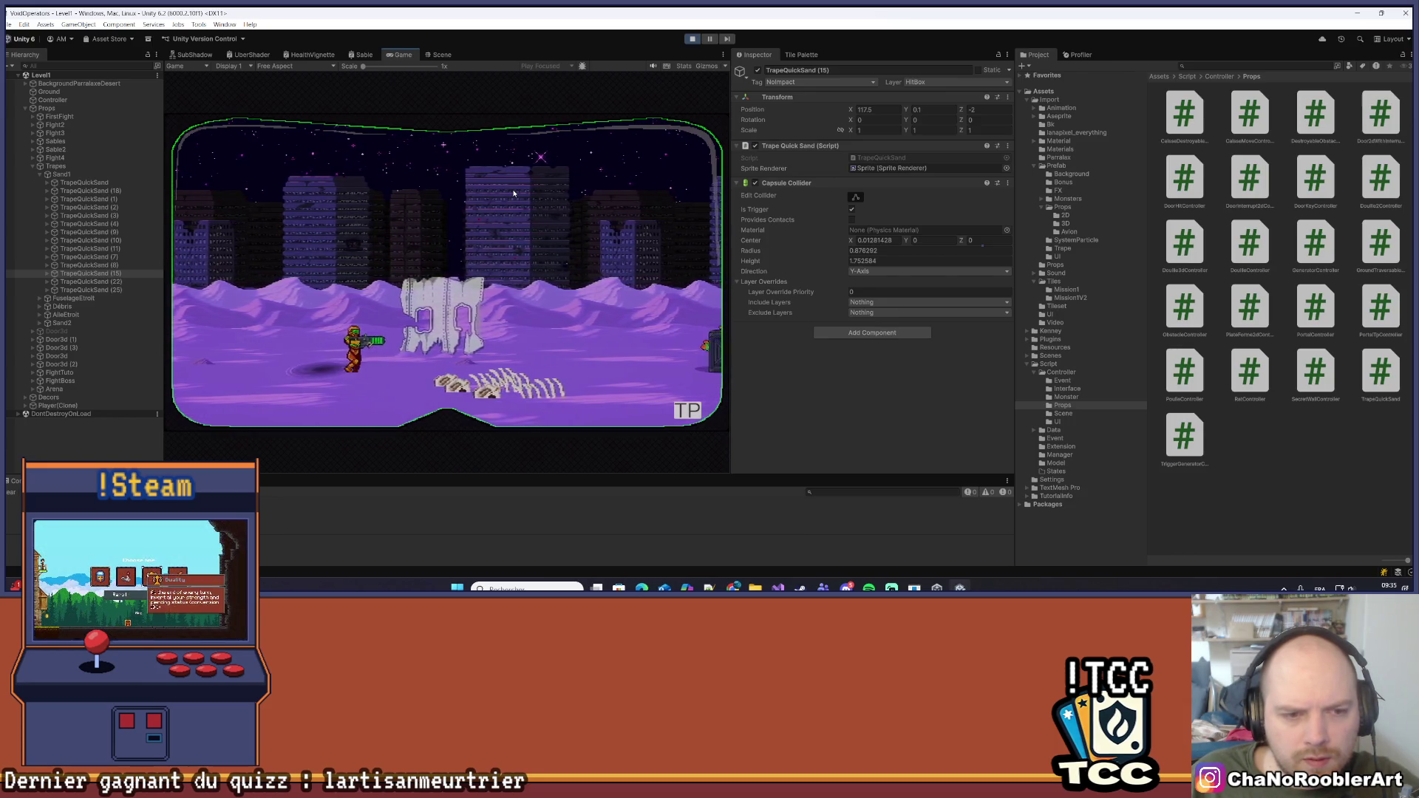
key("a")
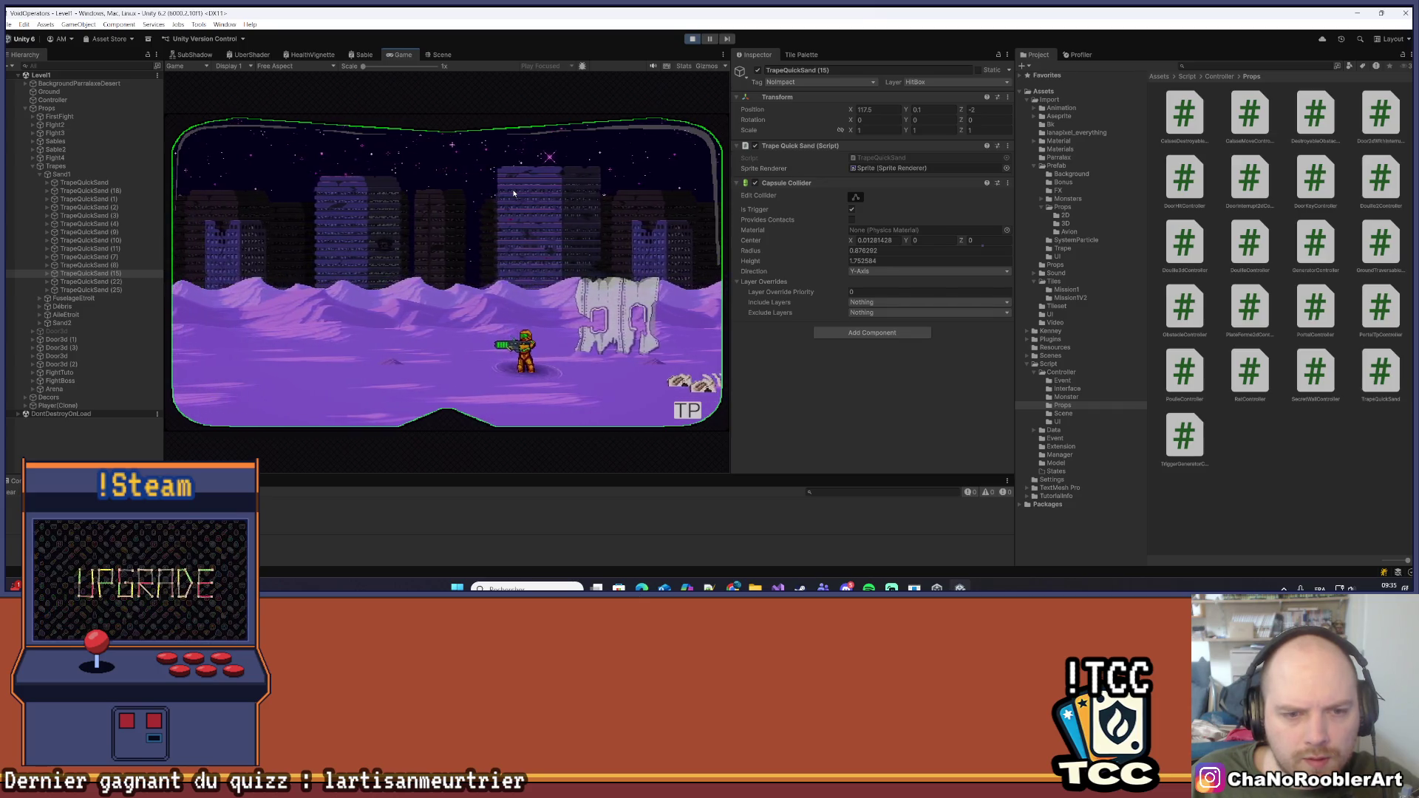
key("d")
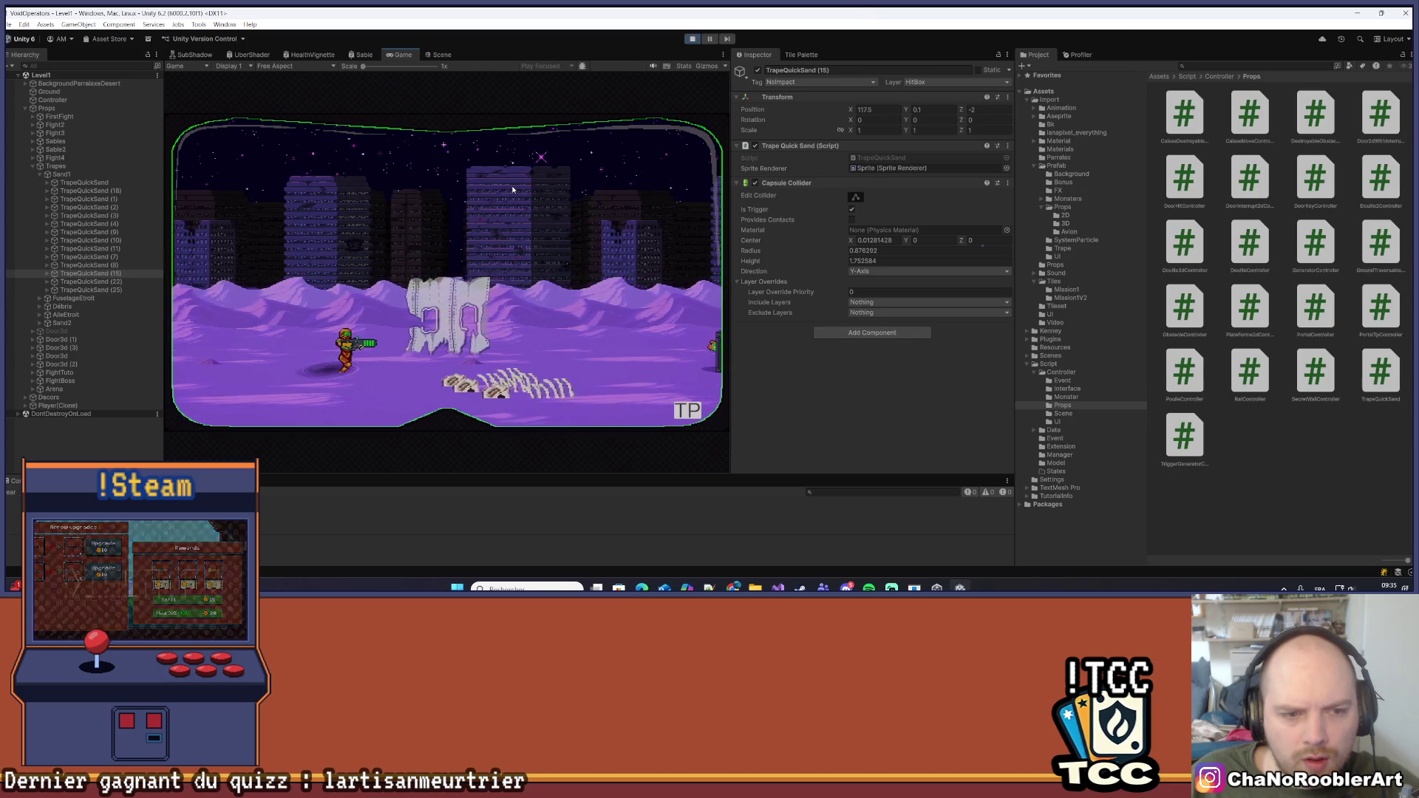
key("a")
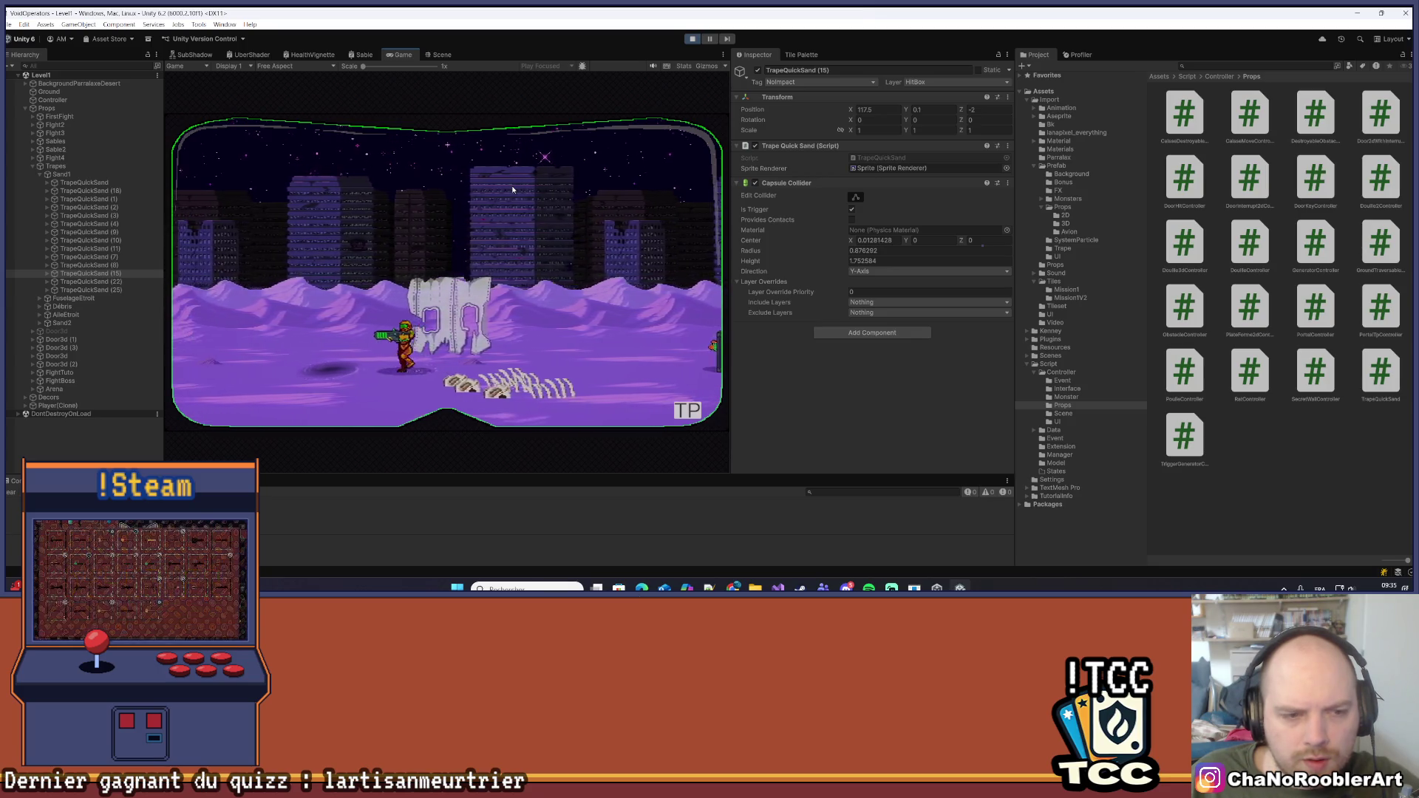
key("d")
key("a")
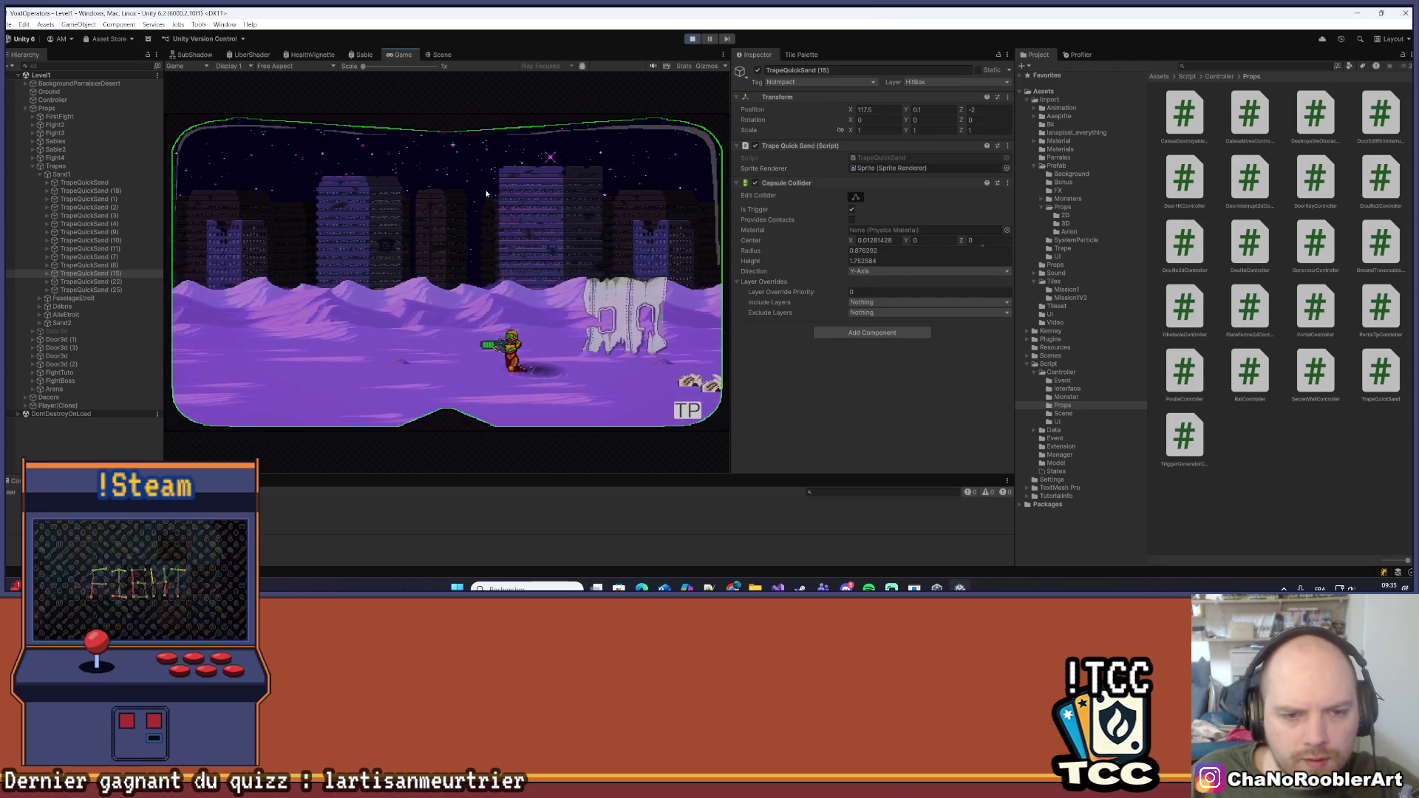
key("d")
key("d")
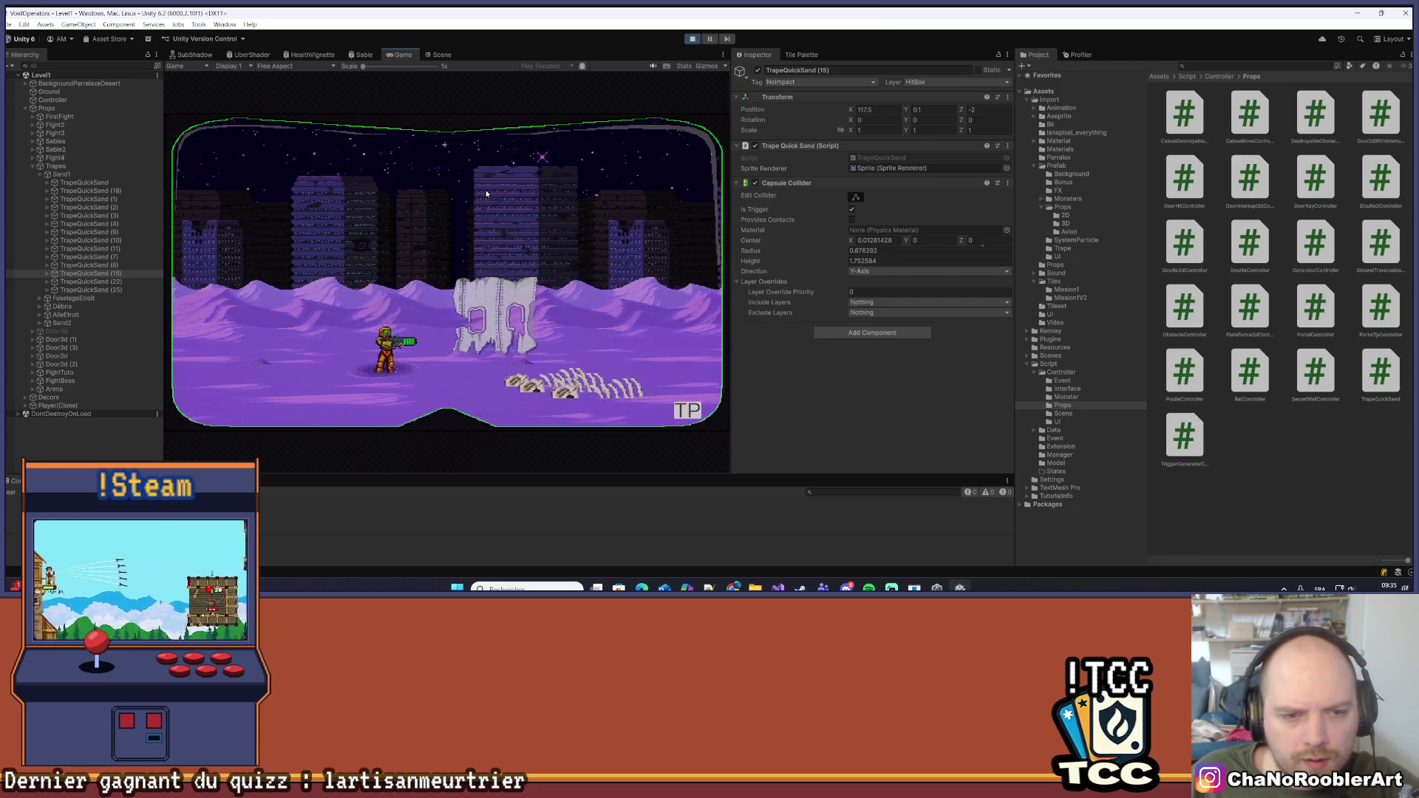
left_click(691, 38)
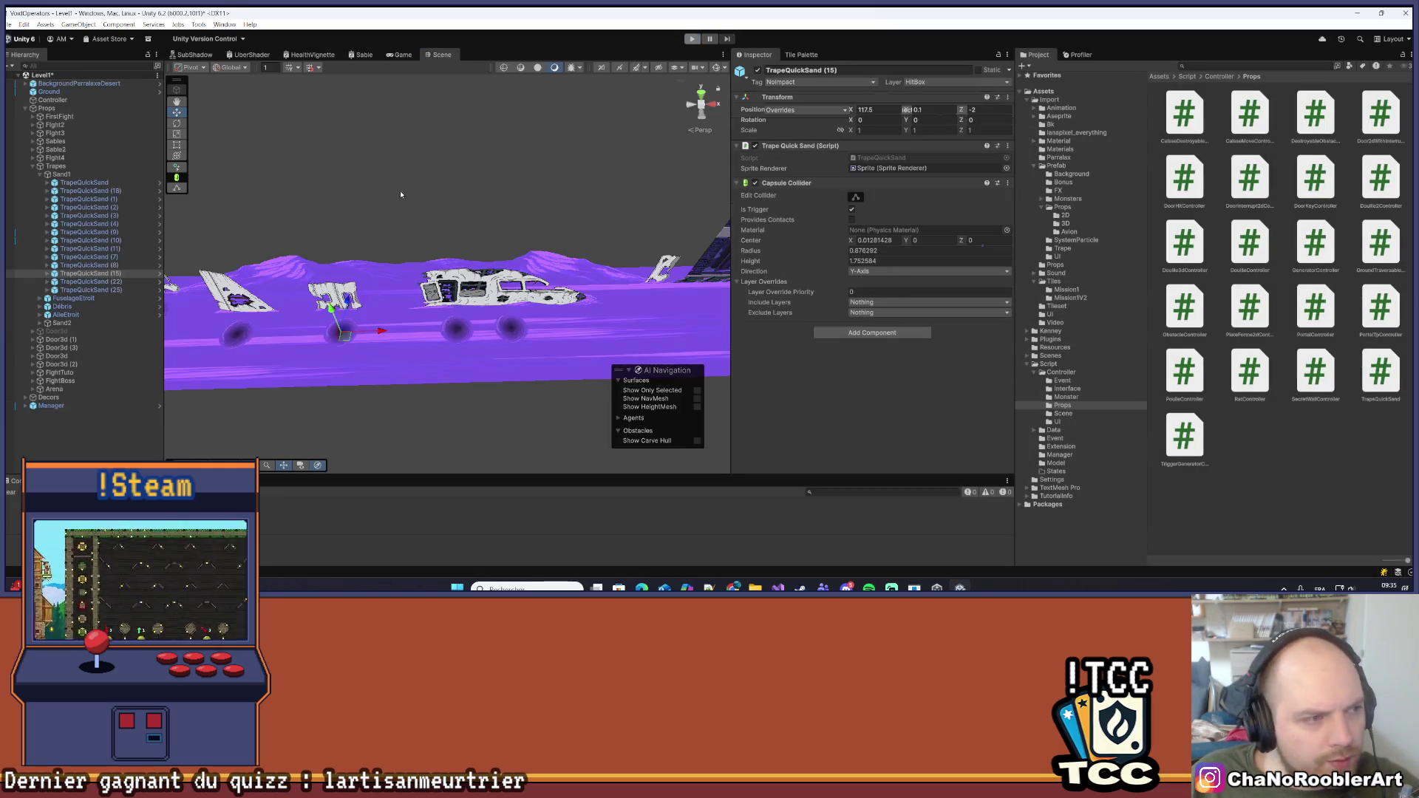
Pan and zoom along the ground strip, selecting then deselecting a quicksand trap
mouse_move(352, 349)
left_mouse_down()
mouse_move(490, 356)
mouse_move(539, 374)
mouse_move(456, 345)
mouse_move(564, 363)
left_mouse_up()
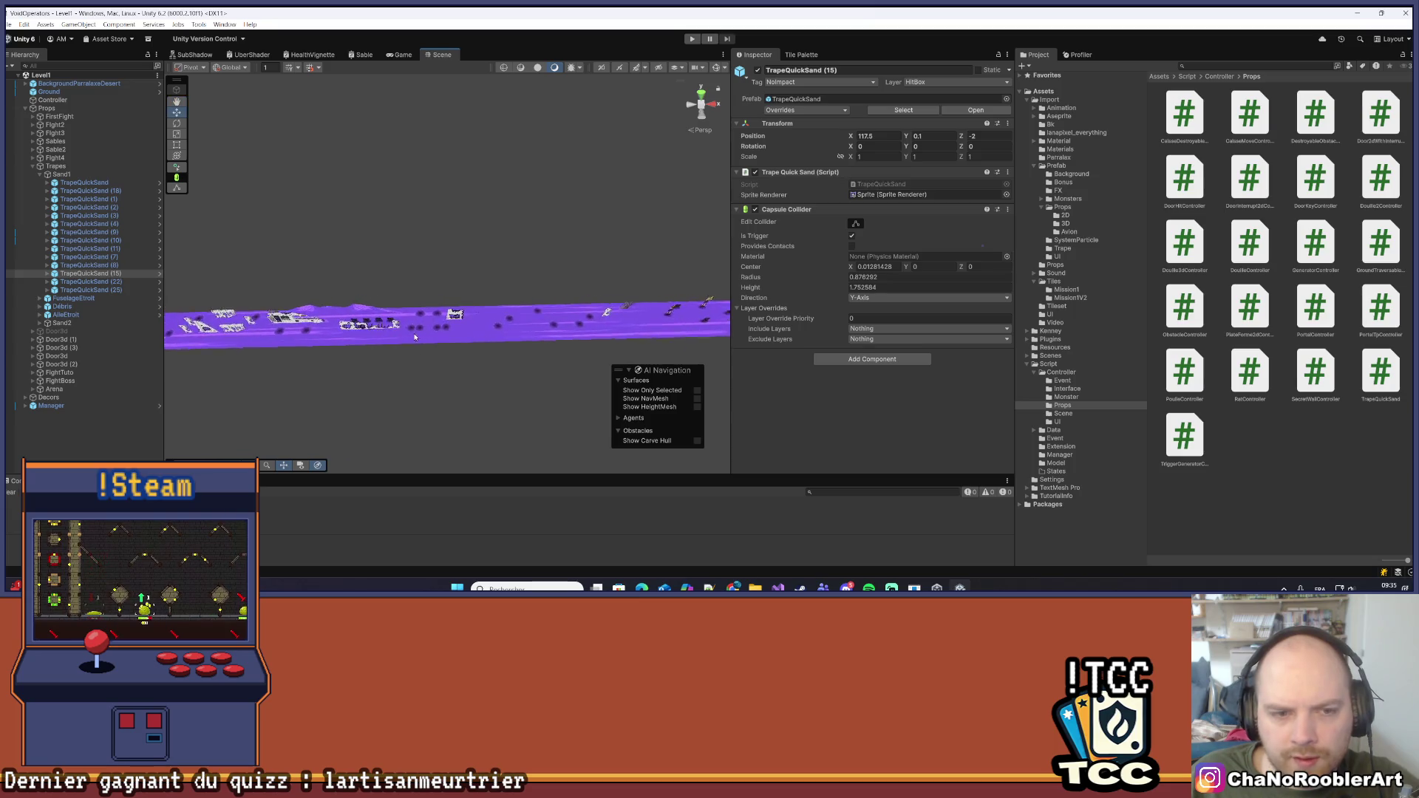
scroll(444, 298, "up", 5)
scroll(444, 298, "up", 5)
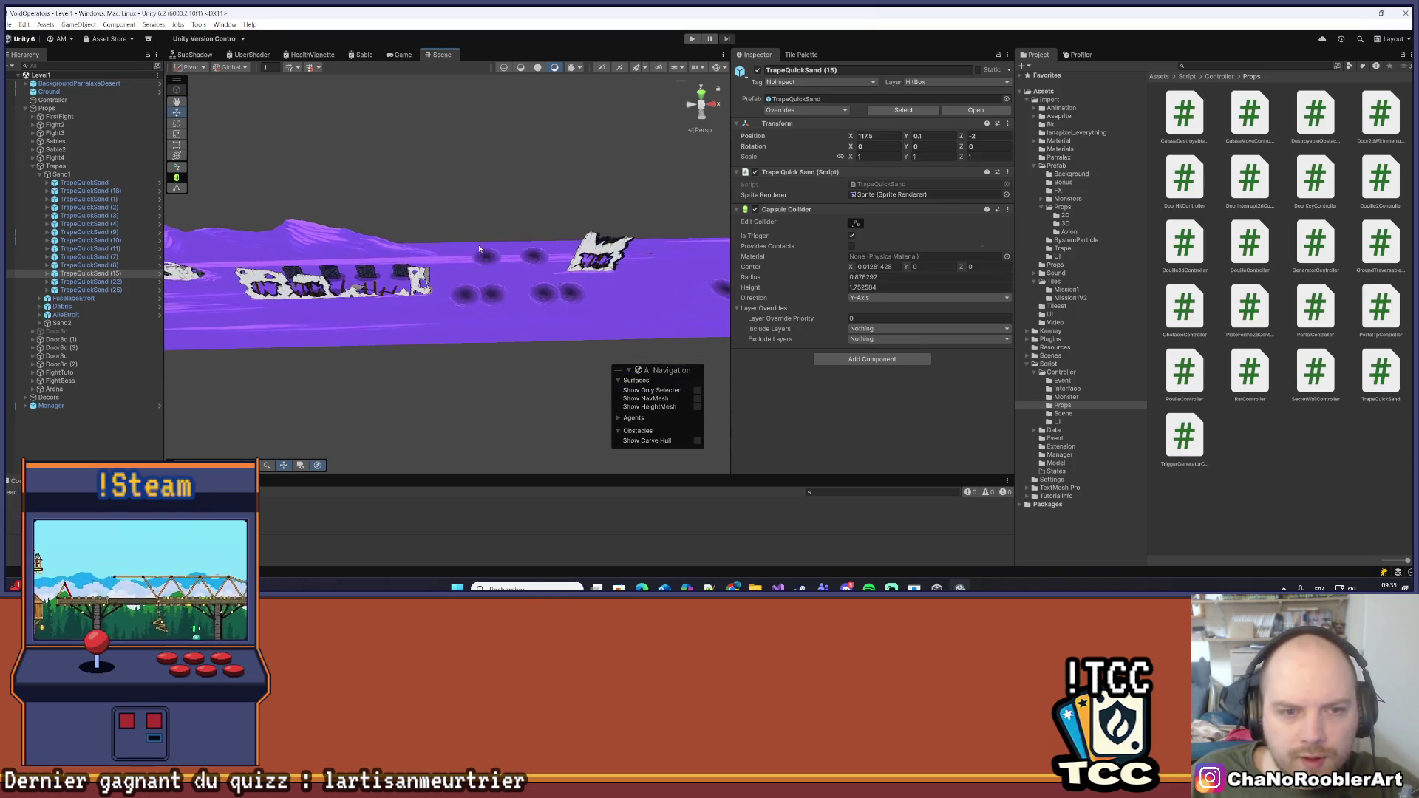
left_click(430, 319)
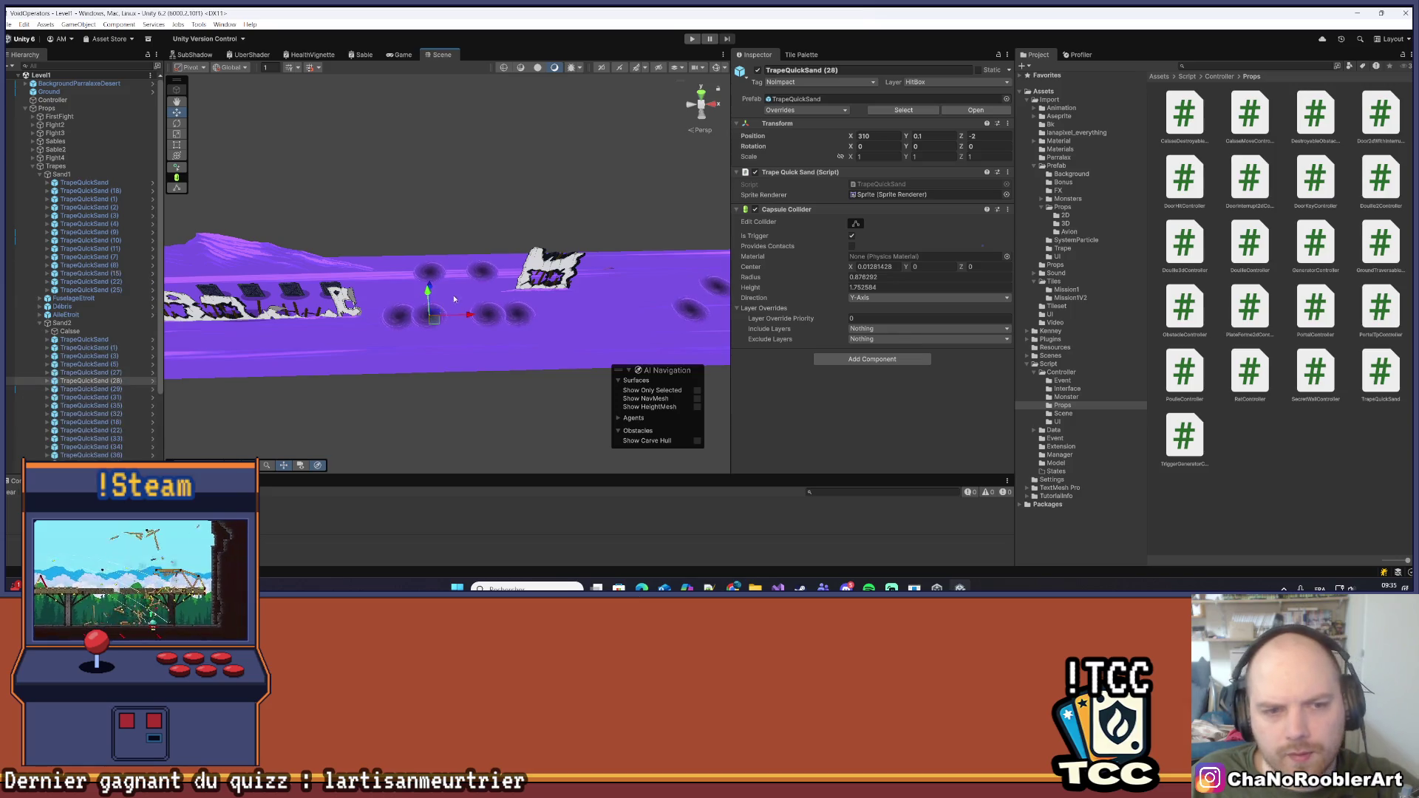
left_click(564, 327)
Pan and zoom the Scene view to bring props further along the strip into view
left_click_drag(507, 317, 339, 293)
scroll(339, 294, "down", 8)
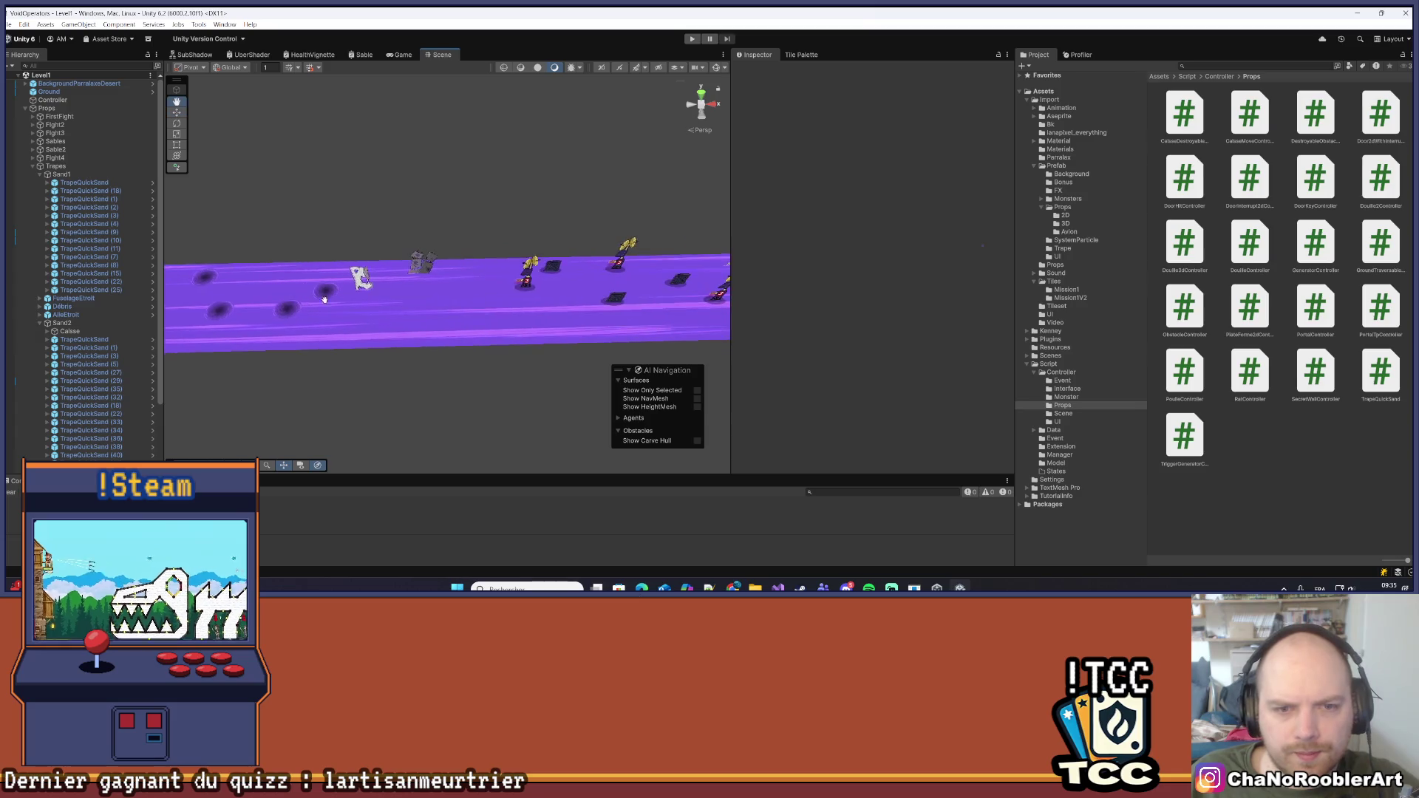
scroll(575, 320, "up", 6)
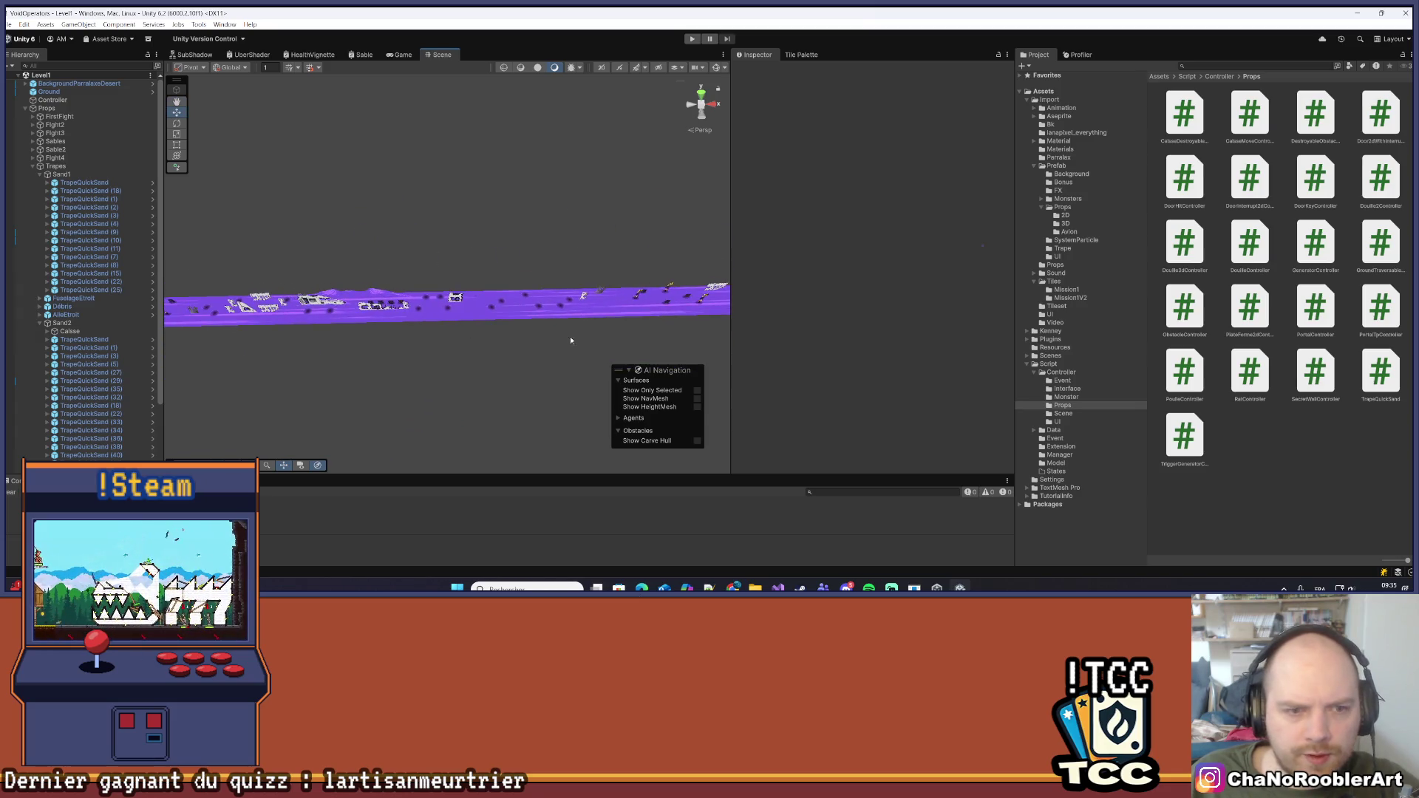
scroll(575, 320, "up", 6)
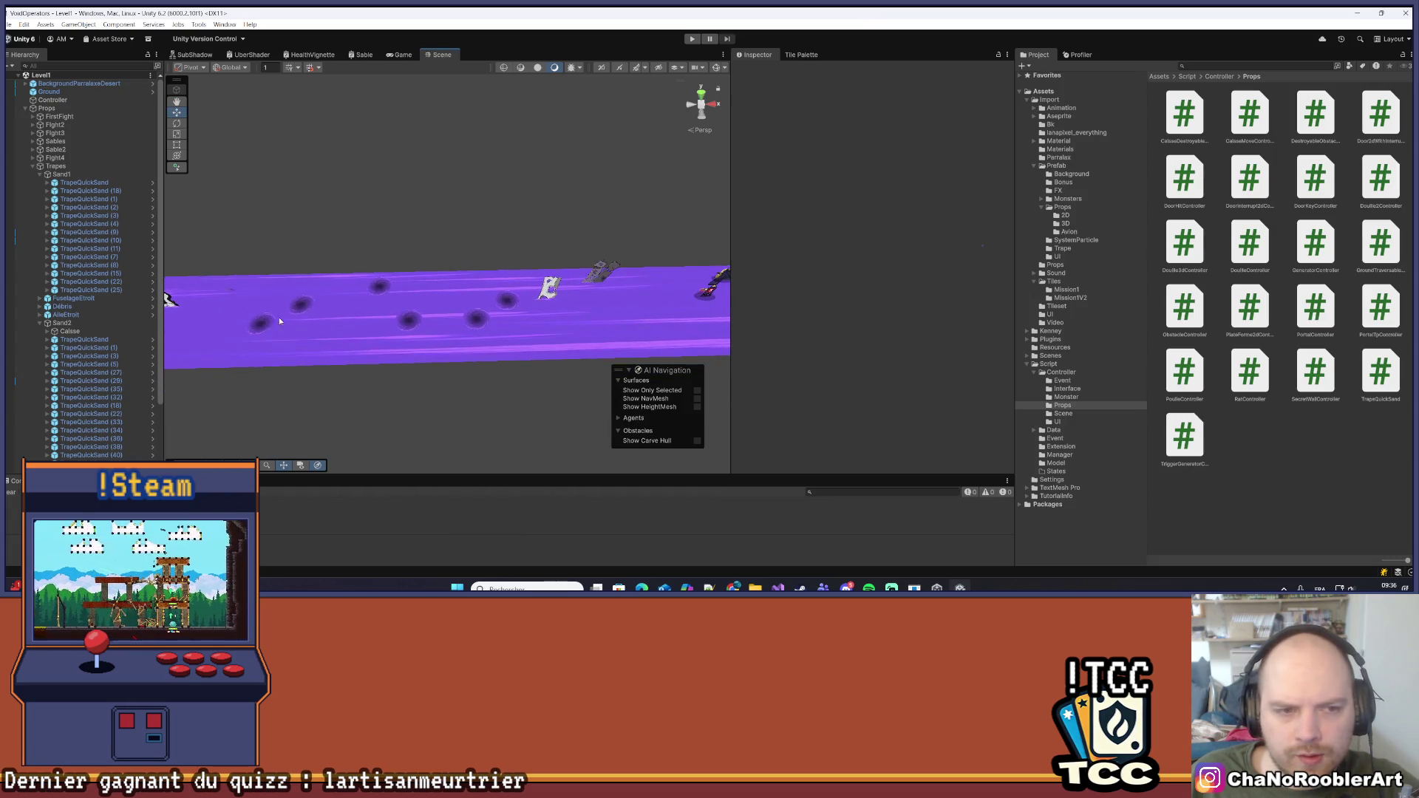
scroll(470, 333, "up", 6)
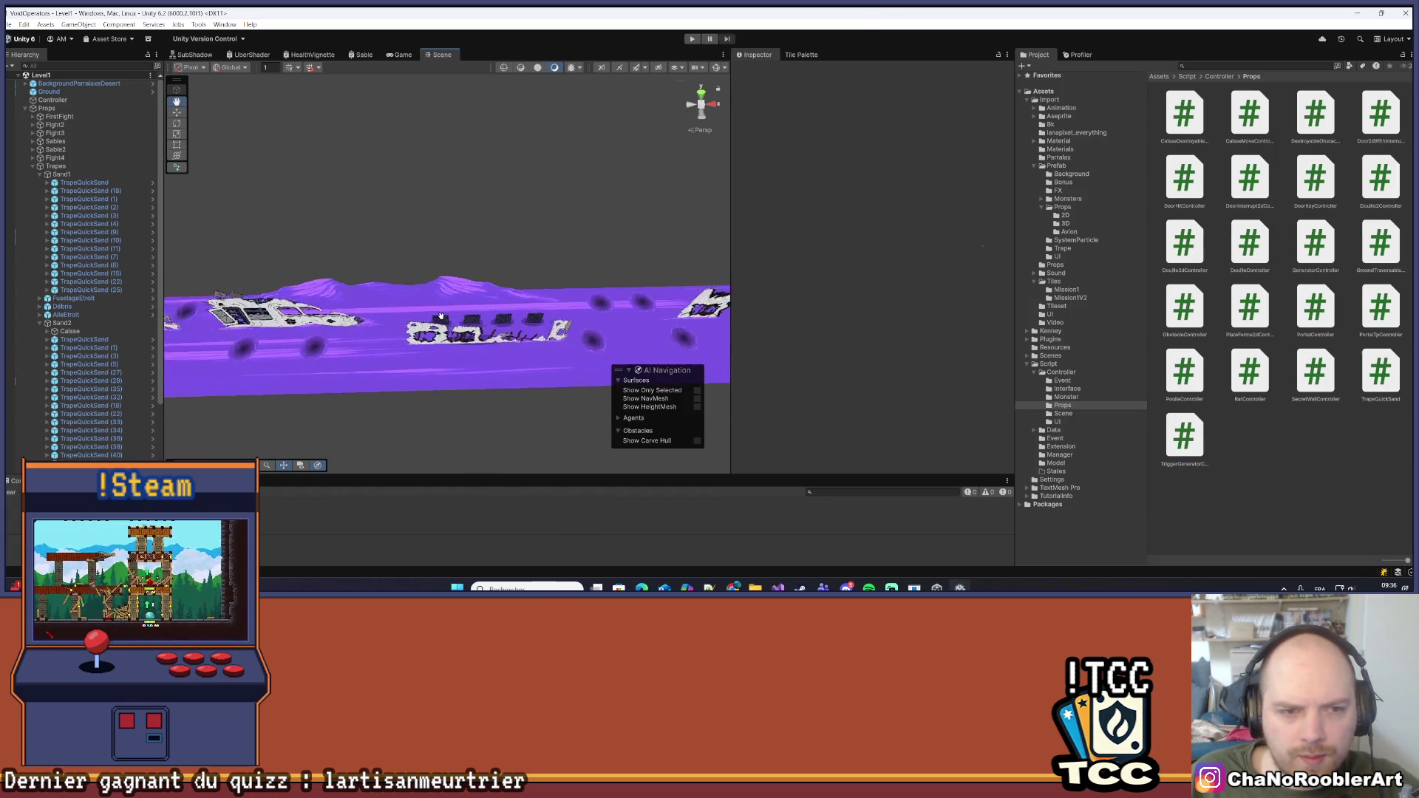
scroll(373, 327, "up", 8)
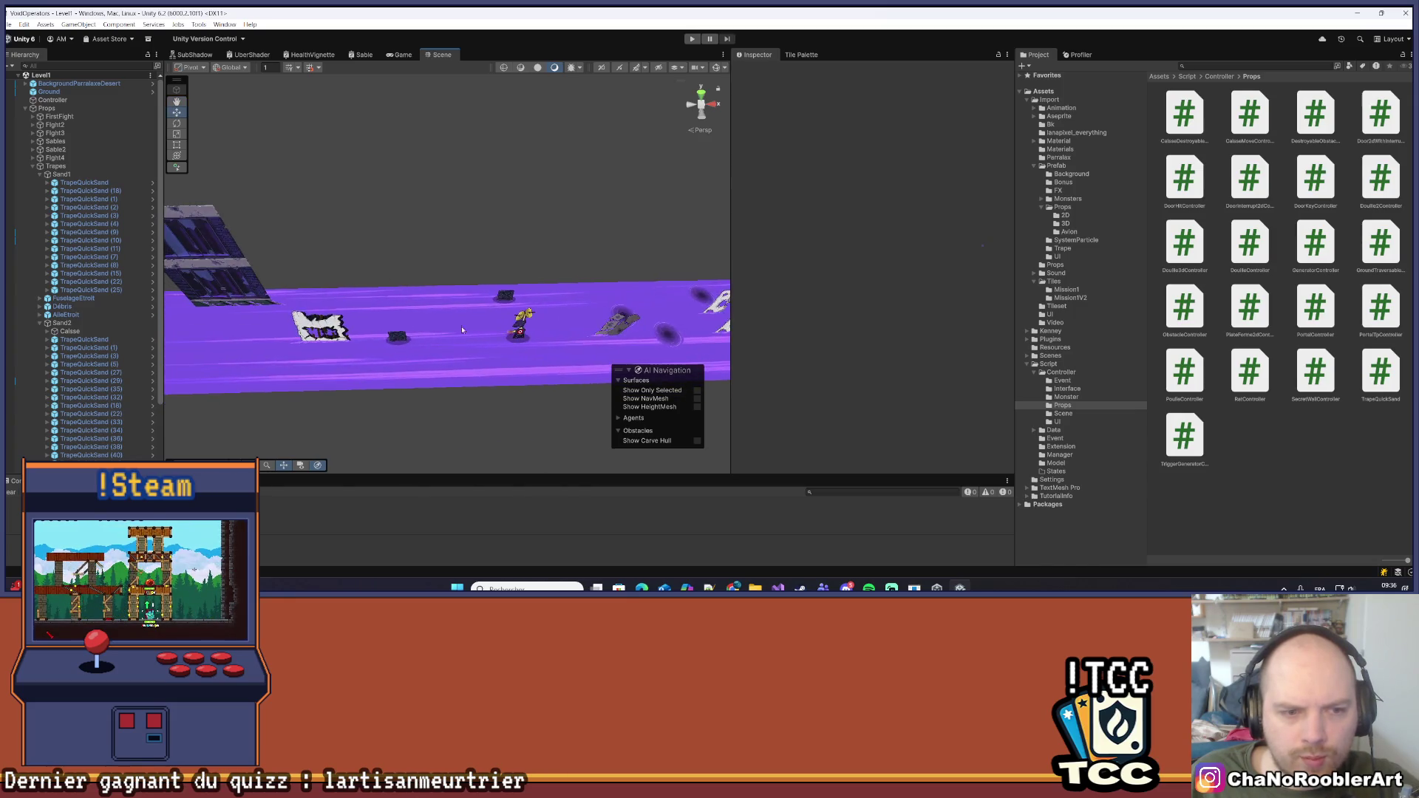
scroll(373, 327, "down", 5)
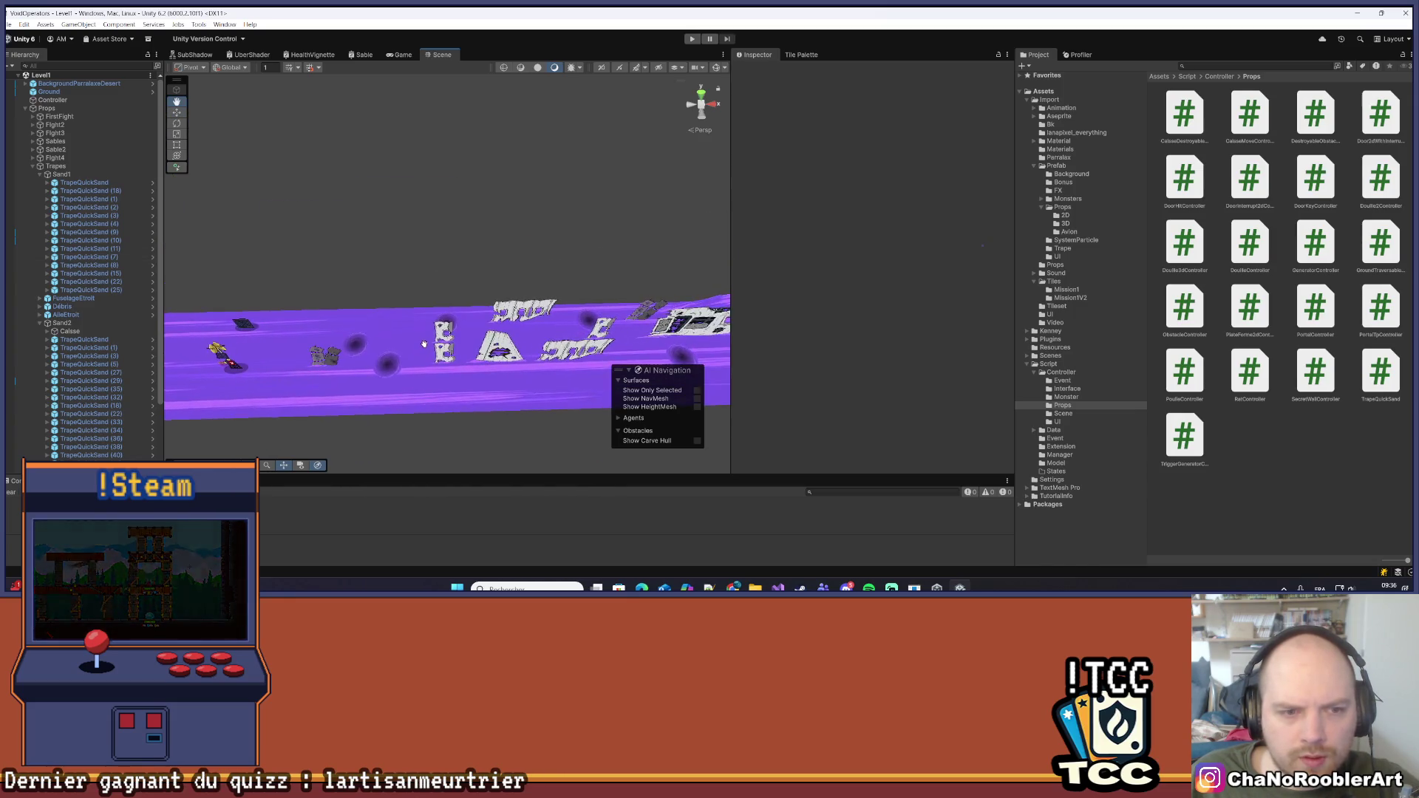
scroll(551, 286, "down", 6)
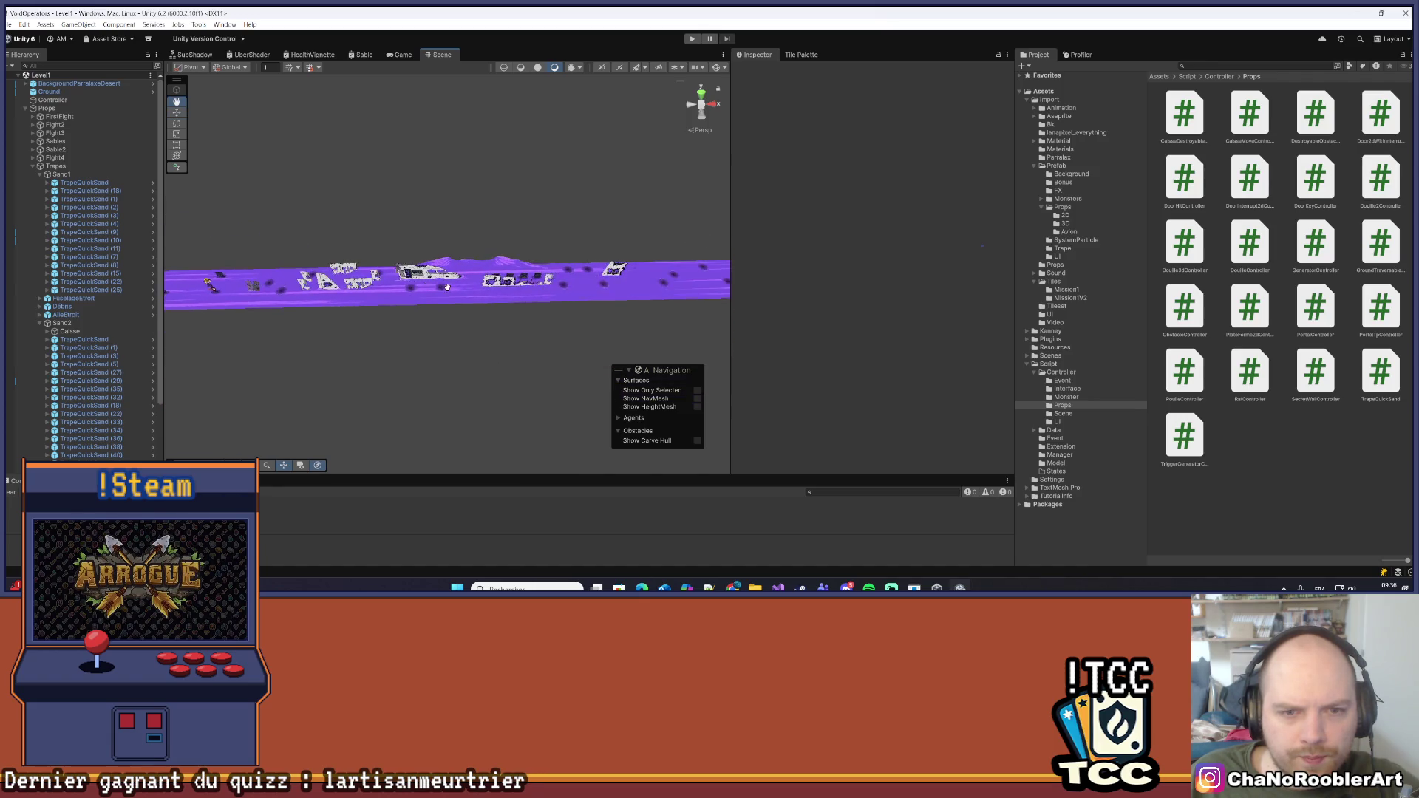
mouse_move(348, 287)
left_mouse_down()
mouse_move(589, 313)
mouse_move(598, 334)
mouse_move(343, 297)
mouse_move(497, 336)
mouse_move(482, 316)
mouse_move(508, 314)
mouse_move(404, 255)
mouse_move(509, 268)
mouse_move(441, 278)
mouse_move(450, 262)
mouse_move(509, 264)
left_mouse_up()
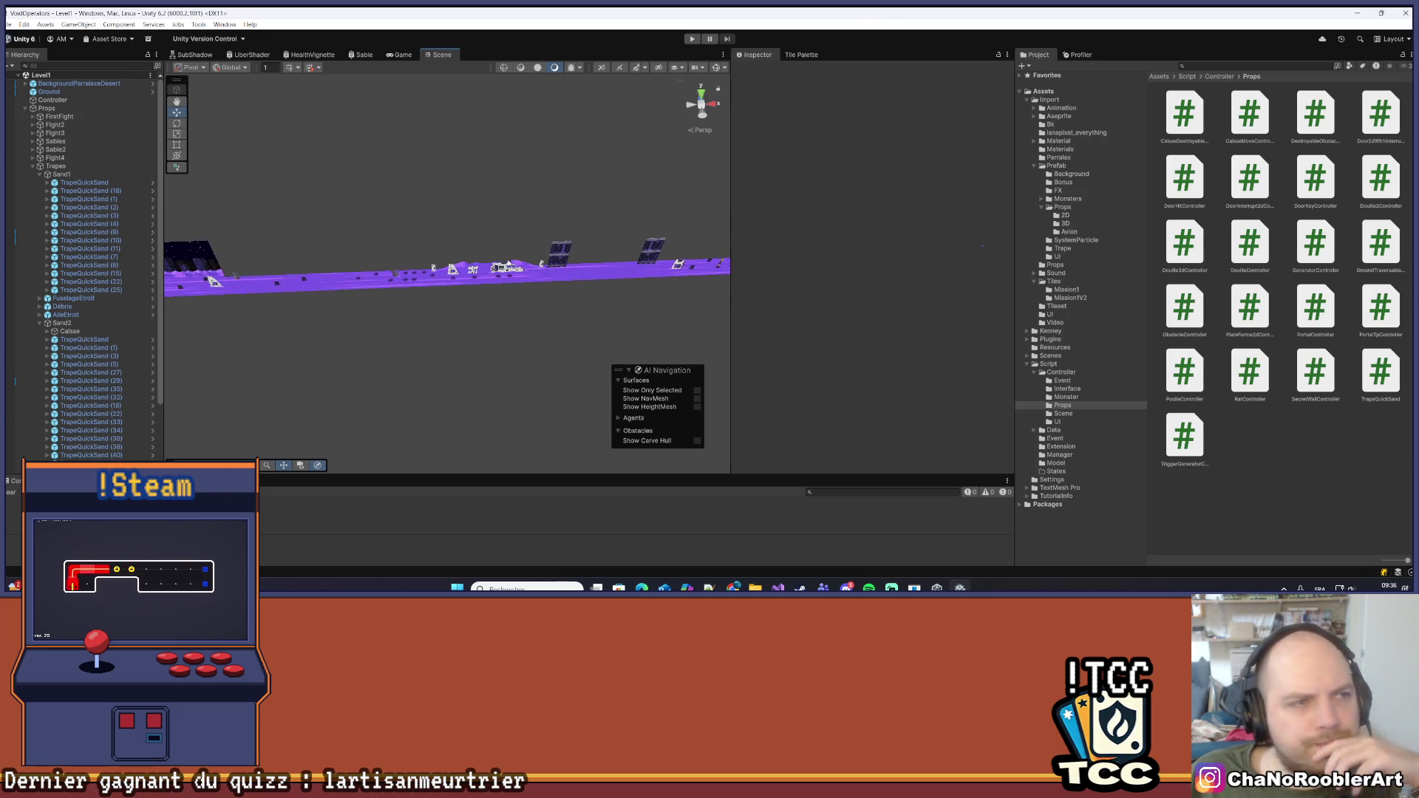
Save the Level1 scene via File > Save and pan the view closer to the ground strip
left_click(7, 25)
left_click(34, 76)
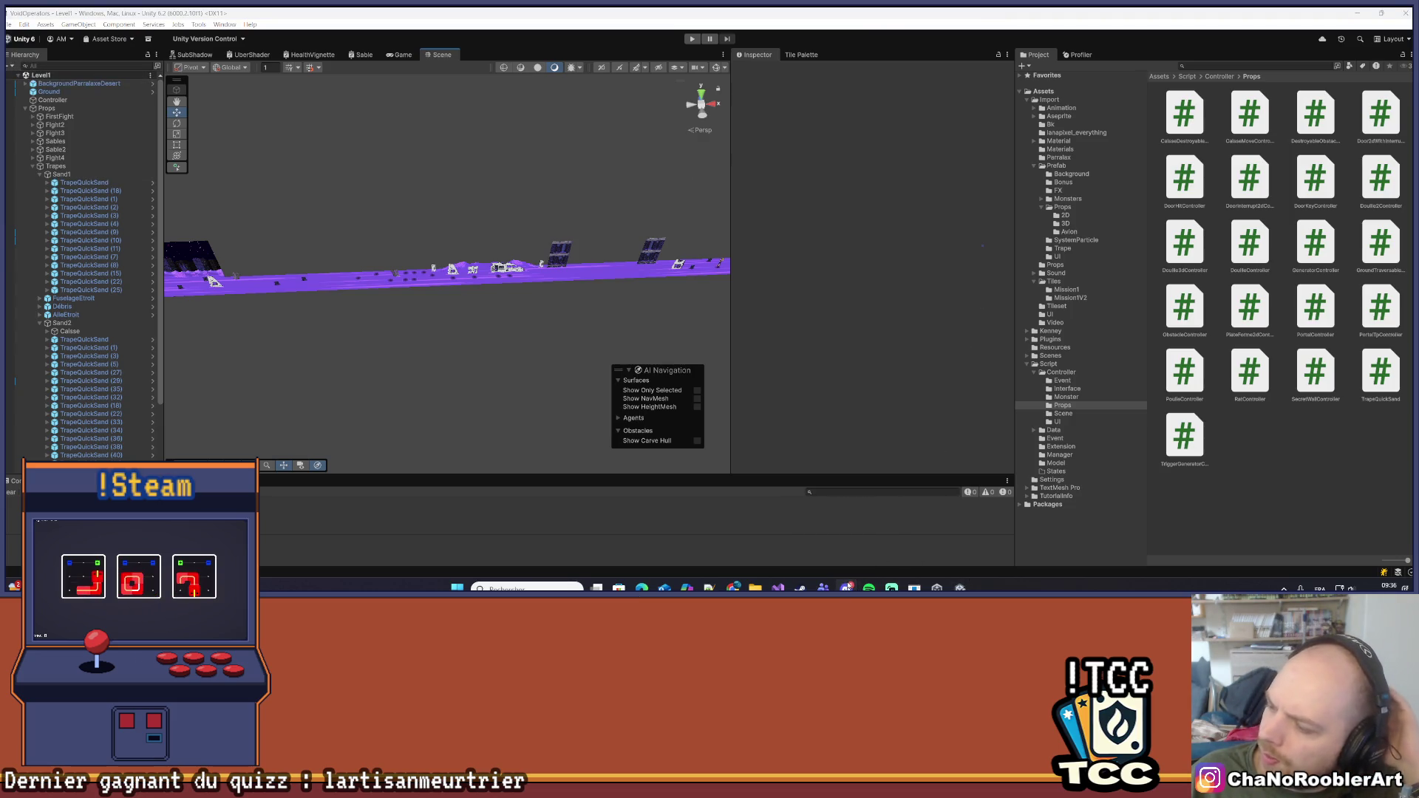
mouse_move(733, 587)
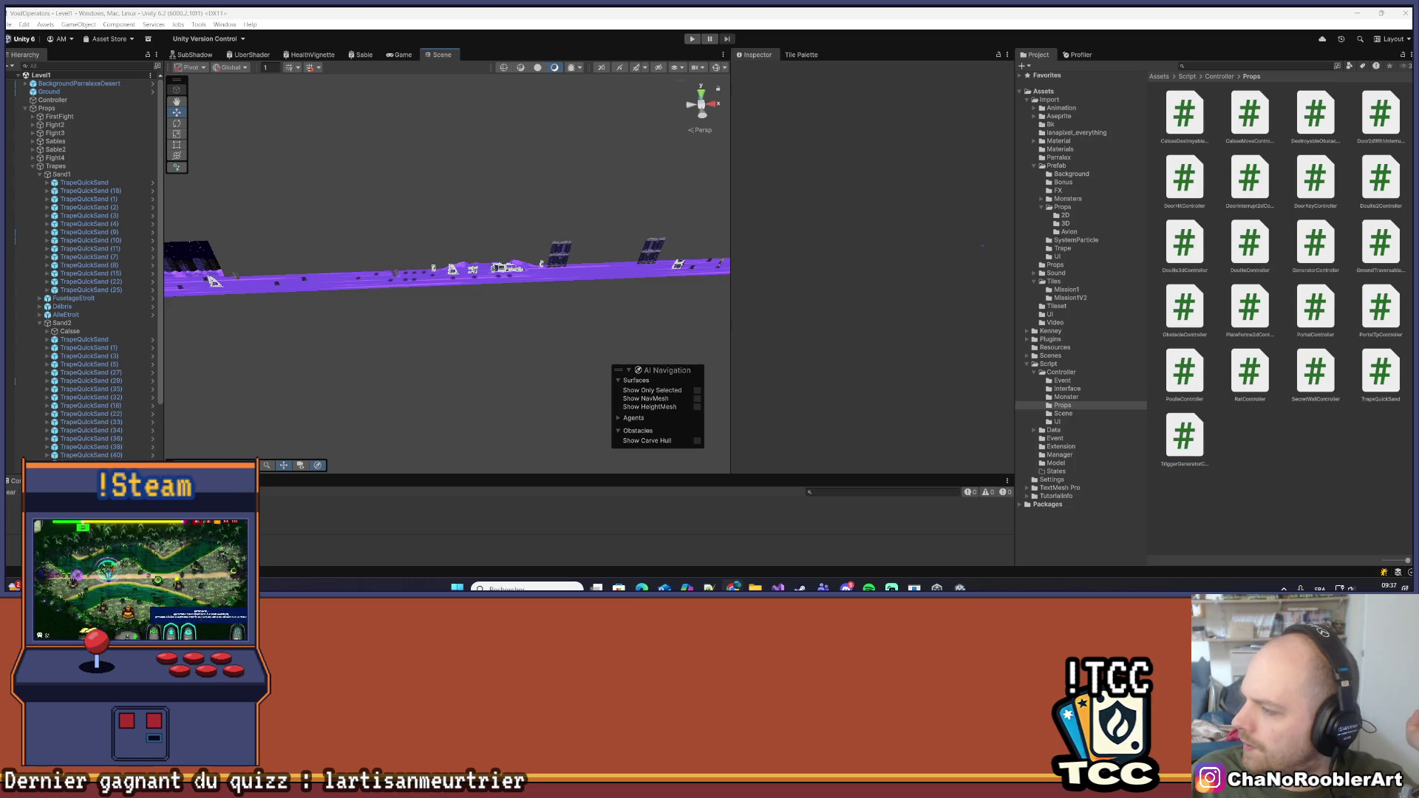
left_click_drag(379, 305, 692, 295)
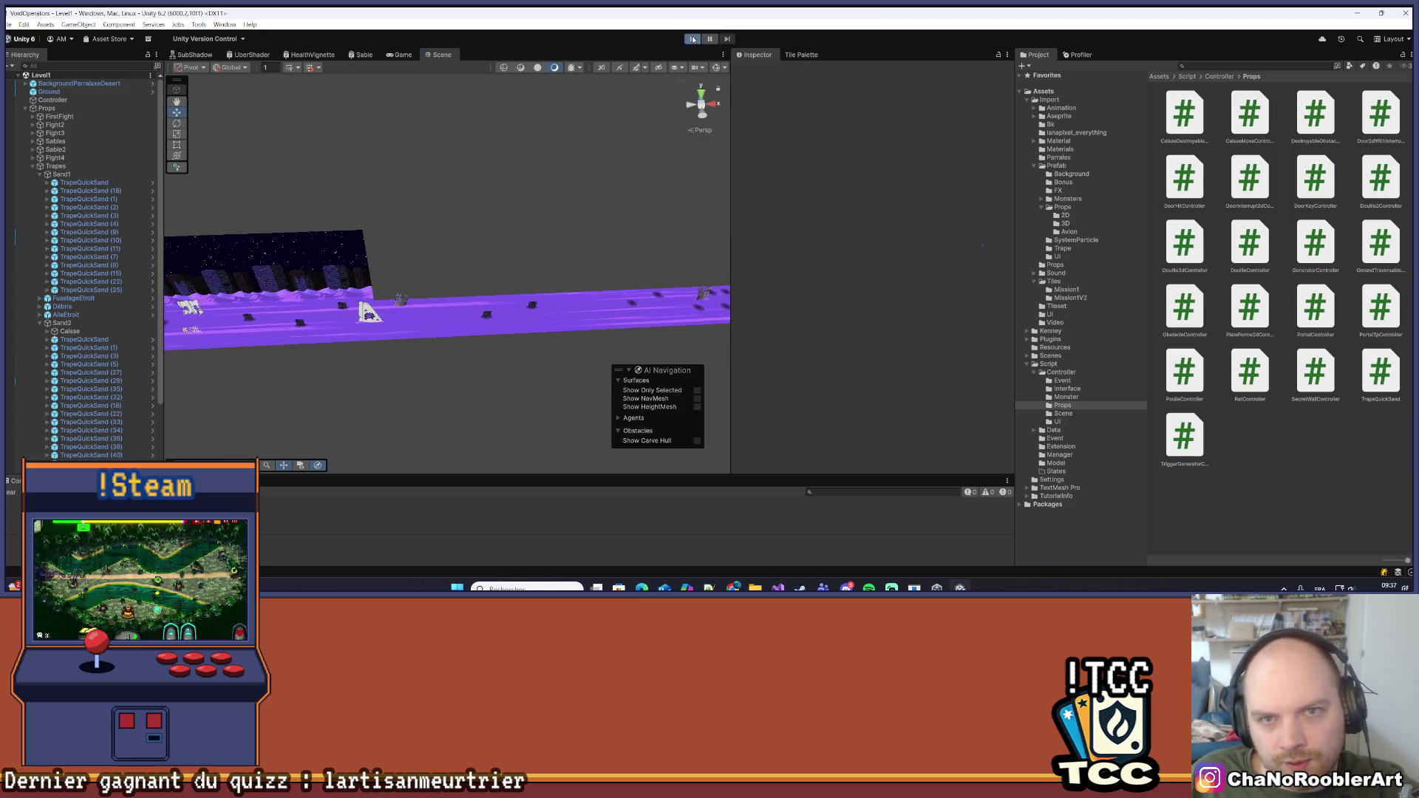
Start a playtest and walk the player right past crates, fighting the cactus enemies
left_click(692, 40)
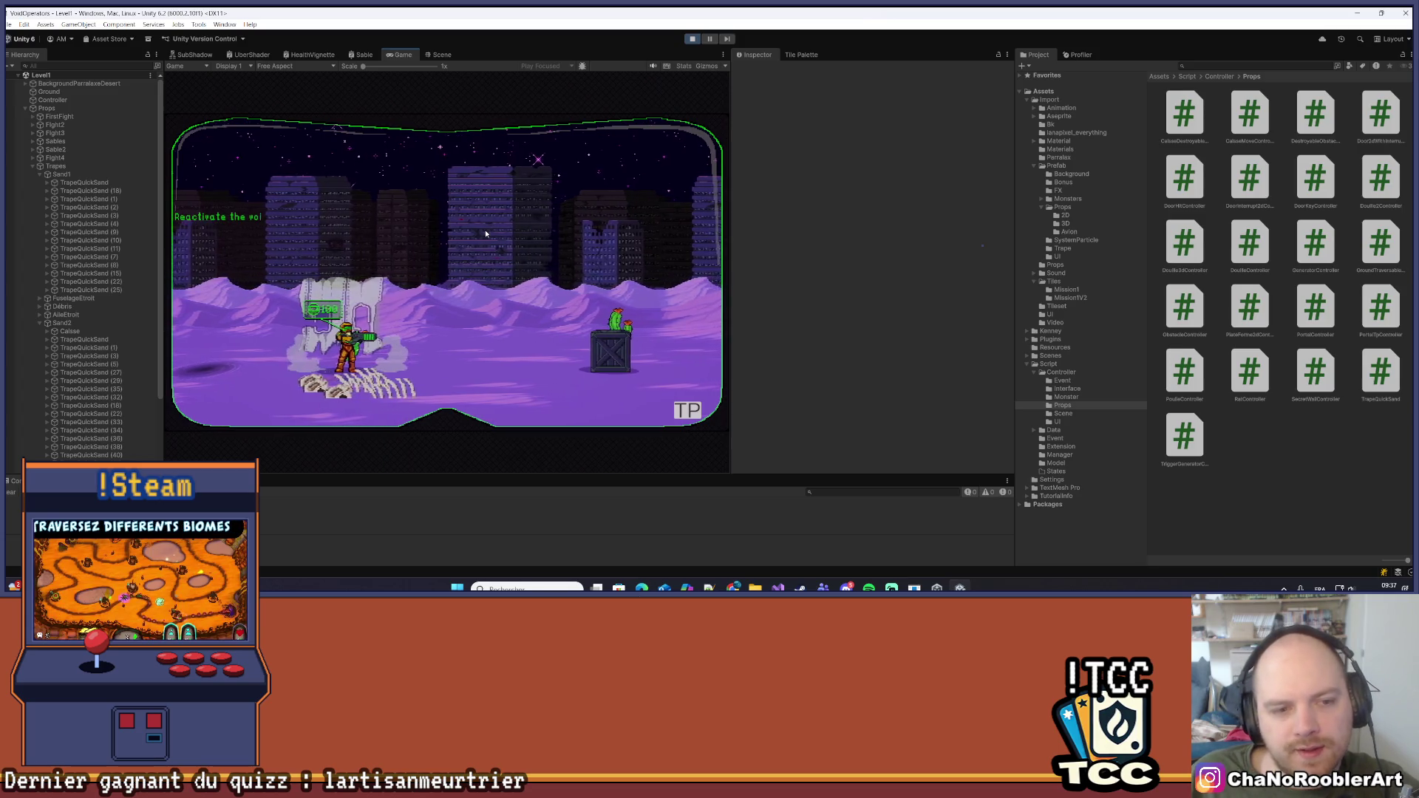
key("Right")
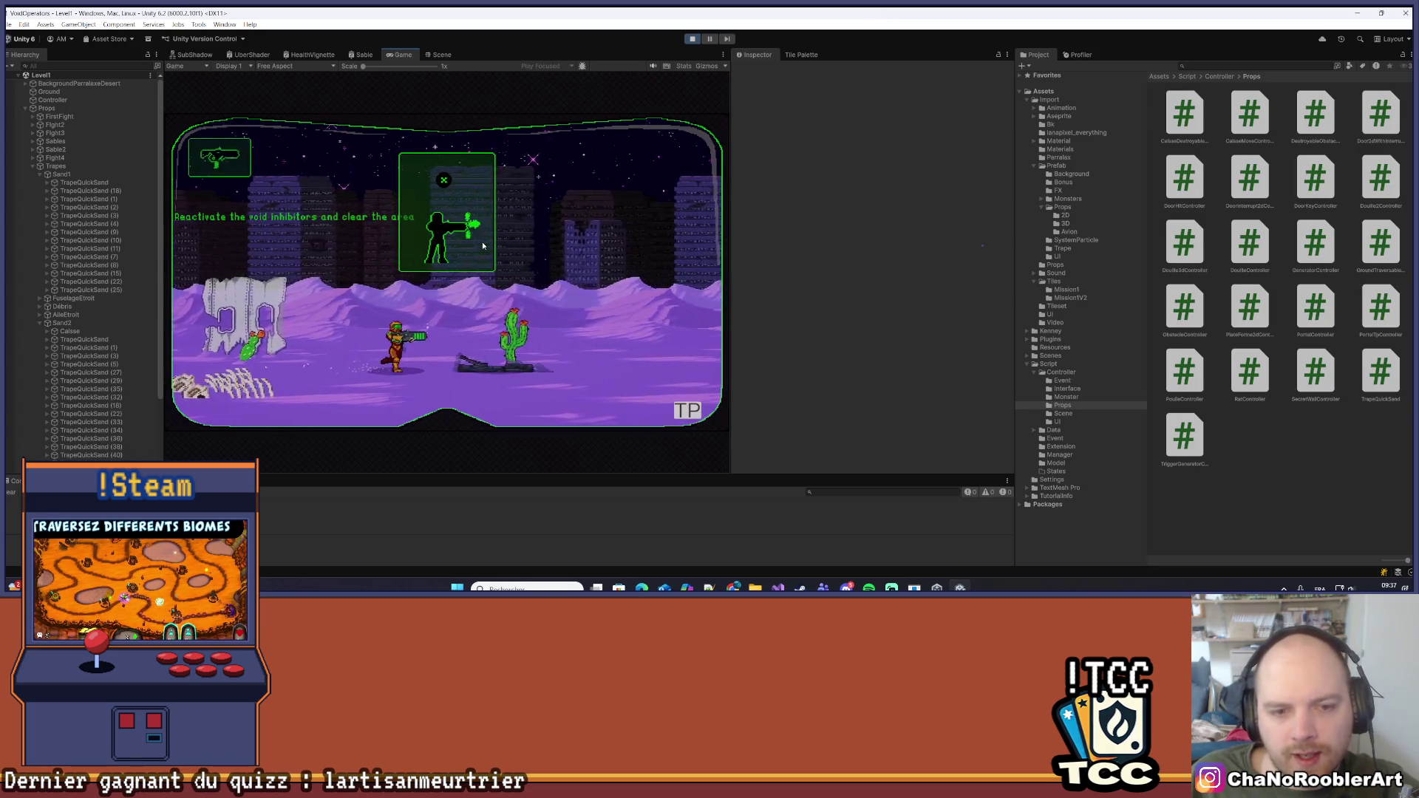
key("Right")
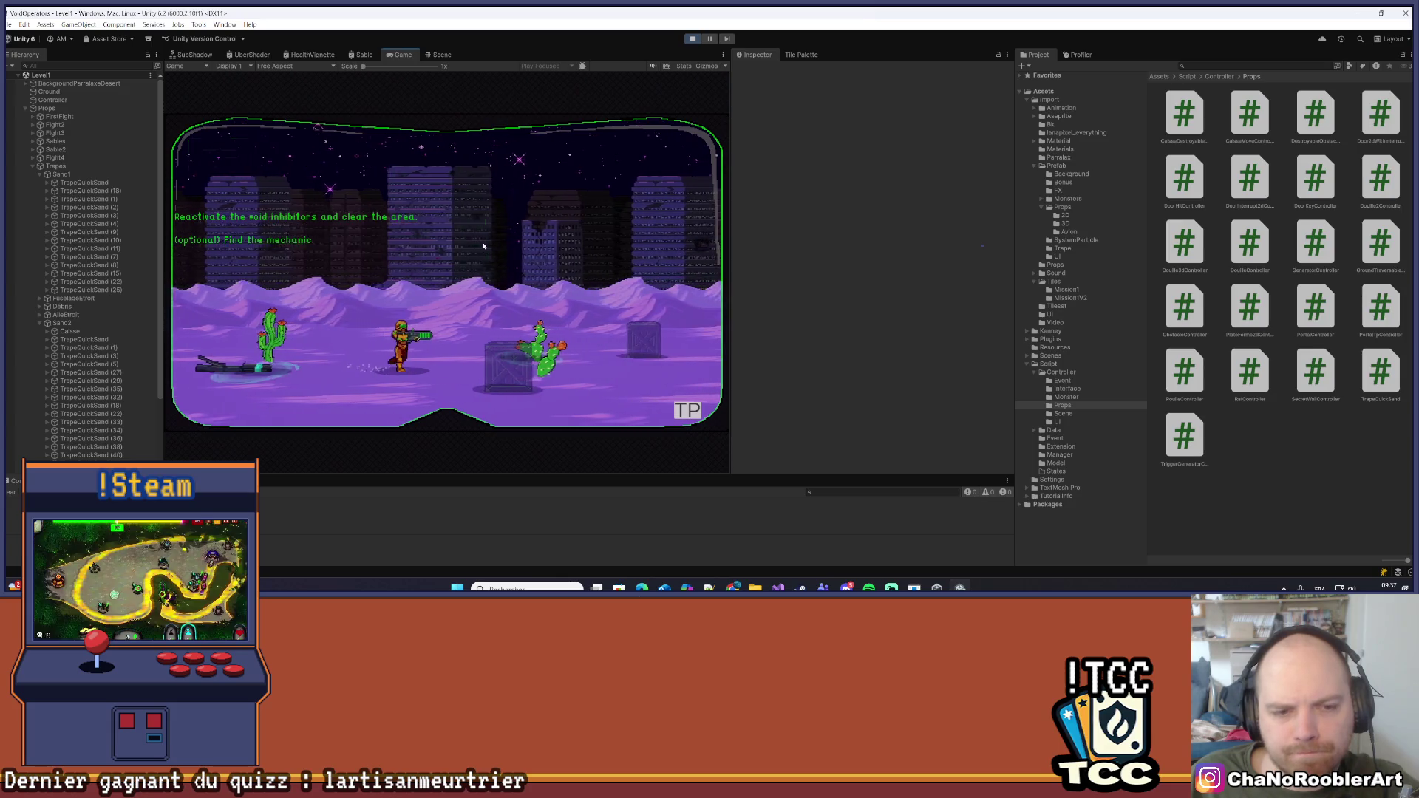
key("Right")
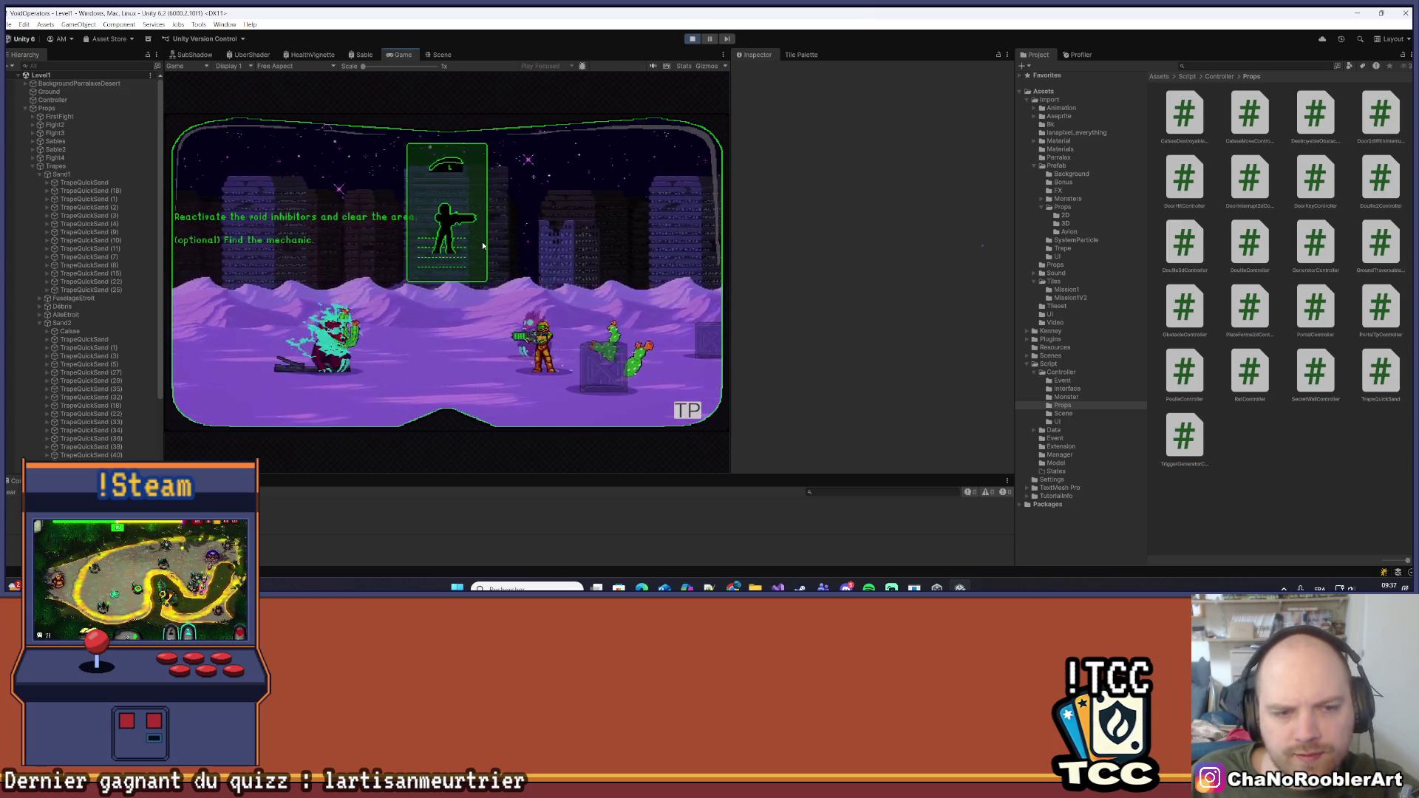
key("Right")
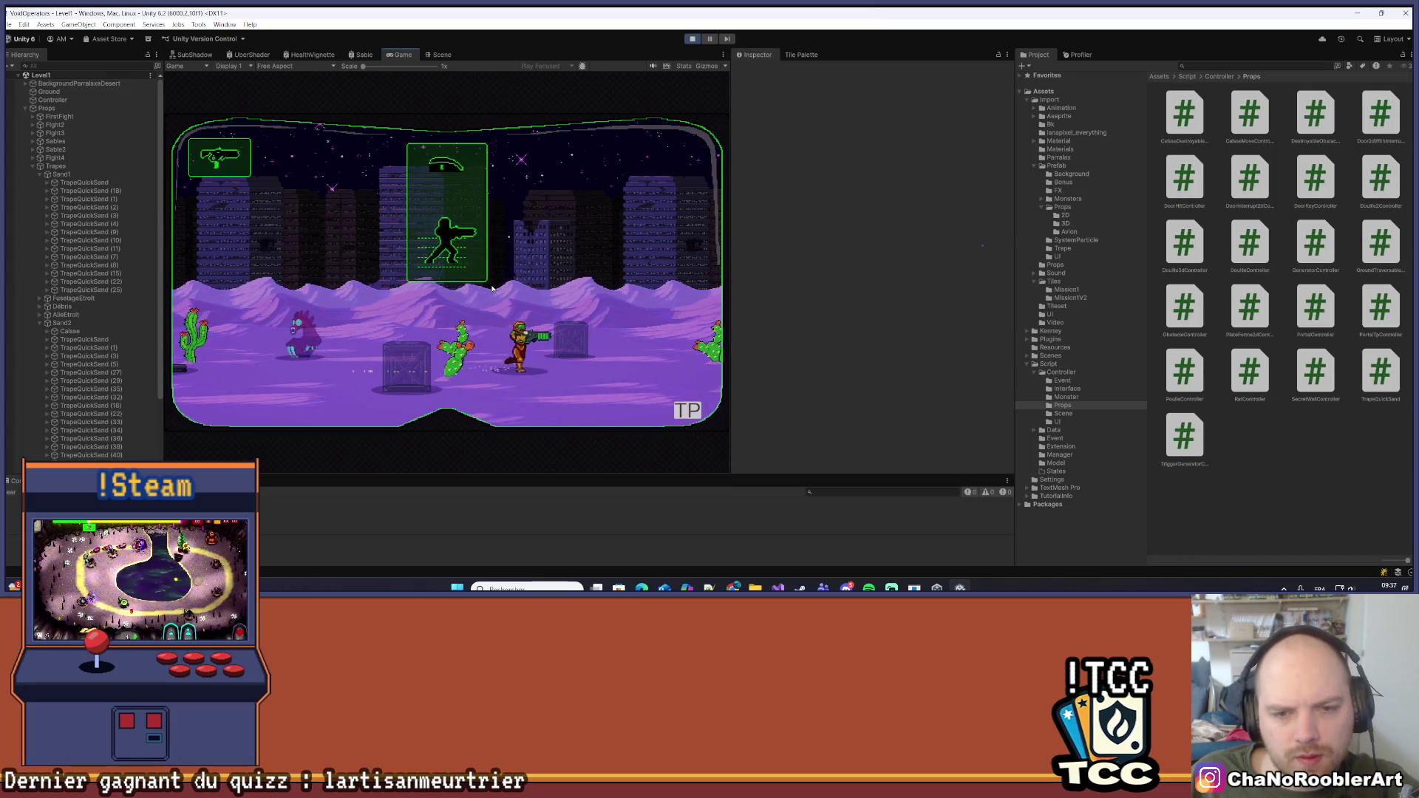
key("Right")
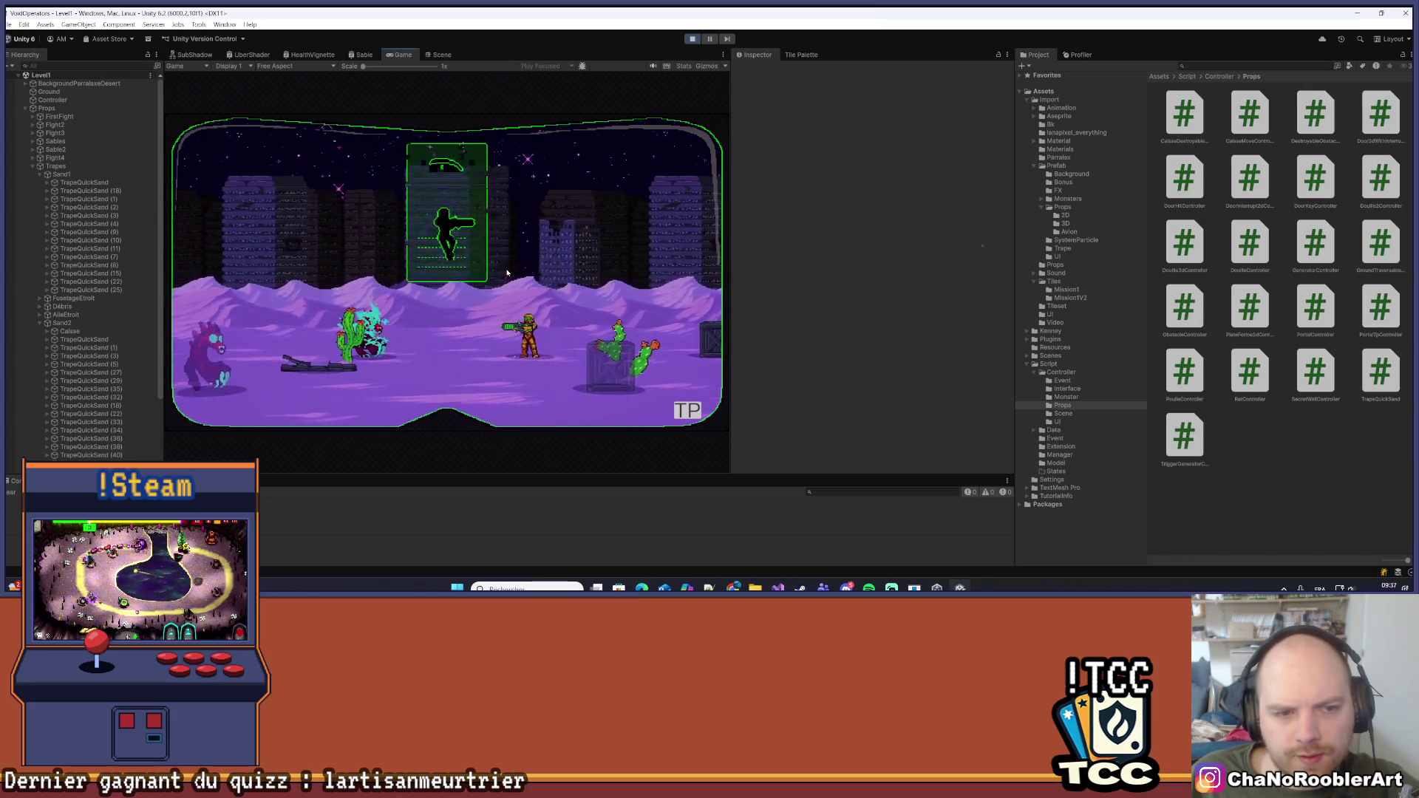
key("Right")
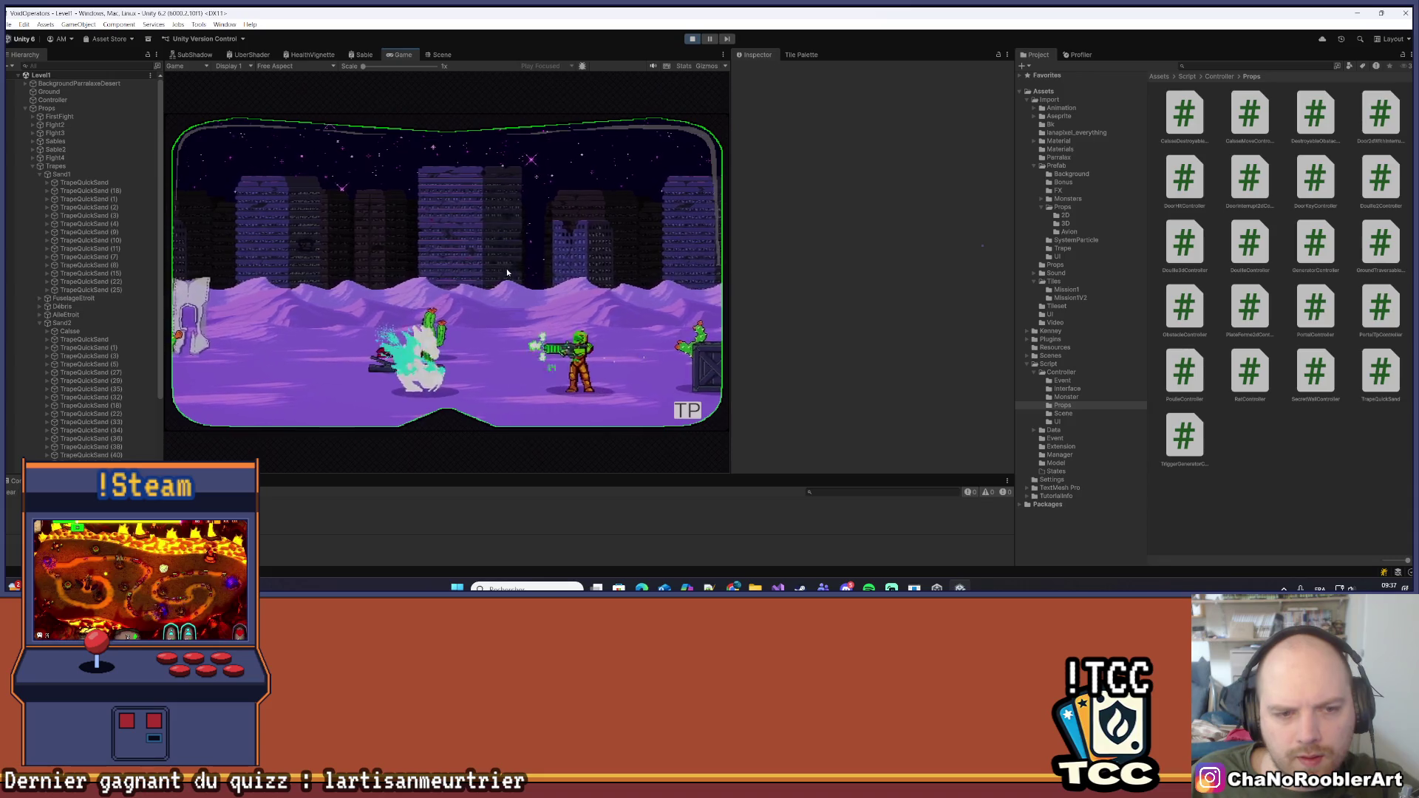
key("Left")
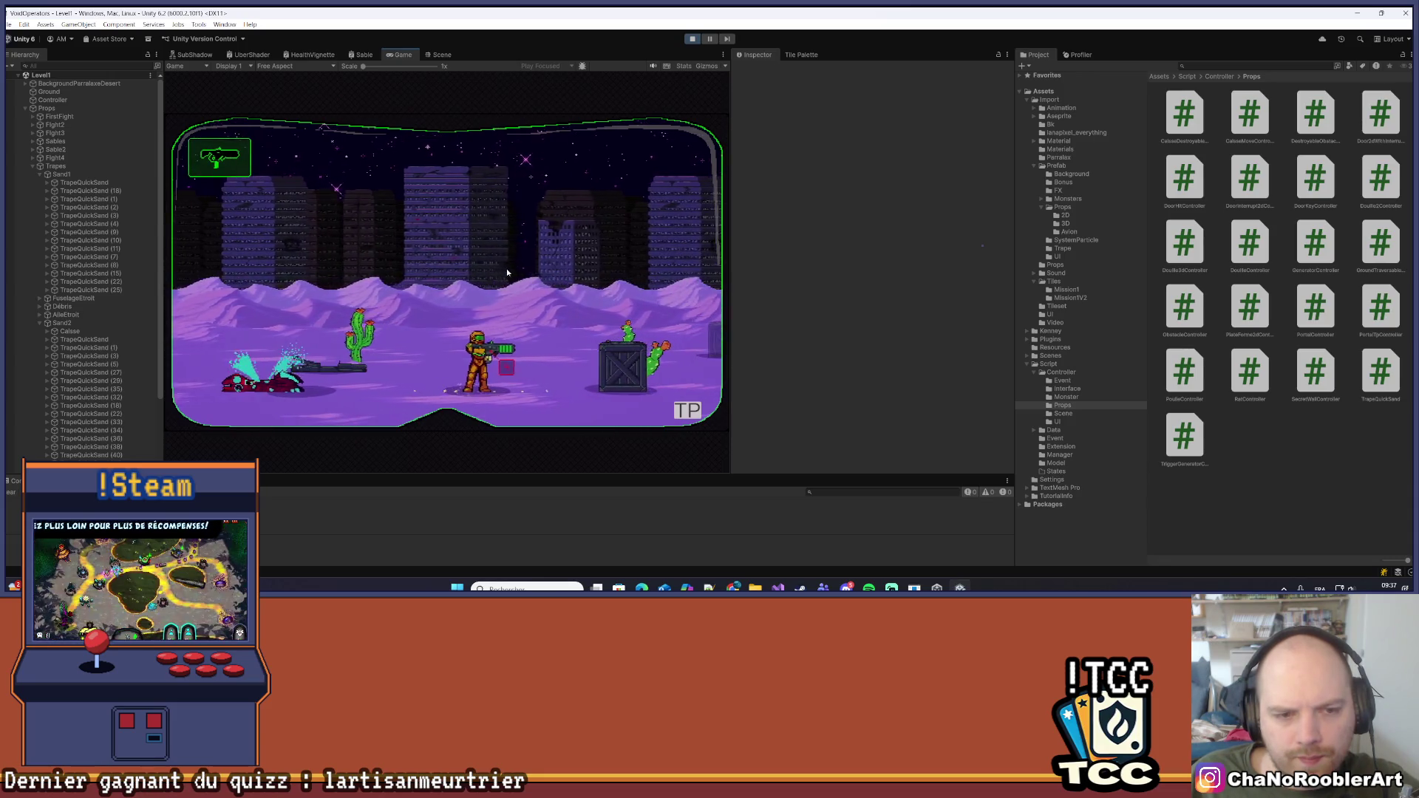
key("Right")
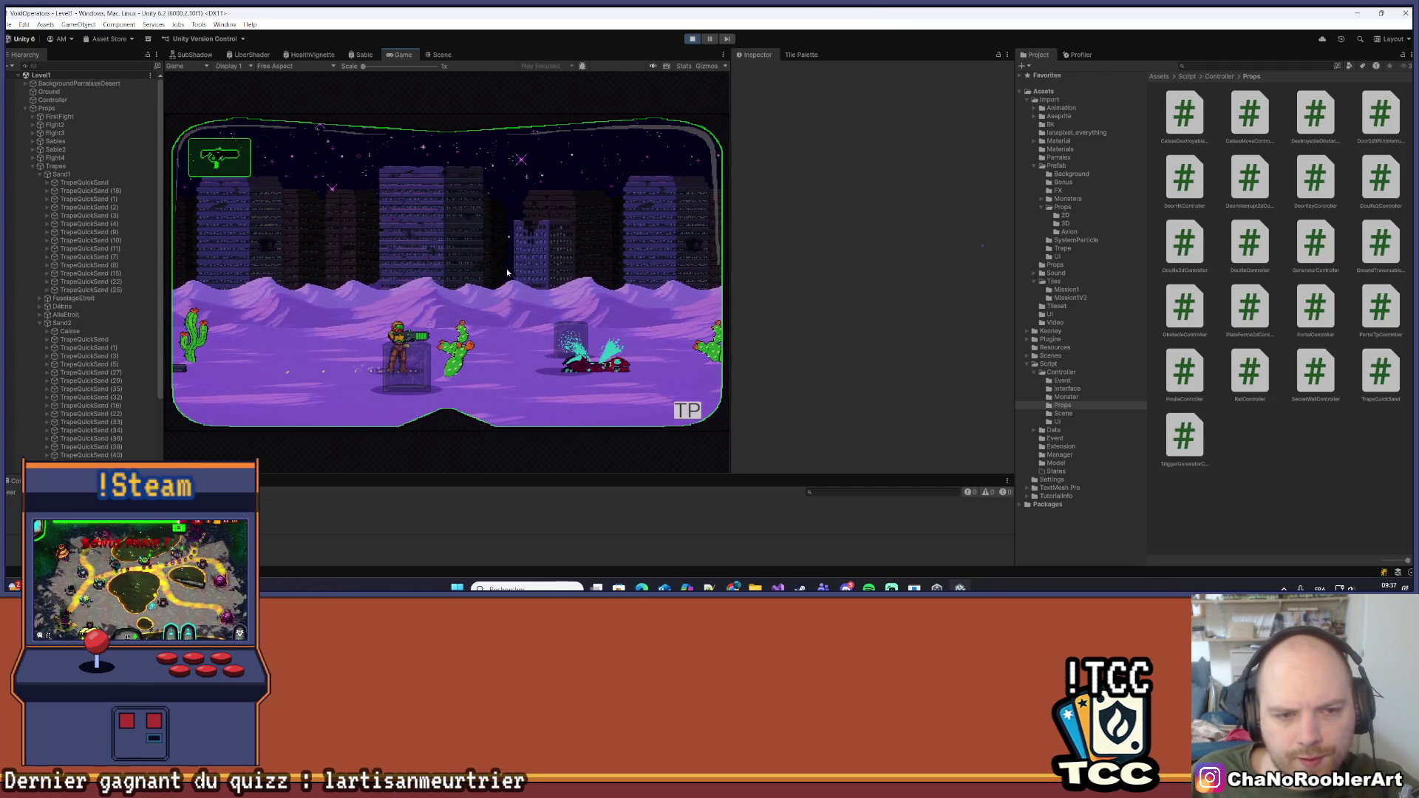
Keep walking the player right toward the wall and enemy, then pause the game
key("Left")
key("Right")
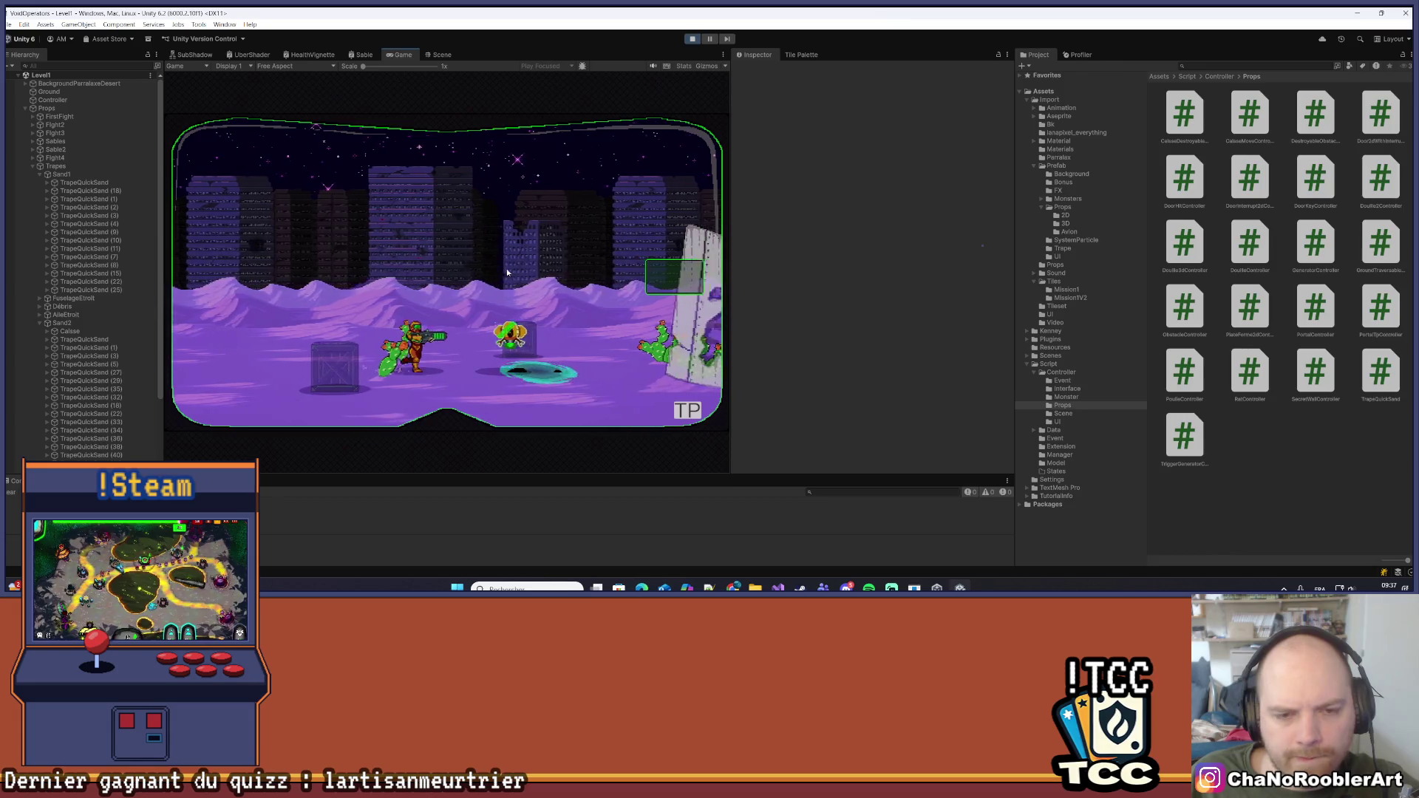
key("Right")
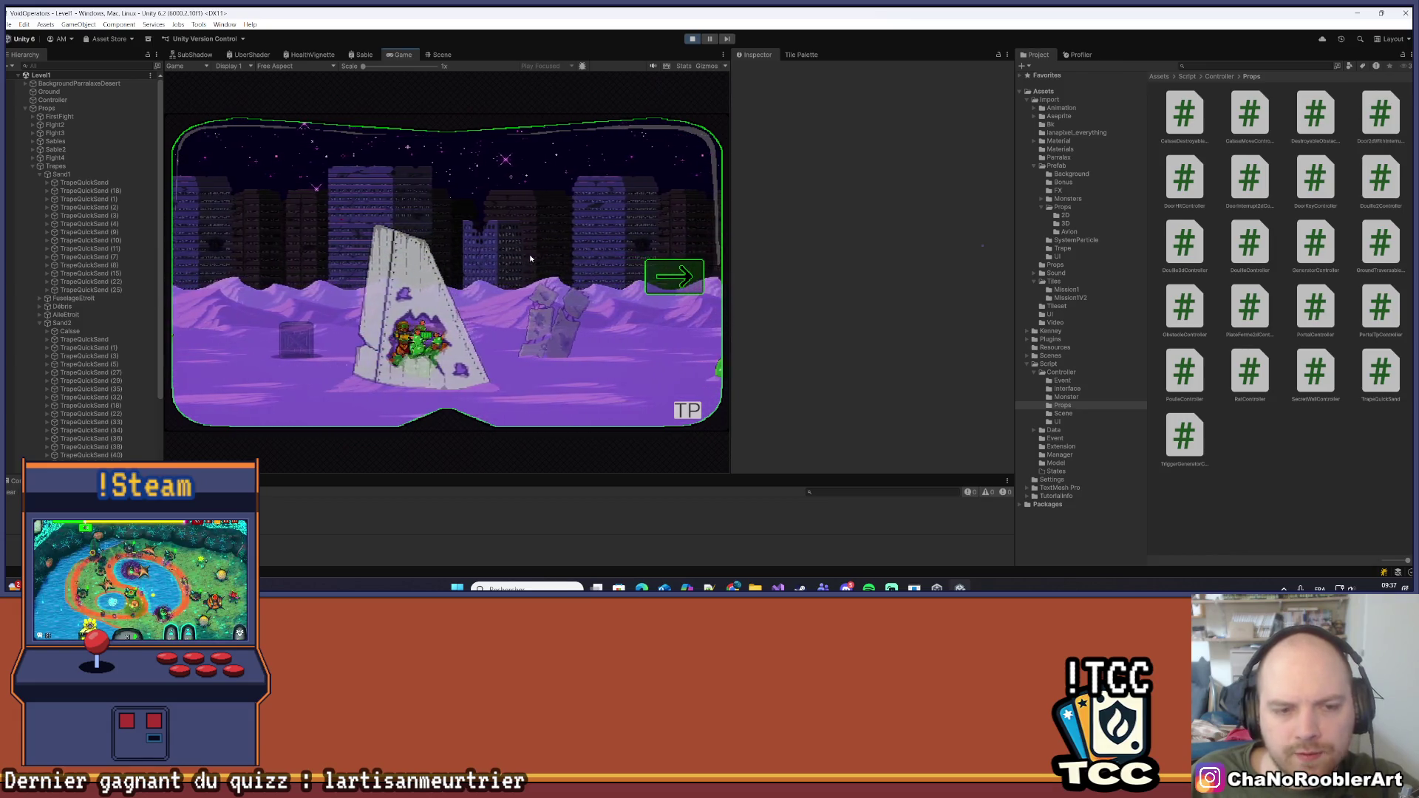
key("Right")
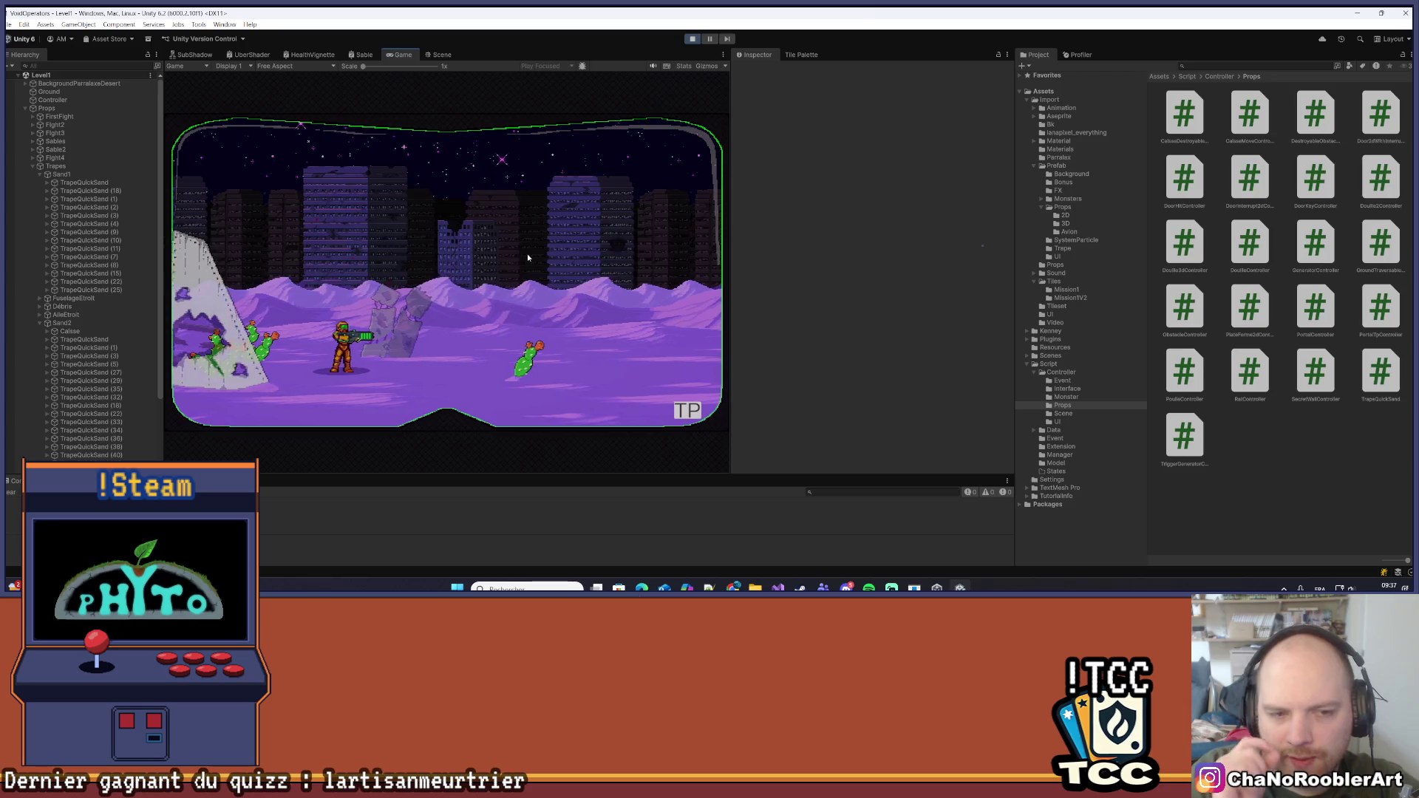
key("Left")
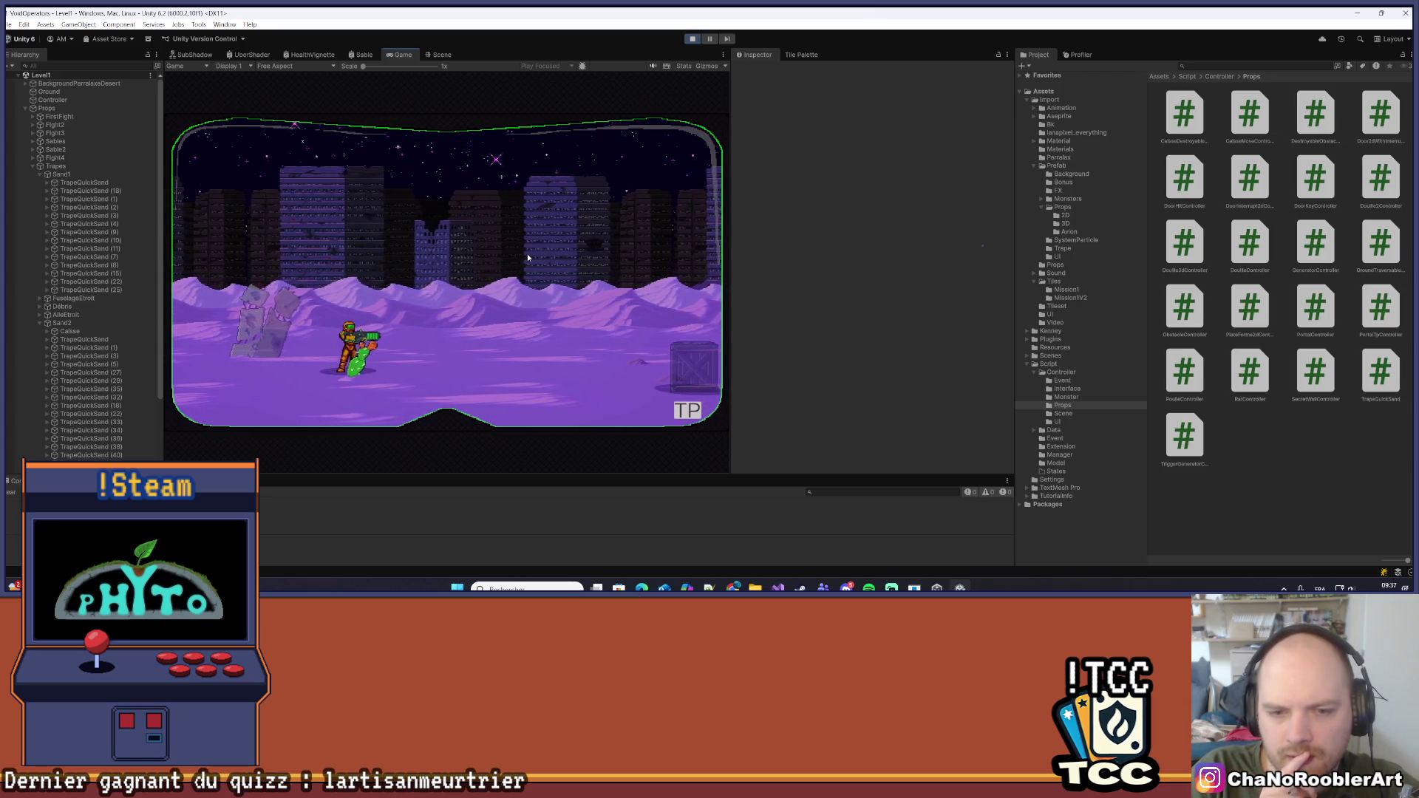
key("Right")
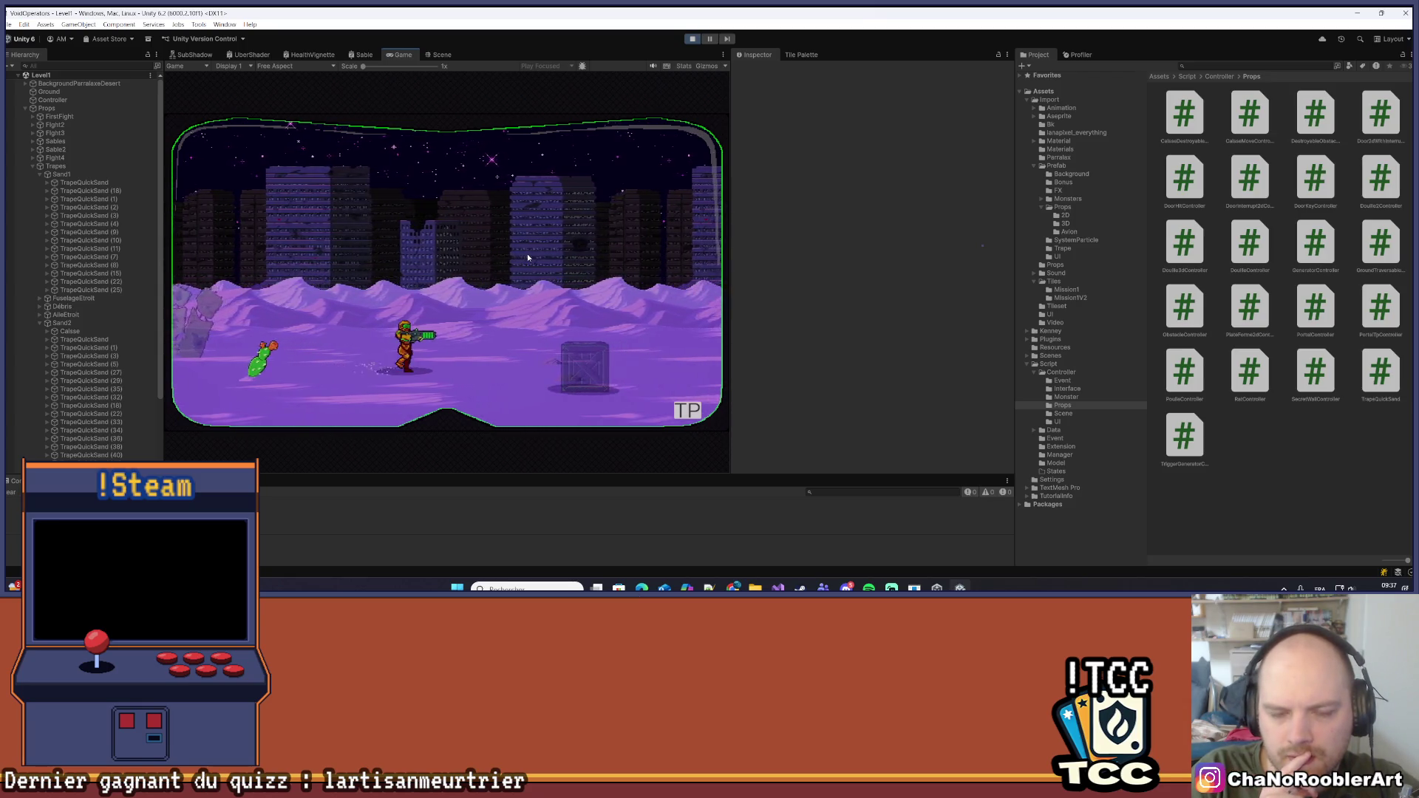
key("Right")
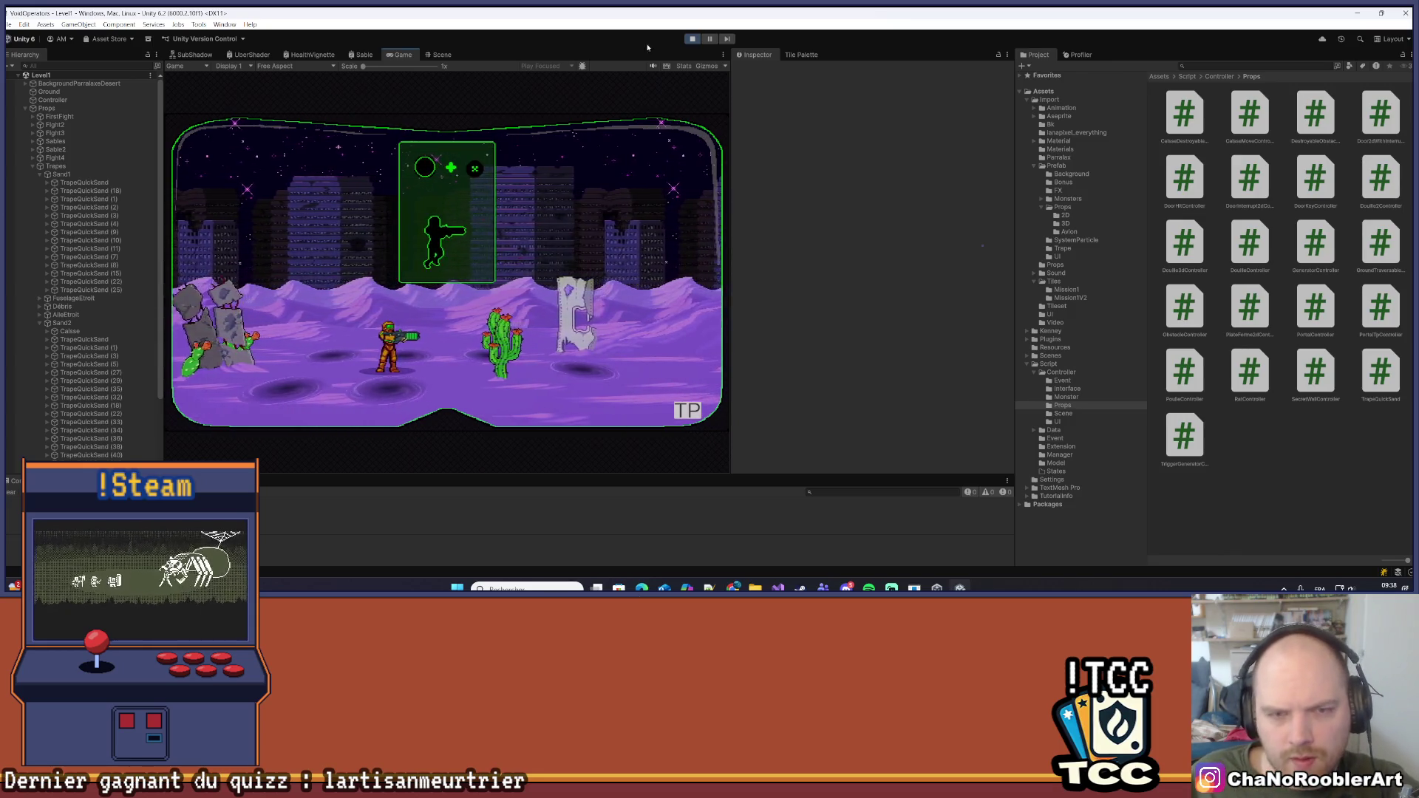
left_click(710, 39)
Zoom the Scene view and select the small cactus clone
scroll(384, 275, "up", 10)
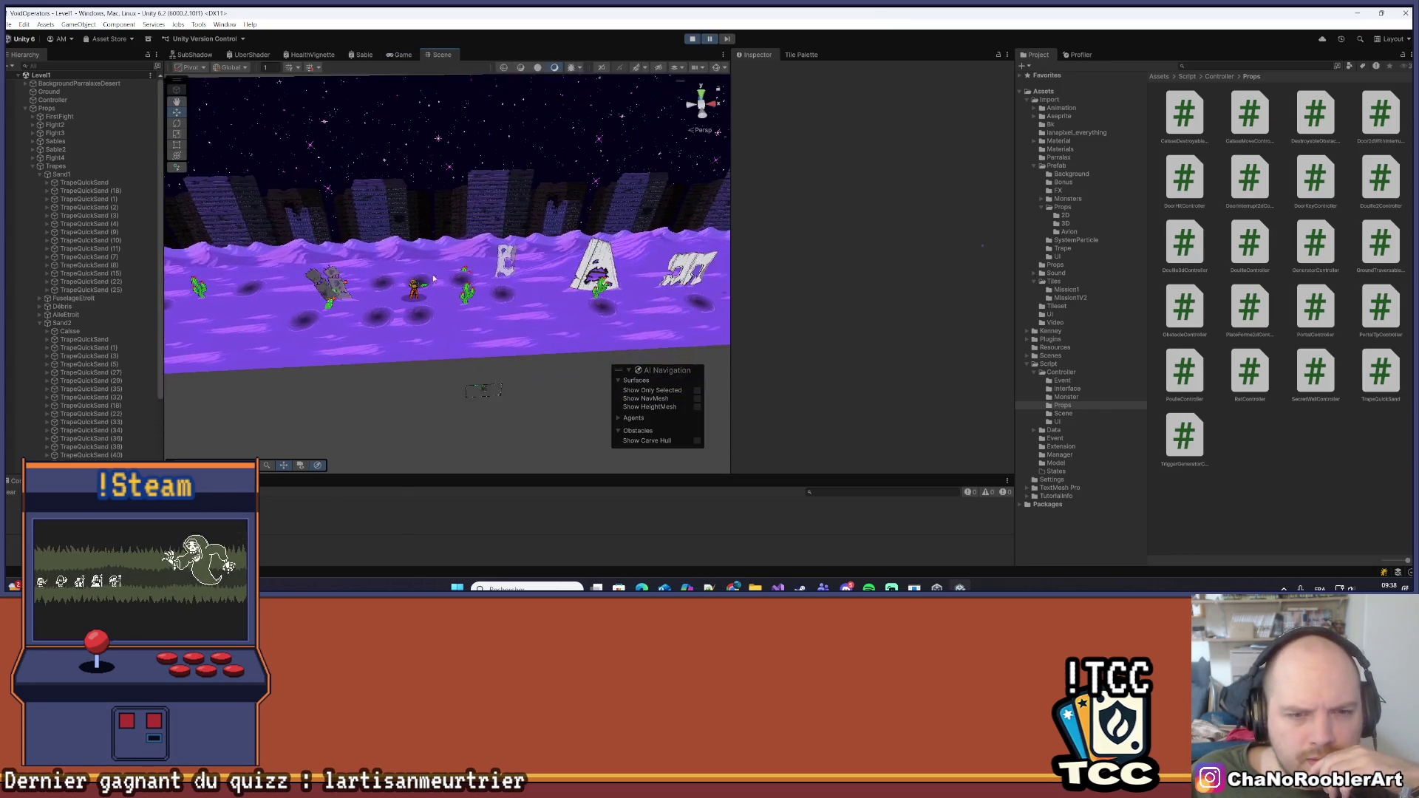
scroll(434, 278, "up", 10)
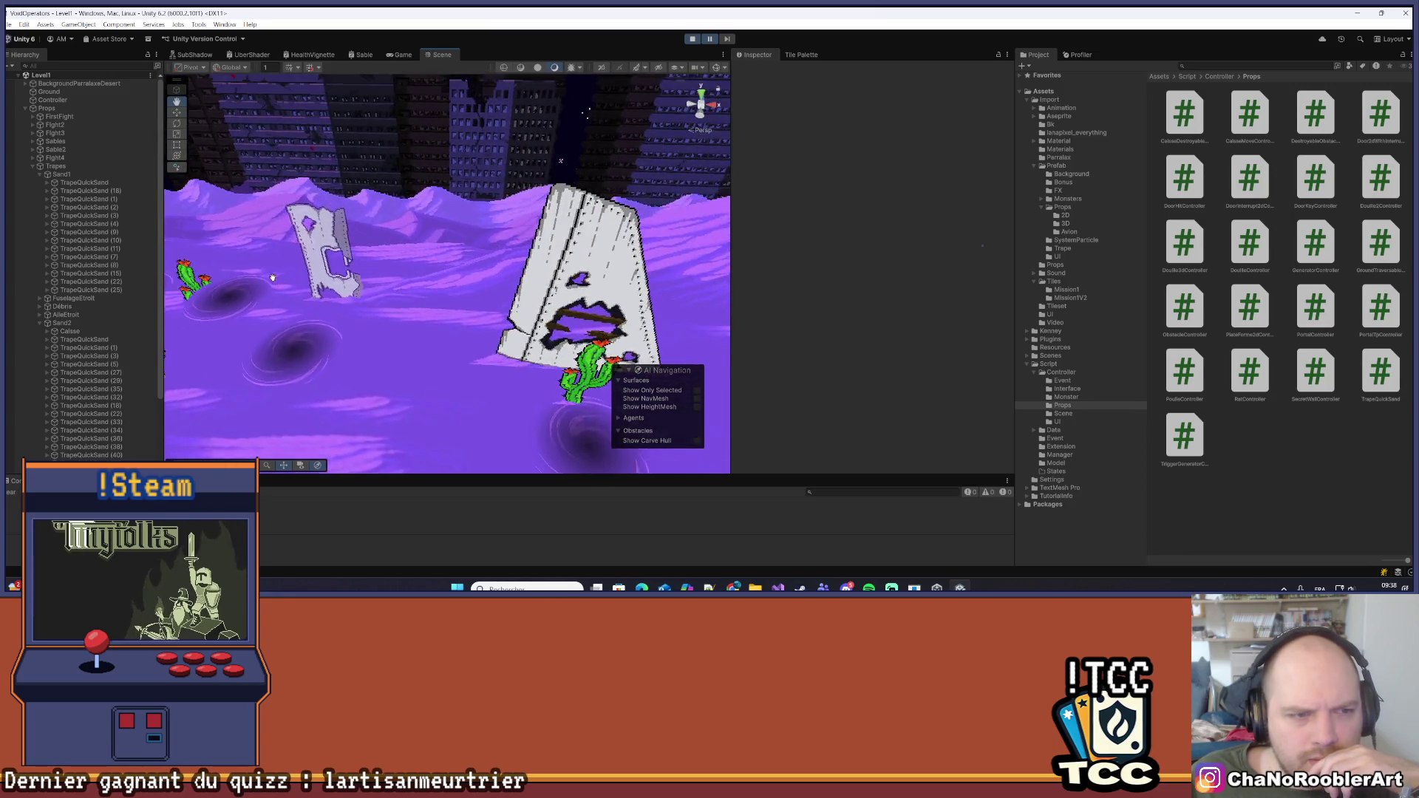
scroll(273, 277, "down", 5)
left_click(456, 280)
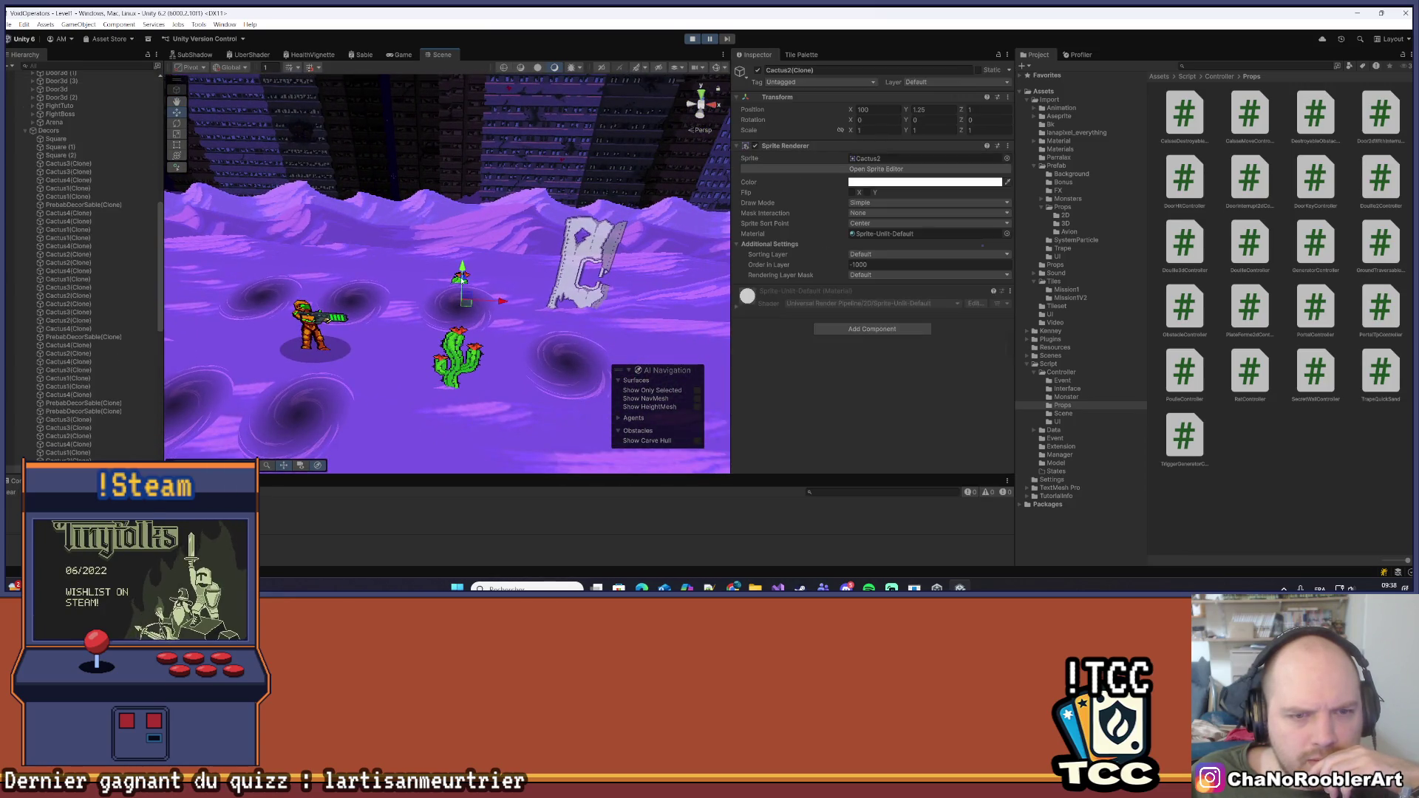
scroll(112, 316, "down", 2)
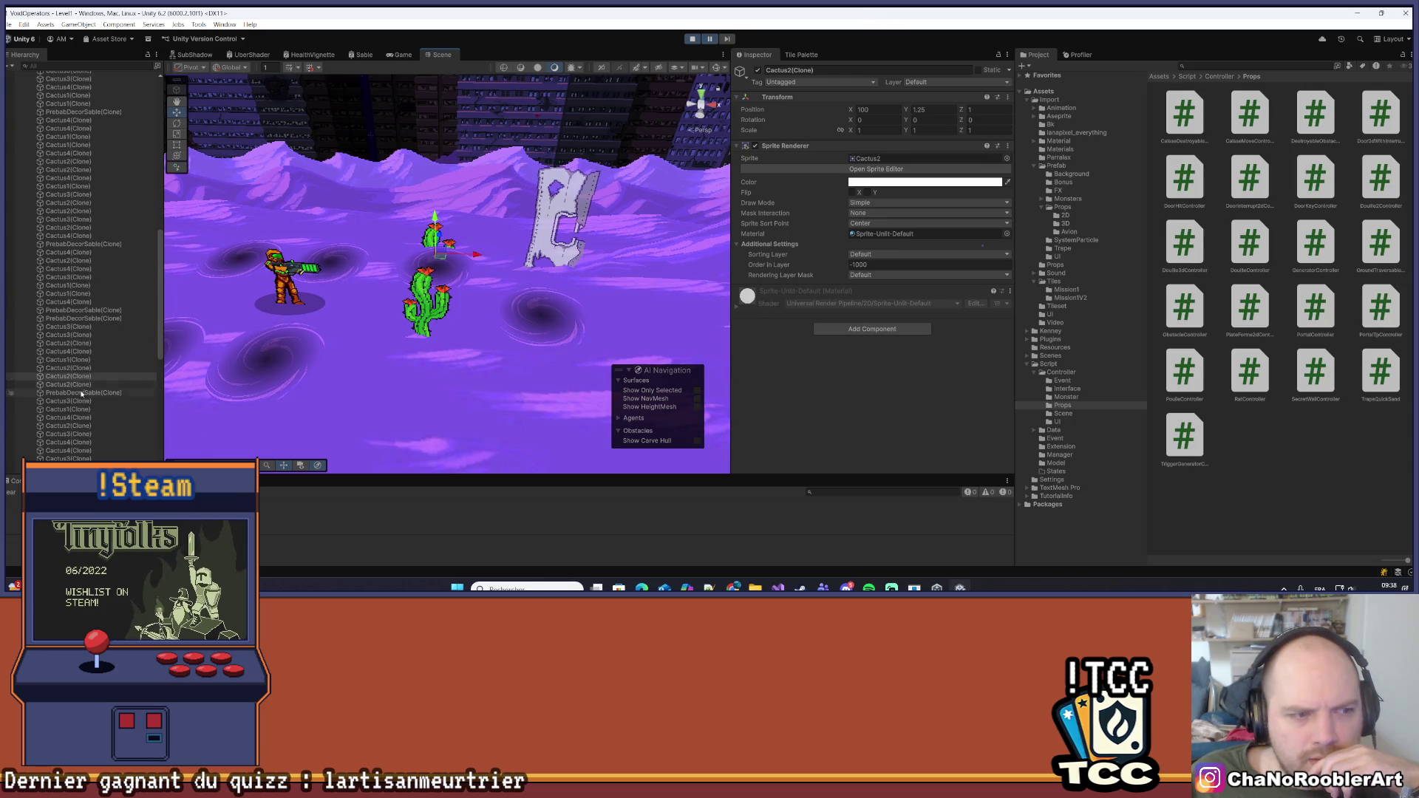
Orbit toward the city backdrop and select the quicksand quad Quad (1)
mouse_move(200, 365)
left_mouse_down()
mouse_move(387, 334)
mouse_move(513, 150)
mouse_move(496, 174)
left_mouse_up()
scroll(478, 198, "up", 3)
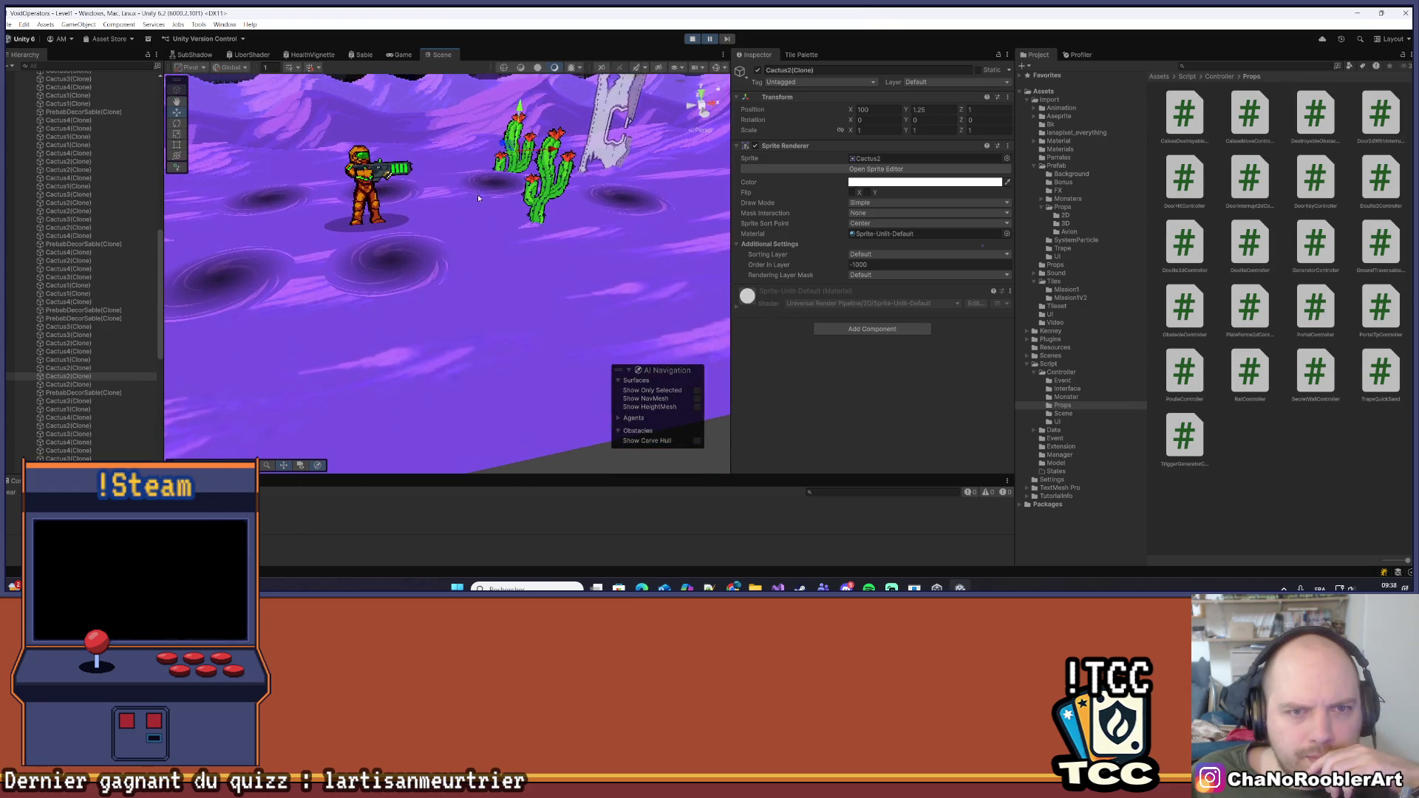
left_click(479, 191)
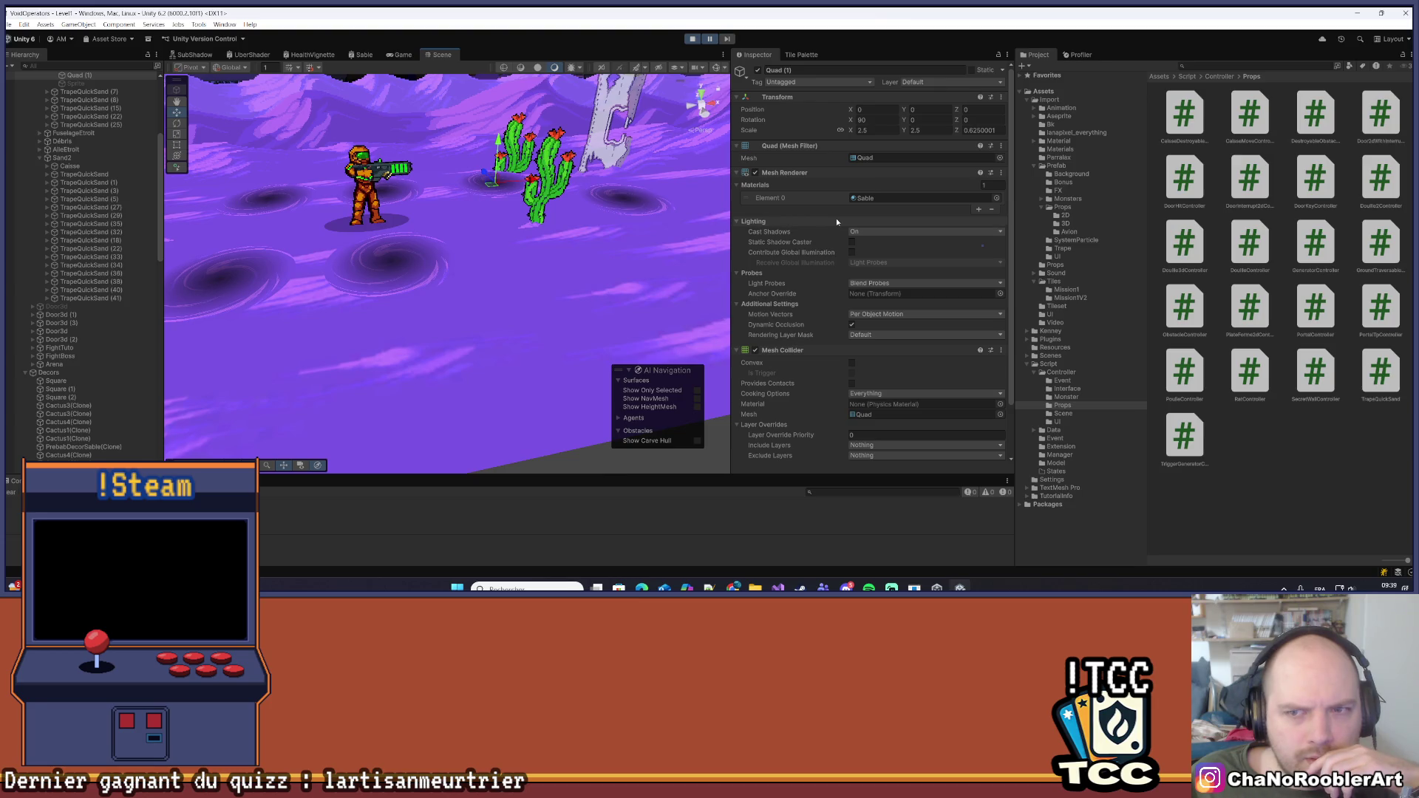
scroll(918, 333, "down", 2)
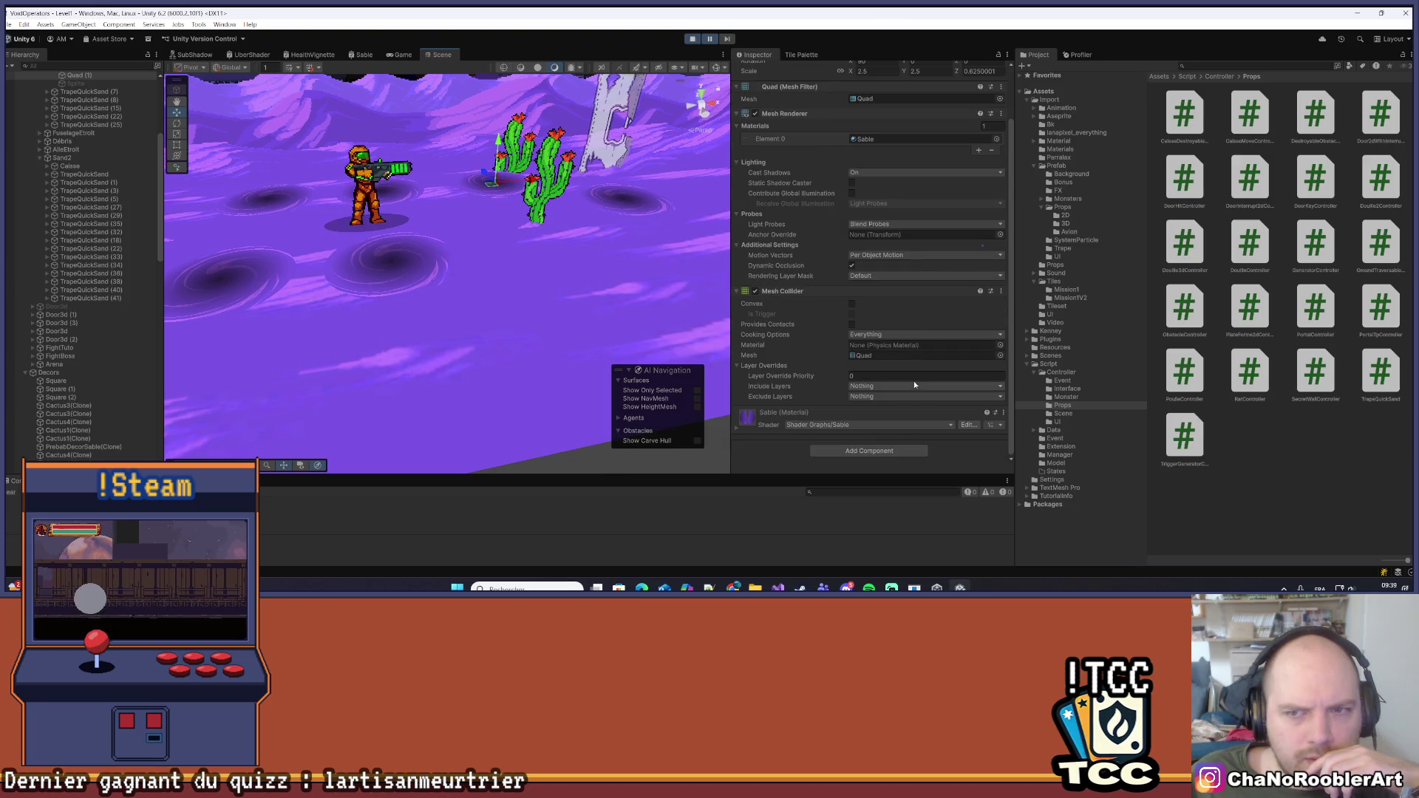
scroll(913, 379, "up", 2)
scroll(566, 213, "down", 3)
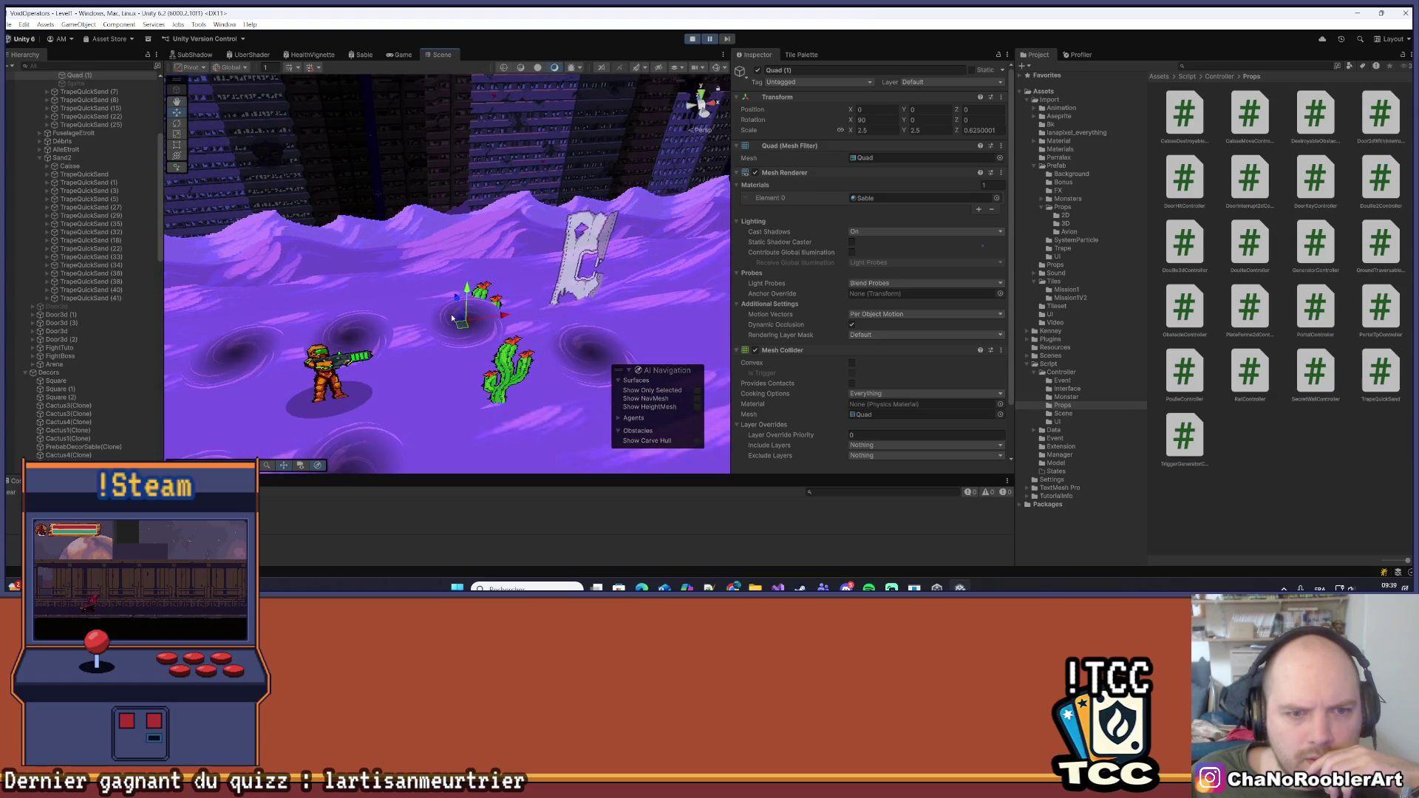
Select the Ground object to check its material, then reselect the small cactus clone
left_click(462, 323)
left_click(472, 326)
left_click(481, 330)
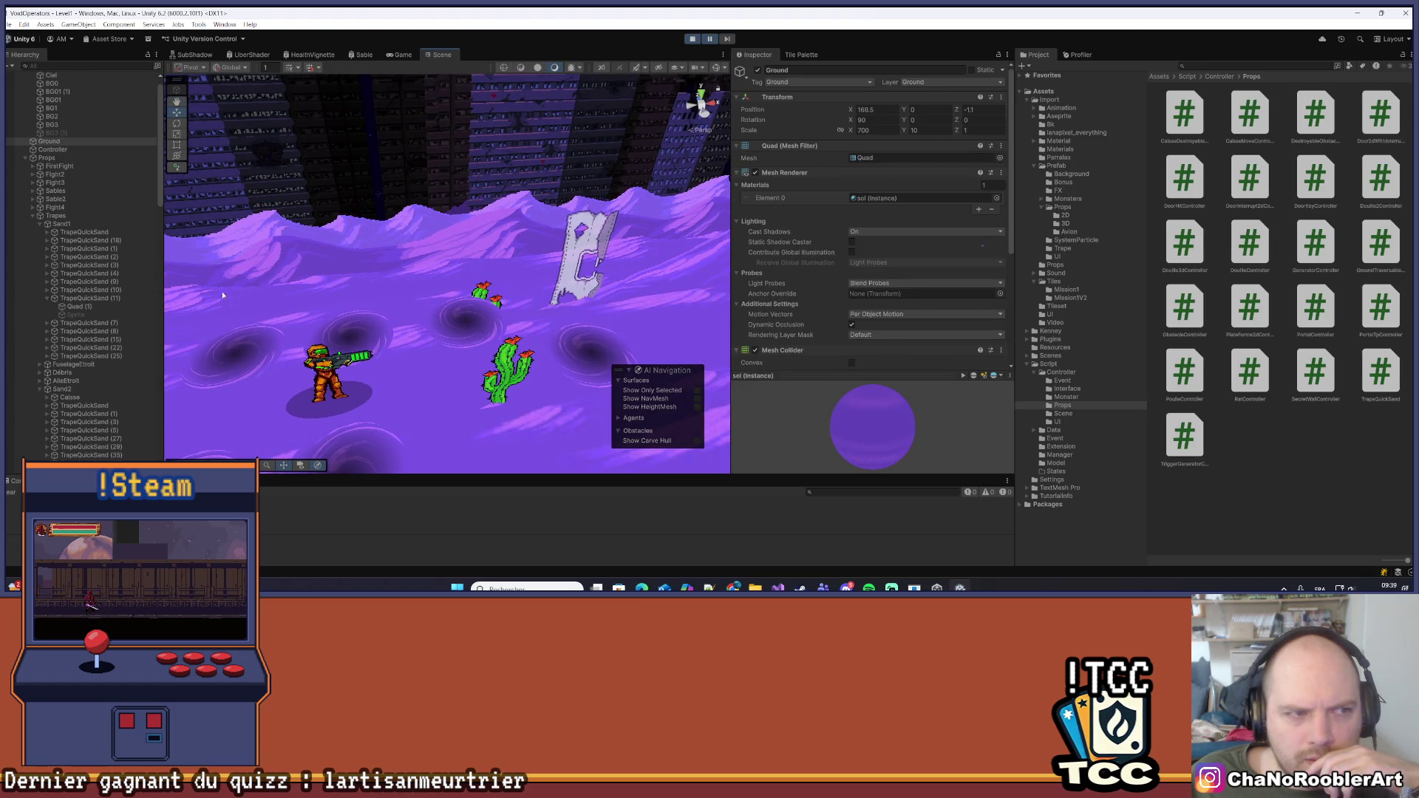
scroll(482, 309, "down", 2)
left_click(477, 294)
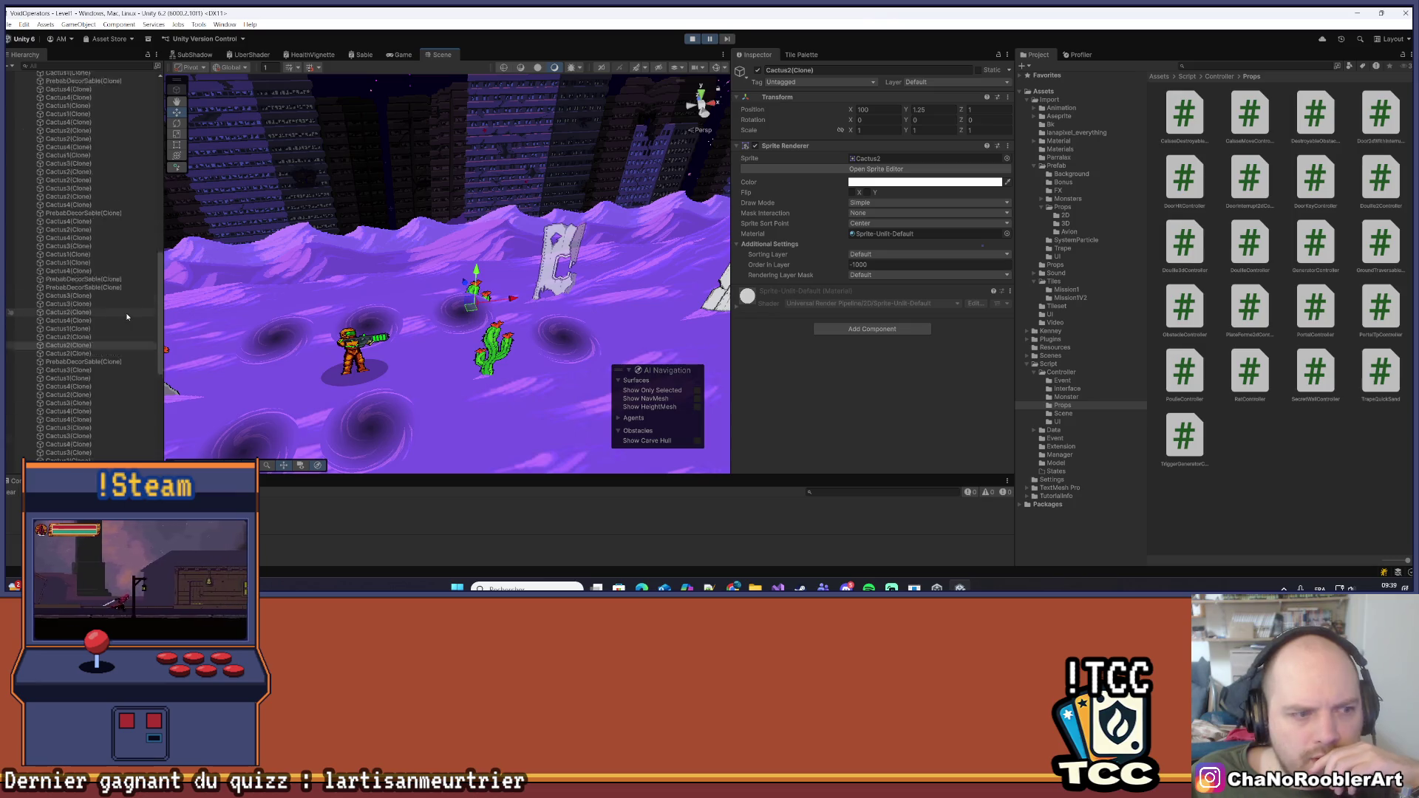
scroll(392, 300, "up", 3)
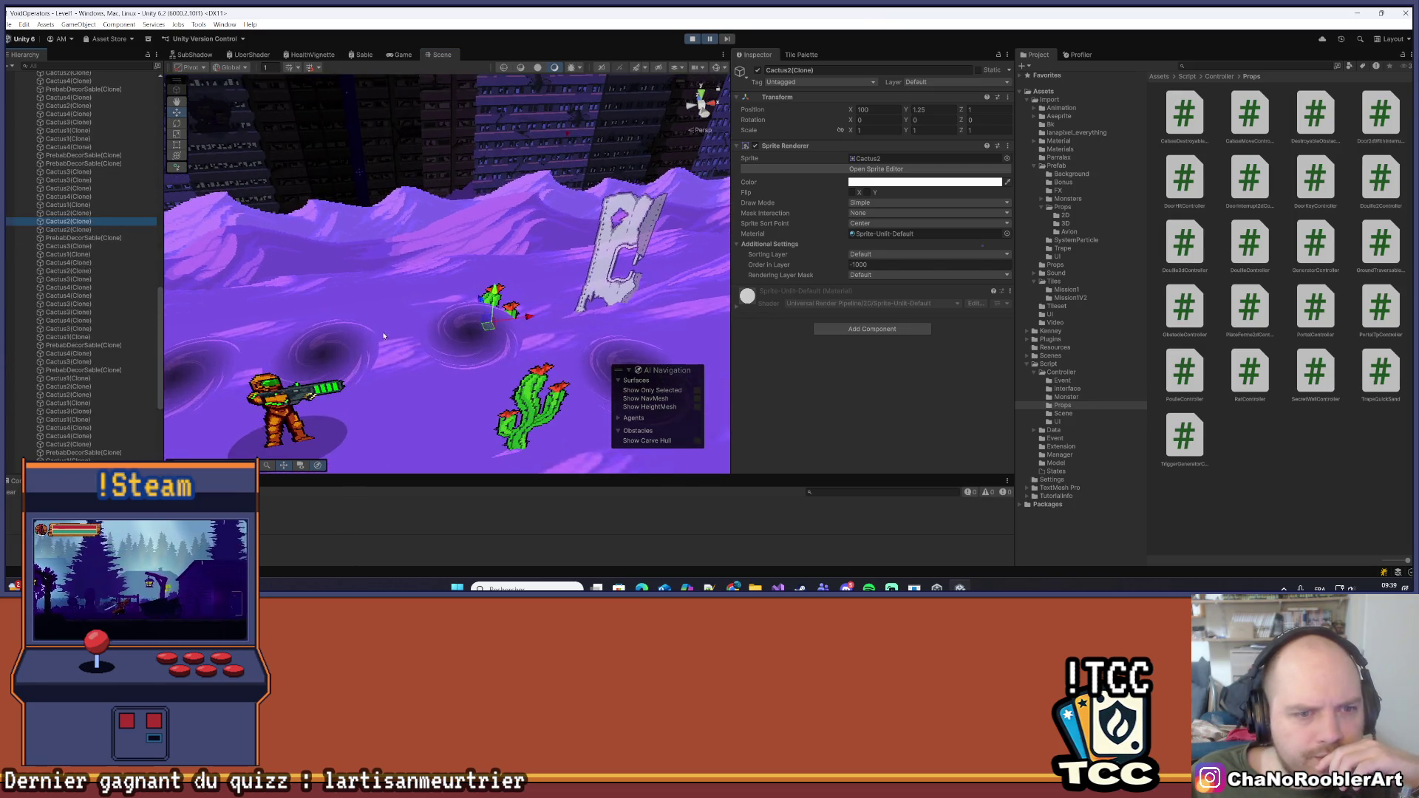
scroll(73, 344, "down", 2)
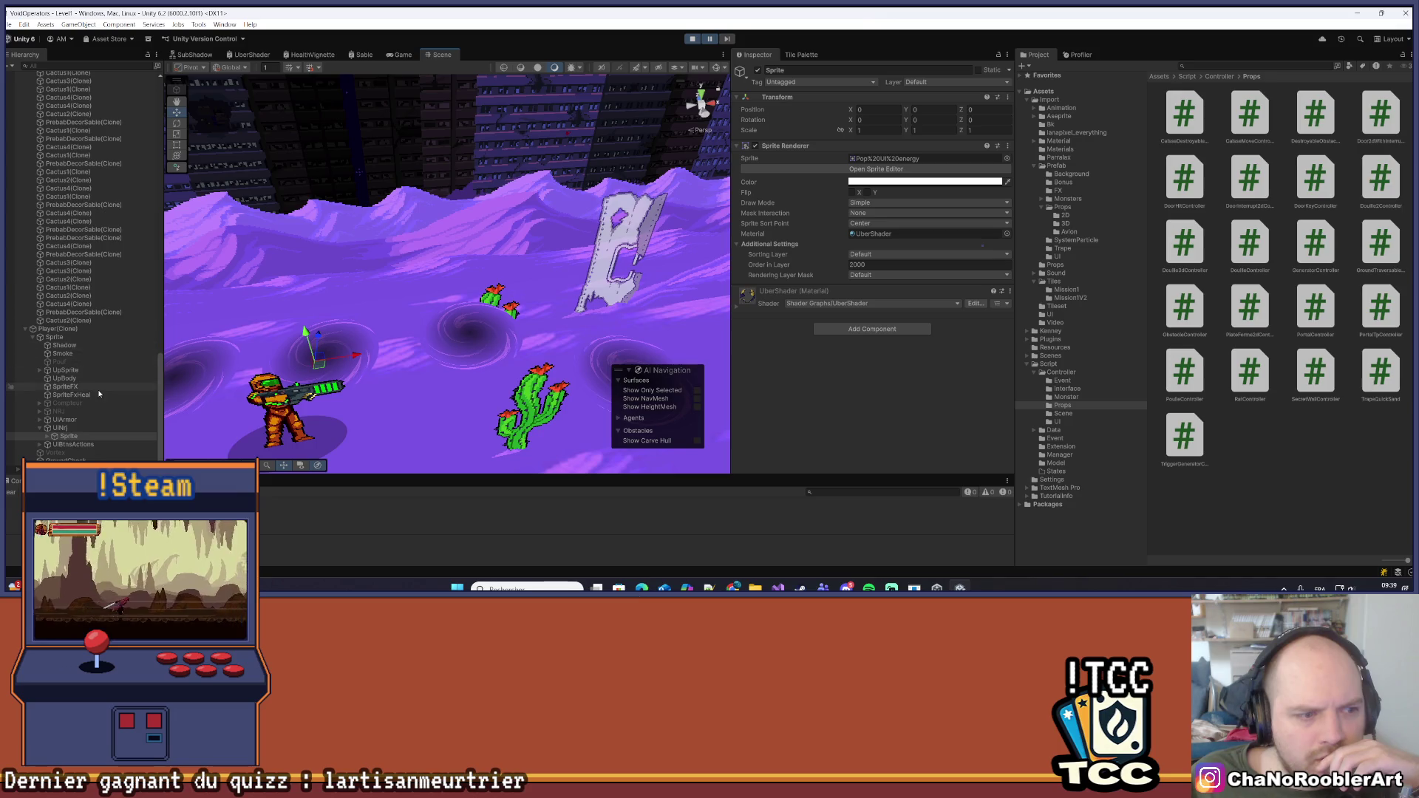
scroll(66, 418, "up", 15)
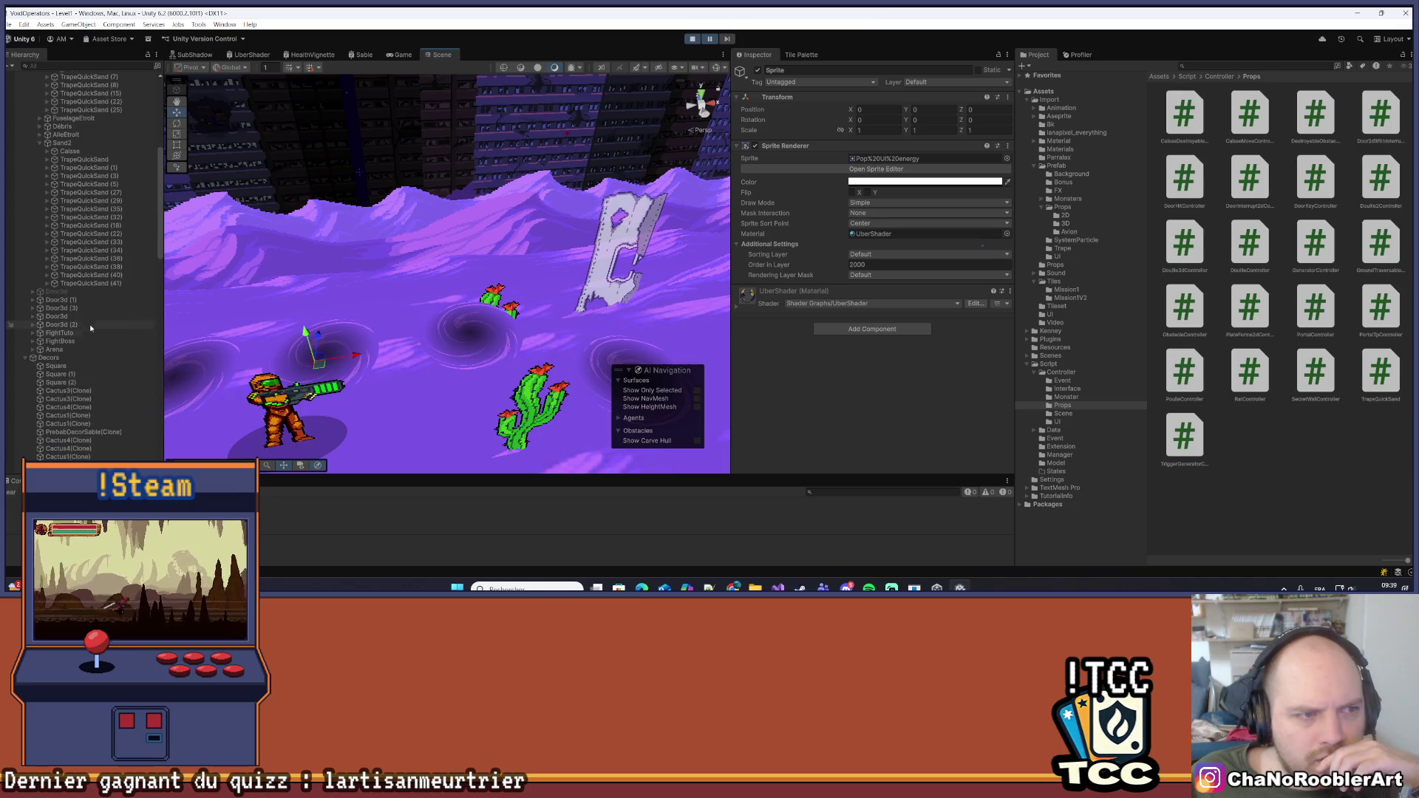
scroll(103, 257, "up", 8)
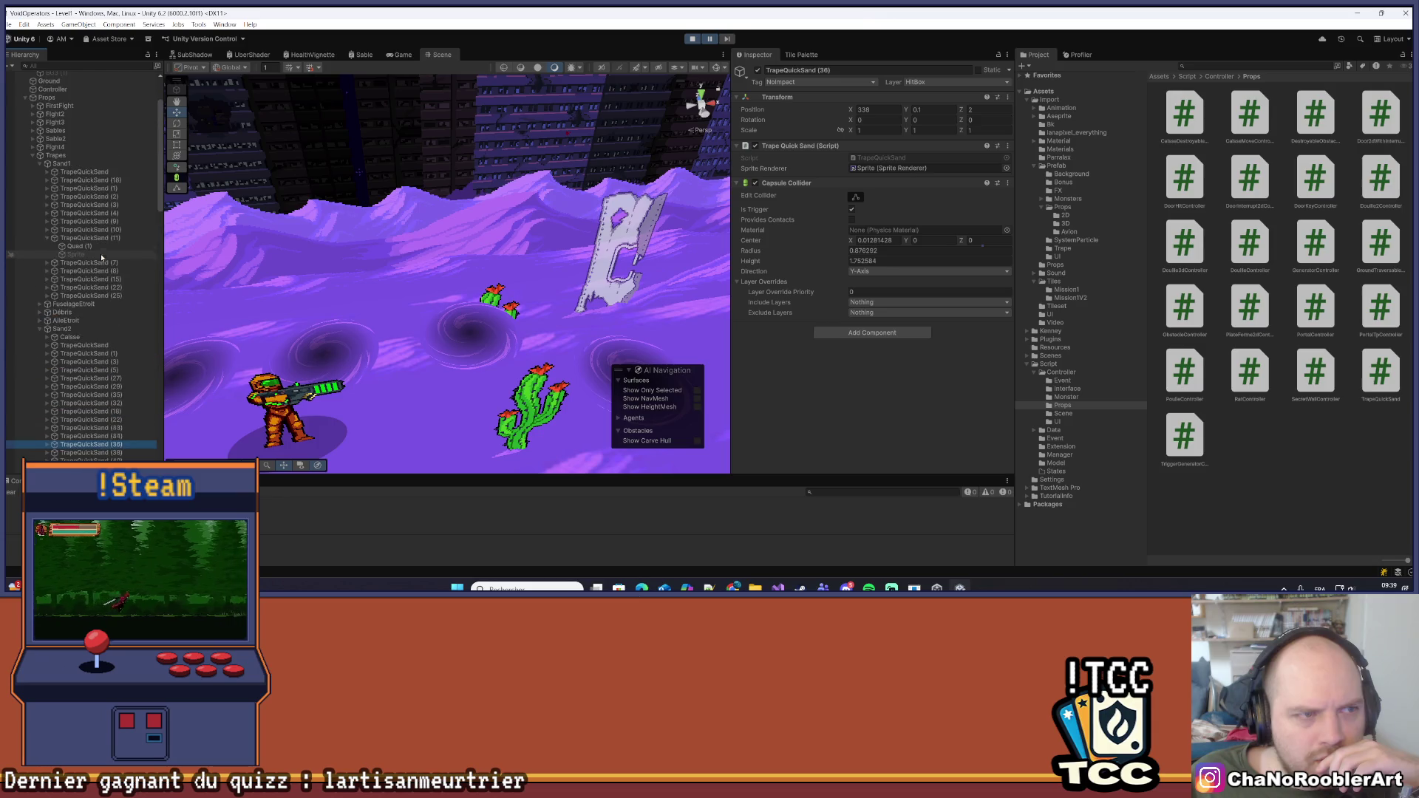
Frame the vortex Sprite inside TrapeQuickSand (11), deactivate it, and save the scene
key("Down")
key("Down")
key("Down")
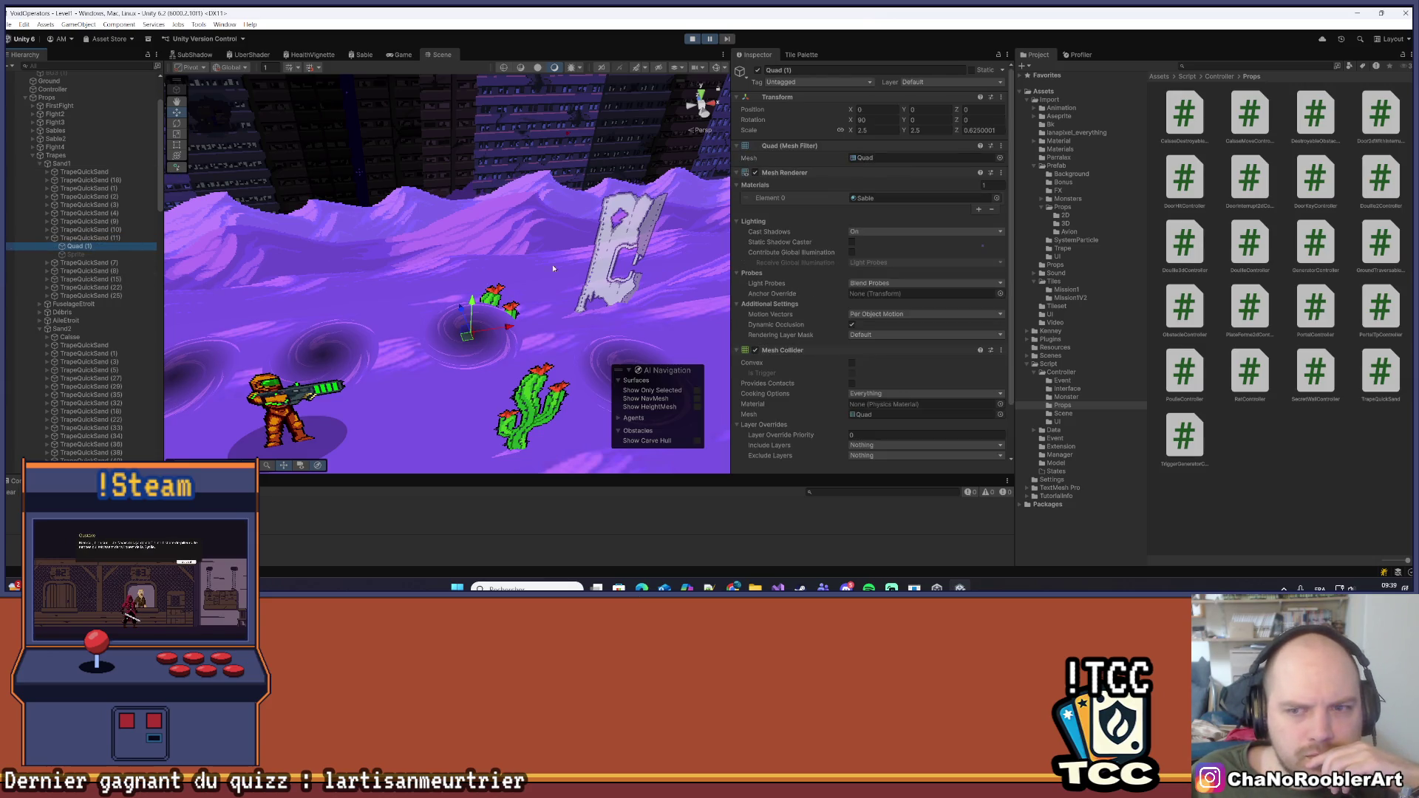
scroll(841, 270, "down", 3)
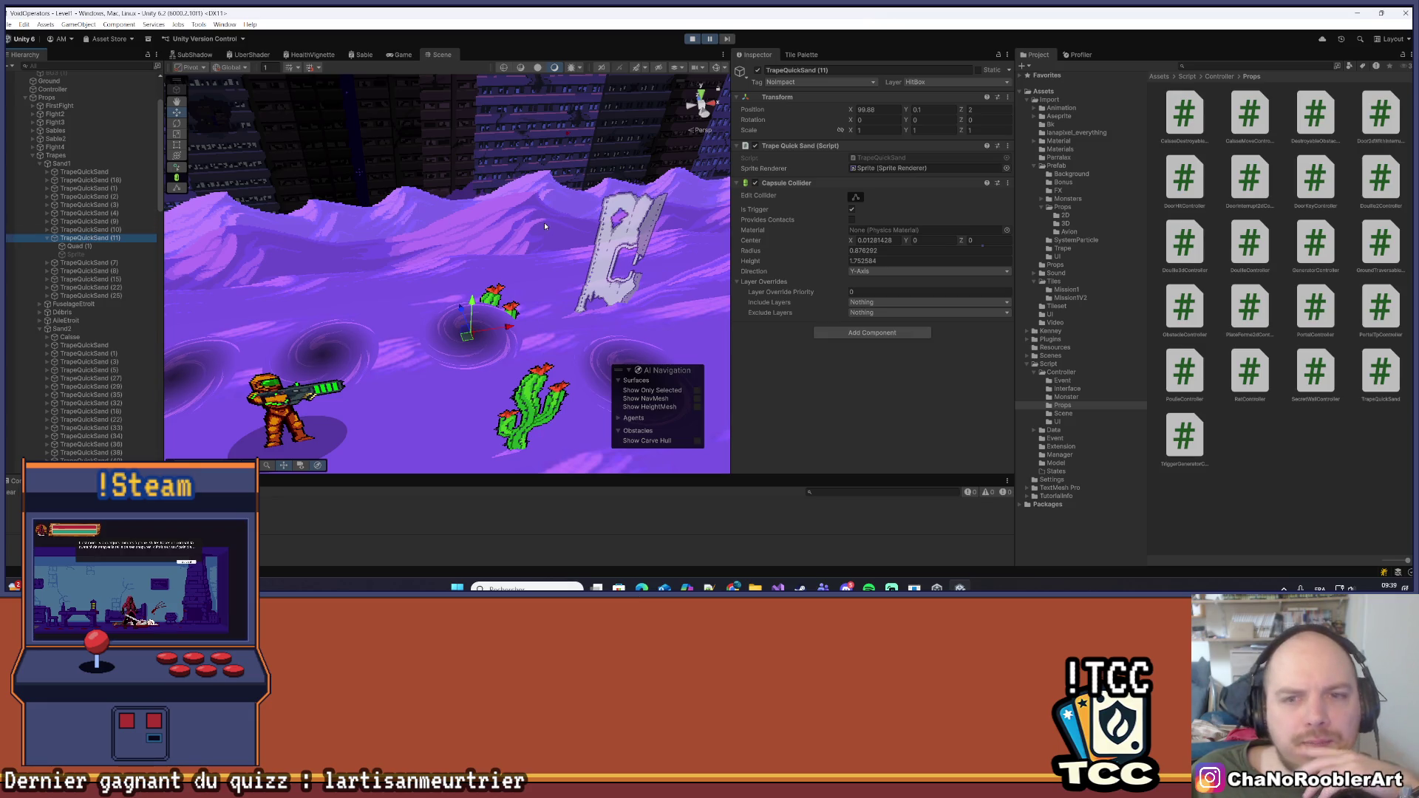
left_click(92, 255)
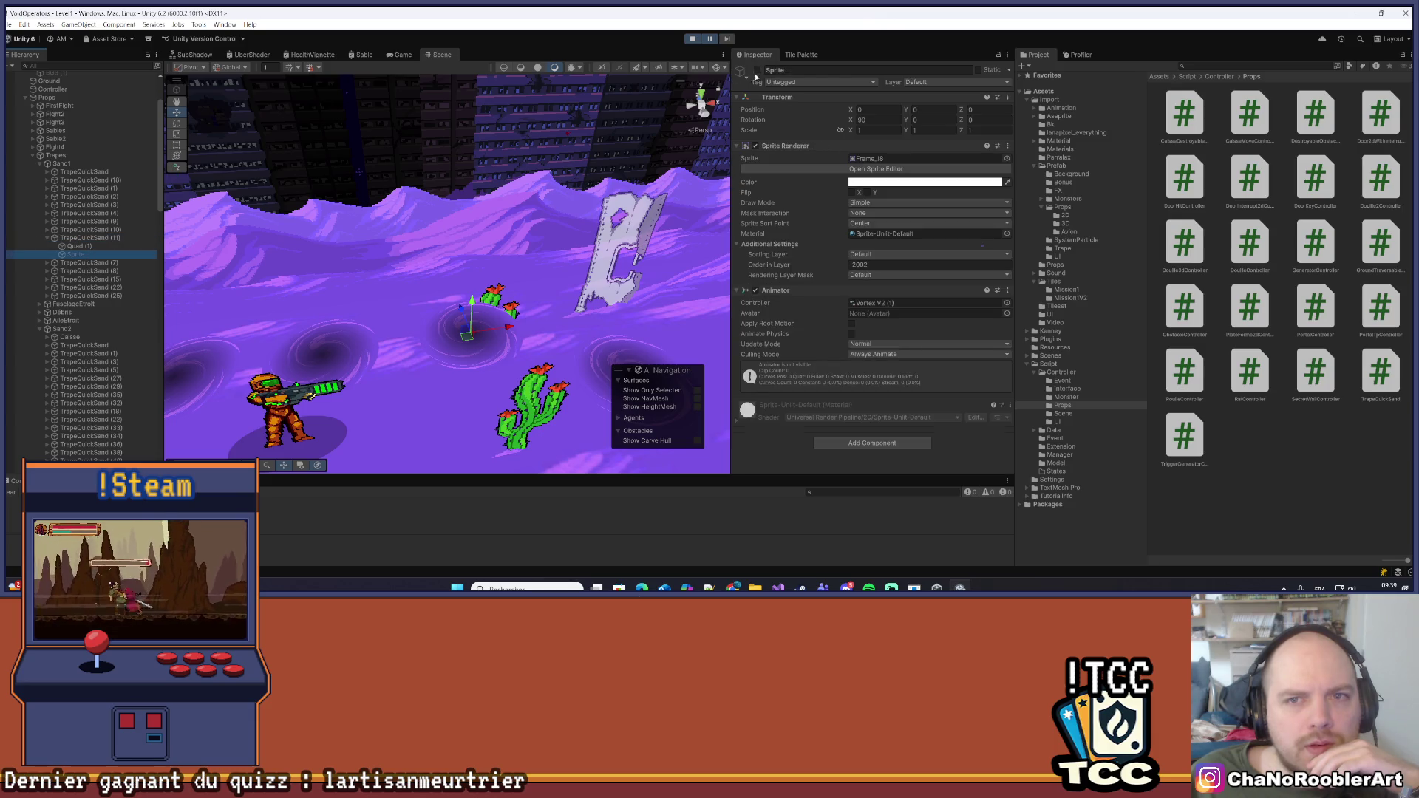
key("f")
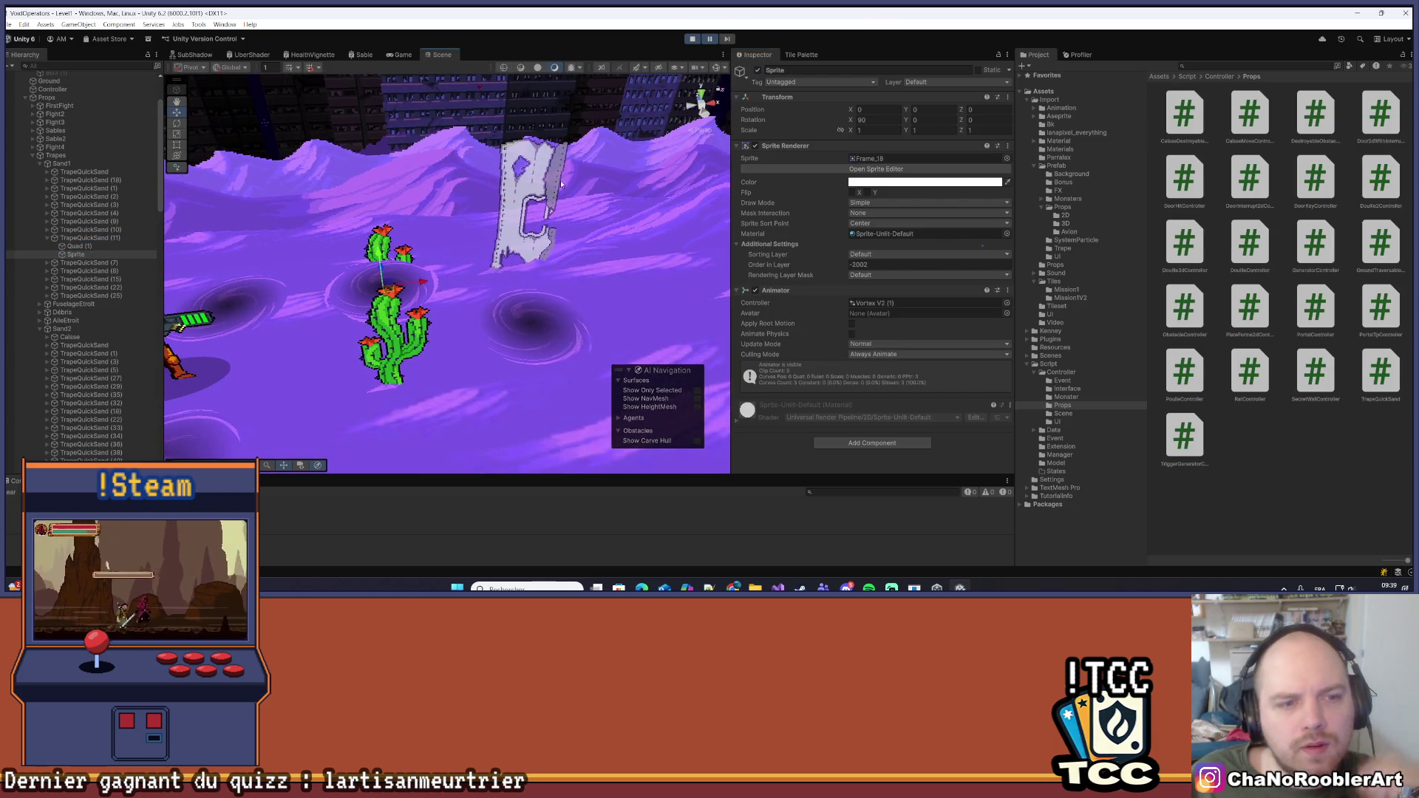
left_click(756, 70)
key("ctrl+s")
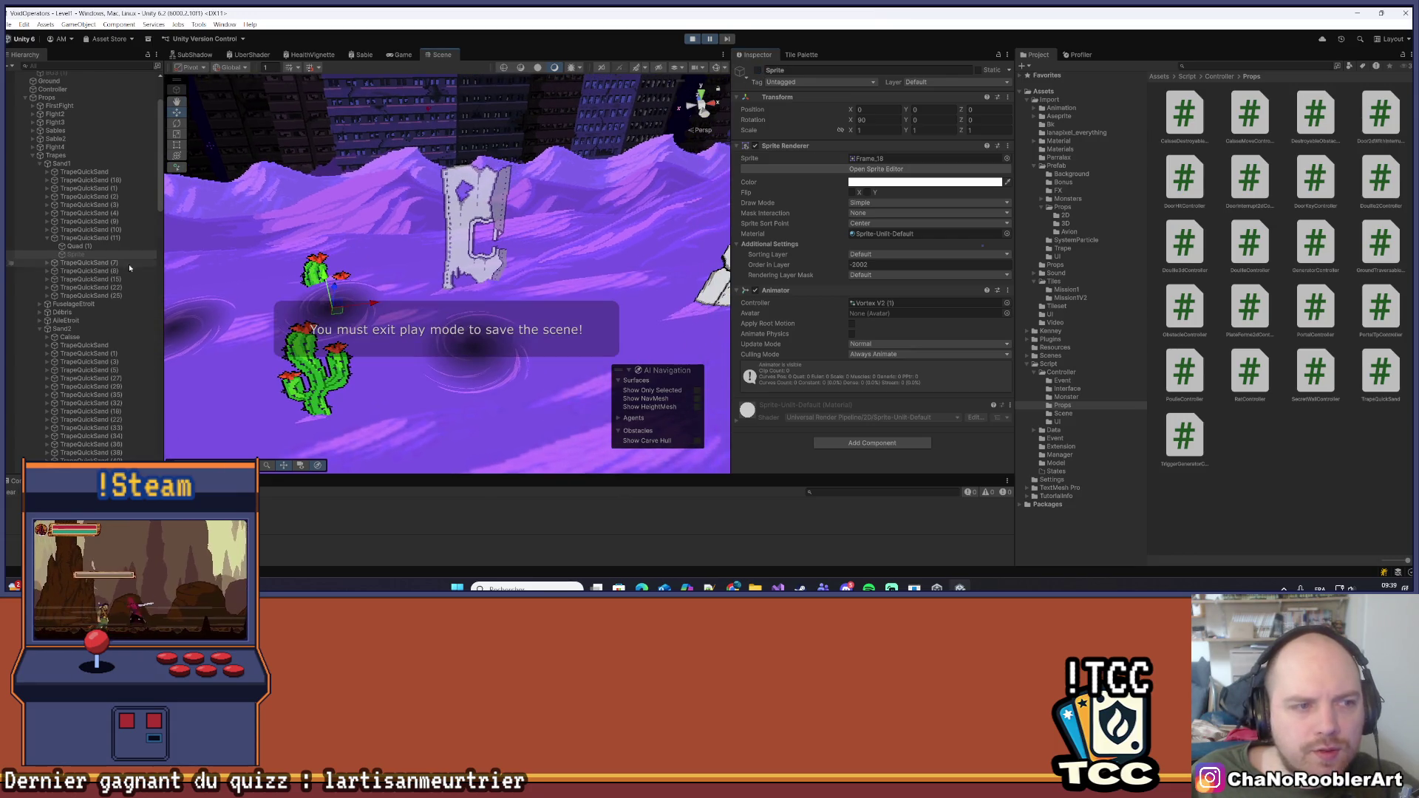
Select the quicksand Quad (1), orbit around the pits, and show the Game view
left_click(74, 247)
left_click_drag(380, 261, 515, 207)
left_click(400, 54)
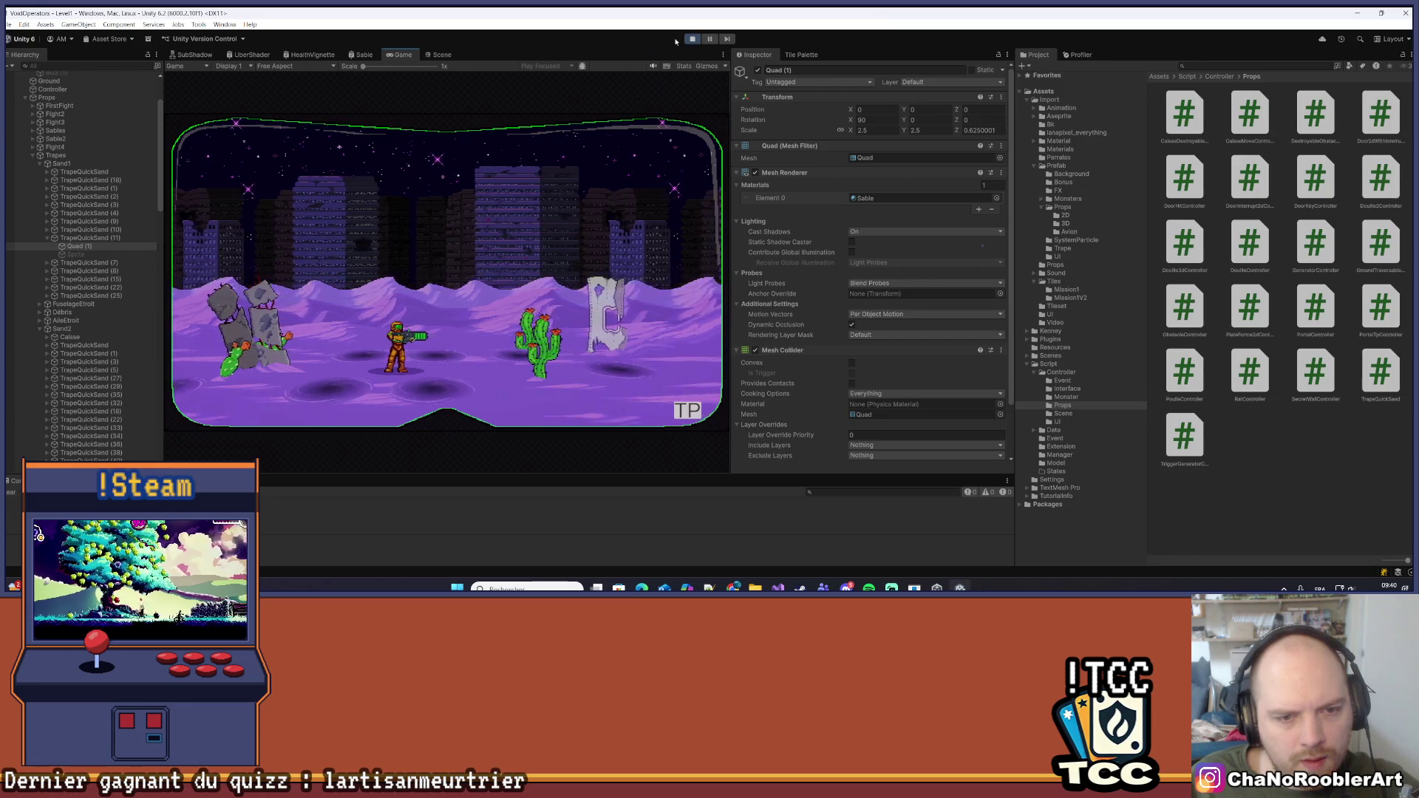
Maximize the Game view to fill the editor, then restore the normal layout
left_click(723, 57)
left_click(732, 104)
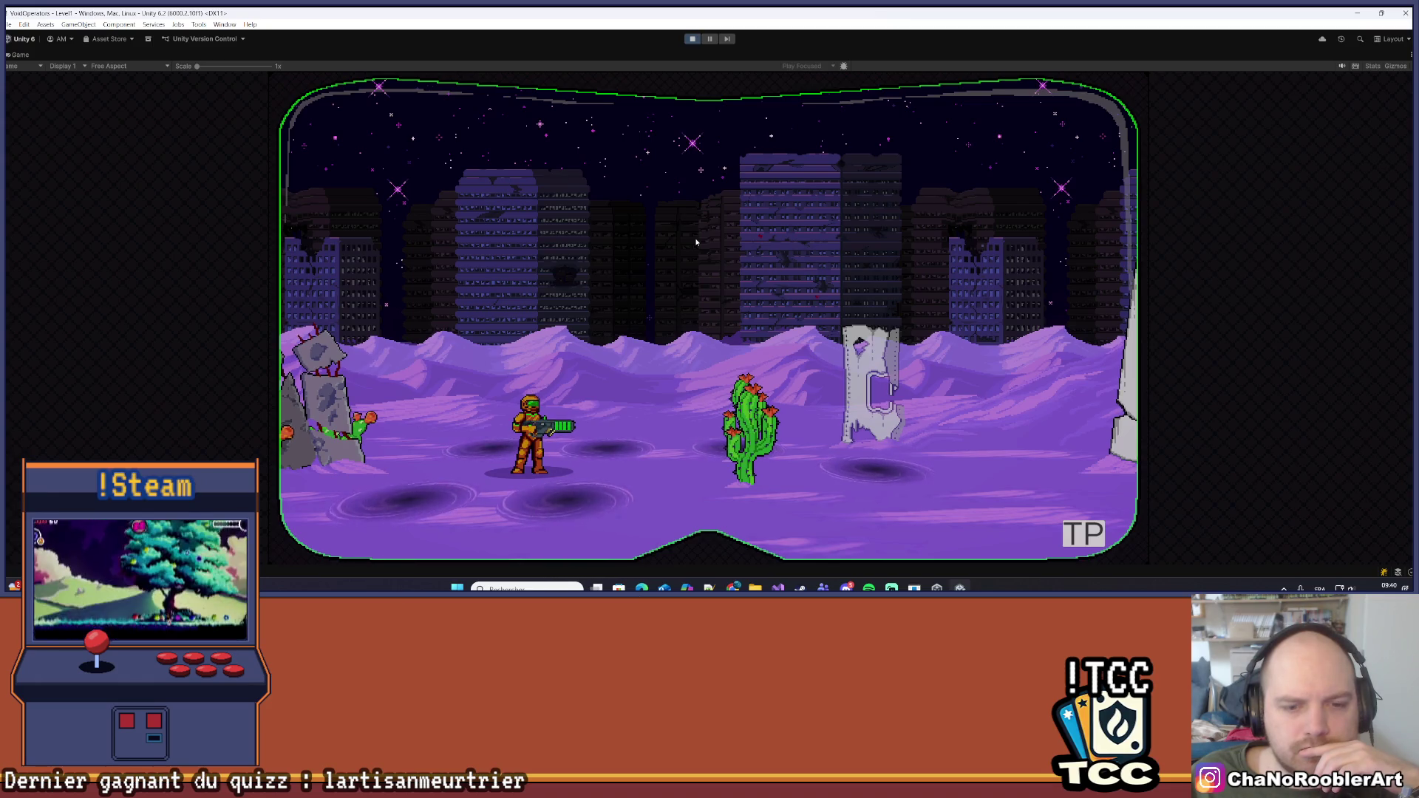
left_click(1409, 56)
left_click(1330, 94)
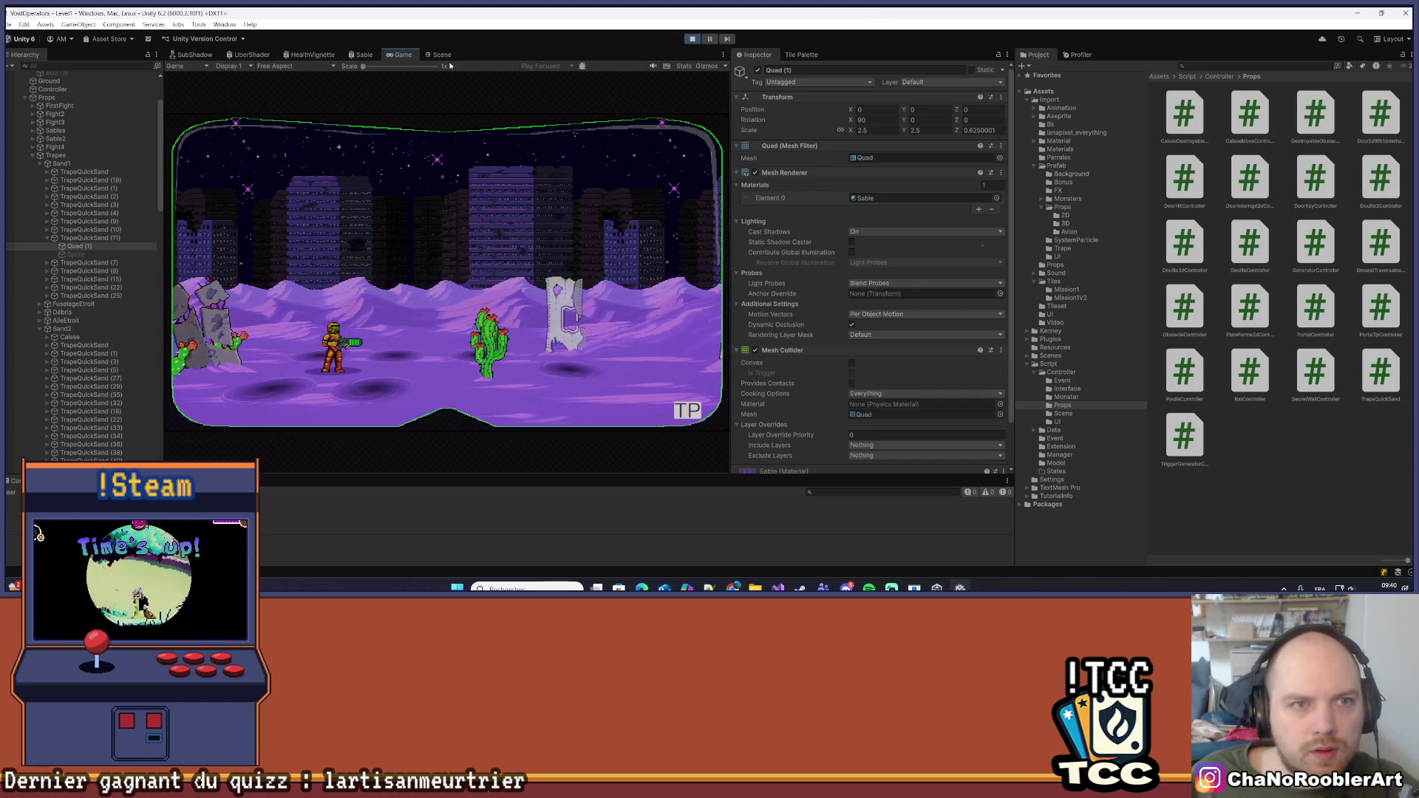
Toggle between Scene and Game views and select TrapeQuickSand (11) in the Hierarchy
left_click(443, 56)
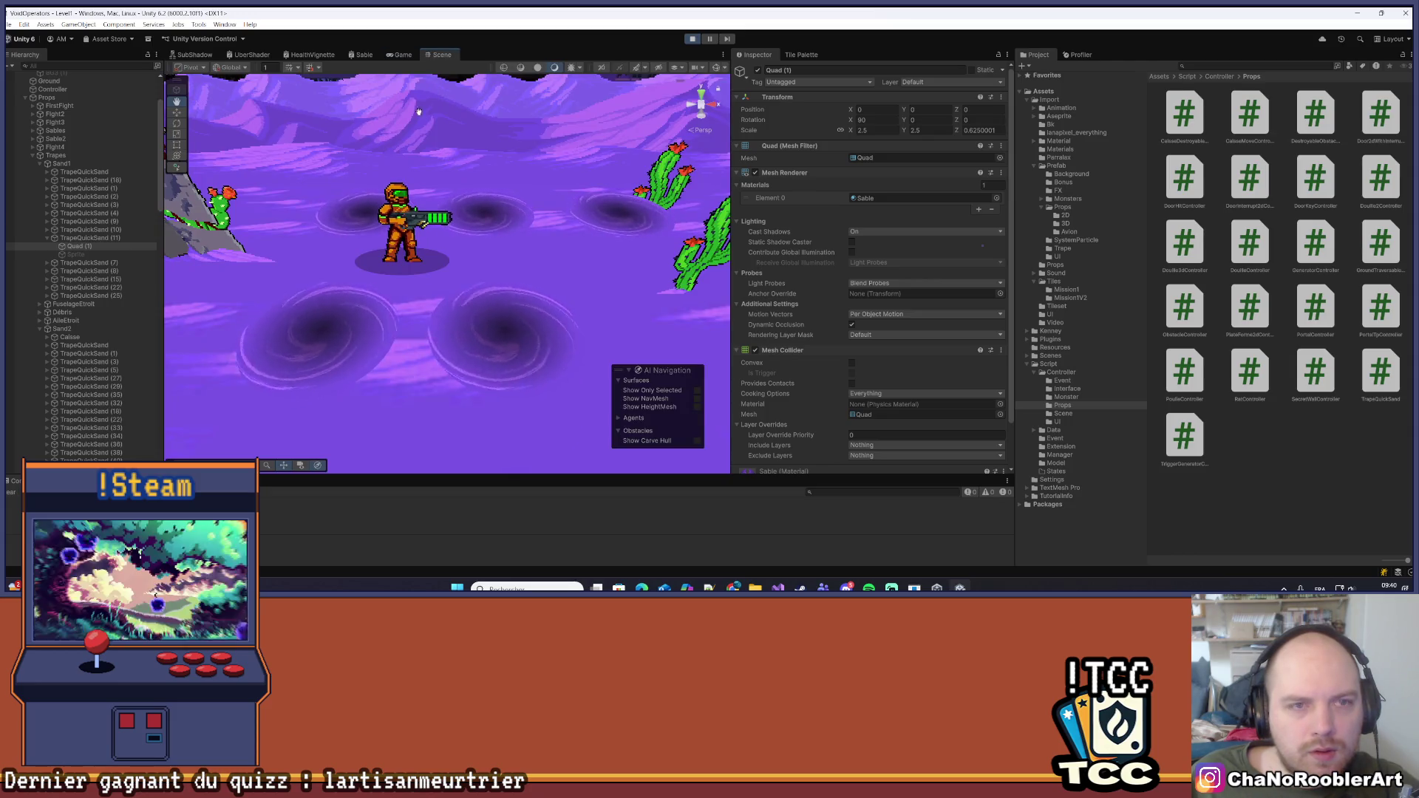
left_click(399, 56)
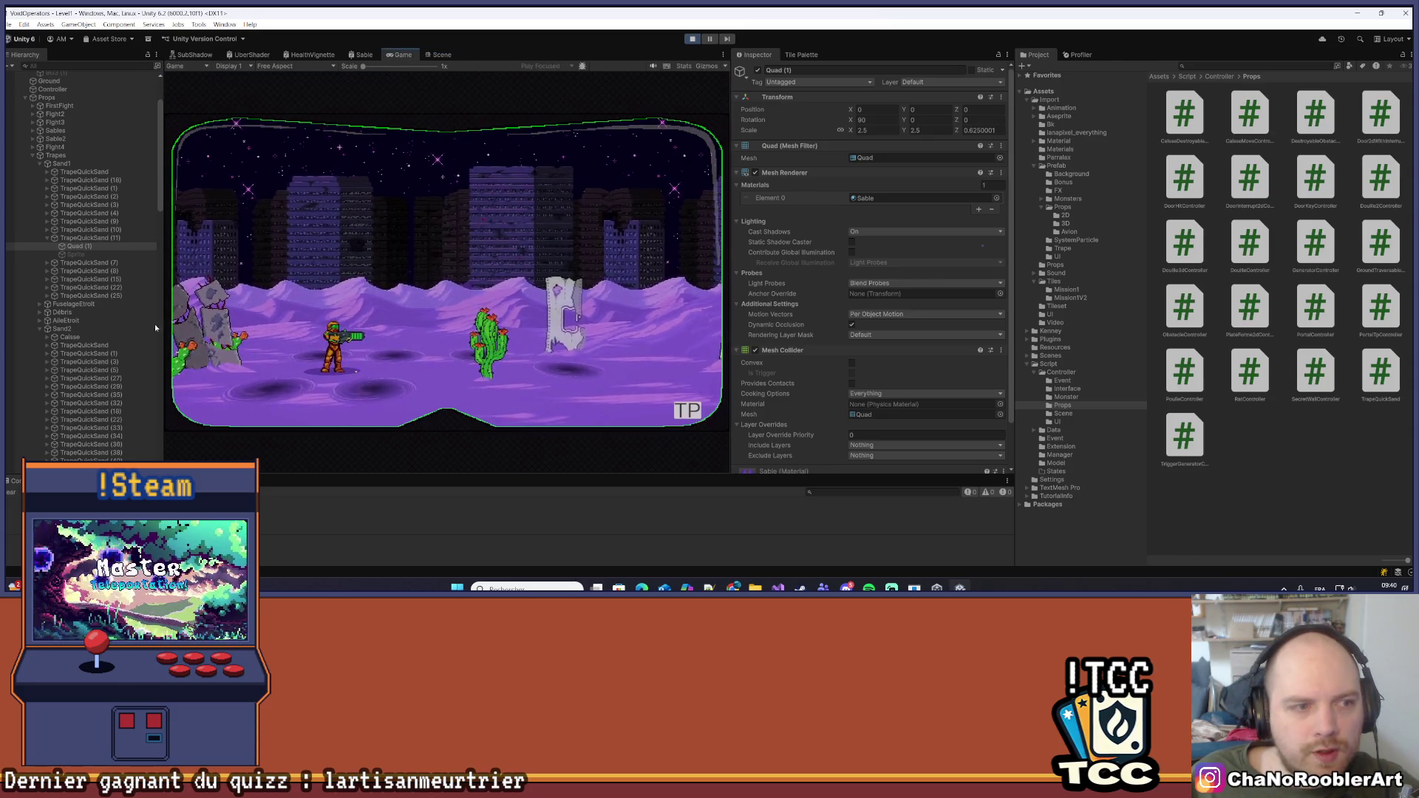
left_click(102, 239)
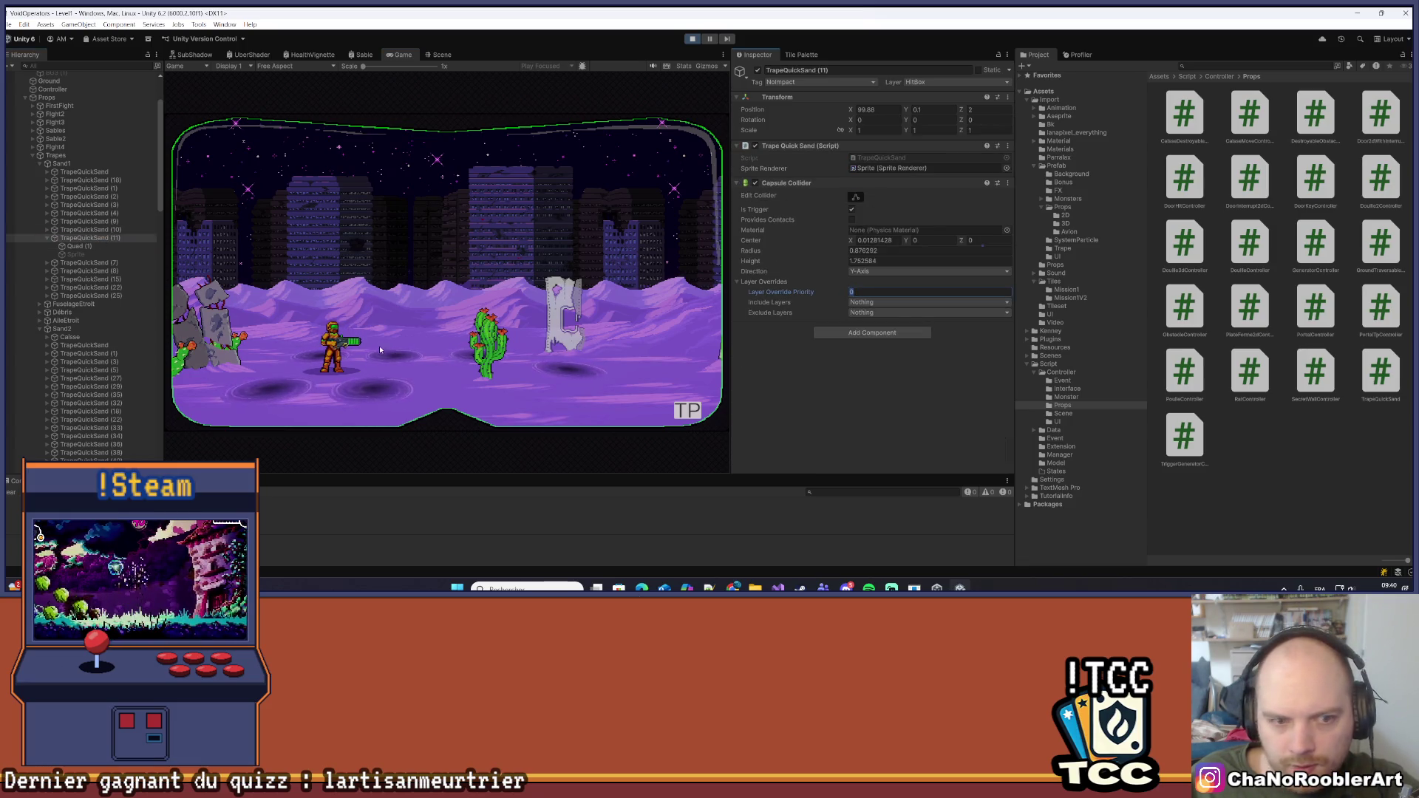
Select Quad (1) and its TrapeQuickSand trap, then walk the player right and left
left_click(81, 247)
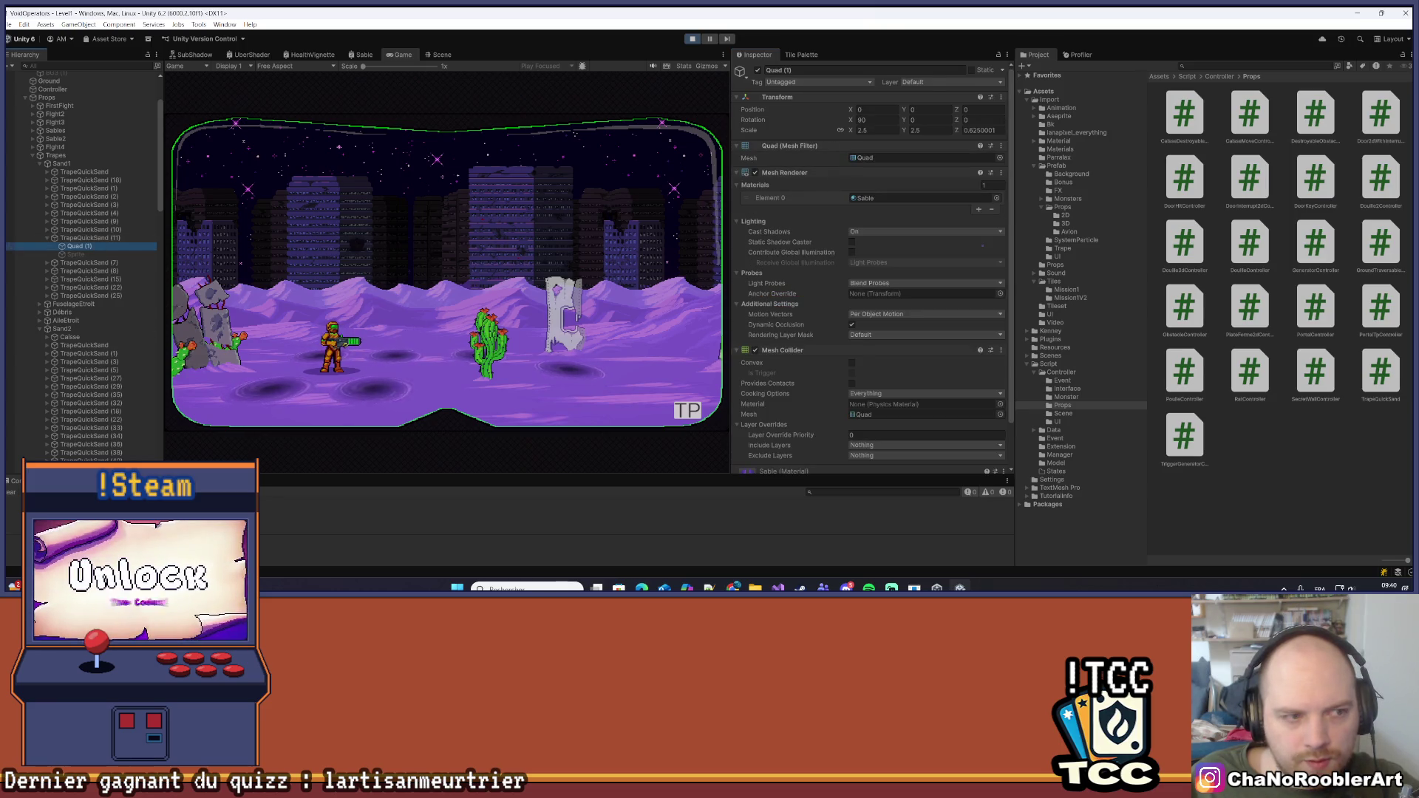
left_click(72, 239)
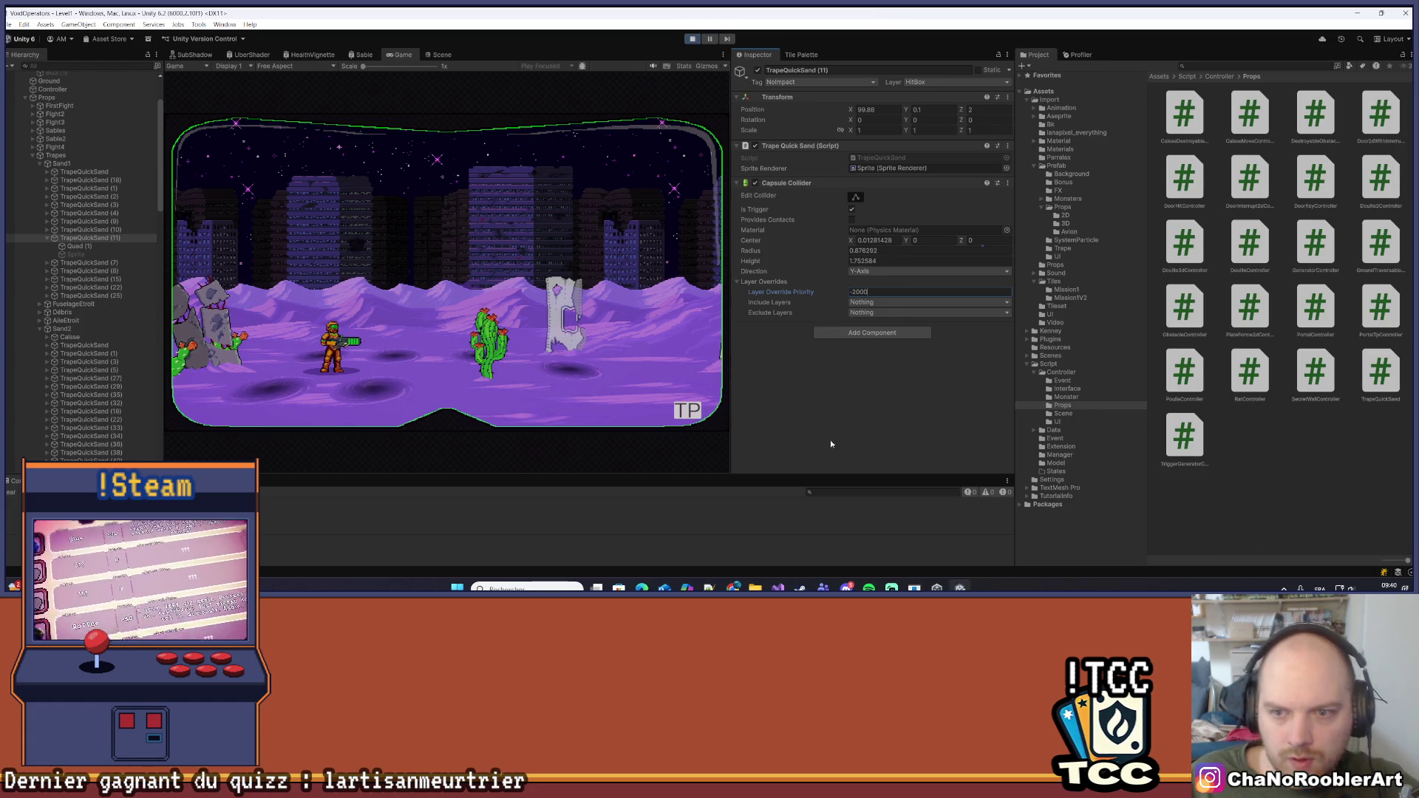
key("d")
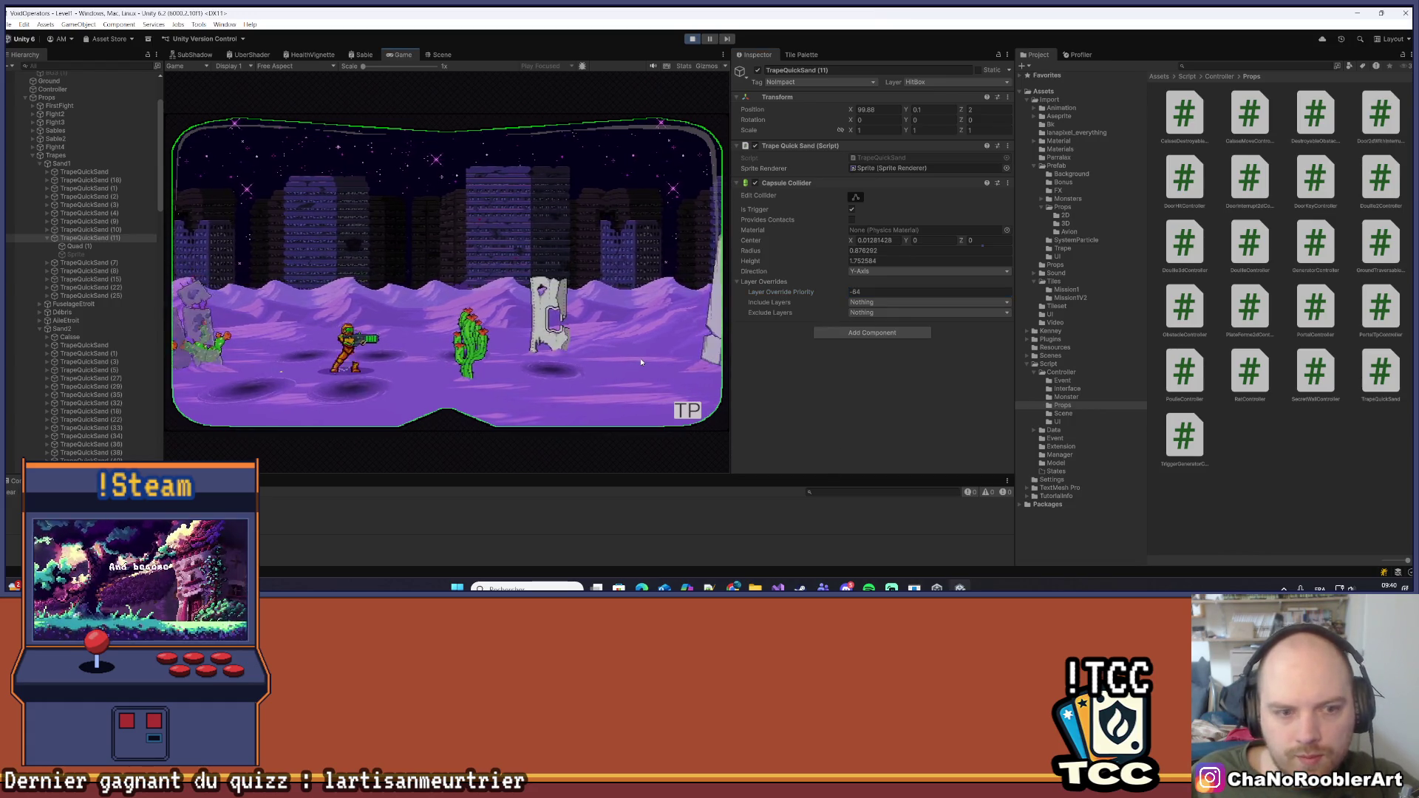
key("a")
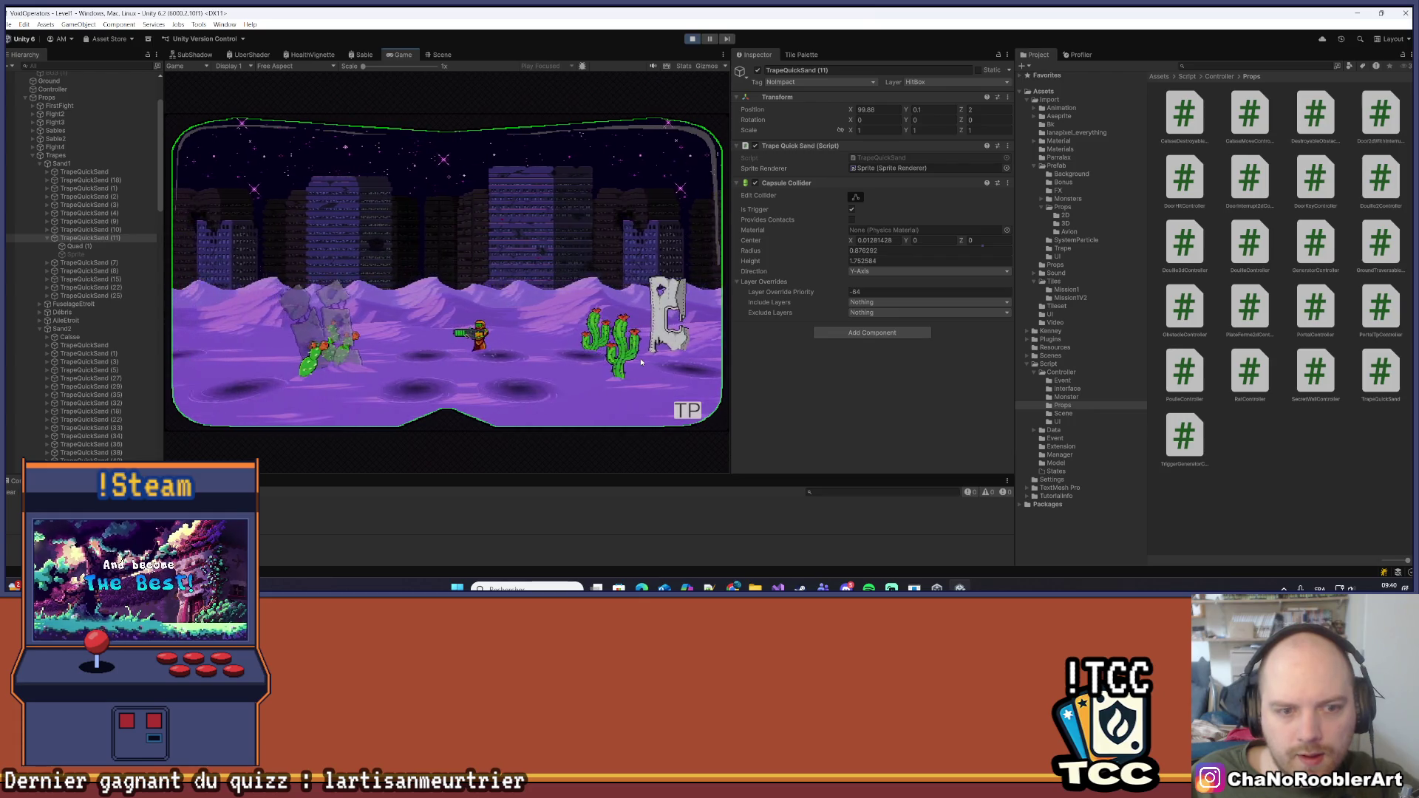
key("d")
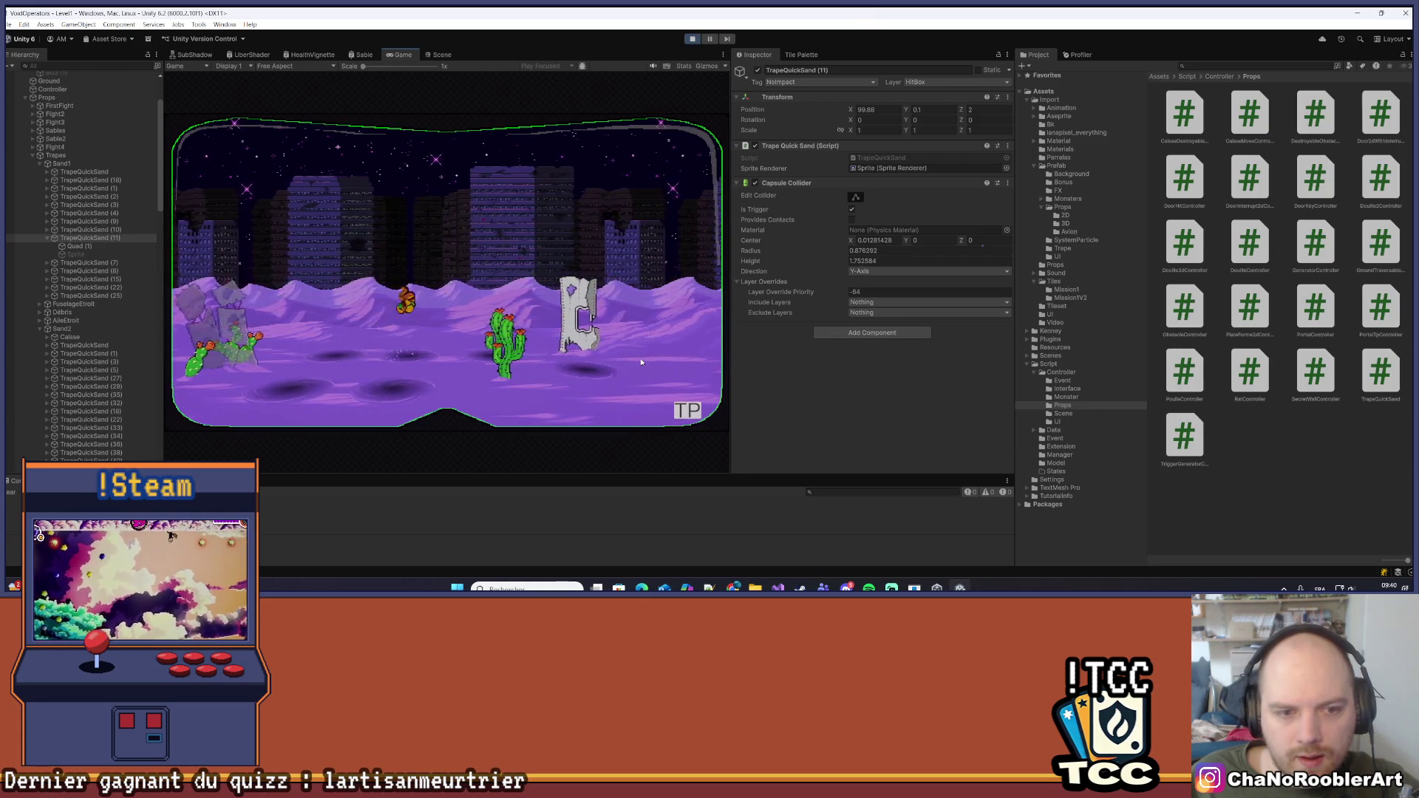
key("d")
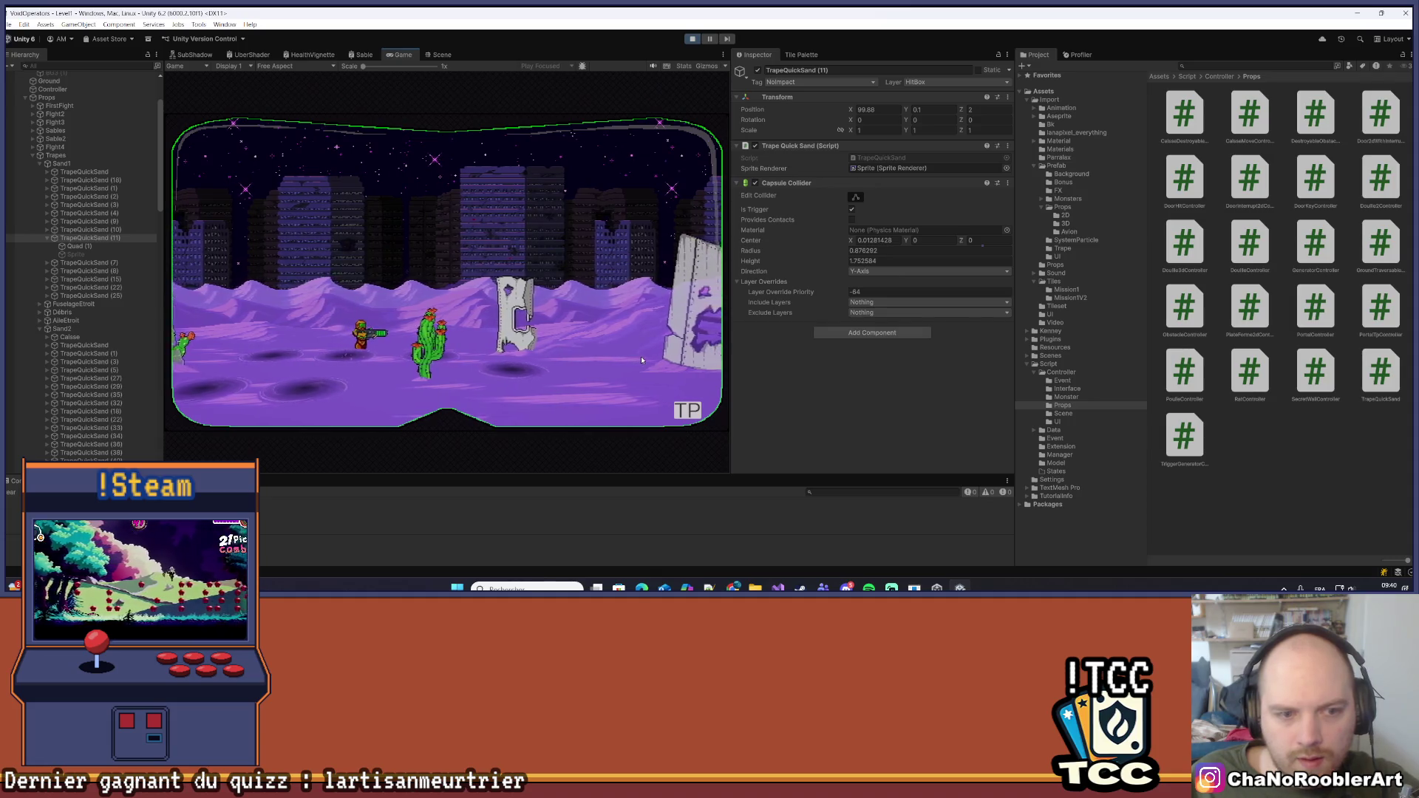
key("a")
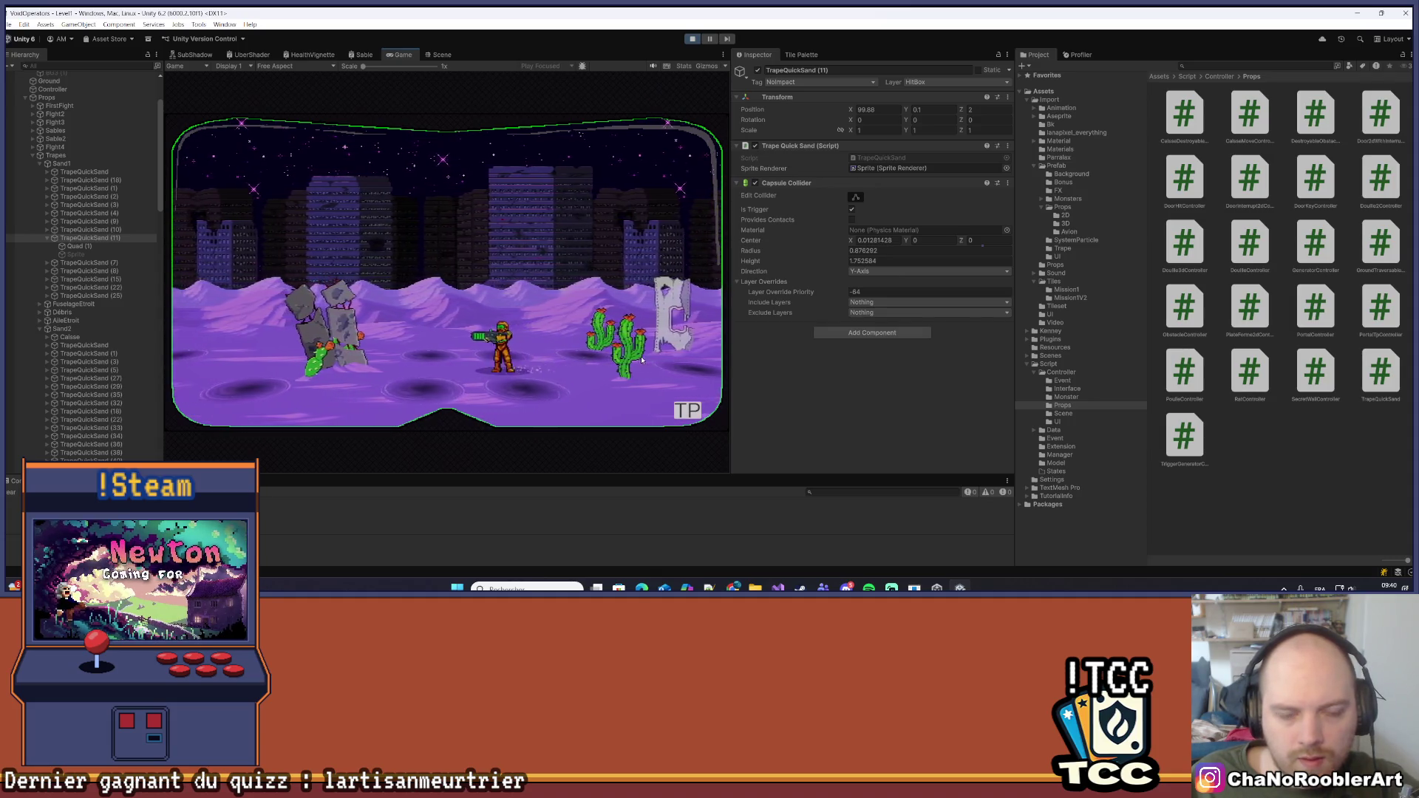
key("d")
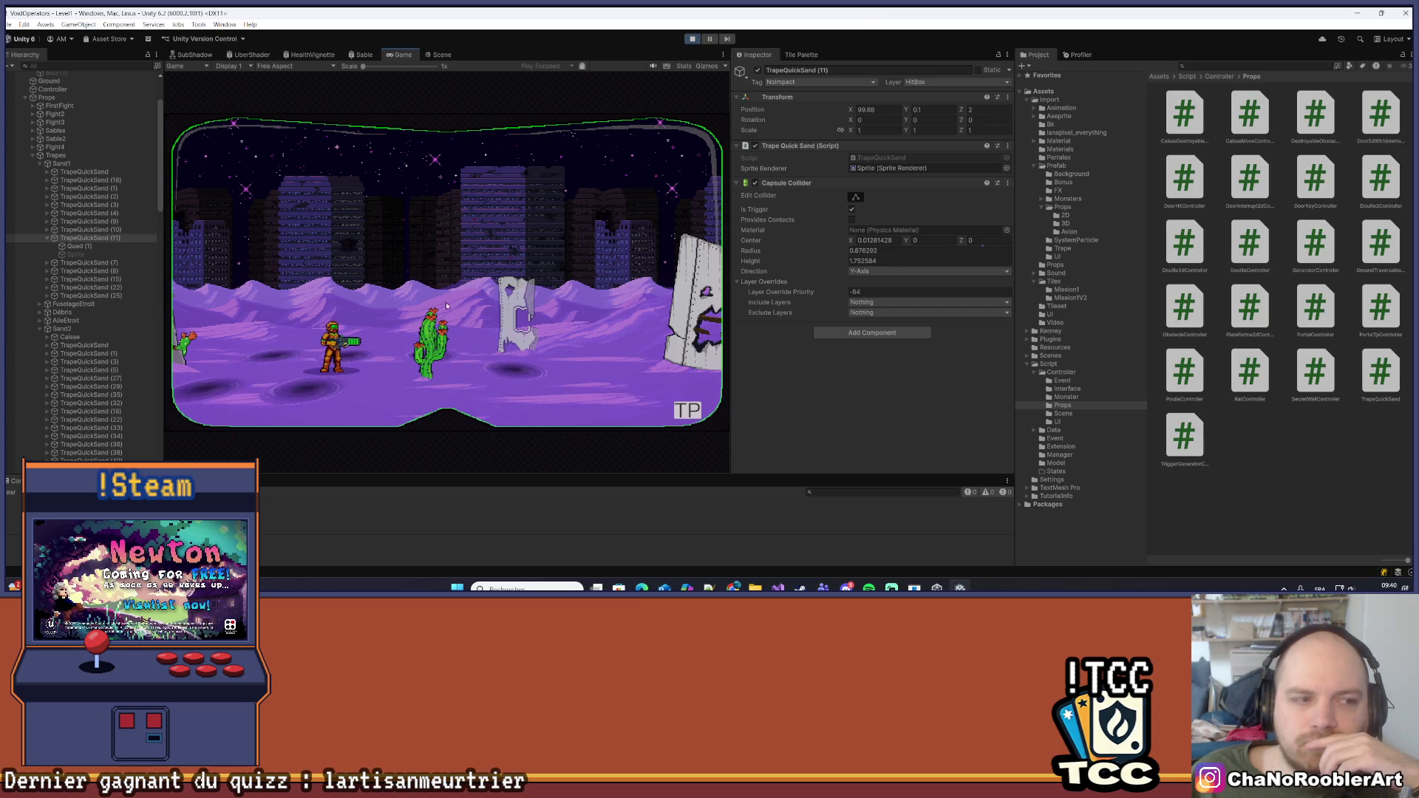
Give the quicksand Quad a -64 Layer Override Priority, retest it, then switch to Scene view
left_click(82, 246)
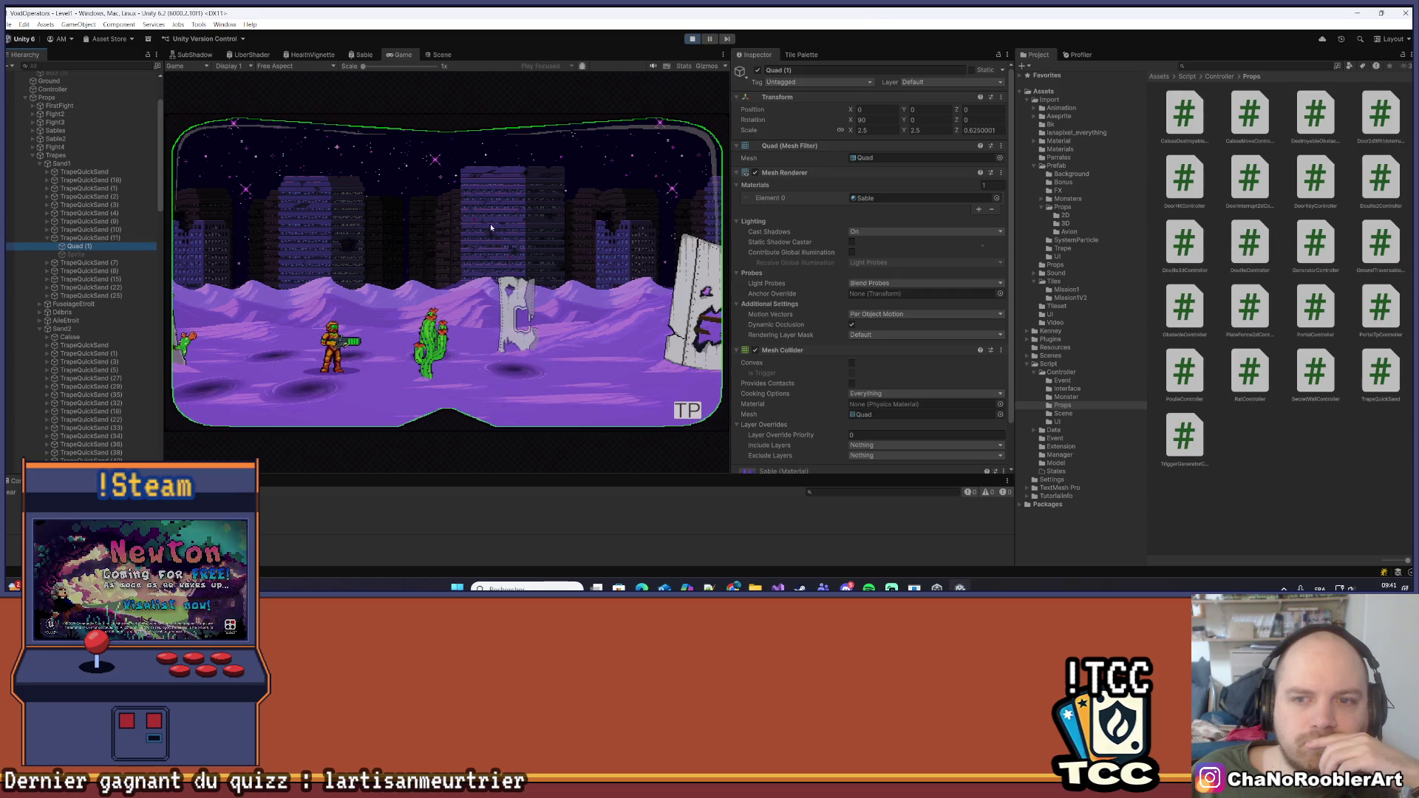
scroll(948, 222, "down", 3)
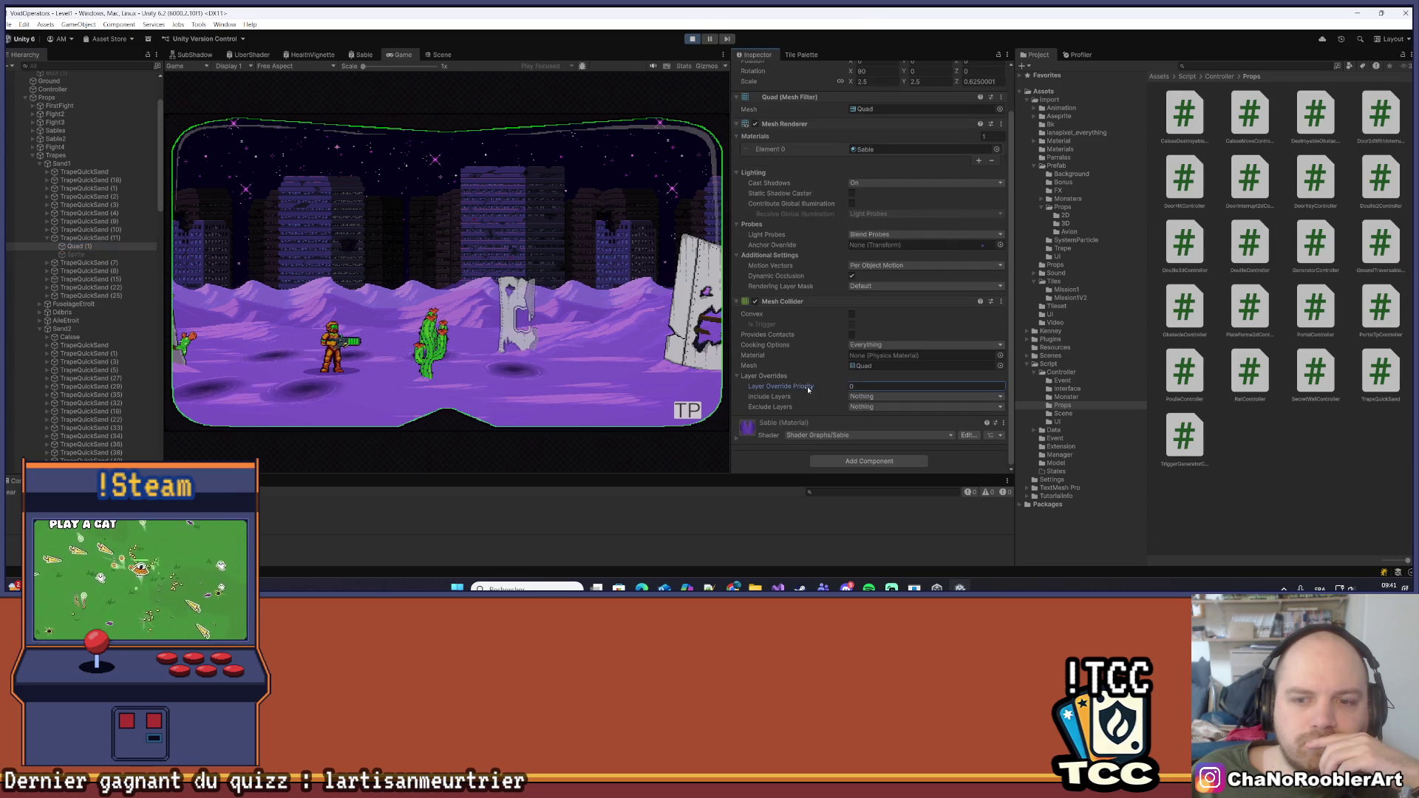
left_click(406, 279)
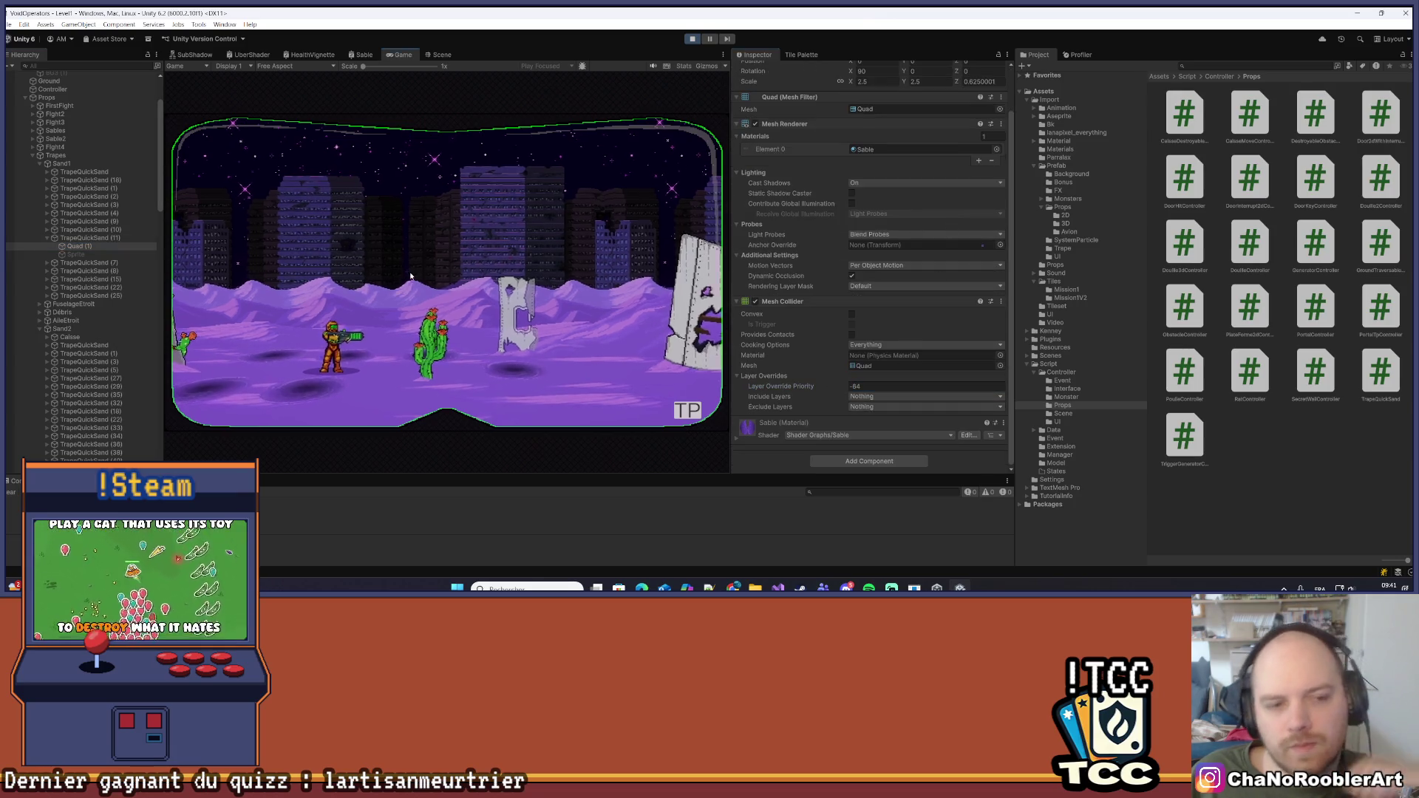
key("d")
key("d")
key("a")
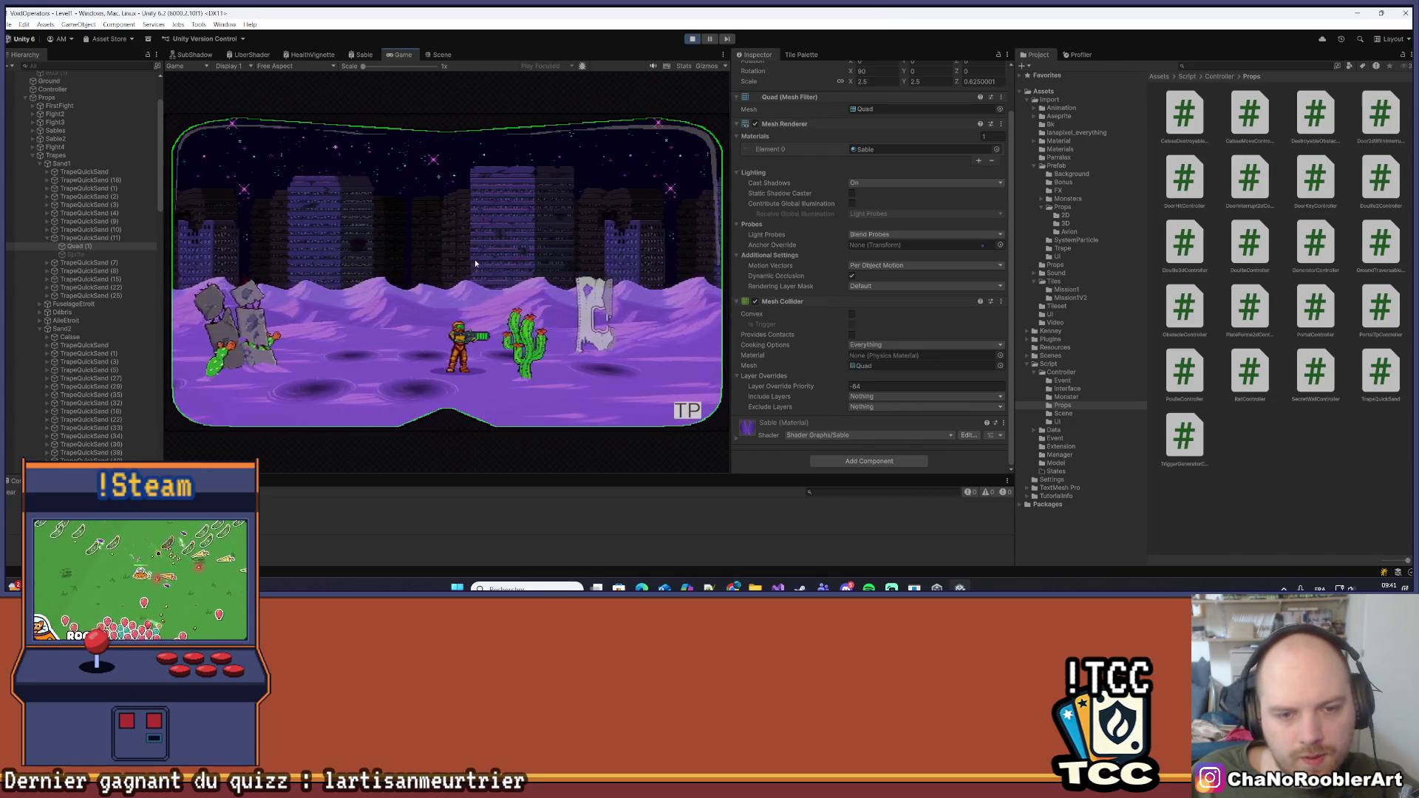
key("a")
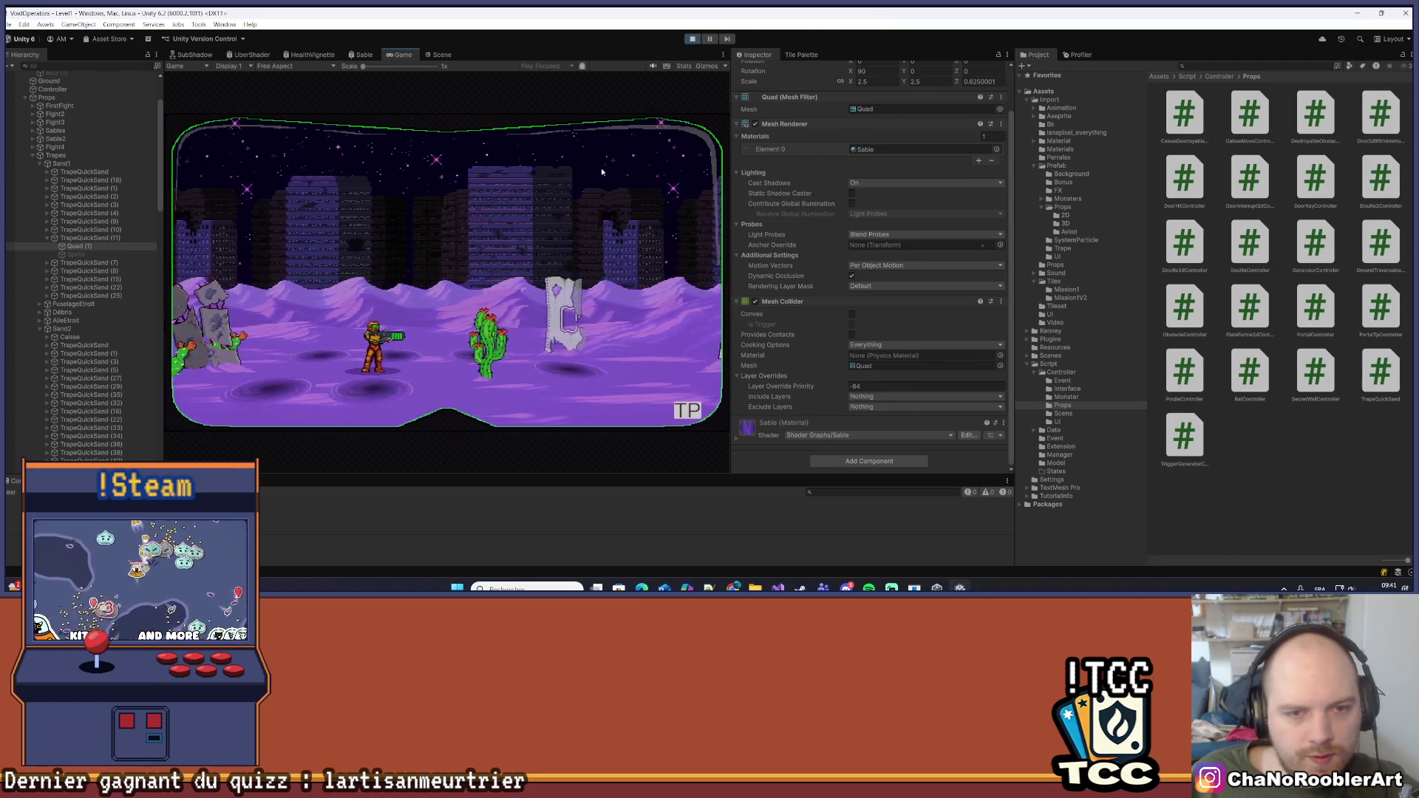
key("ctrl+1")
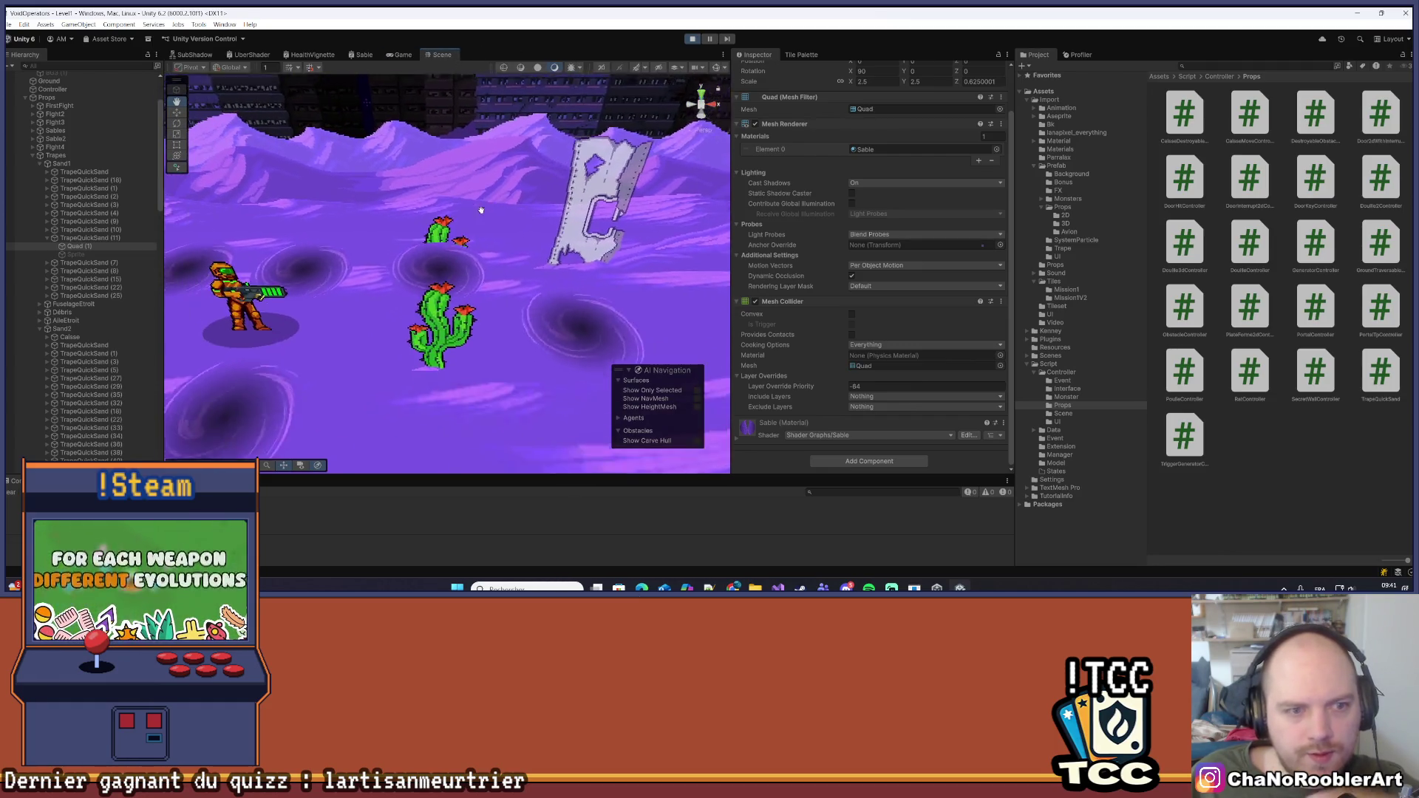
left_click(96, 263)
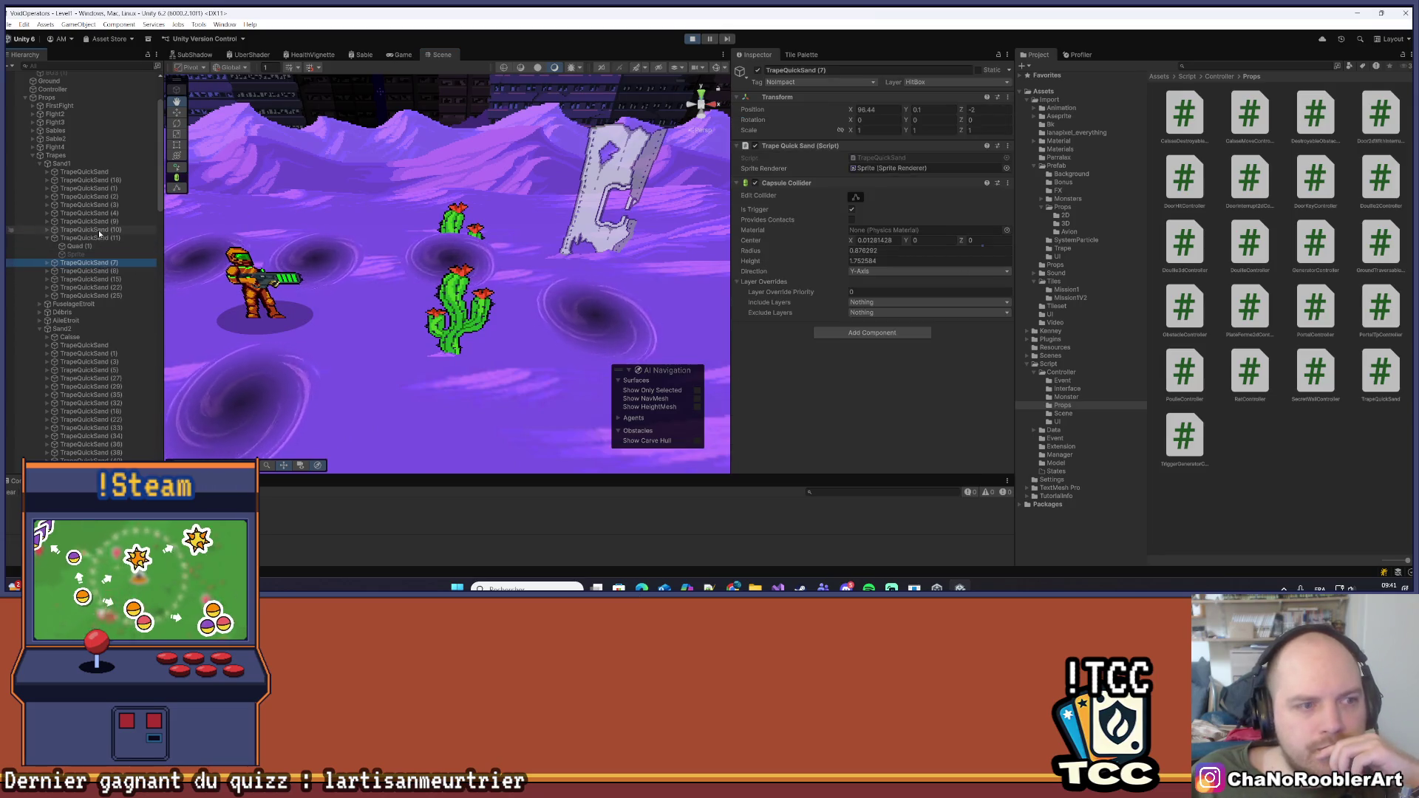
left_click(96, 262)
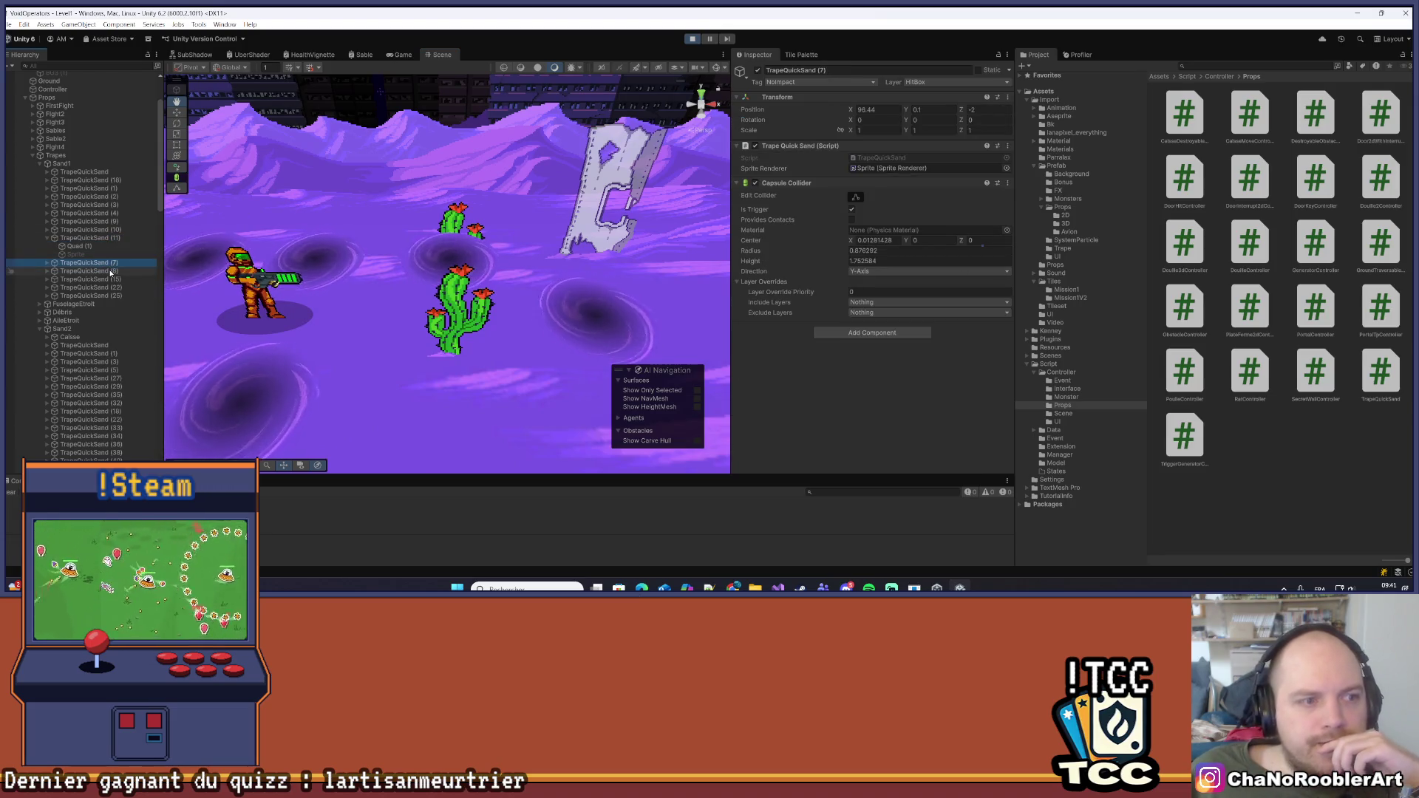
left_click(96, 270)
left_click(104, 287)
left_click(100, 295)
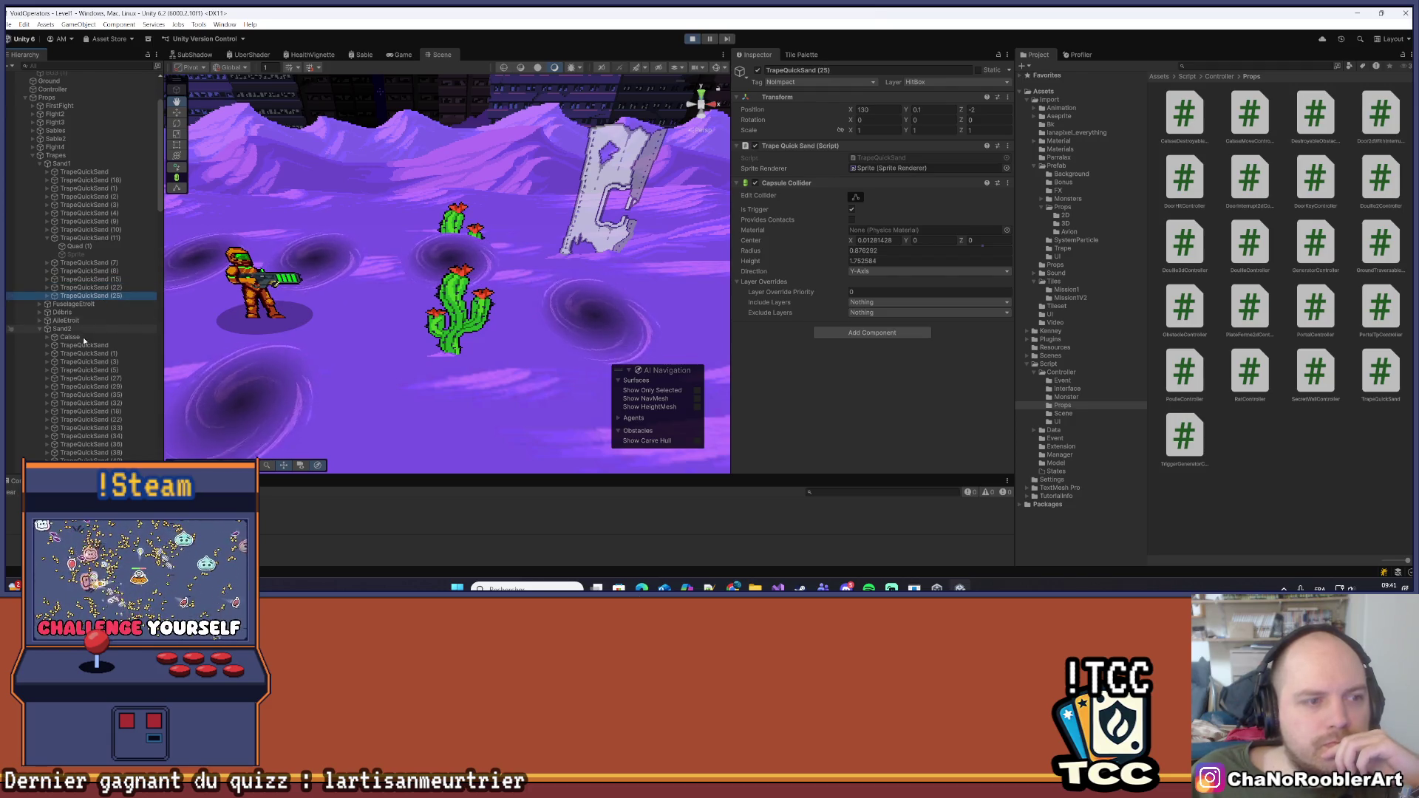
left_click(84, 345)
scroll(82, 343, "down", 3)
key("Down")
key("Down")
key("Down")
key("Down")
key("Down")
key("Down")
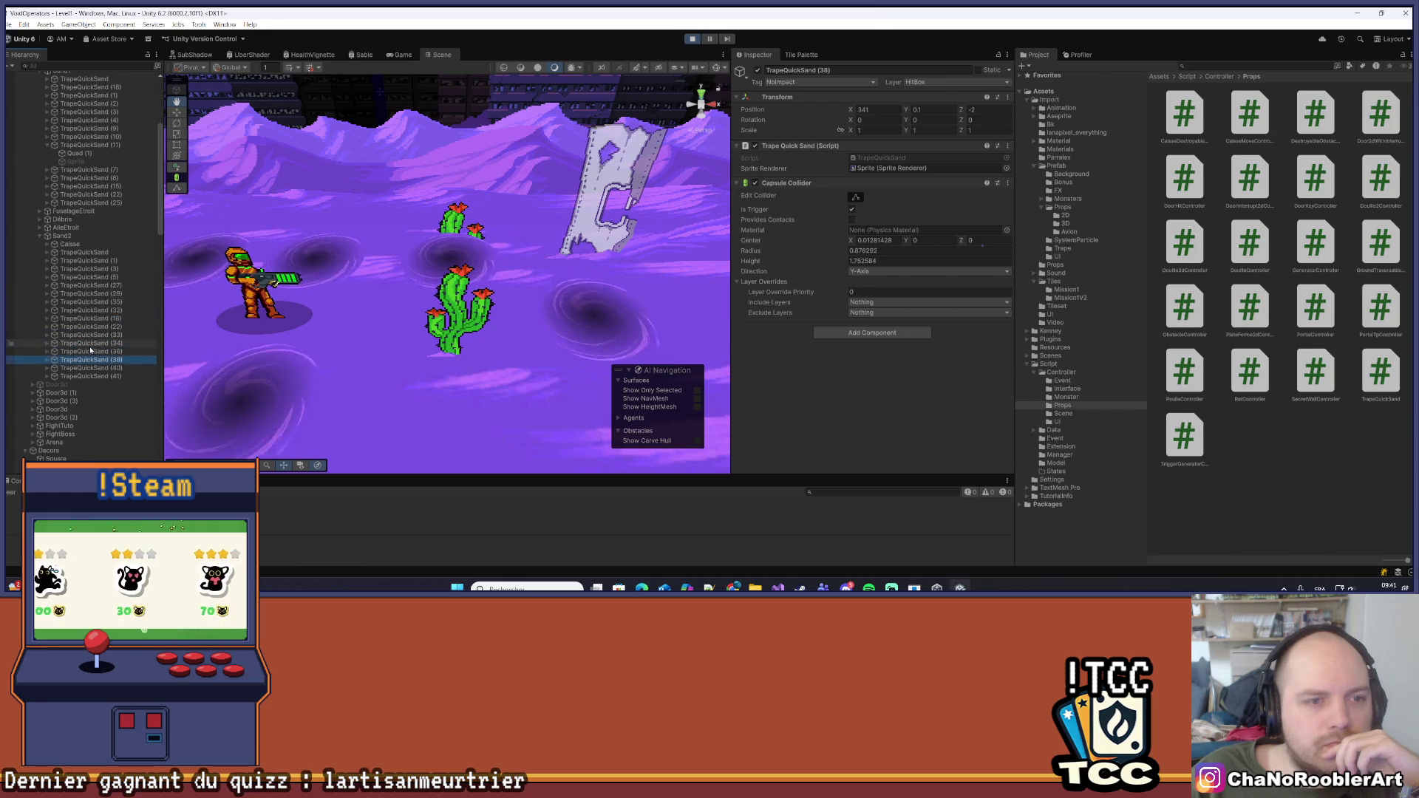
key("Up")
key("Up")
key("Up")
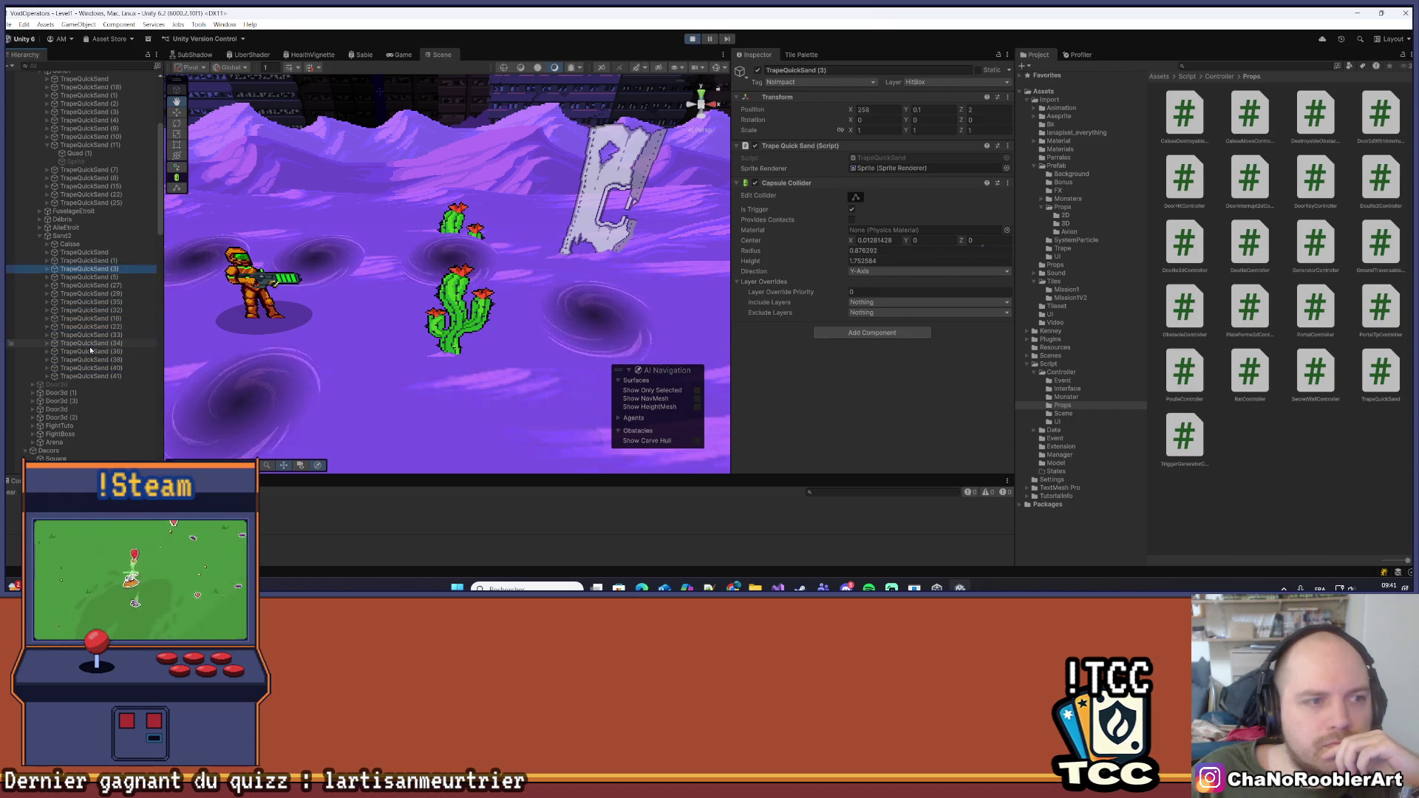
key("Up")
key("Up")
key("Up")
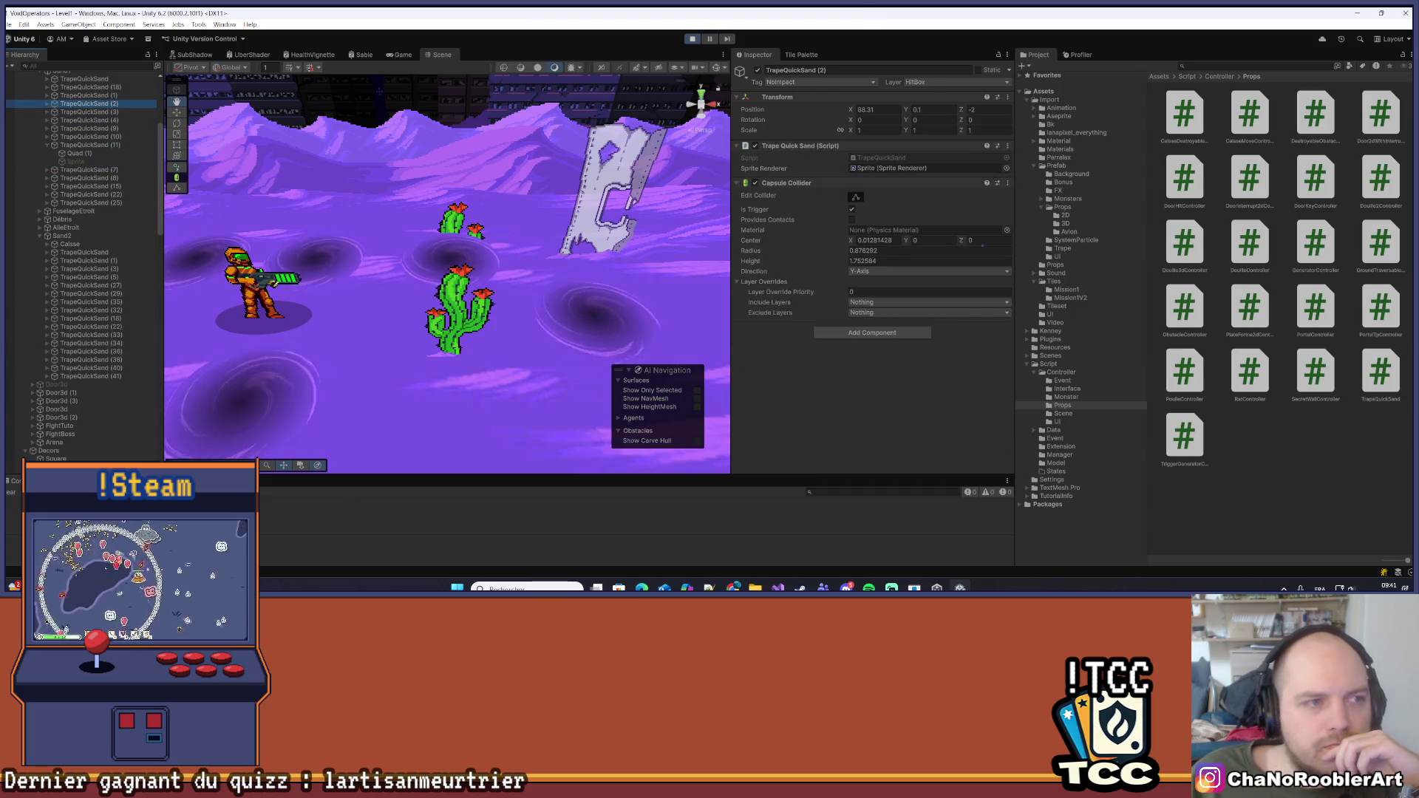
scroll(76, 201, "up", 5)
key("Up")
key("Up")
key("Up")
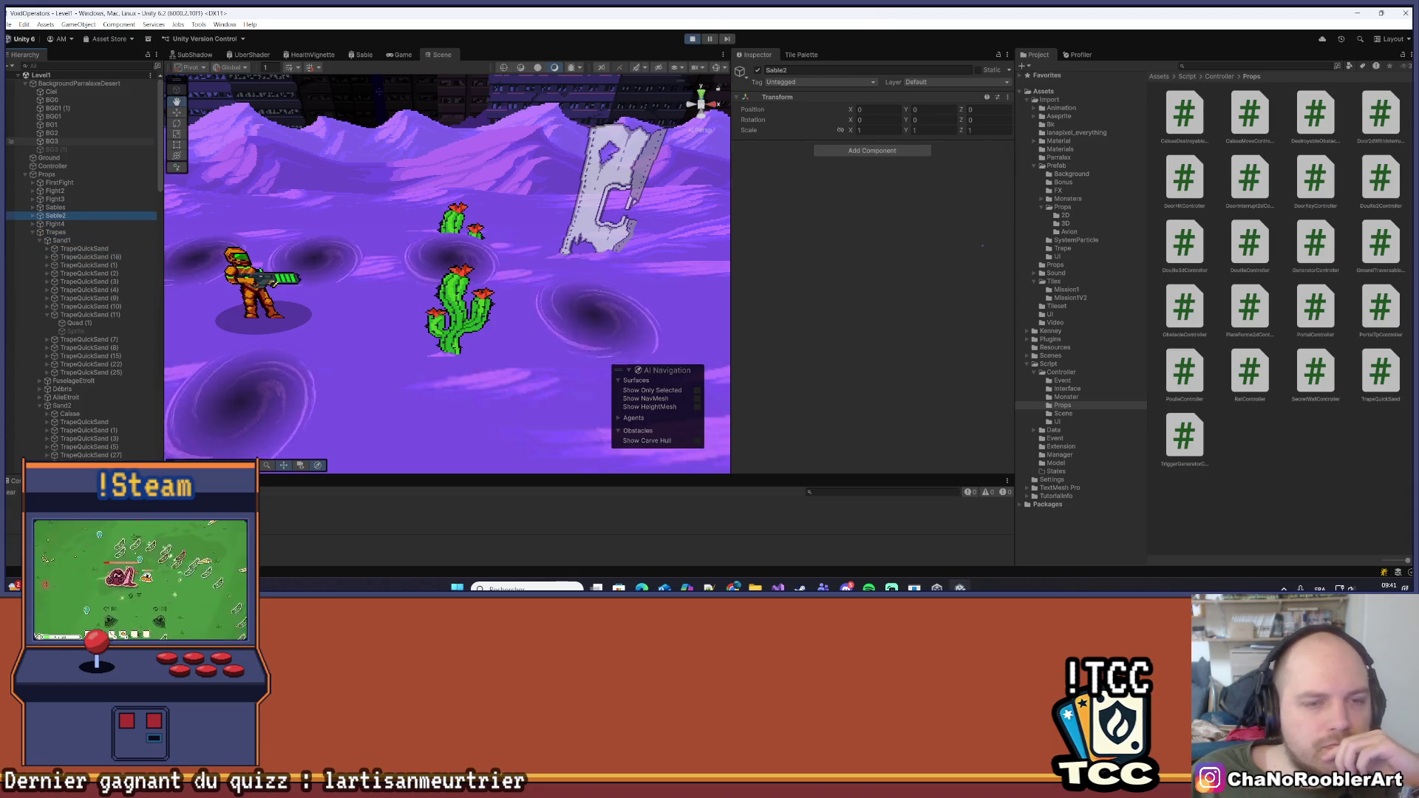
scroll(118, 283, "down", 5)
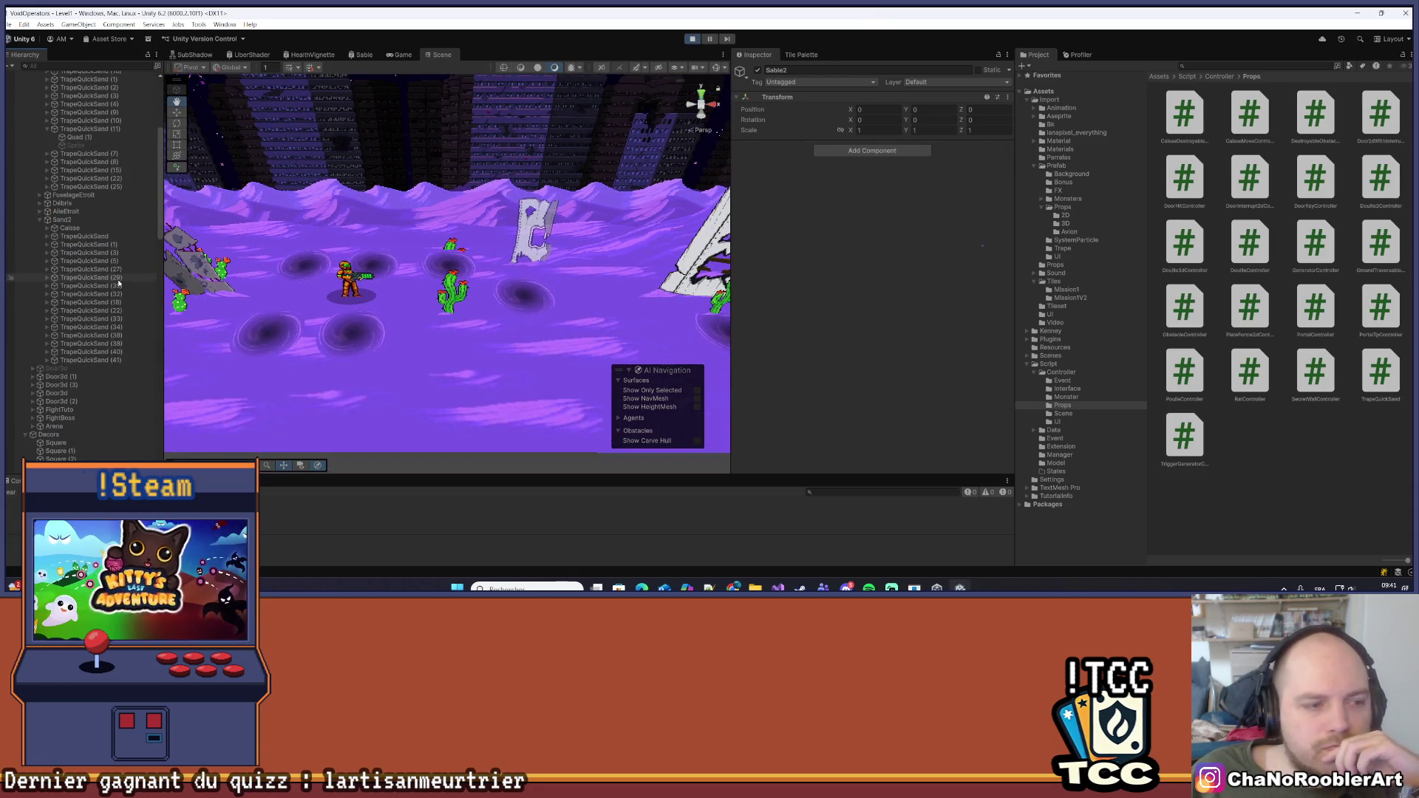
left_click(92, 359)
key("Up")
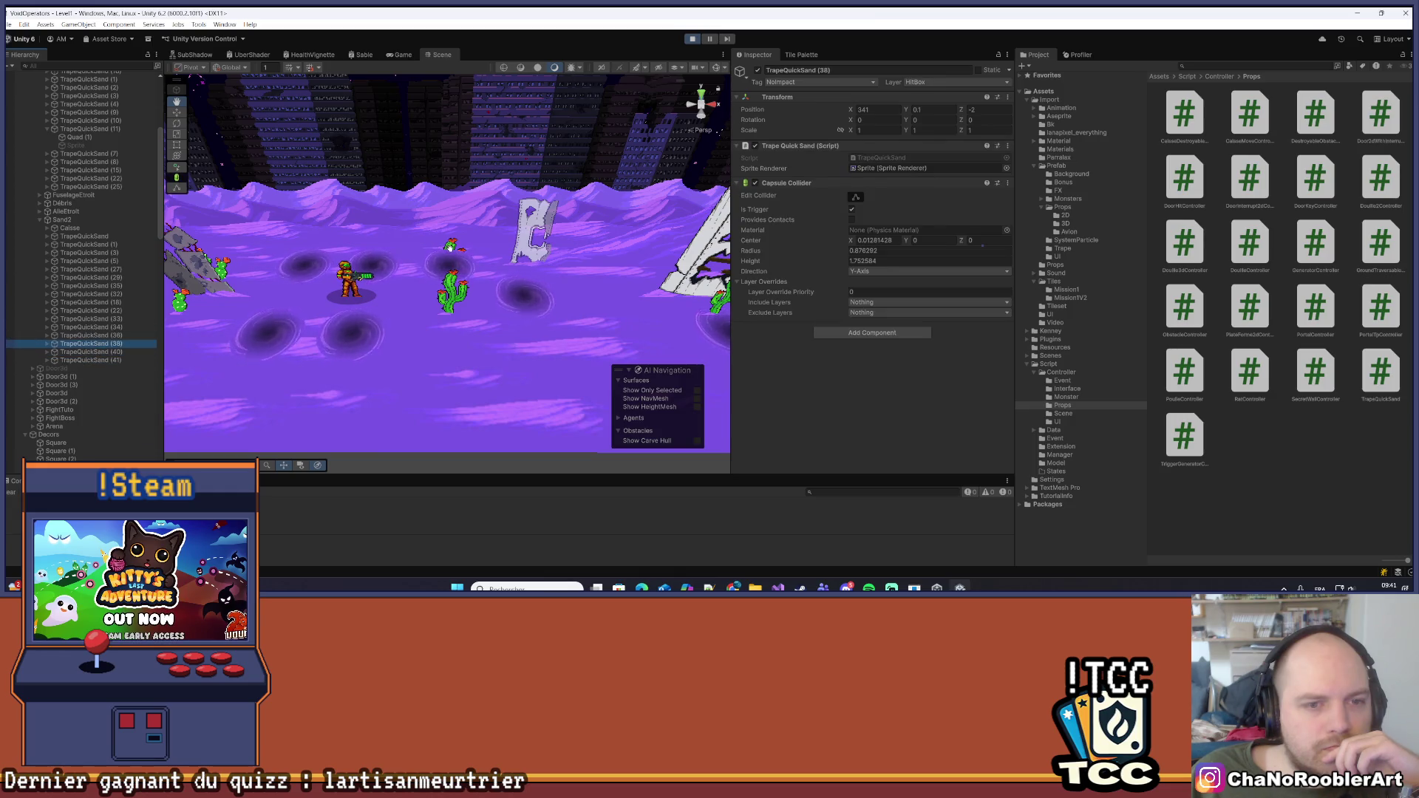
left_click(450, 246)
scroll(72, 213, "down", 10)
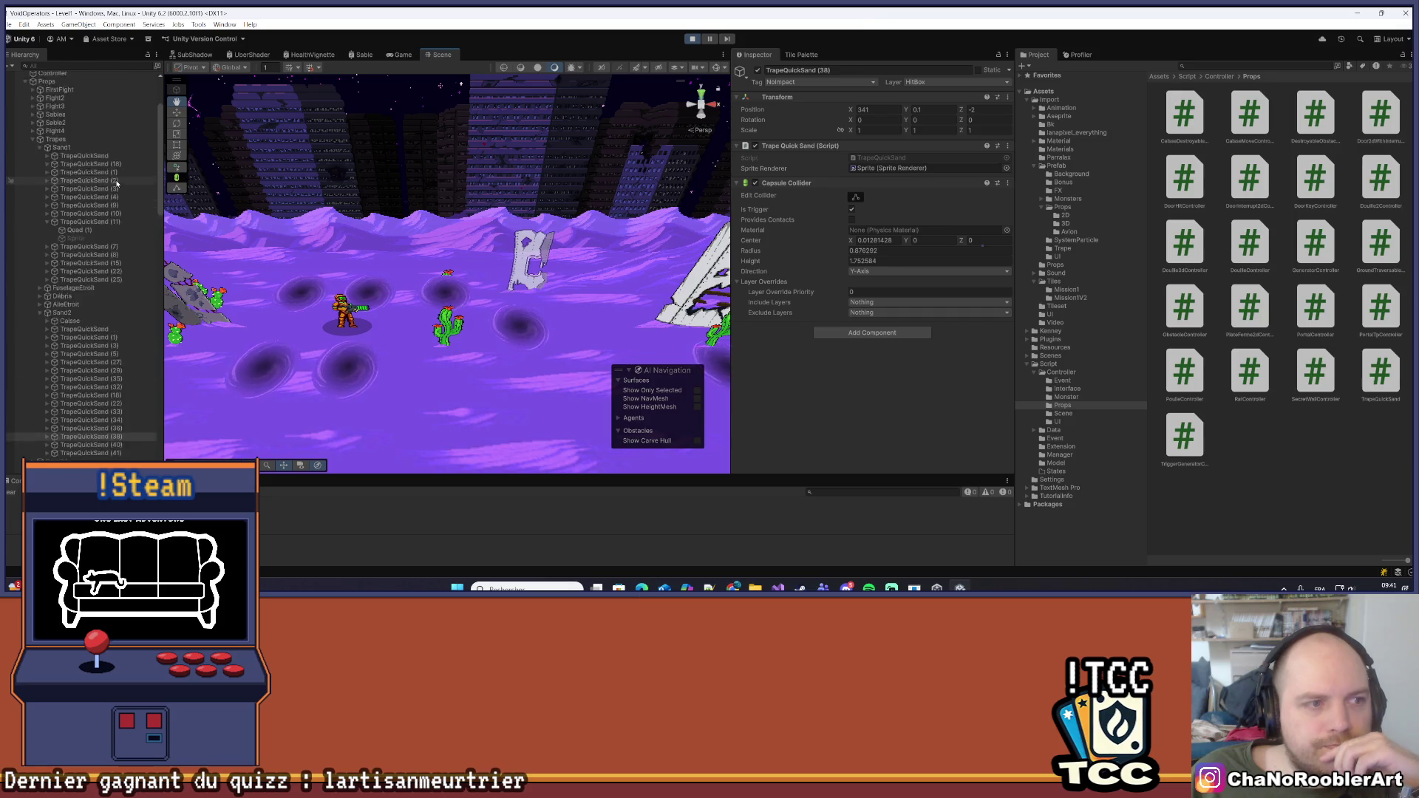
left_click(86, 333)
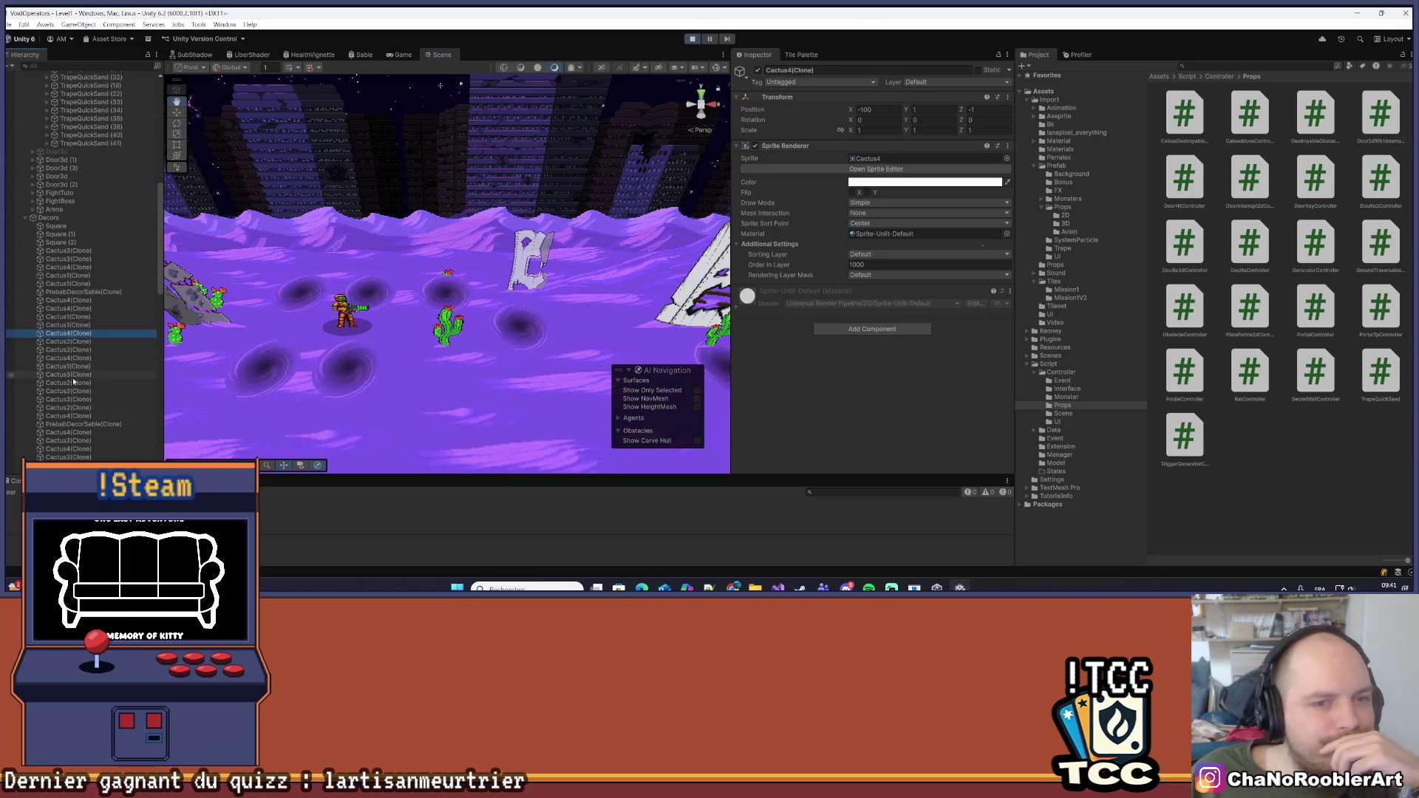
scroll(89, 370, "down", 3)
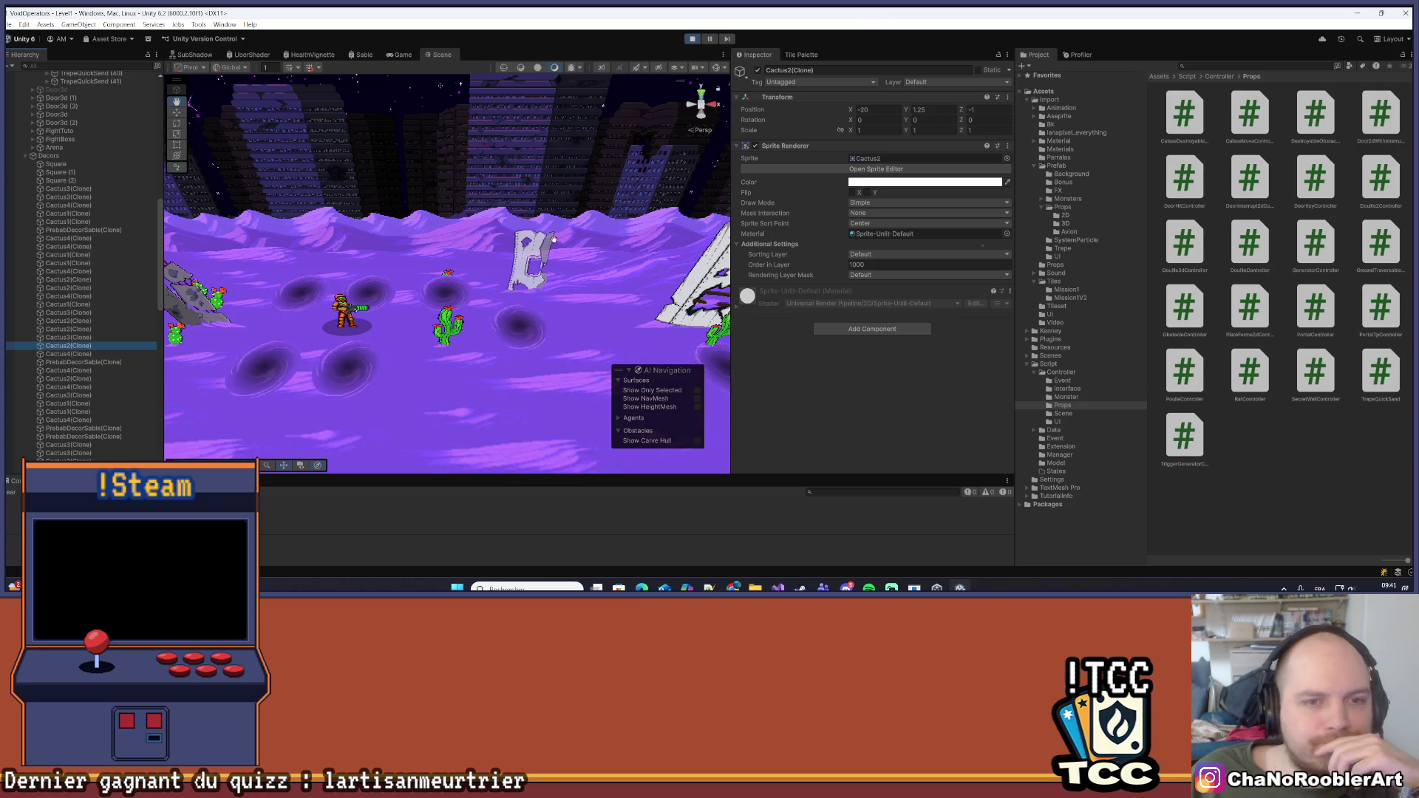
left_click_drag(213, 129, 302, 251)
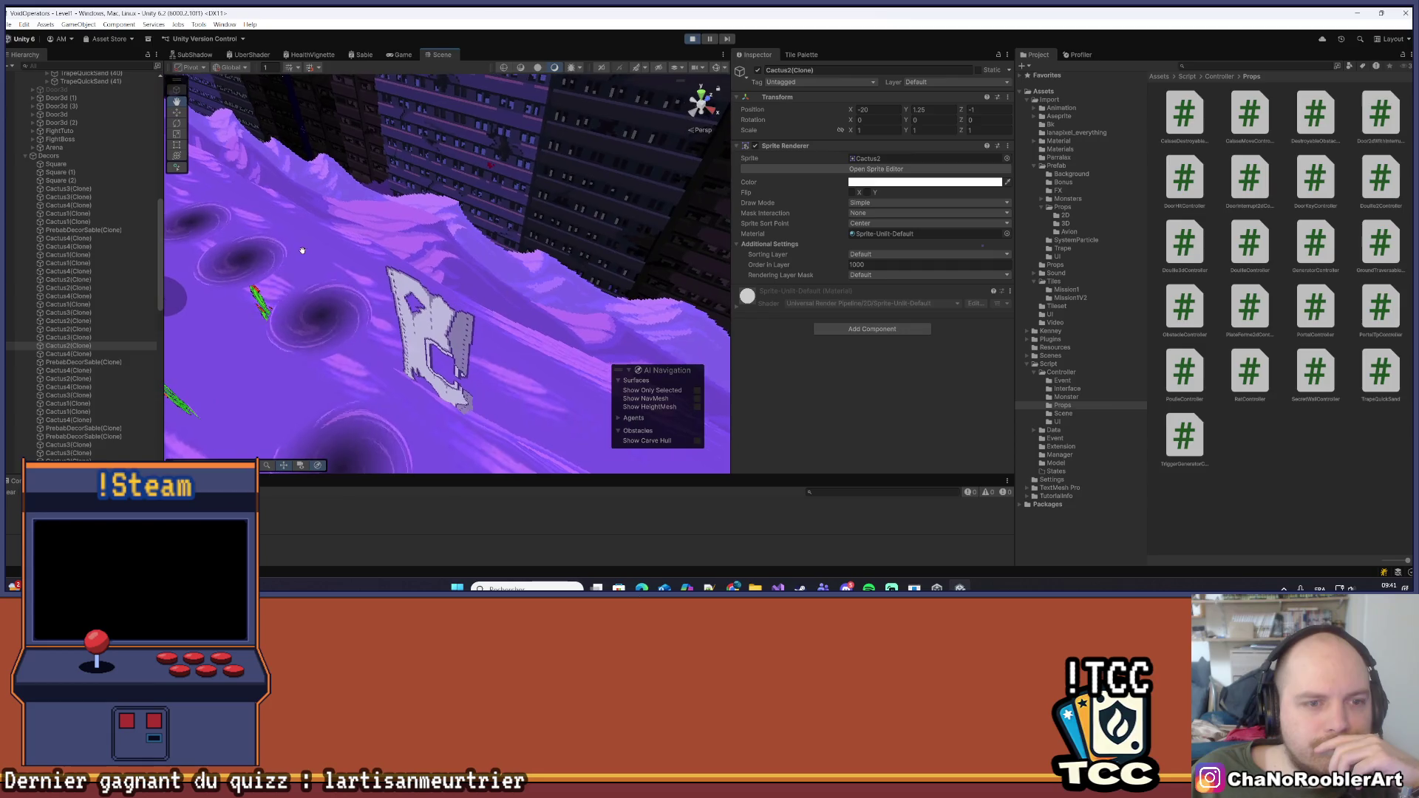
left_click(260, 297)
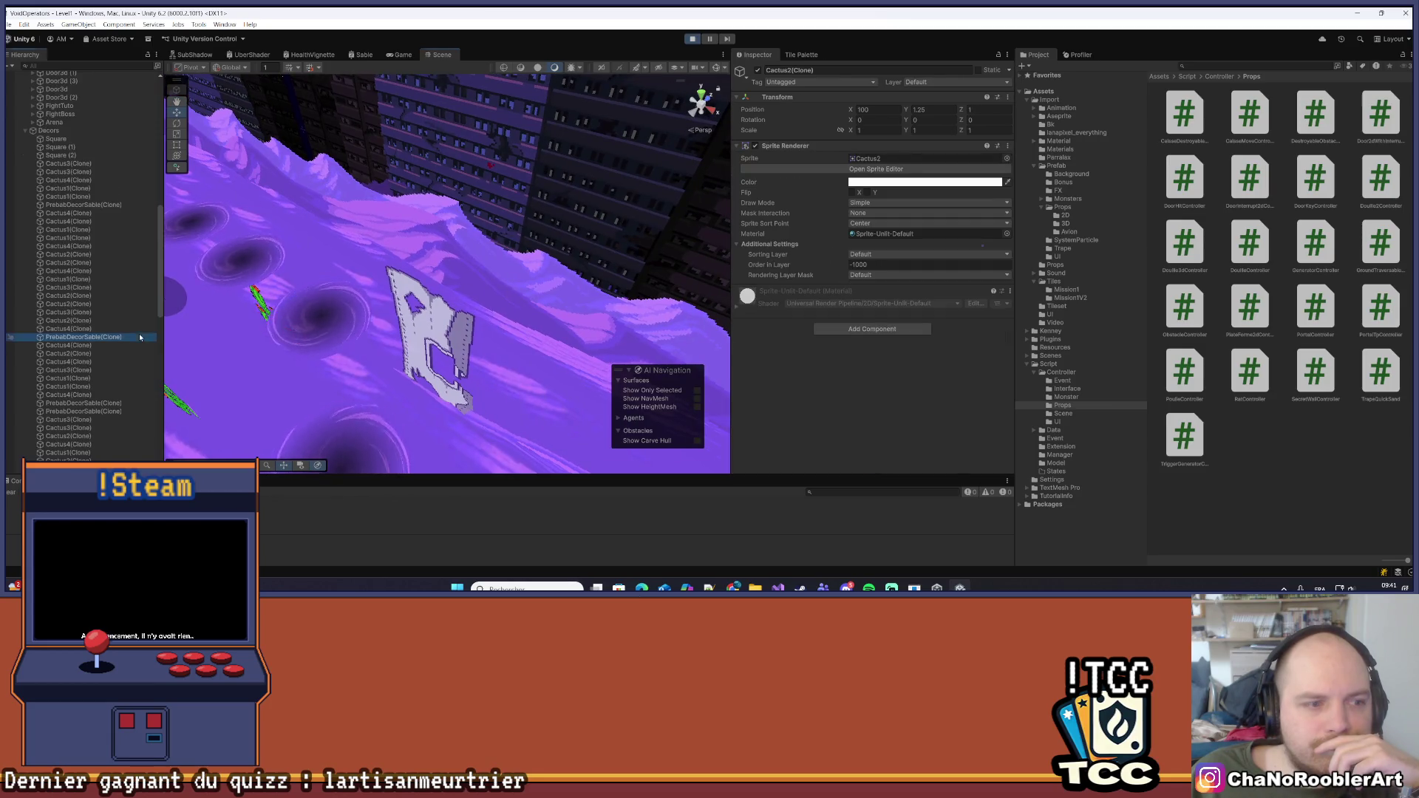
mouse_move(173, 327)
left_mouse_down()
mouse_move(256, 304)
mouse_move(310, 317)
mouse_move(319, 292)
mouse_move(474, 256)
mouse_move(483, 238)
mouse_move(448, 311)
left_mouse_up()
scroll(88, 259, "up", 8)
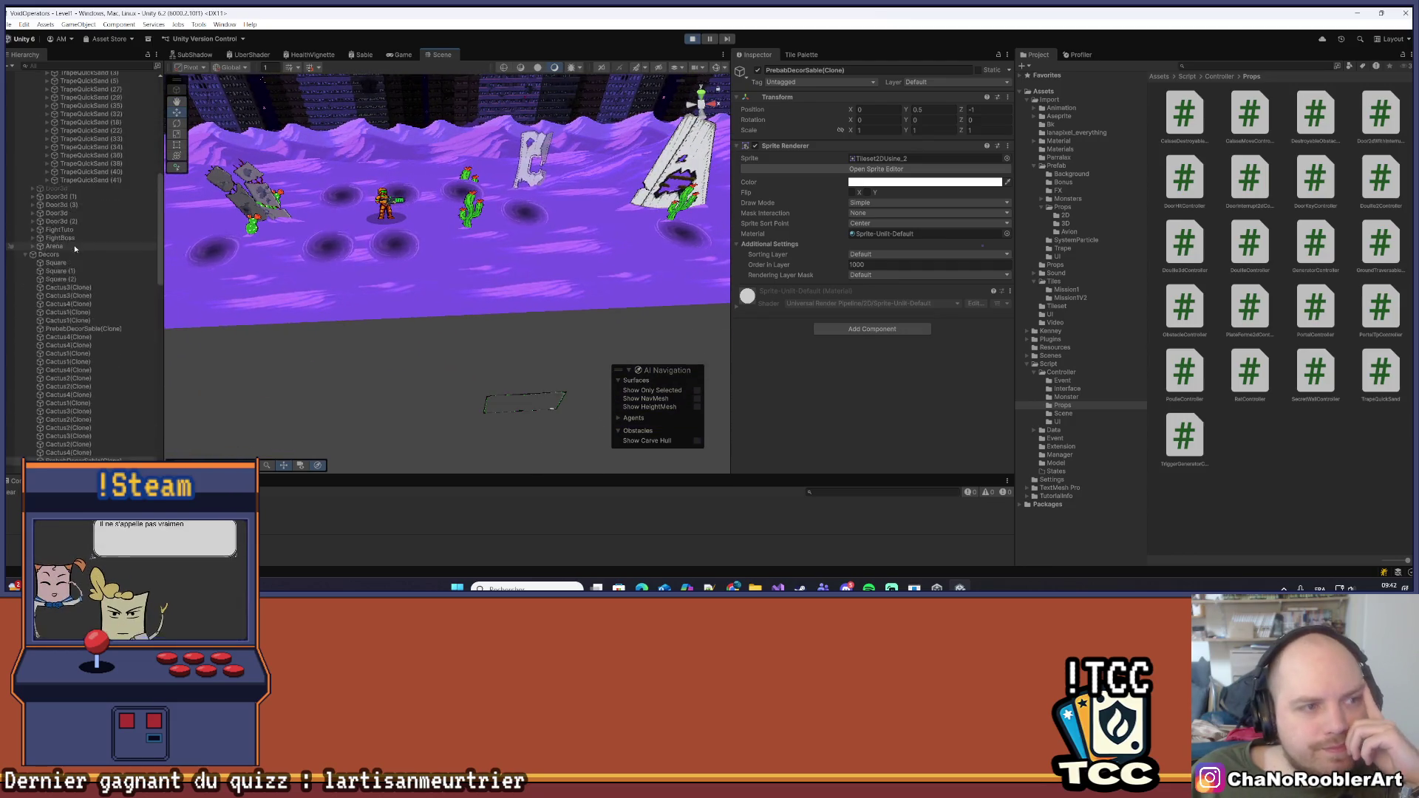
left_click(87, 263)
left_click(84, 148)
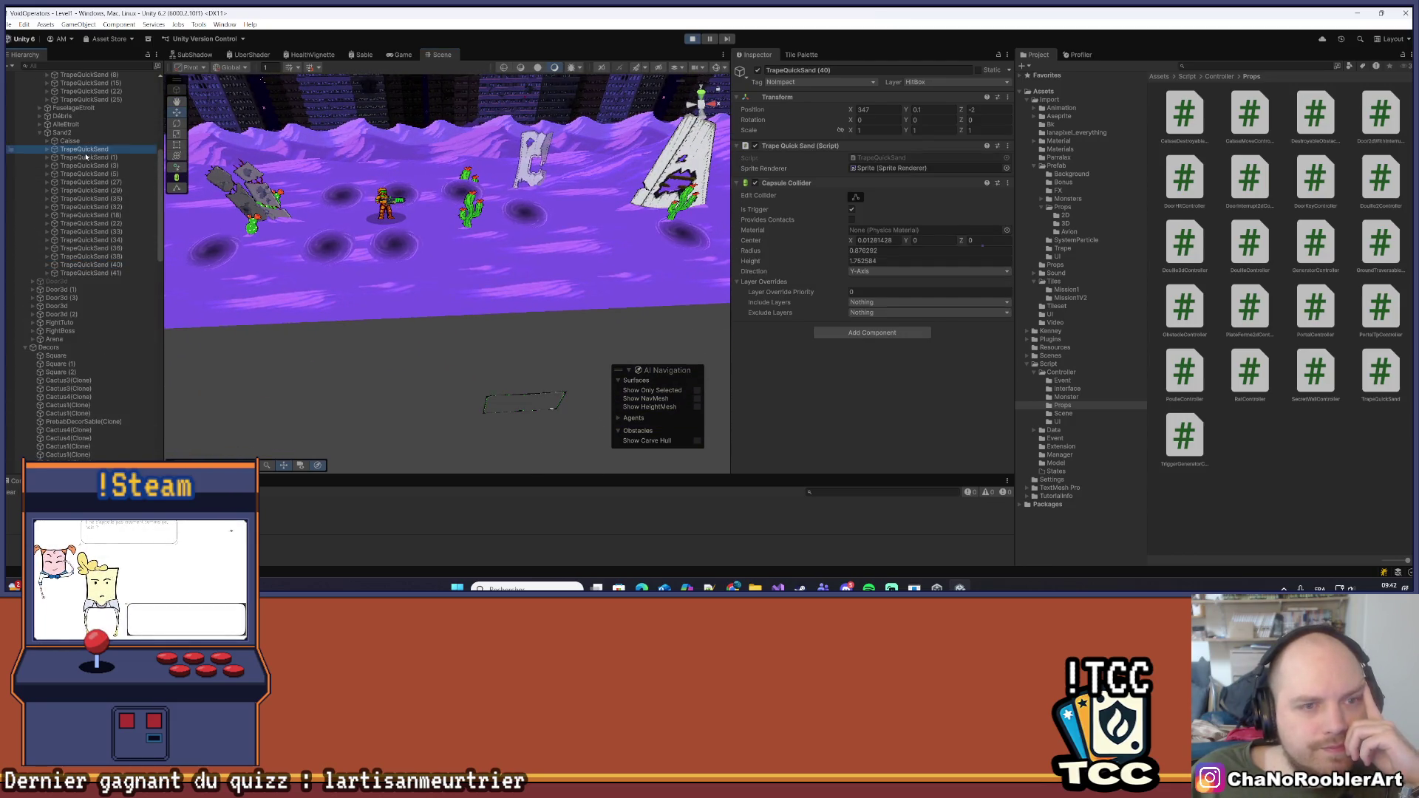
key("Up")
key("Up")
key("Up")
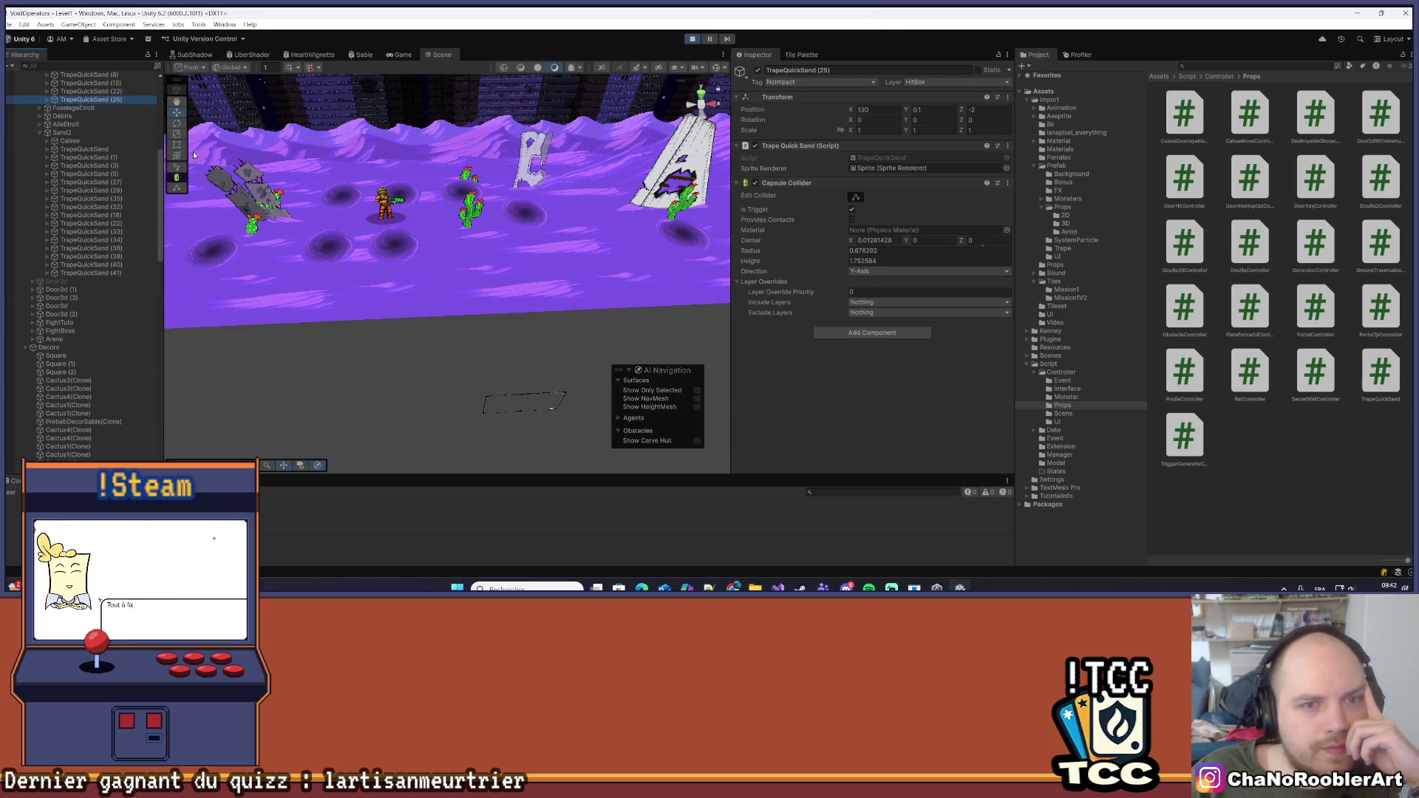
key("Down")
key("Down")
key("Down")
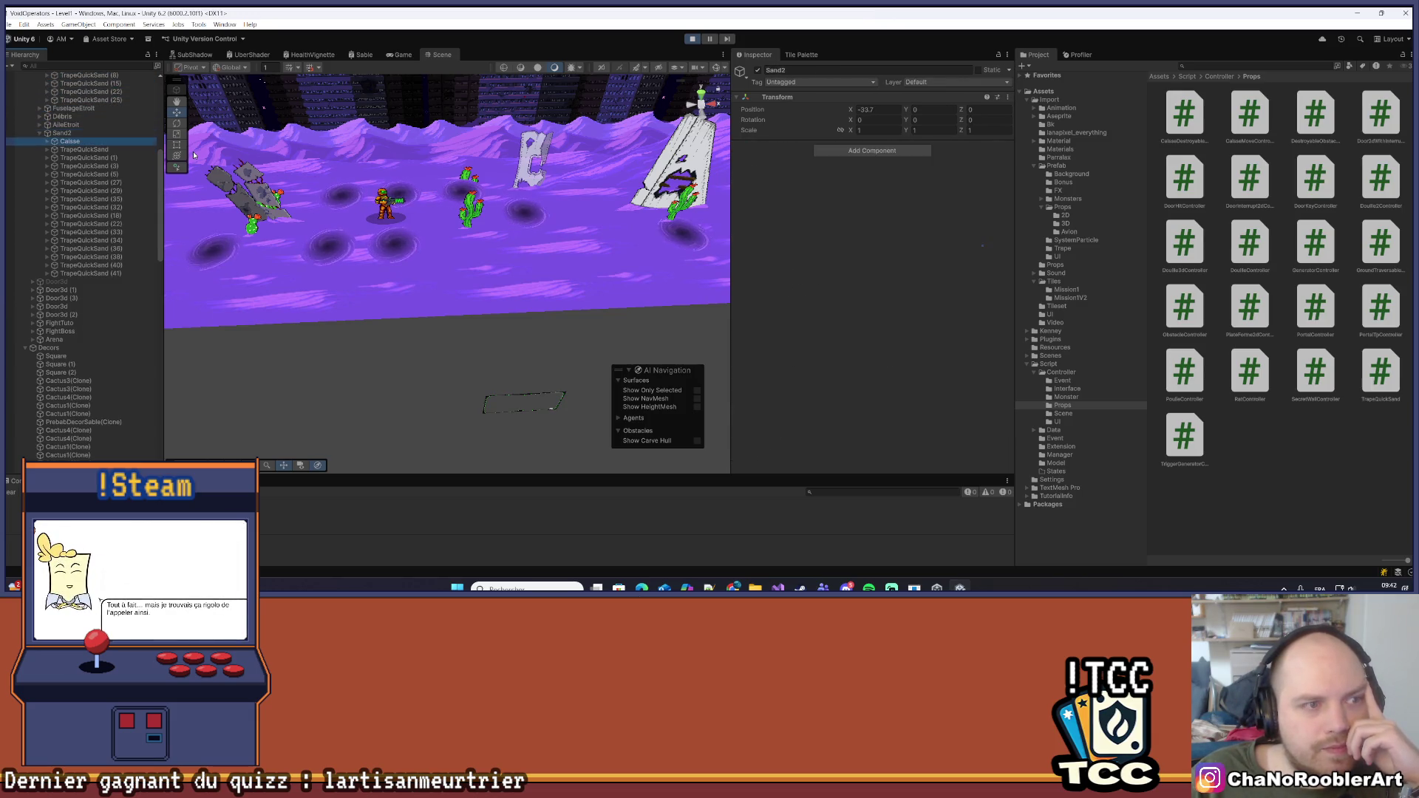
scroll(90, 327, "down", 2)
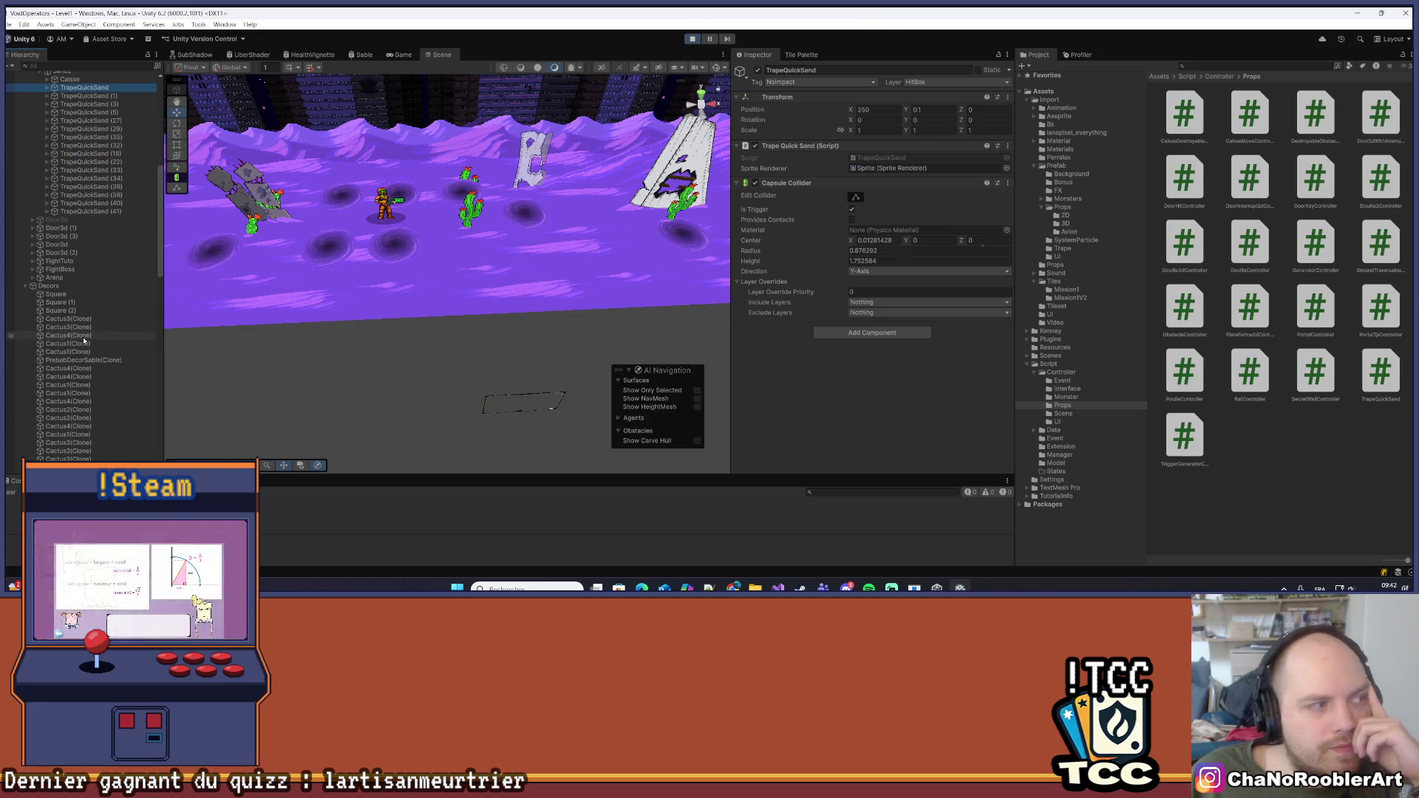
left_click(91, 319)
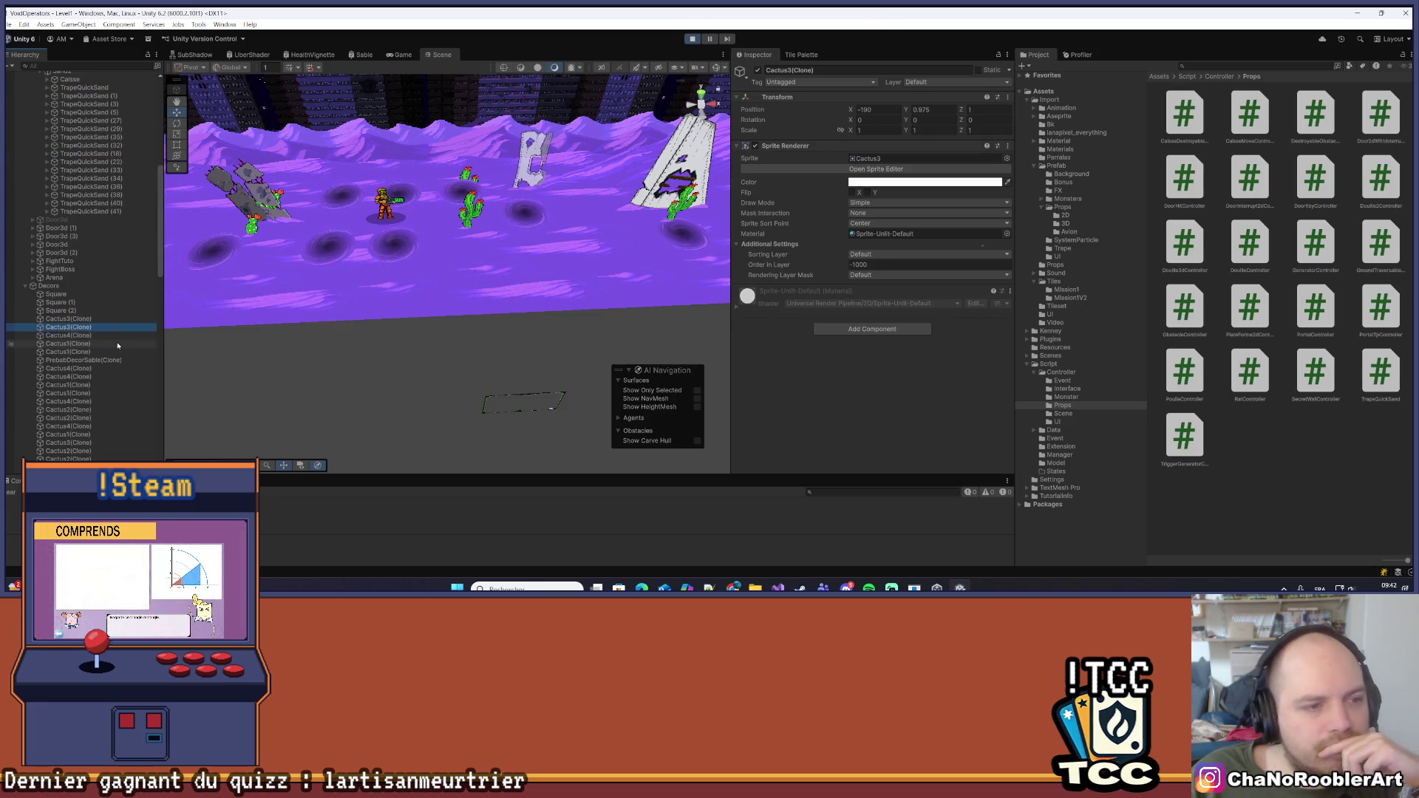
key("Down")
key("Down")
key("Down")
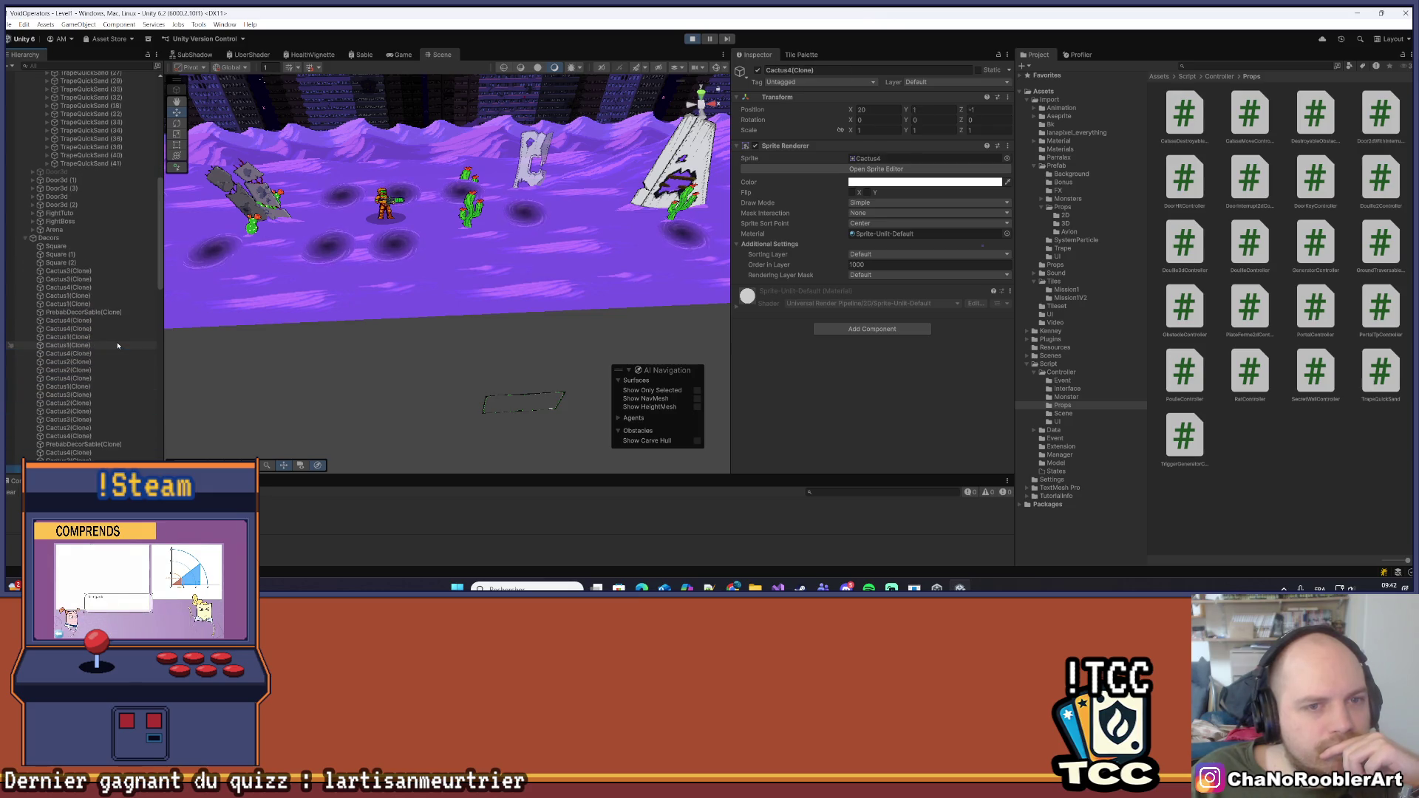
key("Down")
key("Down")
key("Down")
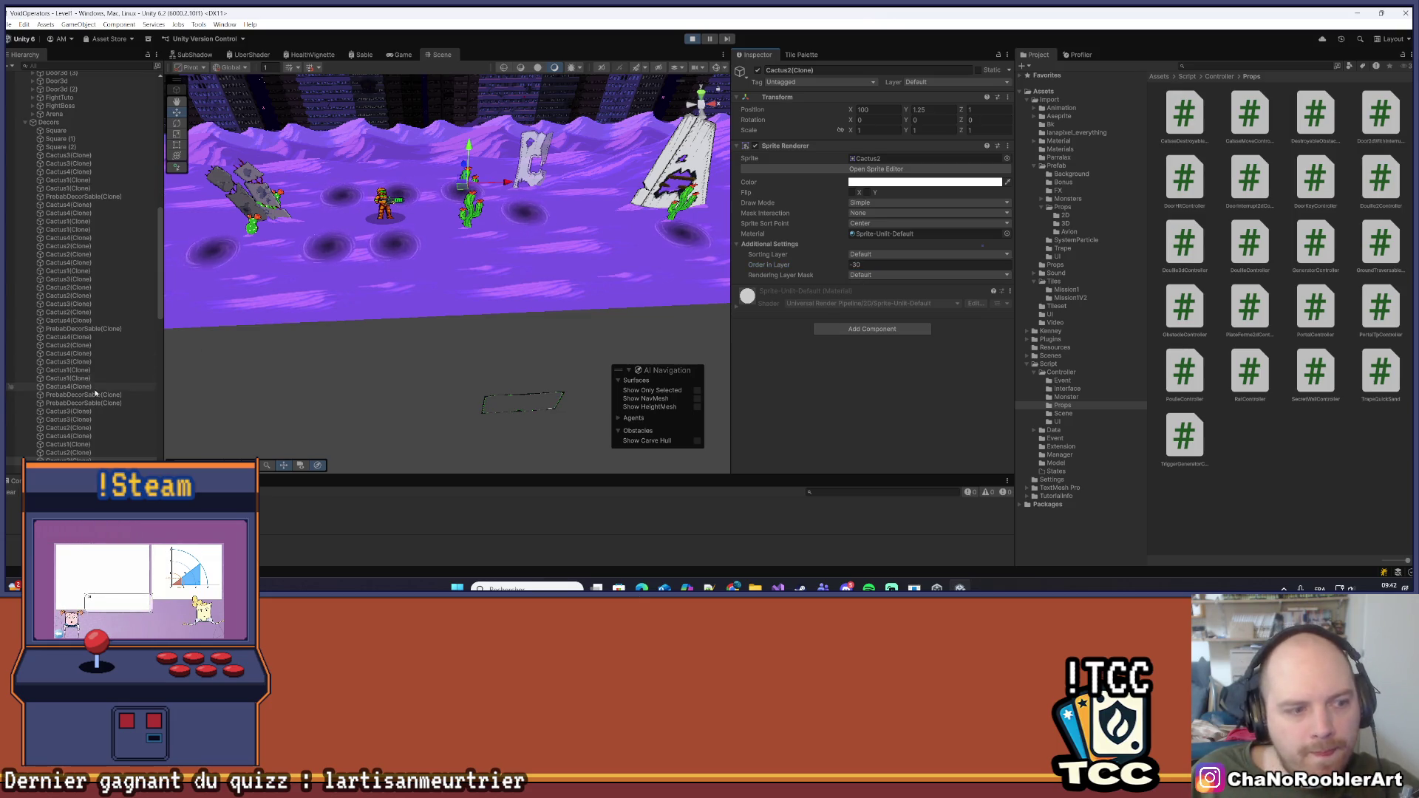
left_click(207, 229)
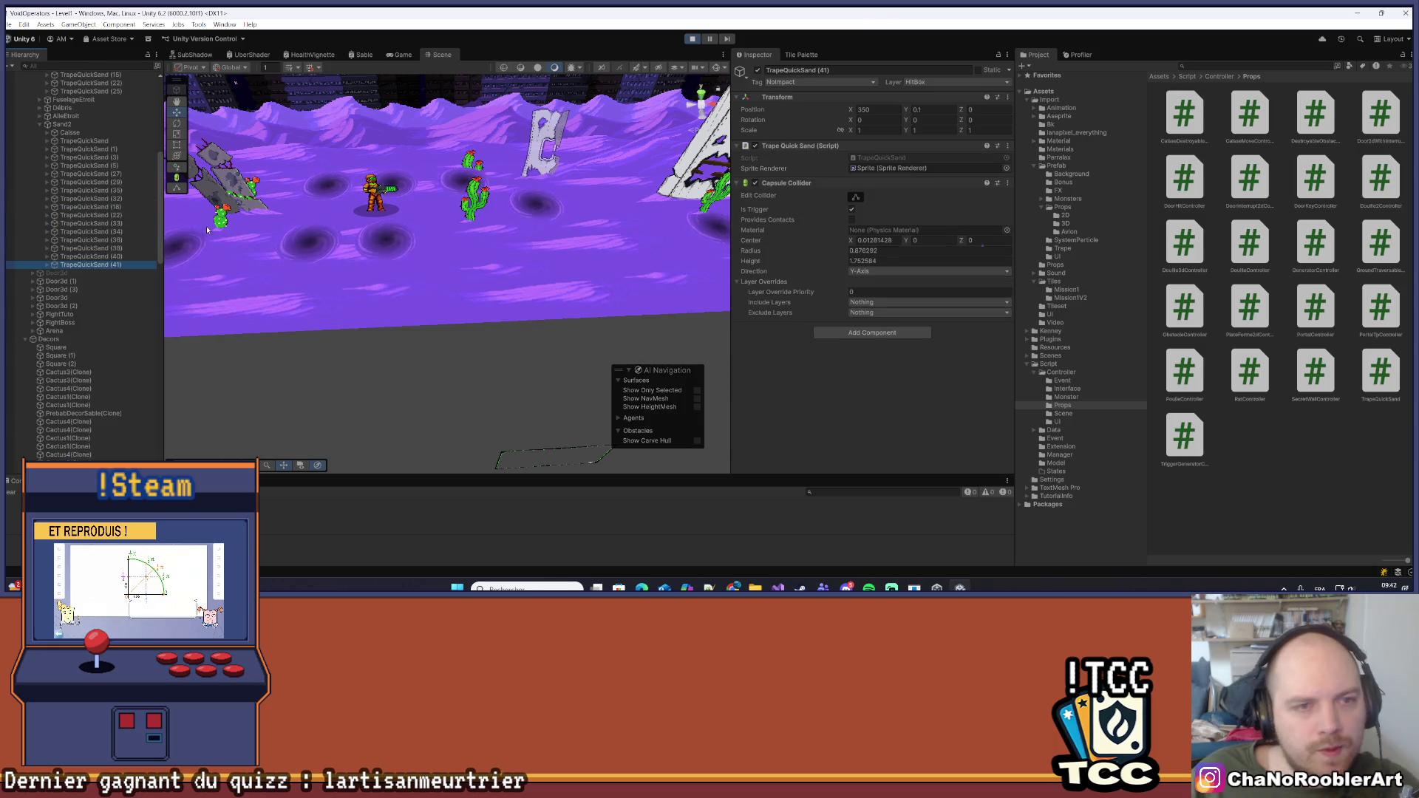
key("Up")
key("Up")
key("Up")
scroll(131, 282, "up", 3)
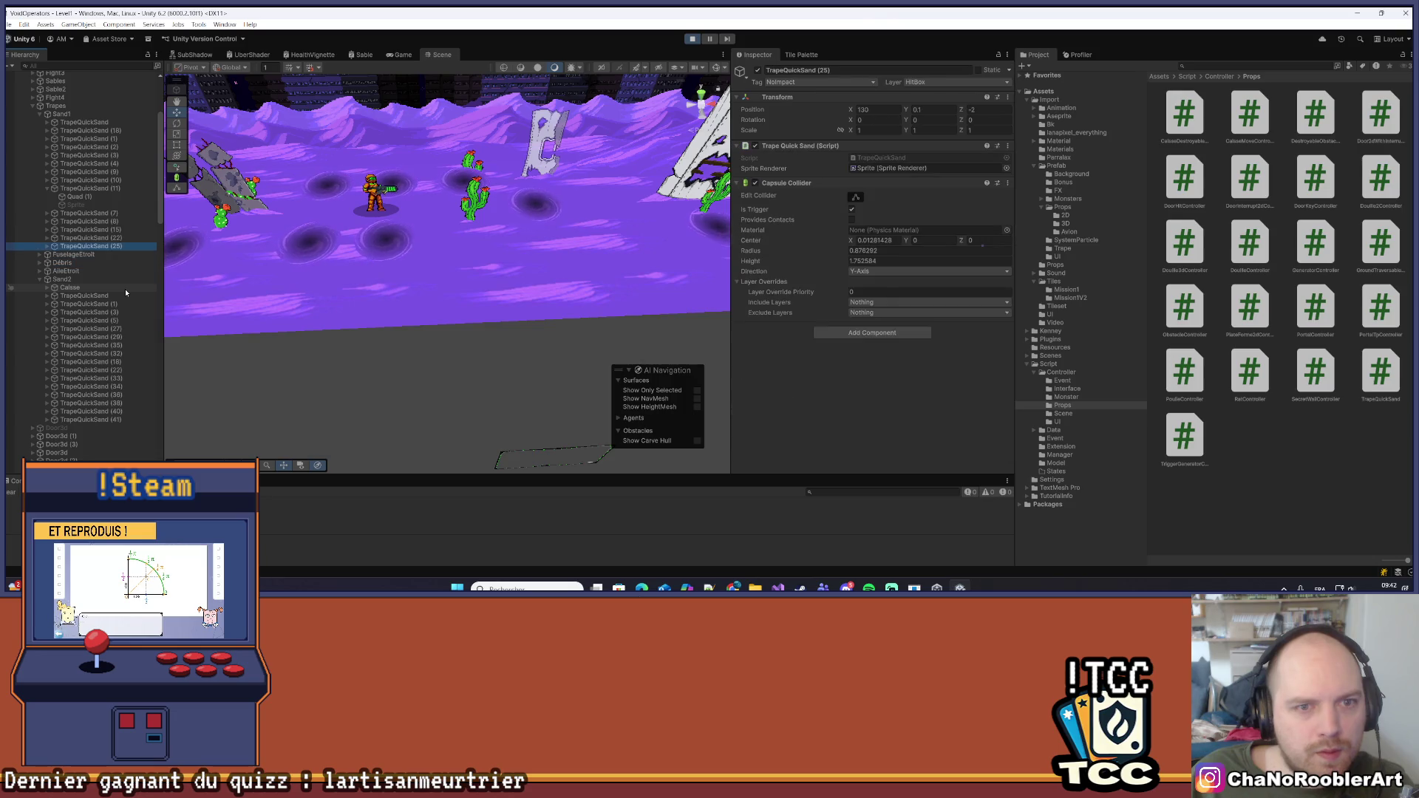
key("Up")
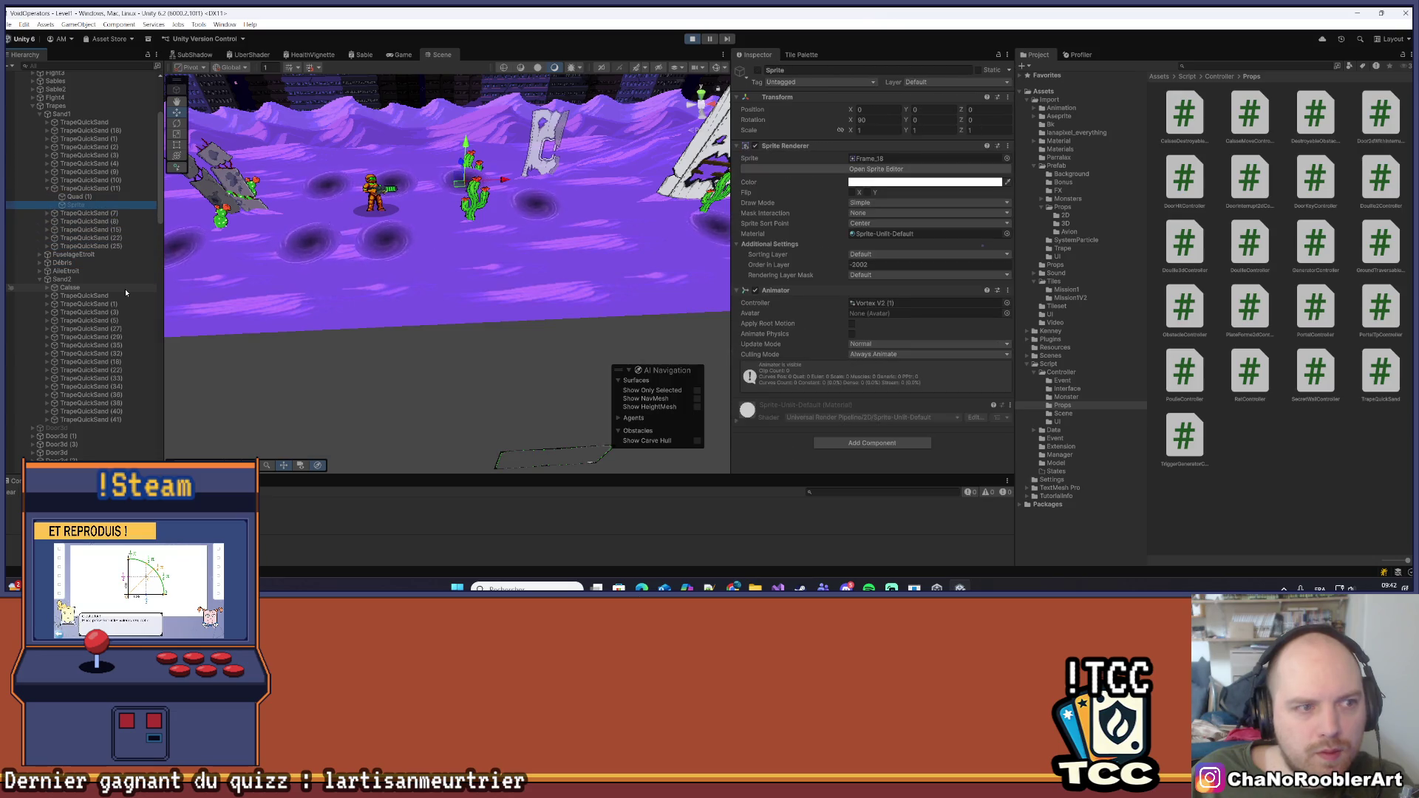
key("Up")
key("Up")
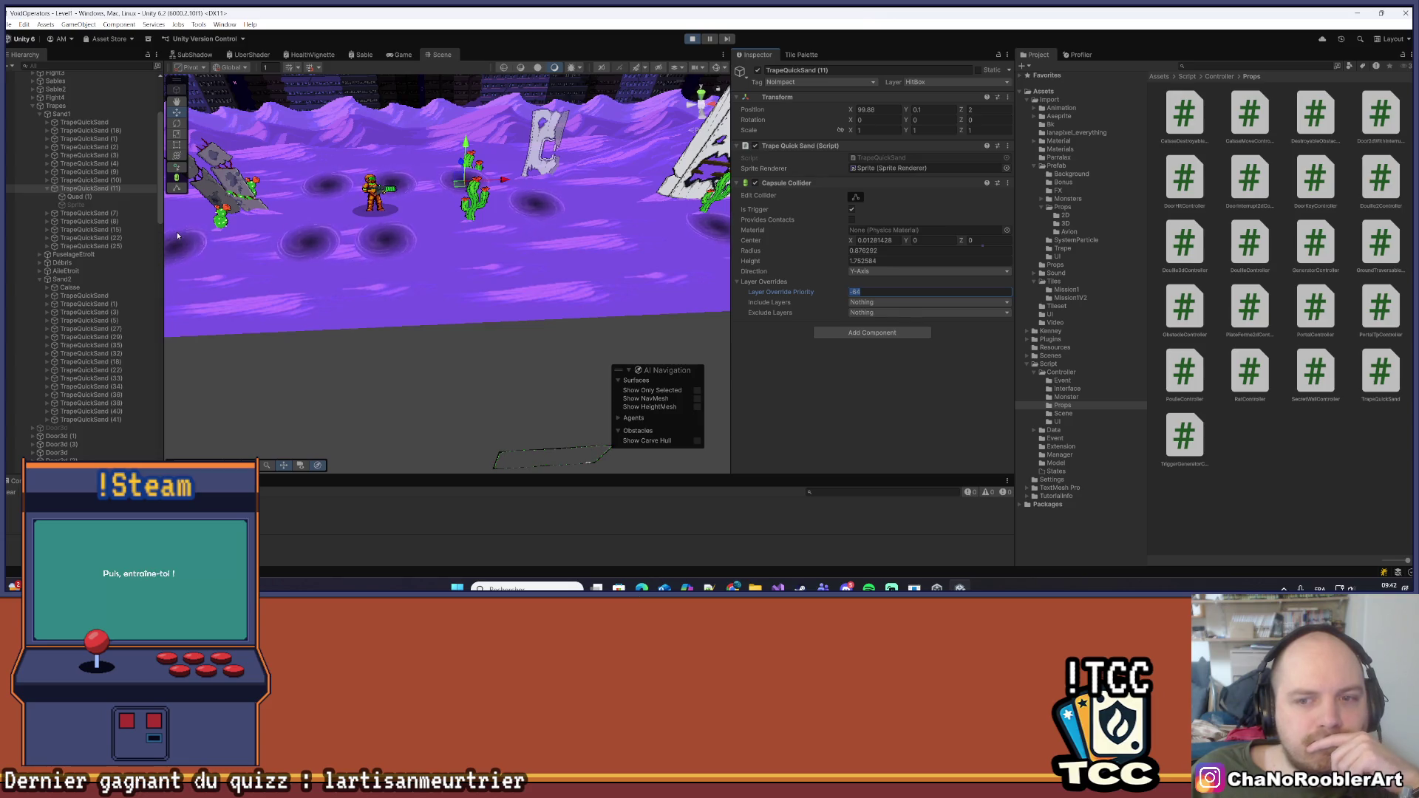
Select Quad (1) and retype its Layer Override Priority several times, trying values like -20
left_click(79, 197)
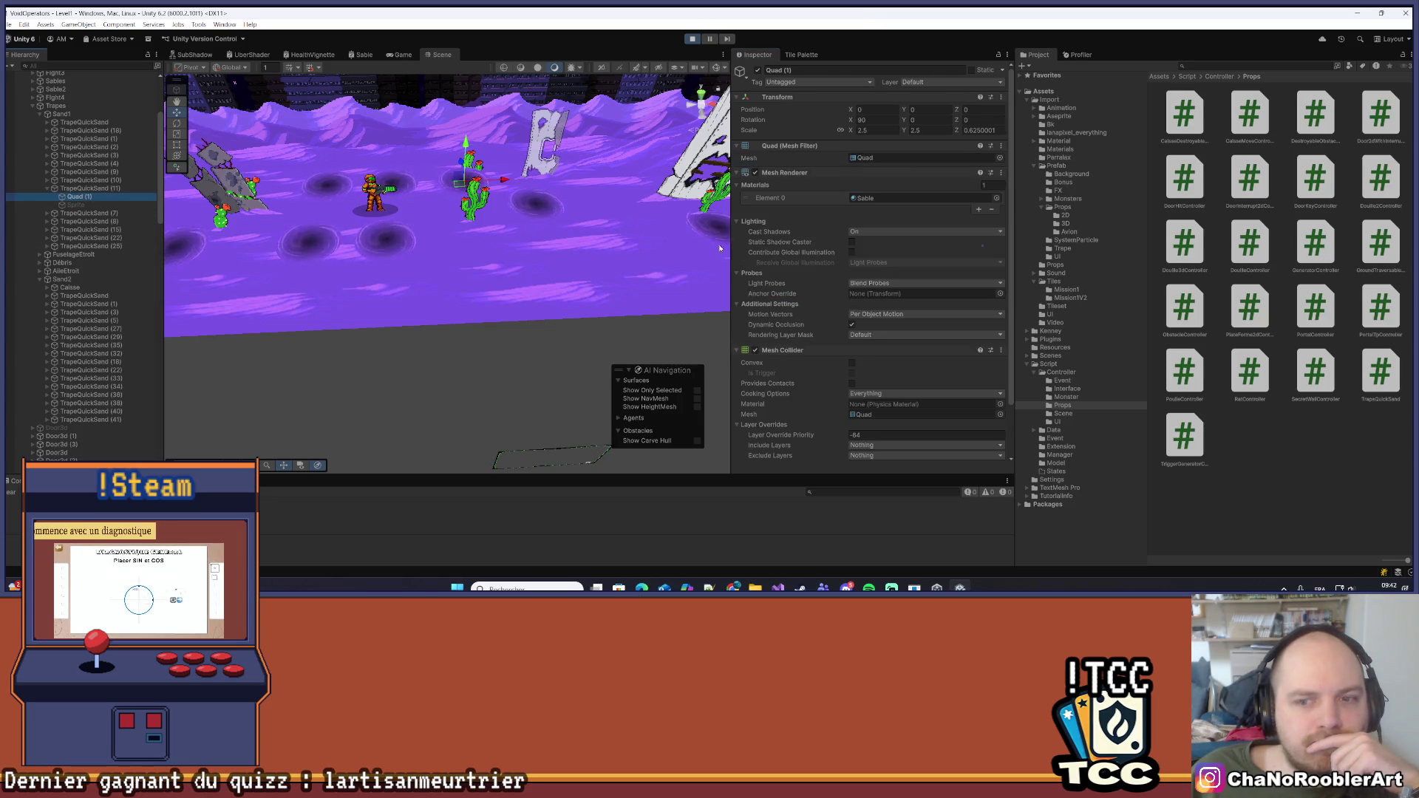
scroll(884, 380, "down", 2)
left_click(884, 376)
type("-20")
key("BackSpace")
type("8")
key("BackSpace")
key("BackSpace")
key("BackSpace")
type("64")
key("BackSpace")
key("BackSpace")
type("31")
Playtest in the Game view, then locate the Sable material in Assets/Import/Material
left_click_drag(532, 239, 413, 148)
left_click(392, 56)
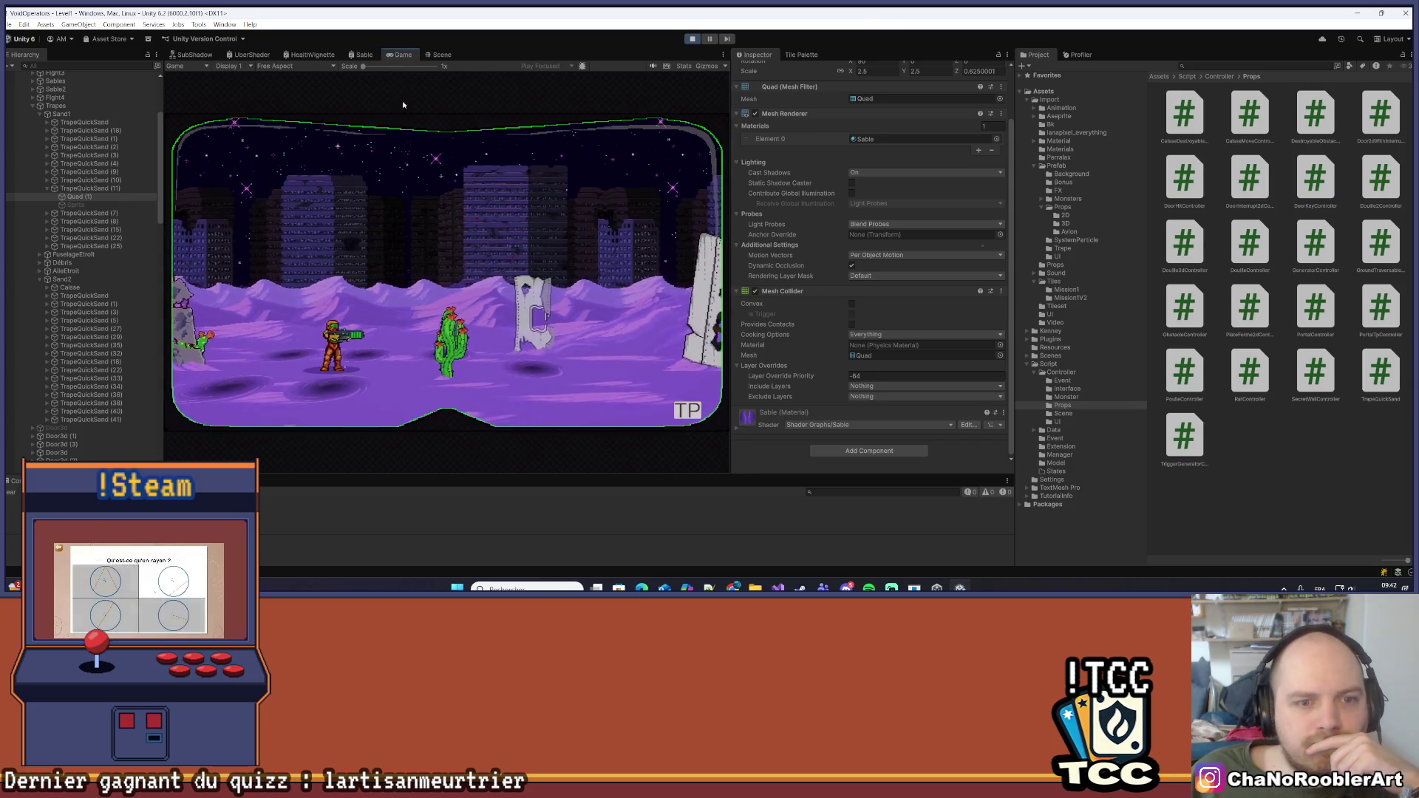
key("d")
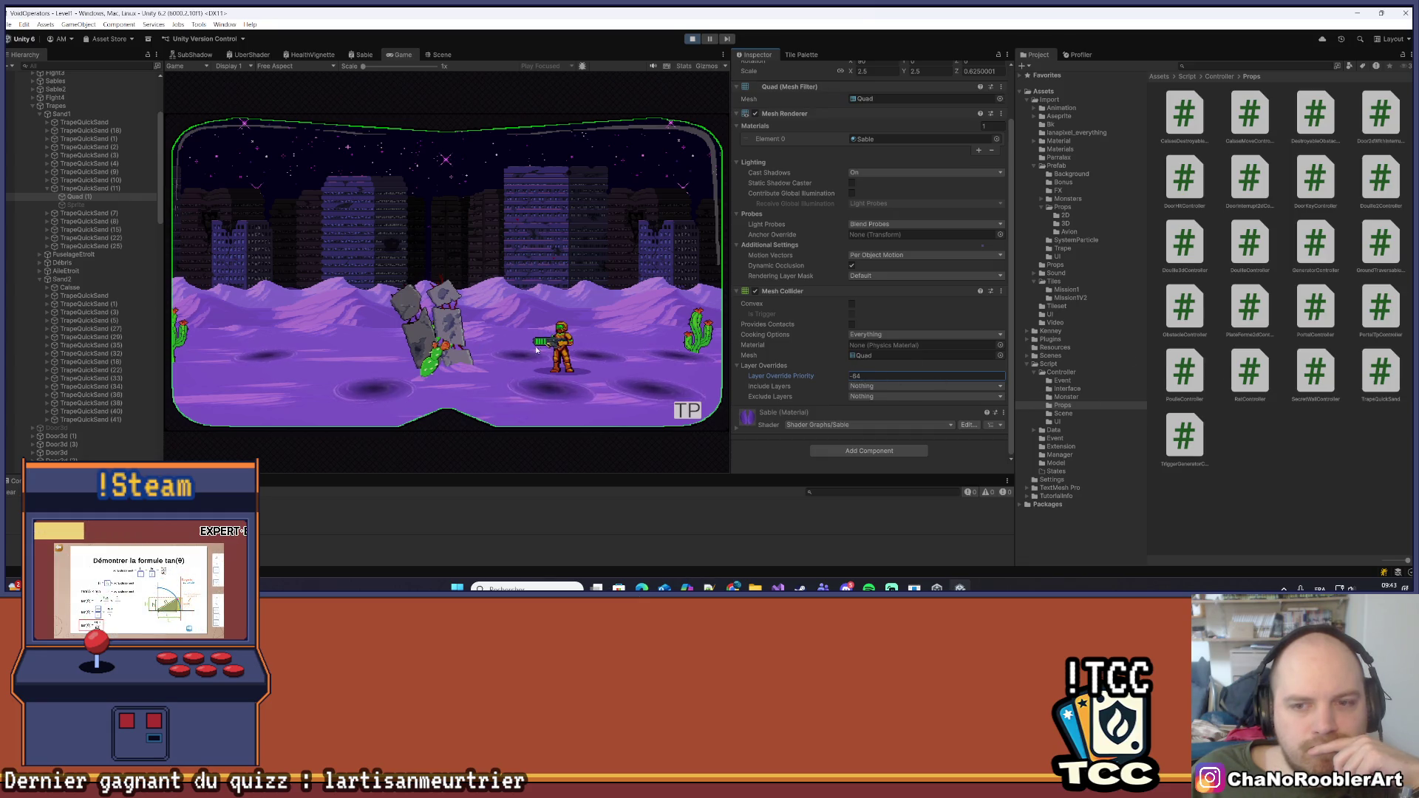
scroll(868, 330, "up", 2)
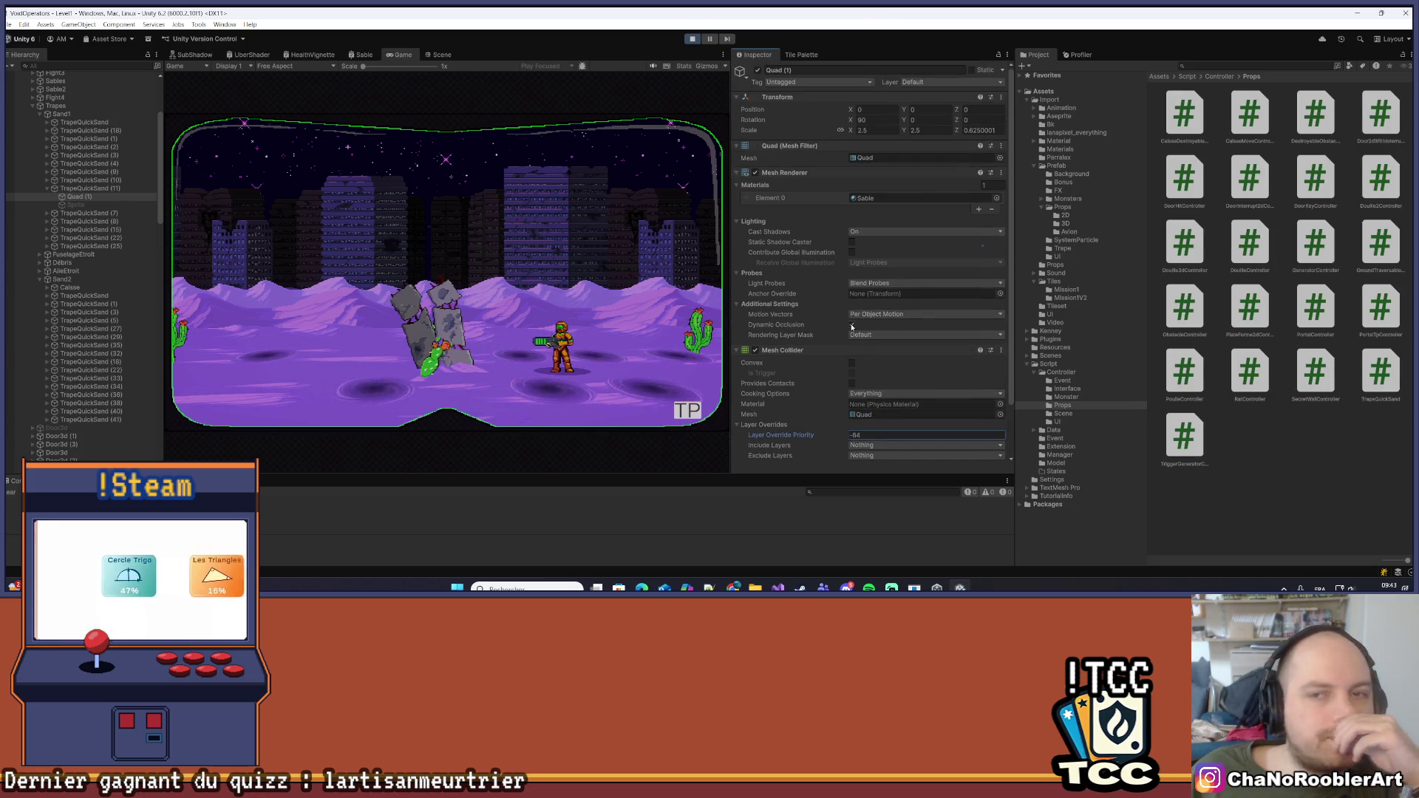
left_click(900, 198)
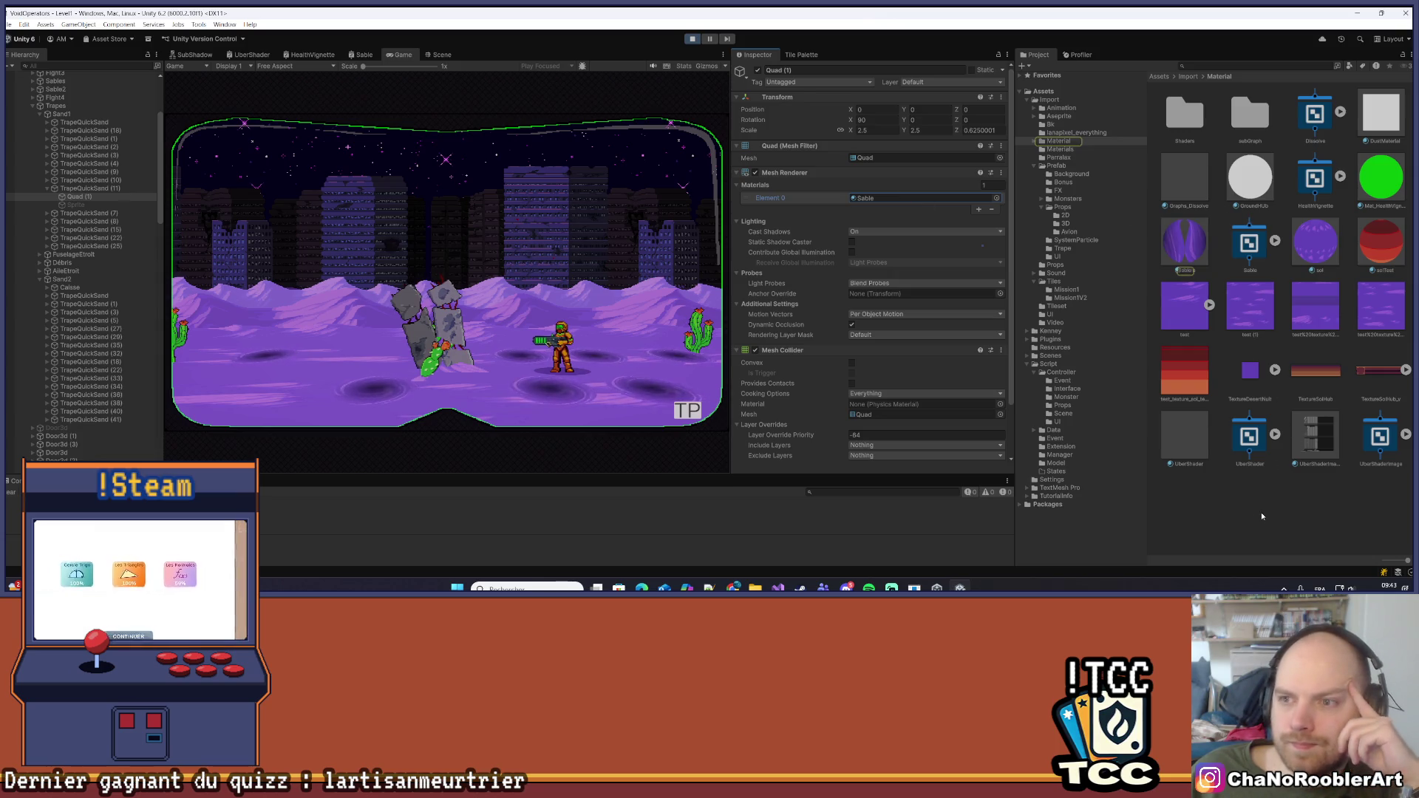
Set the Sable material's Sorting Priority to -50 under Advanced Options
left_click(1180, 247)
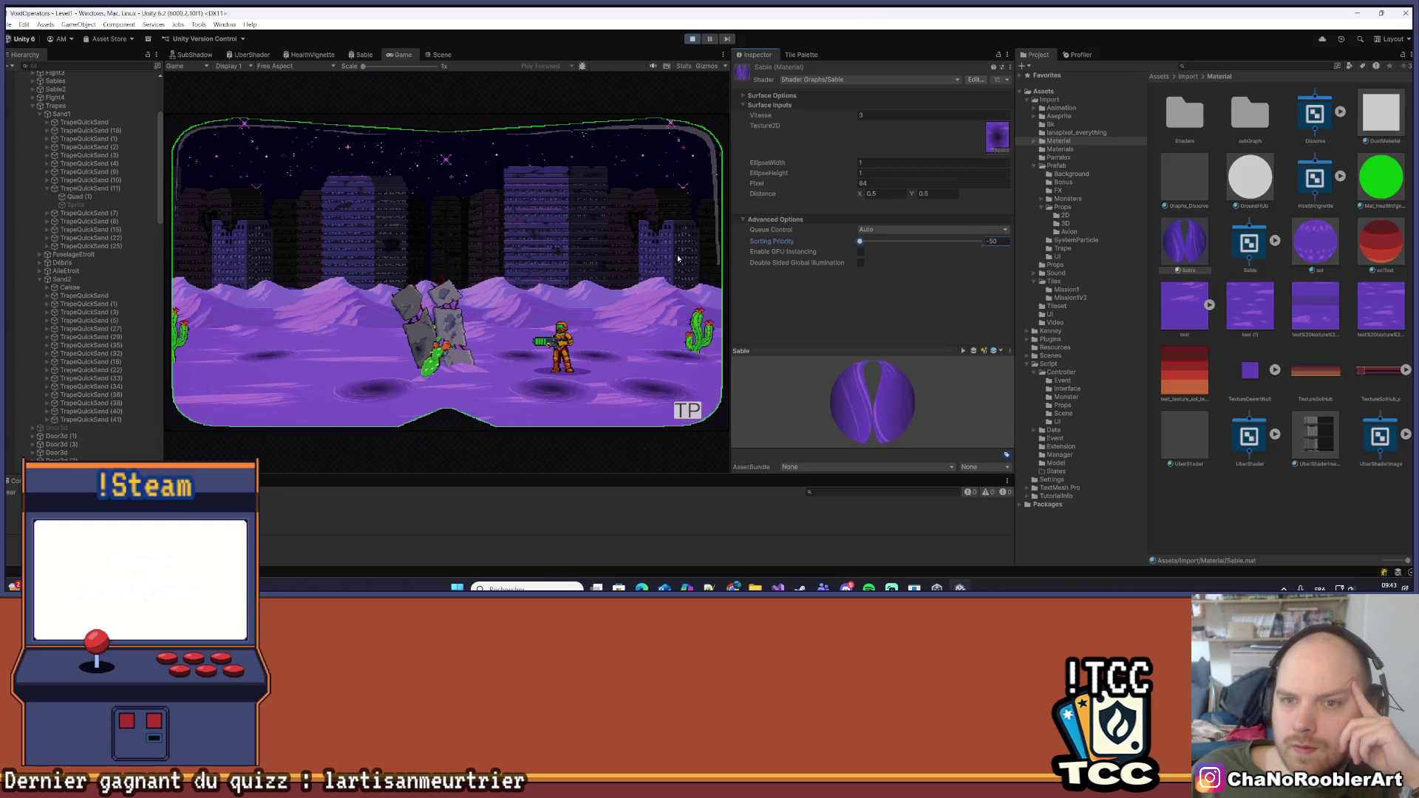
left_click(744, 96)
left_click(745, 97)
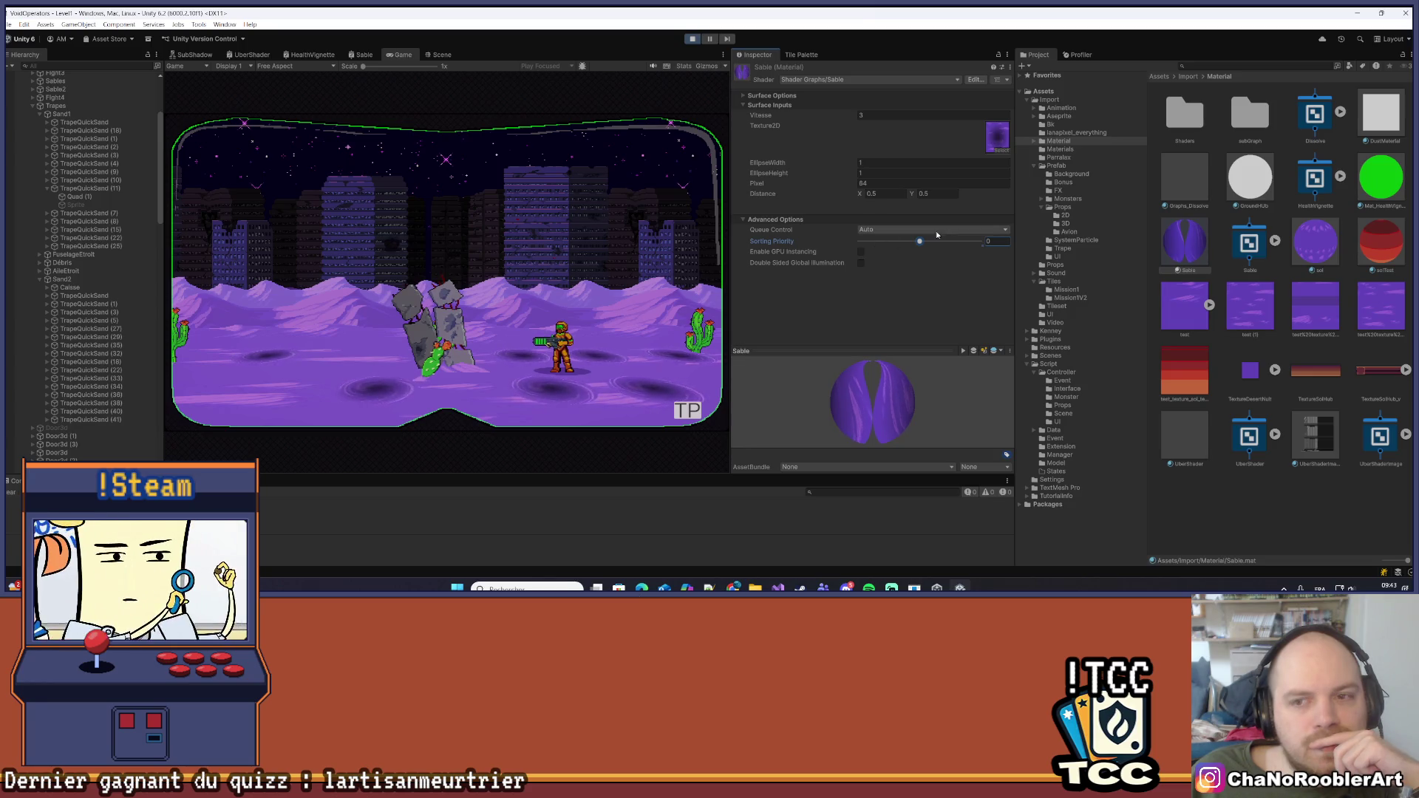
left_click_drag(767, 253, 1046, 278)
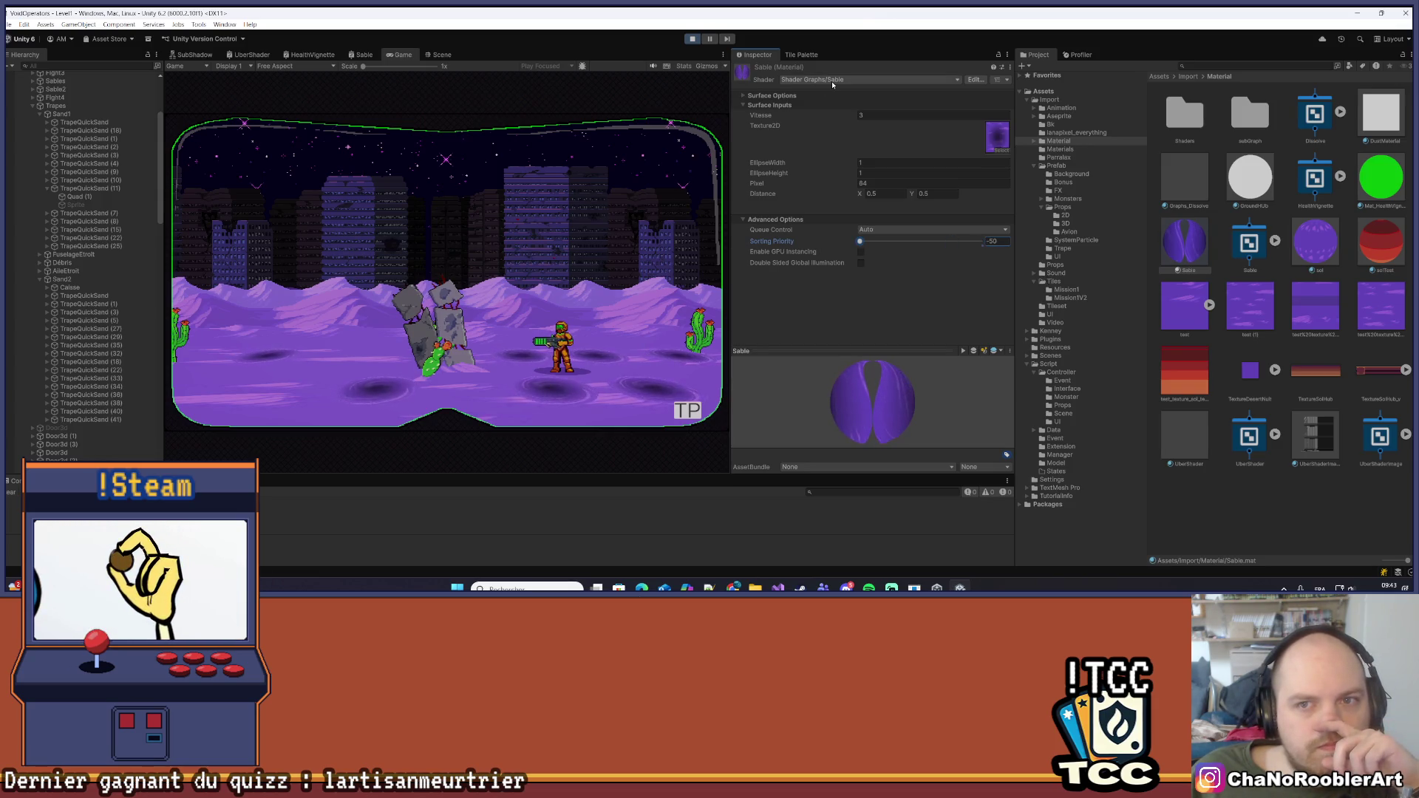
Stop the playtest, save the scene, start a new playtest, and return to the Scene view
left_click(693, 39)
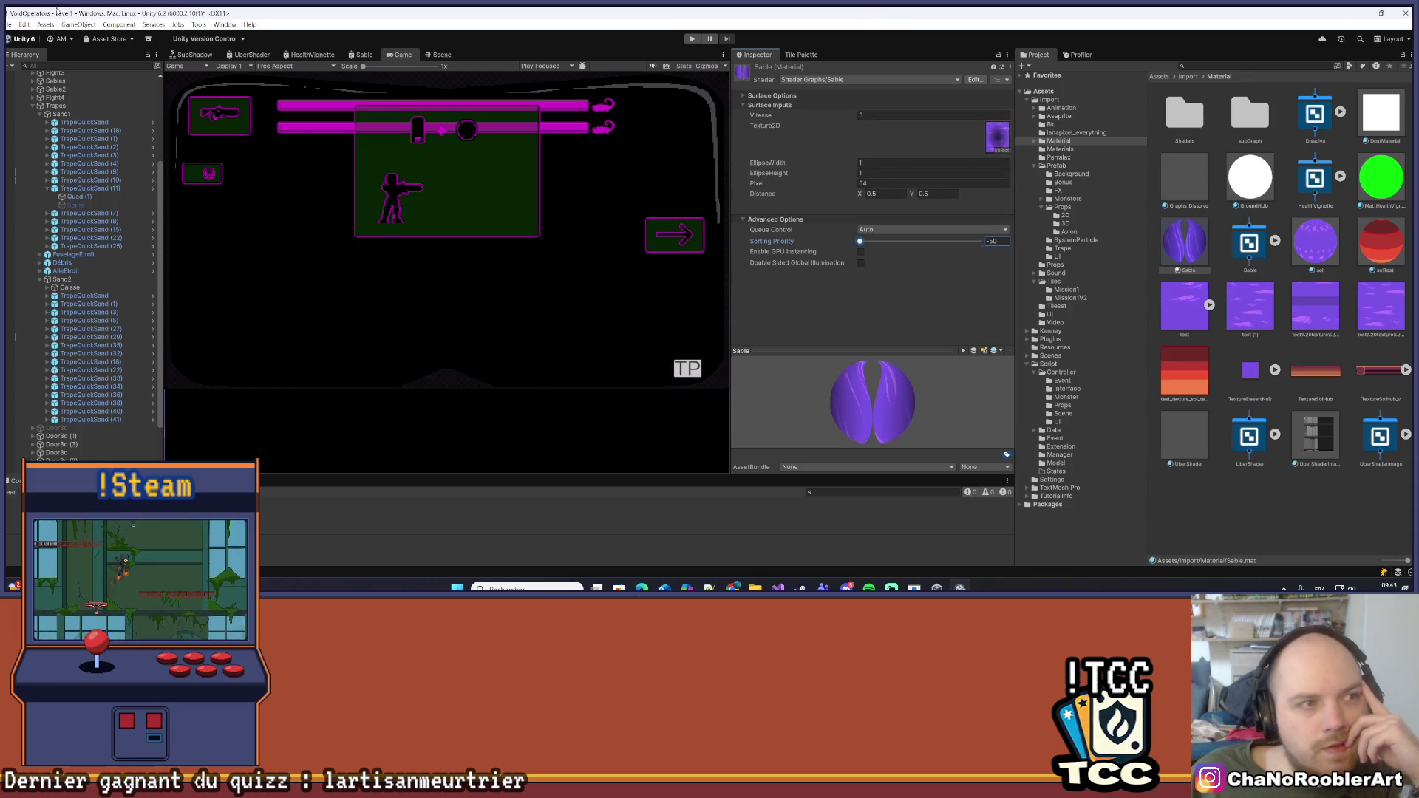
left_click(10, 23)
left_click(22, 73)
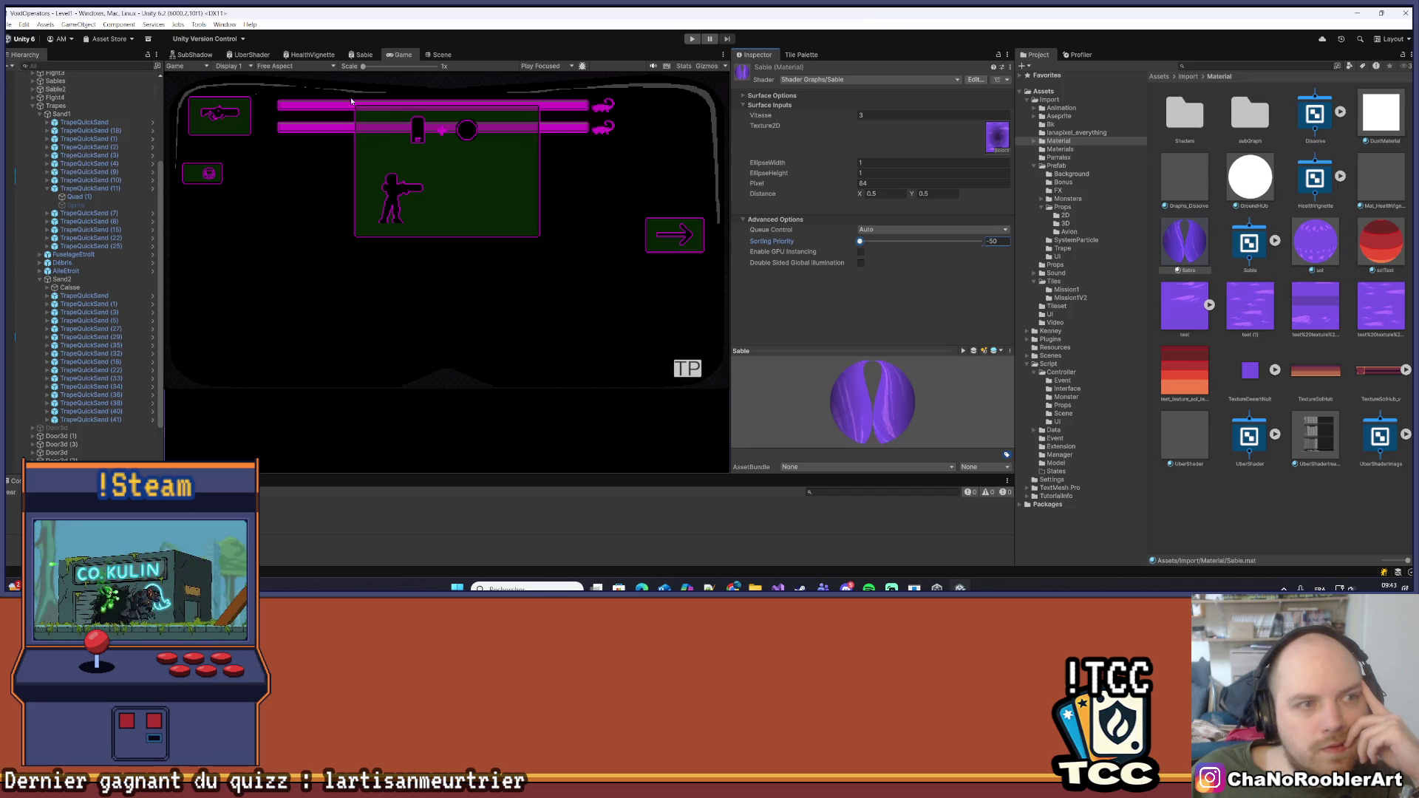
left_click(696, 40)
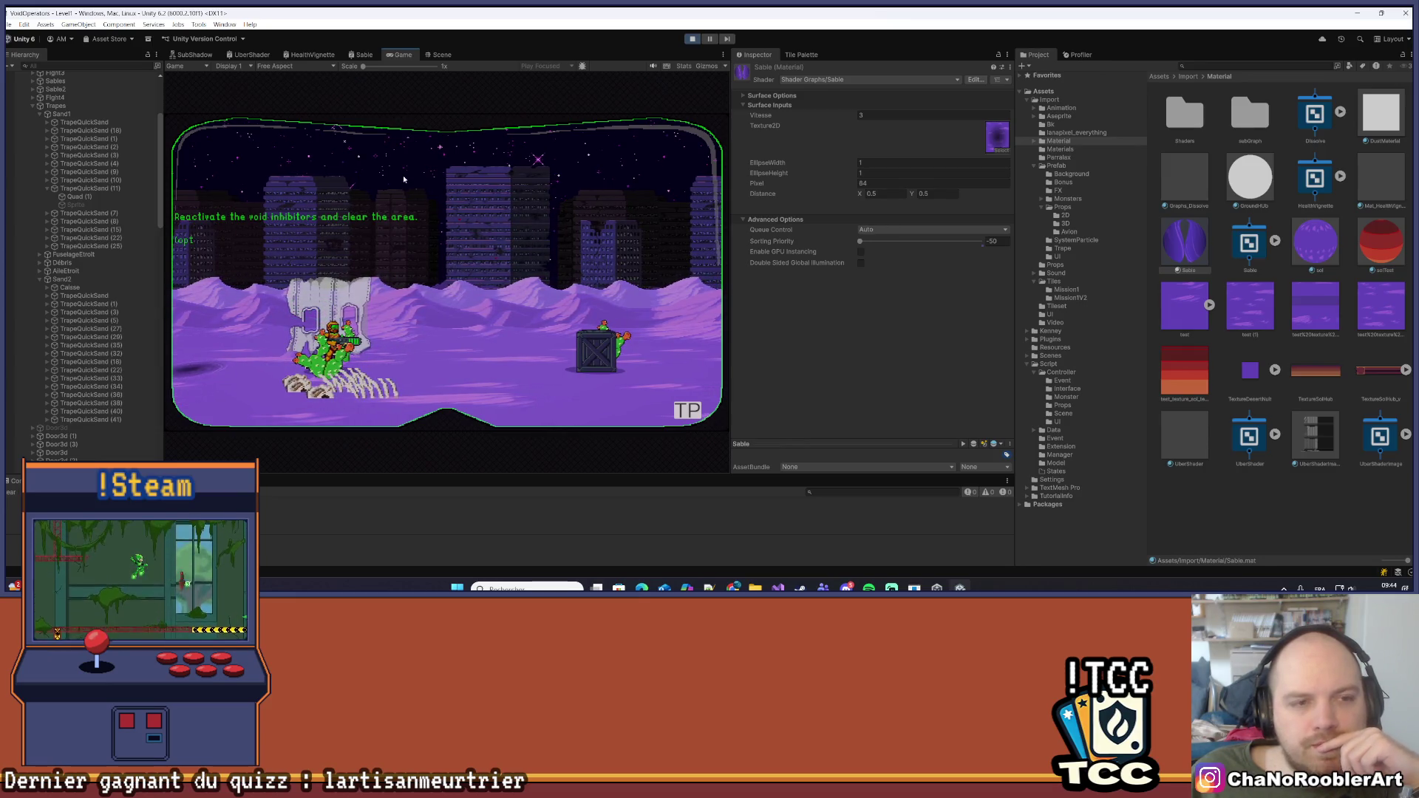
left_click(442, 55)
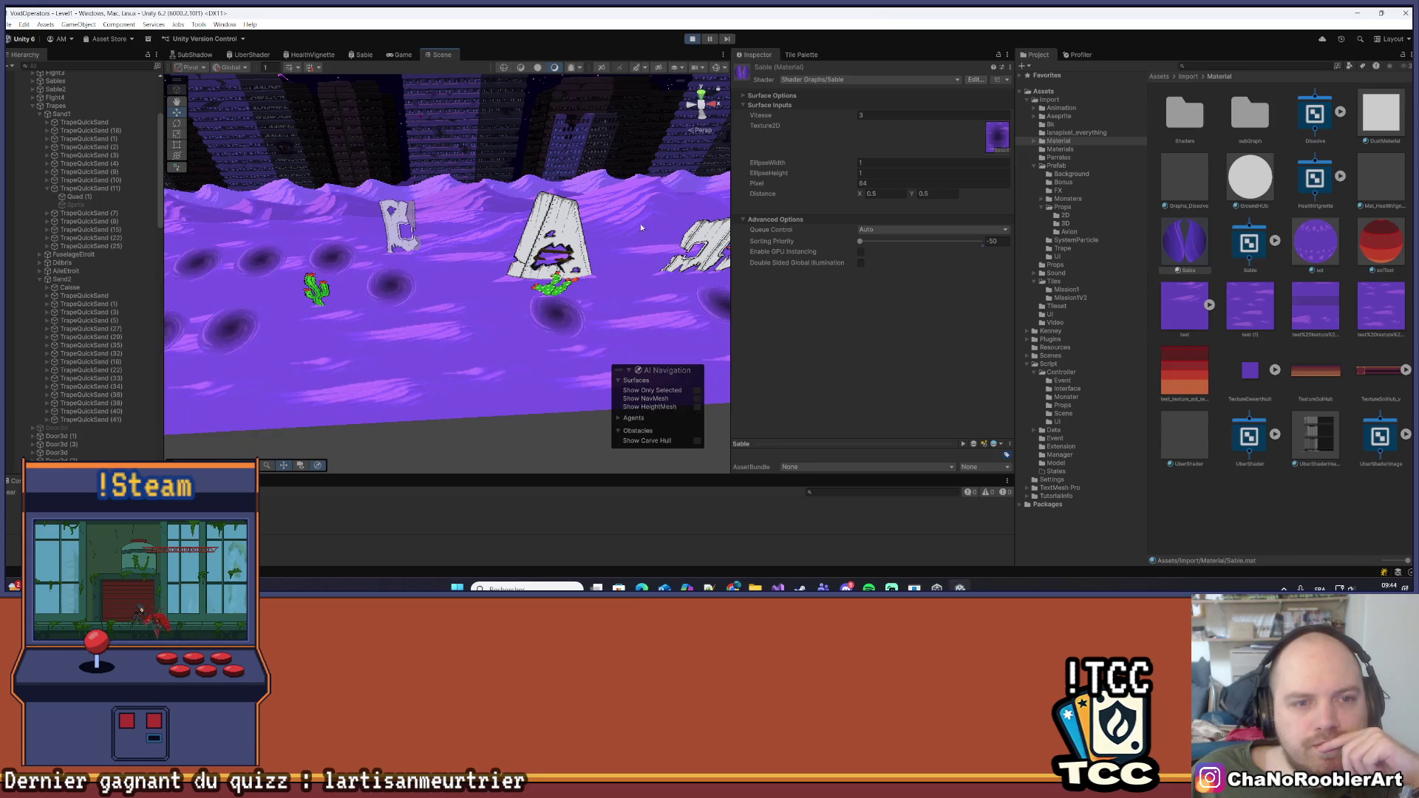
Move the view across the purple dunes to the level's bottom edge, then select a cactus and the Quad (1) ground
mouse_move(390, 234)
left_mouse_down()
mouse_move(373, 183)
mouse_move(470, 227)
mouse_move(353, 207)
left_mouse_up()
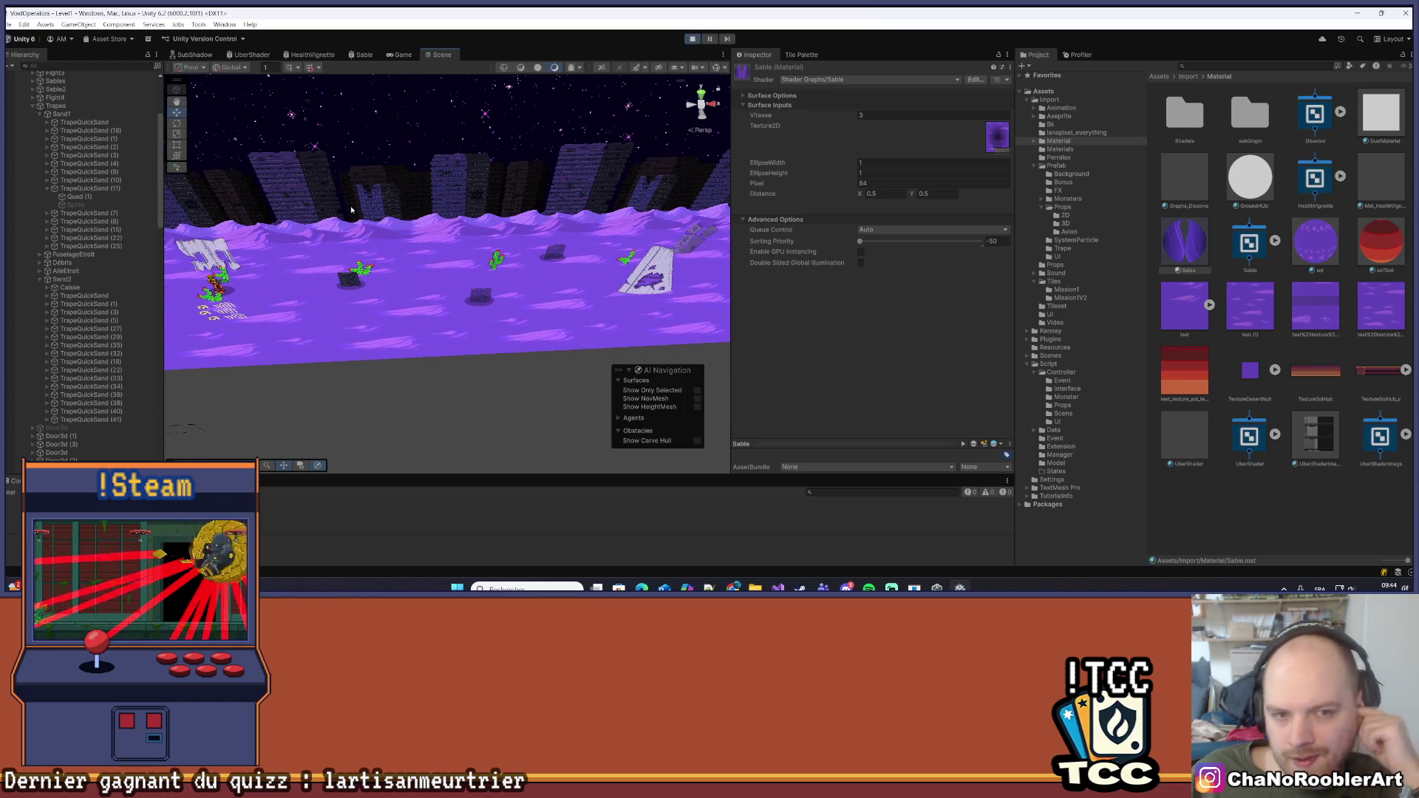
left_click_drag(628, 246, 318, 250)
left_click_drag(632, 250, 573, 238)
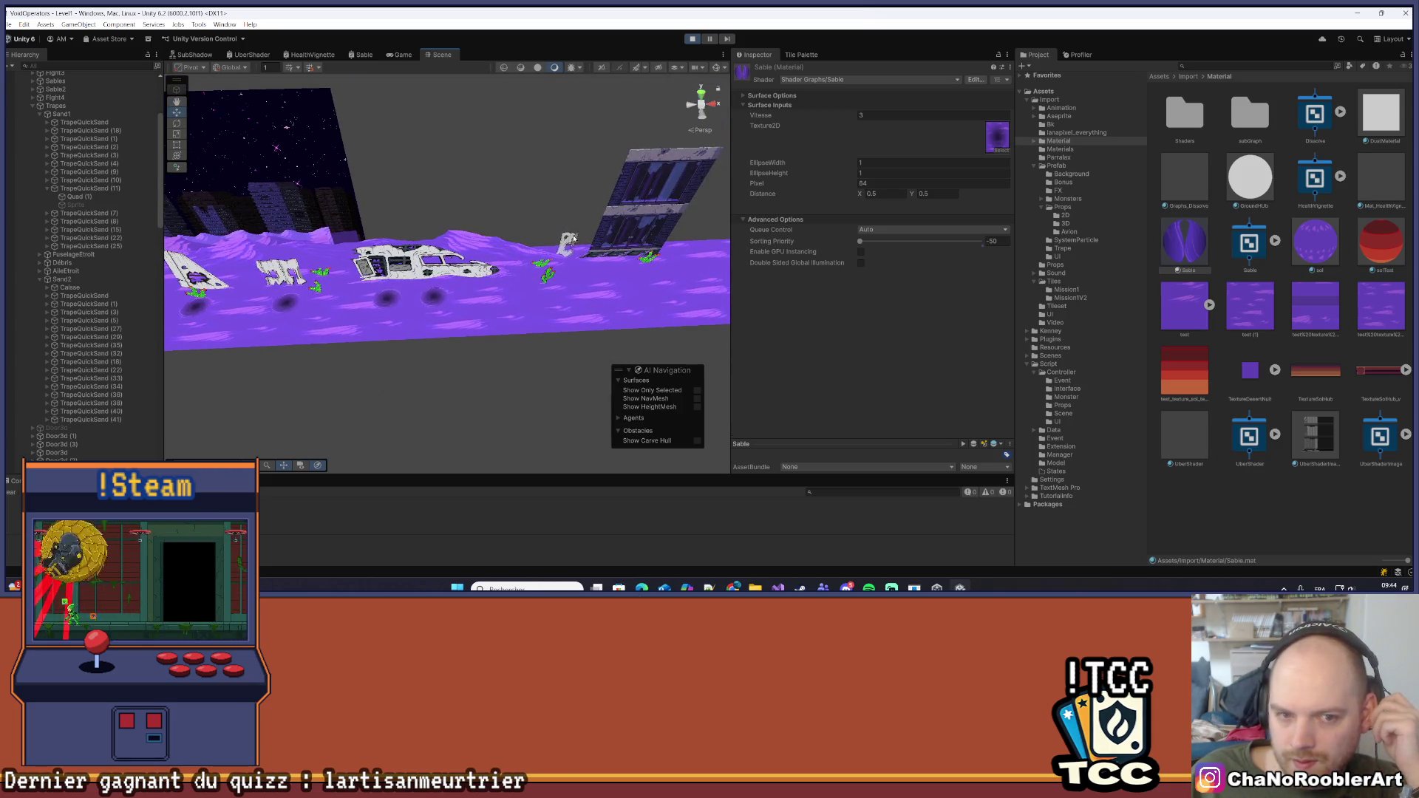
scroll(393, 258, "down", 5)
mouse_move(394, 258)
left_mouse_down()
mouse_move(418, 221)
mouse_move(306, 232)
left_mouse_up()
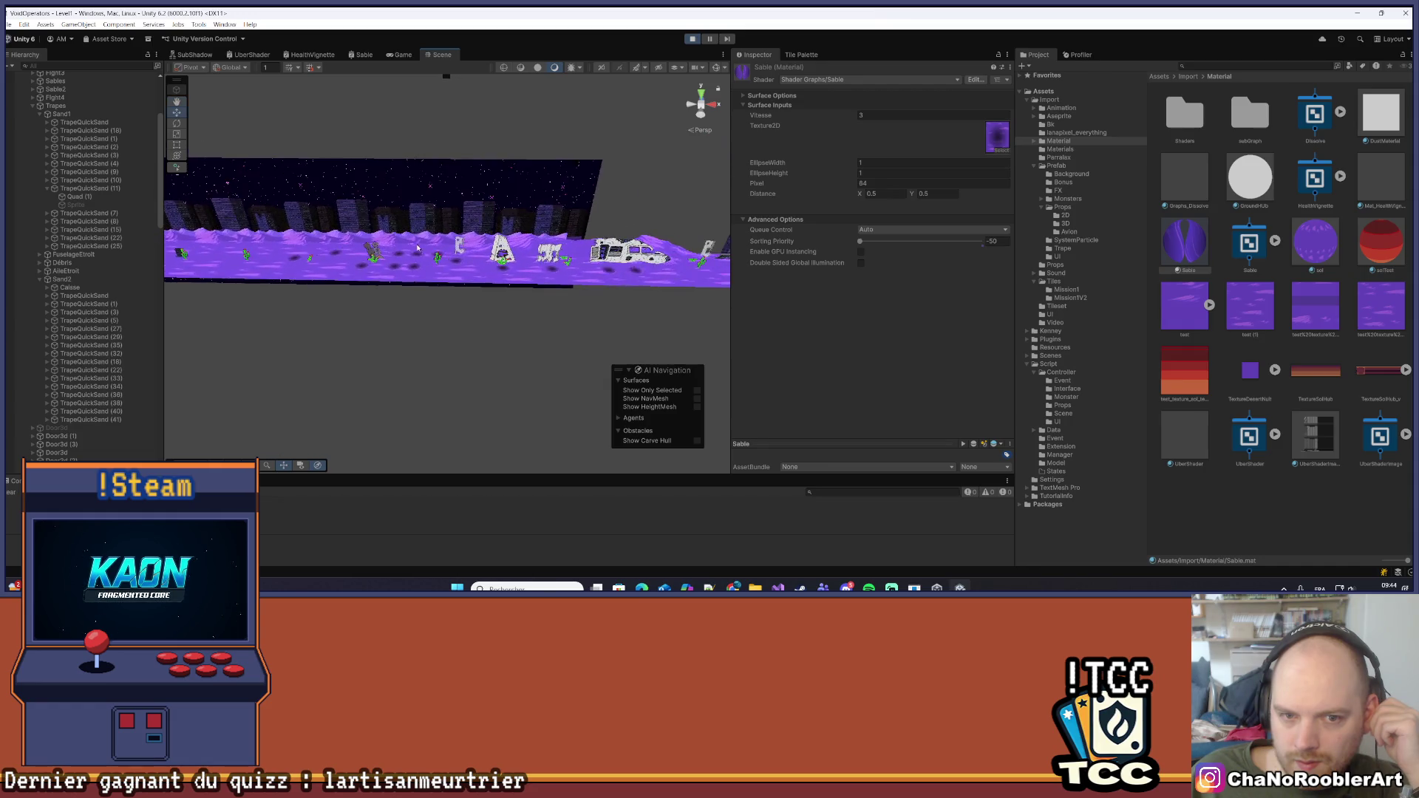
scroll(452, 227, "up", 8)
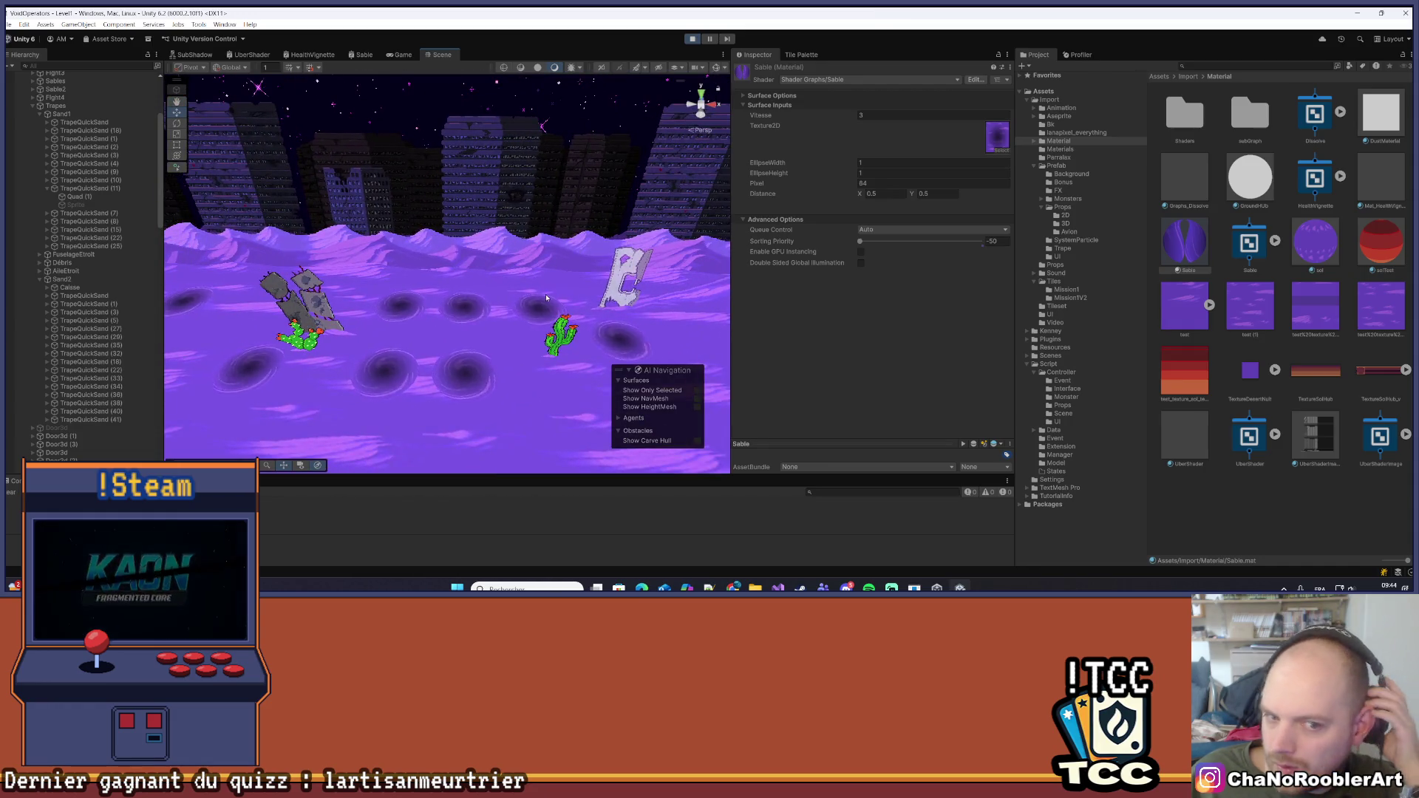
scroll(542, 311, "up", 3)
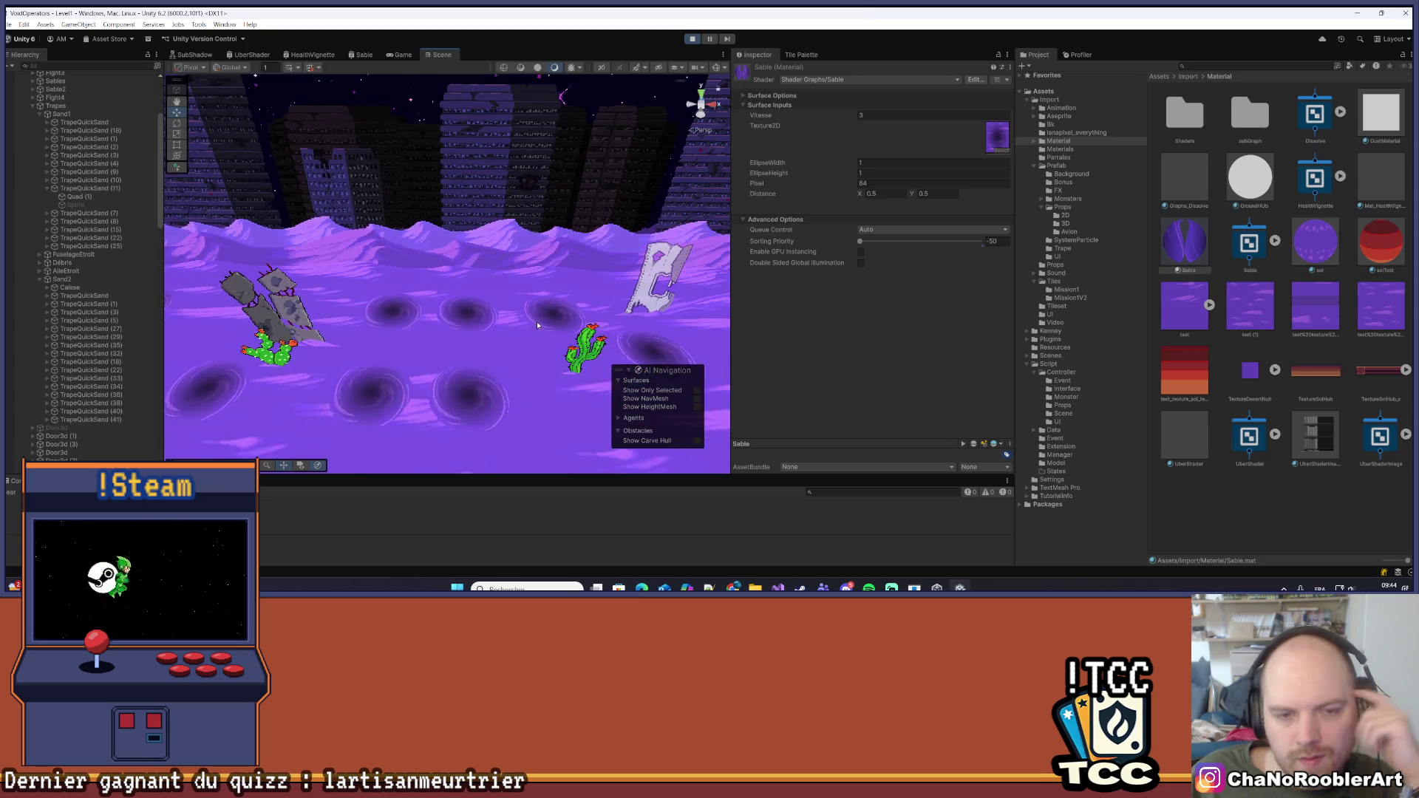
scroll(503, 298, "up", 3)
mouse_move(365, 345)
left_mouse_down()
mouse_move(410, 276)
mouse_move(391, 343)
mouse_move(499, 297)
mouse_move(374, 321)
mouse_move(617, 126)
left_mouse_up()
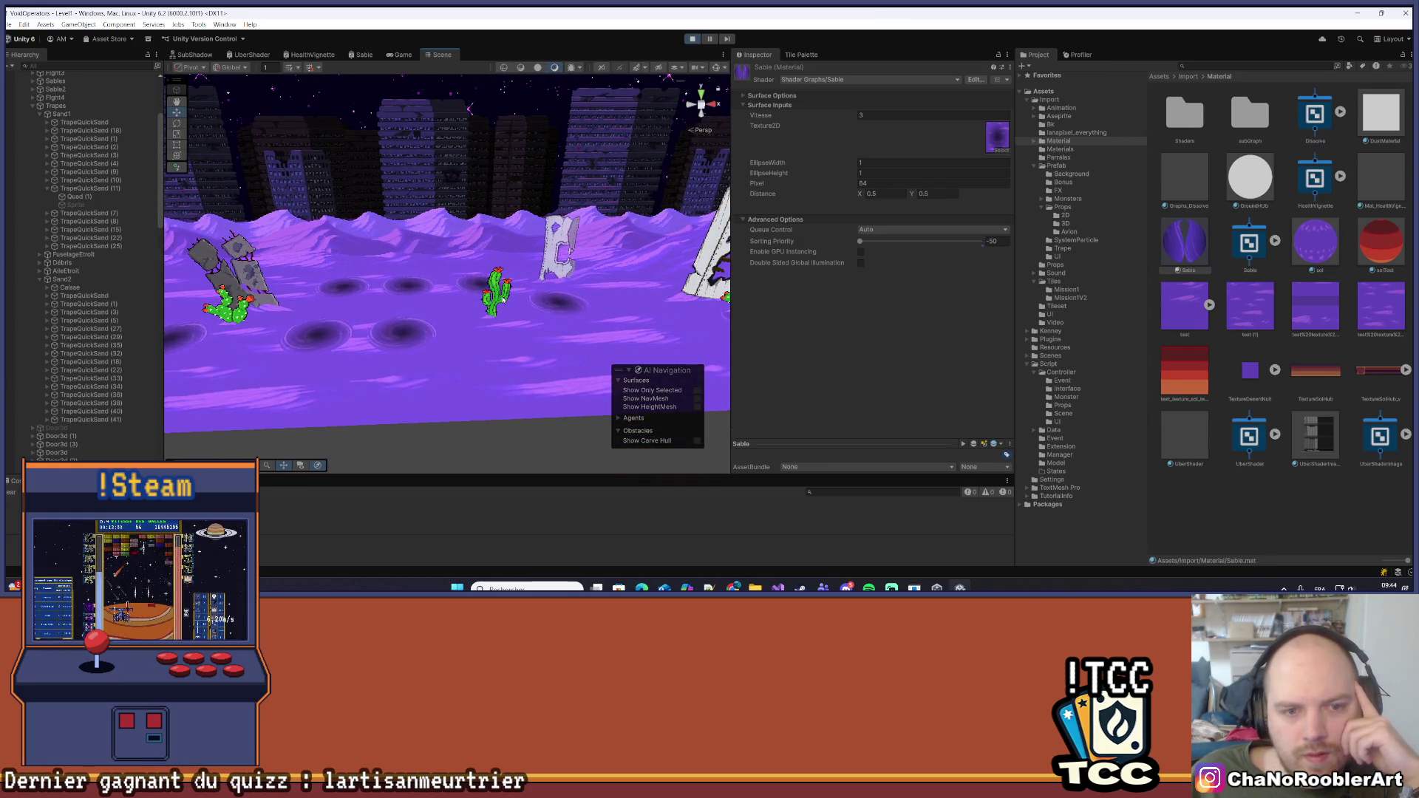
left_click(497, 299)
left_click(497, 299)
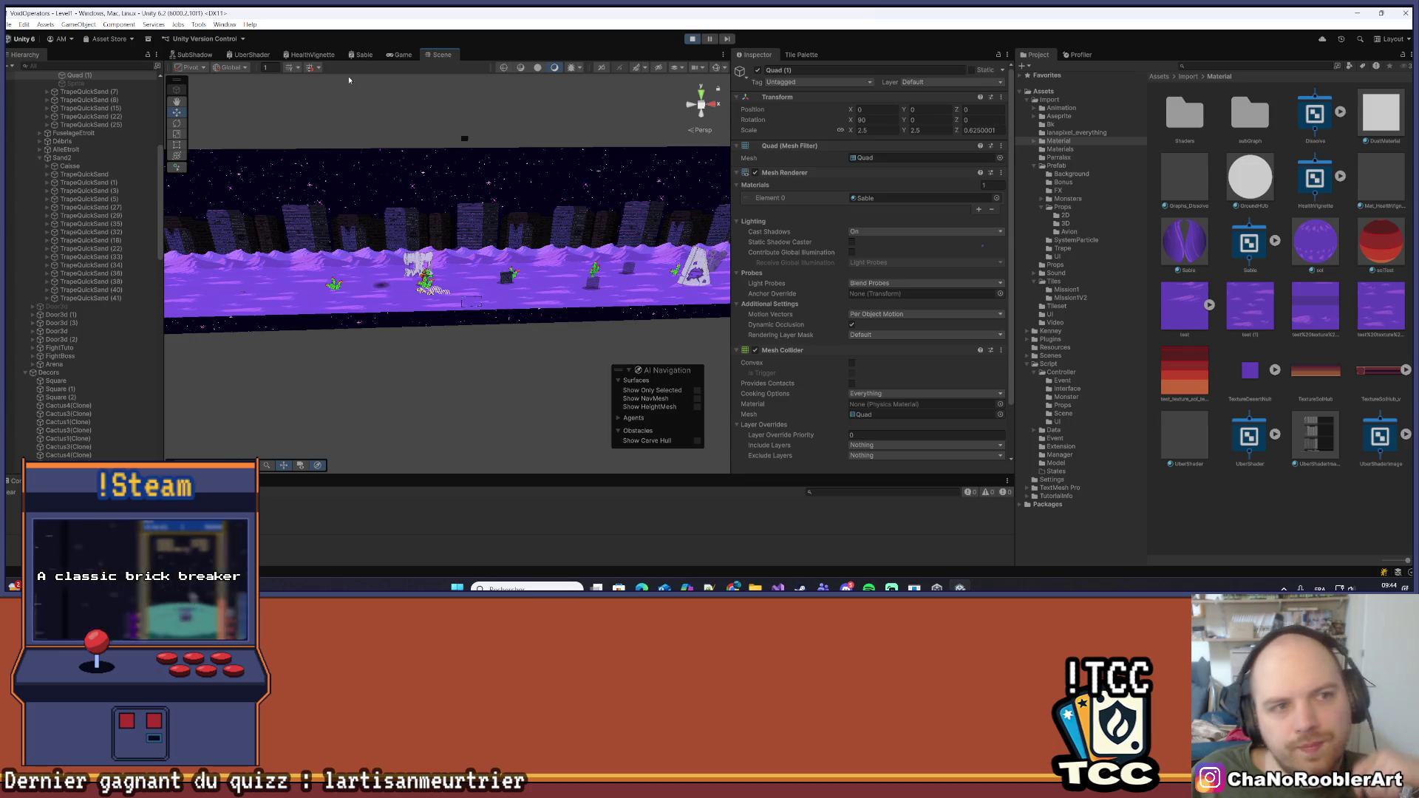
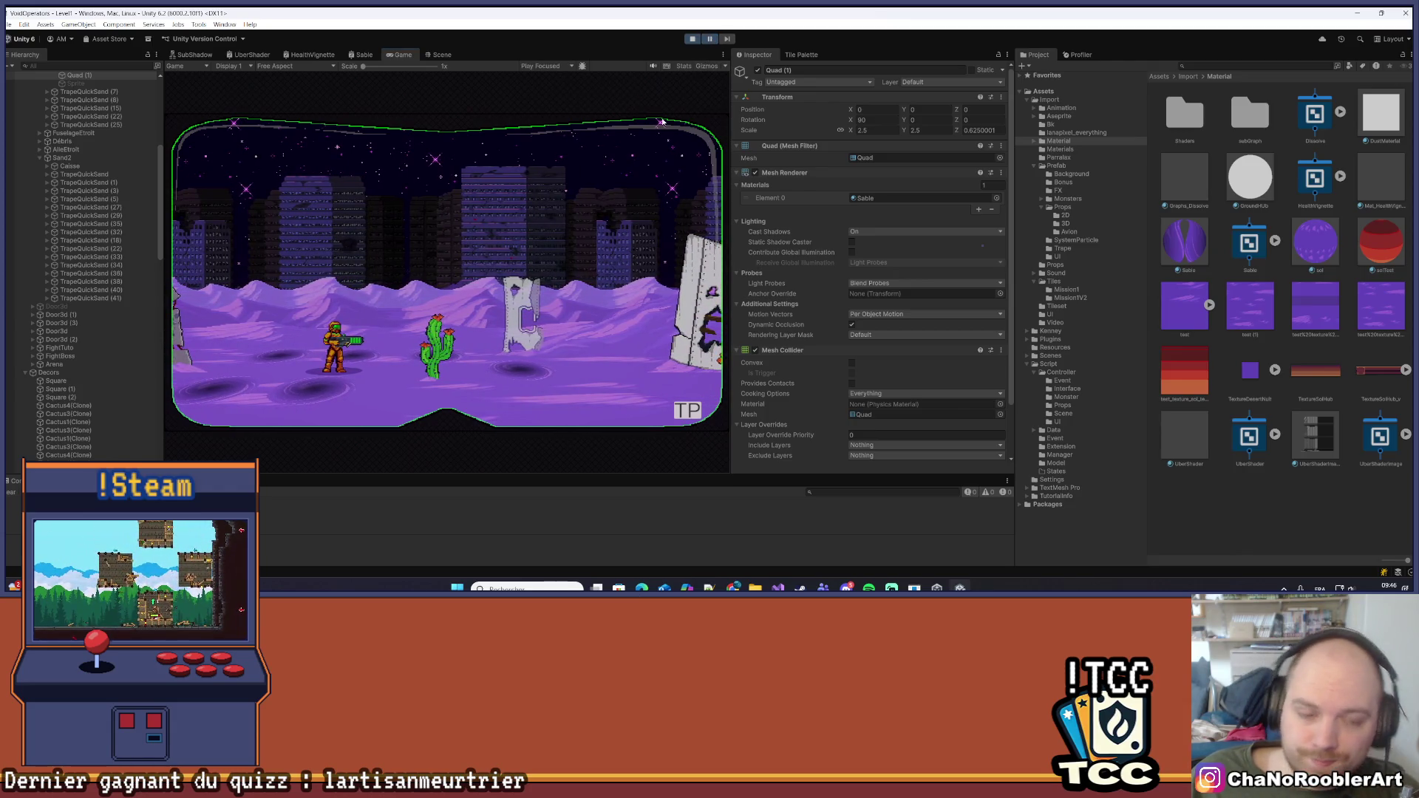
In the Scene view, drag Cactus2(Clone) further back into the desert to Z near 1
left_click(441, 55)
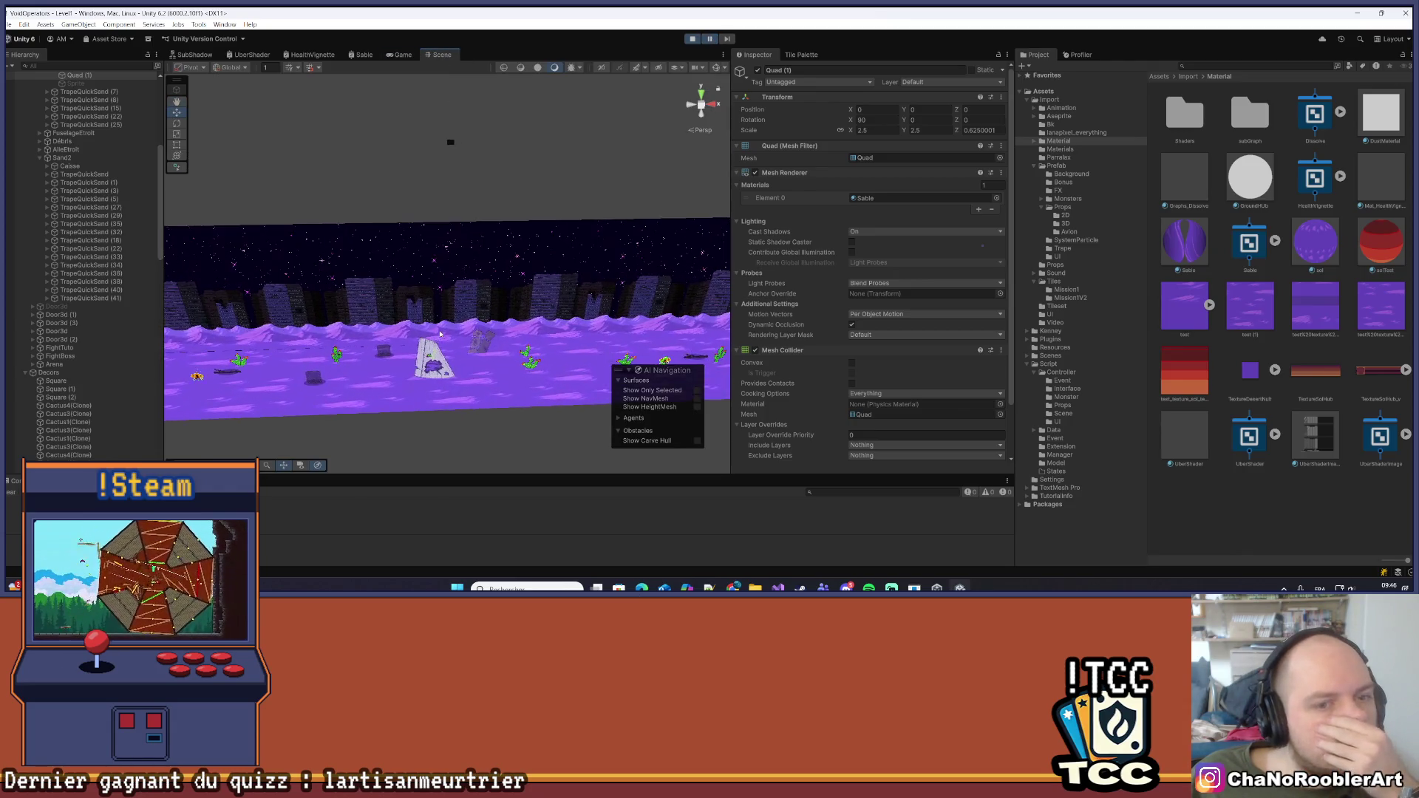
key("f")
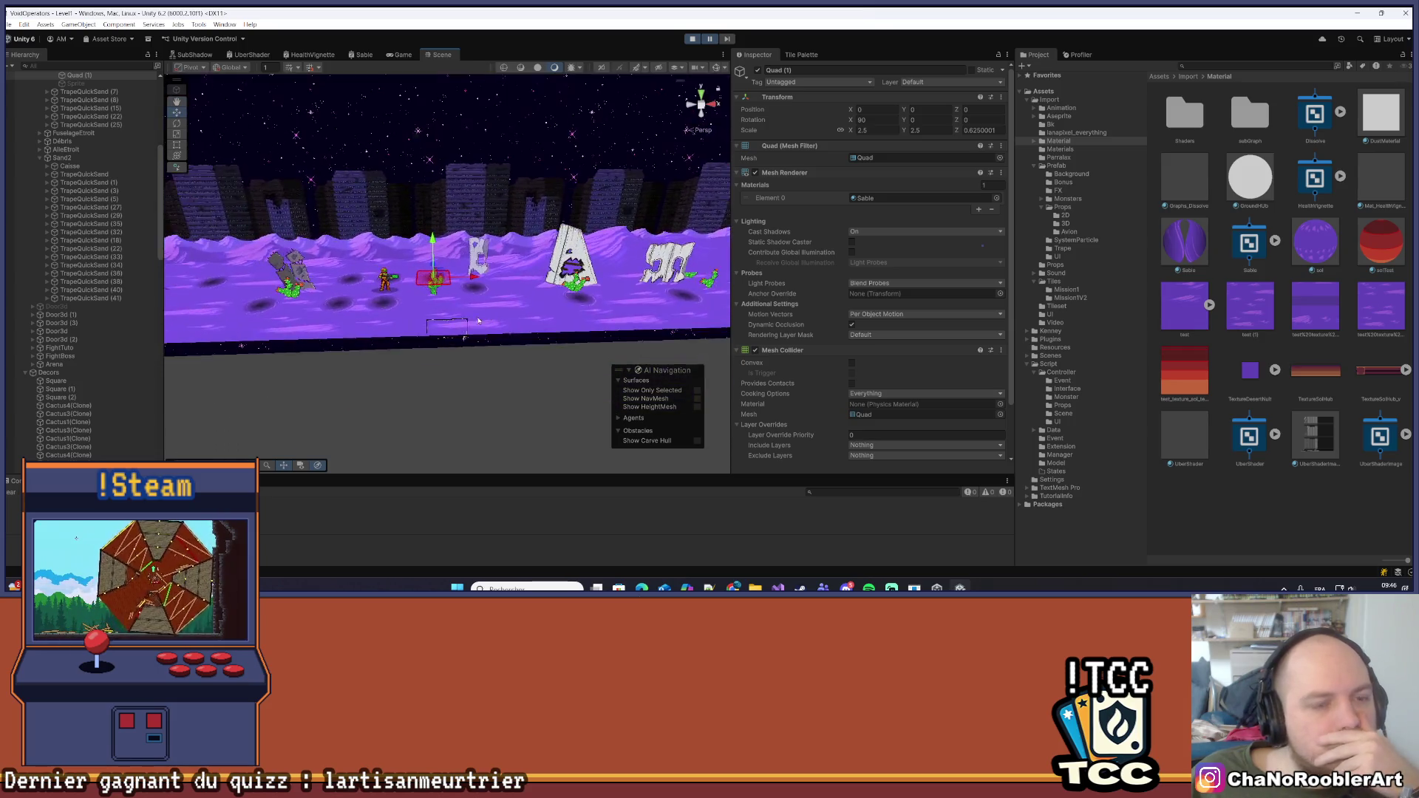
left_click(541, 424)
left_click_drag(542, 385, 522, 338)
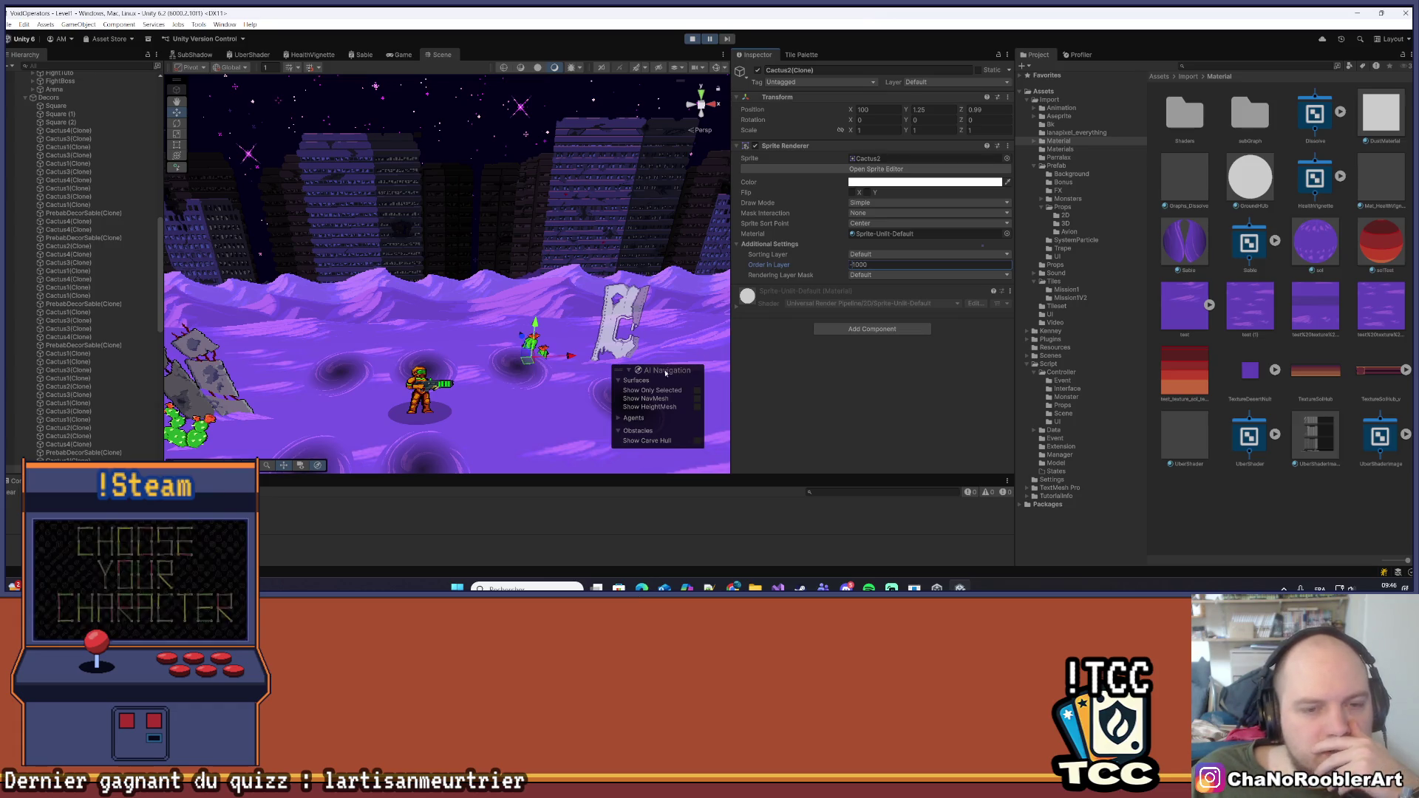
key("f")
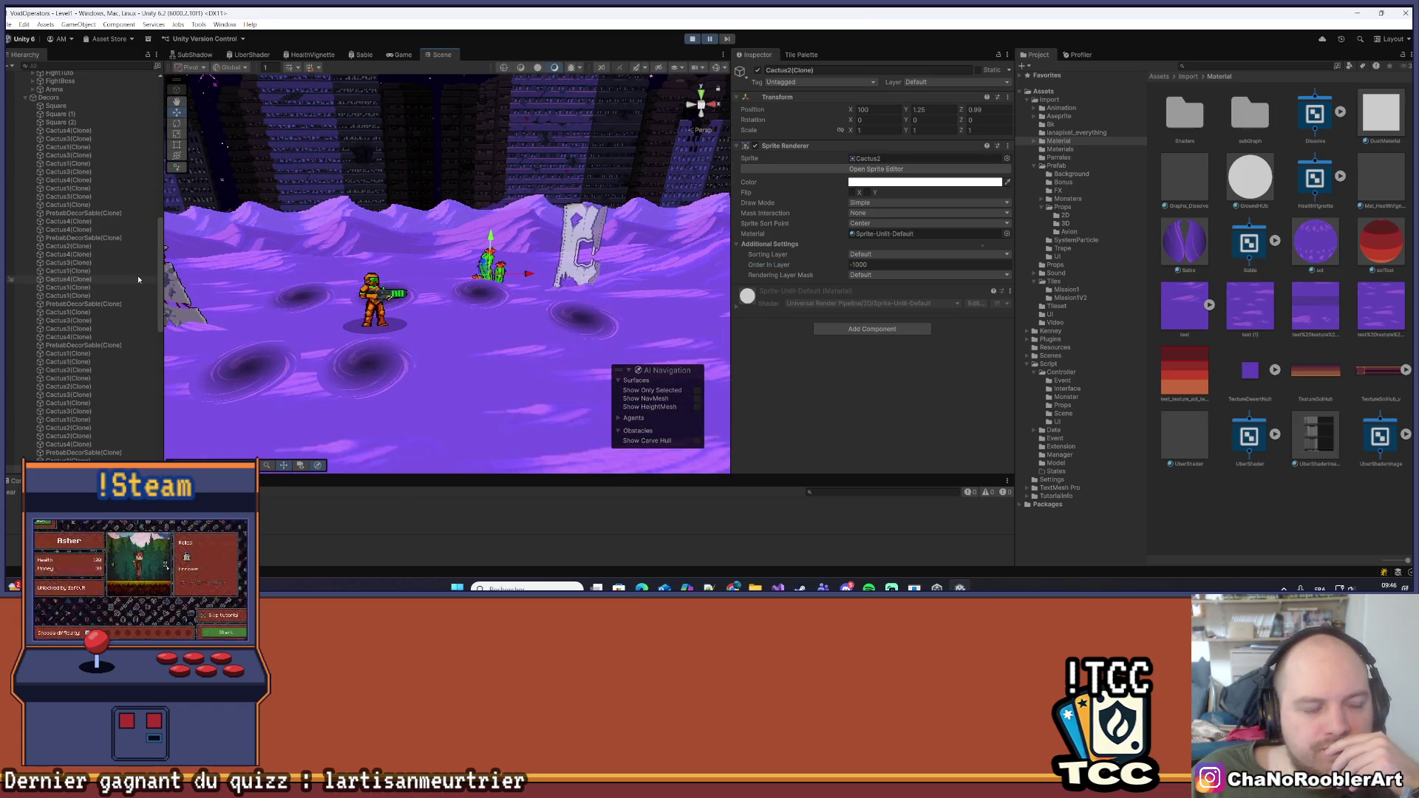
scroll(150, 308, "up", 3)
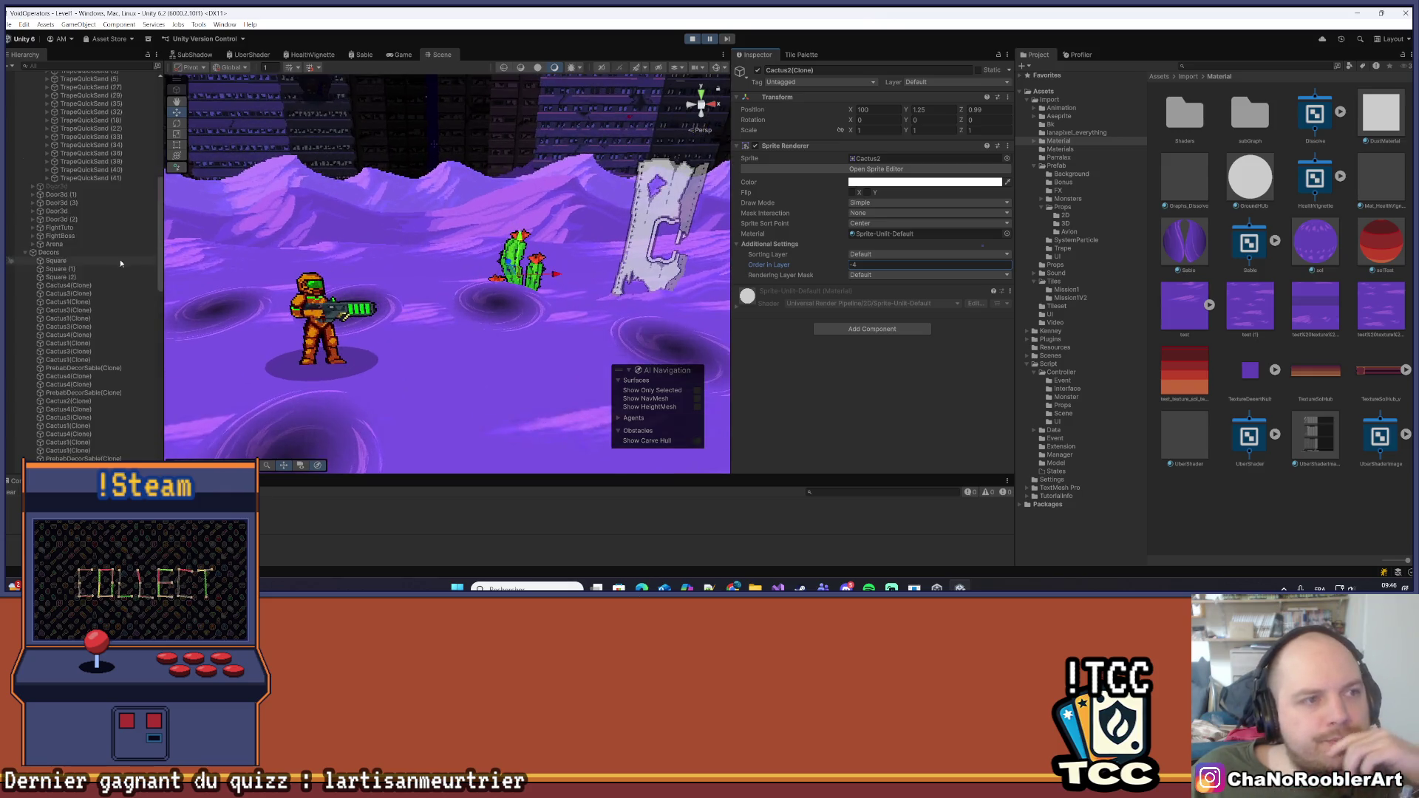
scroll(69, 272, "up", 5)
left_click(63, 279)
left_click(70, 149)
left_click(70, 156)
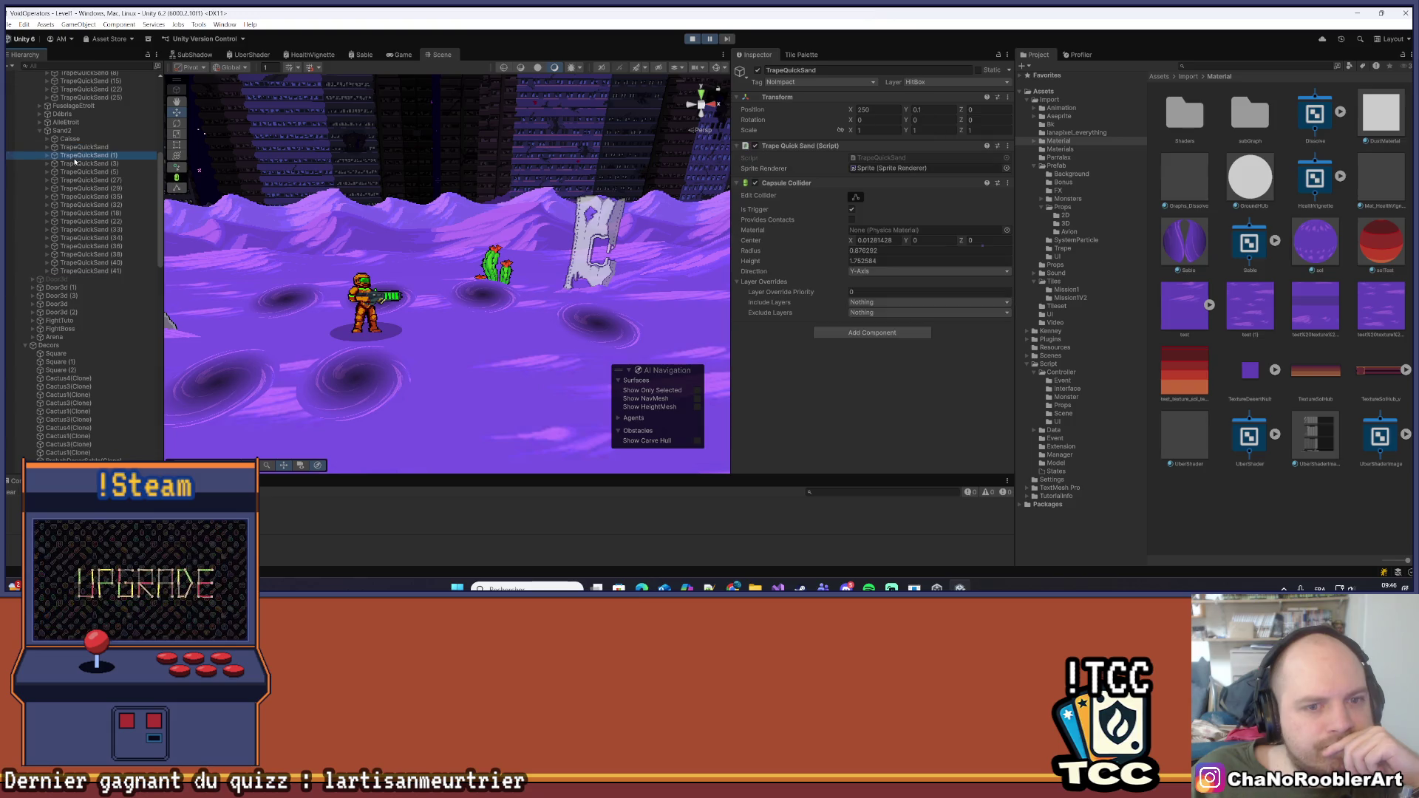
scroll(100, 236, "down", 10)
scroll(63, 387, "down", 5)
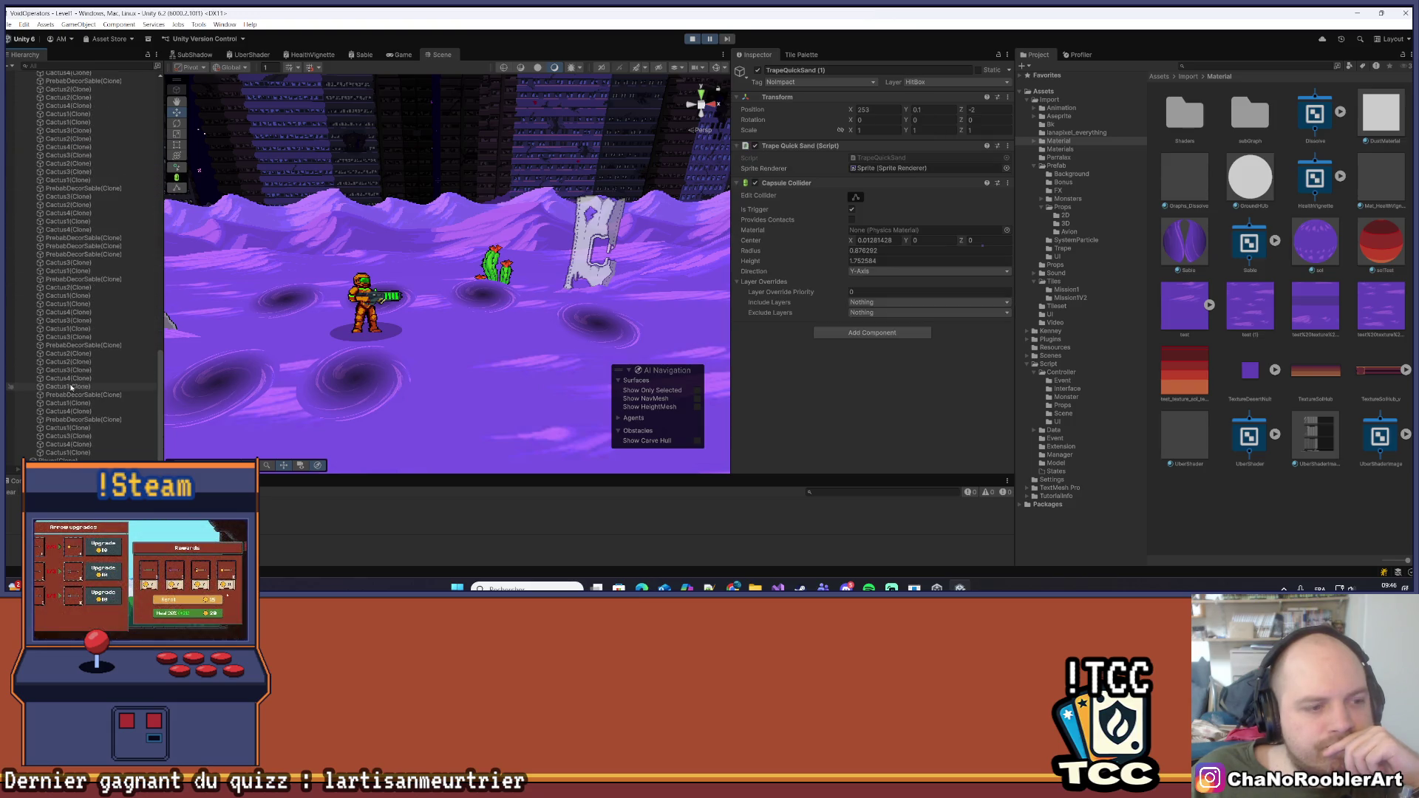
left_click(83, 452)
key("Up")
key("Up")
key("Up")
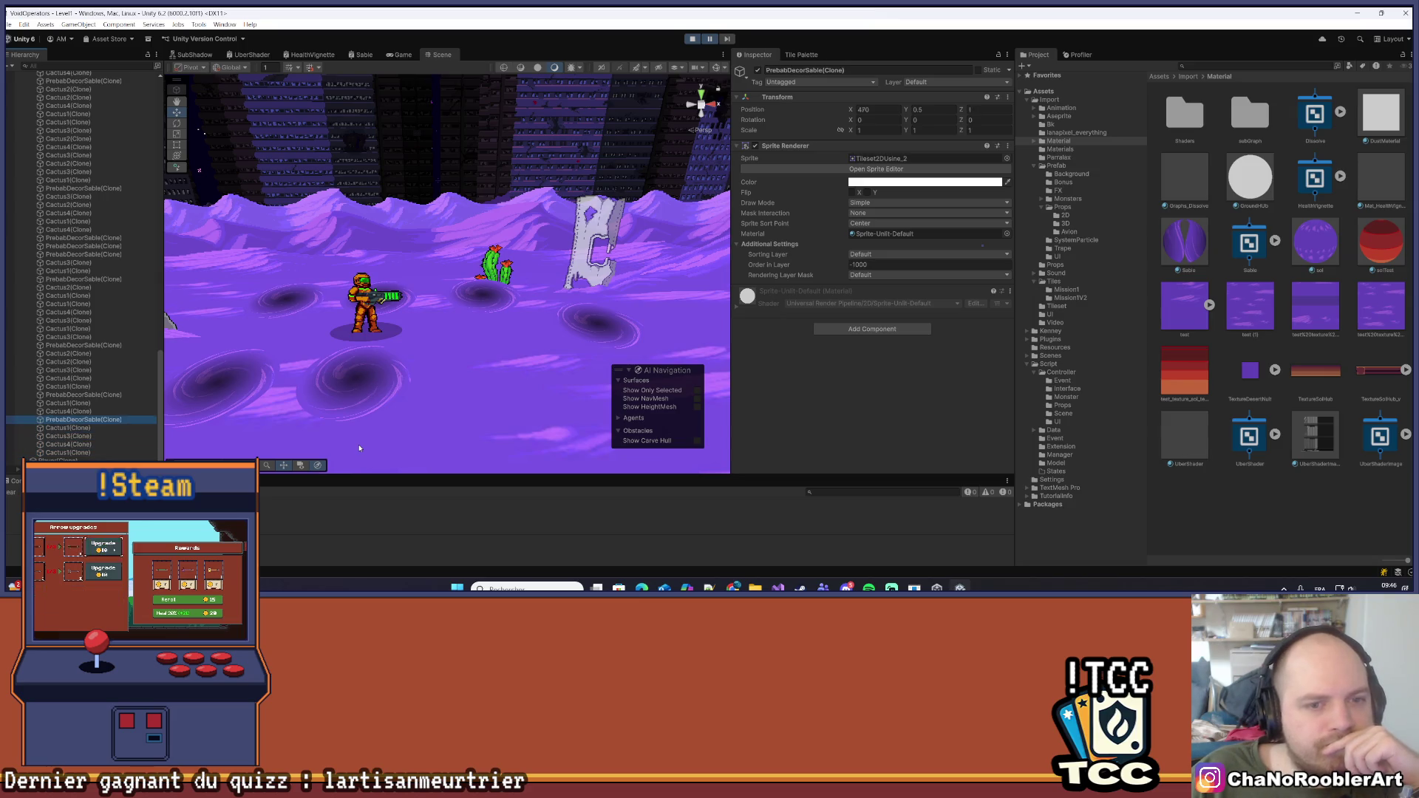
key("Up")
key("Up")
key("Up")
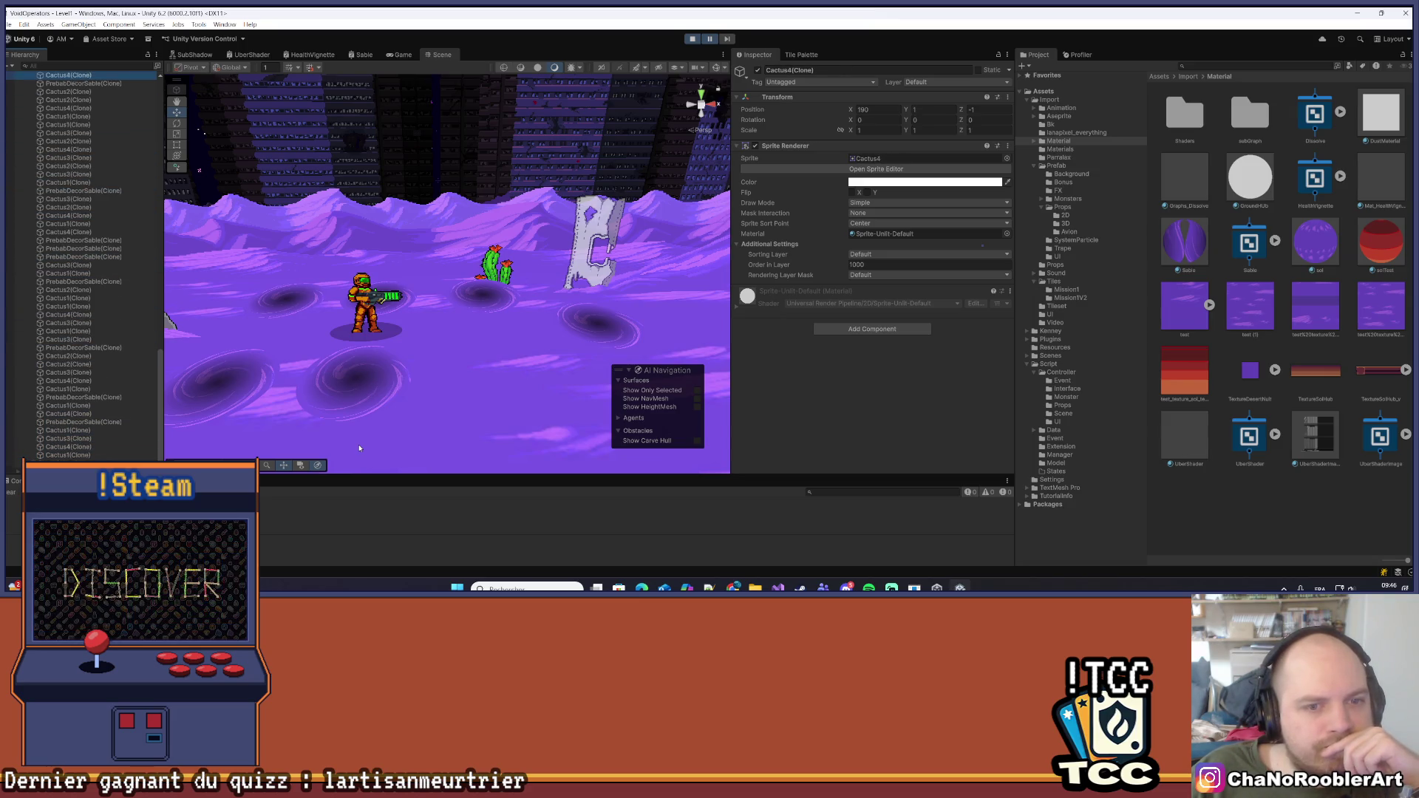
key("Up")
key("Up")
key("Up")
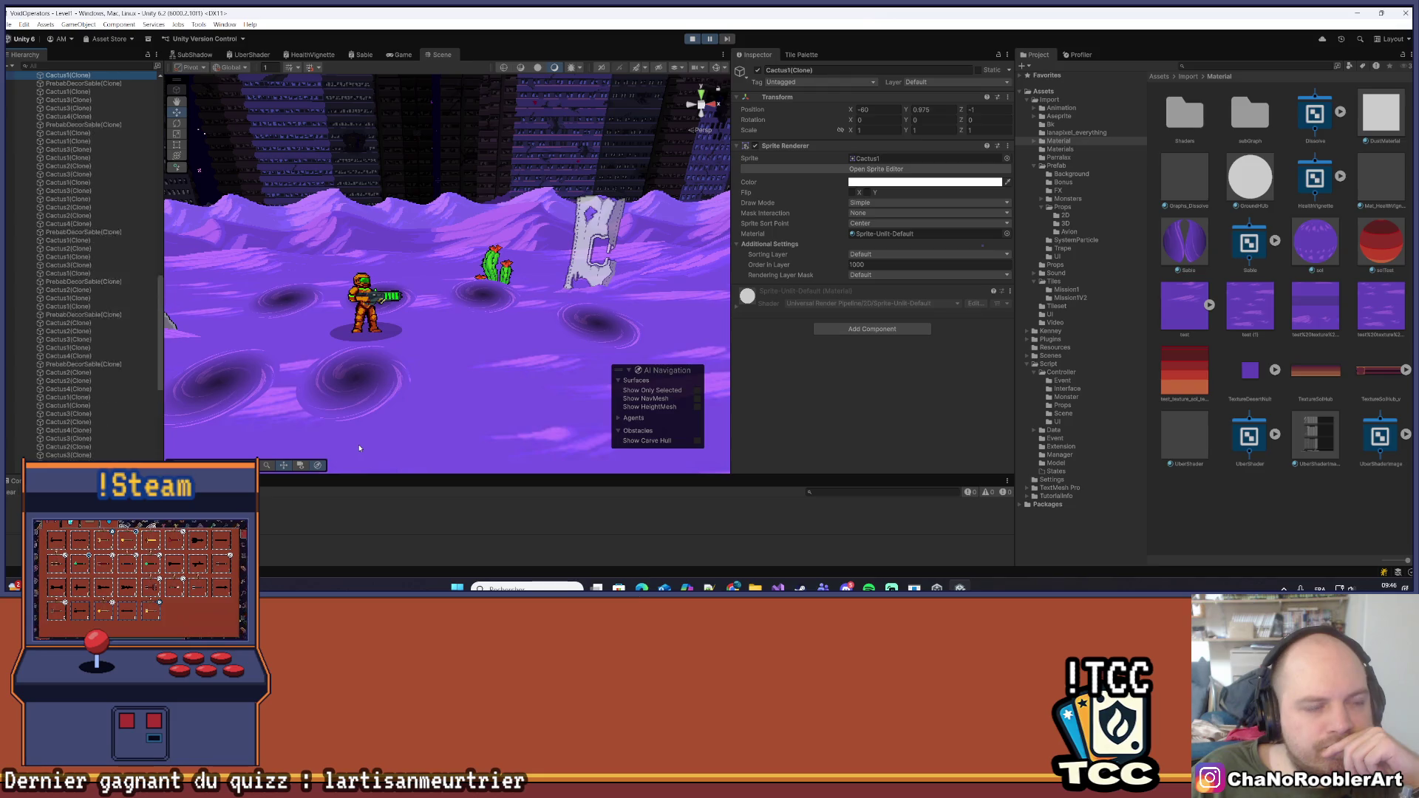
scroll(91, 348, "up", 10)
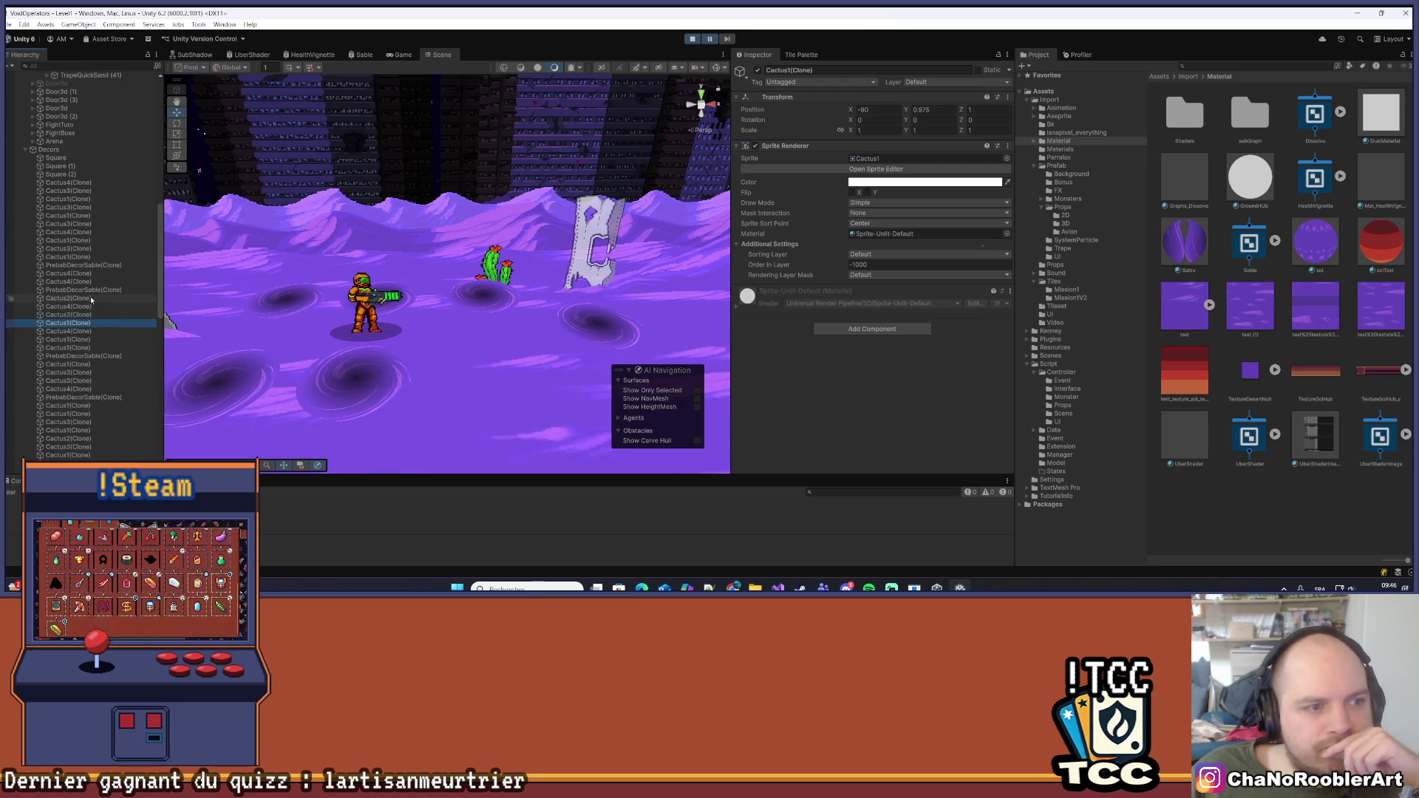
key("Up")
left_click(96, 190)
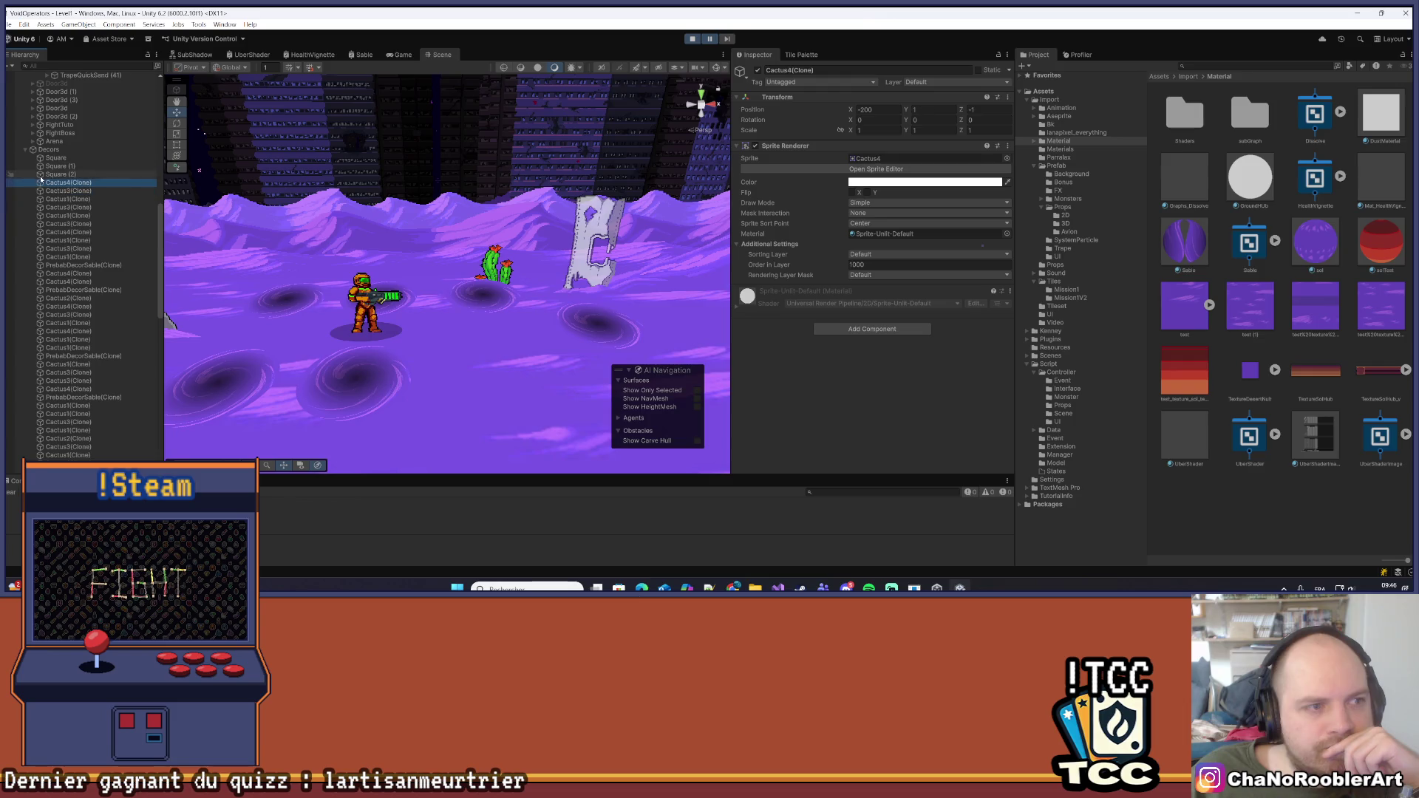
scroll(127, 232, "up", 10)
left_click(71, 314)
left_click(83, 191)
key("Down")
key("Down")
left_click(70, 322)
left_click(83, 124)
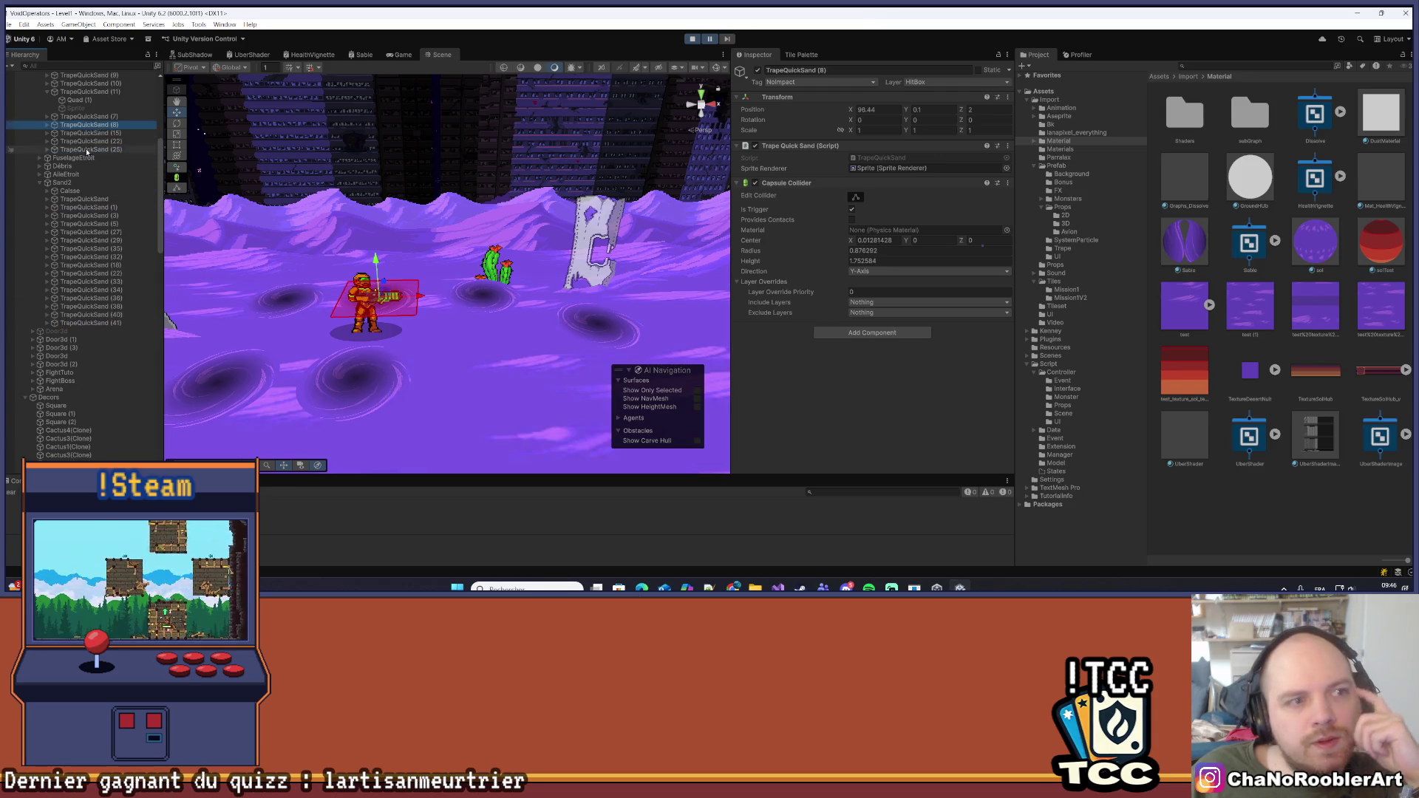
scroll(87, 151, "up", 5)
Deactivate Quad (1) under TrapeQuickSand (11), then reselect its vortex sprite
left_click(83, 207)
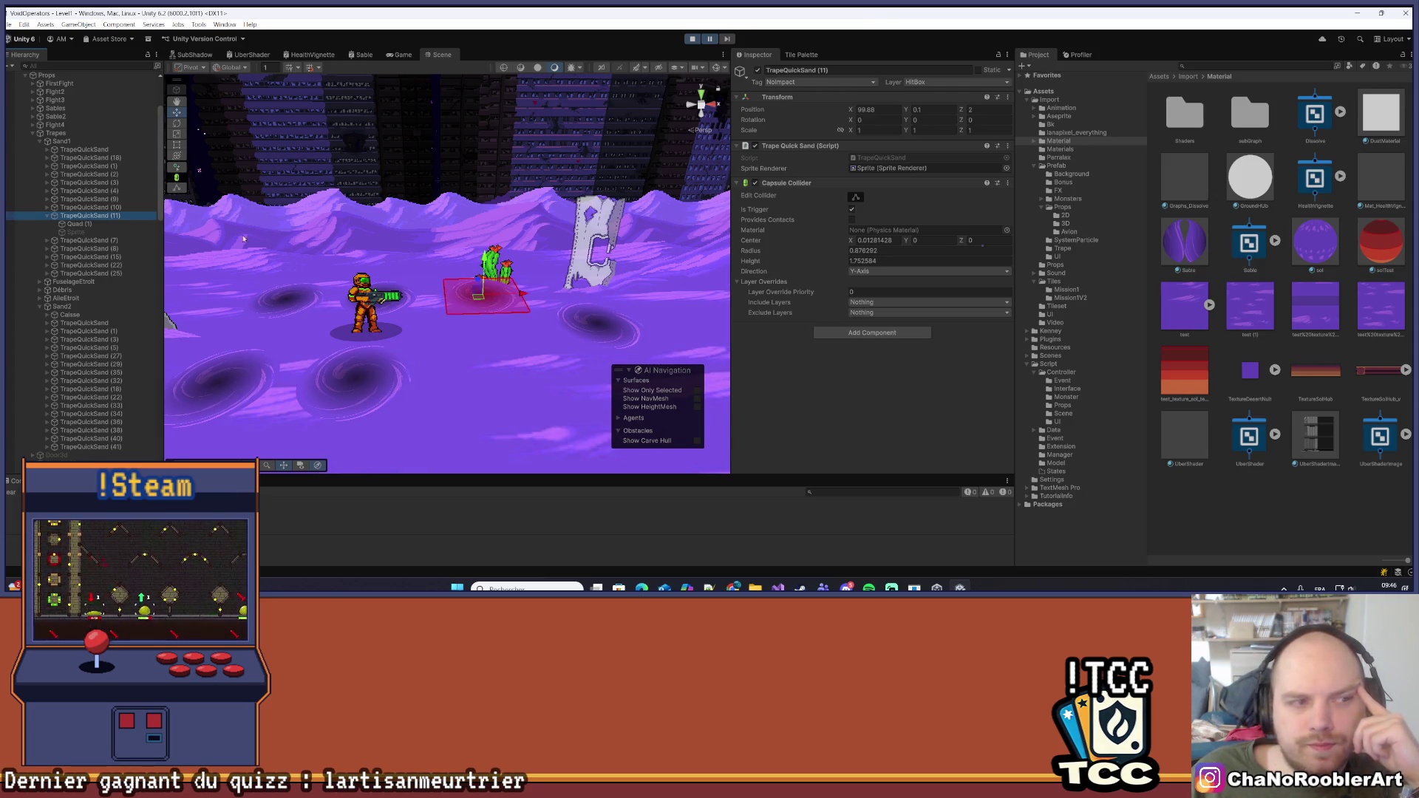
left_click(78, 223)
left_click(87, 231)
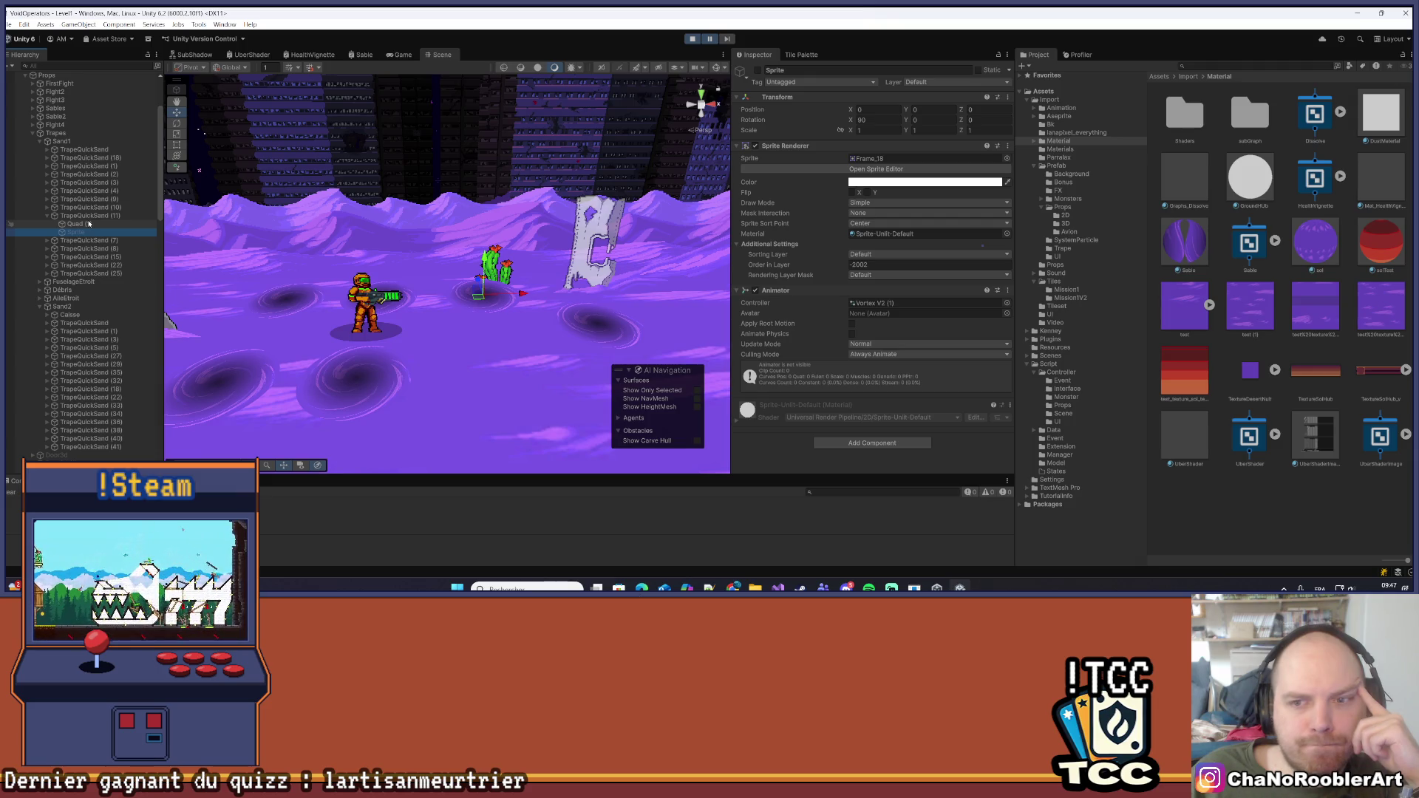
left_click(77, 224)
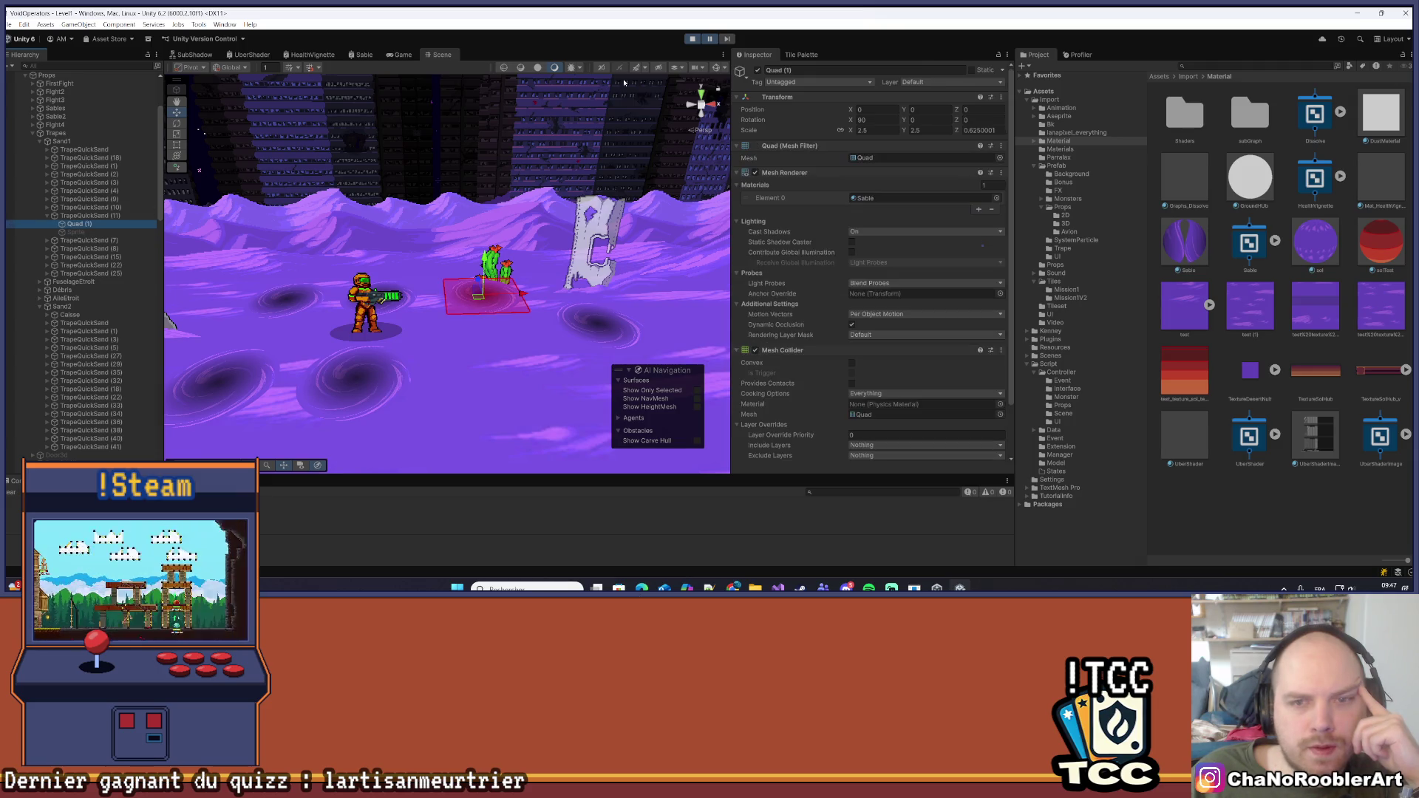
left_click(758, 71)
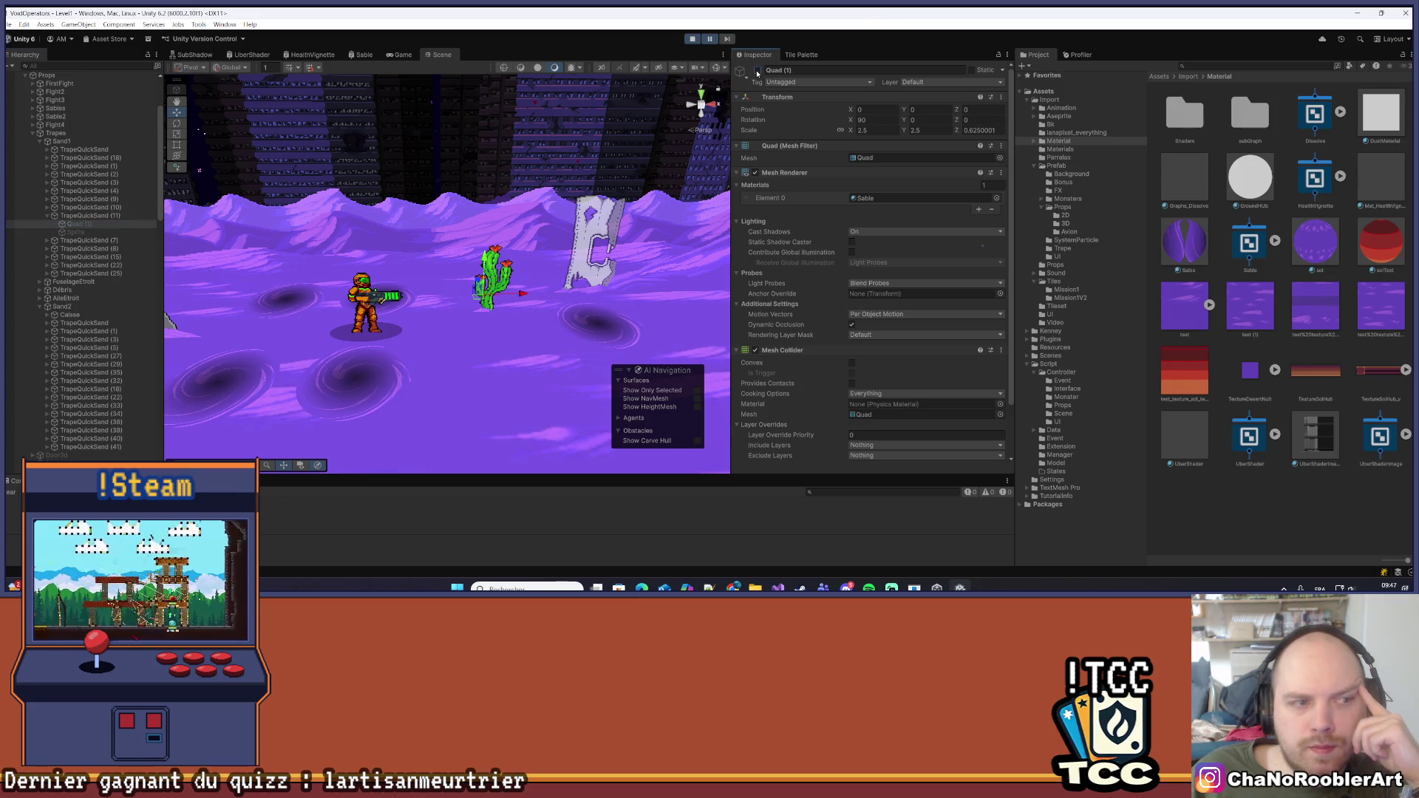
left_click(104, 232)
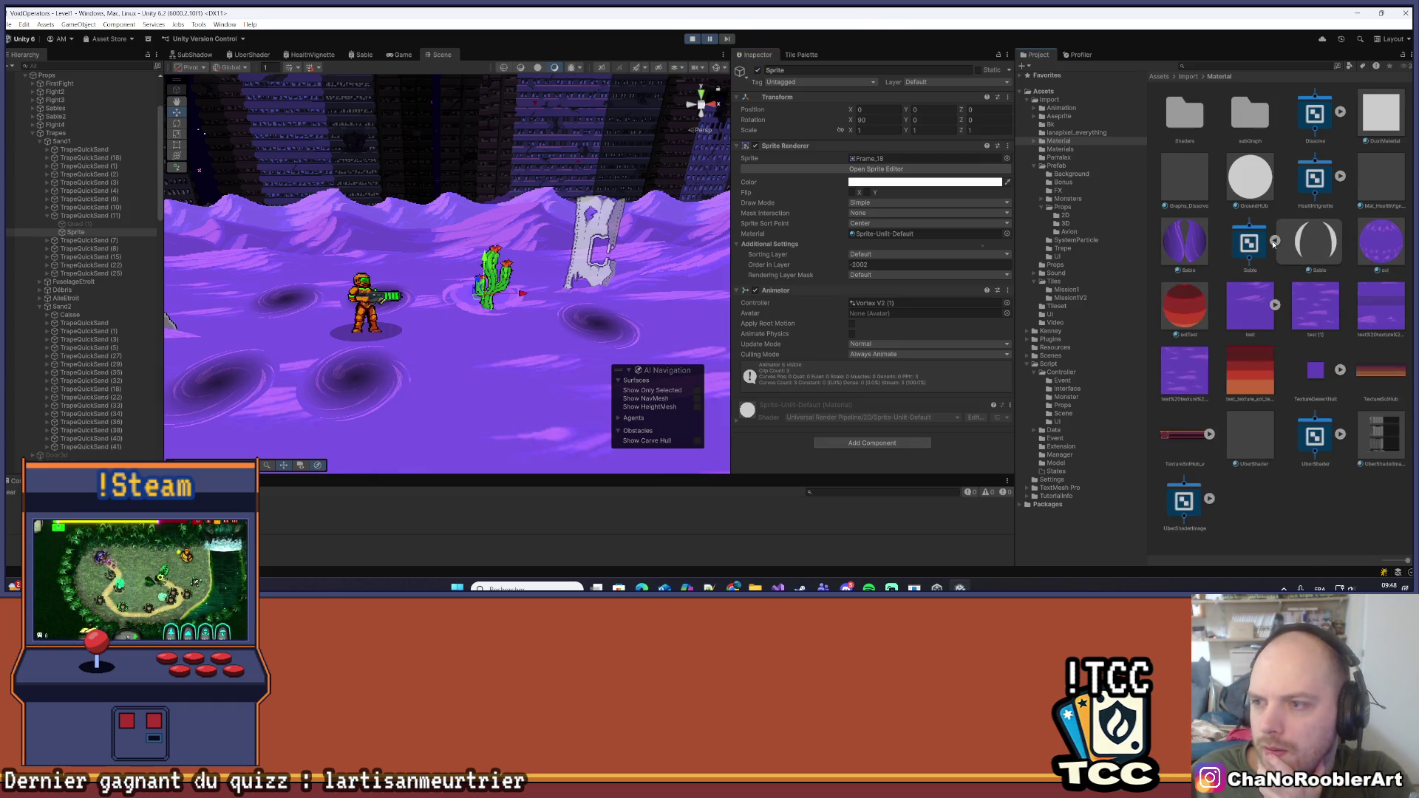
key("Escape")
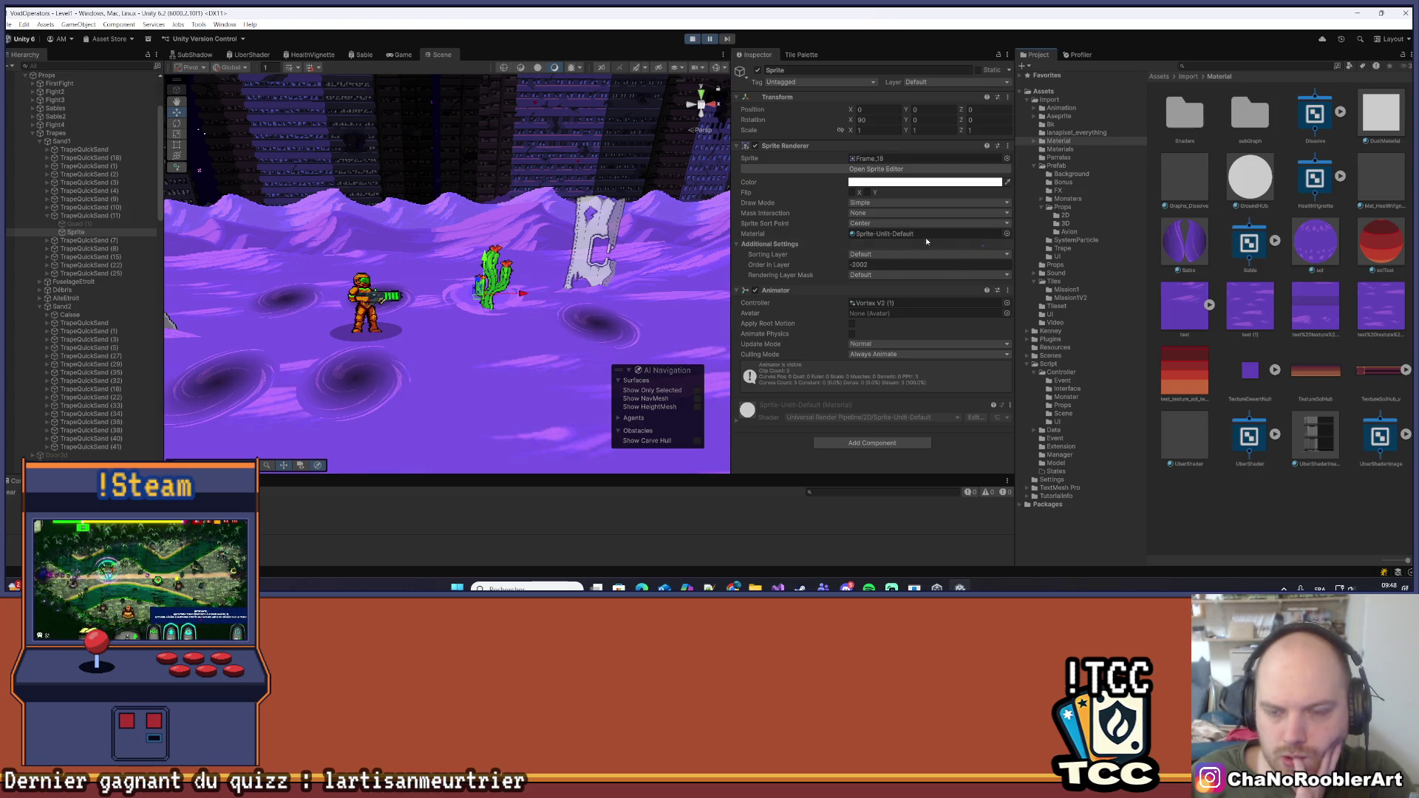
left_click(87, 225)
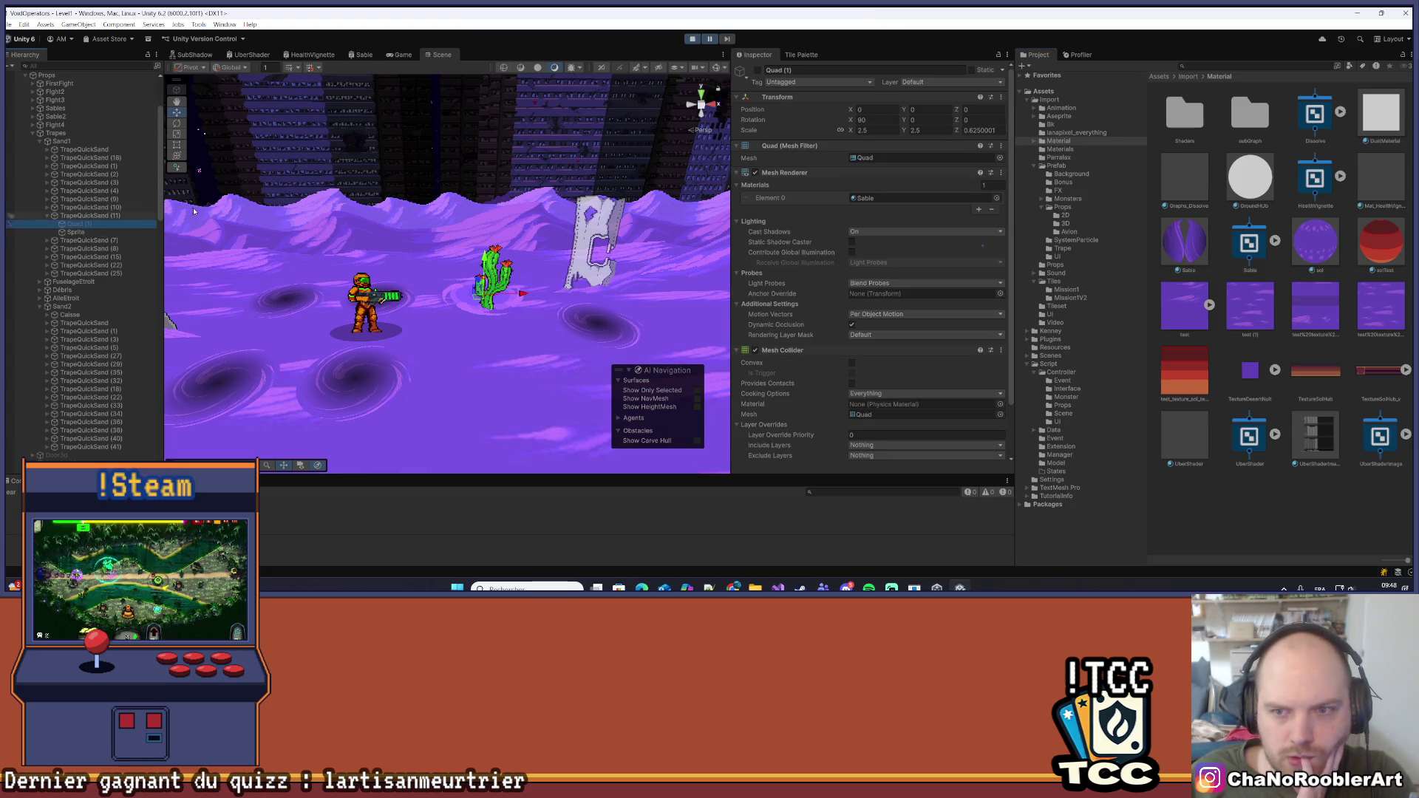
Review the quicksand objects in the Inspector, clear the selection and stop the play test
scroll(880, 218, "down", 3)
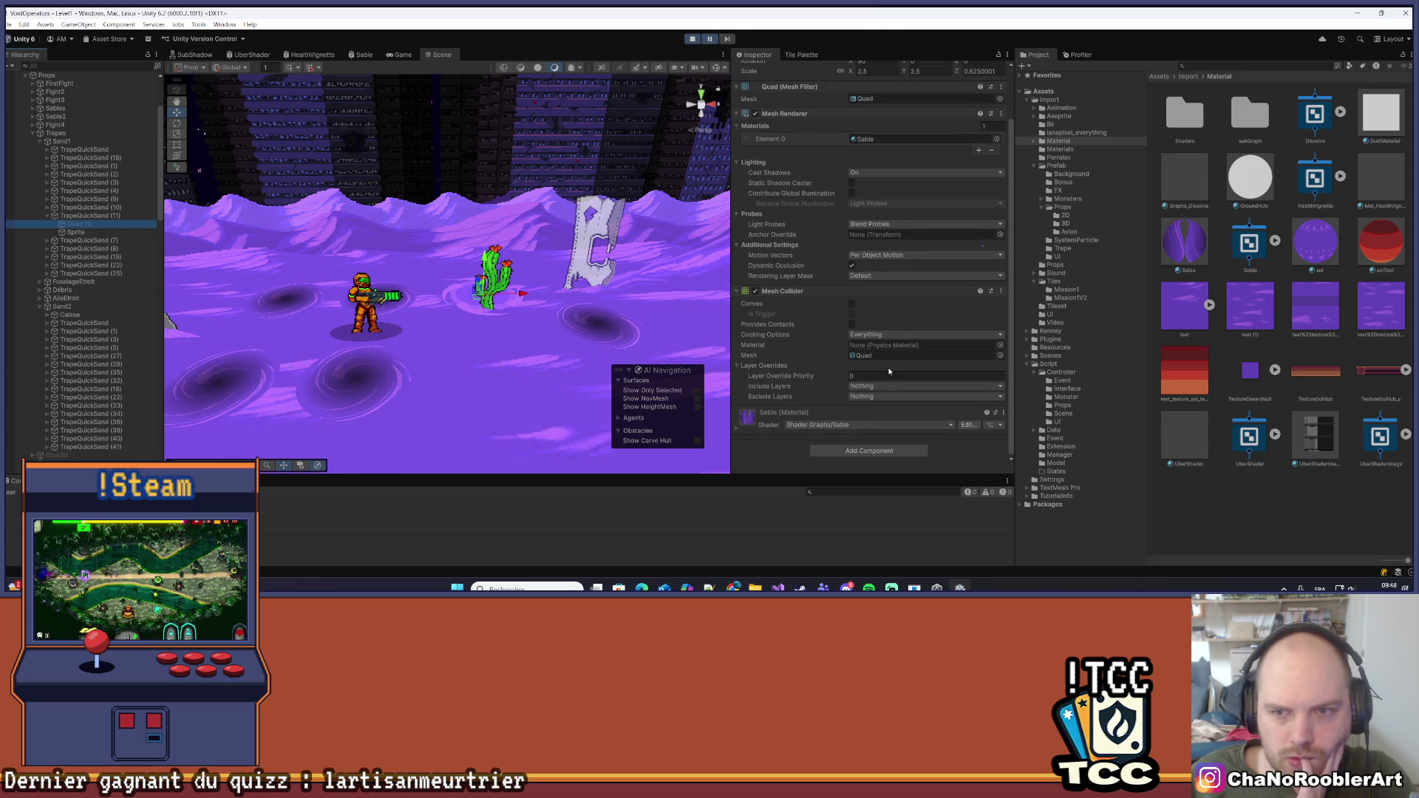
scroll(889, 371, "up", 3)
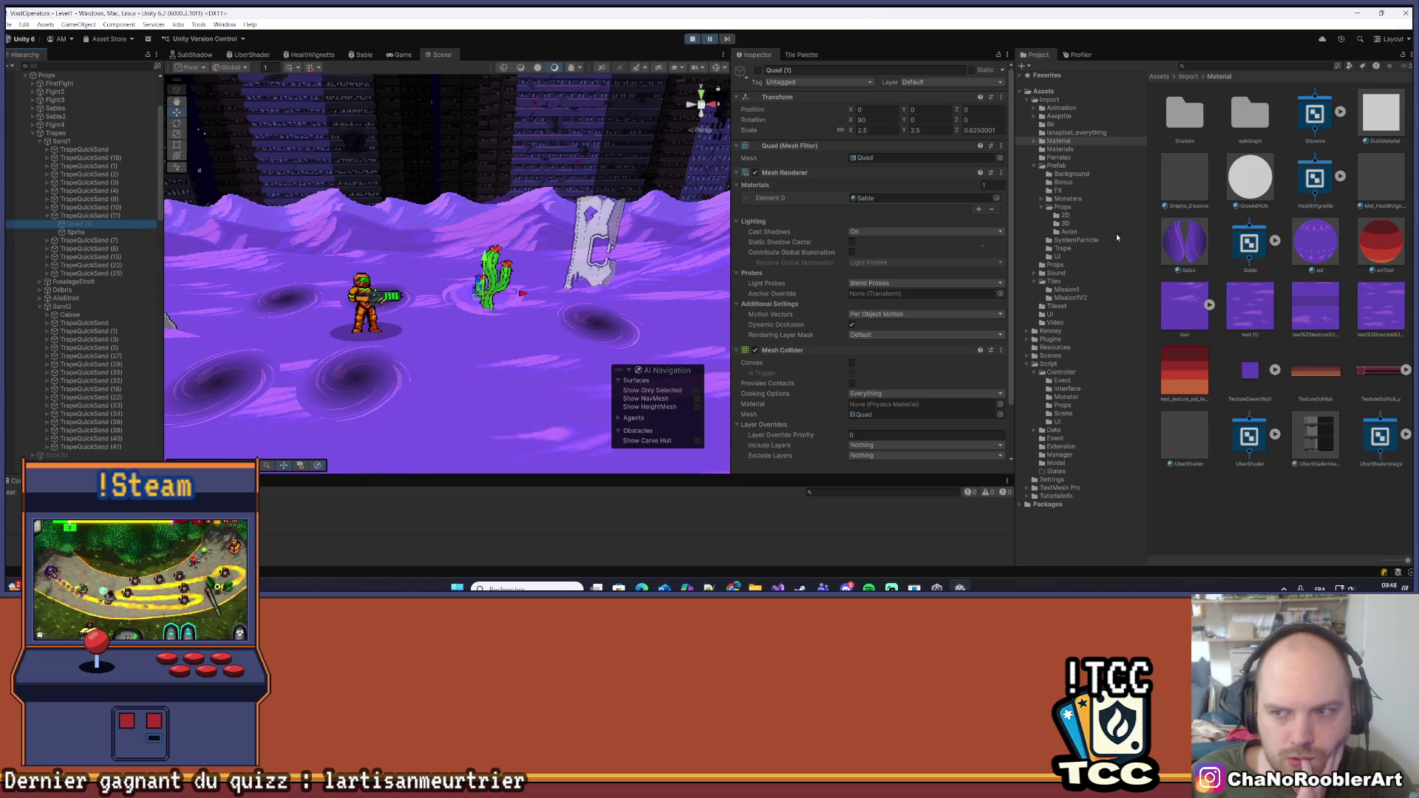
key("Down")
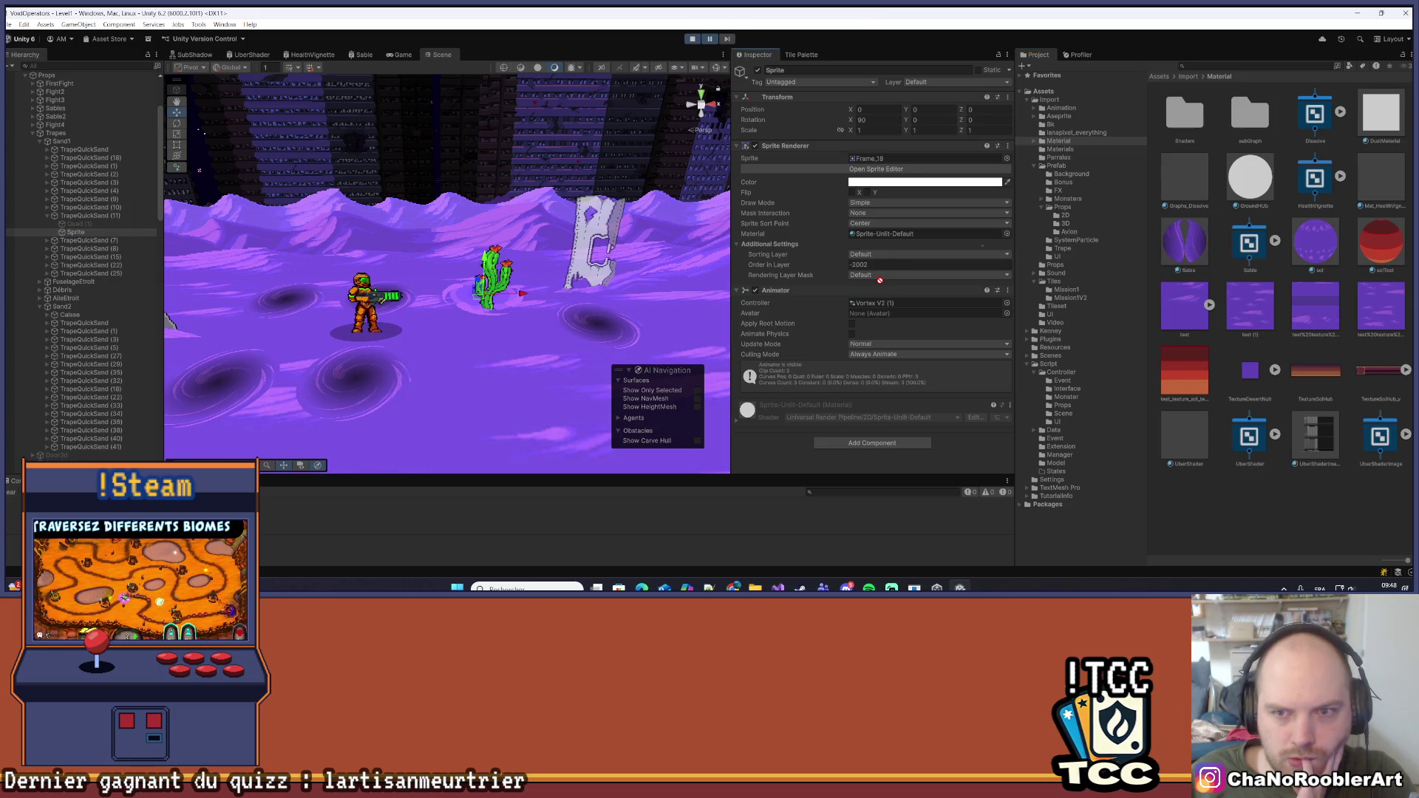
left_click(570, 289)
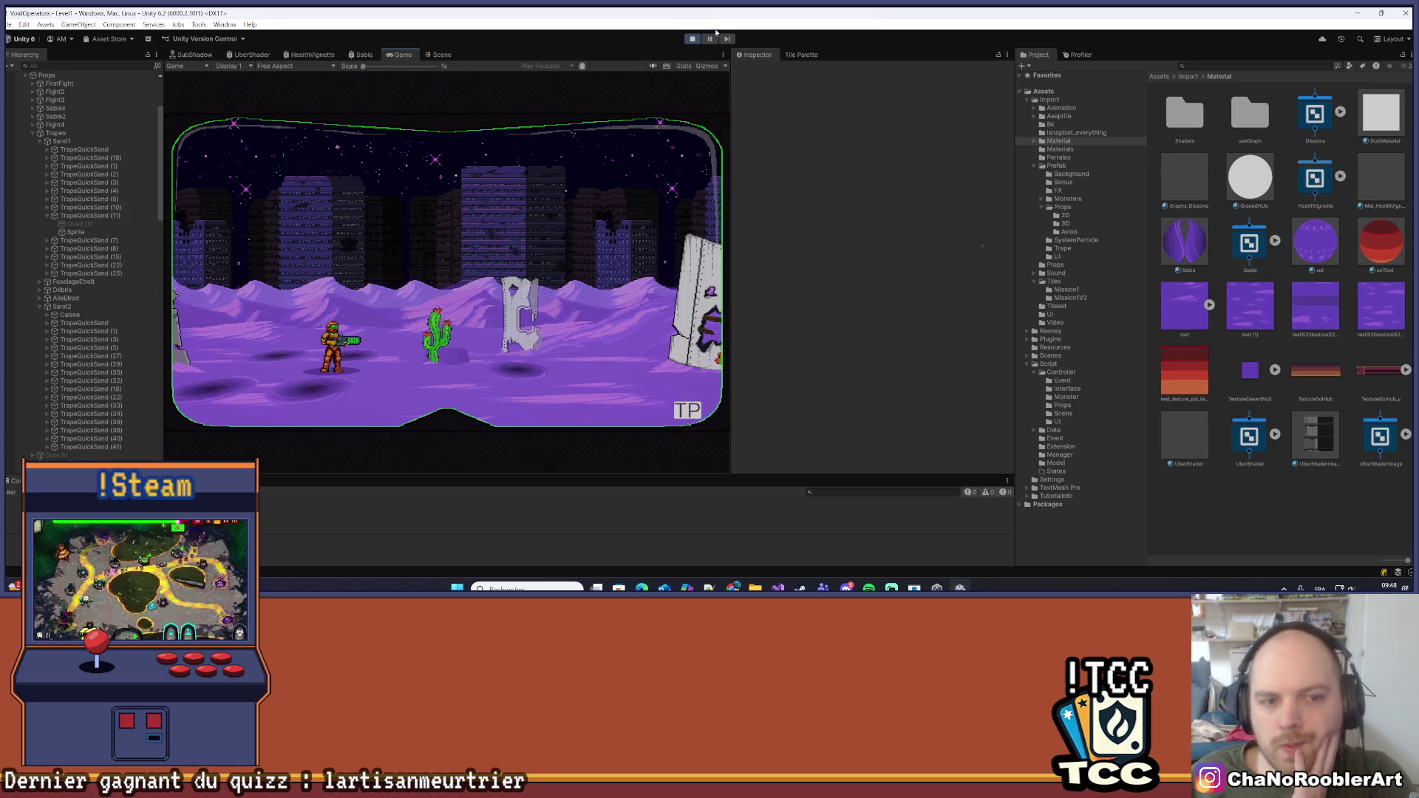
left_click(693, 38)
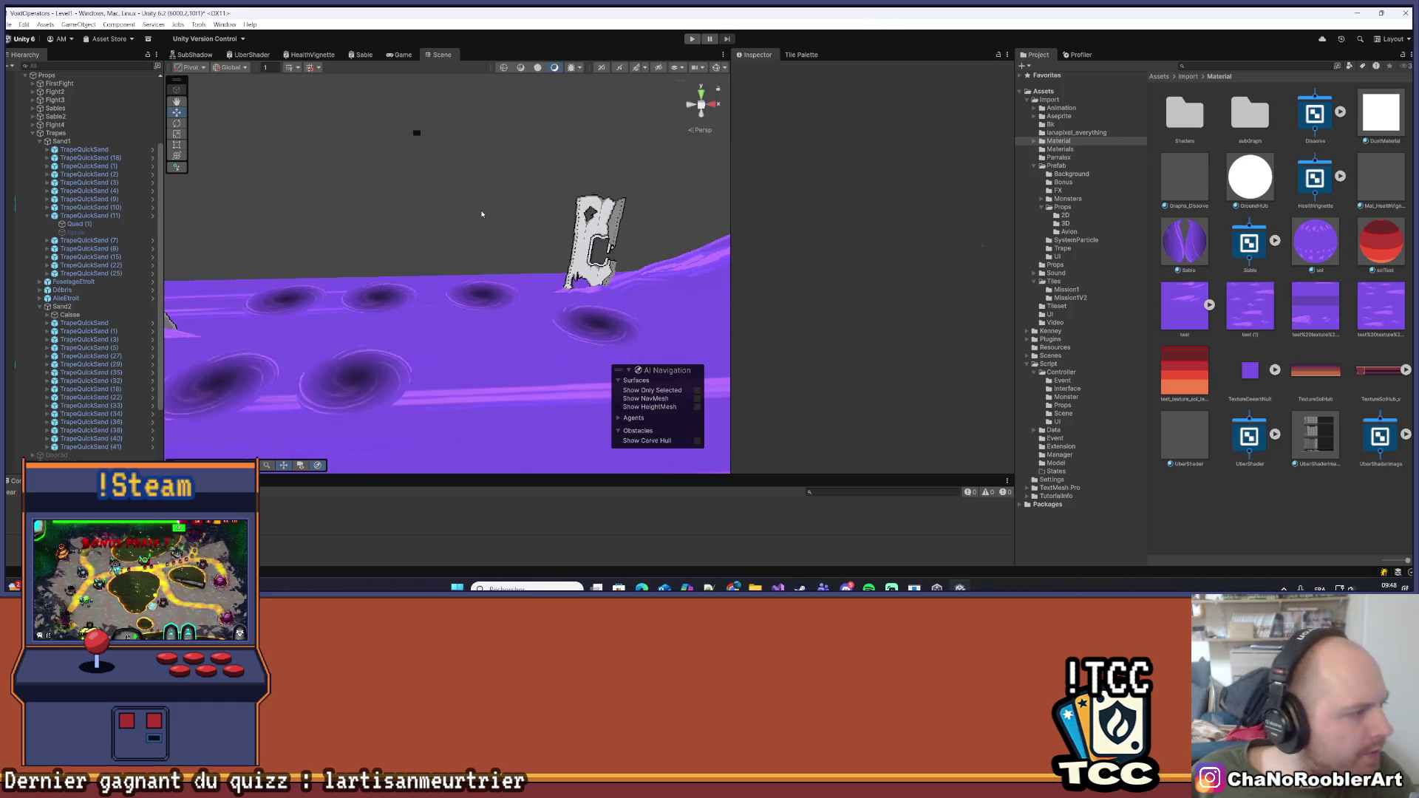
Tilt the view low, frame a quicksand hole and deactivate its flat Quad (1) child
mouse_move(481, 215)
left_mouse_down()
mouse_move(498, 275)
mouse_move(634, 307)
mouse_move(461, 308)
mouse_move(473, 295)
mouse_move(409, 342)
left_mouse_up()
left_click(393, 321)
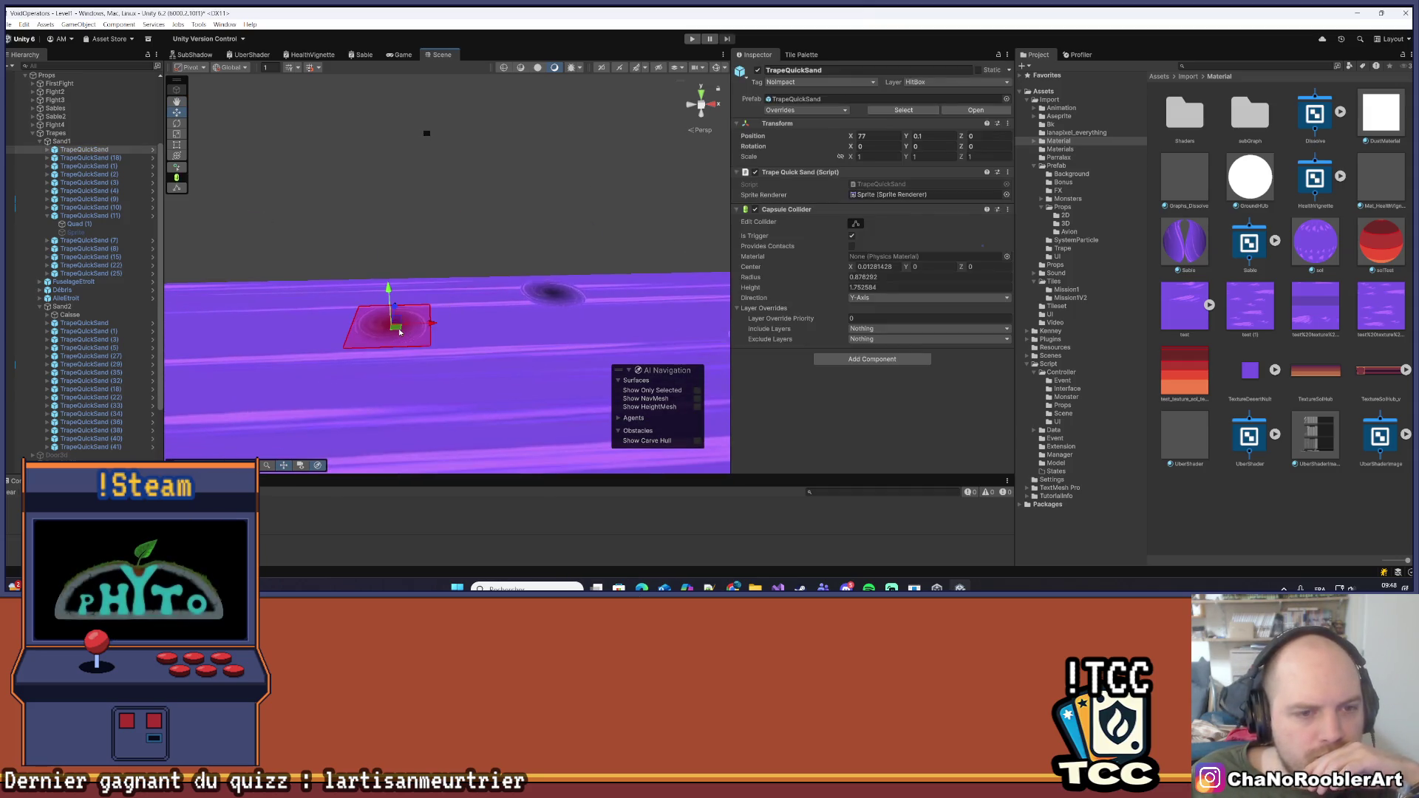
key("f")
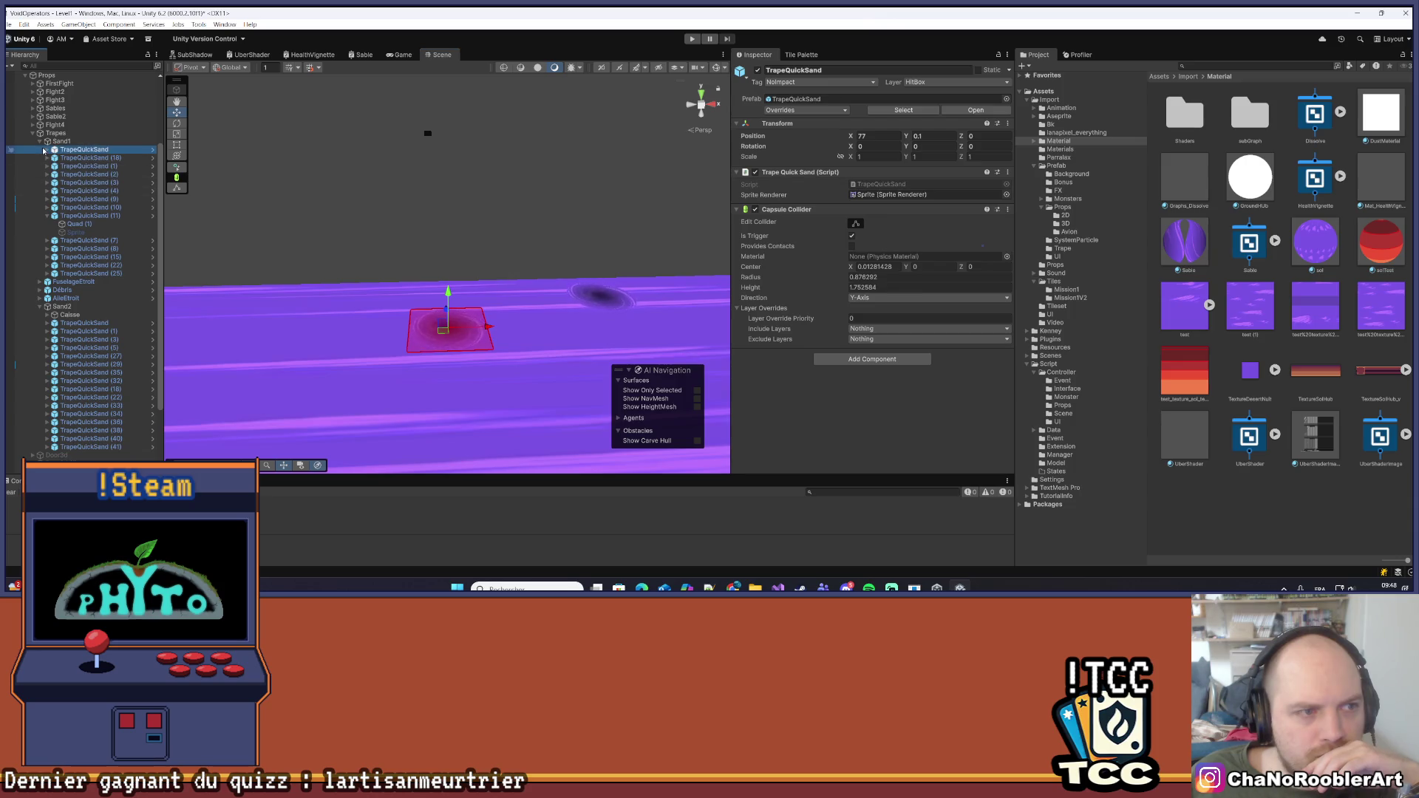
left_click(47, 150)
left_click(75, 157)
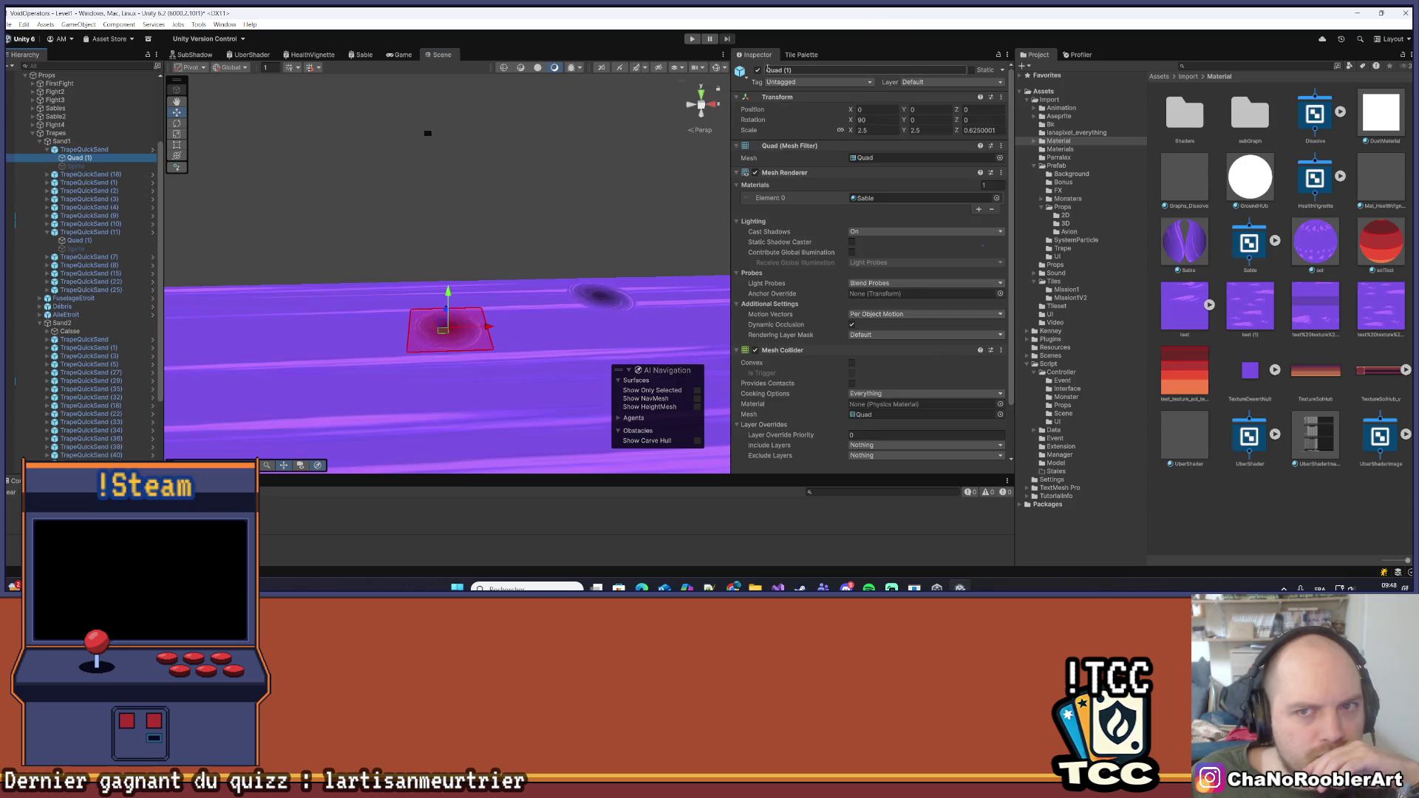
left_click(757, 69)
Activate the quicksand's Sprite child and assign the Sable material to its renderer
left_click(87, 167)
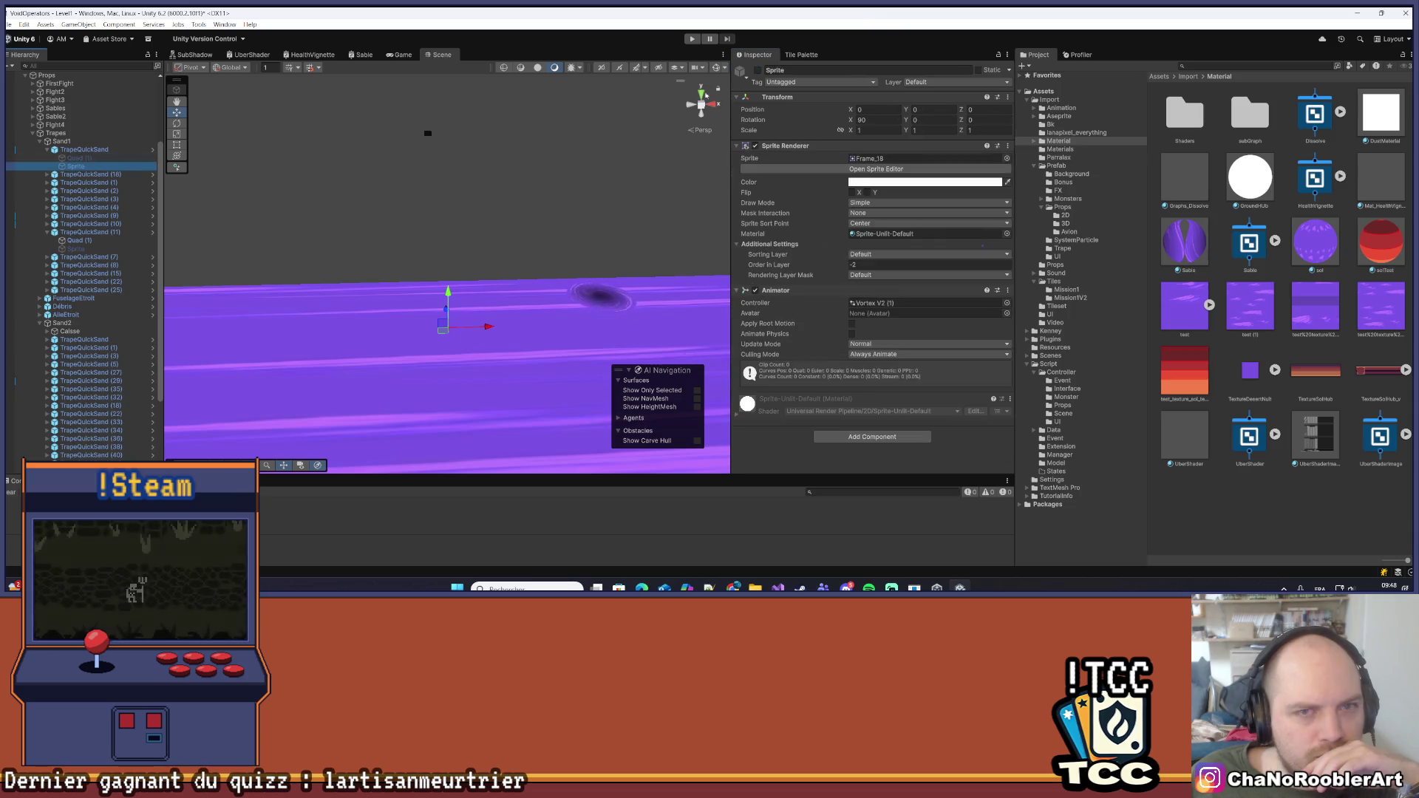
left_click(758, 70)
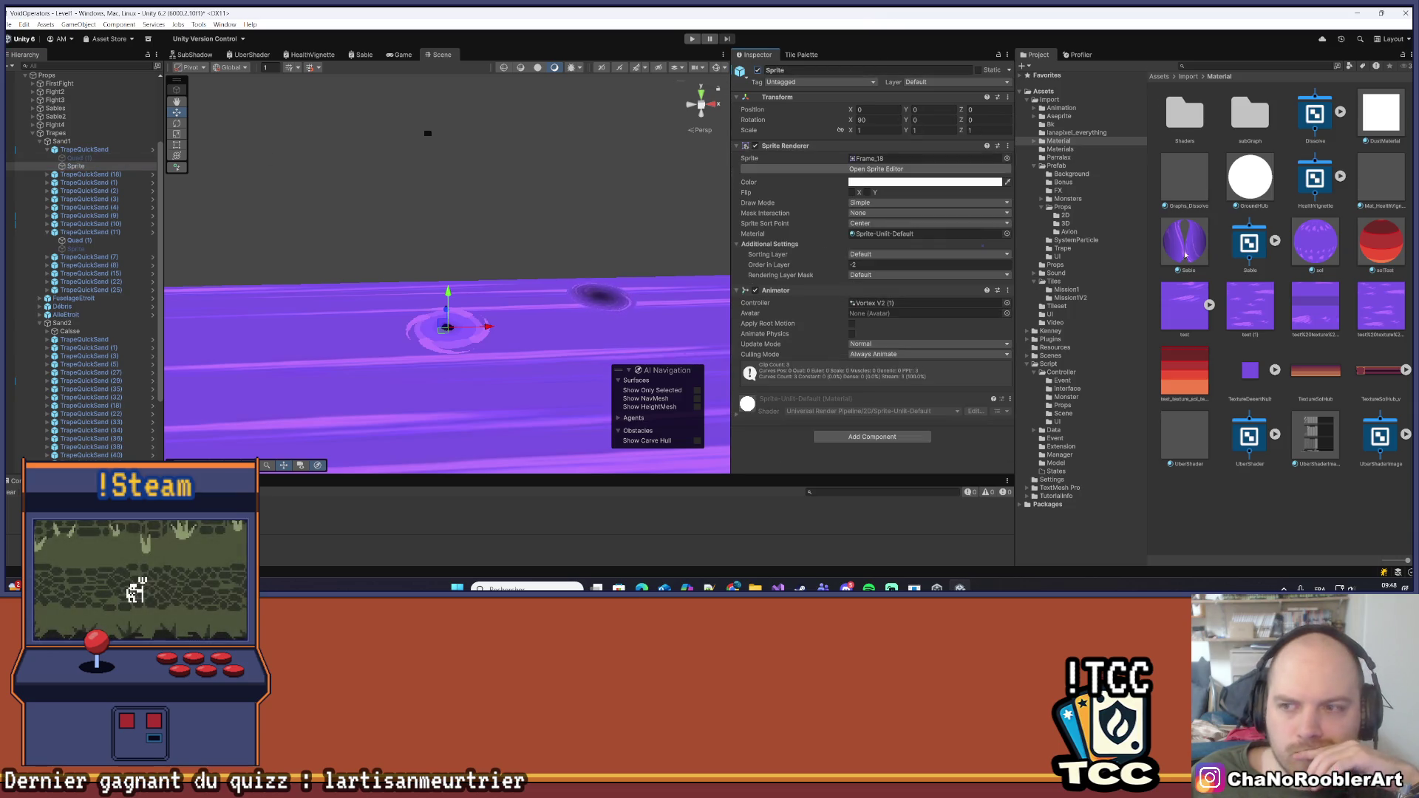
left_click_drag(982, 245, 928, 234)
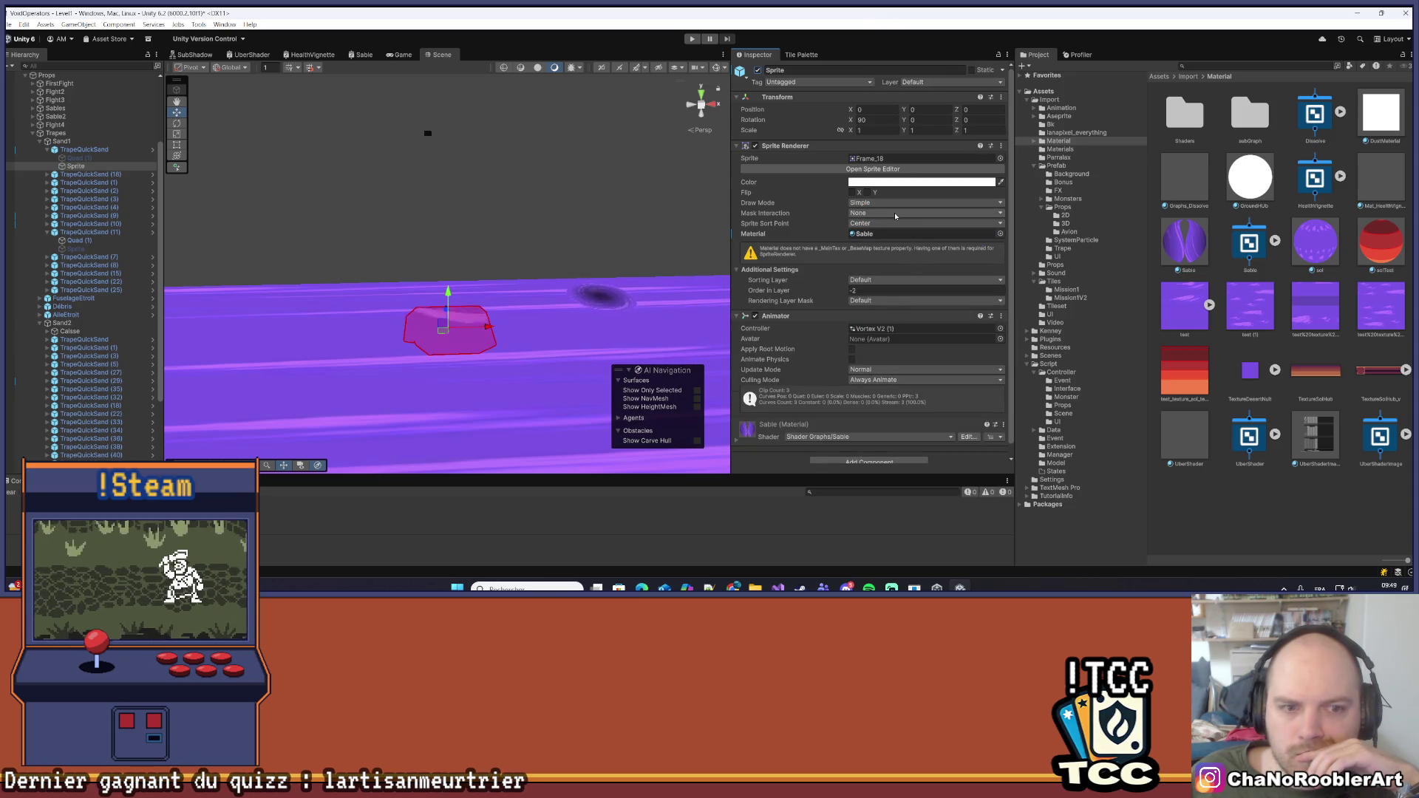
Select the quicksand Sprite and locate its Frame_18 image in the Project window
left_click(538, 267)
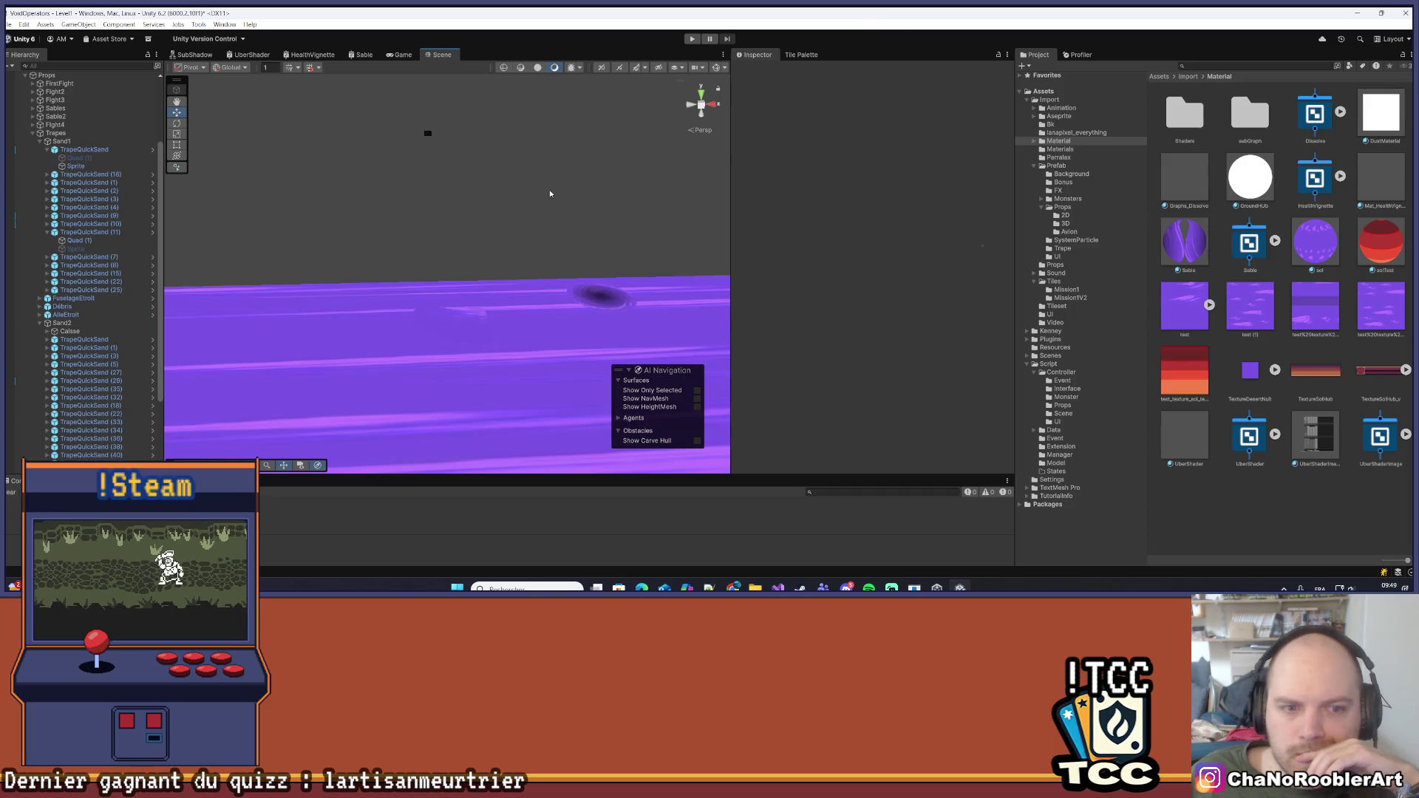
left_click(76, 166)
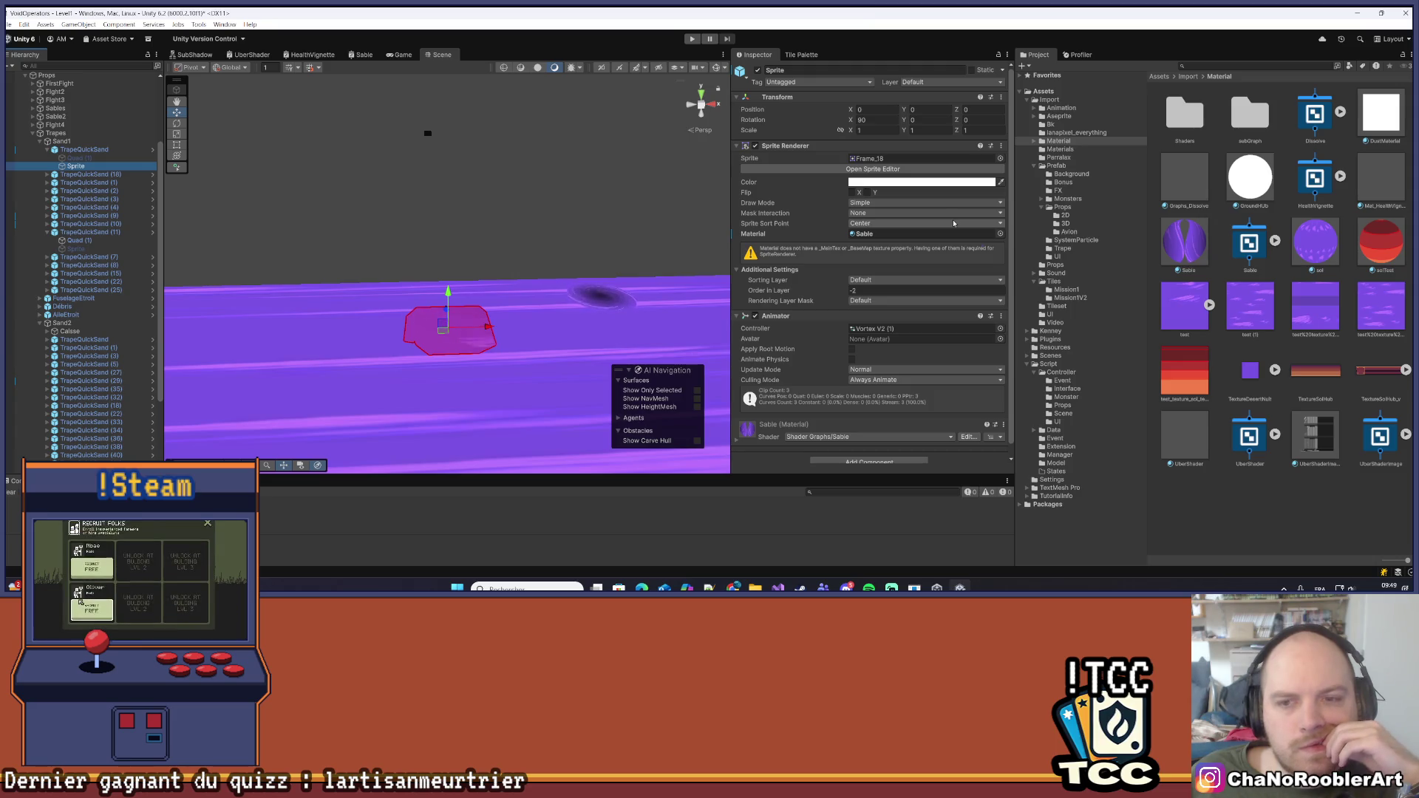
left_click(887, 160)
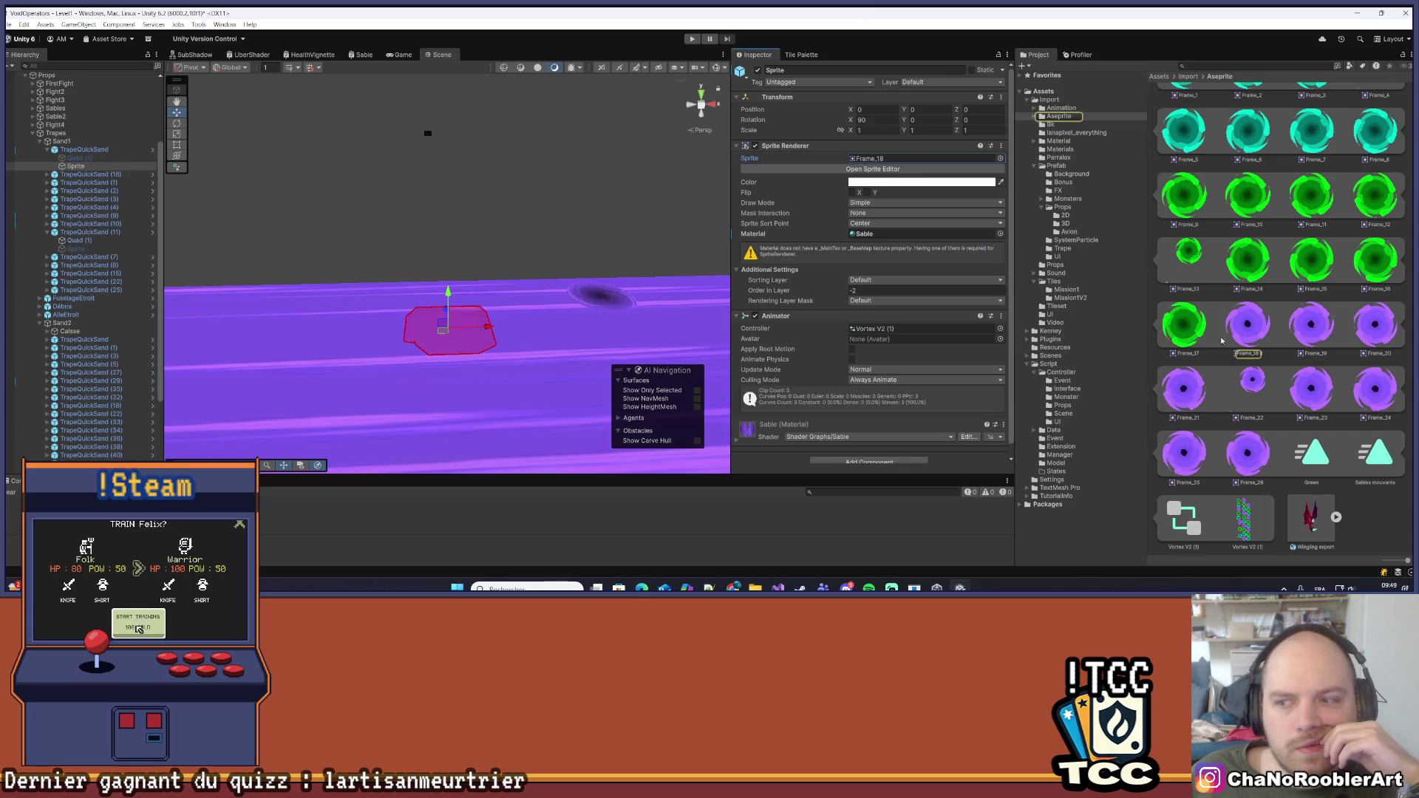
scroll(1227, 348, "up", 10)
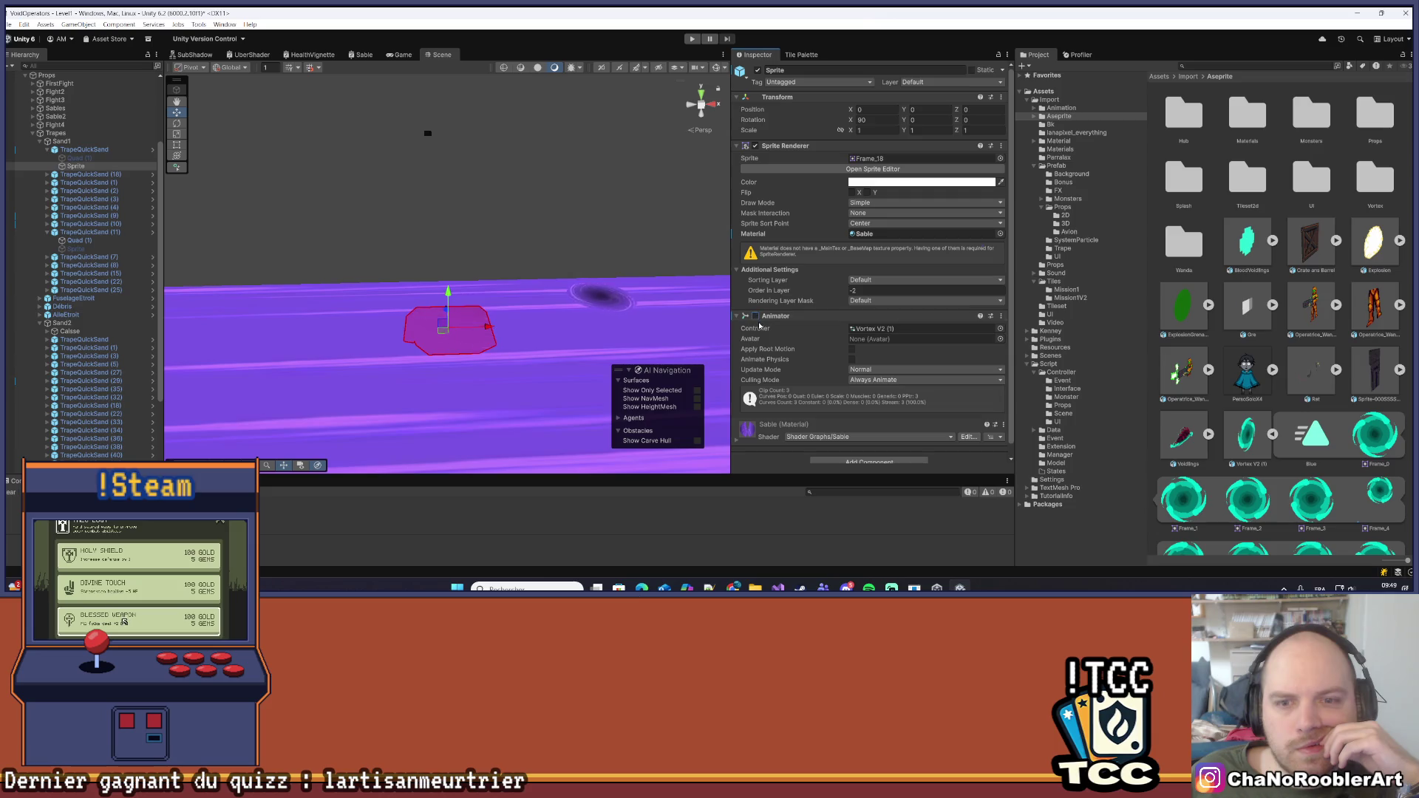
Reselect the Sprite, ping the Sable material and open the Sable shader graph
left_click(571, 219)
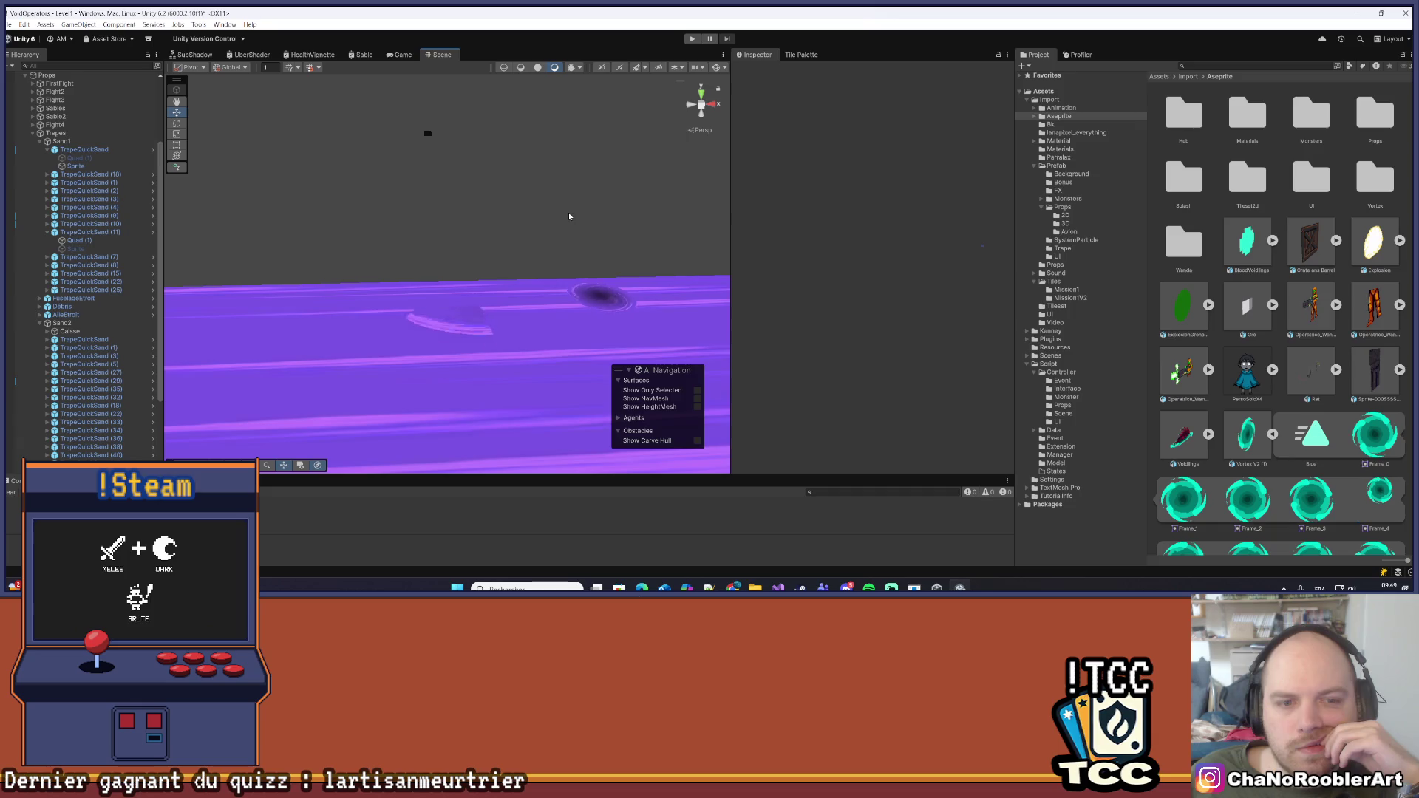
left_click(69, 167)
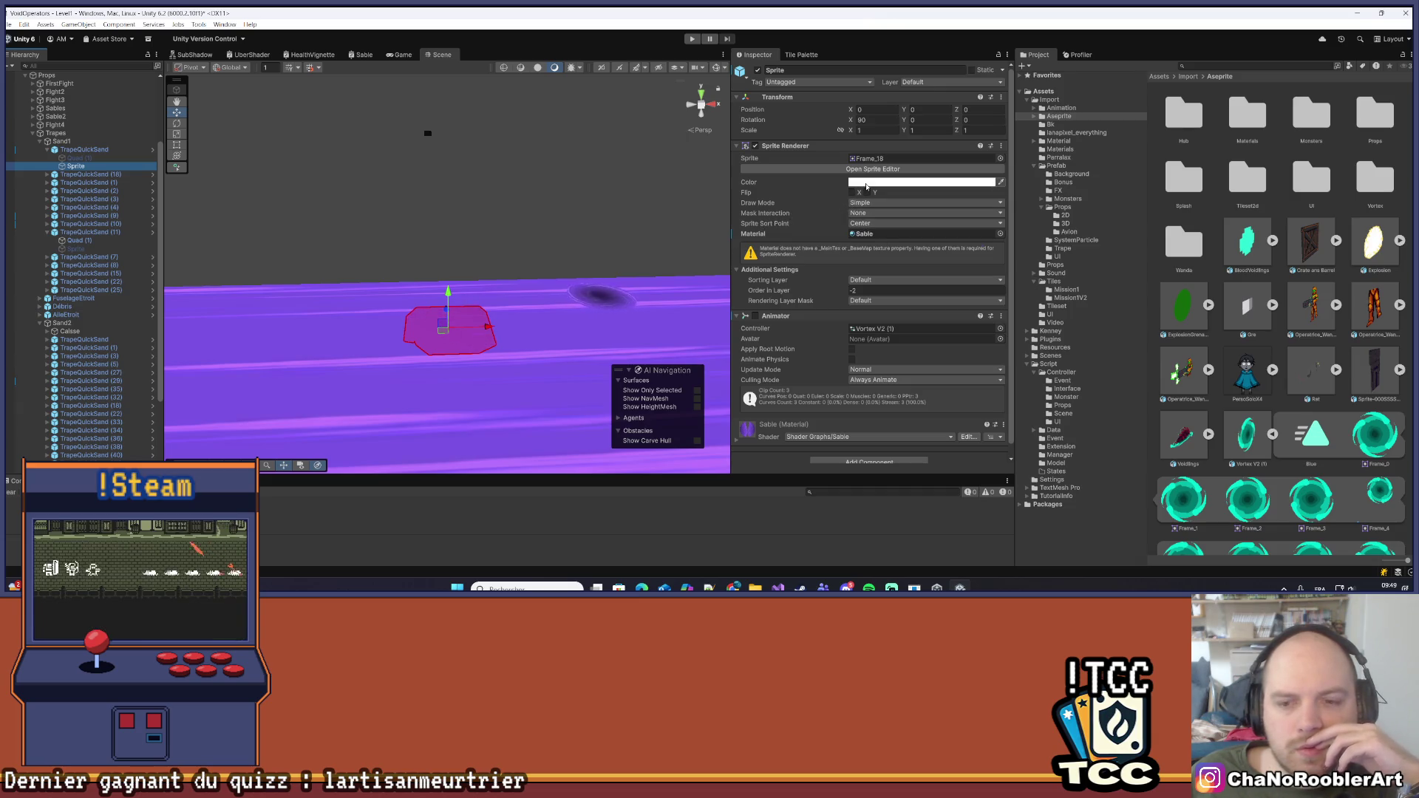
scroll(867, 186, "down", 1)
scroll(806, 385, "up", 1)
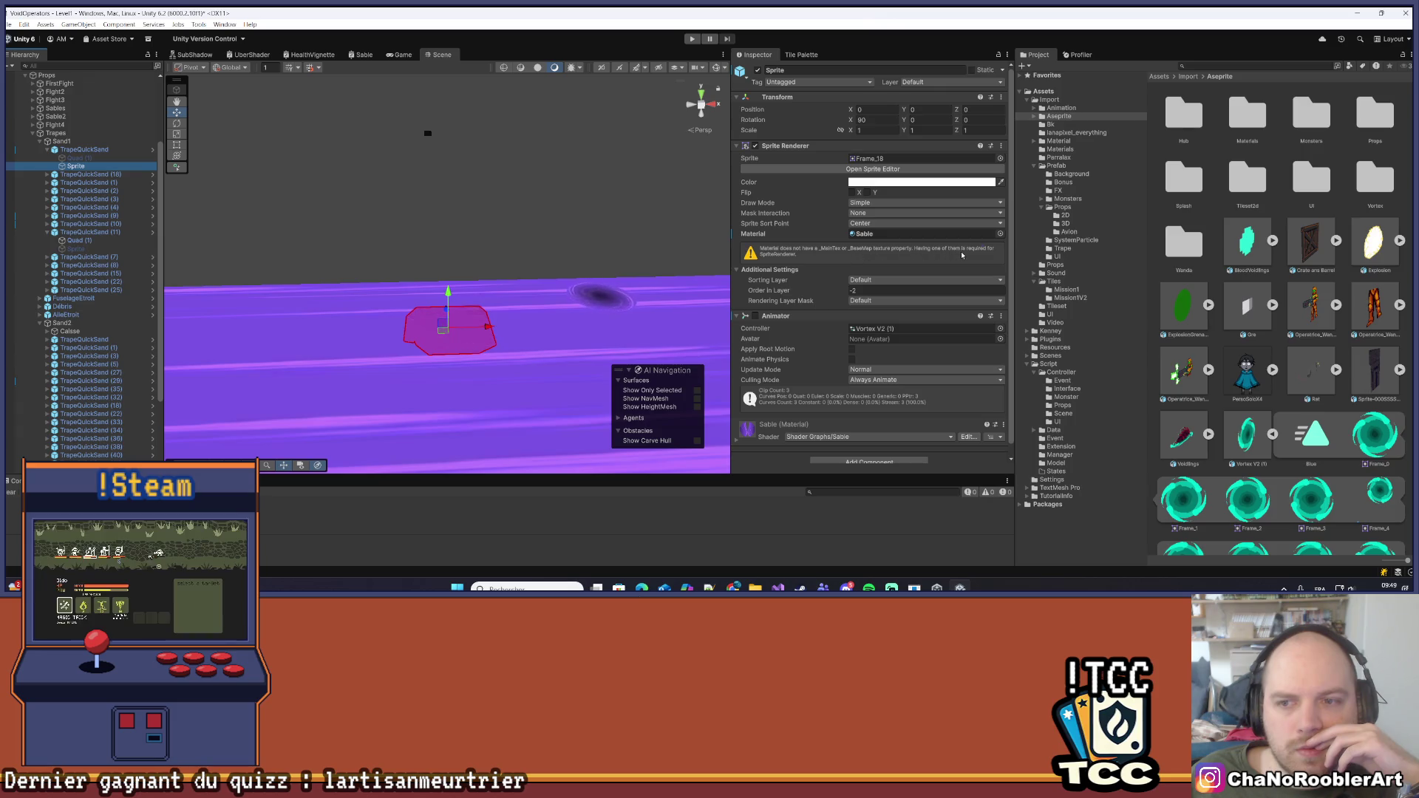
left_click(899, 234)
left_click(1237, 235)
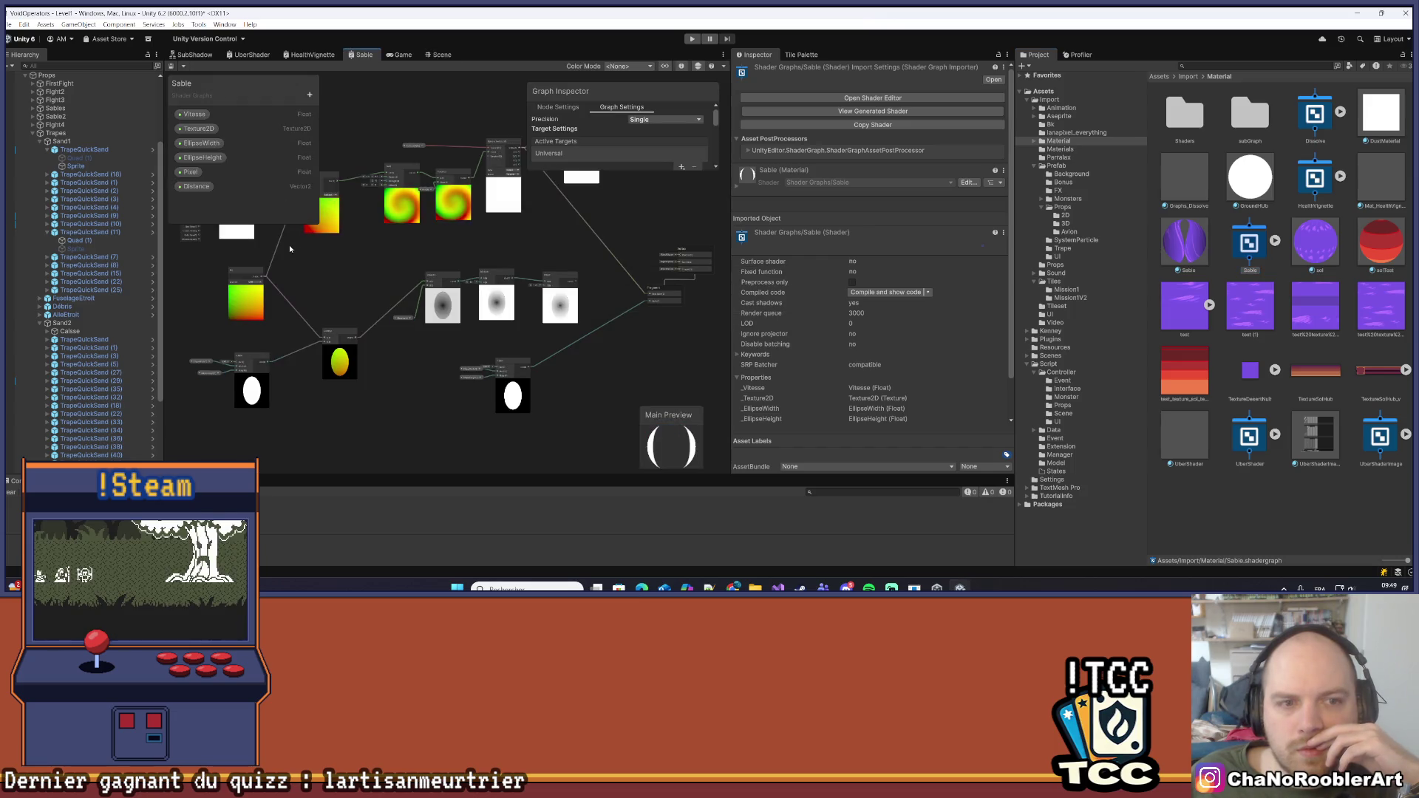
Pan and zoom across the Sable graph's spiral, ellipse and output nodes, then return to Scene view
scroll(519, 278, "up", 5)
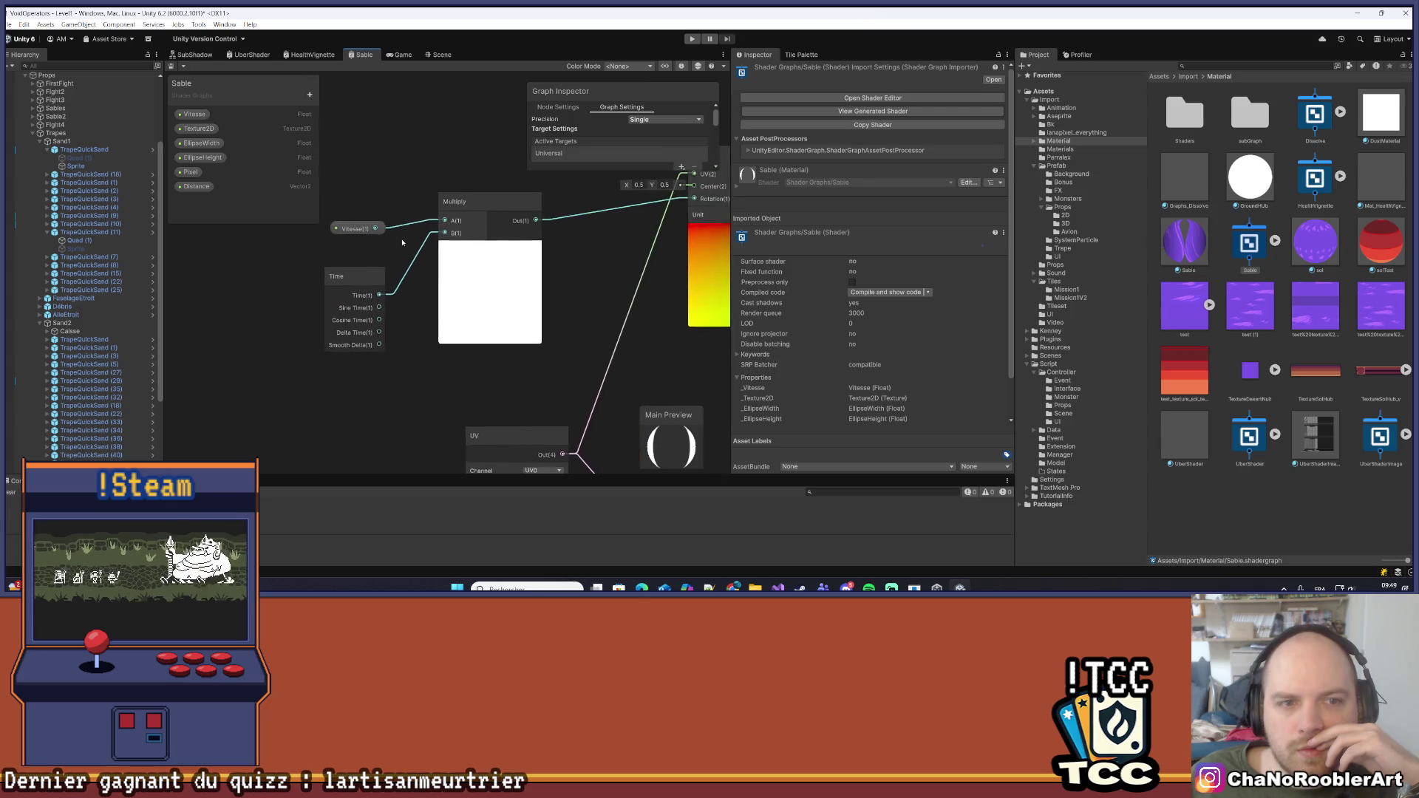
scroll(568, 315, "down", 5)
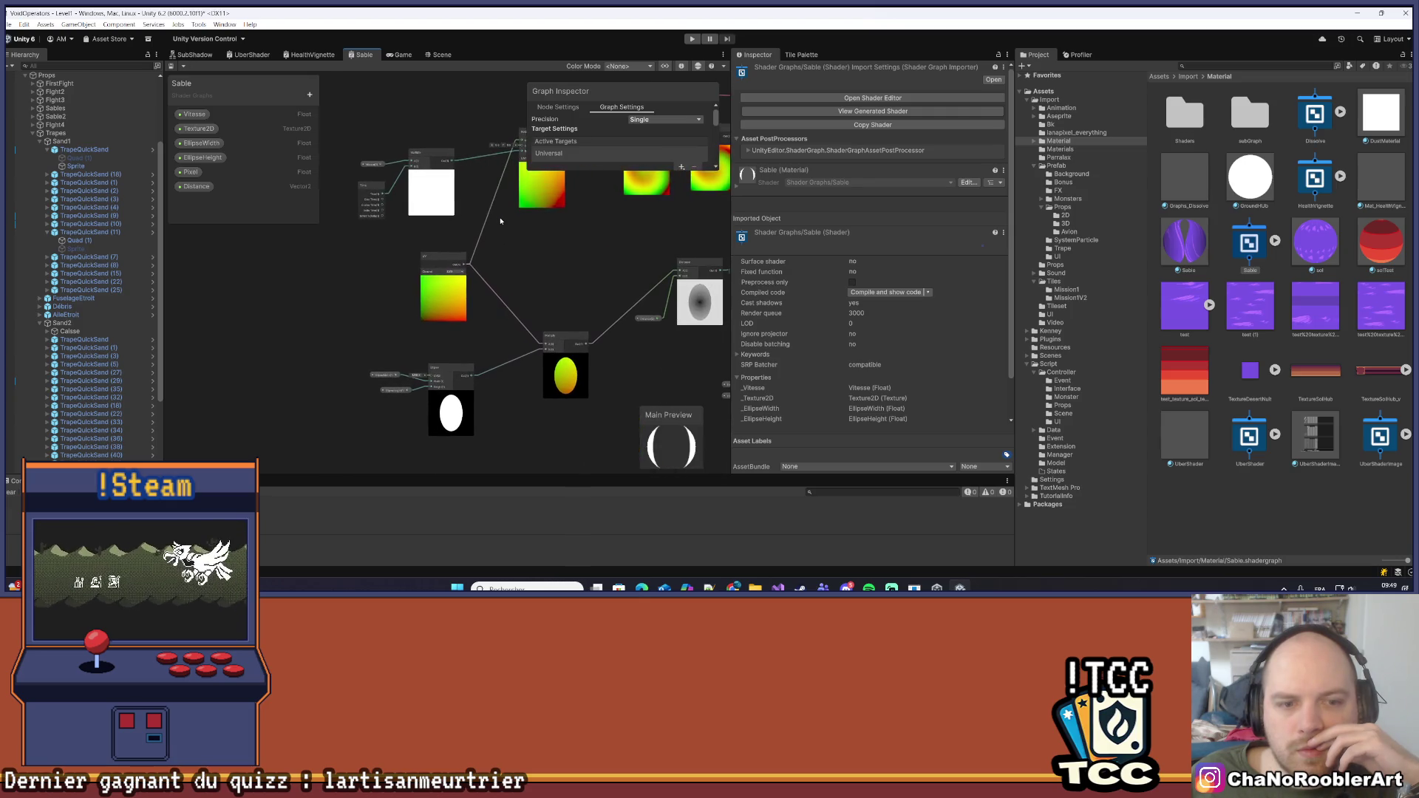
mouse_move(448, 254)
left_mouse_down()
mouse_move(565, 273)
mouse_move(459, 217)
mouse_move(470, 284)
left_mouse_up()
scroll(470, 284, "up", 5)
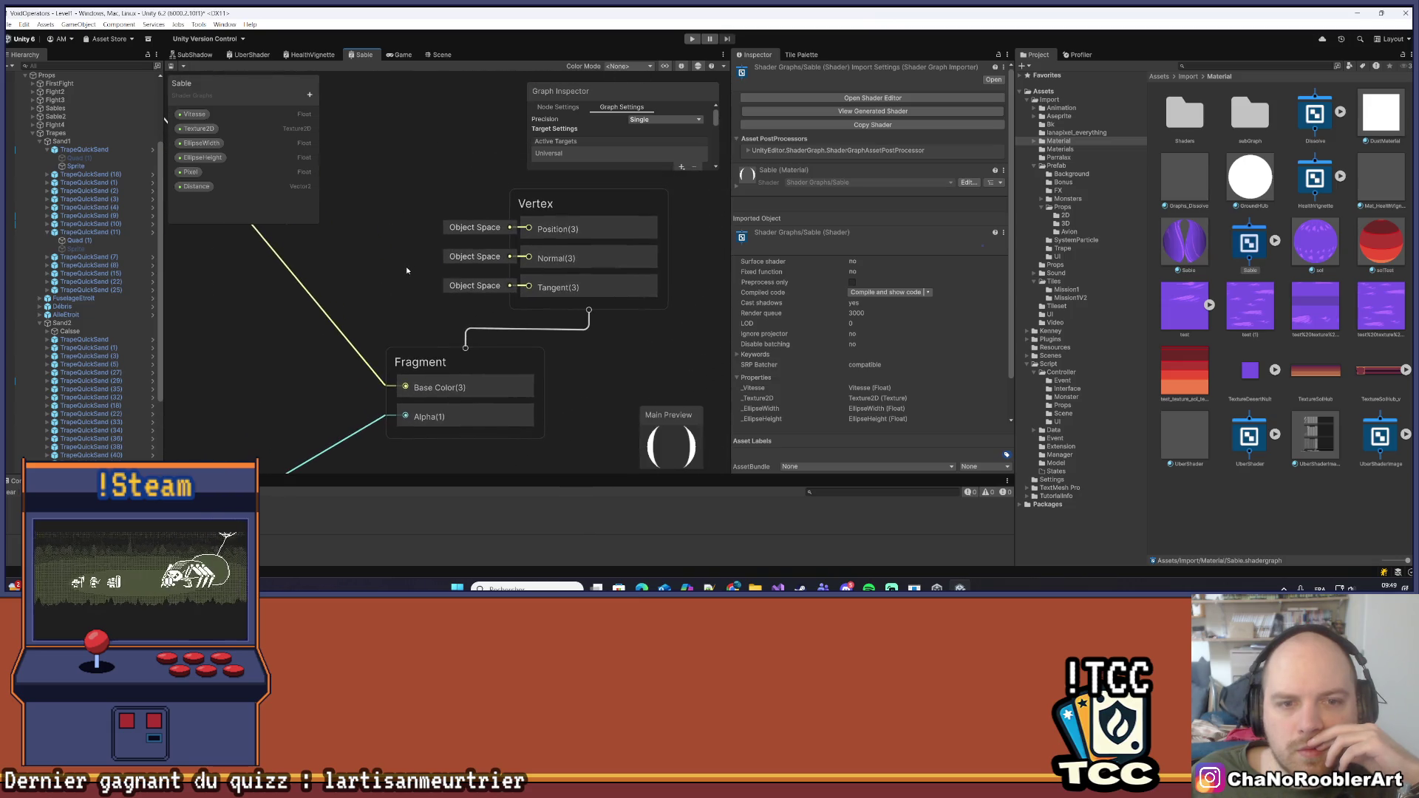
scroll(479, 333, "down", 4)
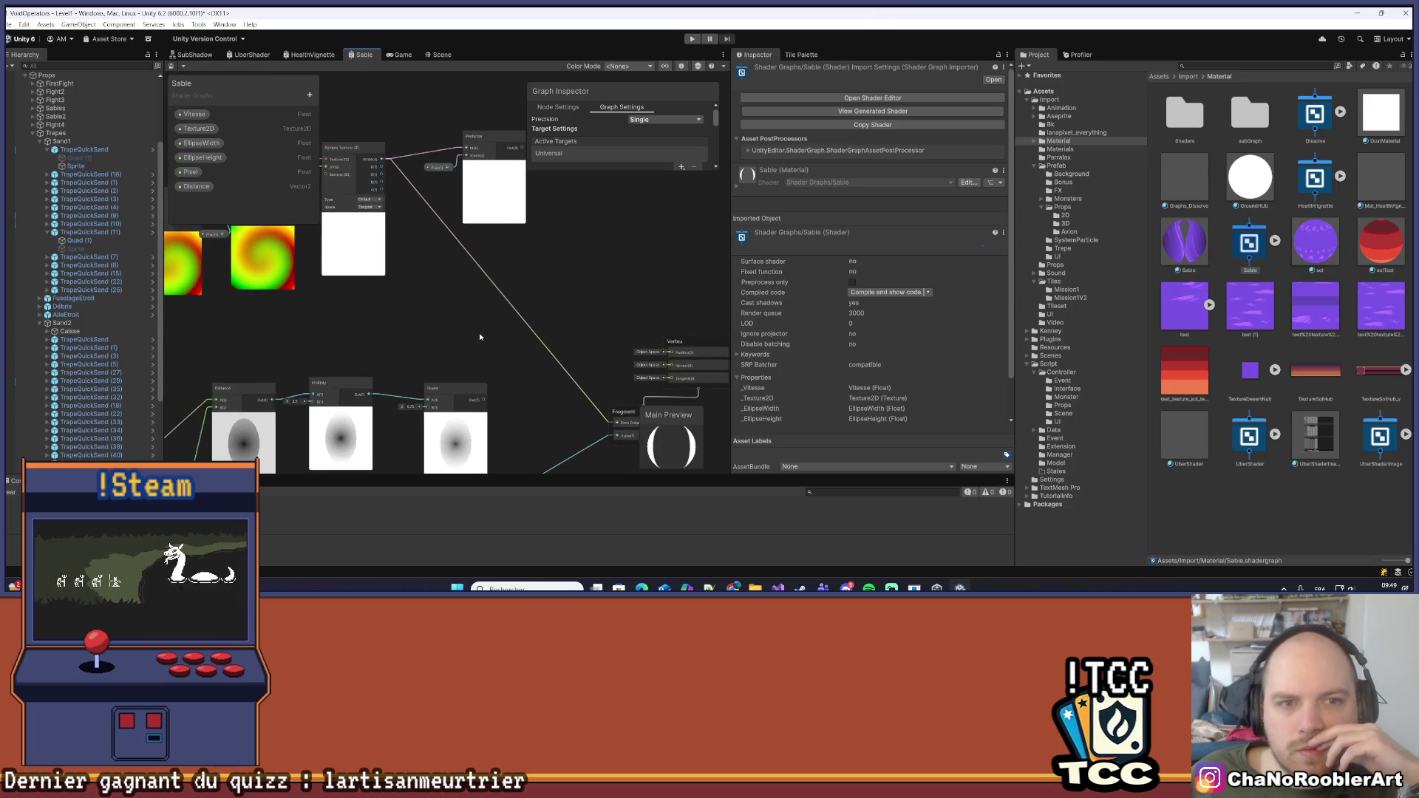
left_click_drag(479, 332, 622, 359)
scroll(622, 359, "down", 3)
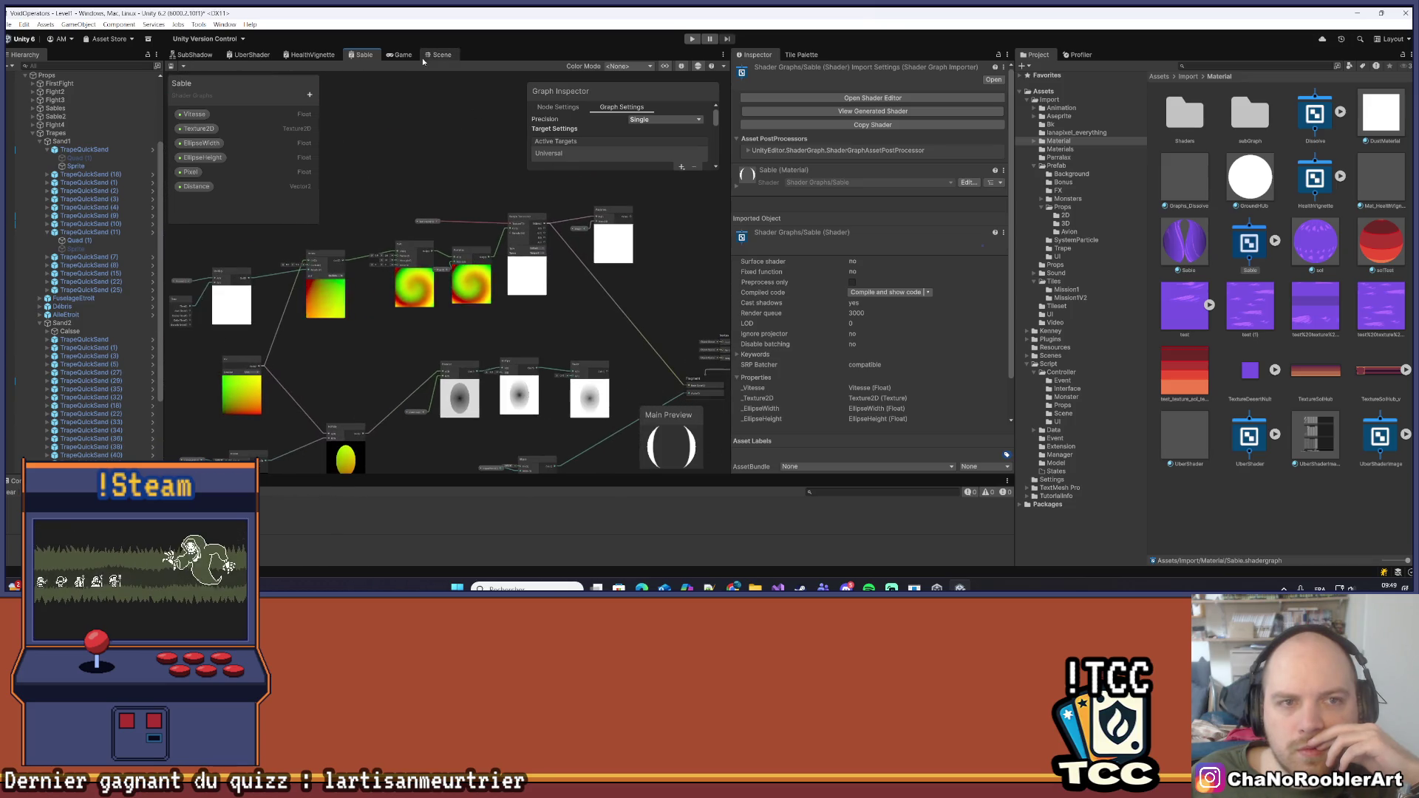
left_click(442, 55)
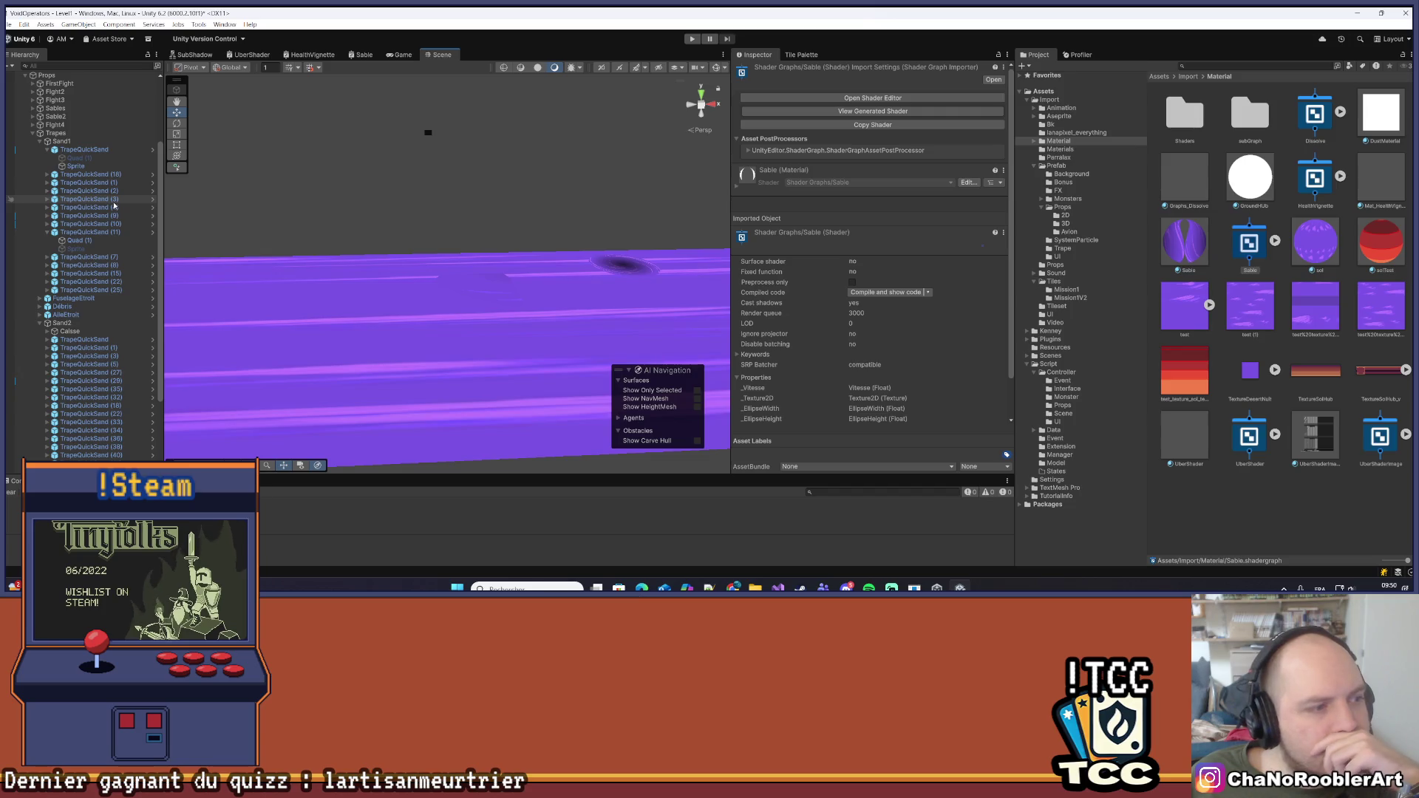
Select the TrapeQuickSand Sprite child and inspect its Frame_18 sprite asset and preview
left_click(77, 166)
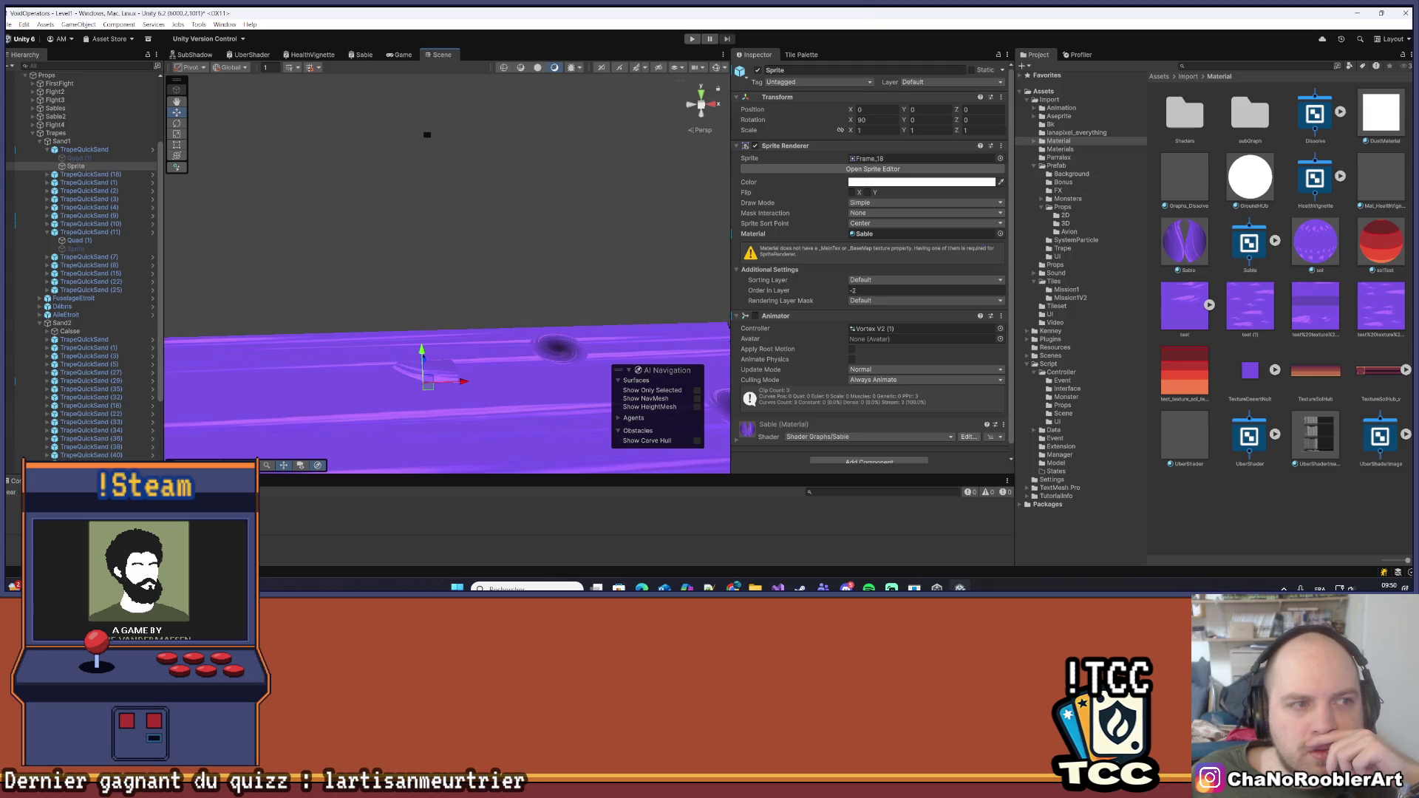
left_click(65, 150)
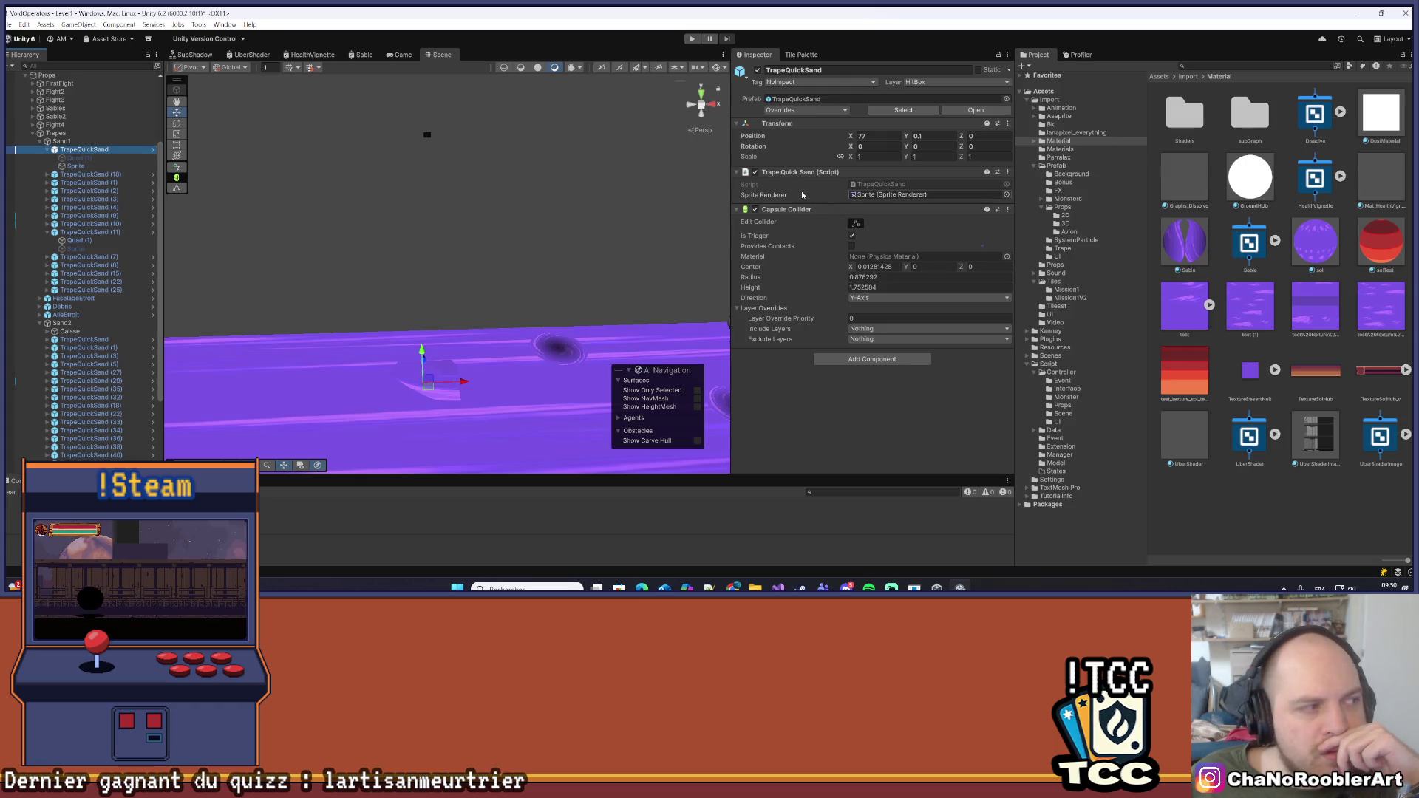
left_click(91, 166)
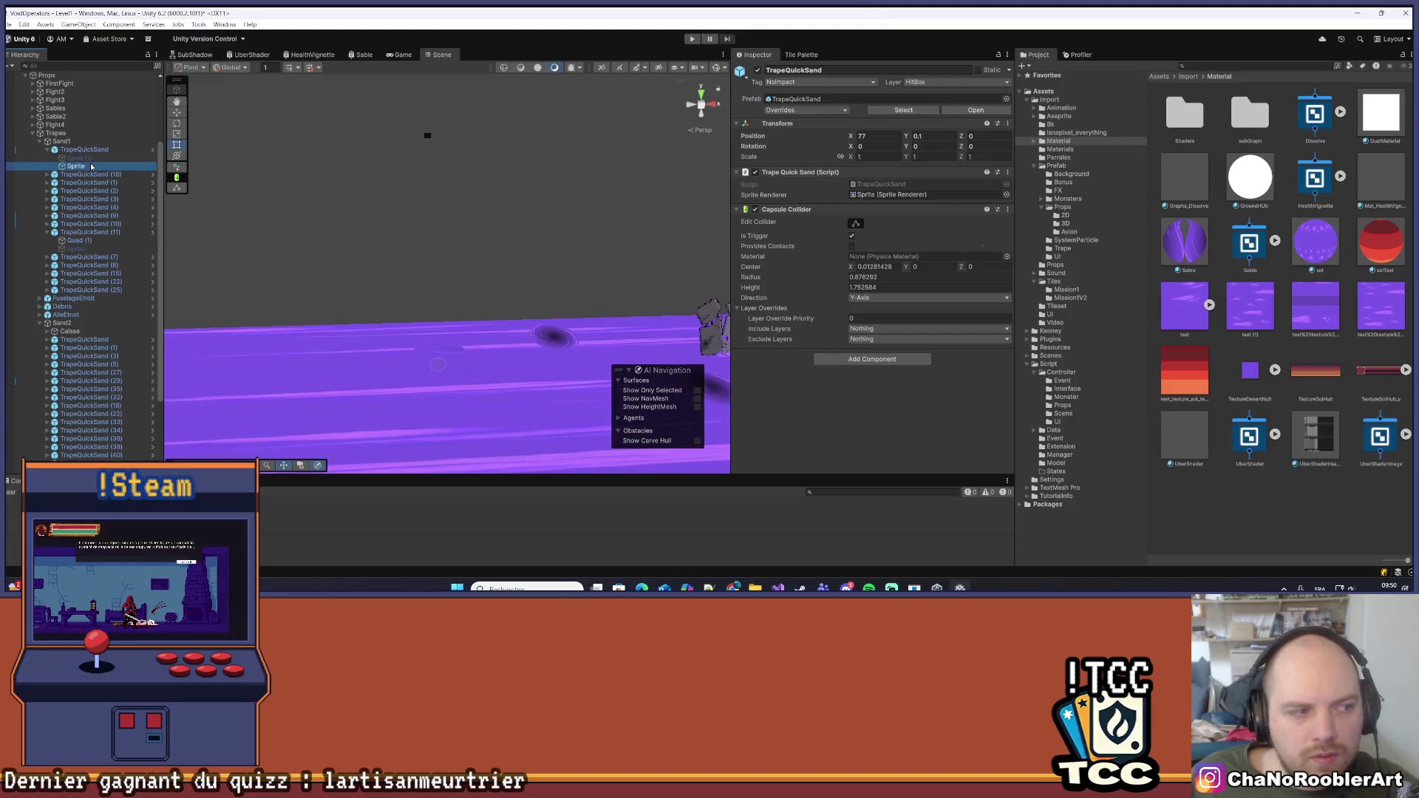
scroll(913, 319, "down", 1)
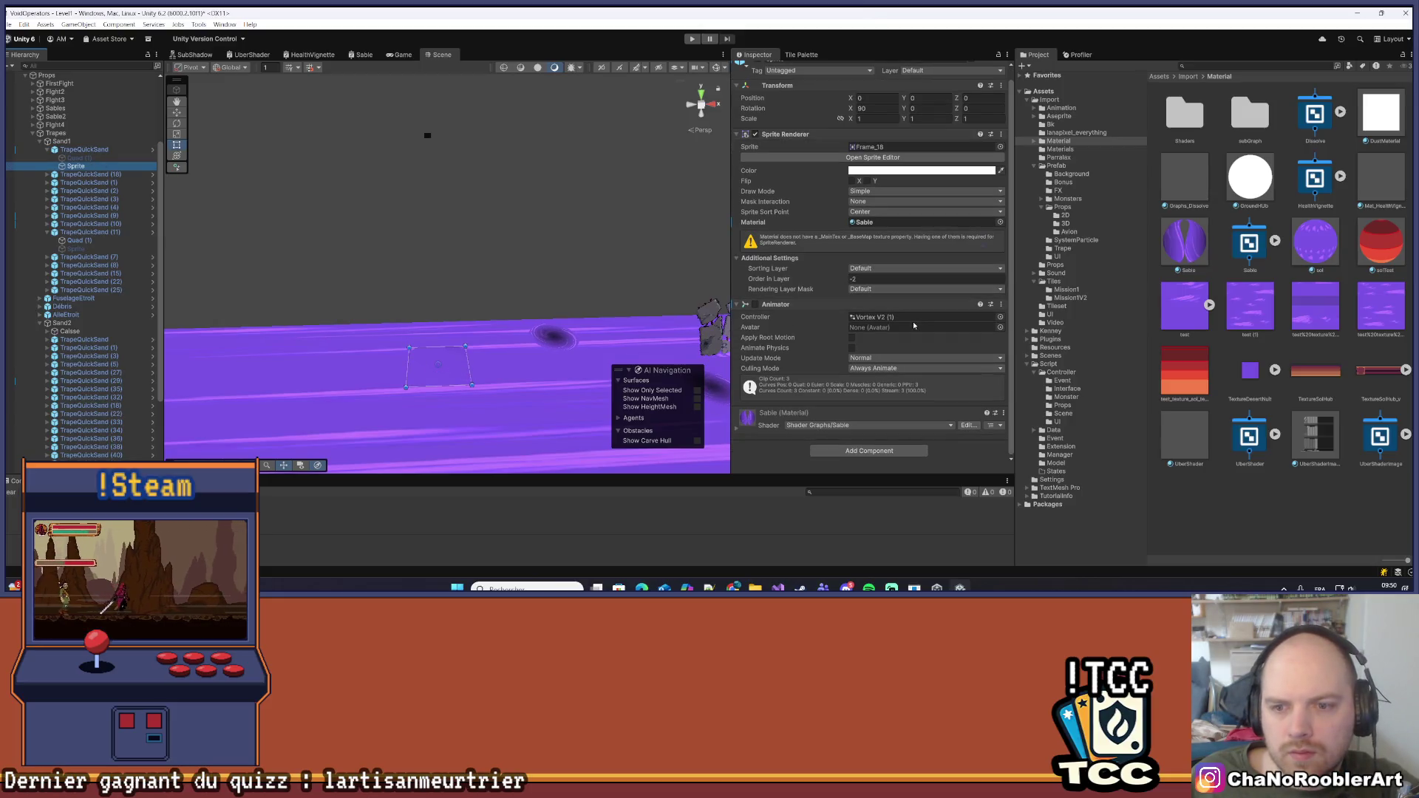
scroll(887, 327, "up", 1)
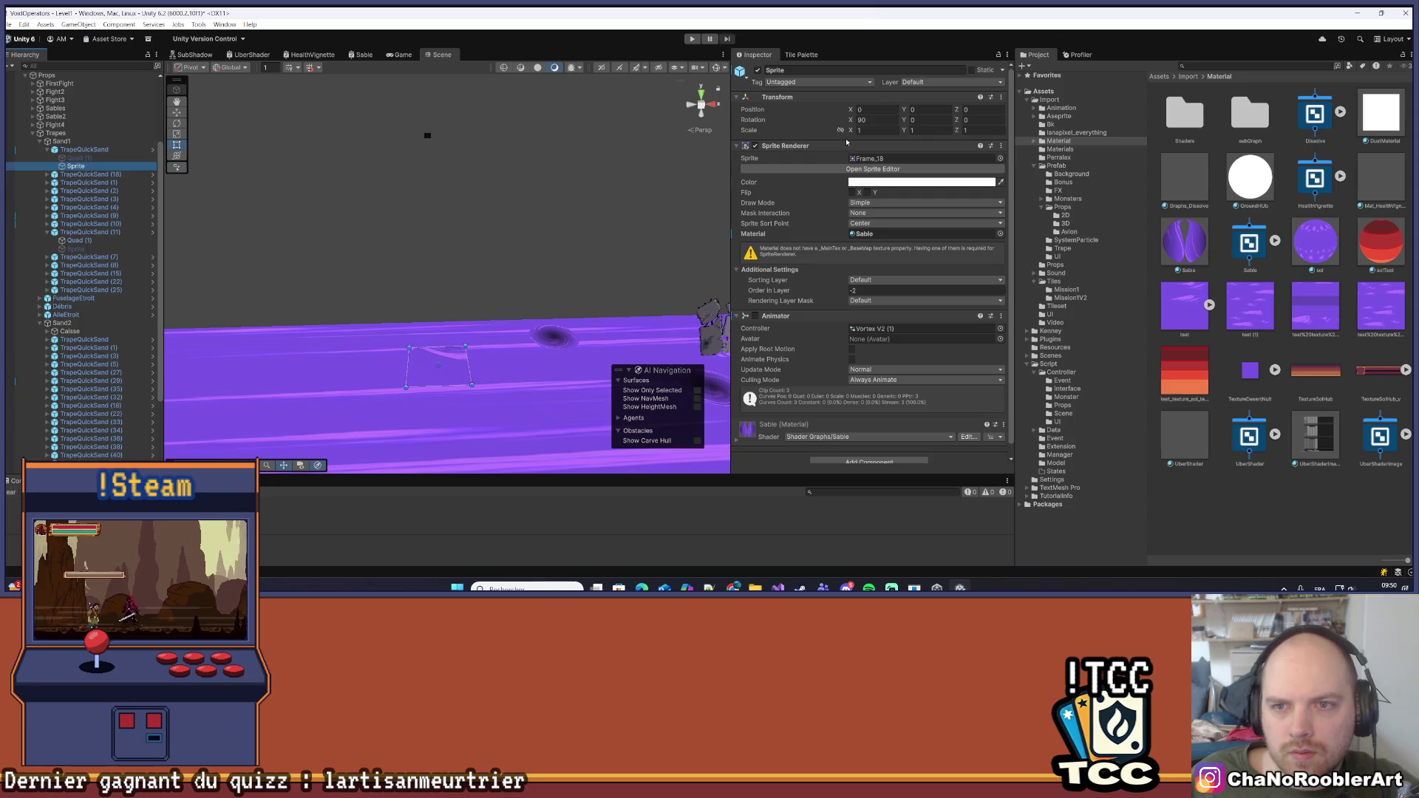
left_click(880, 159)
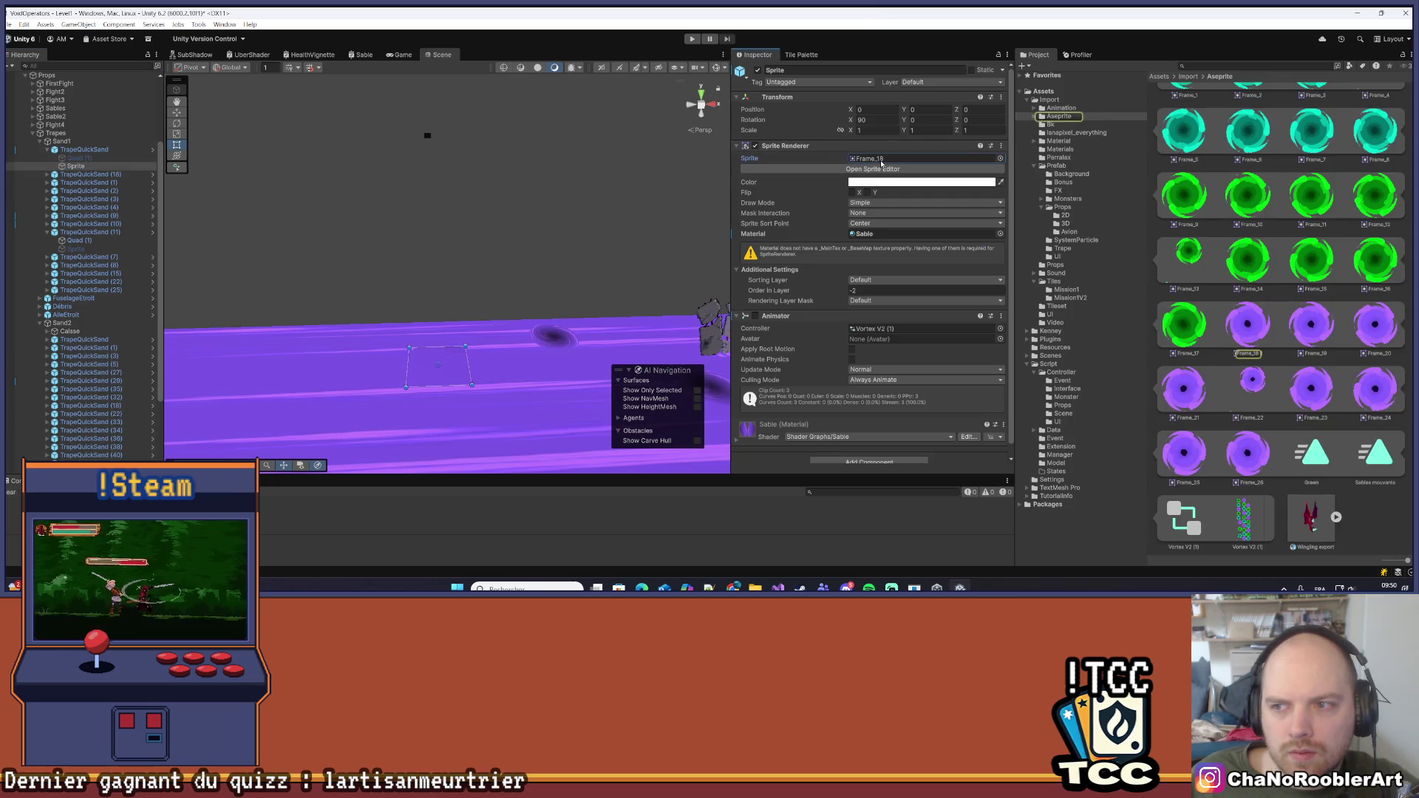
left_click(1255, 334)
Browse the Import folder, including Props, to the Import/Material folder, then reselect the quicksand Sprite
scroll(1202, 375, "up", 6)
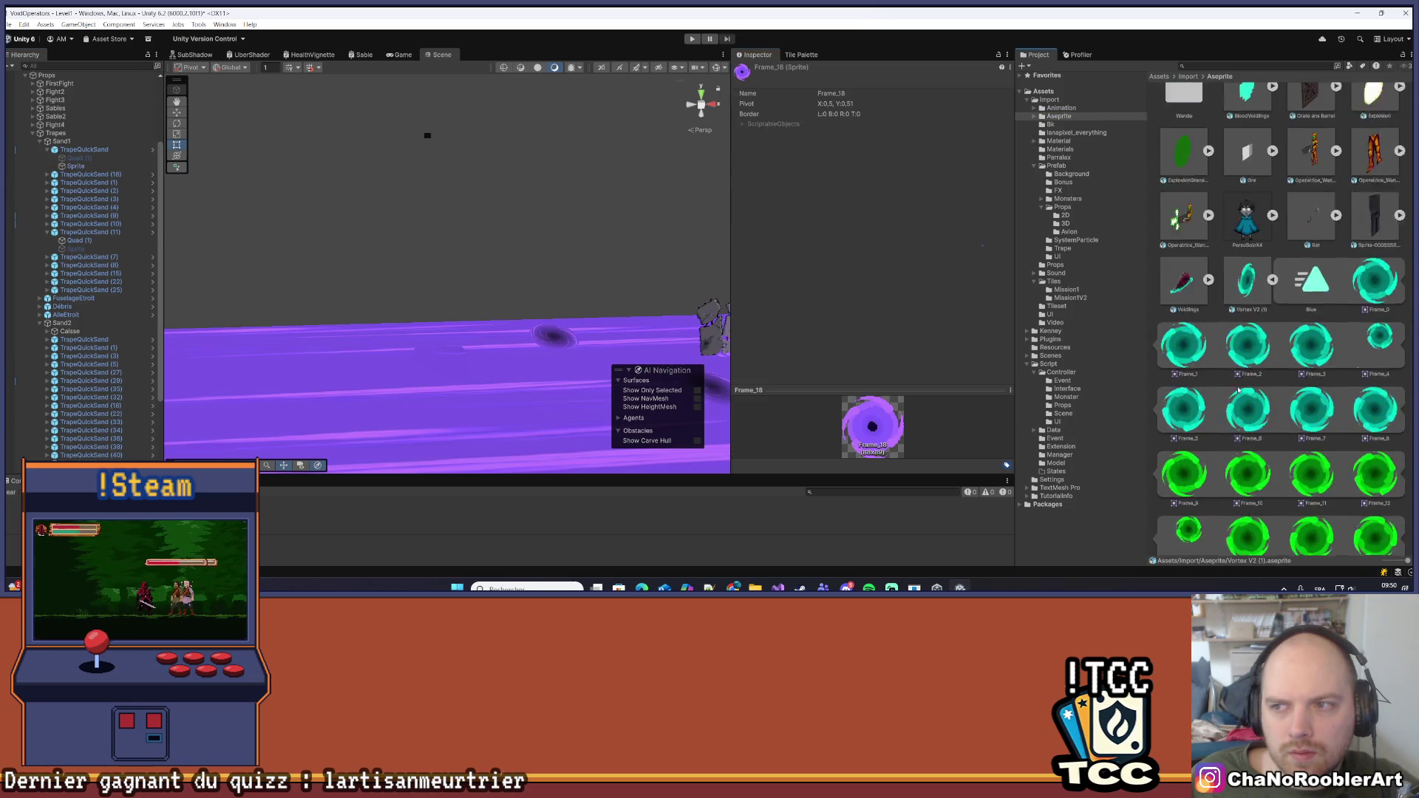
scroll(1241, 292, "down", 5)
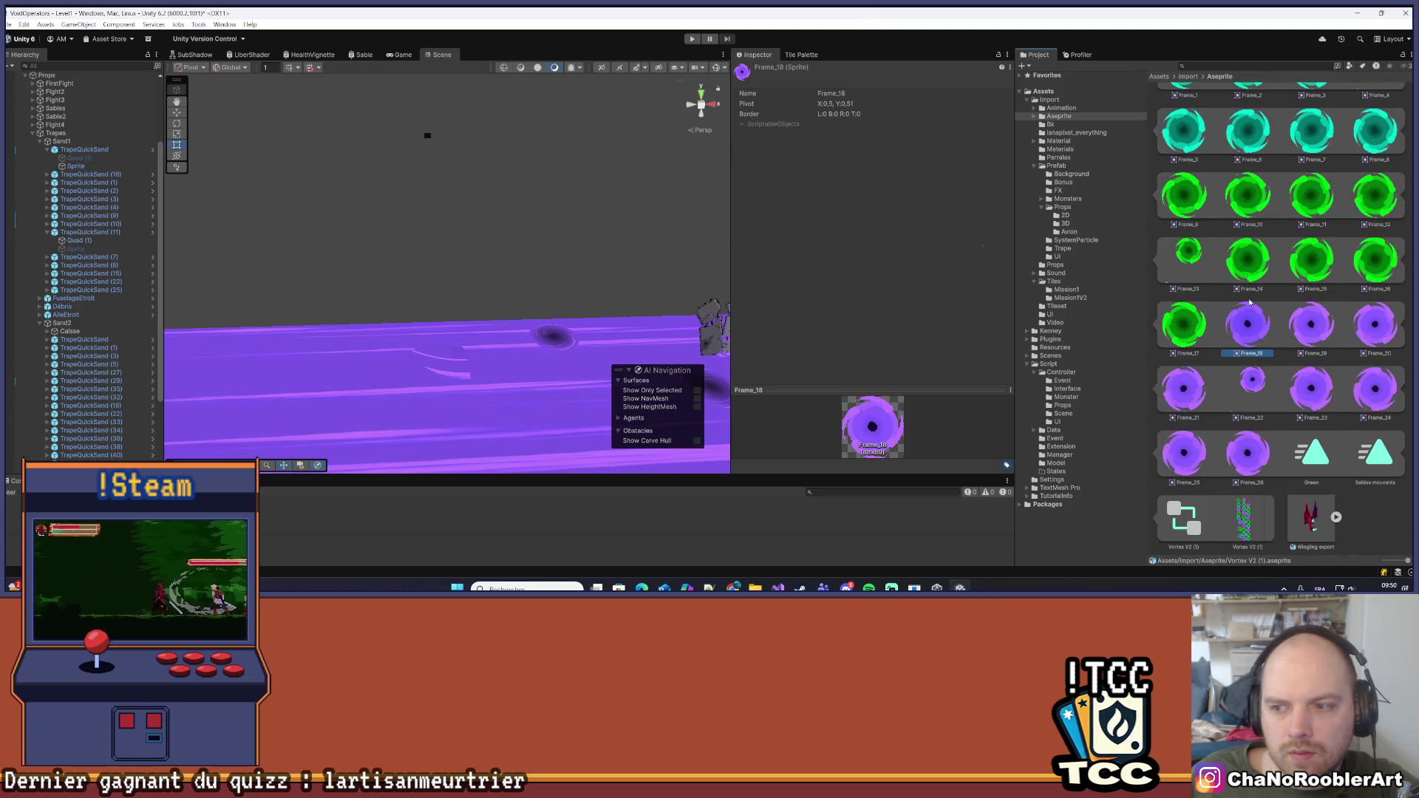
scroll(1227, 328, "up", 5)
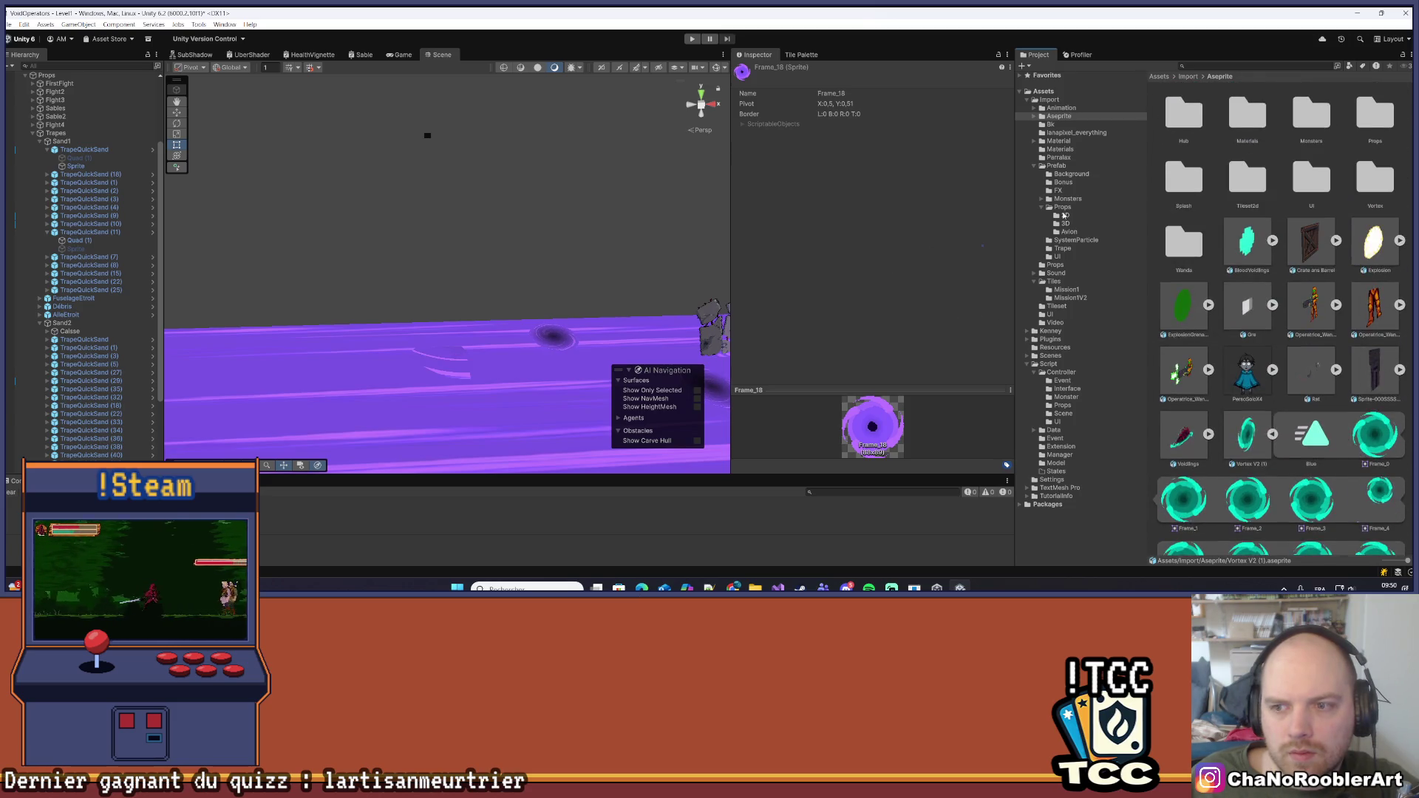
left_click(1049, 100)
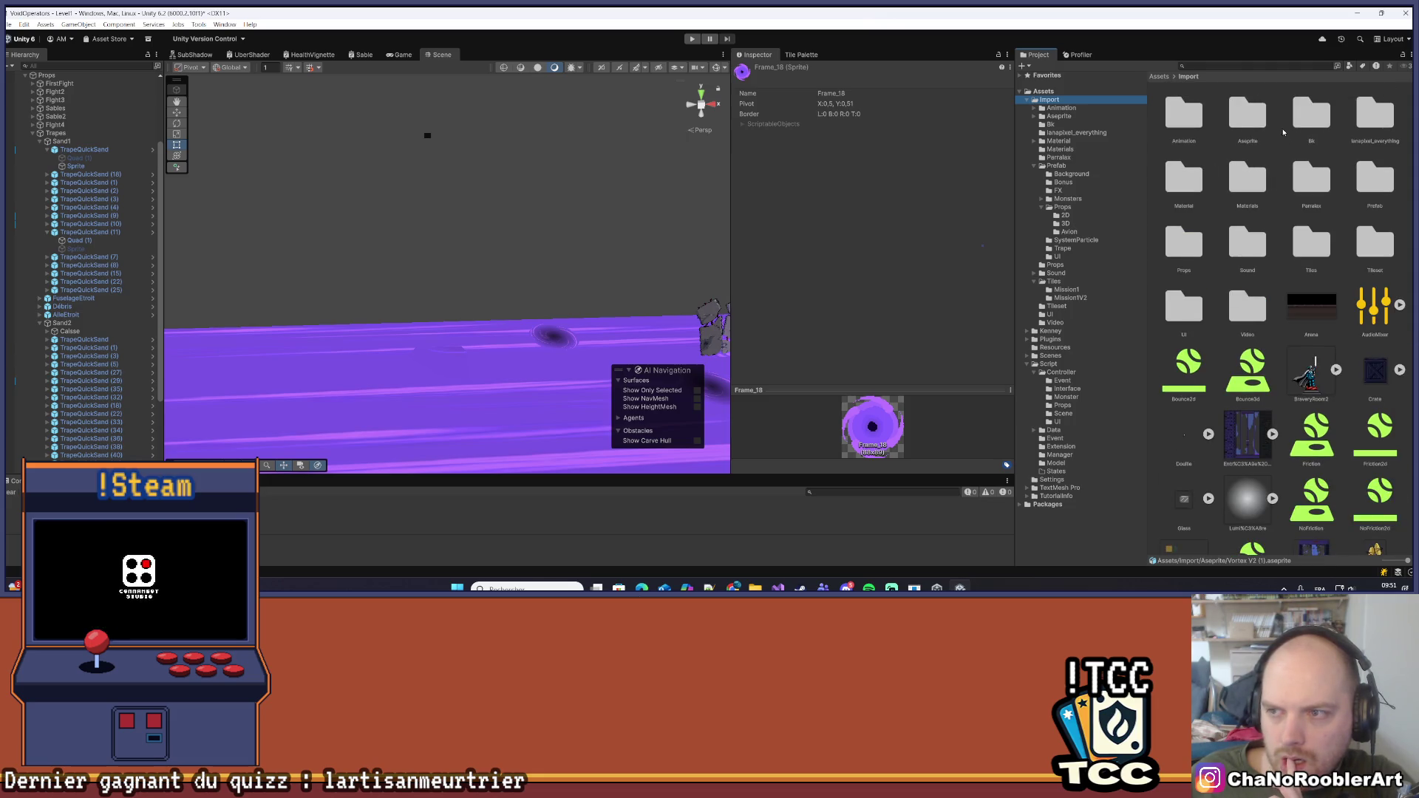
double_click(1183, 248)
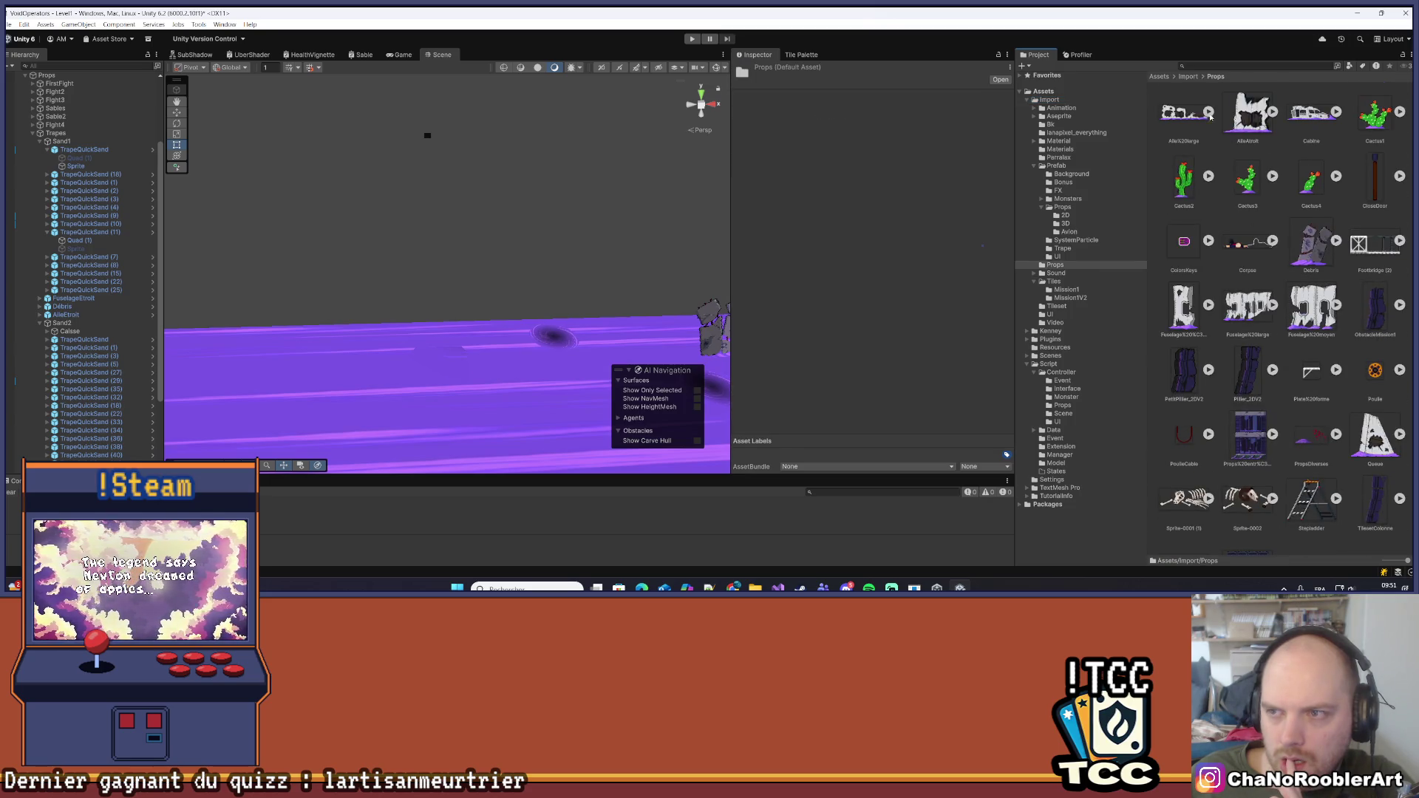
left_click(1187, 77)
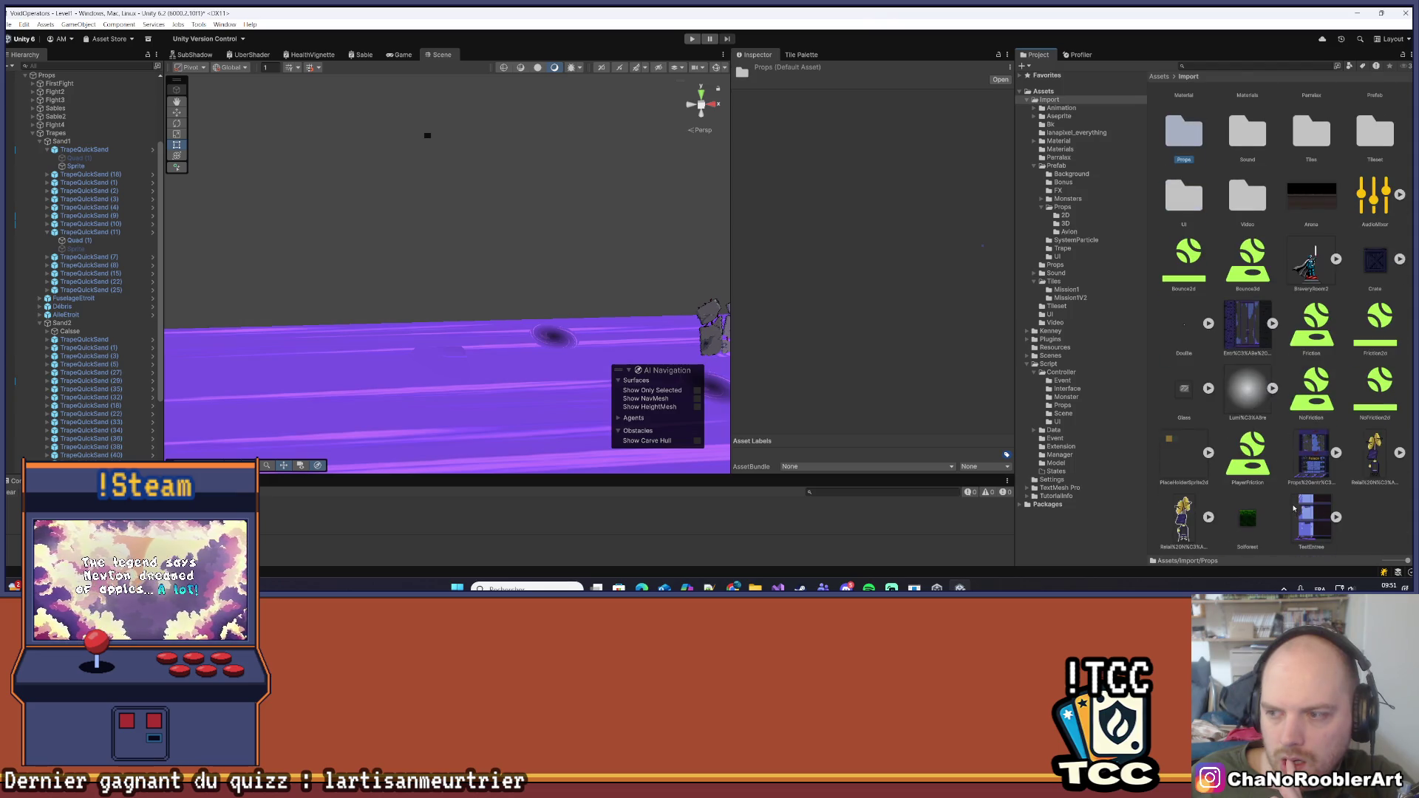
scroll(1293, 507, "up", 3)
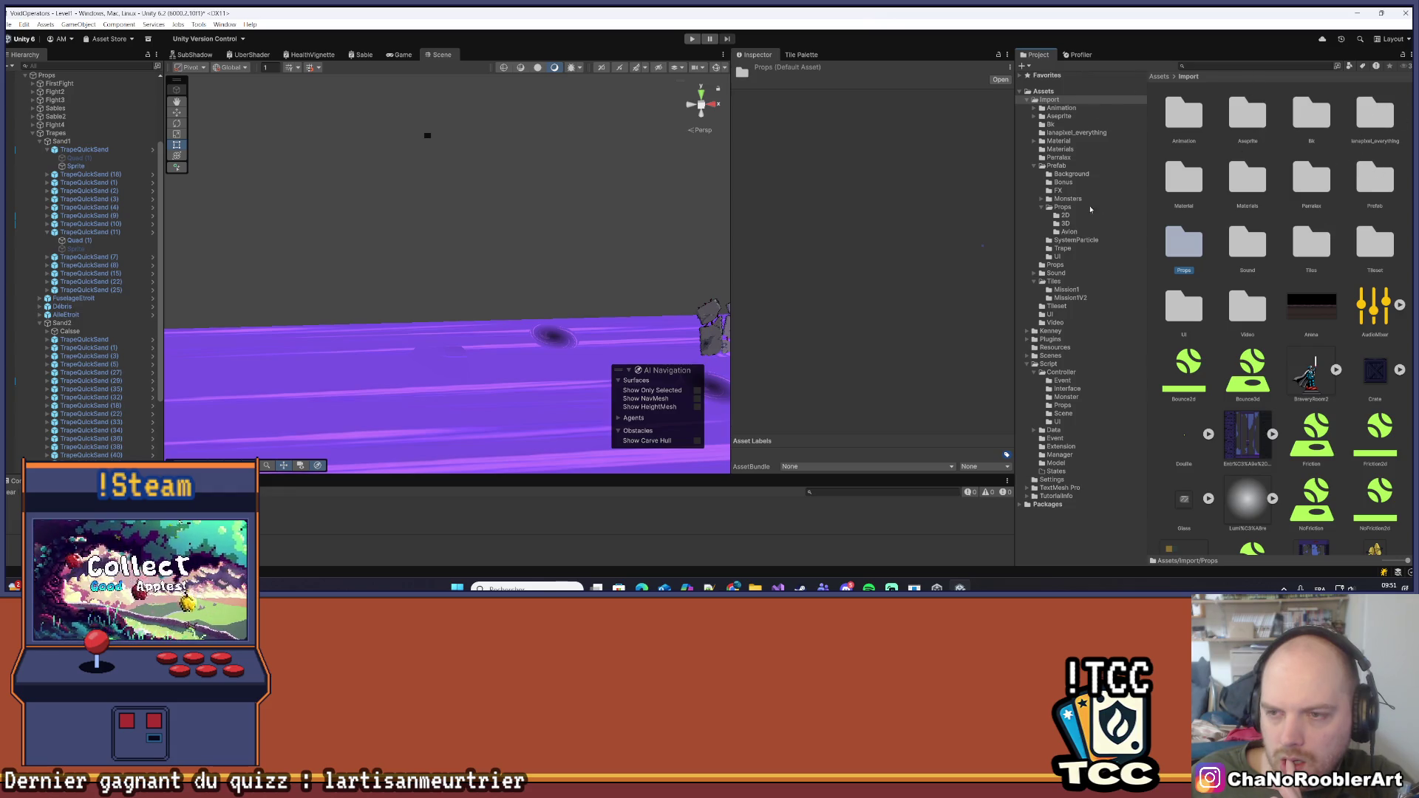
left_click(1059, 148)
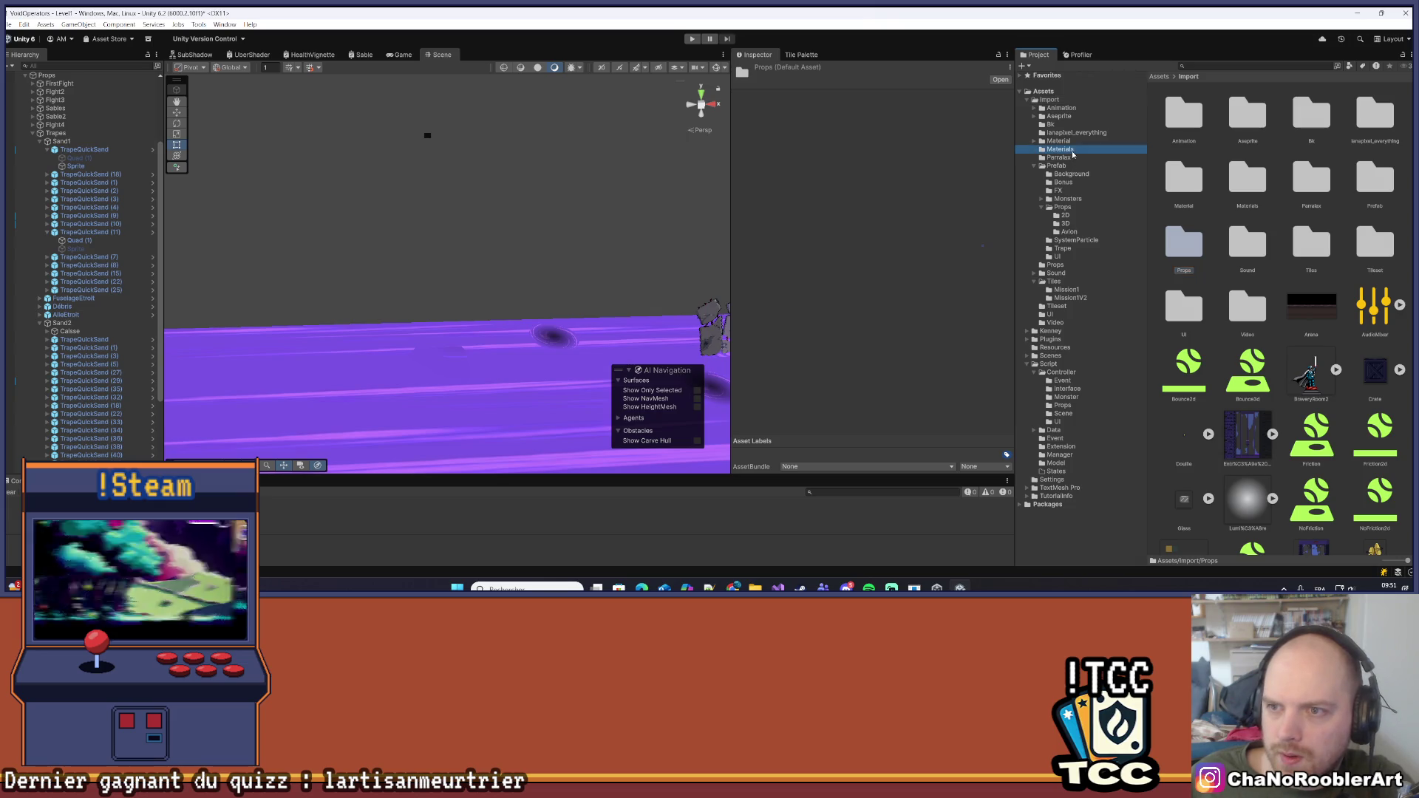
left_click(1059, 140)
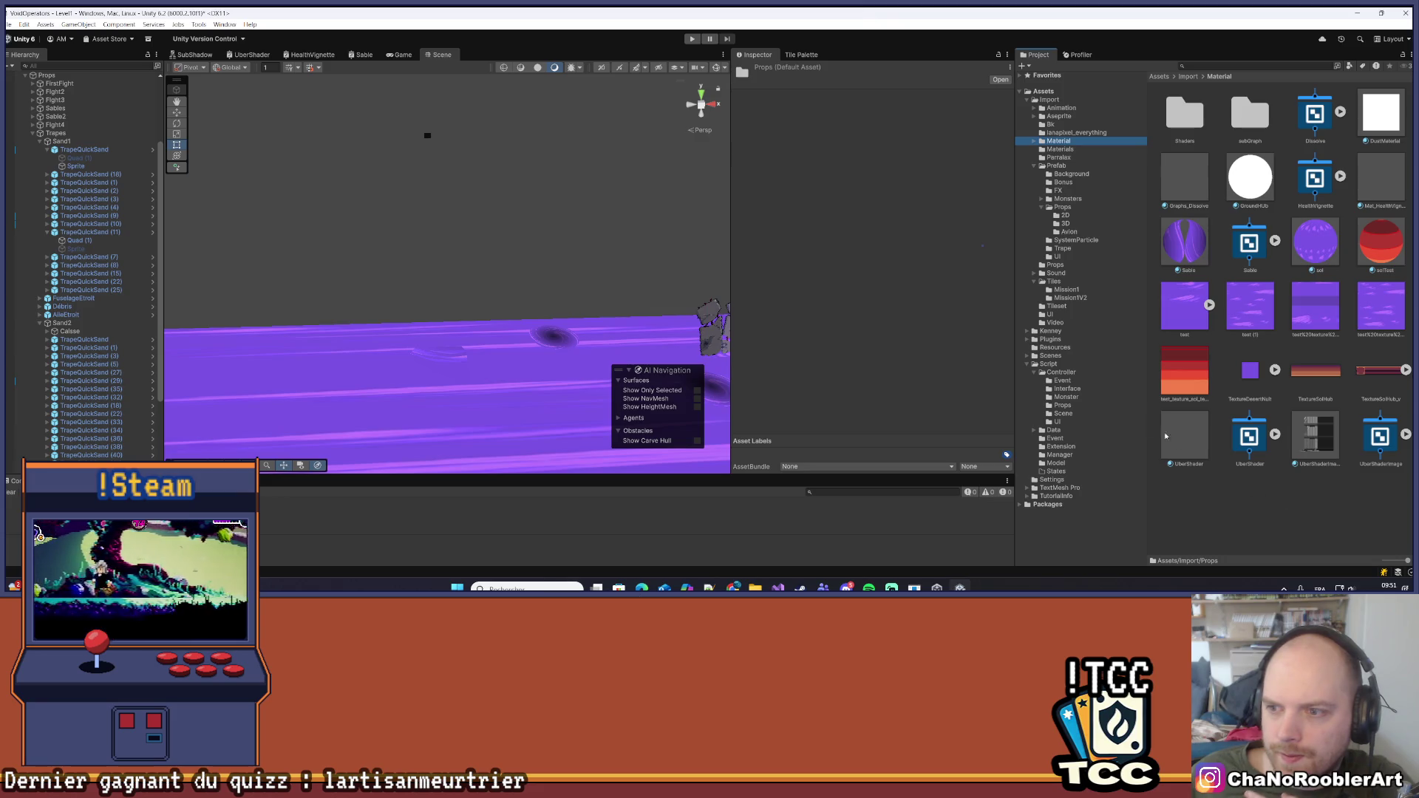
left_click(74, 166)
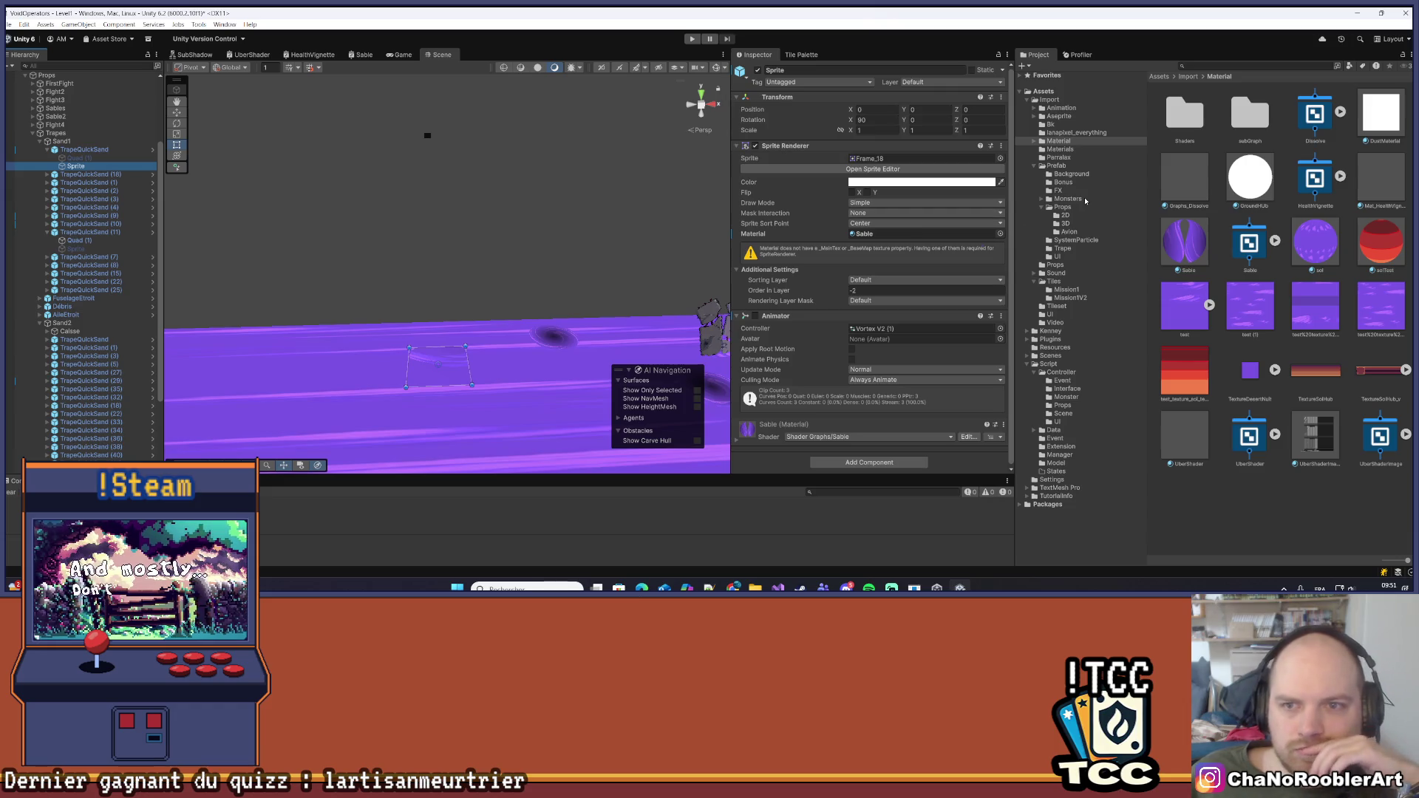
Replace the Sprite's Frame_18 image with the 'test' texture from the Material folder
left_click(1223, 302)
left_click_drag(1221, 301, 883, 156)
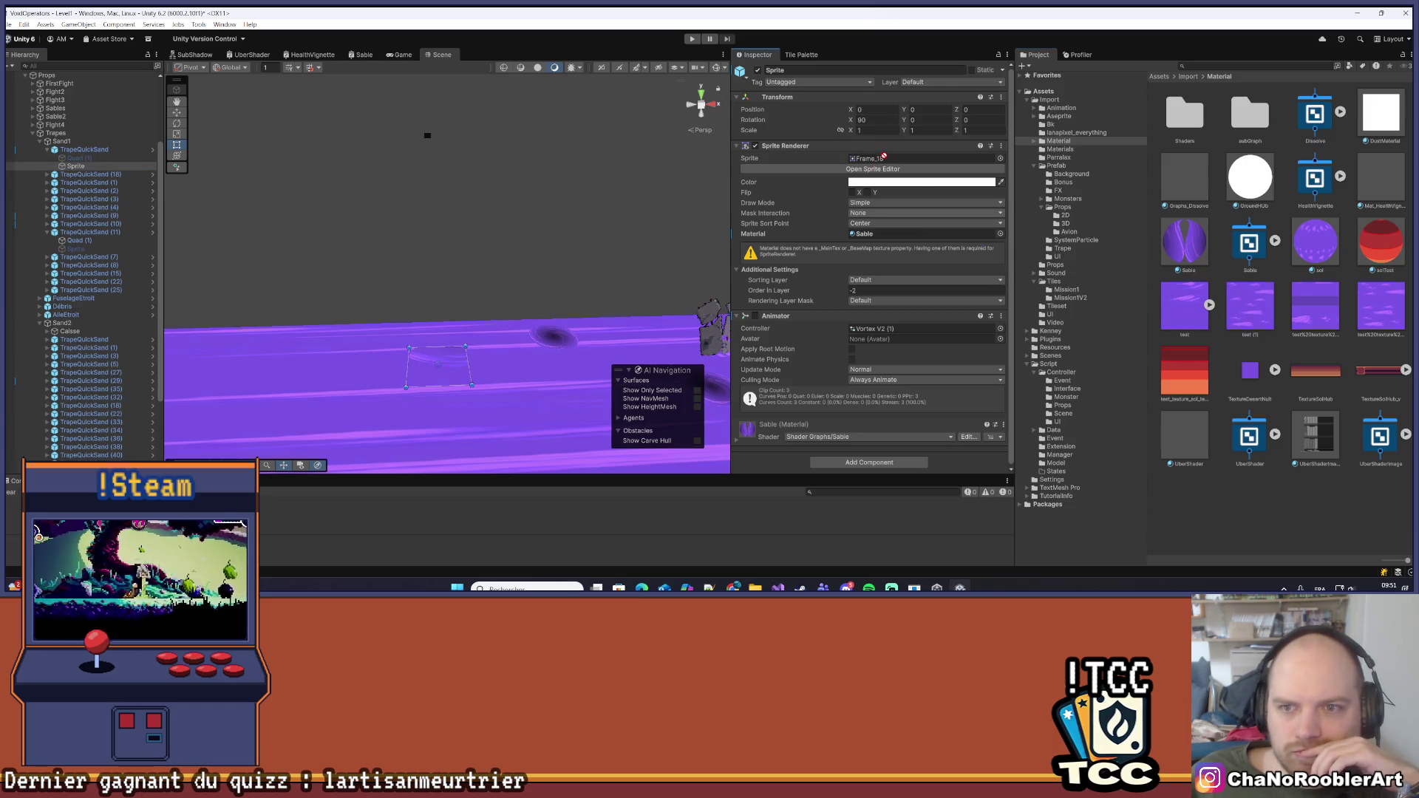
left_click_drag(1184, 304, 887, 161)
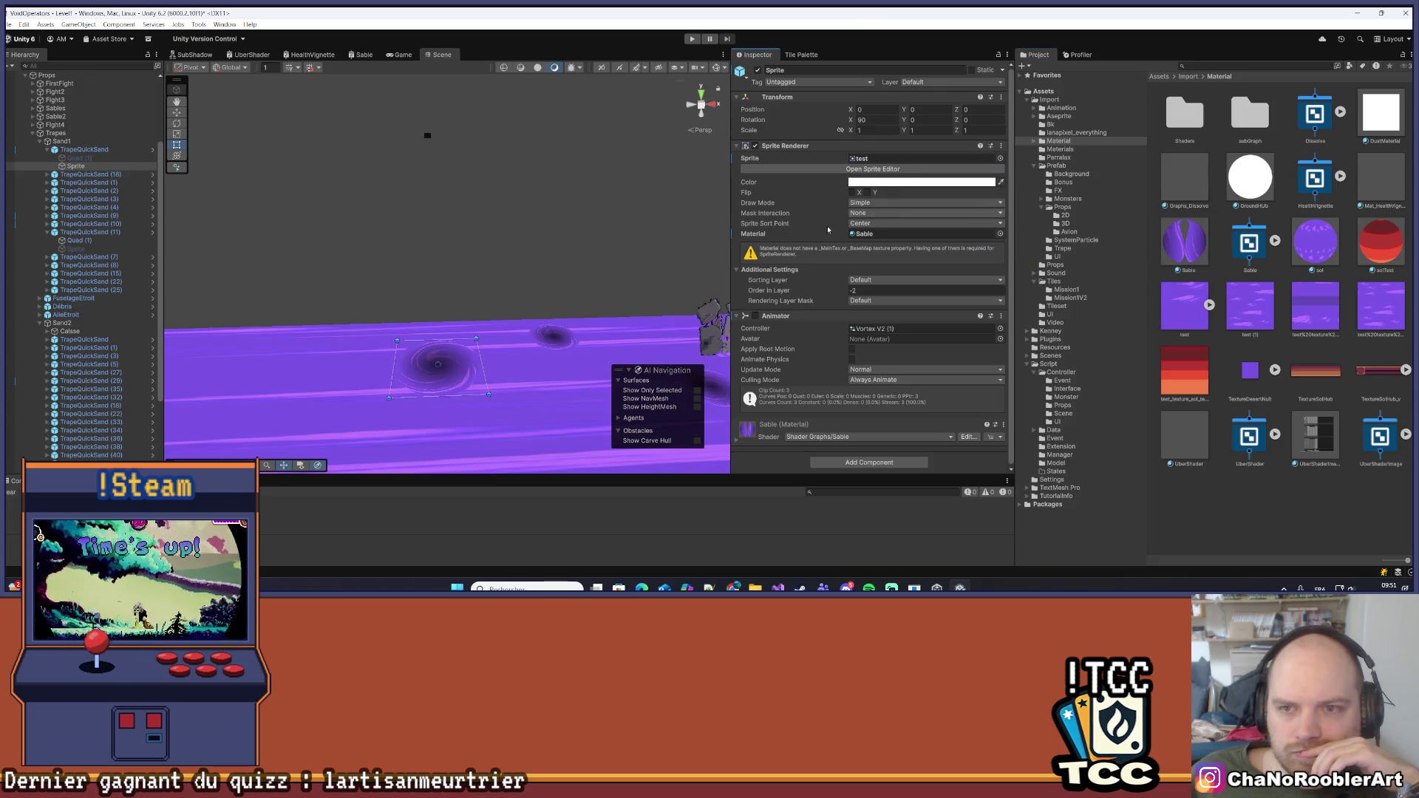
left_click(495, 218)
Tilt and pan the Scene view to inspect the new vortex on the purple ground
mouse_move(499, 276)
left_mouse_down()
mouse_move(435, 265)
mouse_move(497, 314)
mouse_move(476, 231)
mouse_move(456, 322)
mouse_move(481, 285)
mouse_move(467, 282)
left_mouse_up()
left_click(465, 288)
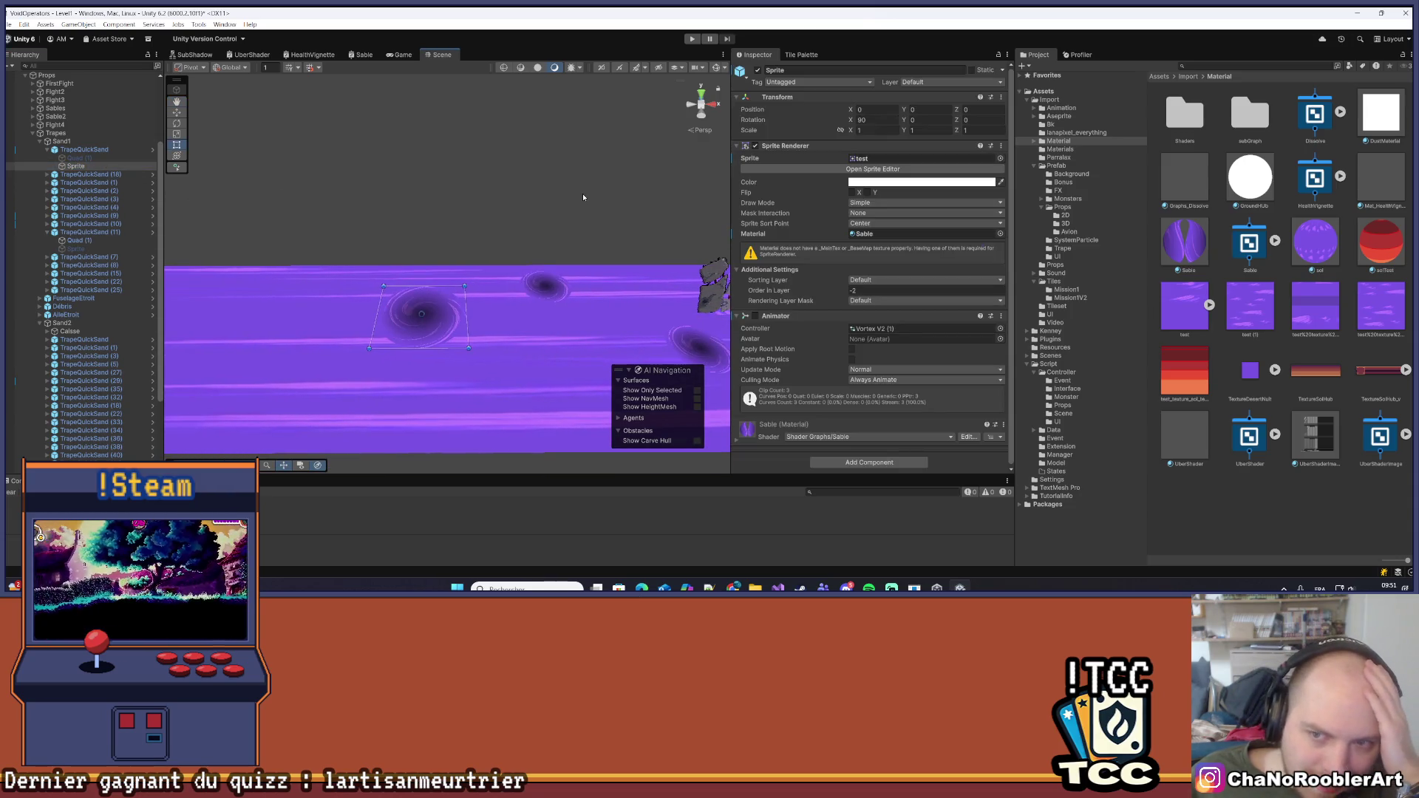
left_click_drag(552, 193, 527, 189)
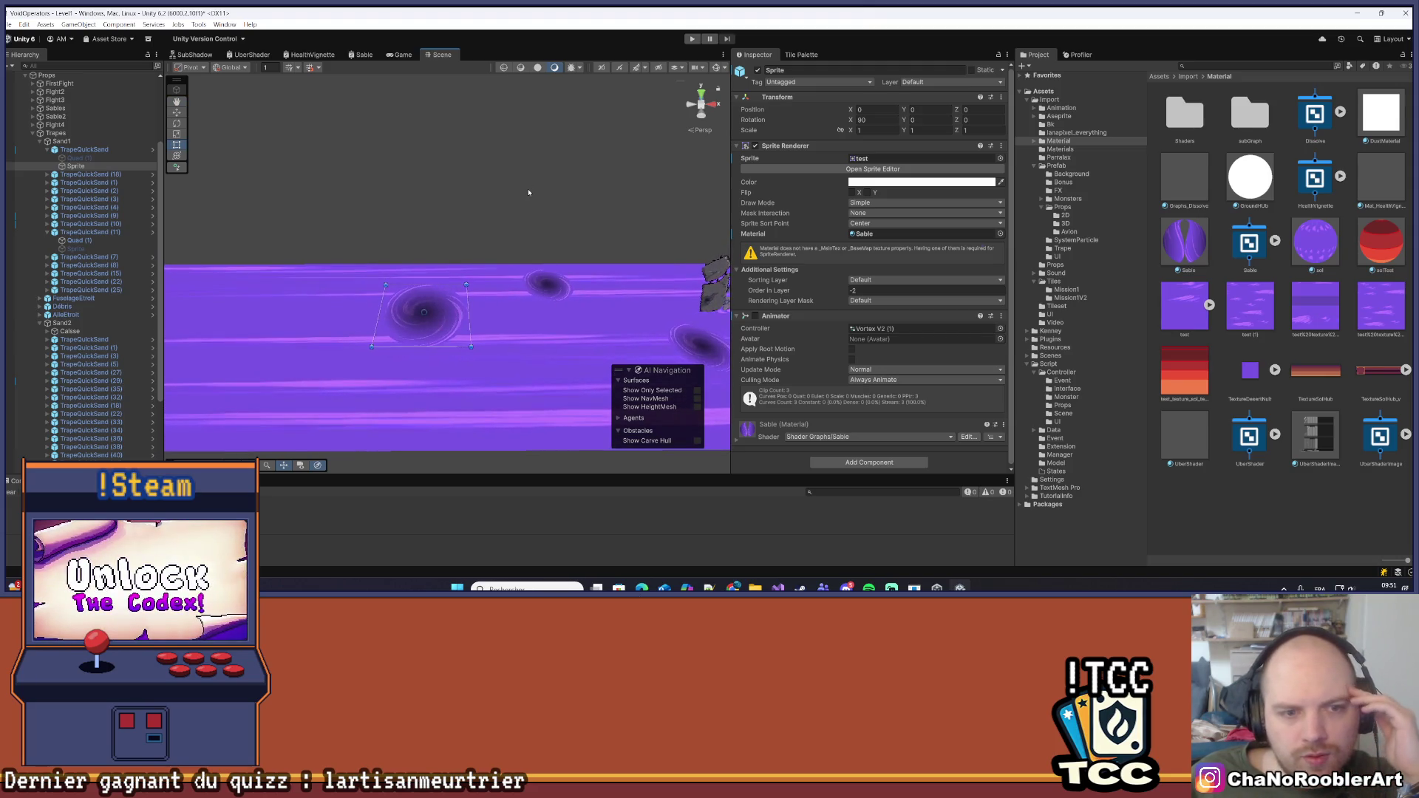
scroll(552, 323, "up", 5)
scroll(551, 323, "down", 3)
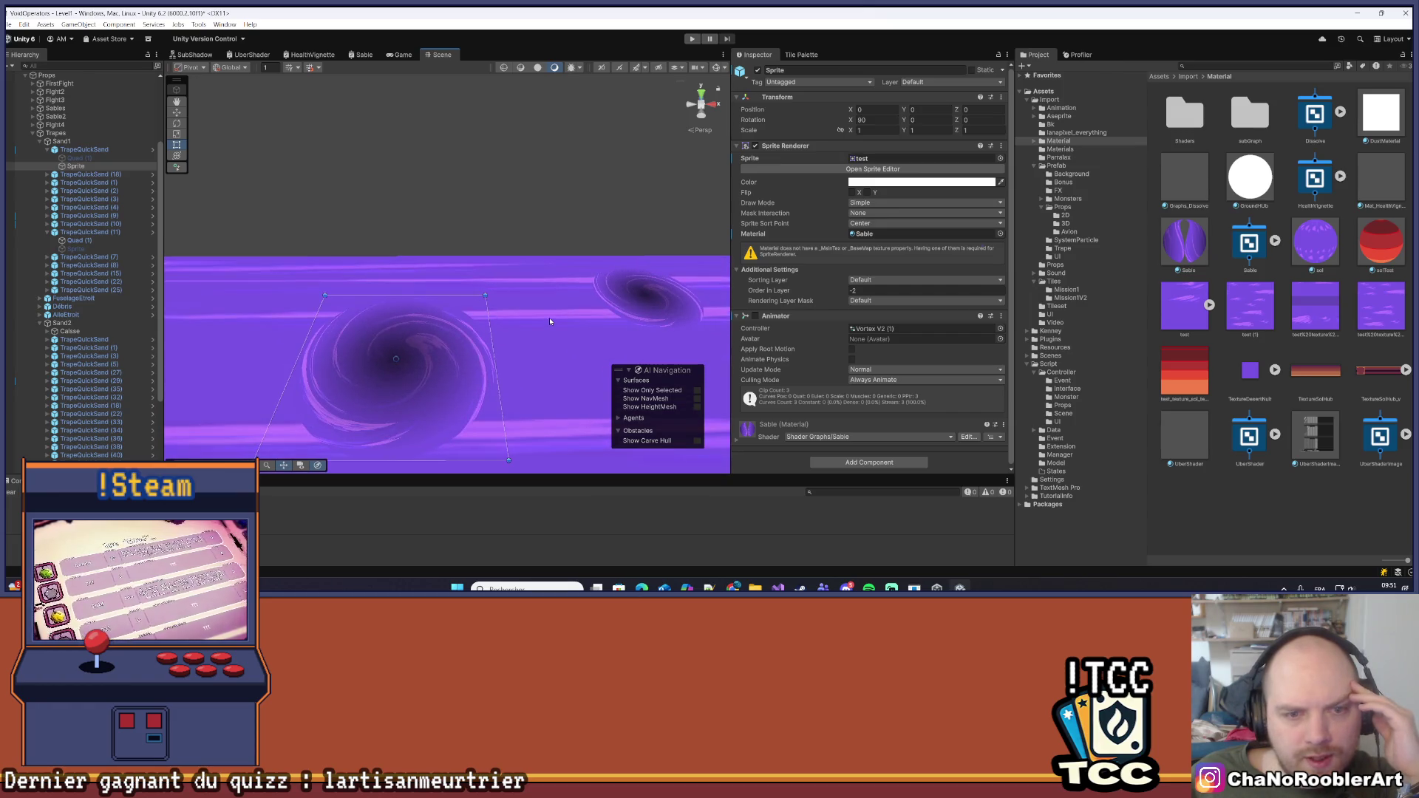
mouse_move(539, 273)
left_mouse_down()
mouse_move(510, 236)
mouse_move(522, 289)
mouse_move(515, 255)
left_mouse_up()
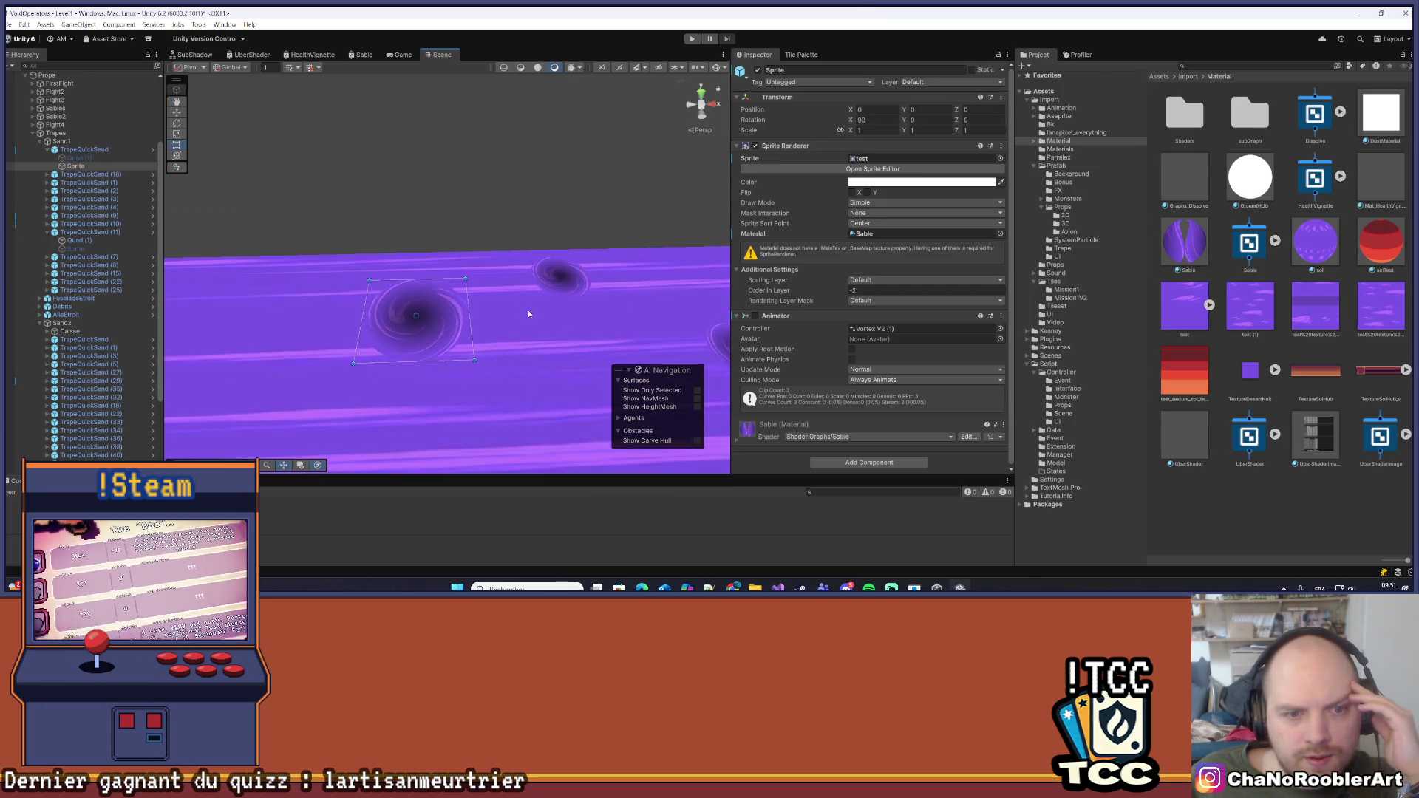
left_click_drag(521, 312, 508, 300)
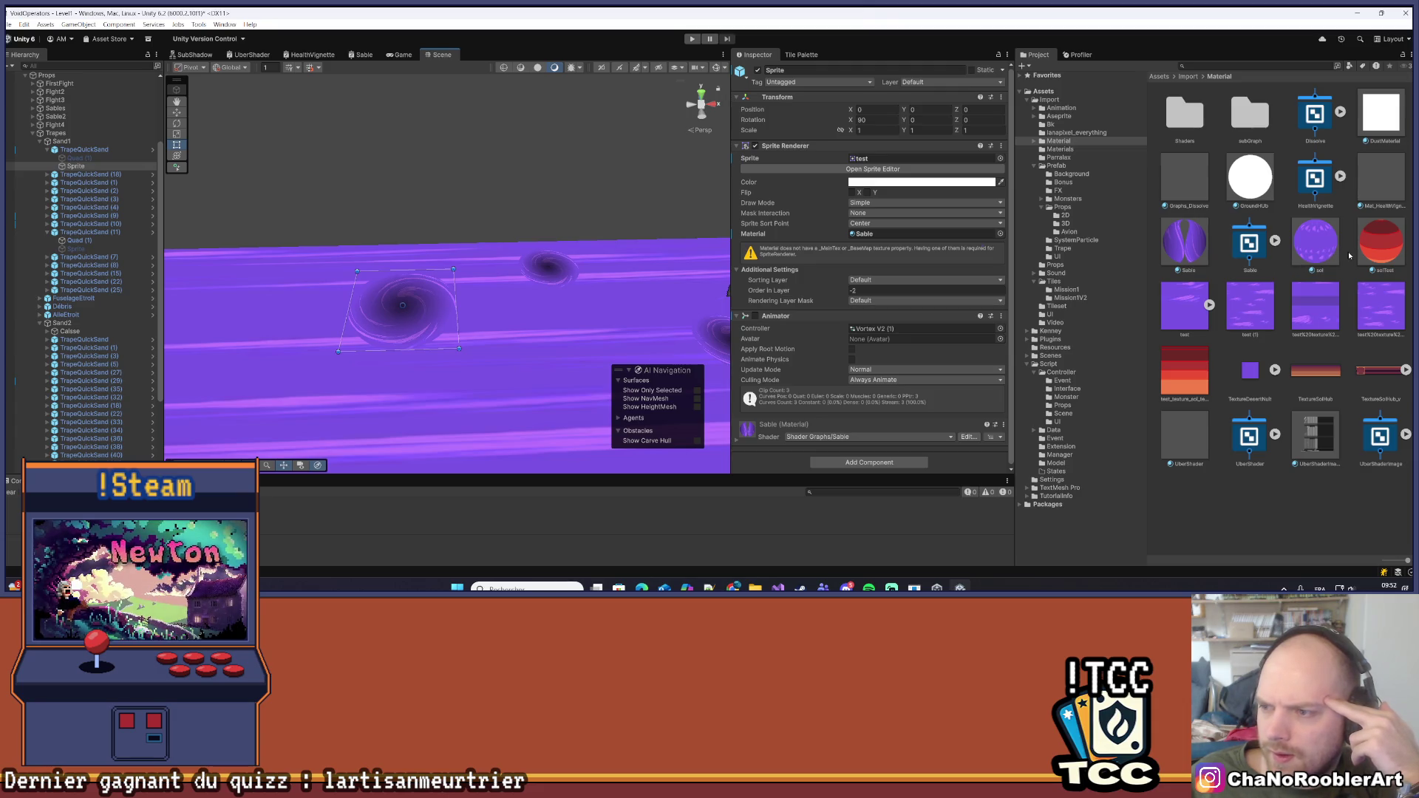
Try assigning the 'test (1)' texture to the sprite and view its import settings
mouse_move(1249, 305)
left_mouse_down()
mouse_move(863, 159)
mouse_move(897, 161)
left_mouse_up()
left_click_drag(1266, 301, 886, 167)
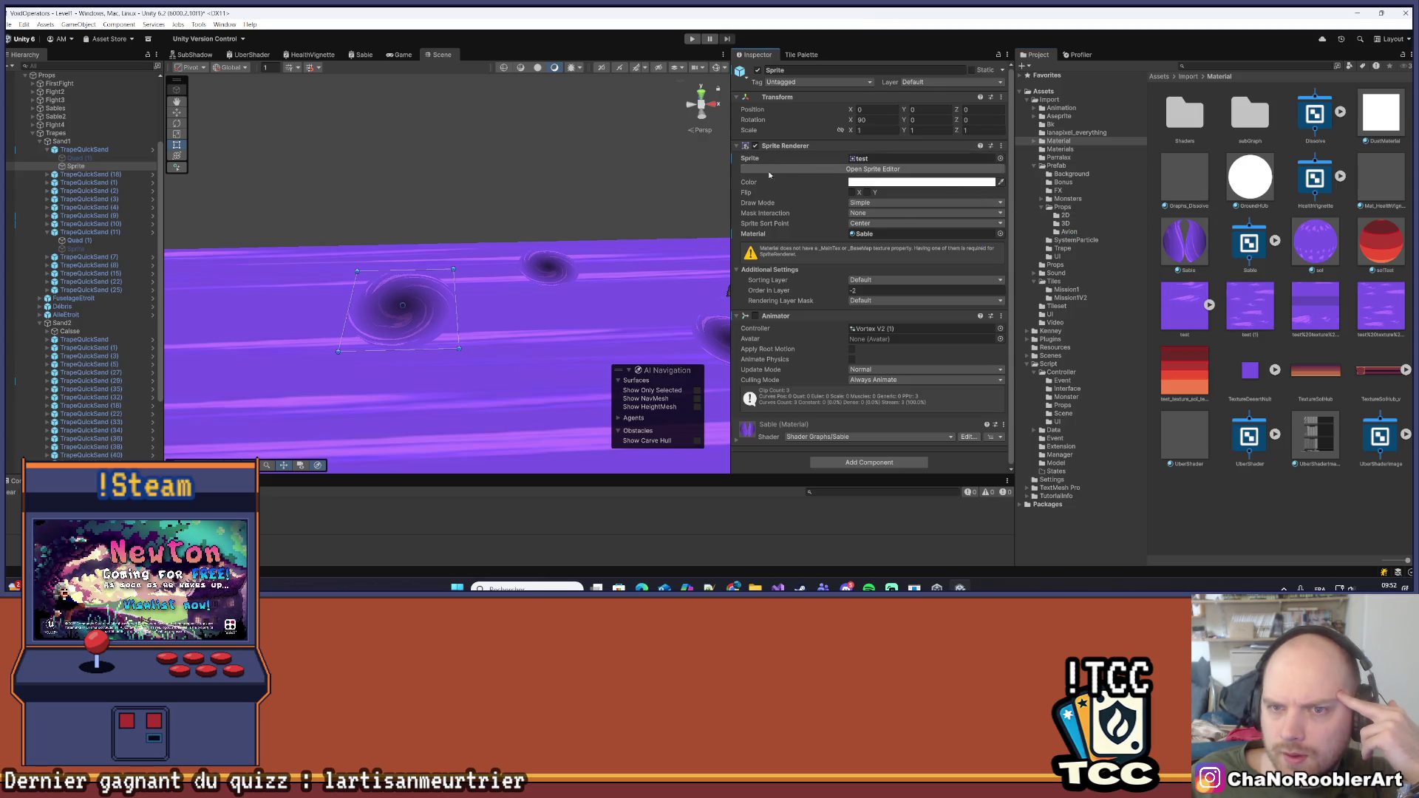
left_click(1261, 307)
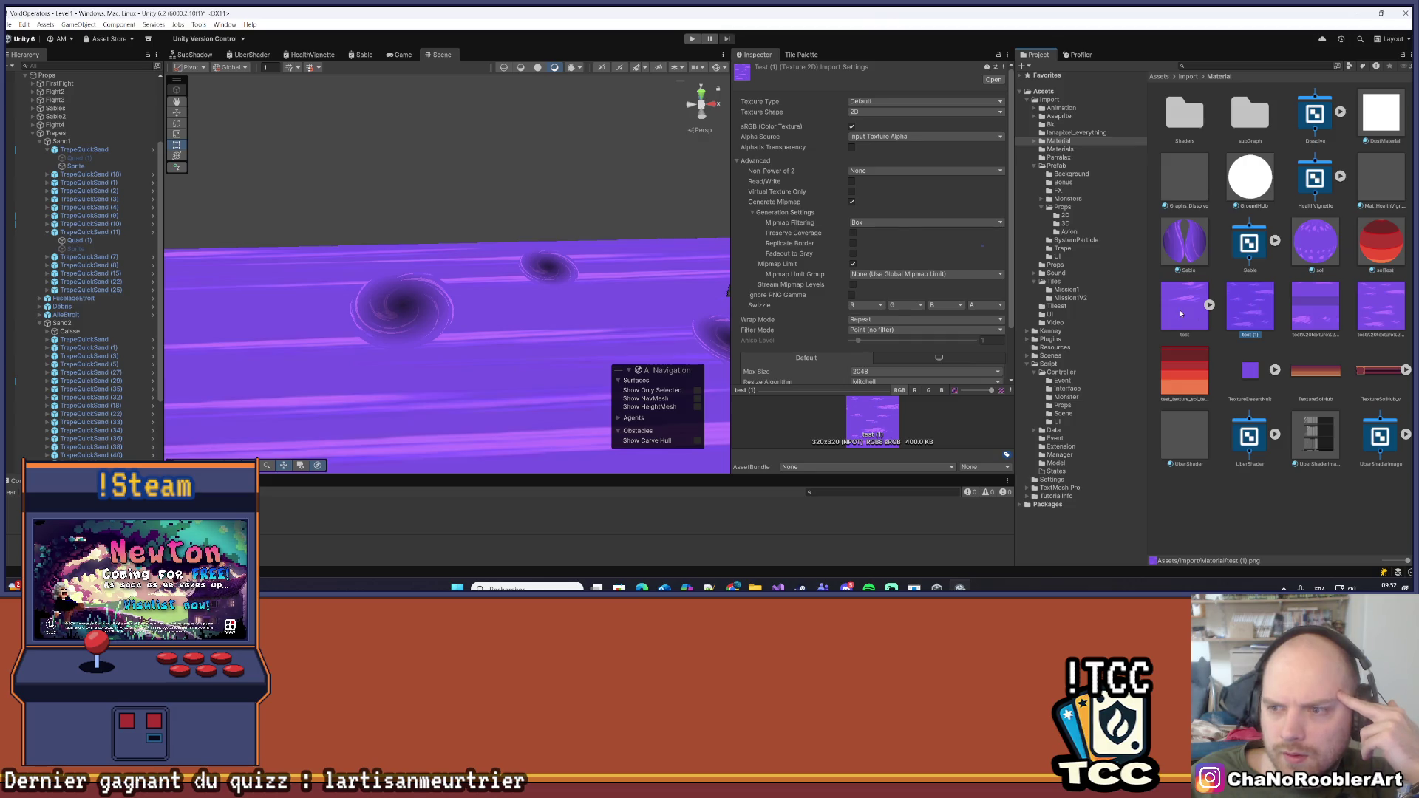
Compare the import settings of the test textures, ending on 'test (1)'
left_click(1180, 313)
left_click(1308, 302)
left_click(1376, 311)
left_click(1239, 306)
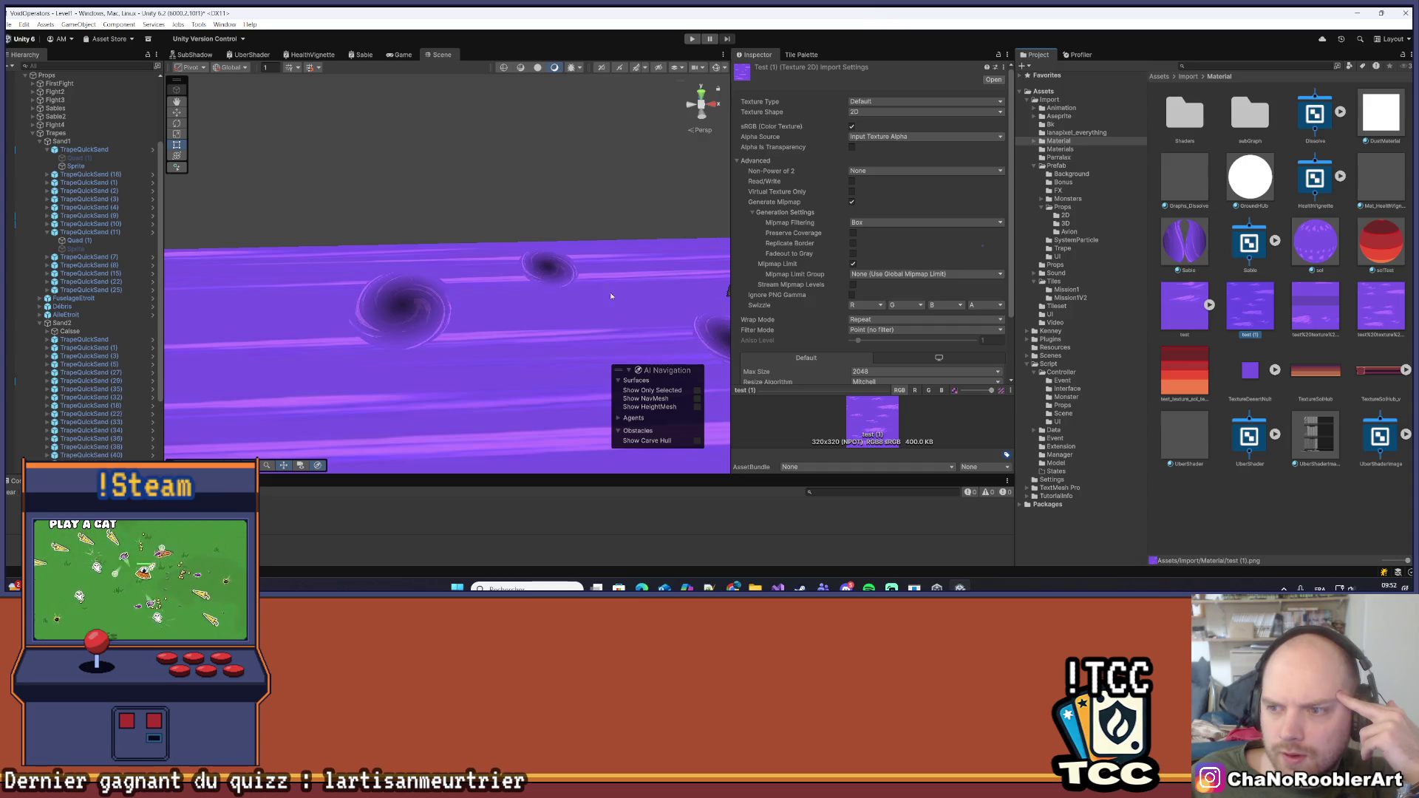
From Quad (1)'s Sable material, locate the TestOmbre texture in Prefab/FX, then reselect the Sprite
left_click(76, 241)
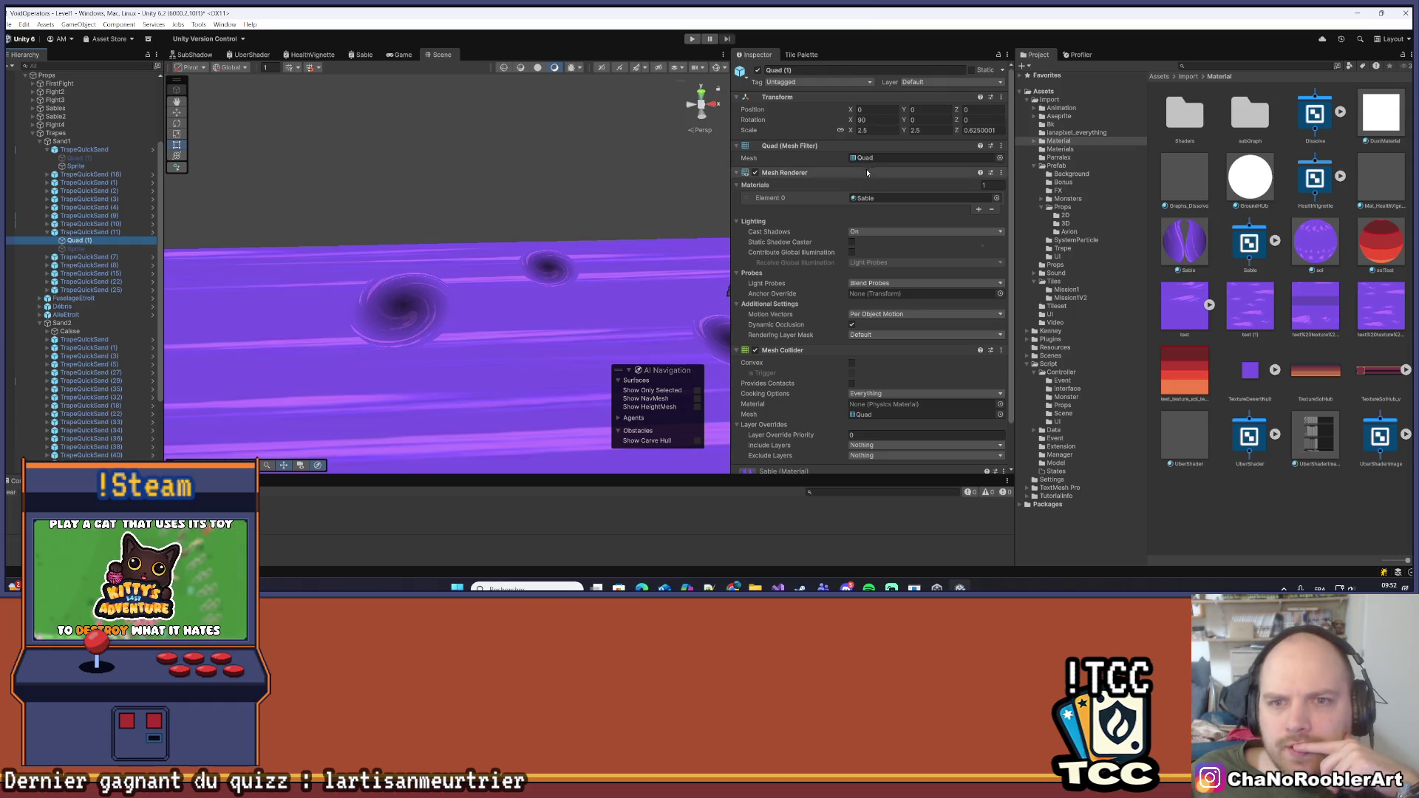
scroll(860, 220, "down", 1)
scroll(850, 192, "up", 1)
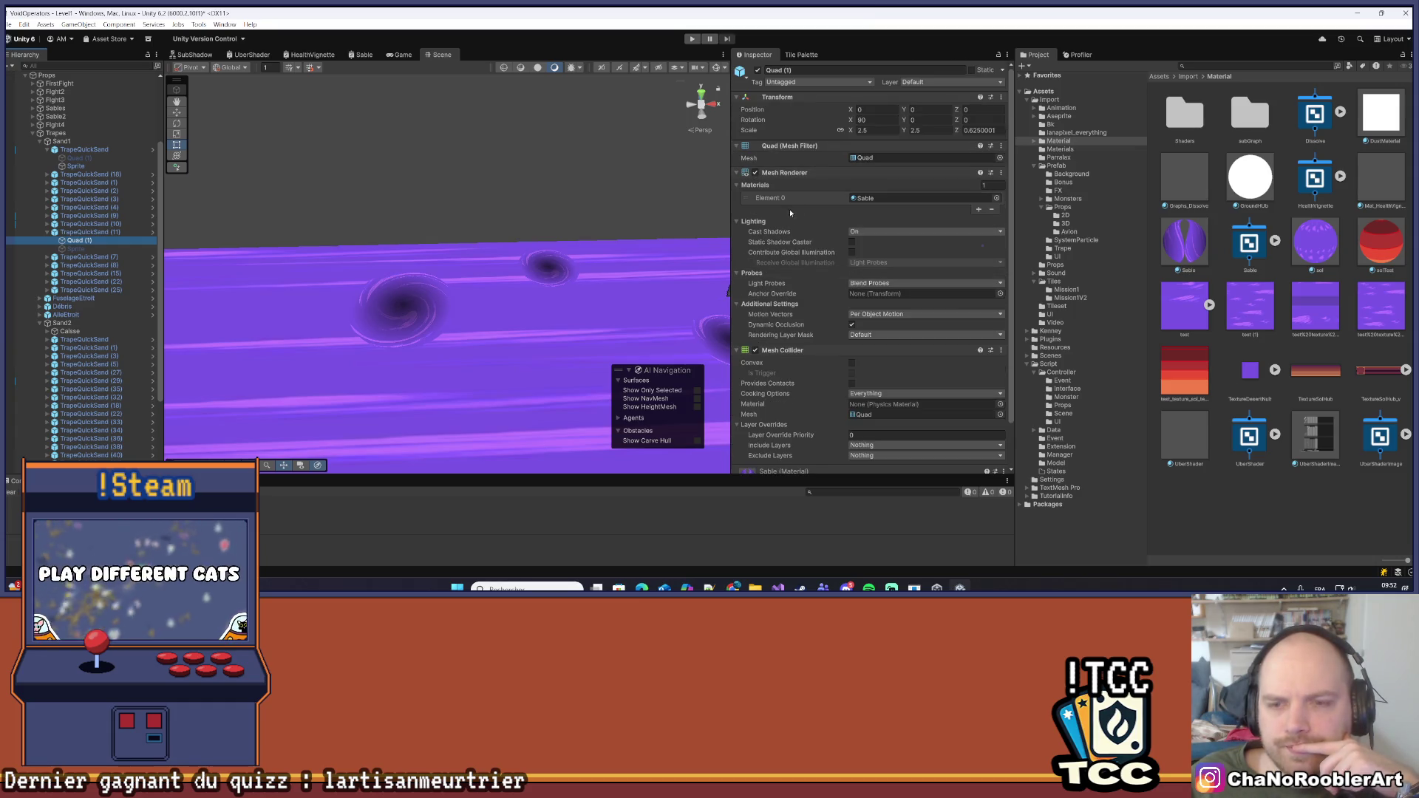
scroll(791, 354, "down", 1)
scroll(816, 399, "up", 1)
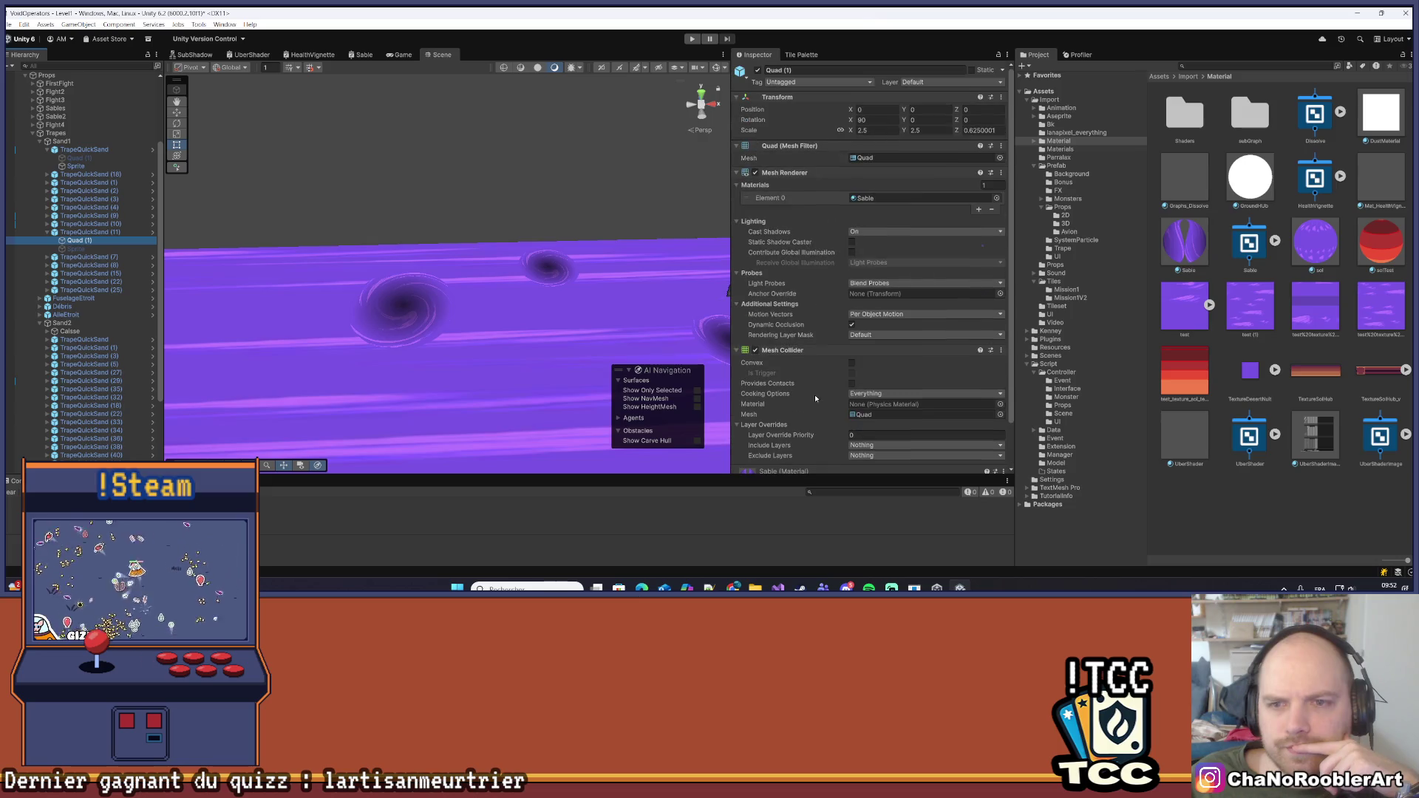
double_click(889, 199)
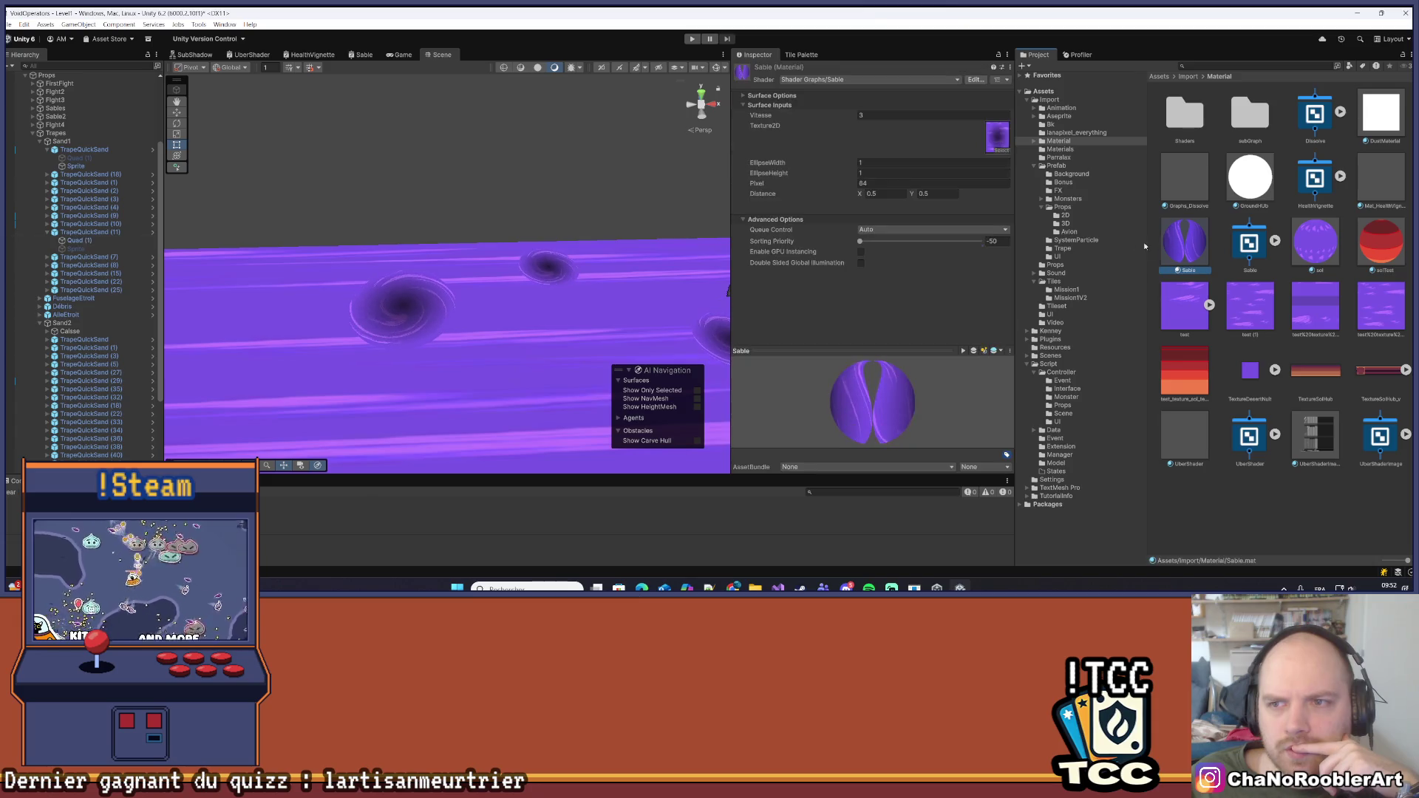
left_click(996, 137)
left_click(1315, 178)
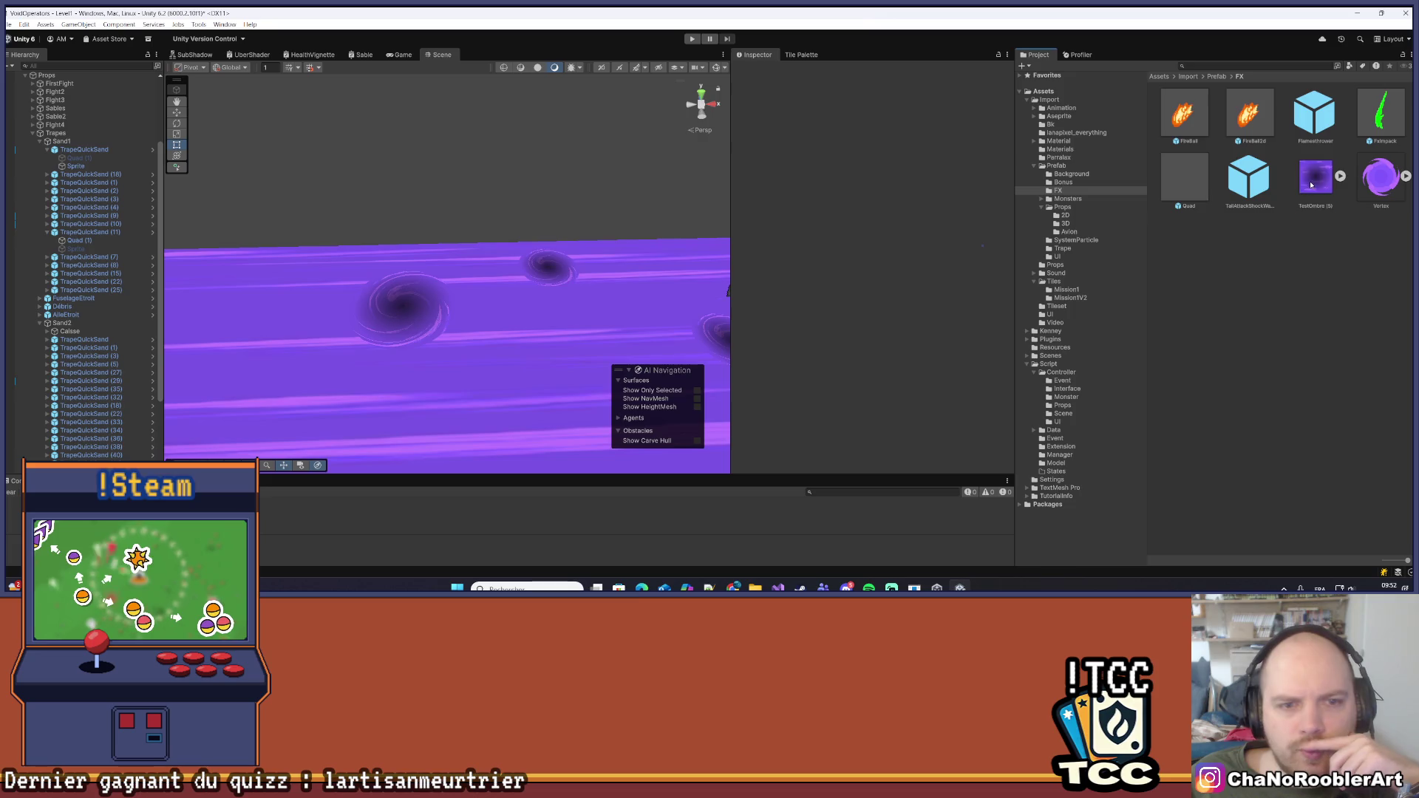
left_click(93, 165)
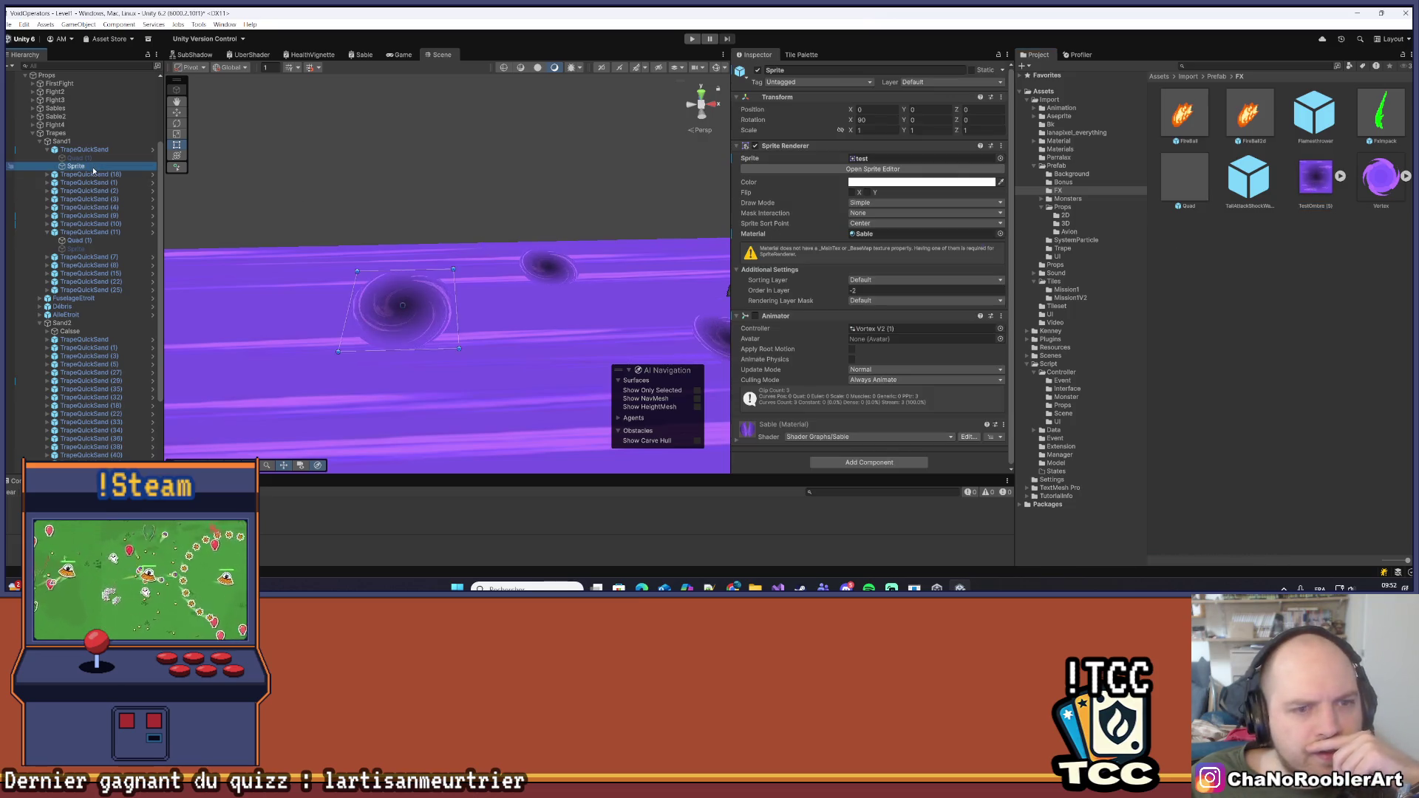
left_click(875, 160)
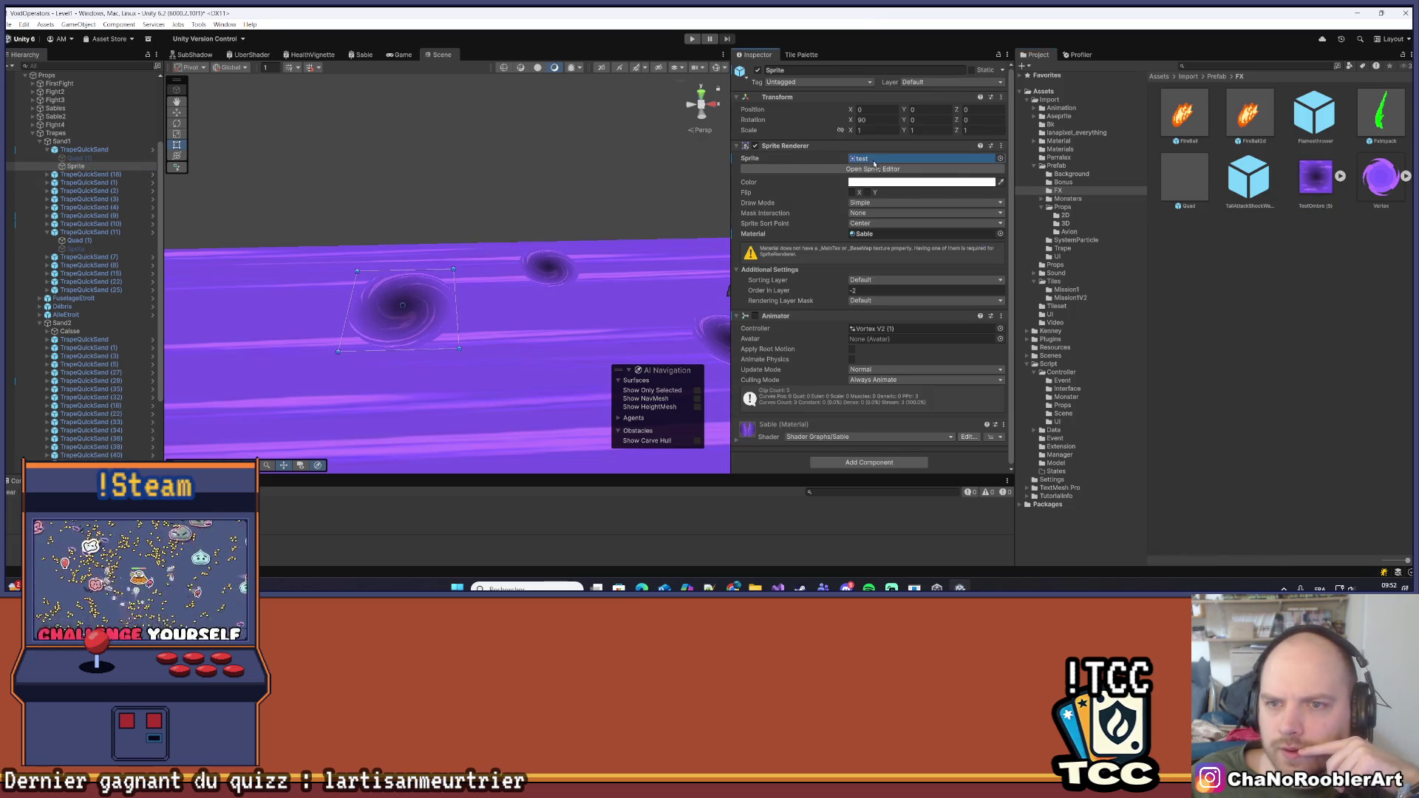
left_click_drag(878, 164, 878, 164)
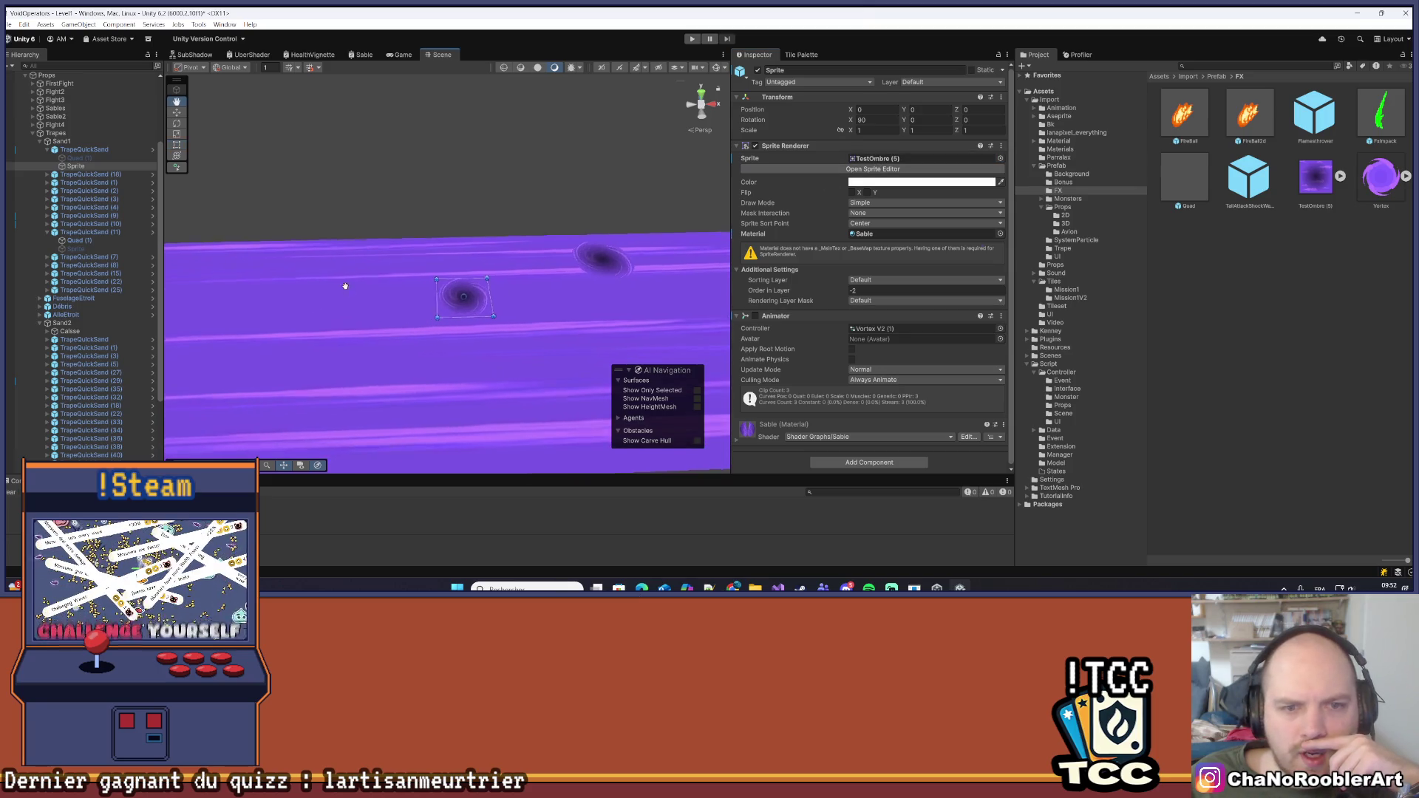
left_click(468, 183)
mouse_move(467, 175)
left_mouse_down()
mouse_move(422, 196)
mouse_move(396, 249)
mouse_move(448, 267)
mouse_move(448, 238)
left_mouse_up()
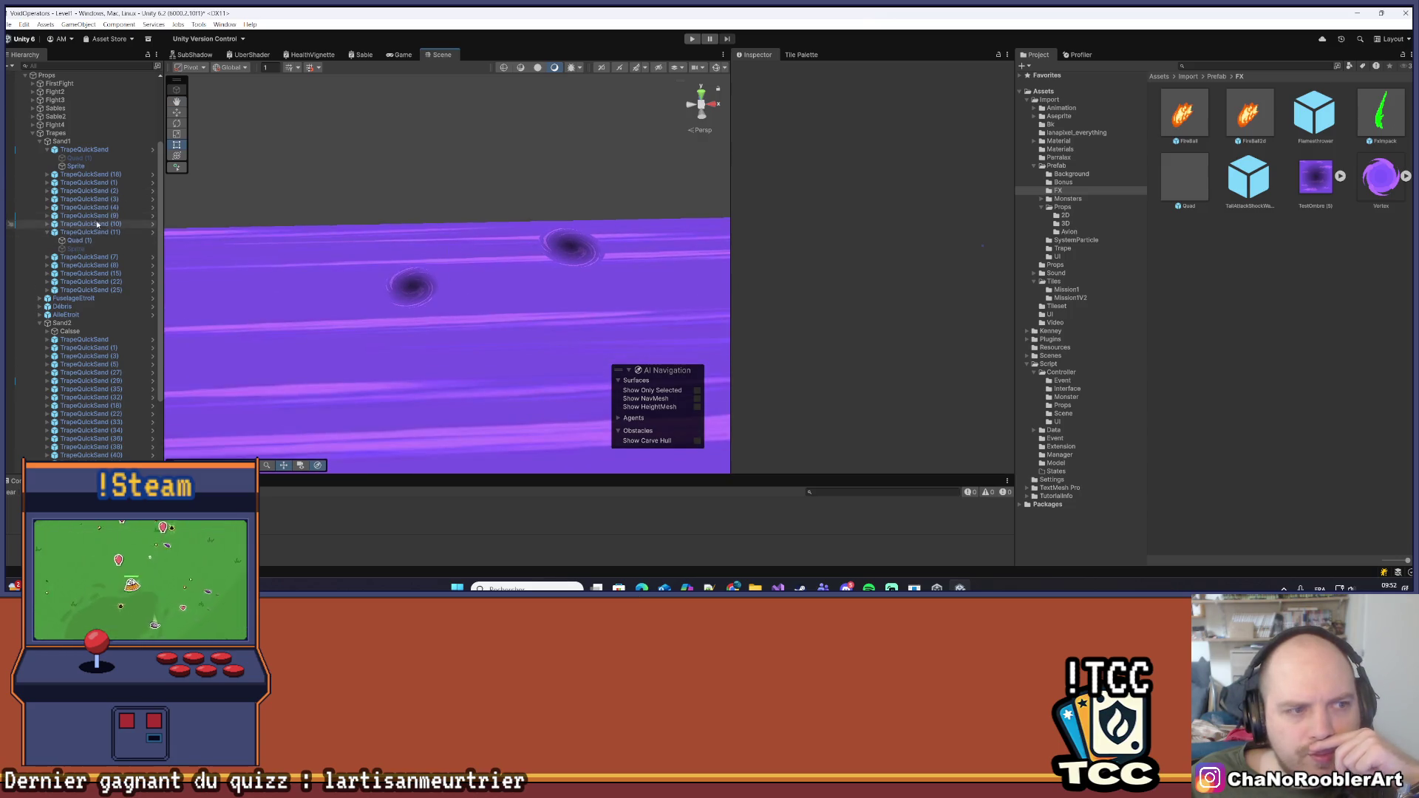
left_click(95, 168)
mouse_move(565, 249)
left_mouse_down()
mouse_move(515, 241)
mouse_move(529, 246)
left_mouse_up()
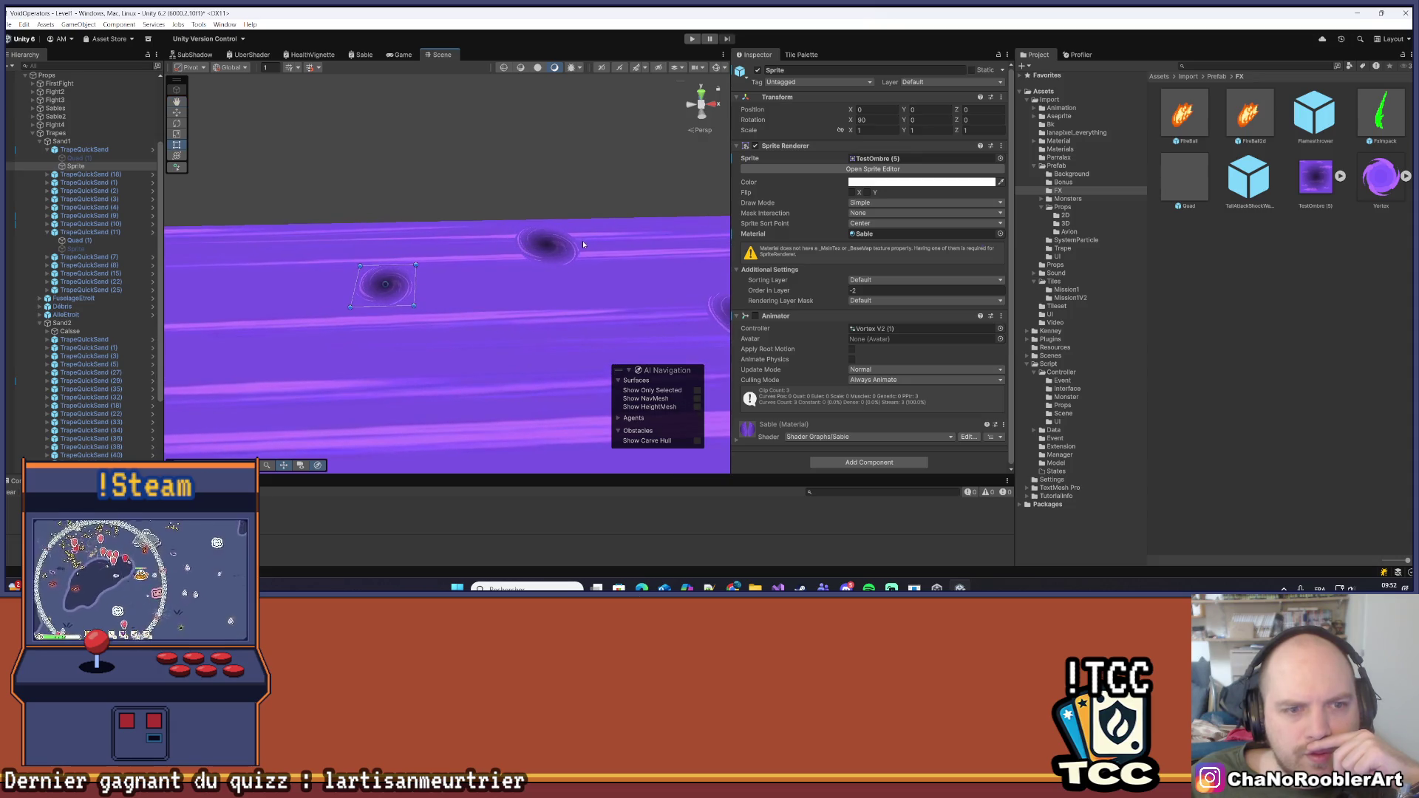
left_click(471, 305)
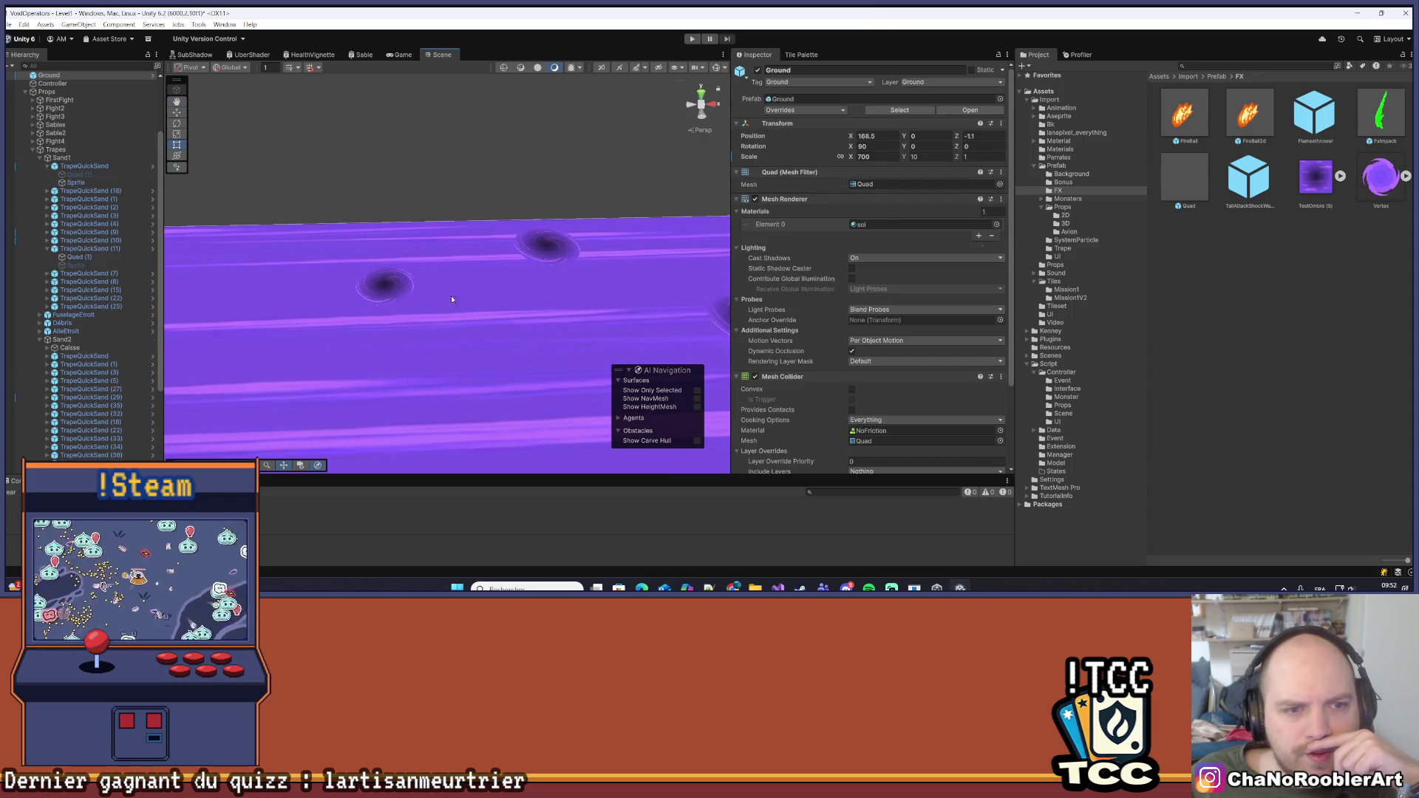
scroll(477, 306, "up", 5)
scroll(500, 308, "down", 5)
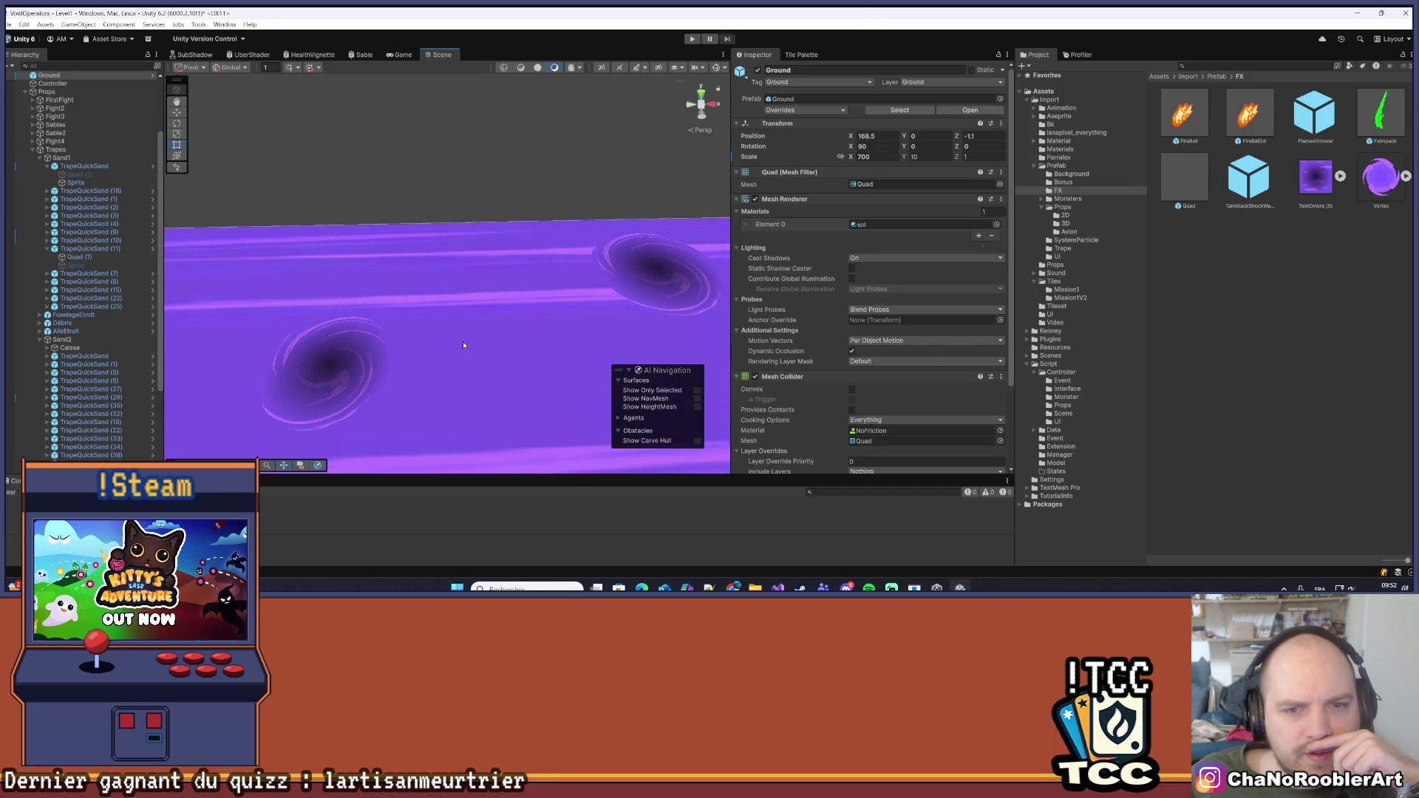
scroll(465, 342, "up", 5)
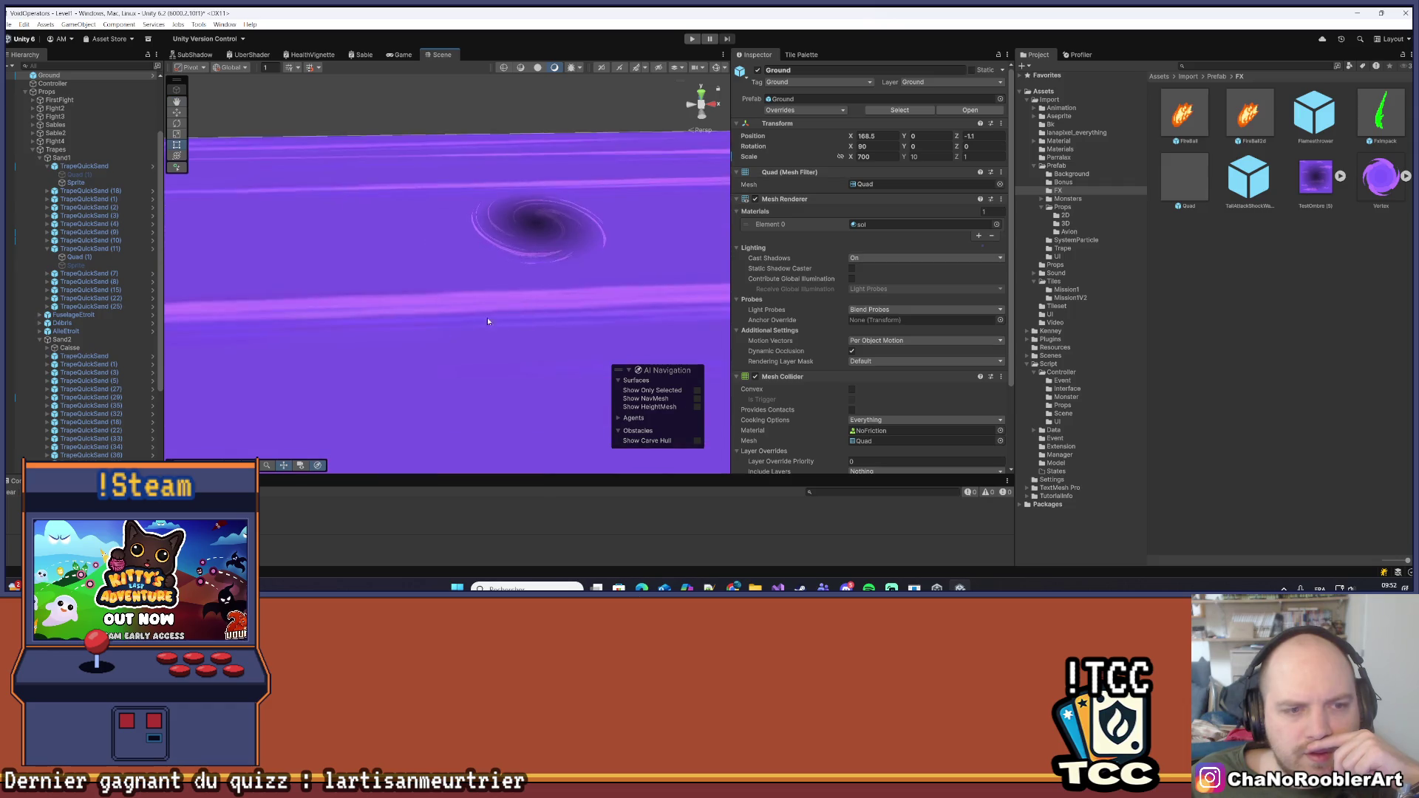
mouse_move(386, 300)
left_mouse_down()
mouse_move(466, 222)
mouse_move(451, 241)
left_mouse_up()
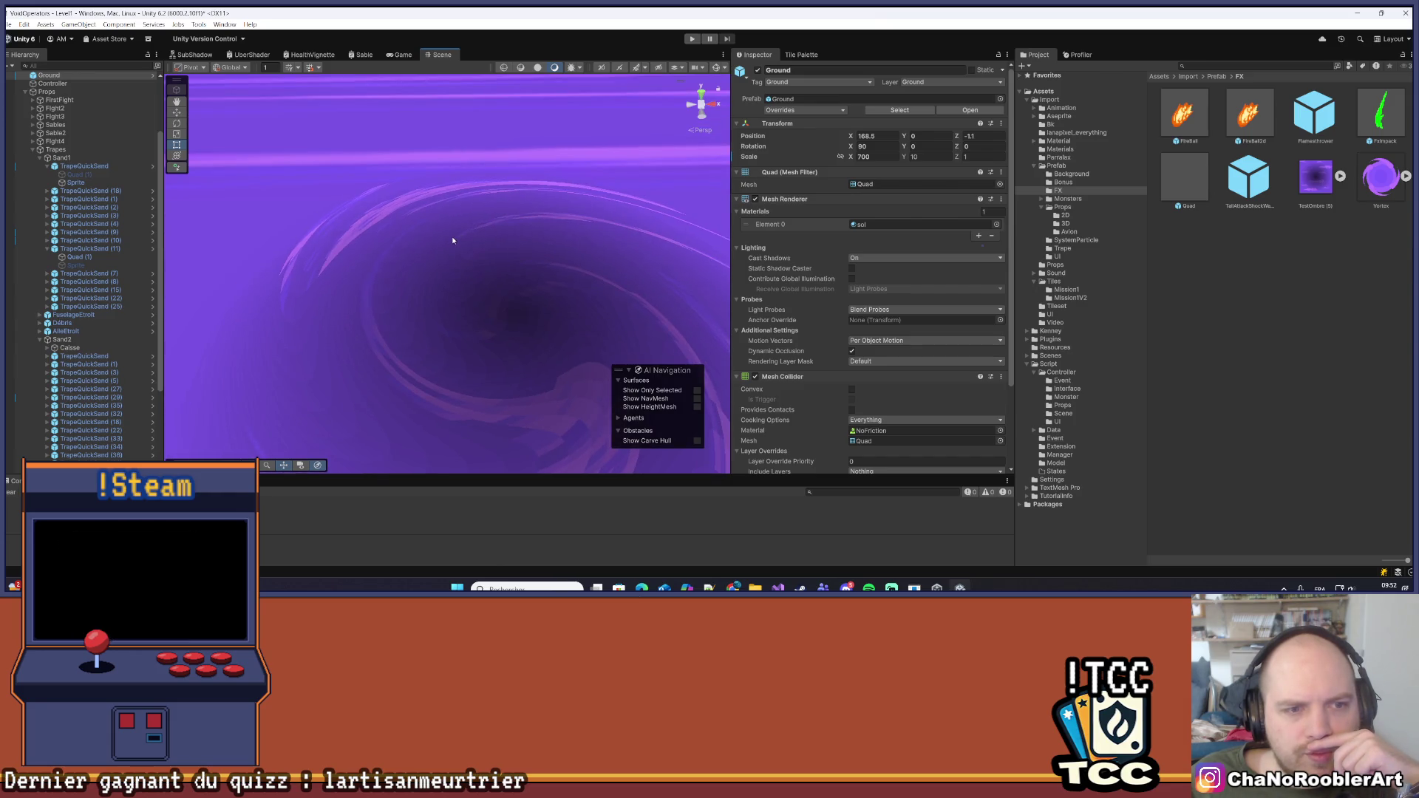
scroll(453, 240, "down", 5)
scroll(570, 262, "down", 5)
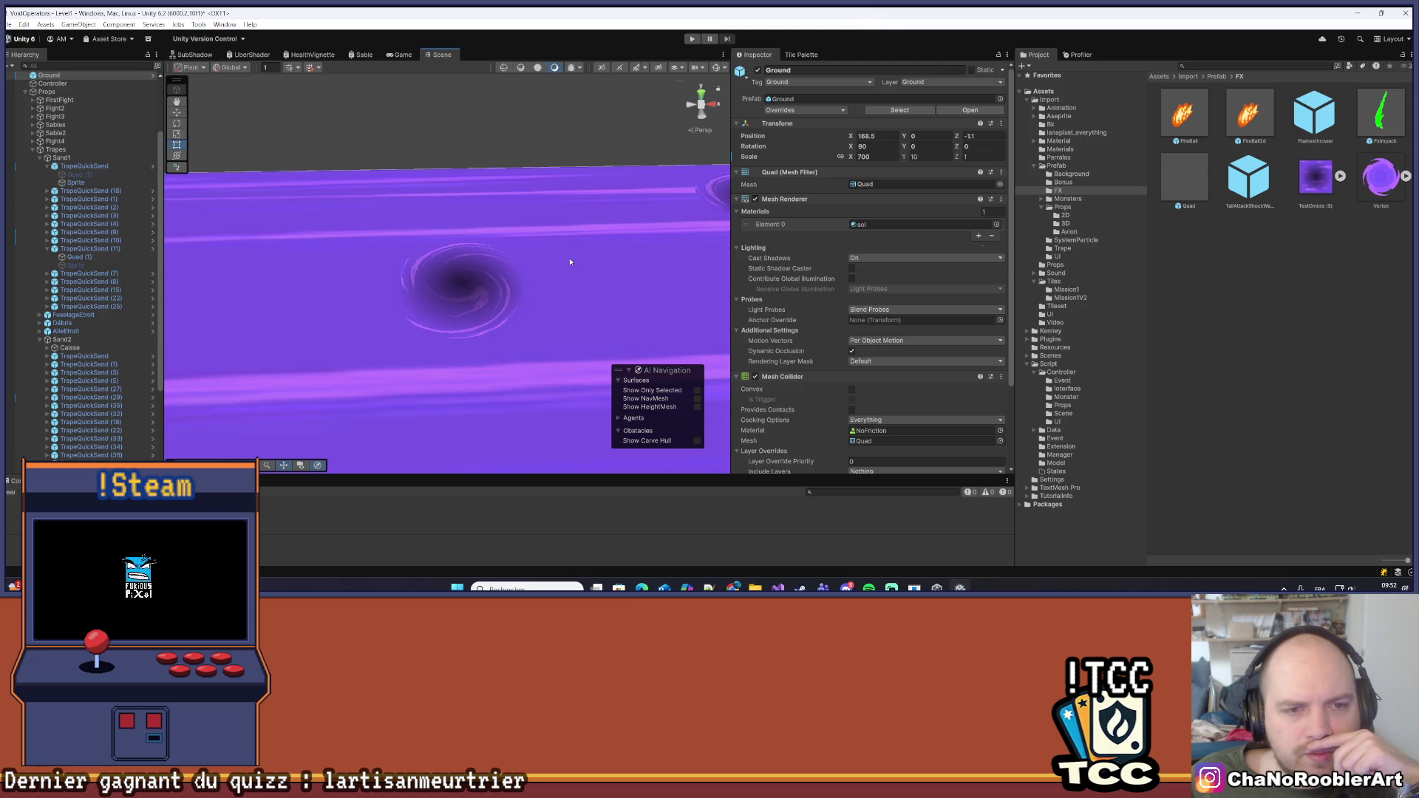
left_click(76, 183)
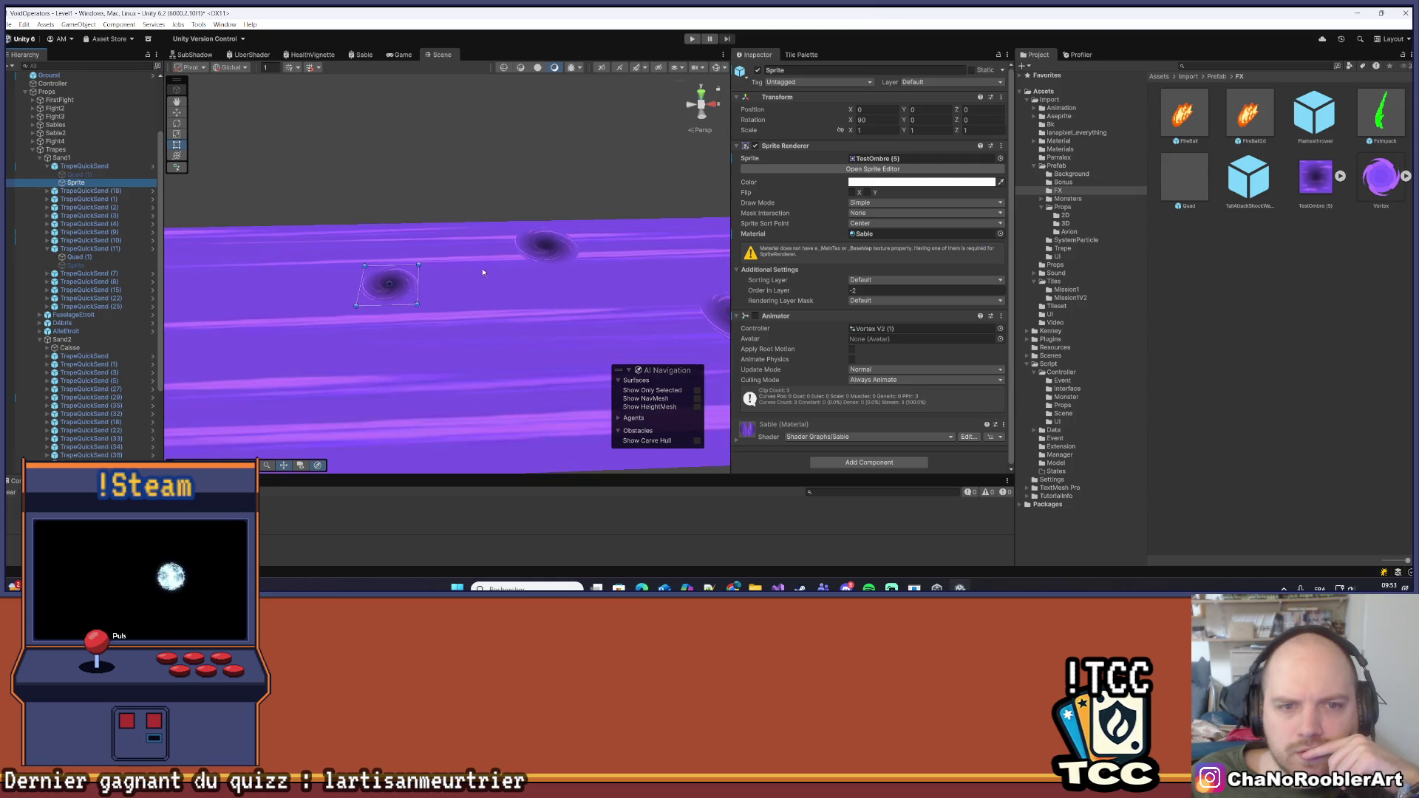
left_click(417, 232)
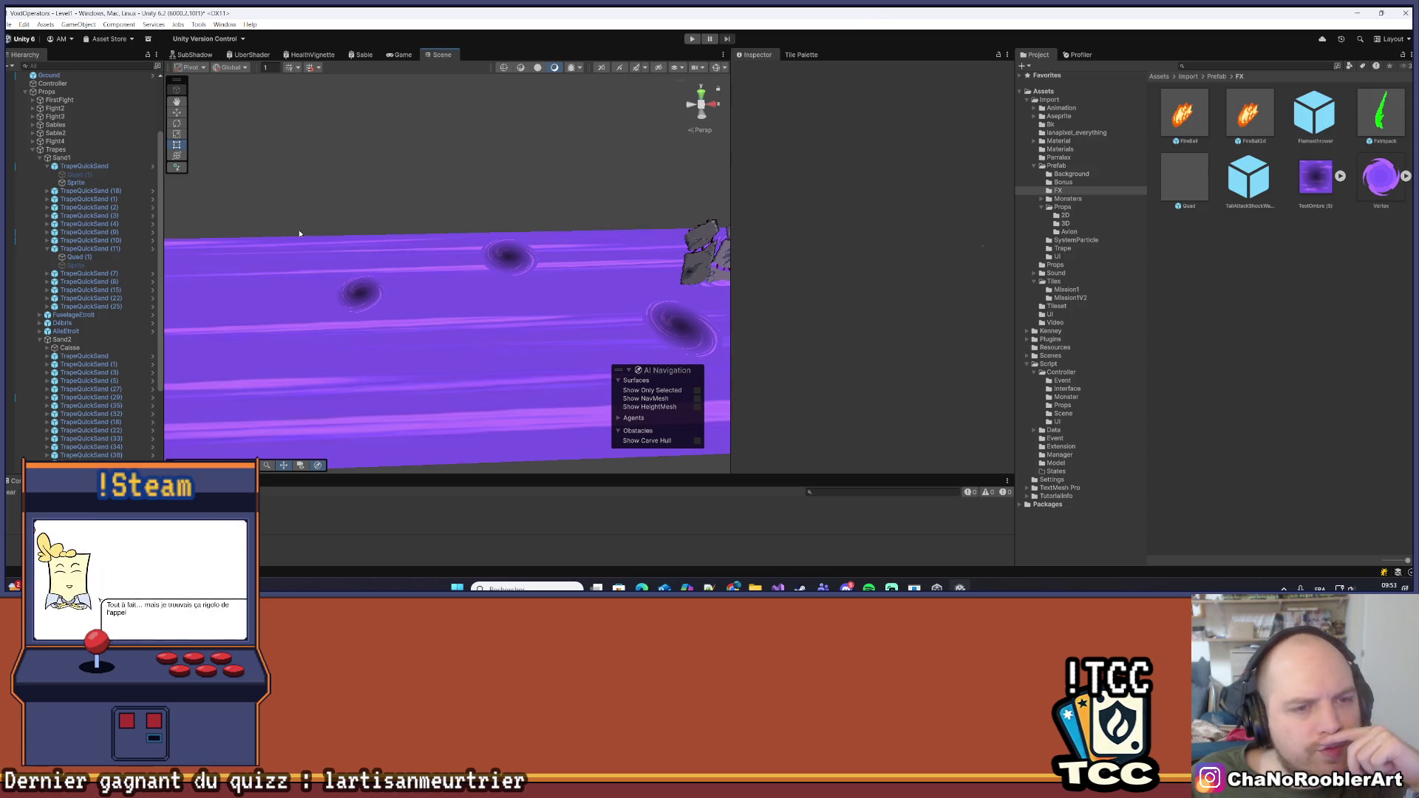
left_click(91, 183)
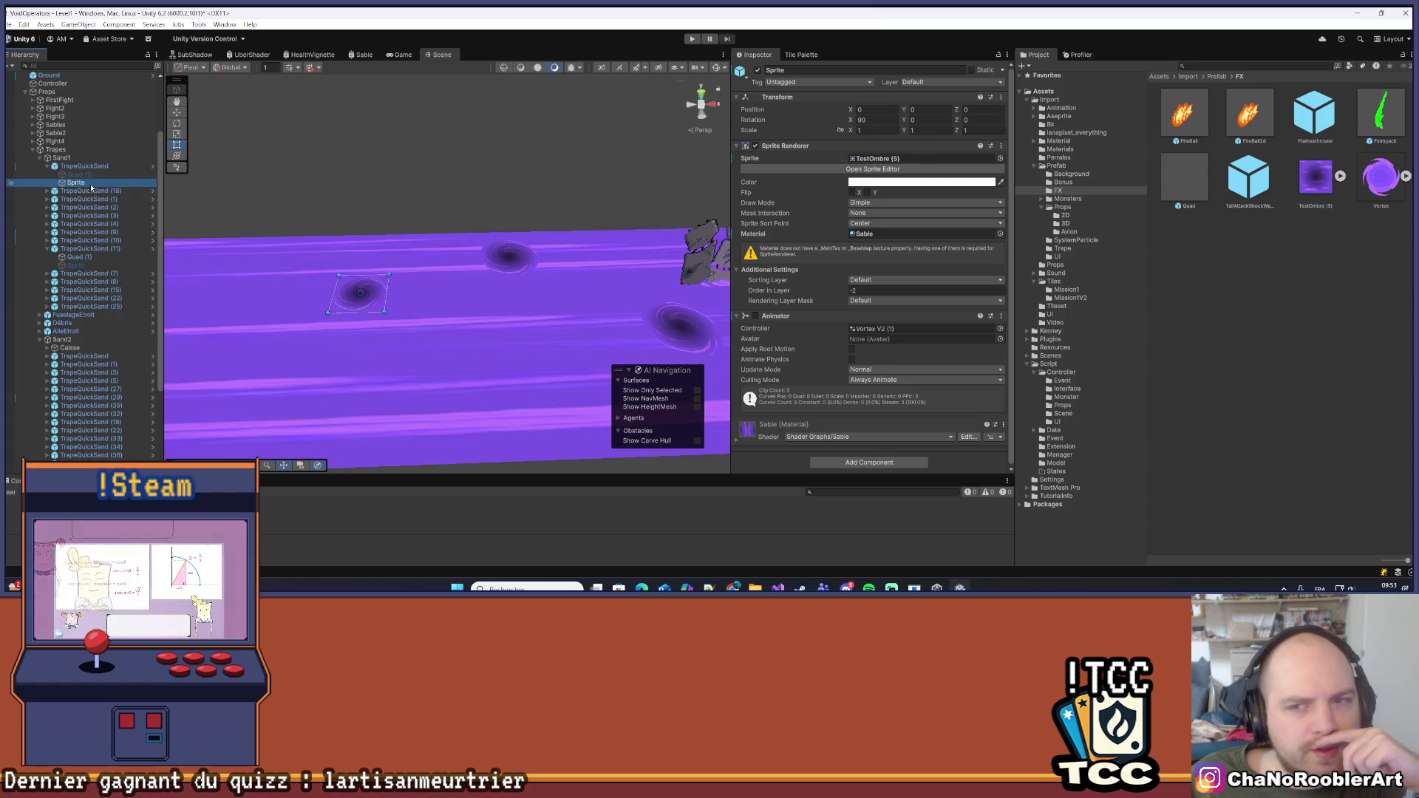
left_click(1316, 182)
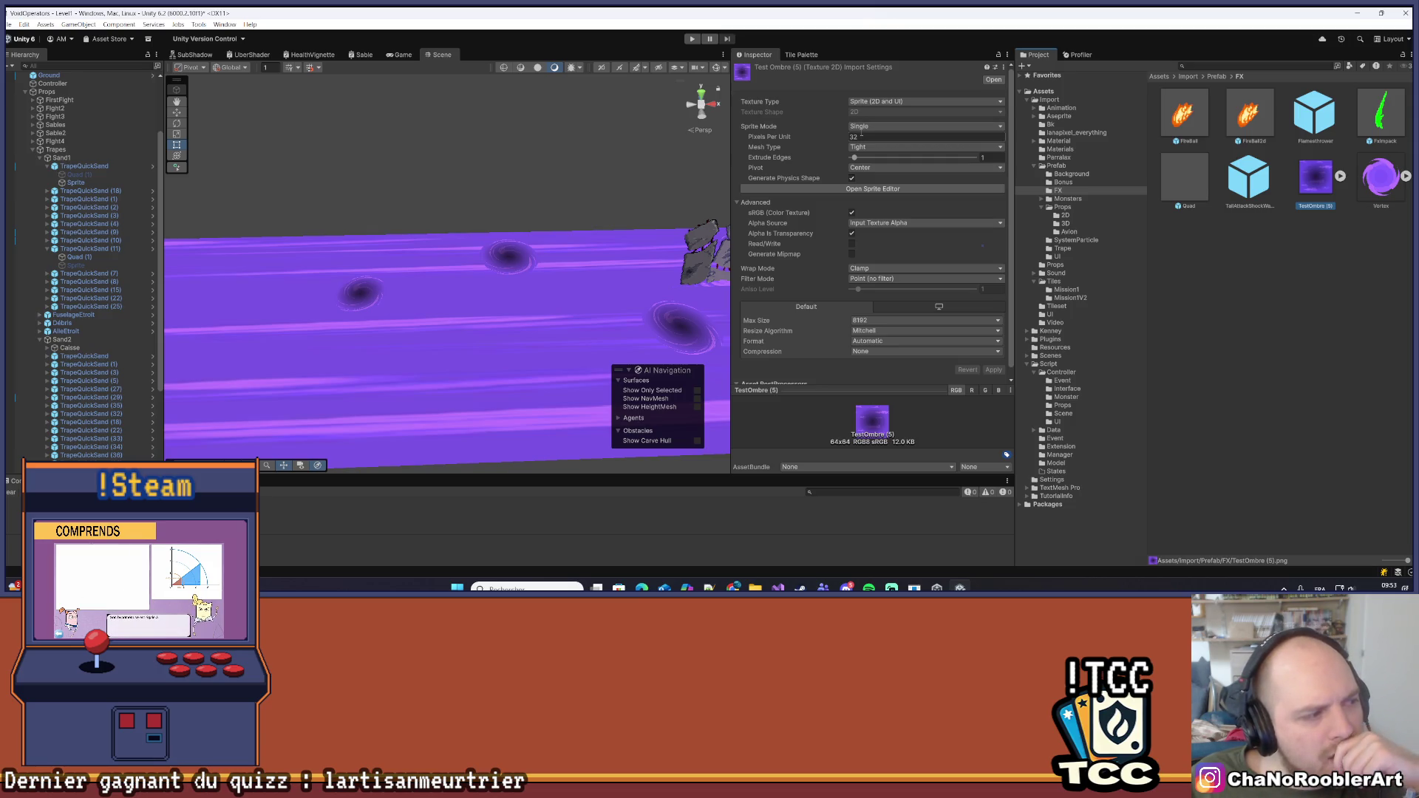
scroll(489, 281, "down", 2)
left_click_drag(440, 296, 457, 286)
scroll(518, 284, "up", 2)
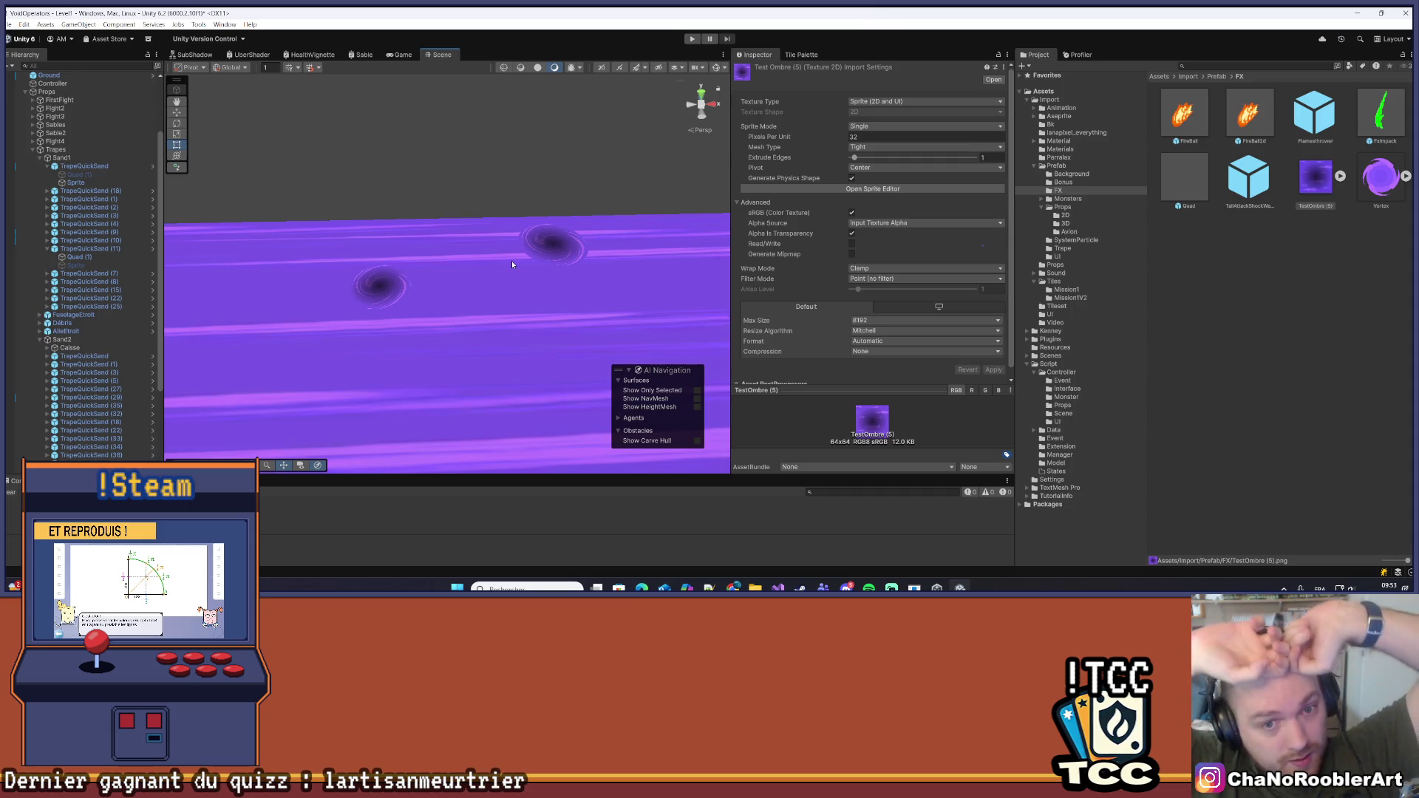
scroll(509, 258, "down", 5)
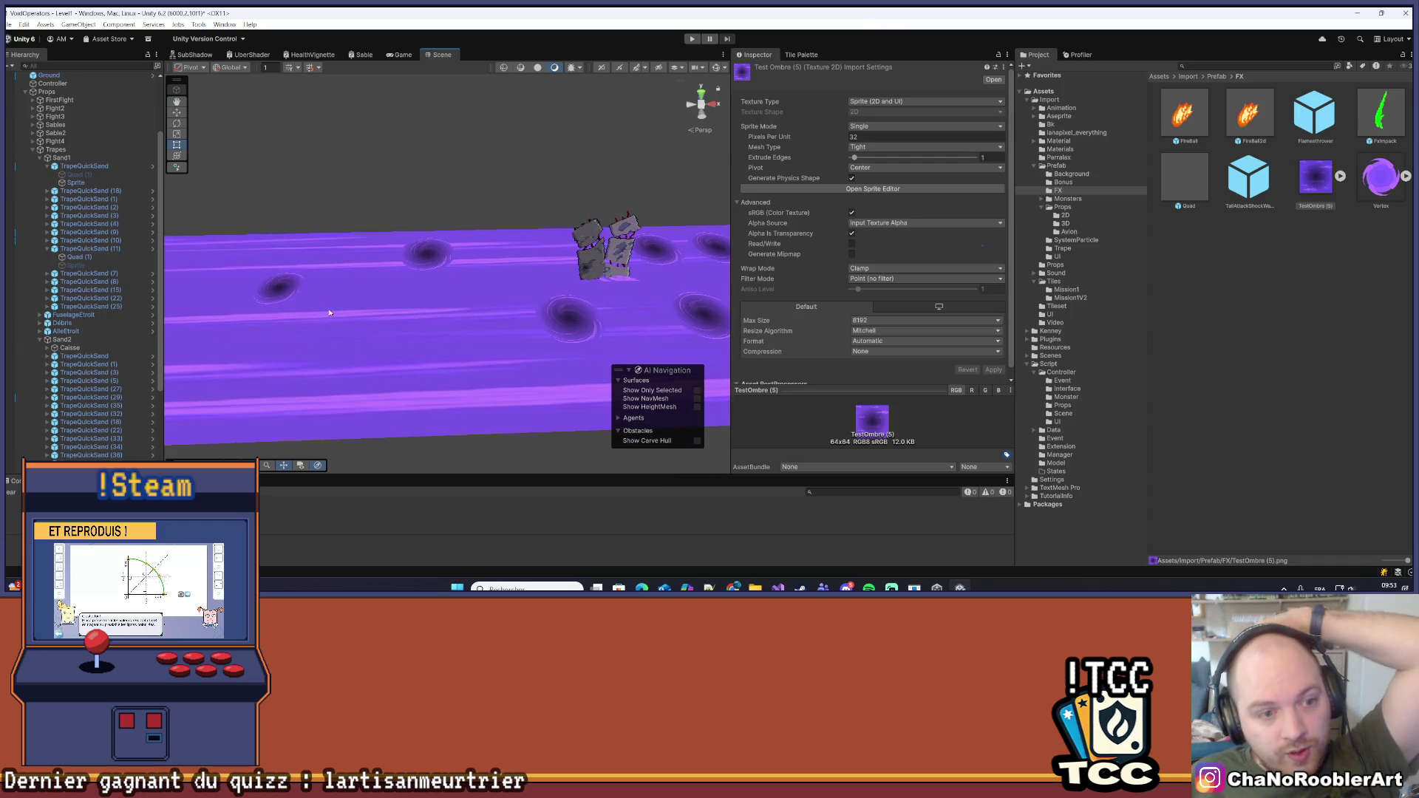
left_click(396, 292)
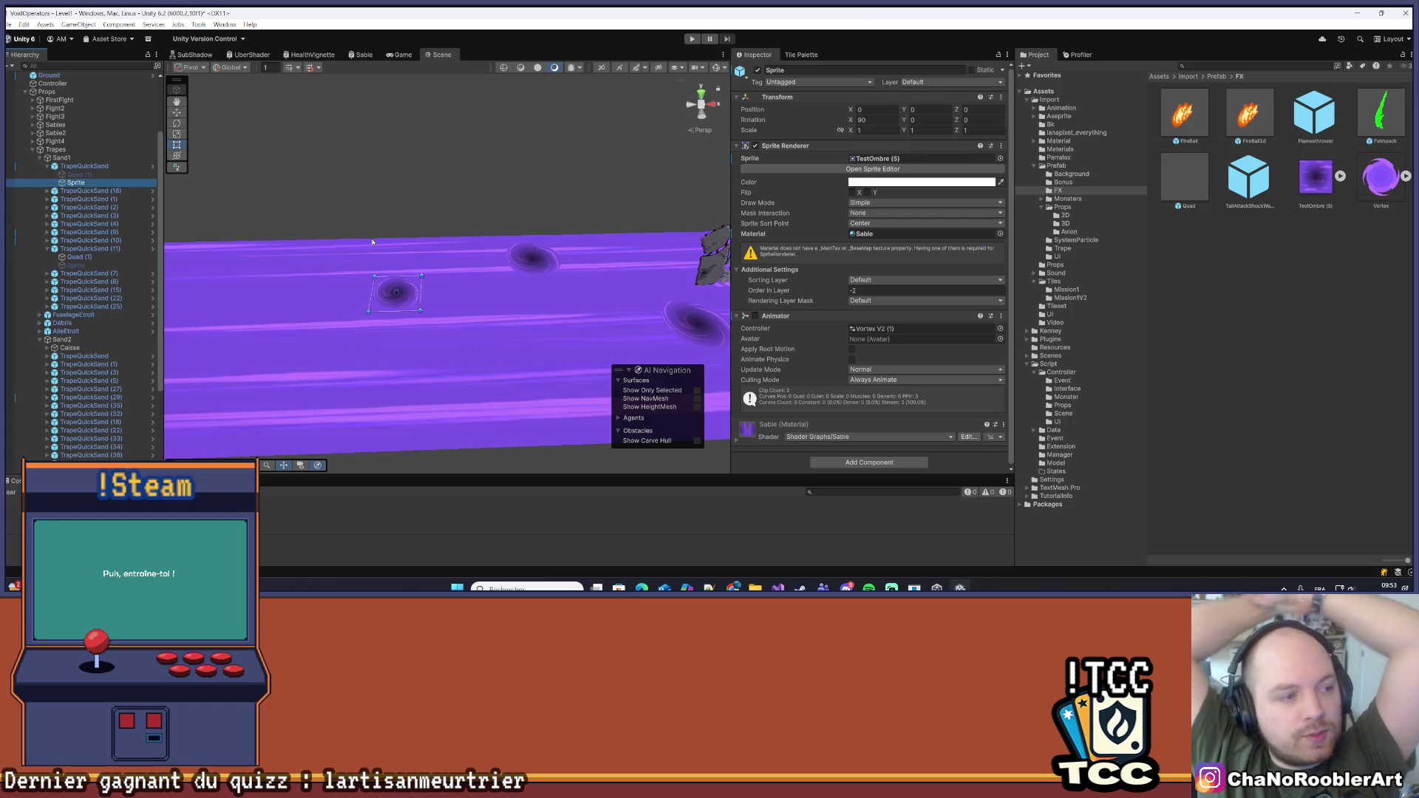
Set the vortex Sprite's Transform Scale to 1.25 on all linked axes
scroll(616, 268, "up", 5)
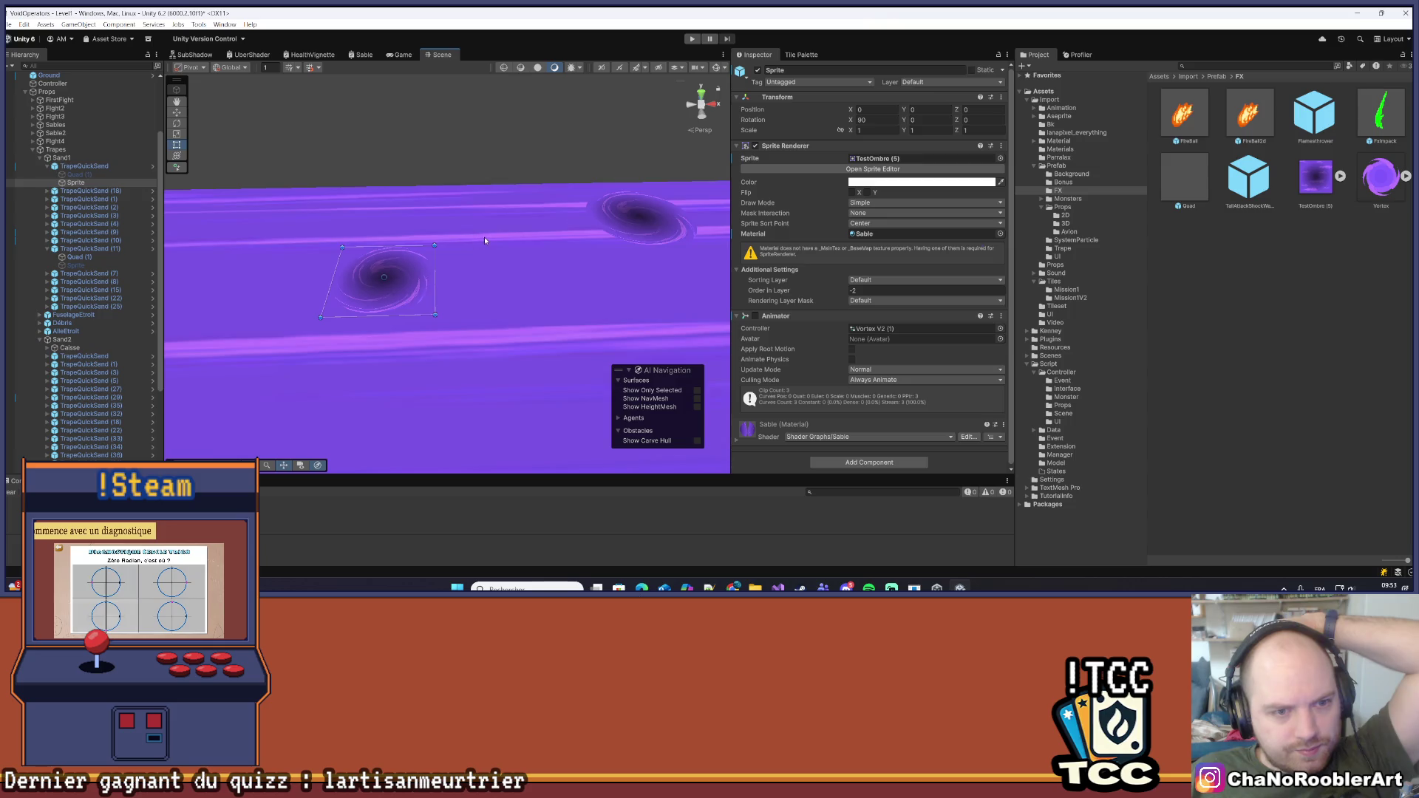
scroll(485, 240, "up", 3)
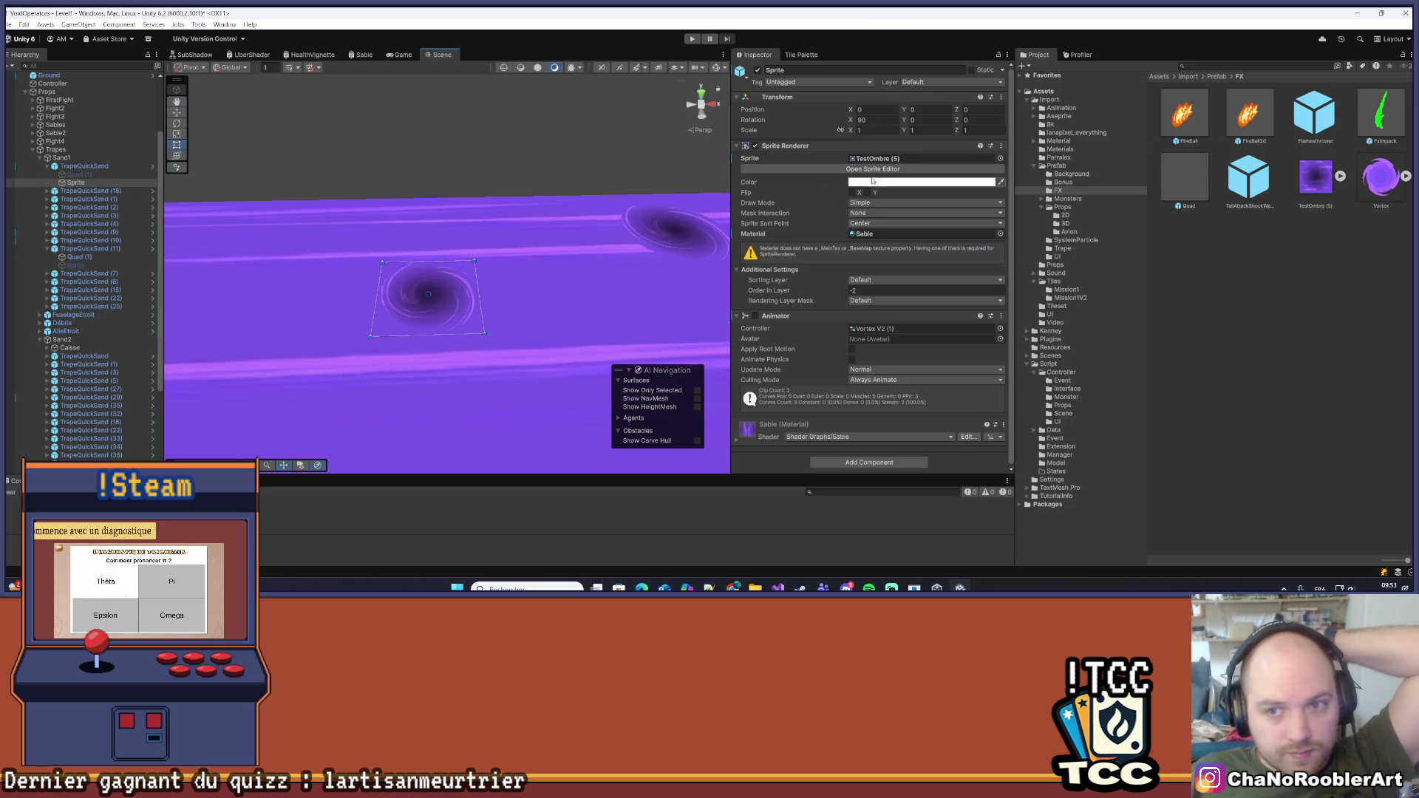
left_click(853, 131)
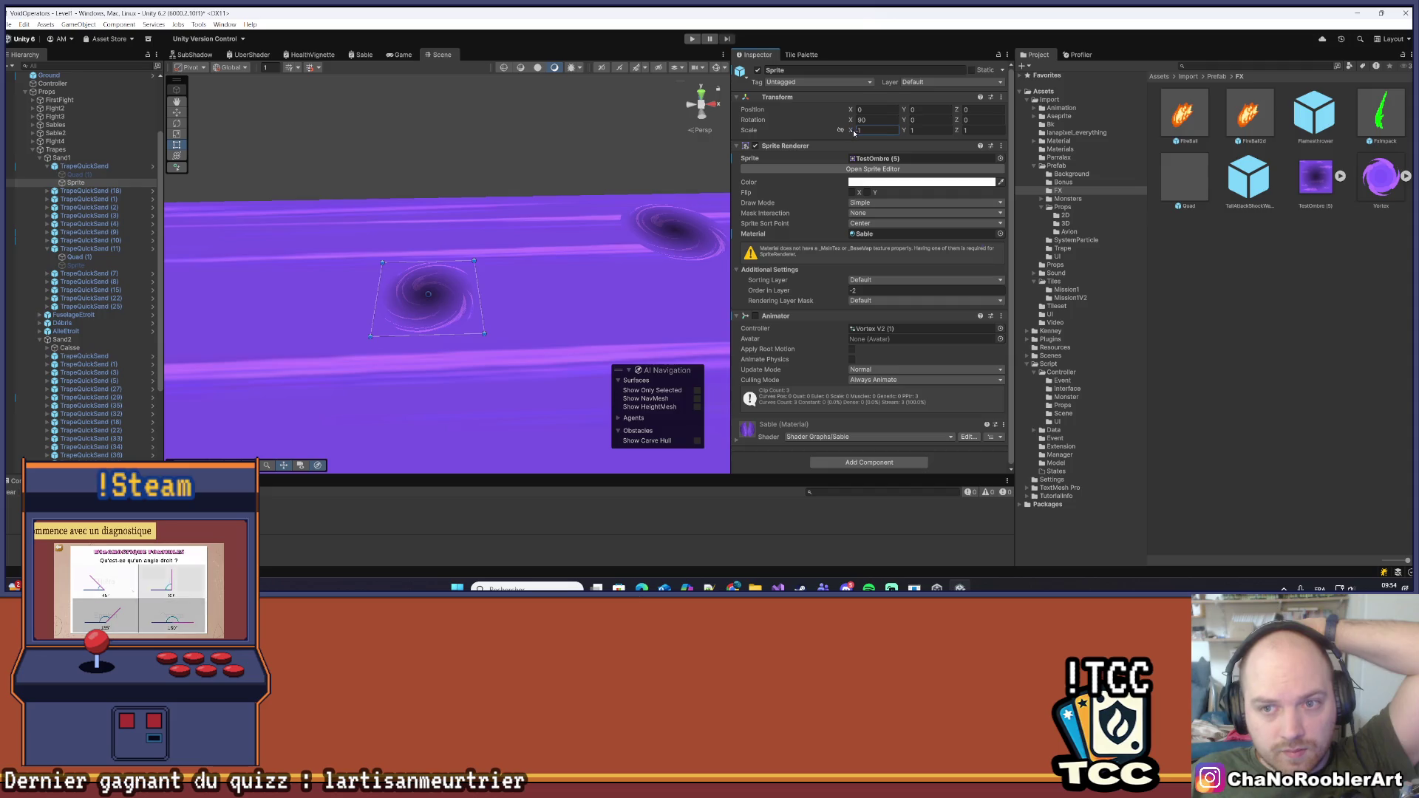
type(".081.17")
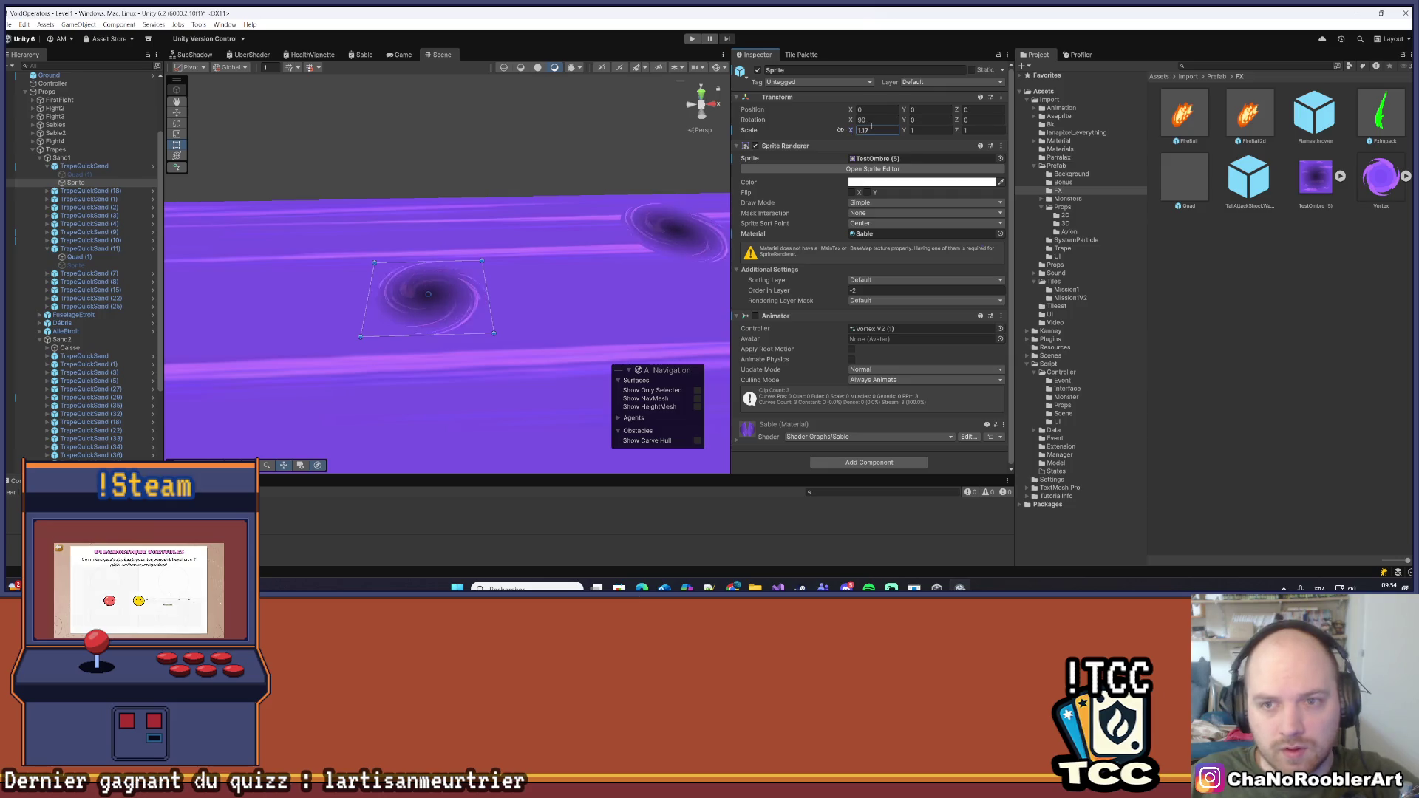
key("BackSpace")
key("BackSpace")
key("BackSpace")
type(".2")
scroll(461, 319, "down", 5)
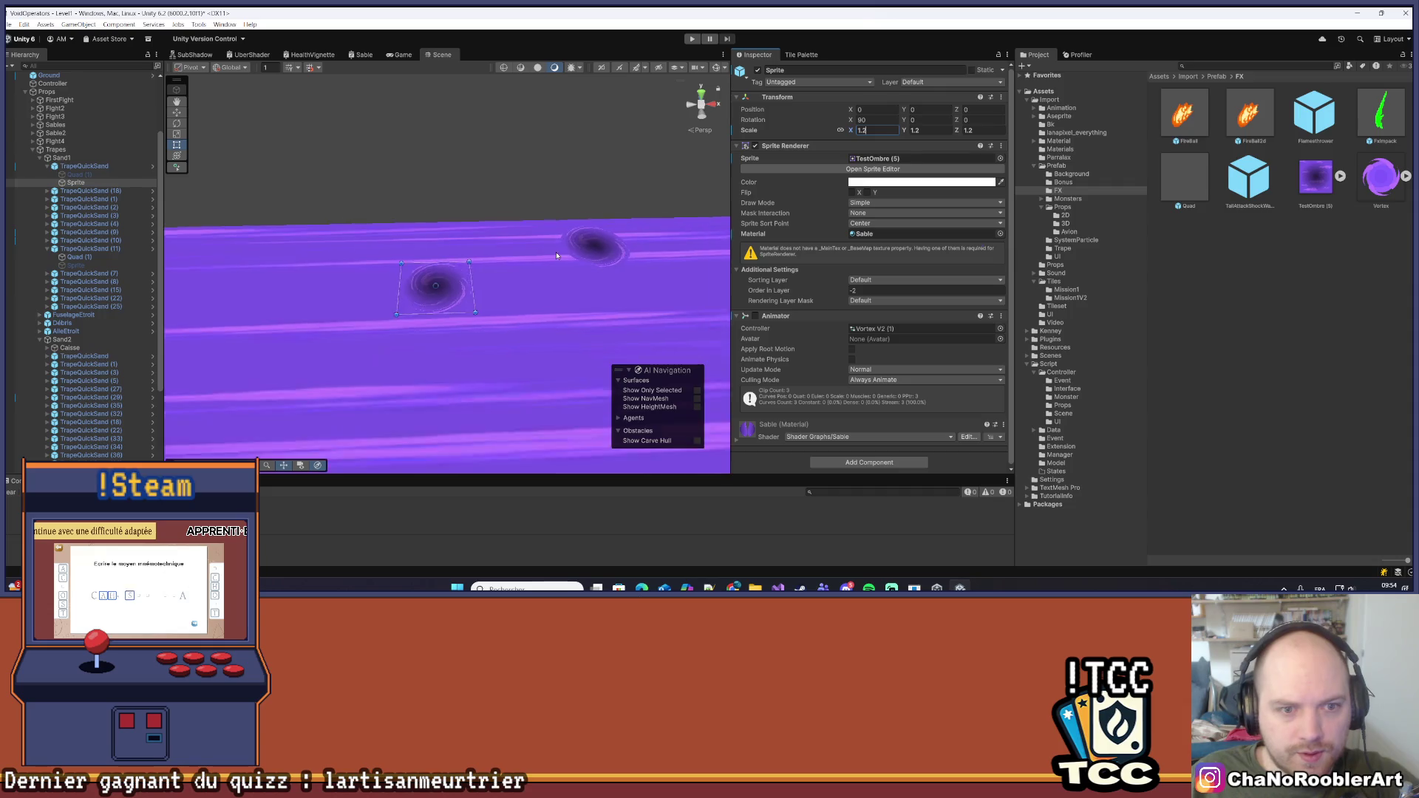
scroll(461, 319, "up", 5)
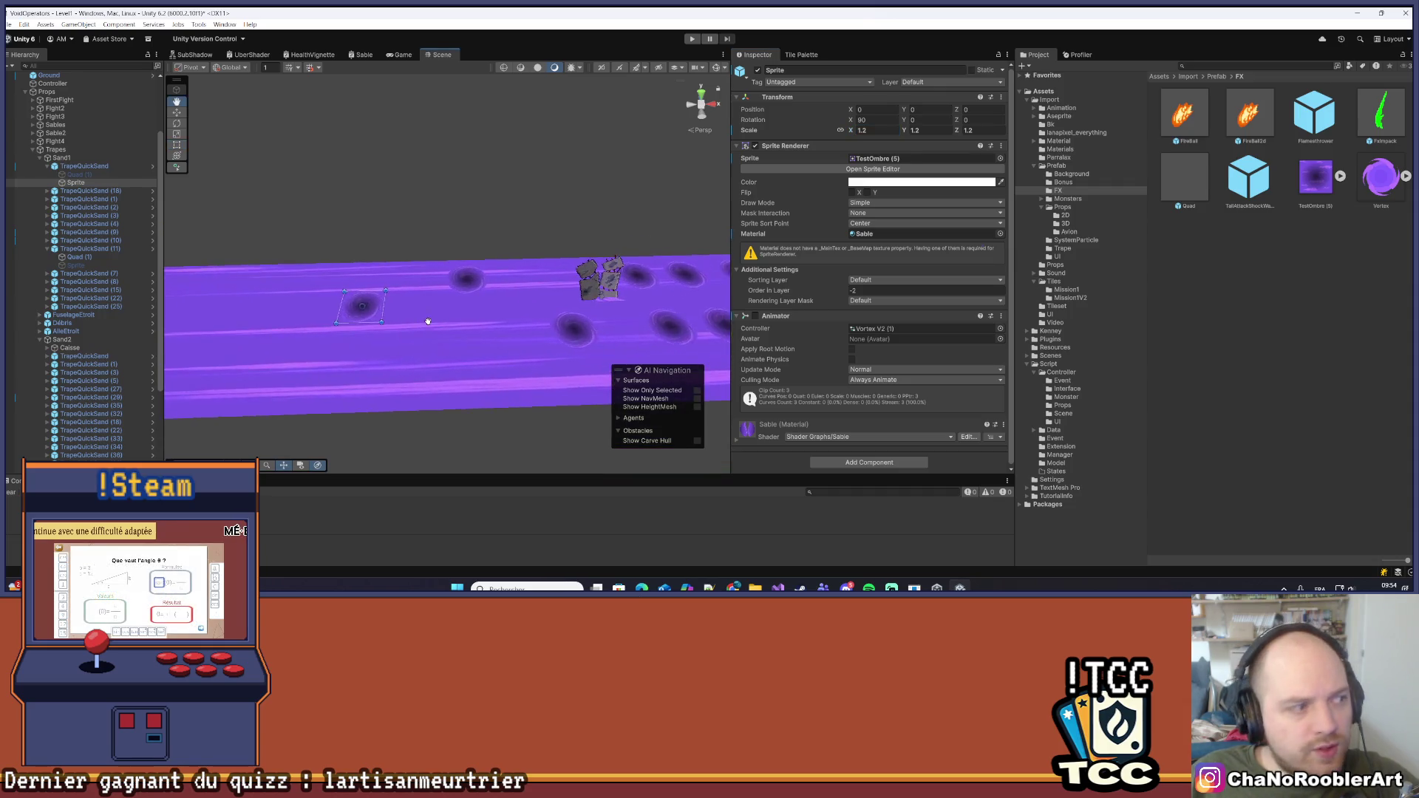
Survey the enlarged vortices across the purple ground, checking the left vortex's sprite
left_click(462, 292)
mouse_move(463, 290)
left_mouse_down()
mouse_move(488, 332)
mouse_move(475, 307)
left_mouse_up()
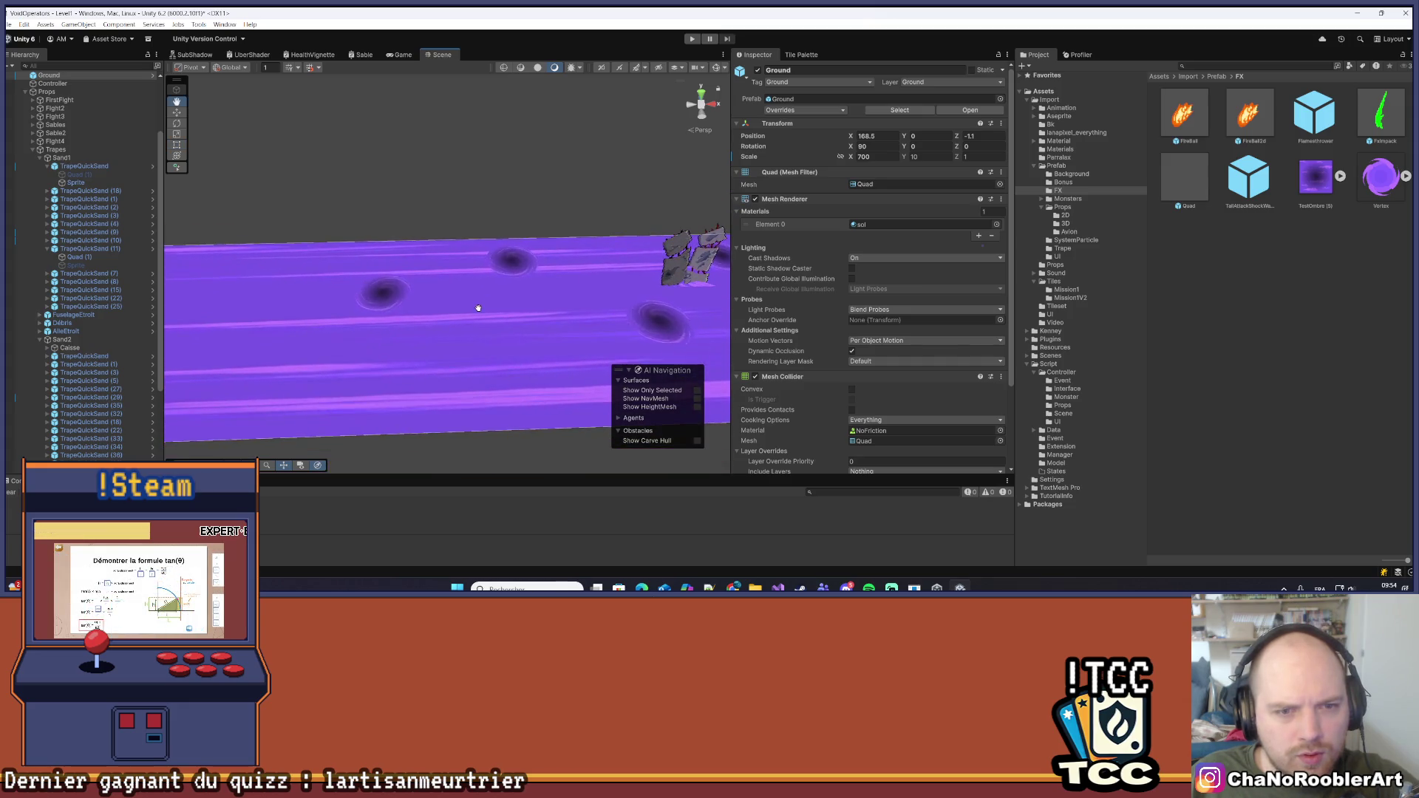
scroll(458, 305, "up", 3)
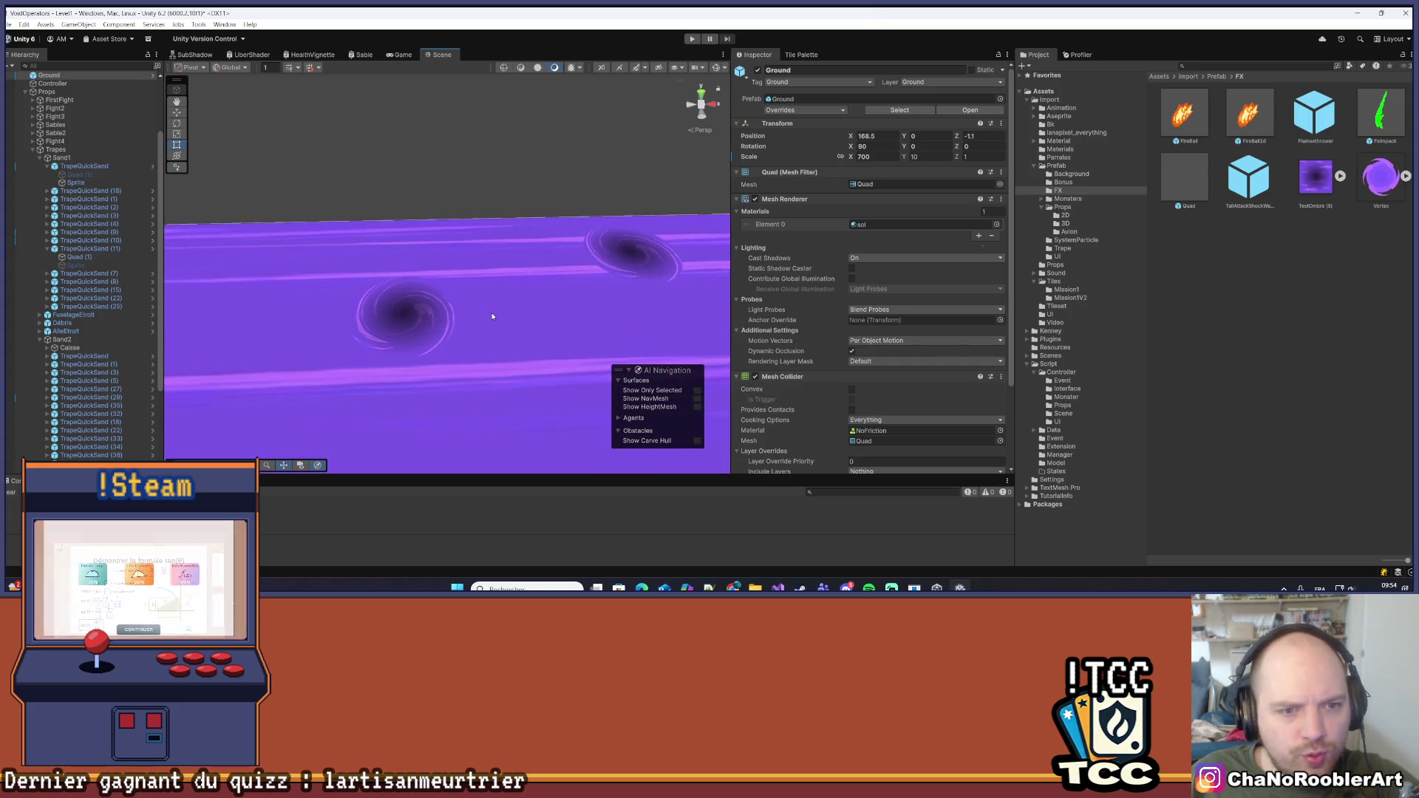
scroll(491, 316, "up", 4)
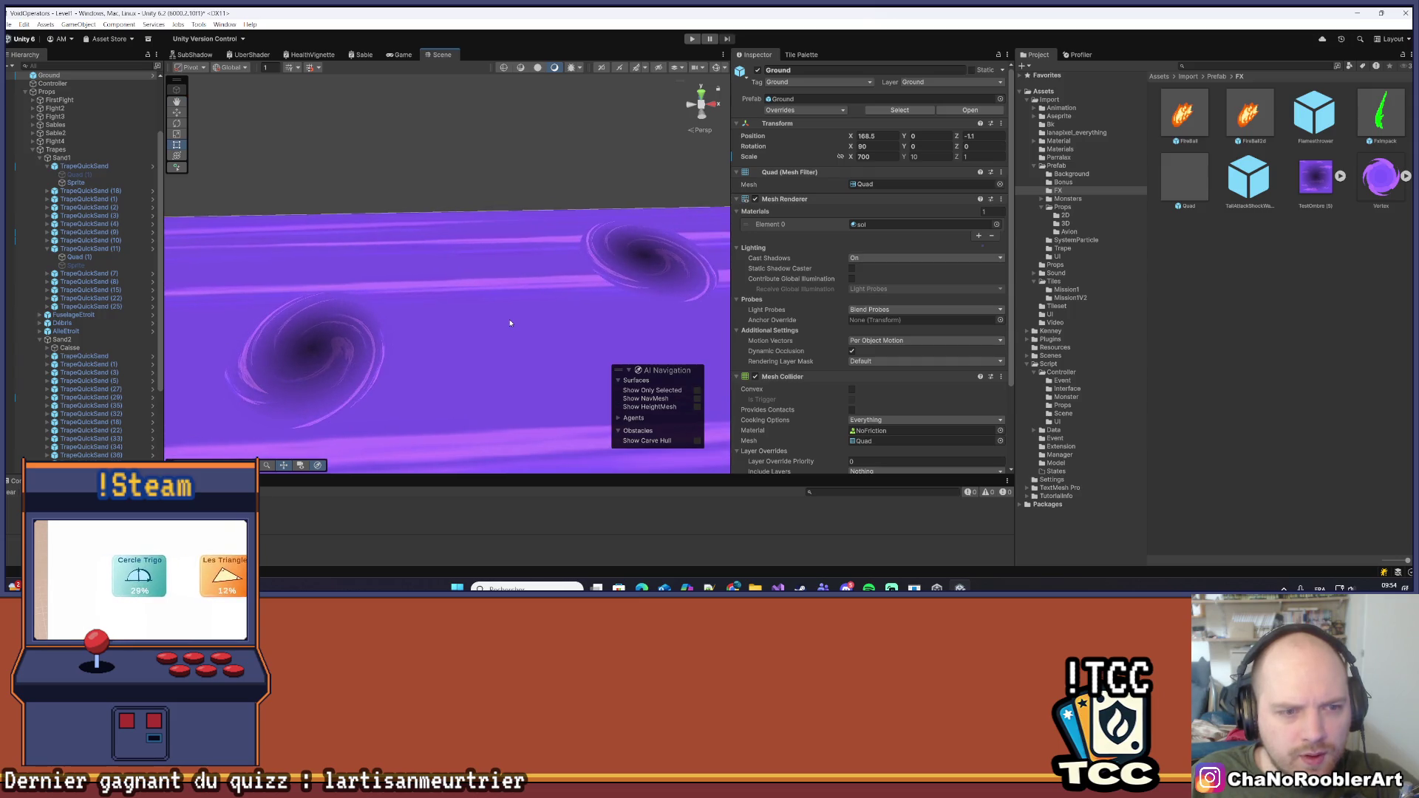
scroll(508, 318, "down", 5)
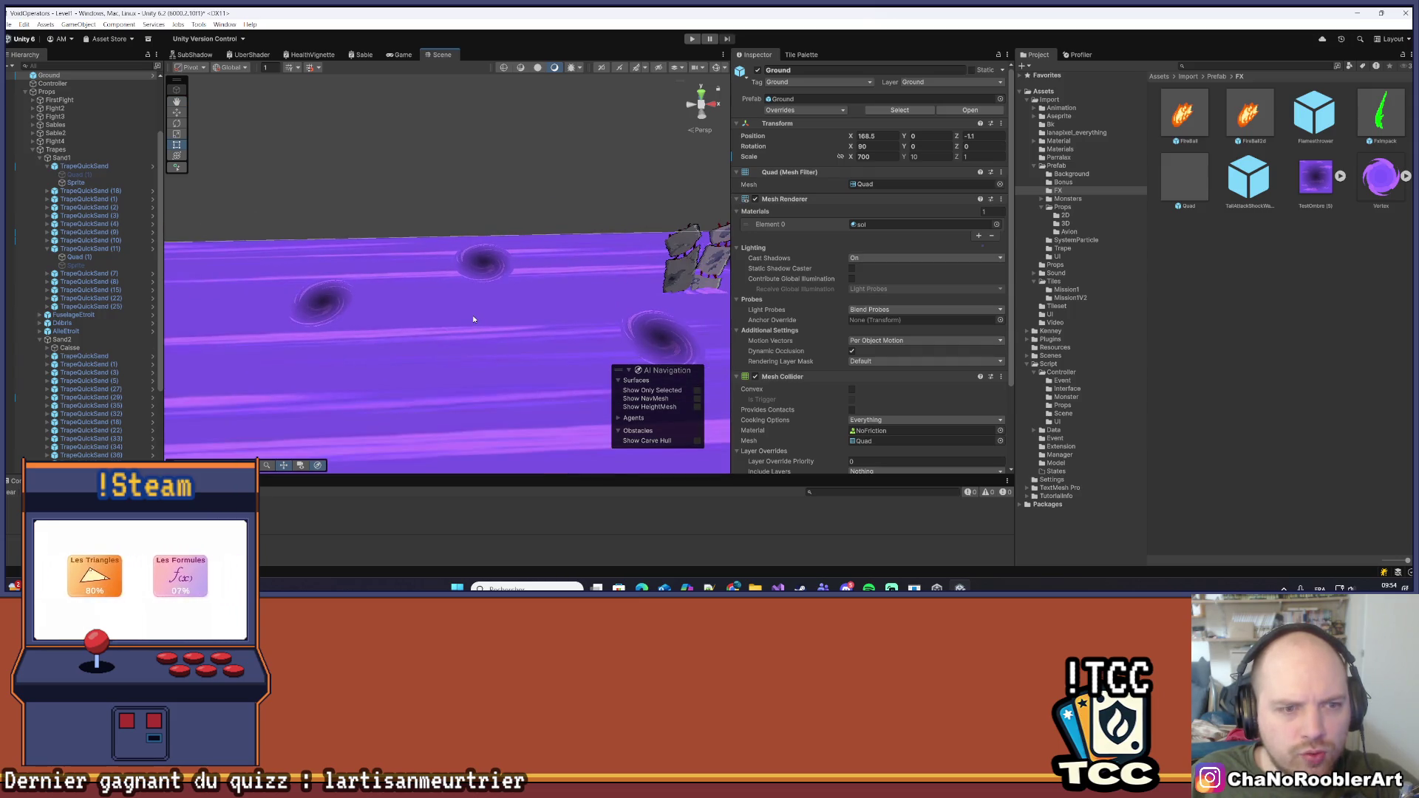
scroll(473, 319, "down", 2)
scroll(473, 319, "down", 3)
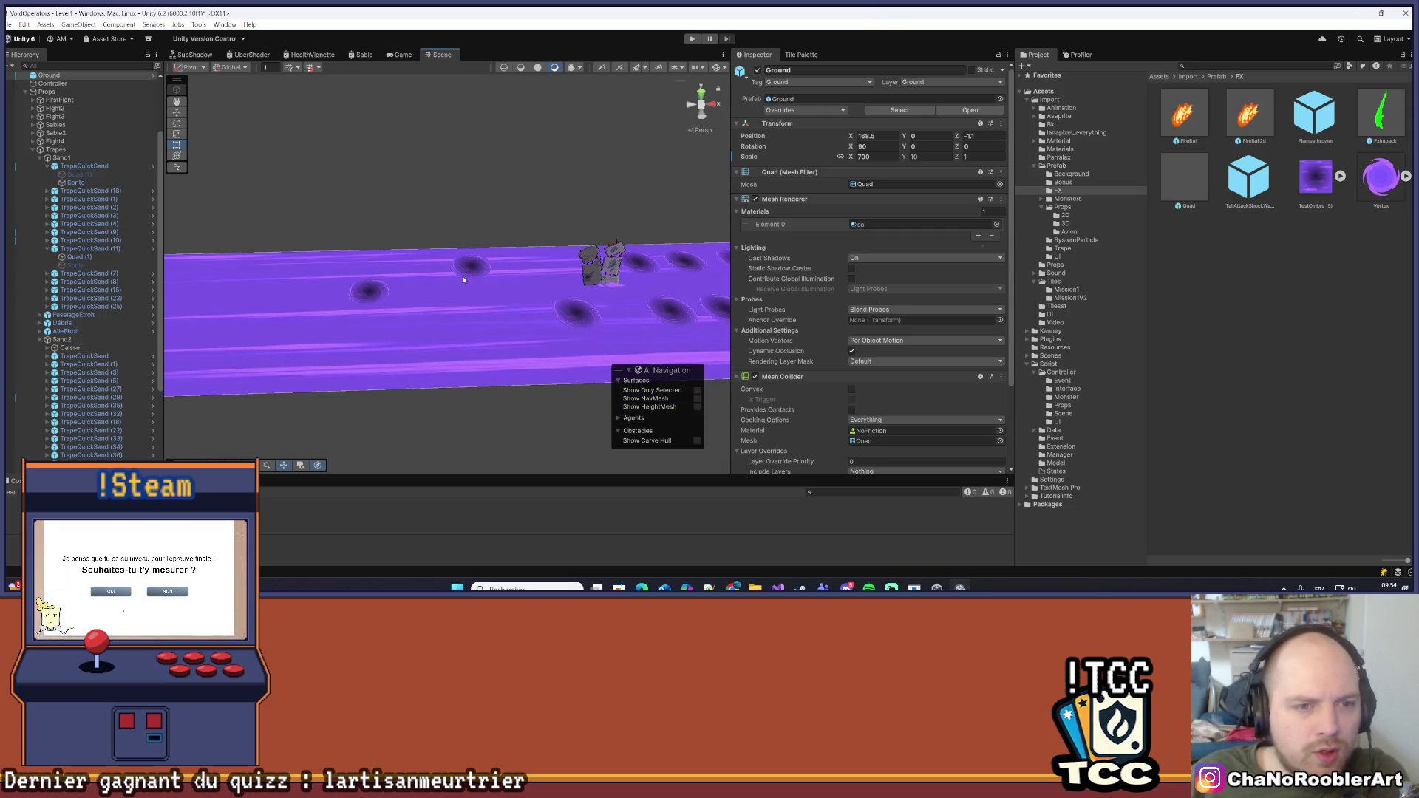
scroll(464, 279, "up", 6)
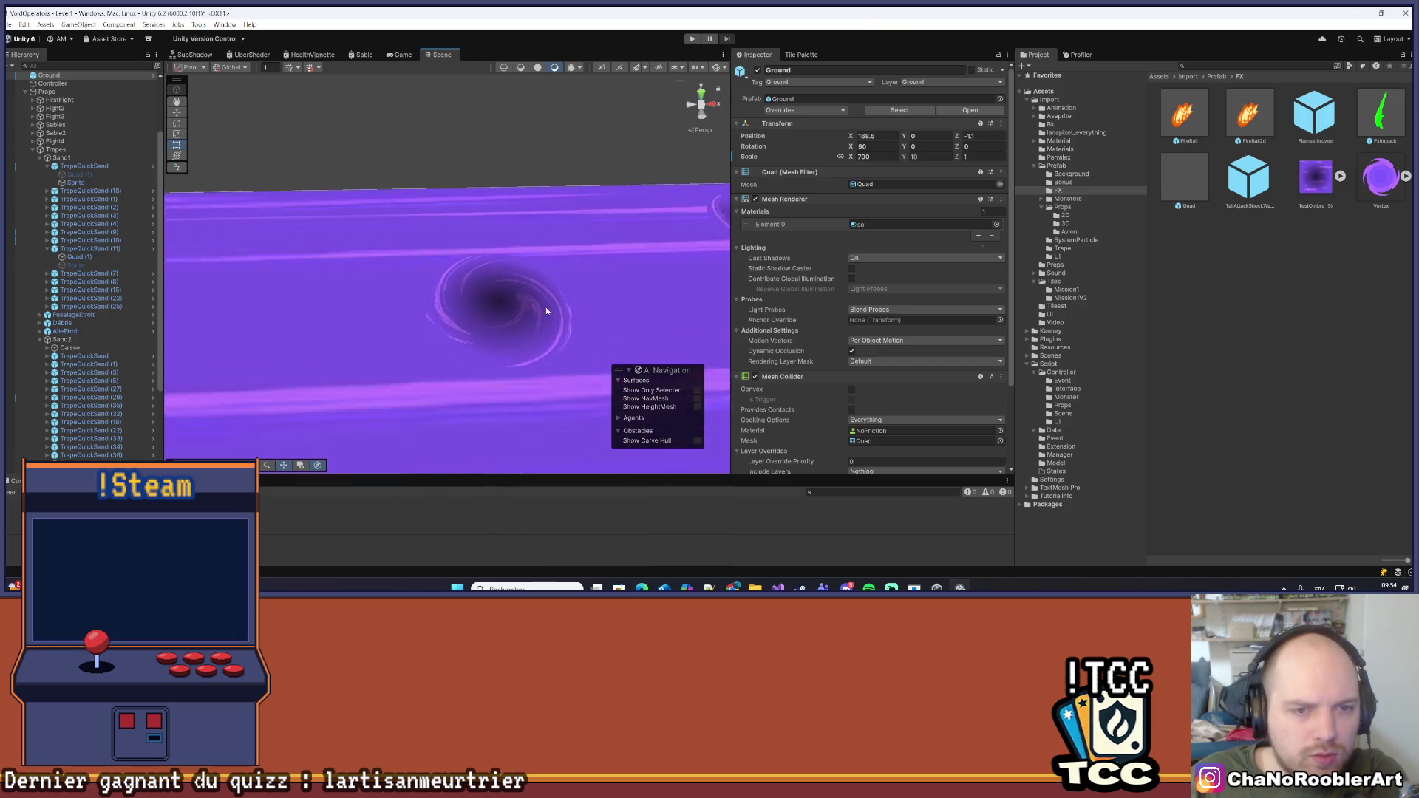
scroll(599, 297, "down", 4)
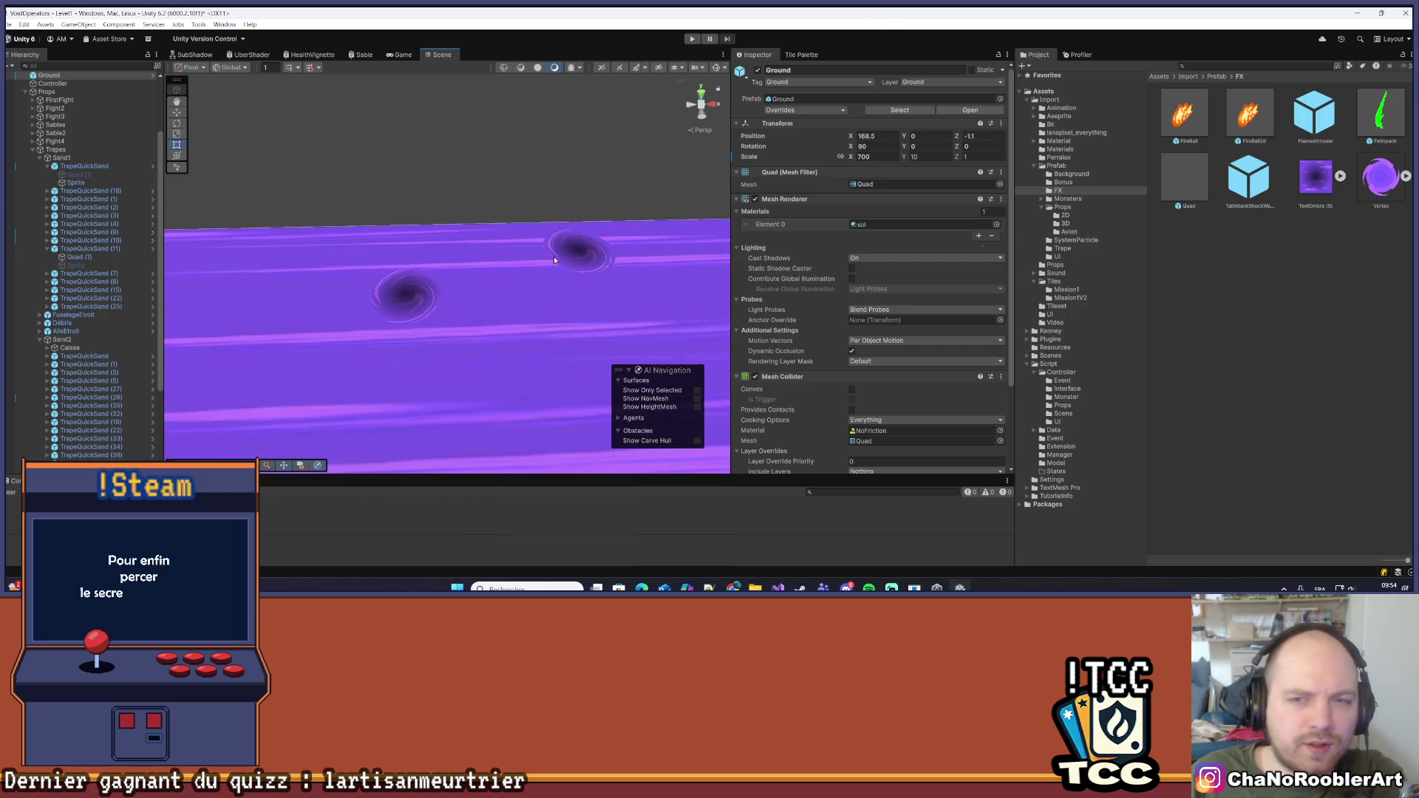
left_click(399, 294)
type("1.2")
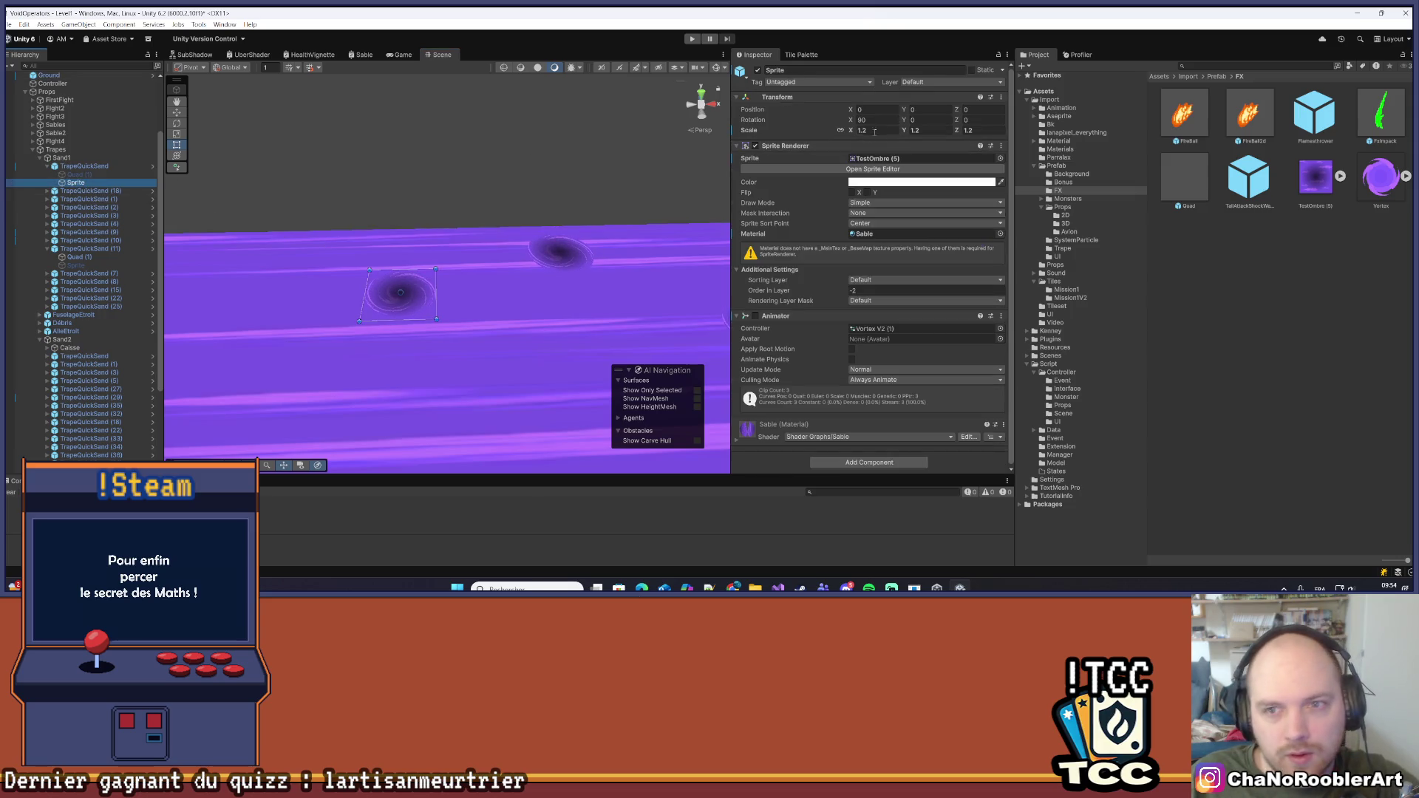
type("5")
left_click(550, 349)
scroll(547, 339, "down", 3)
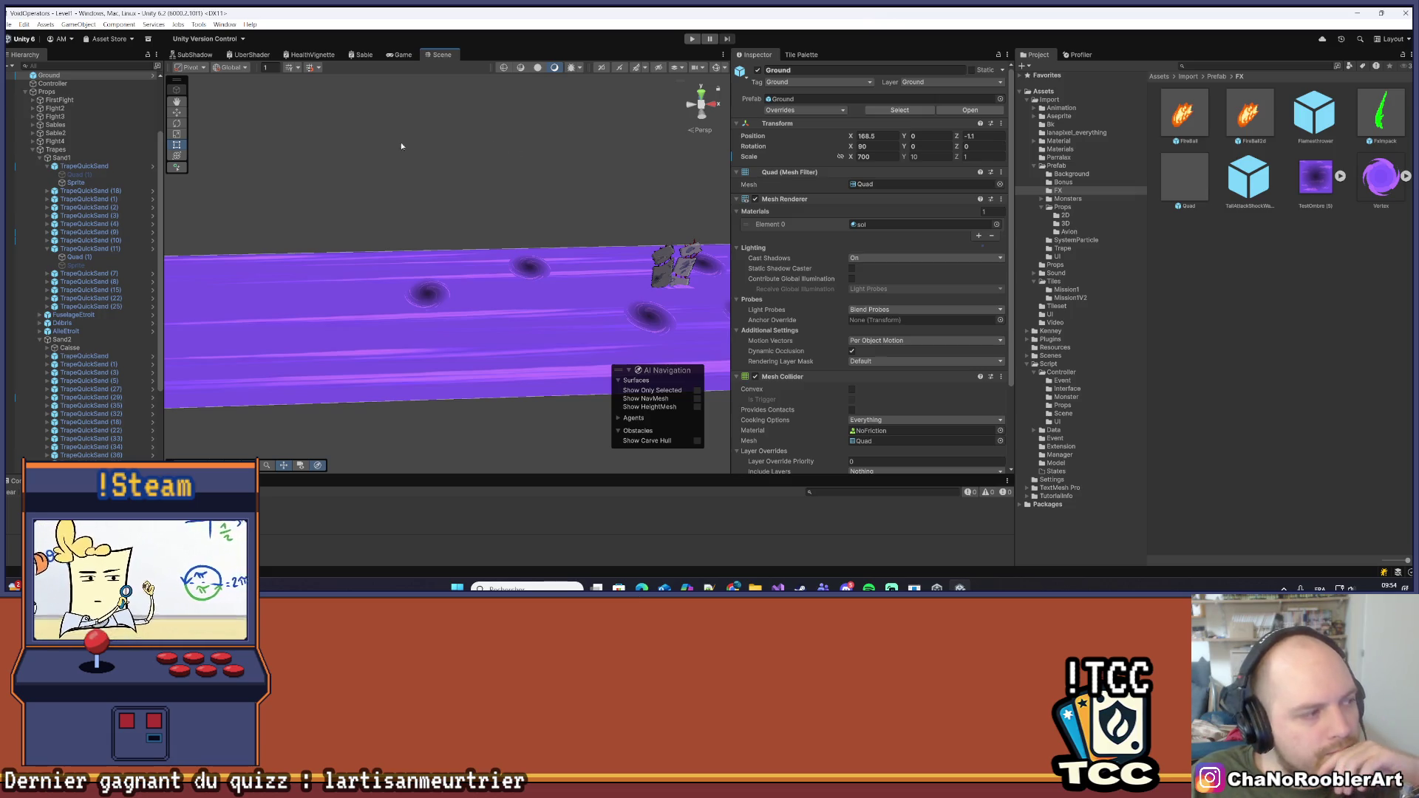
Select TrapeQuickSand and open its TrapeQuickSand script in Visual Studio
left_click(89, 167)
left_click(86, 182)
left_click(84, 166)
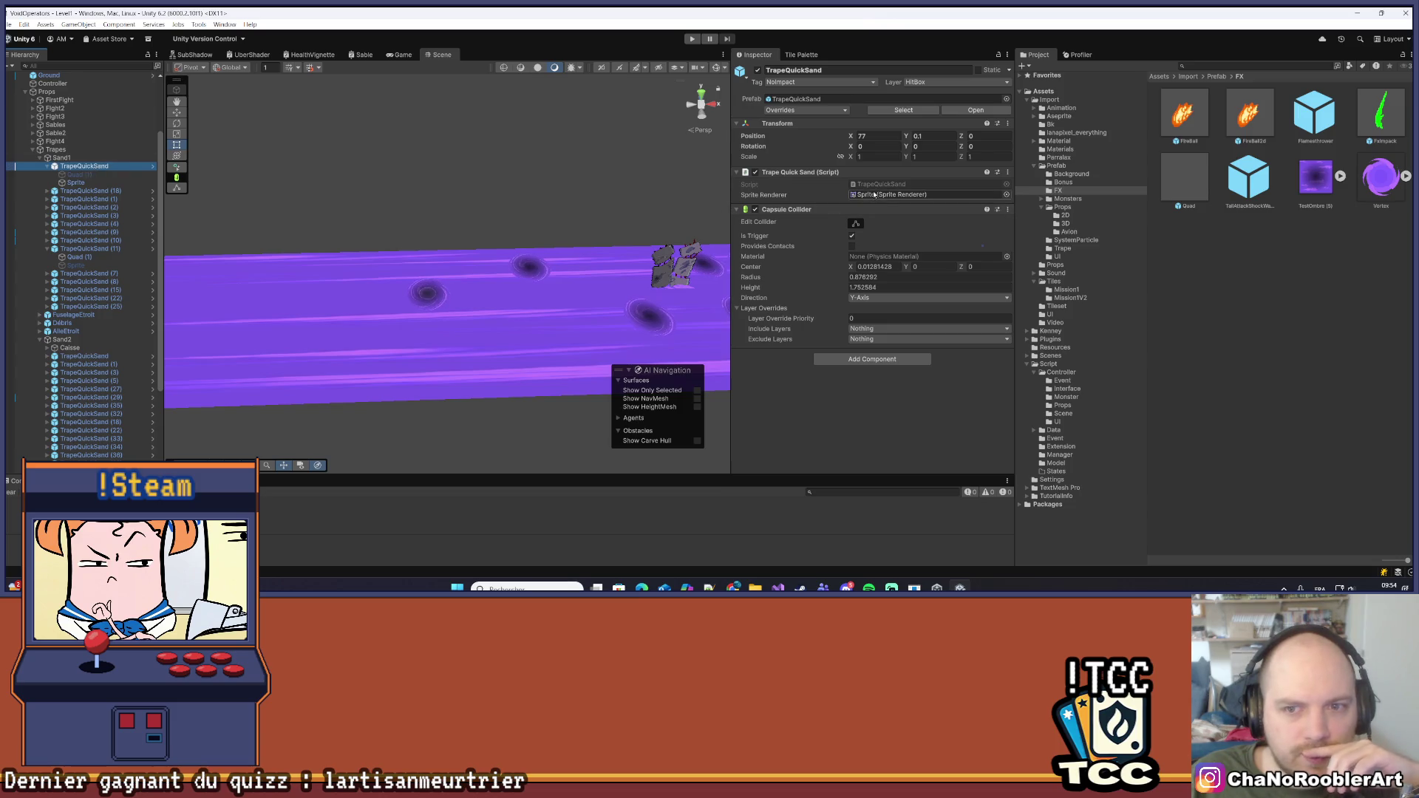
left_click(878, 186)
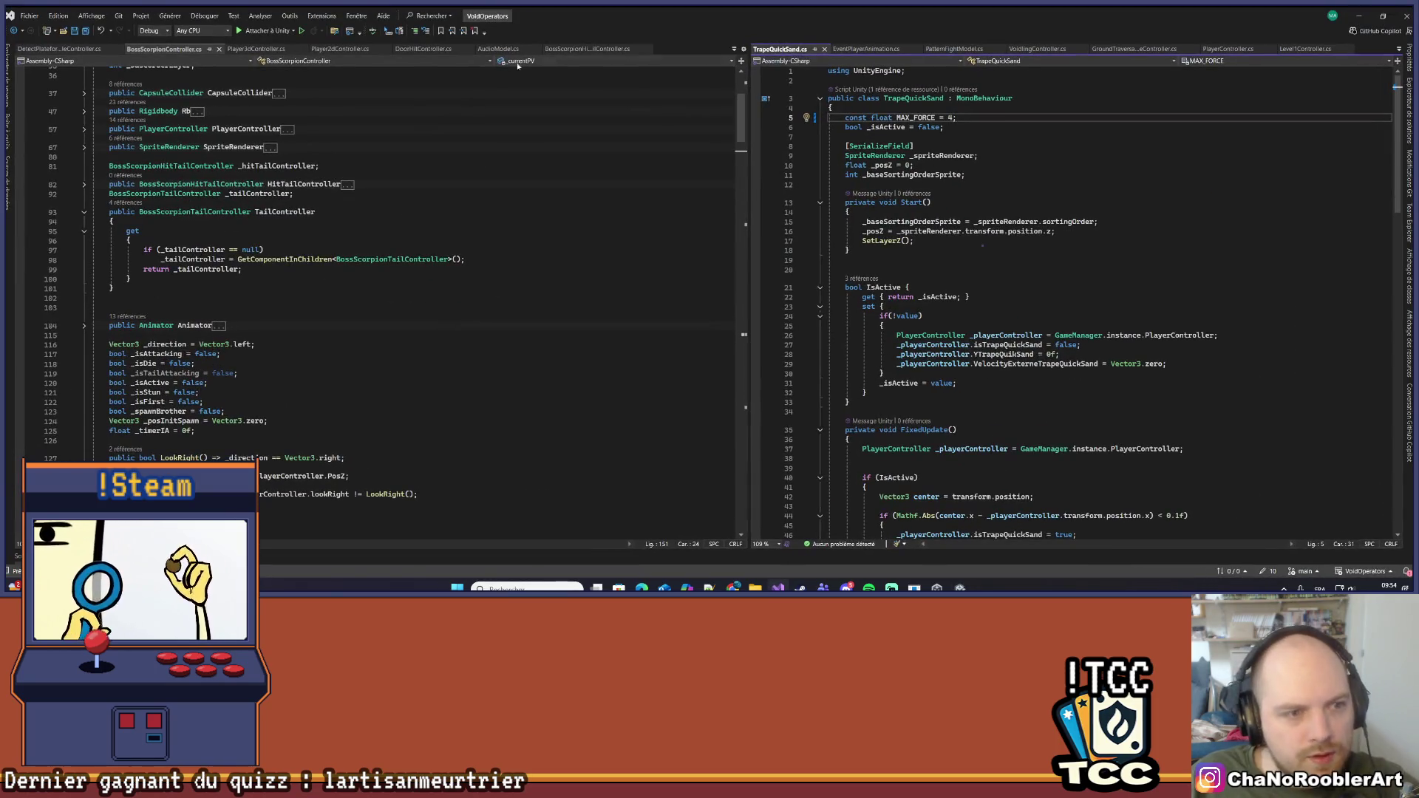
Read through the TrapeQuickSand.cs script, then return to Unity to view its trigger Capsule Collider
scroll(1050, 266, "down", 9)
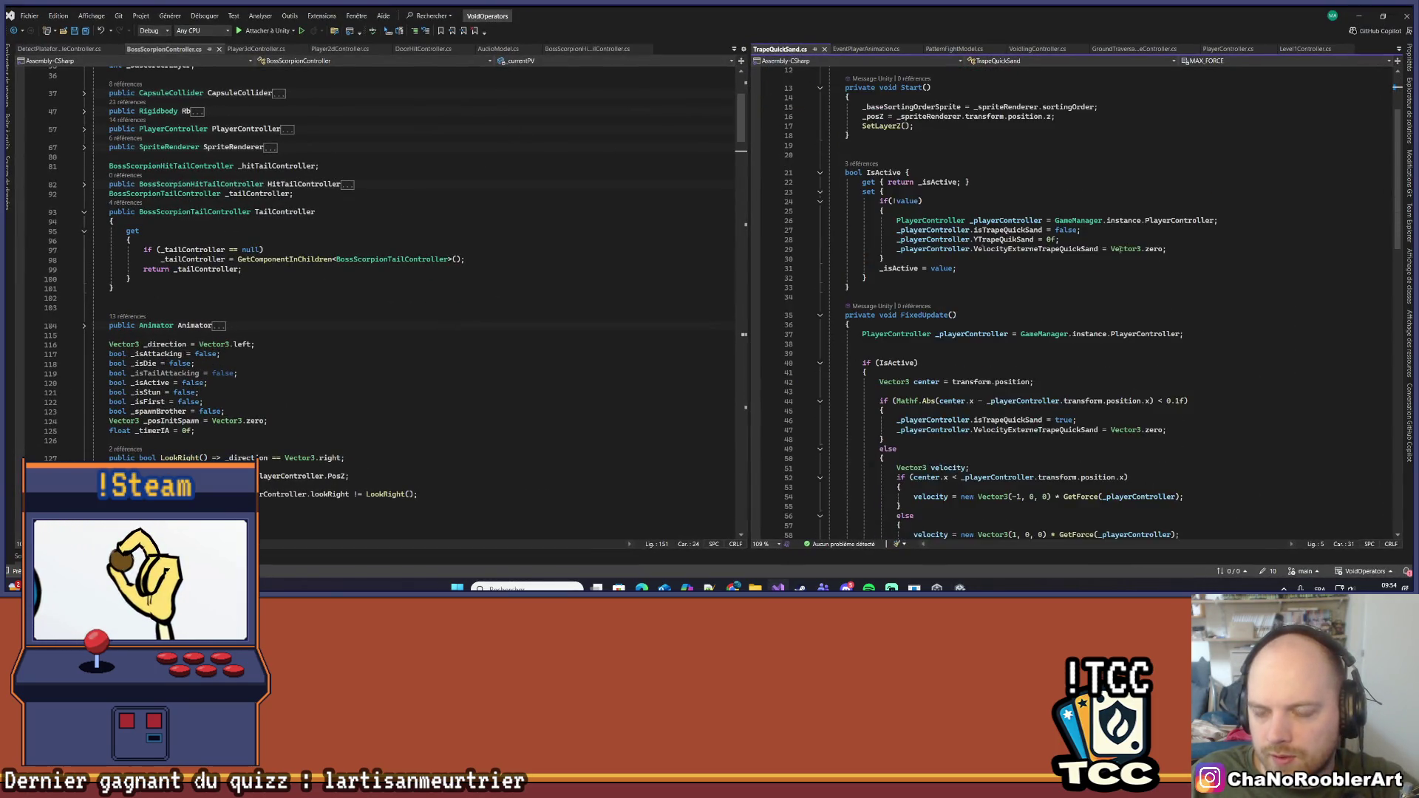
scroll(1062, 268, "up", 9)
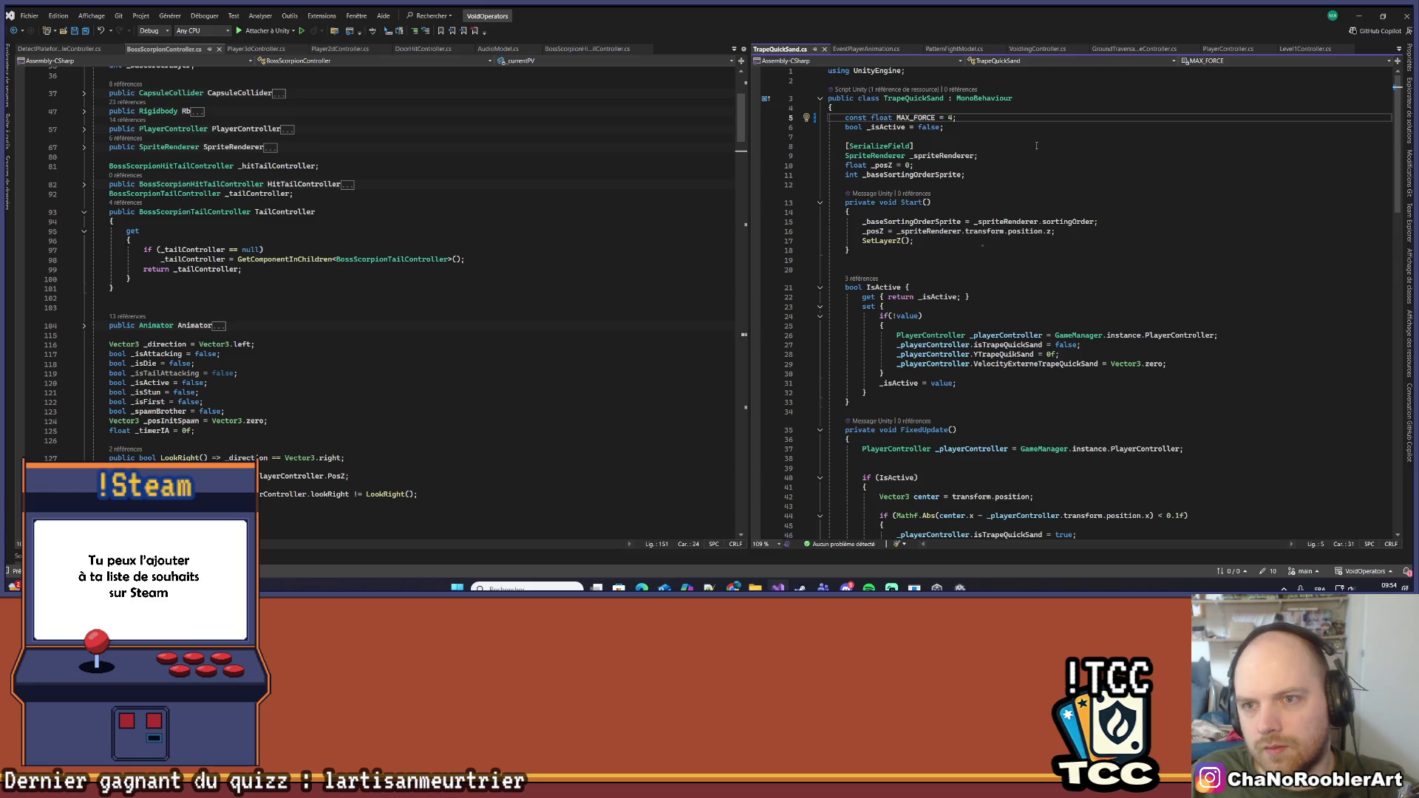
key("alt+Tab")
key("alt+Tab")
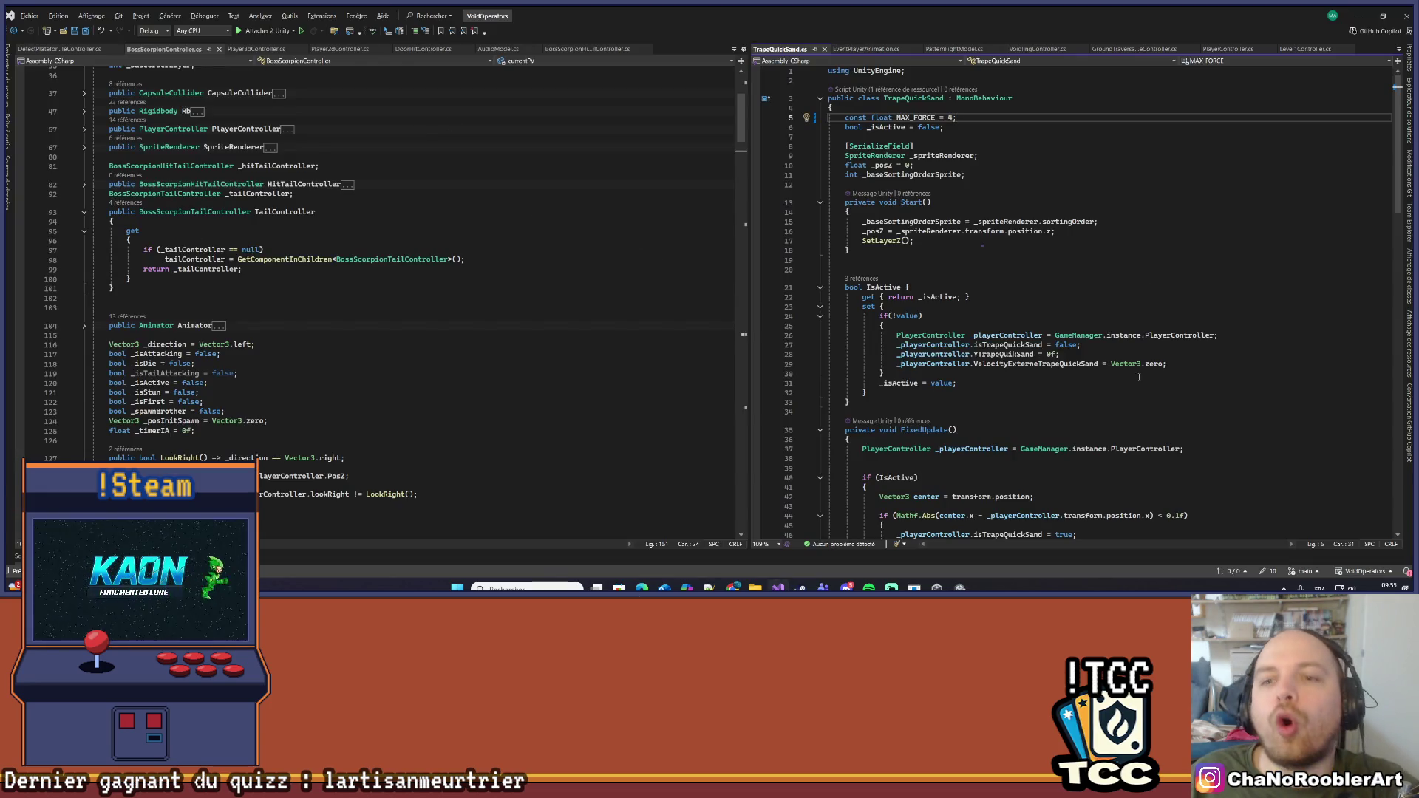
scroll(1084, 227, "down", 11)
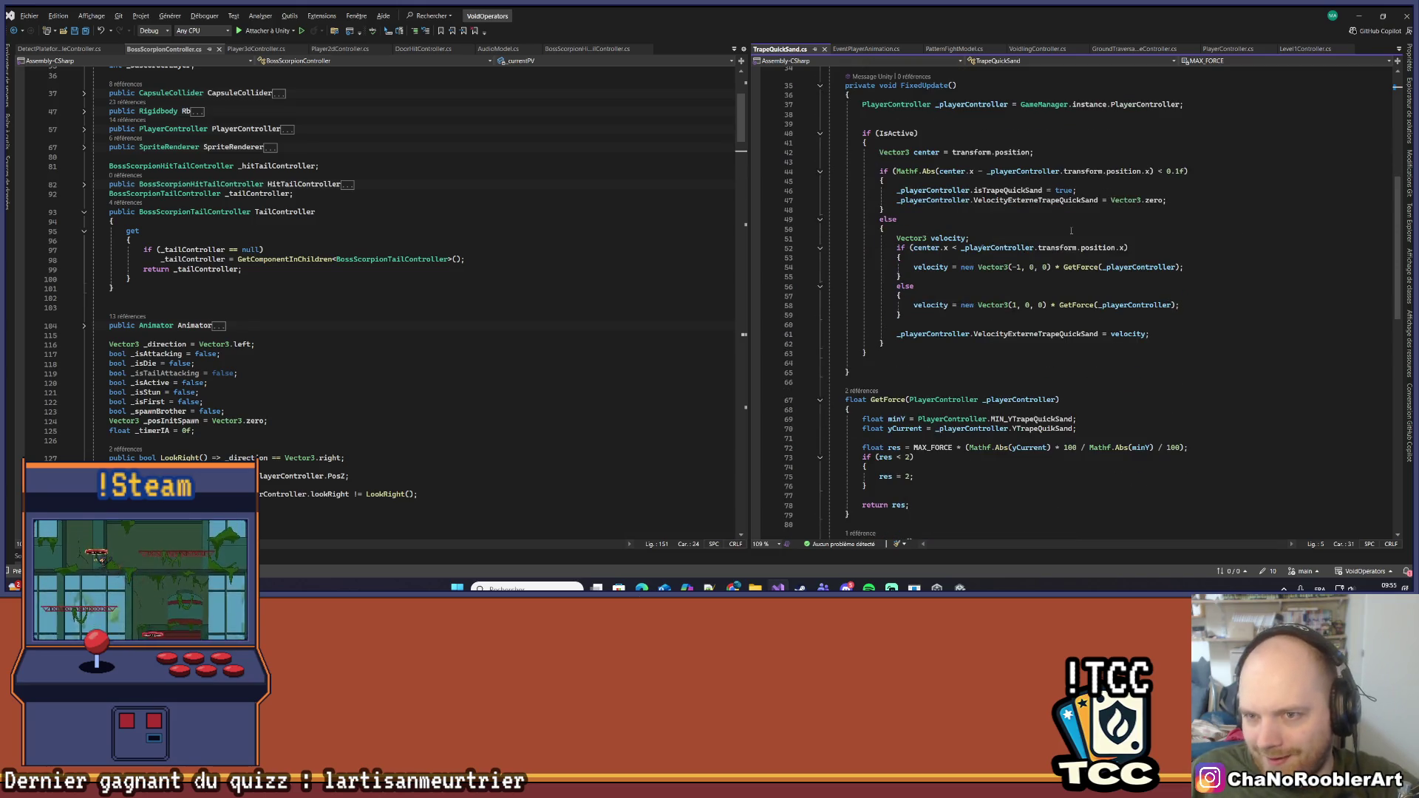
scroll(1070, 230, "down", 10)
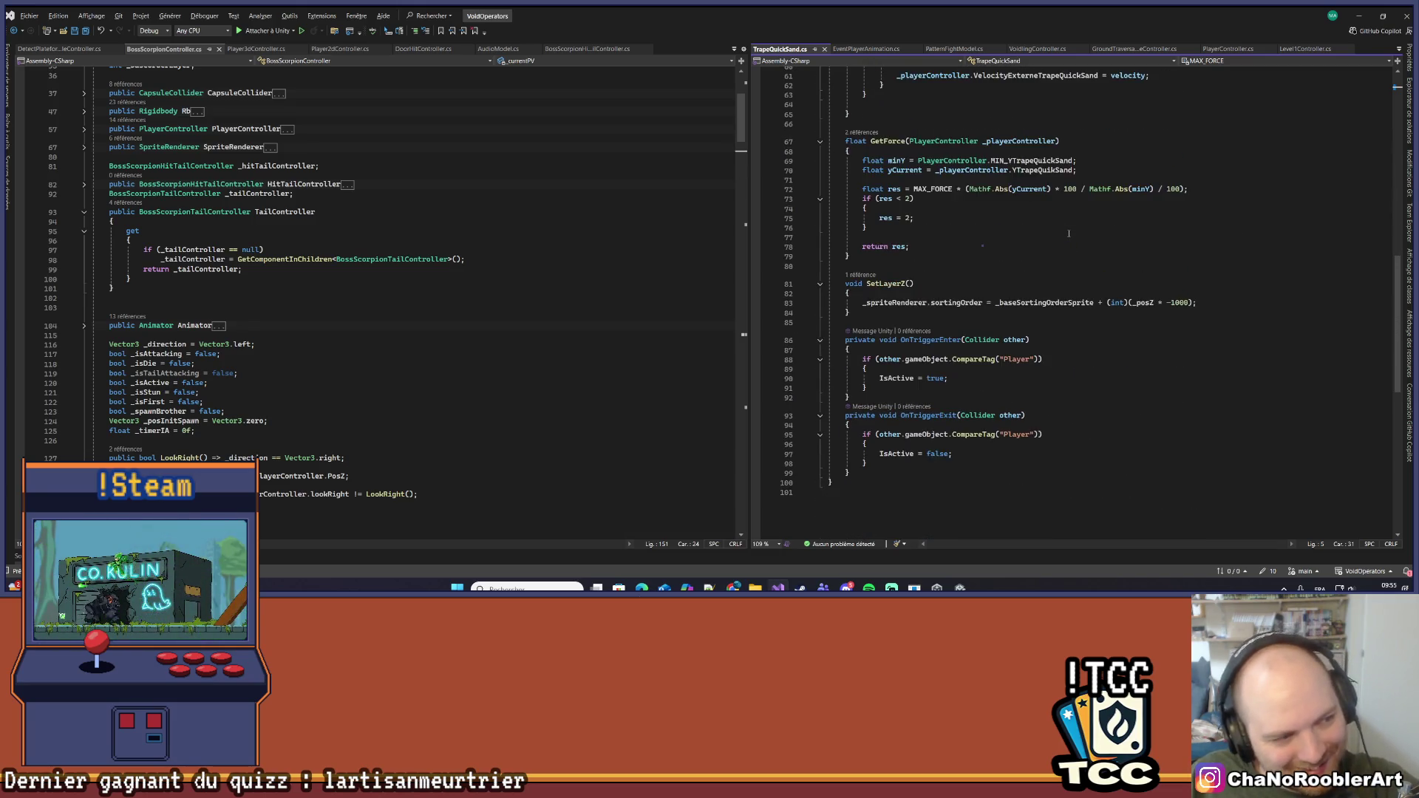
key("alt+Tab")
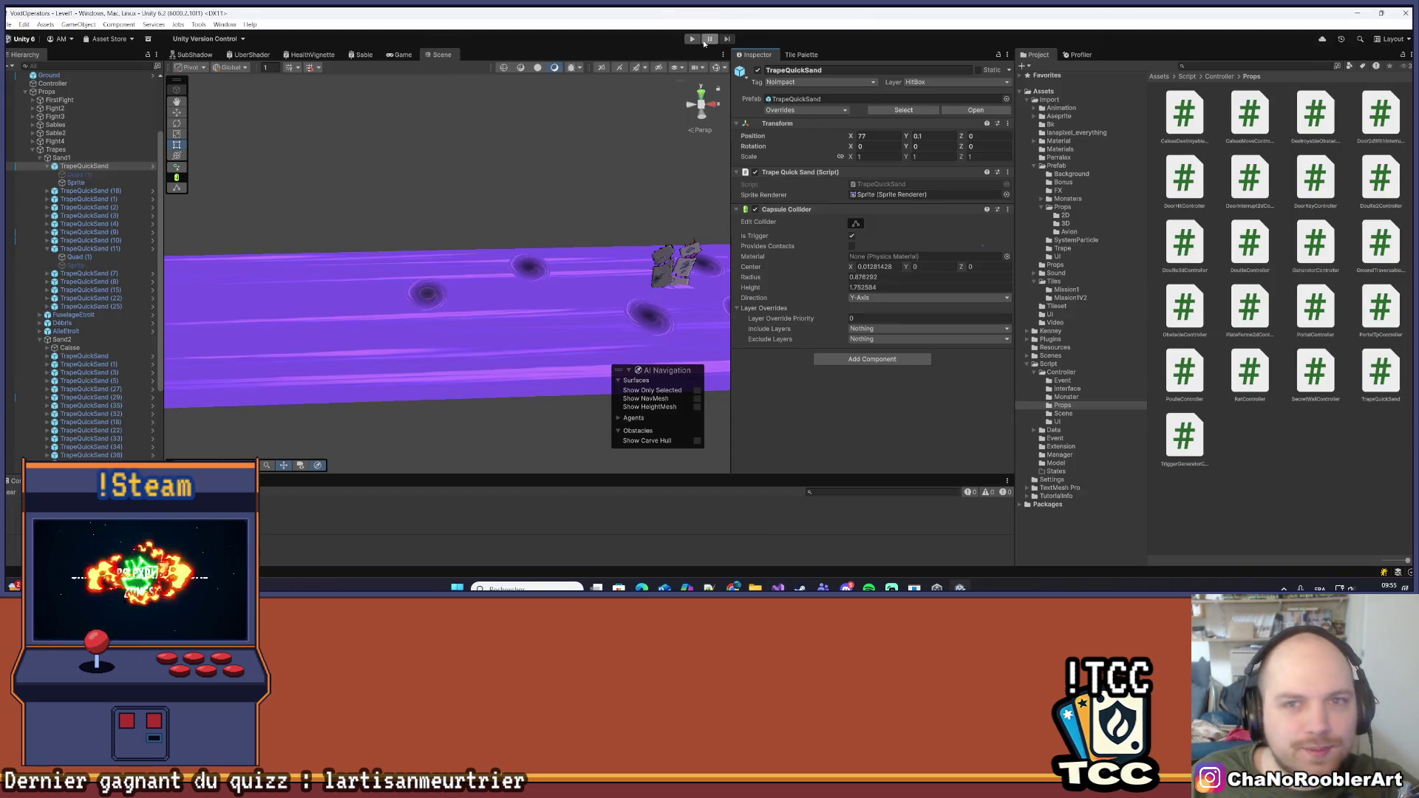
Remove the Quad (1) child from TrapeQuickSand and apply all overrides to its prefab
left_click(66, 167)
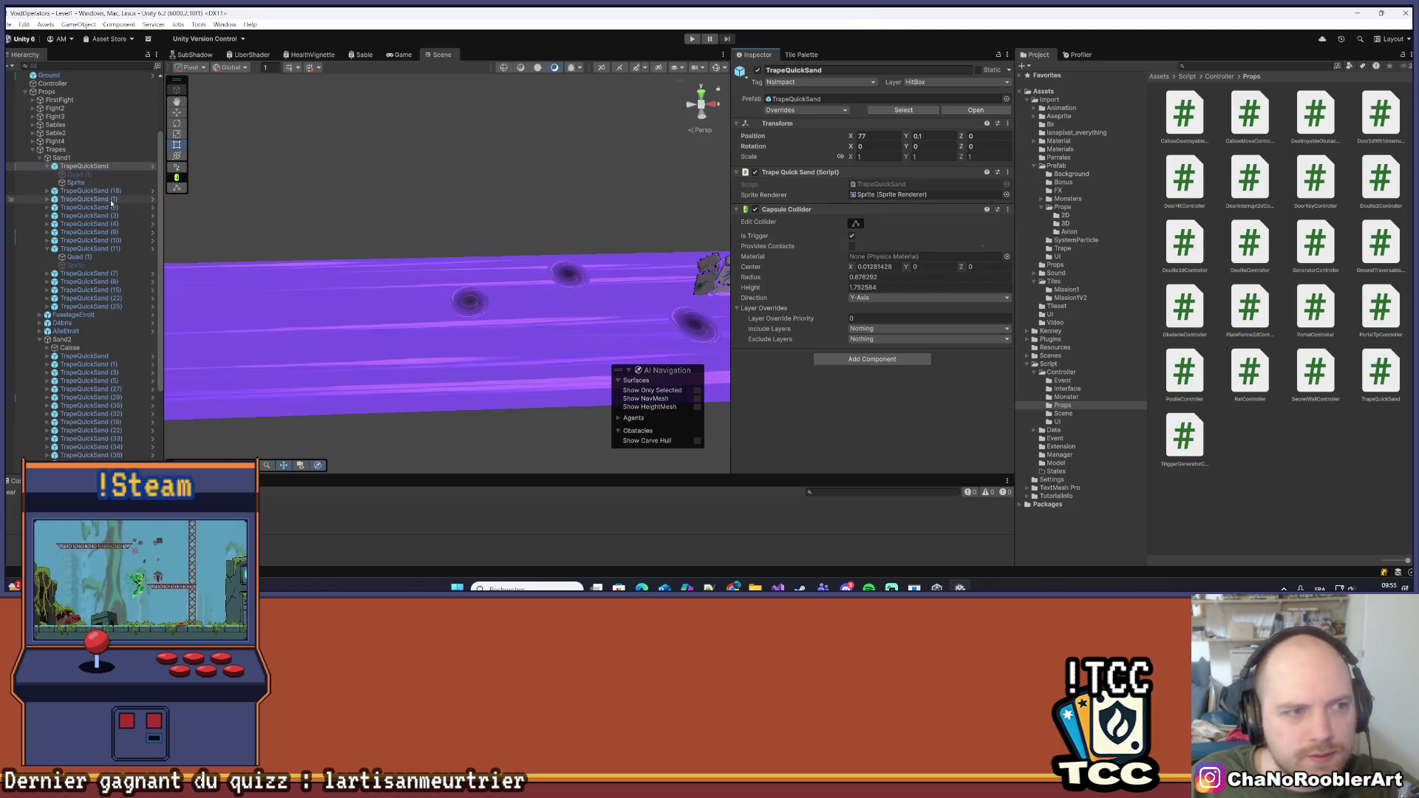
left_click(84, 167)
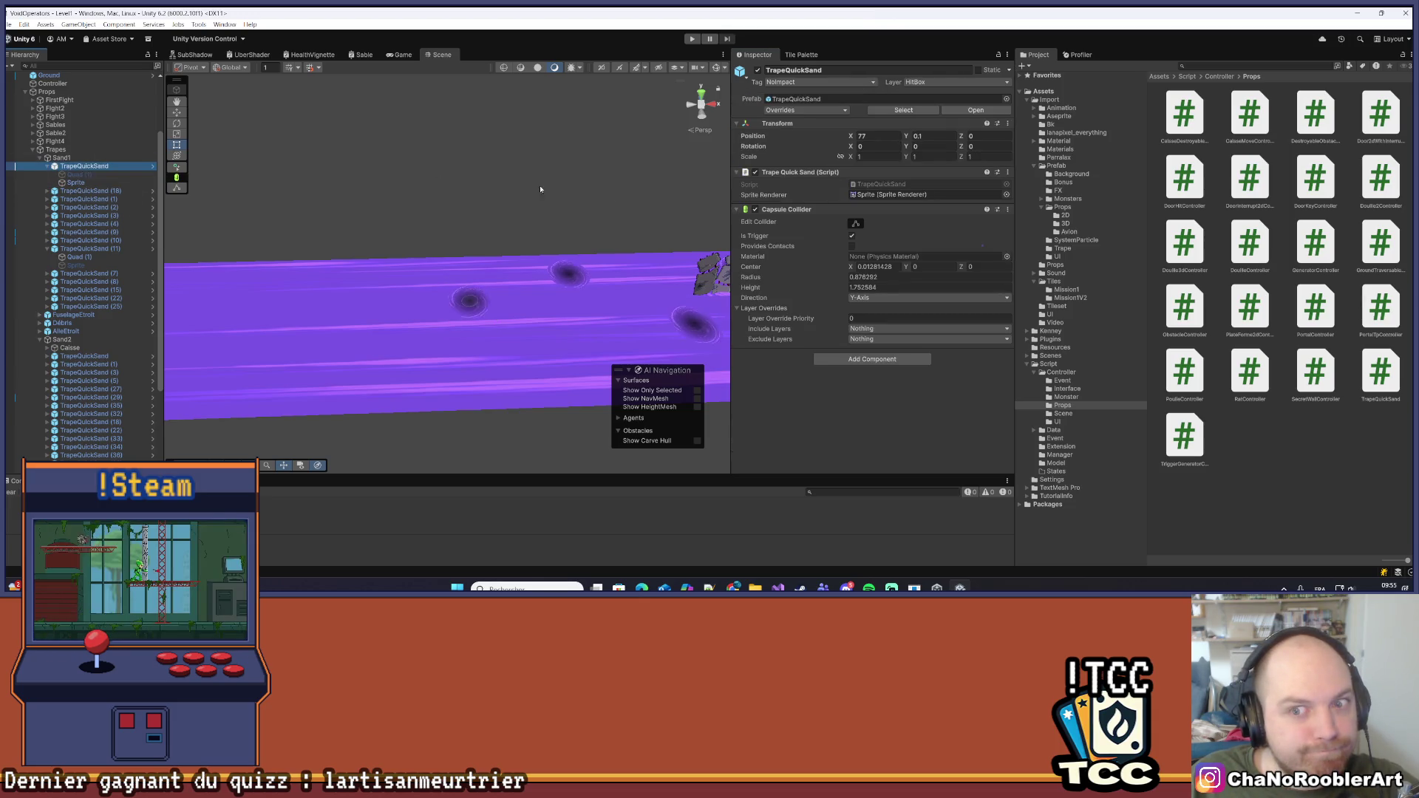
key("ctrl+z")
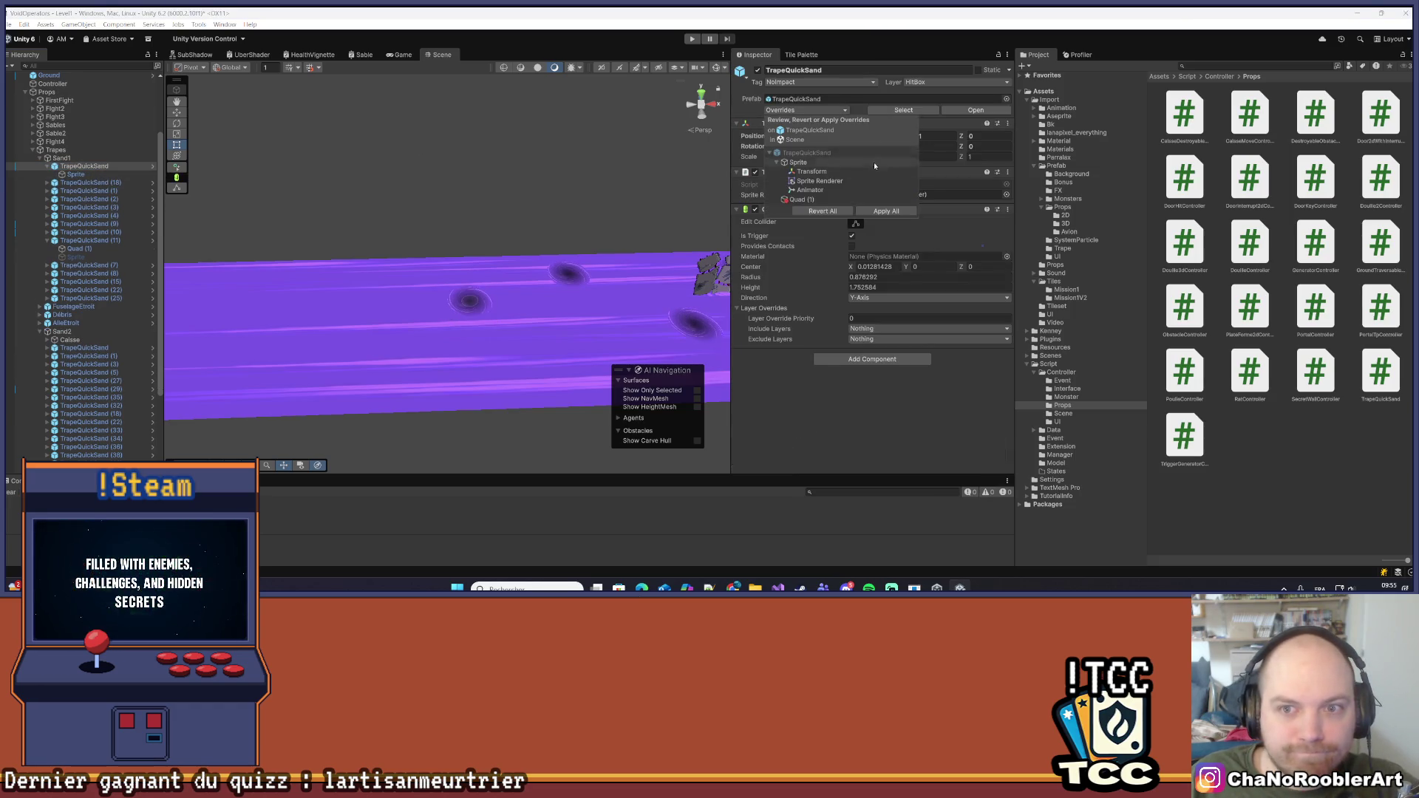
left_click(872, 212)
Orbit the scene, collapse Sand1 in the Hierarchy and start play mode
scroll(559, 205, "down", 10)
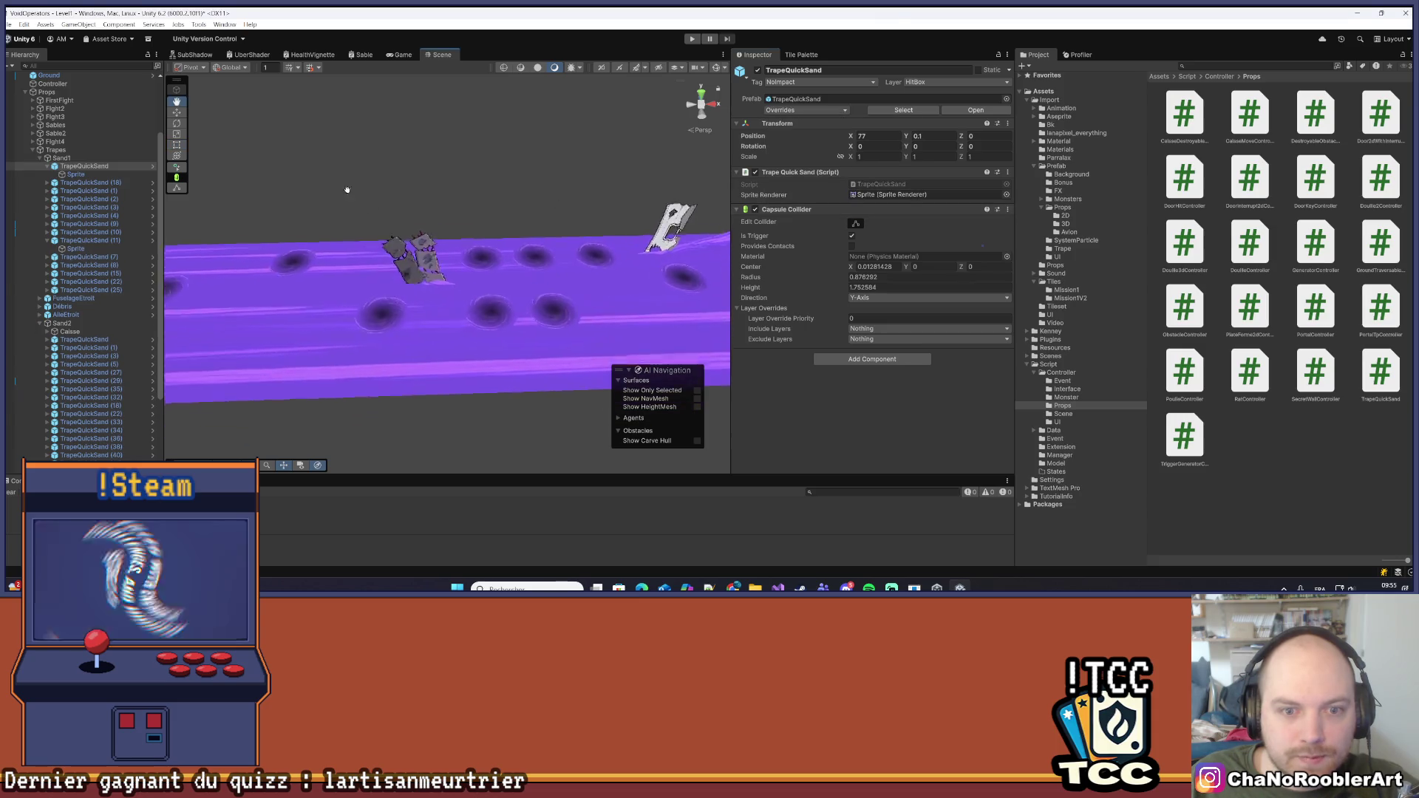
left_click_drag(425, 178, 395, 351)
left_click(40, 158)
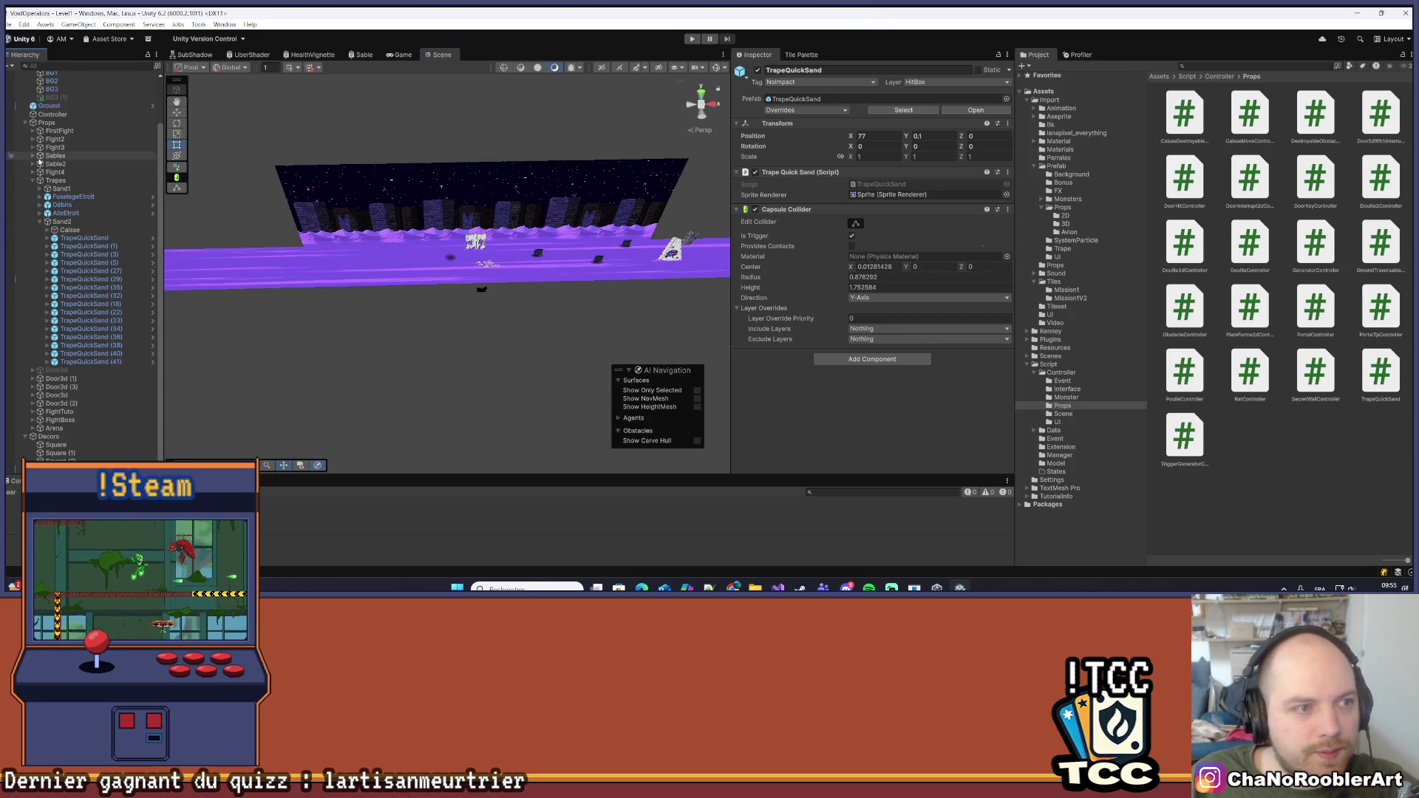
left_click(690, 39)
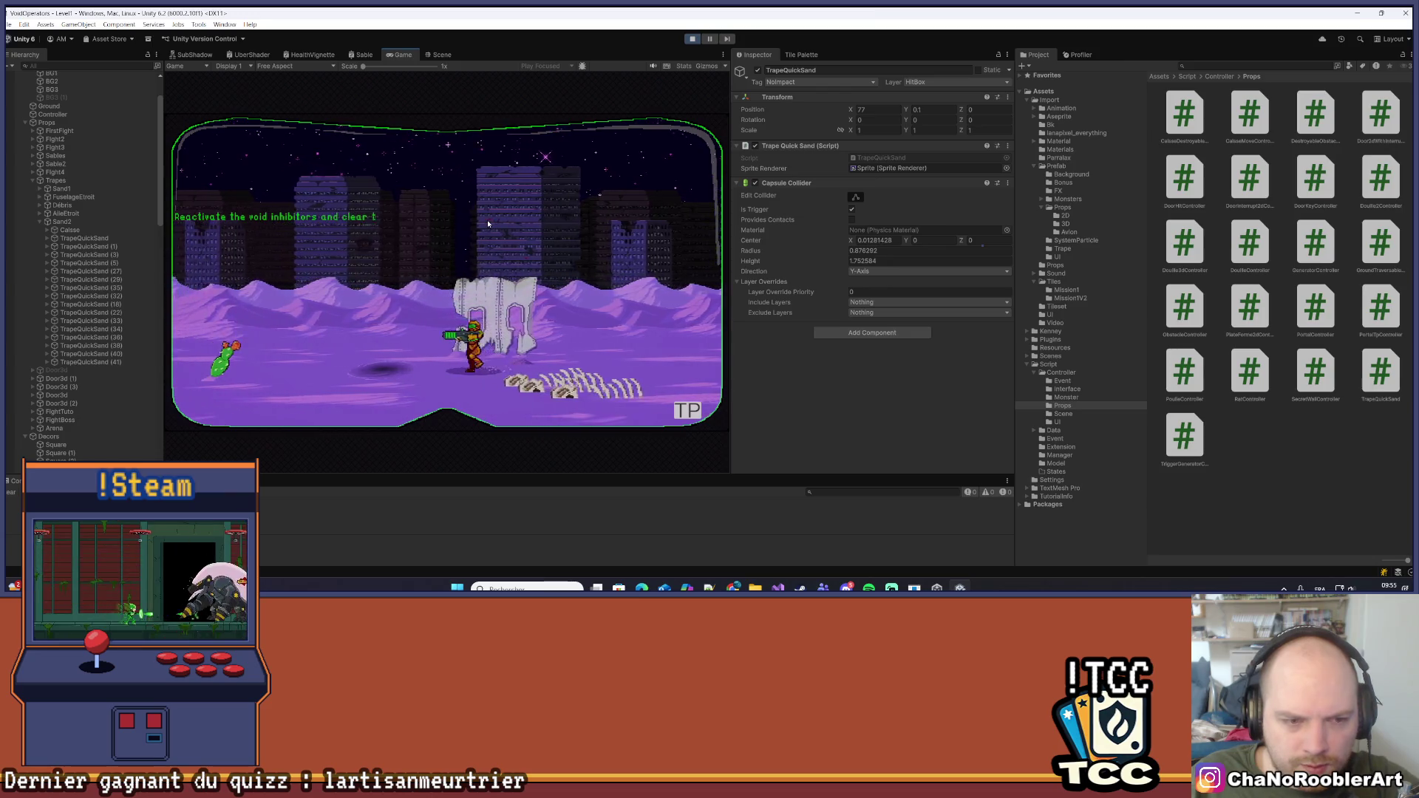
Walk the hero right toward the enemy with a jump, then back left while shooting
key("a")
key("d")
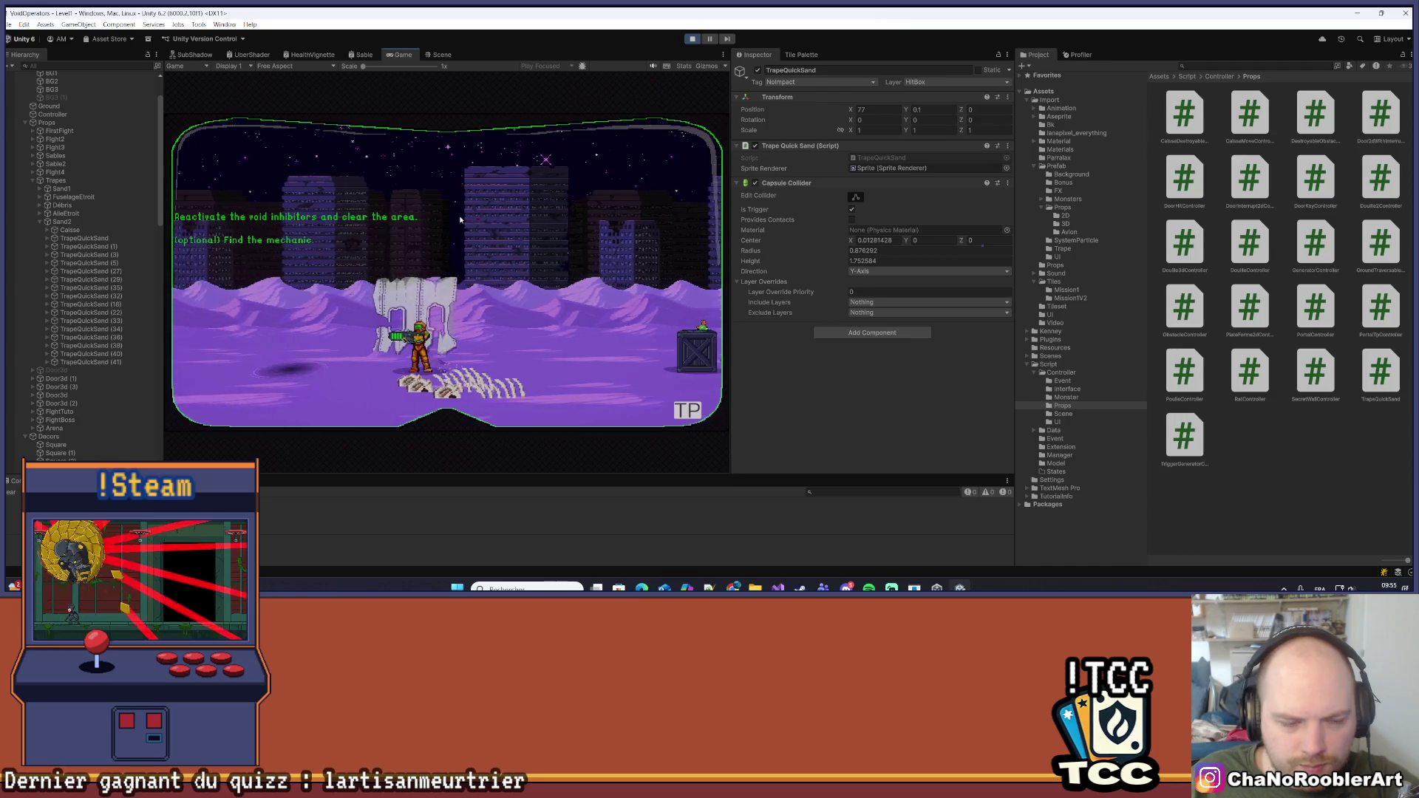
key("d")
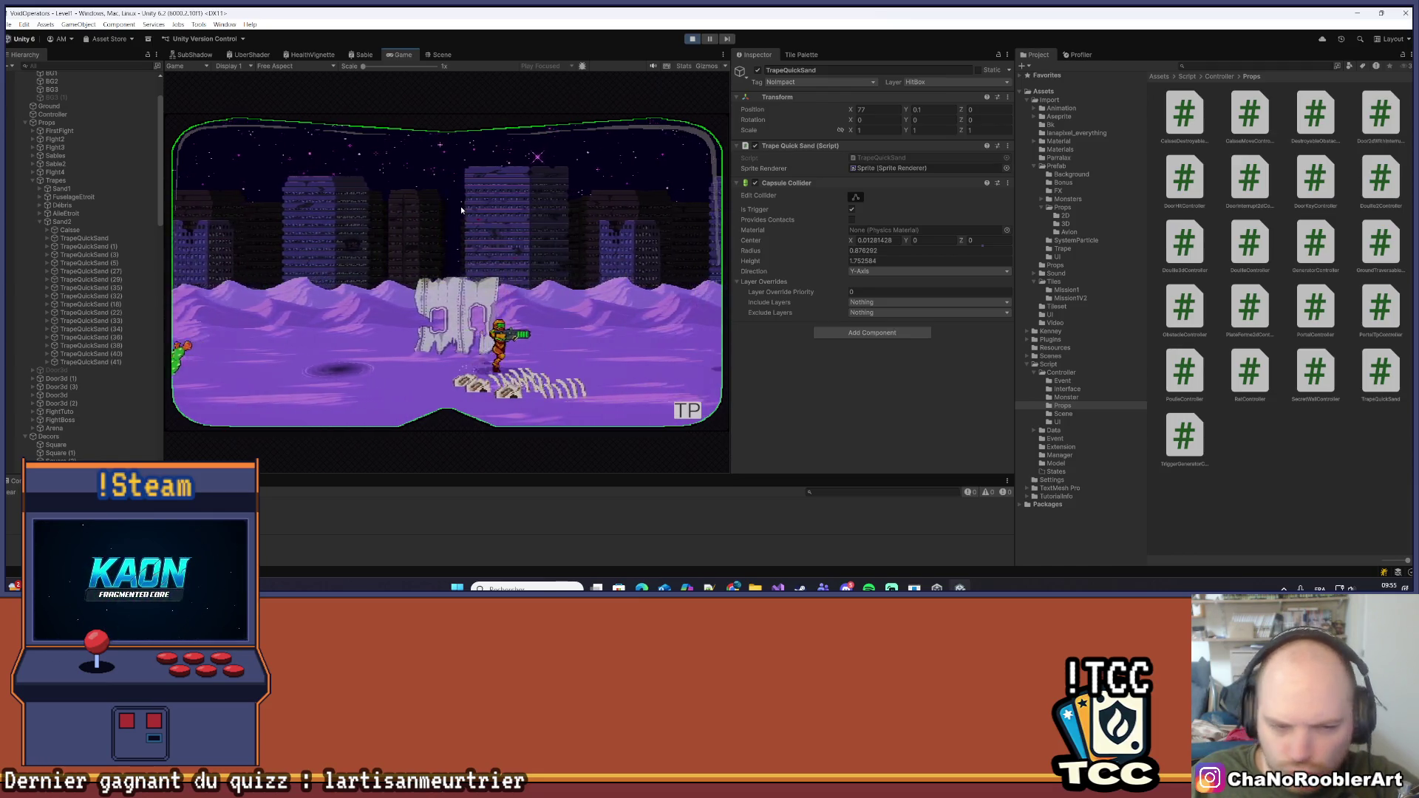
key("d")
key("d")
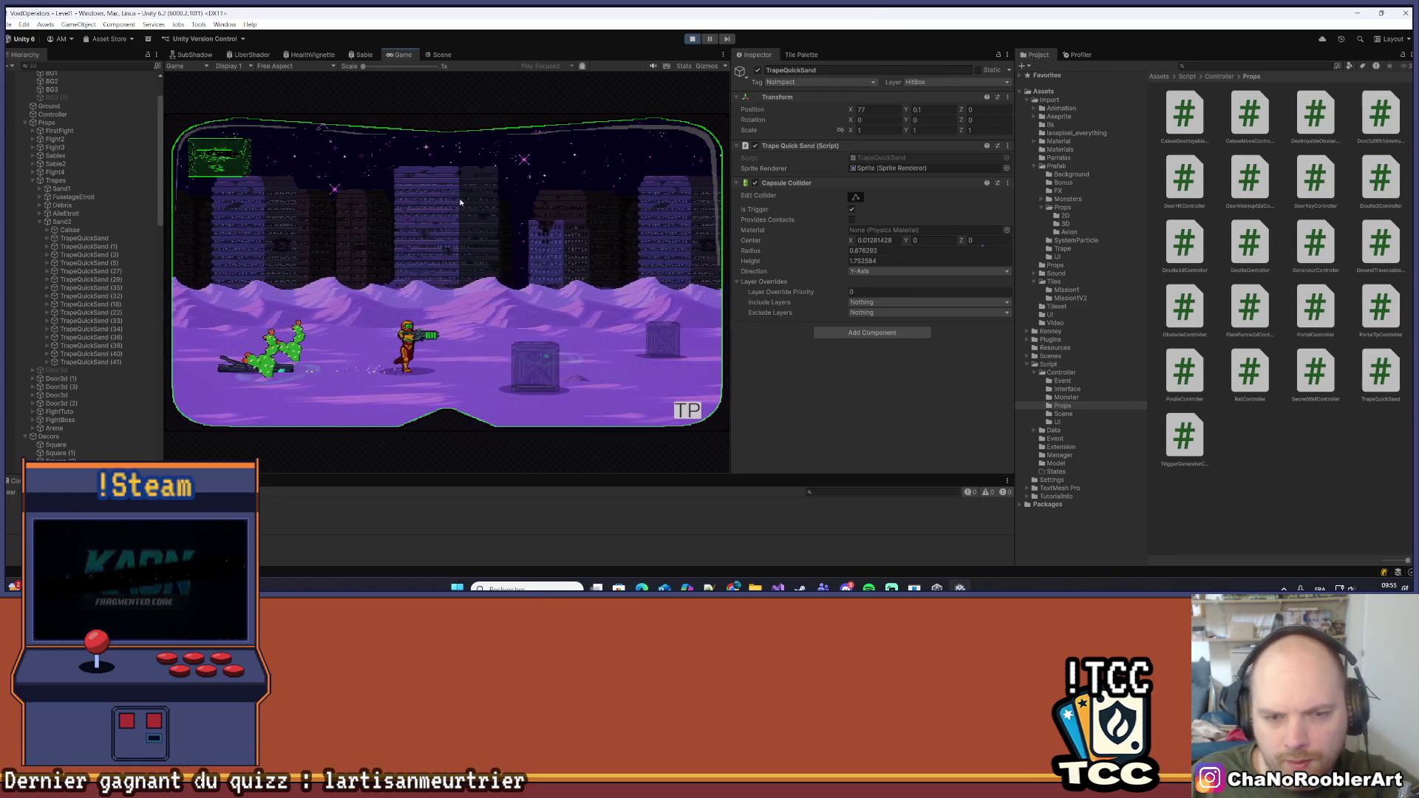
key("d")
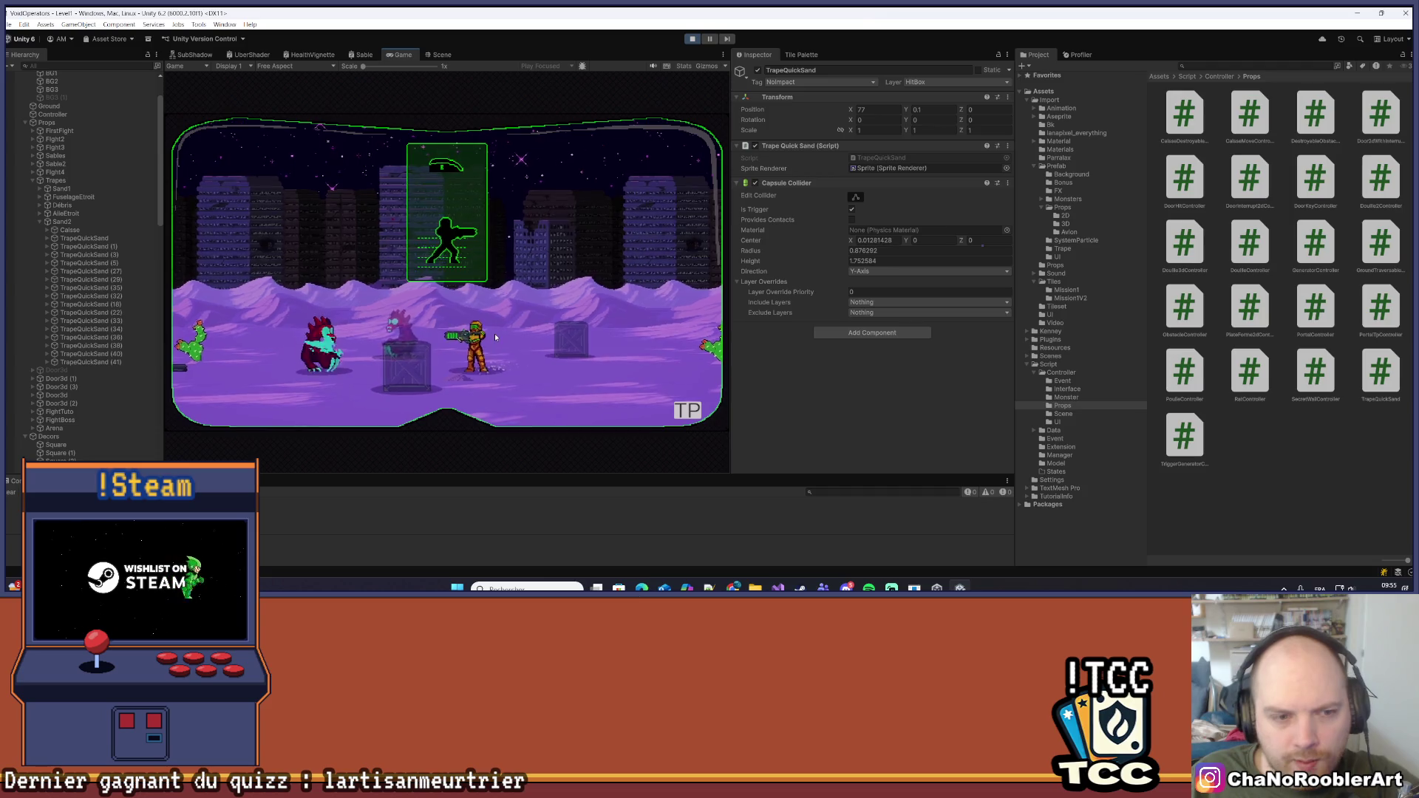
key("d")
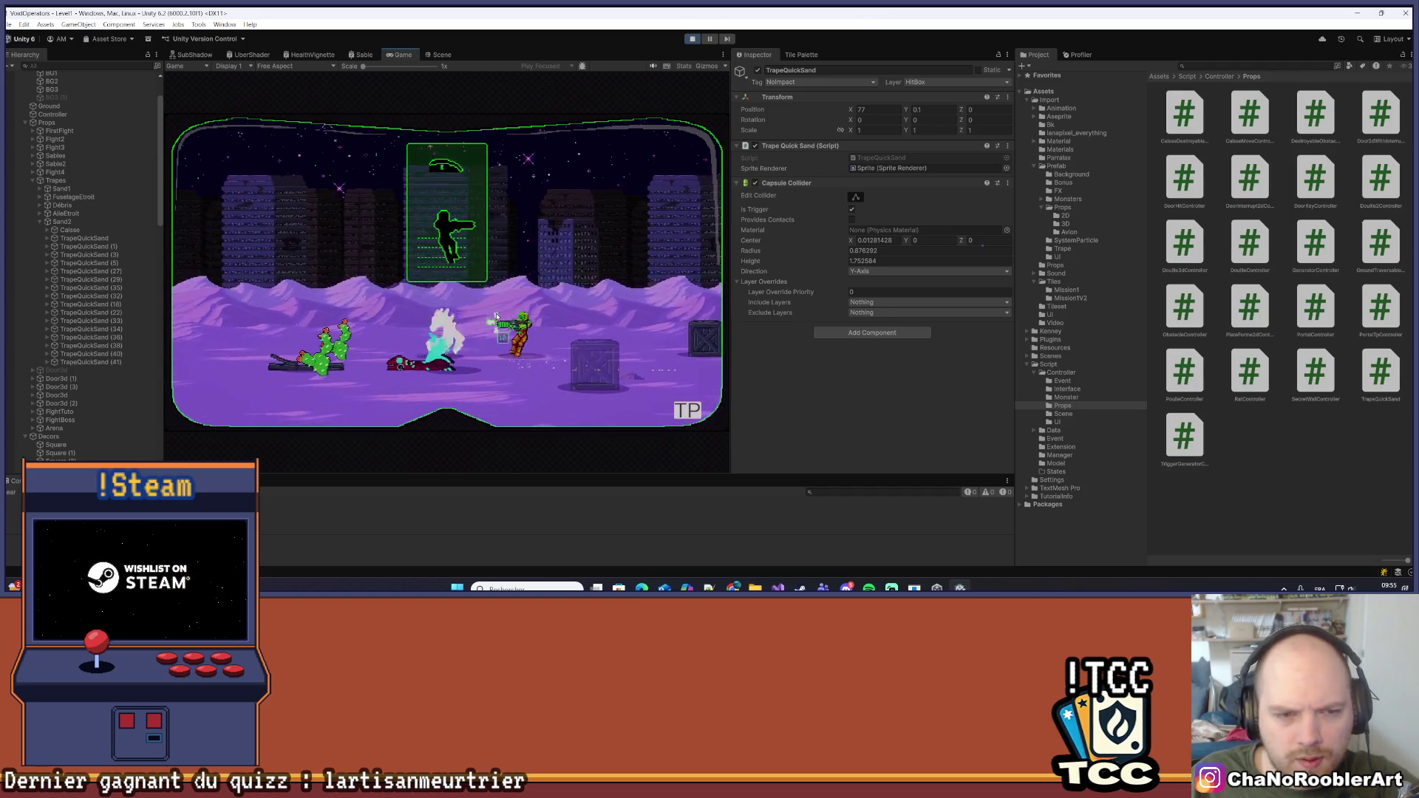
key("a")
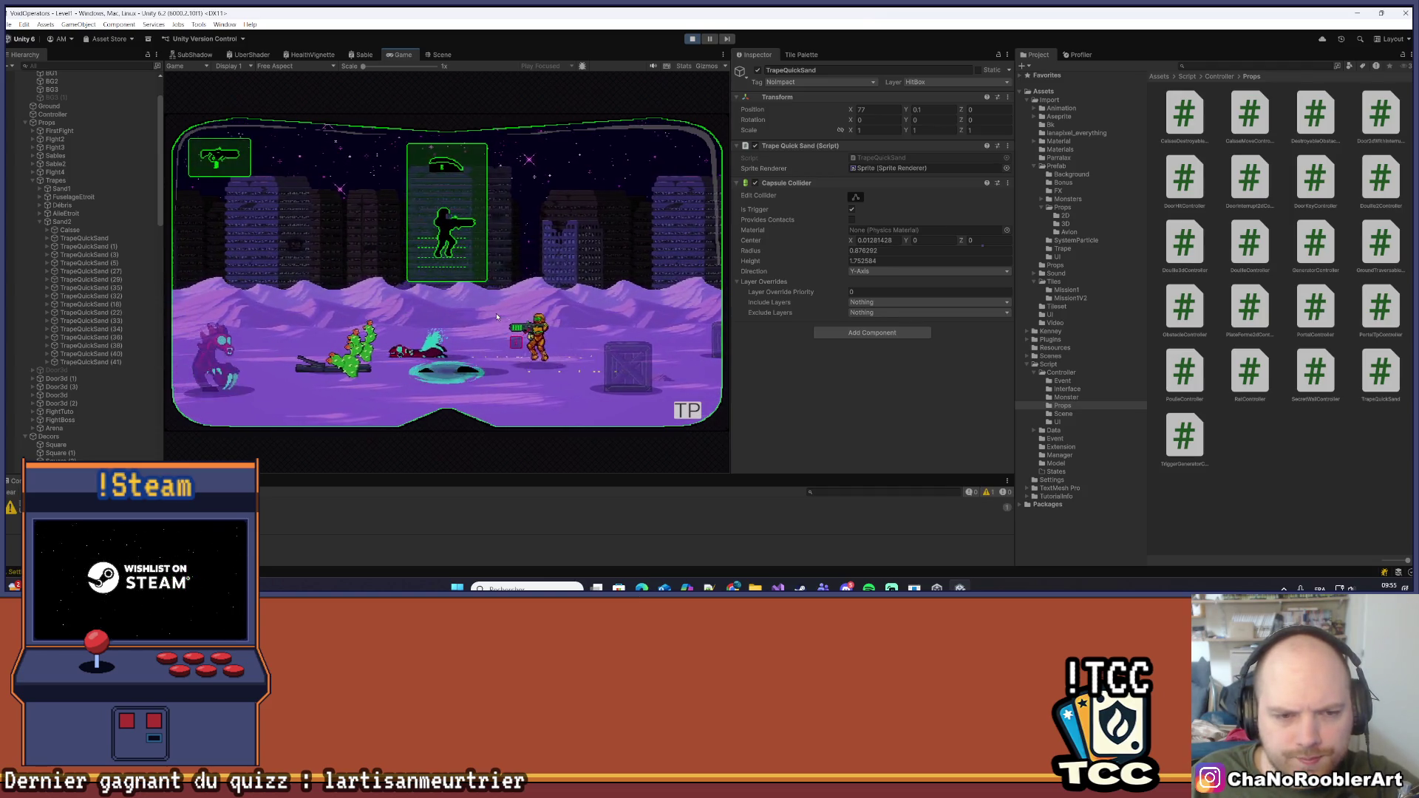
key("a")
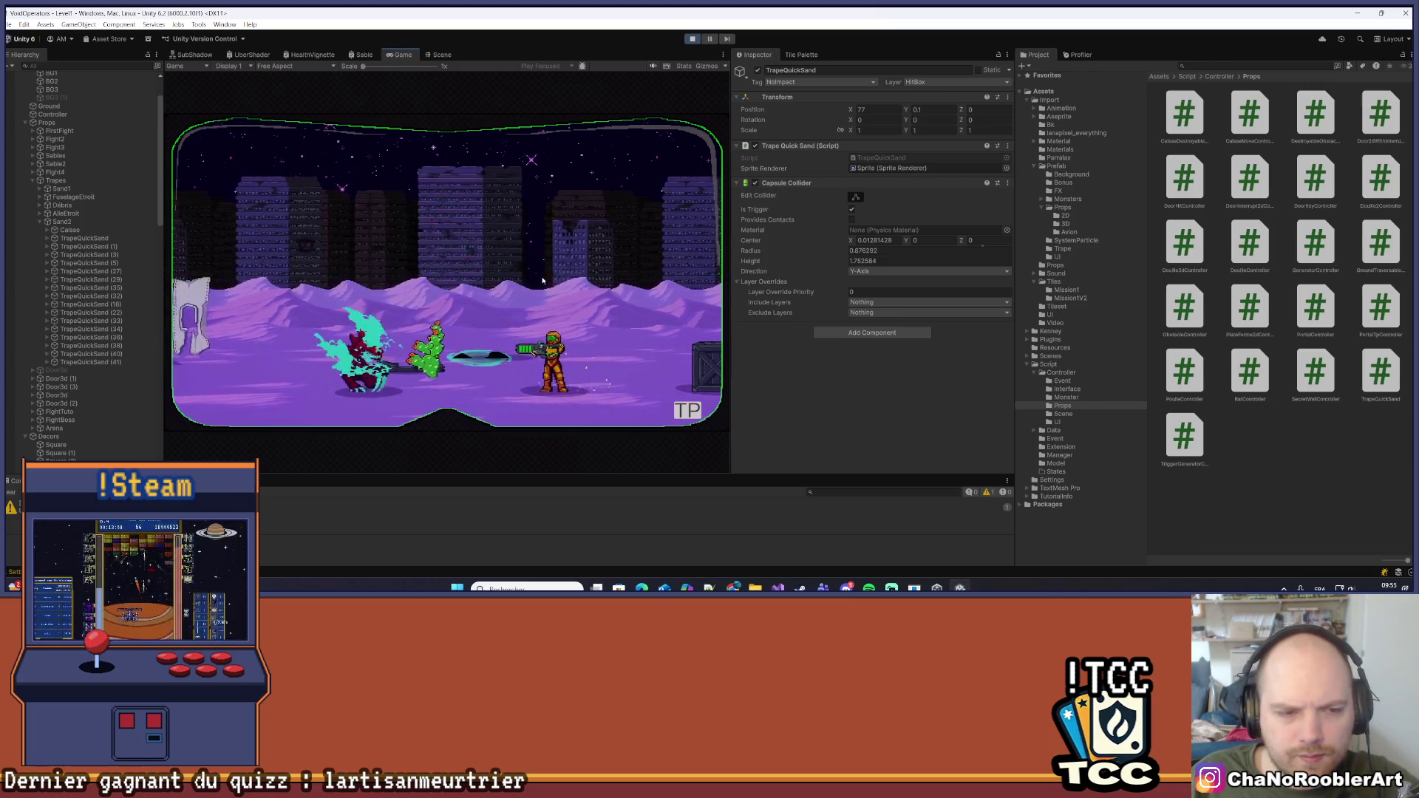
key("a")
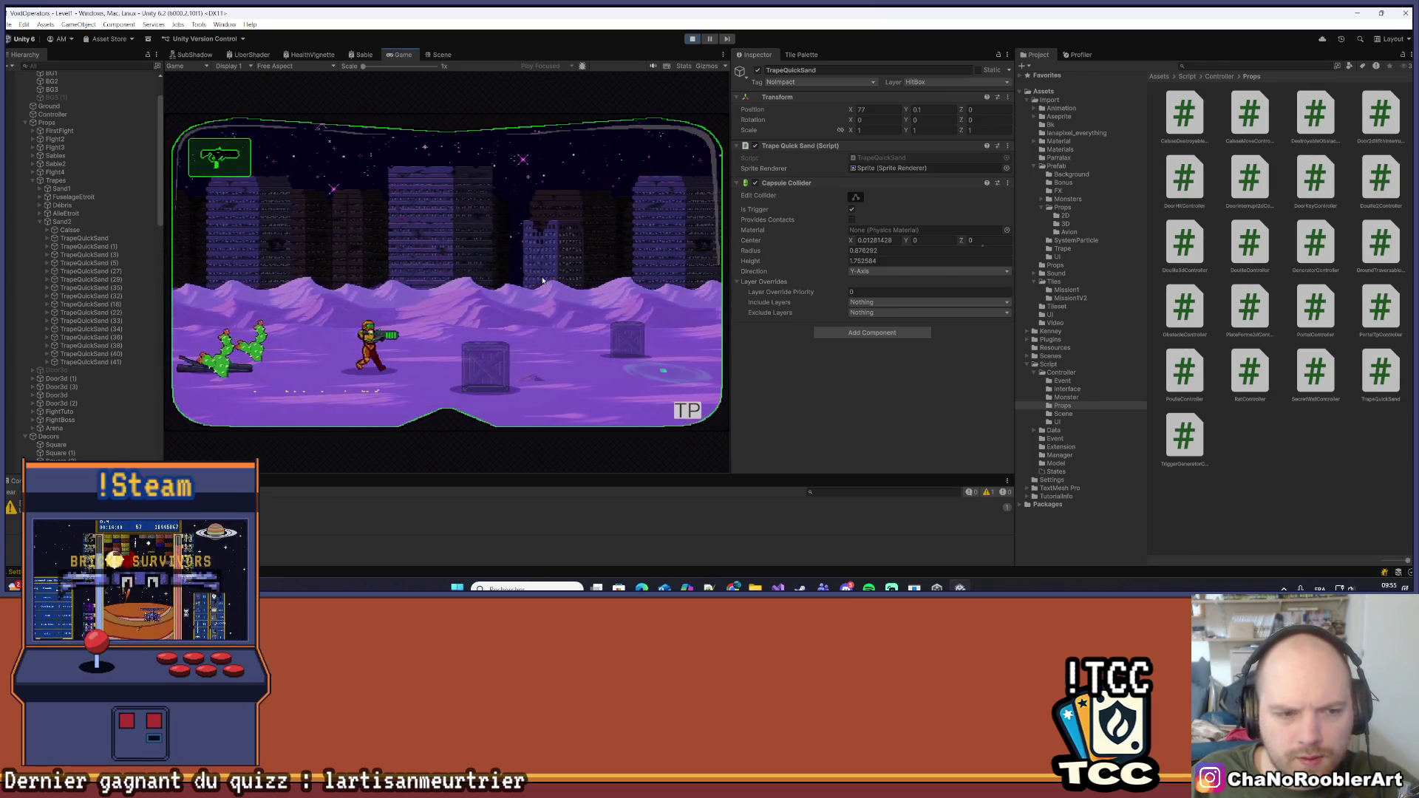
Run the hero right past the wreck wall and crates, firing at the monsters
key("d")
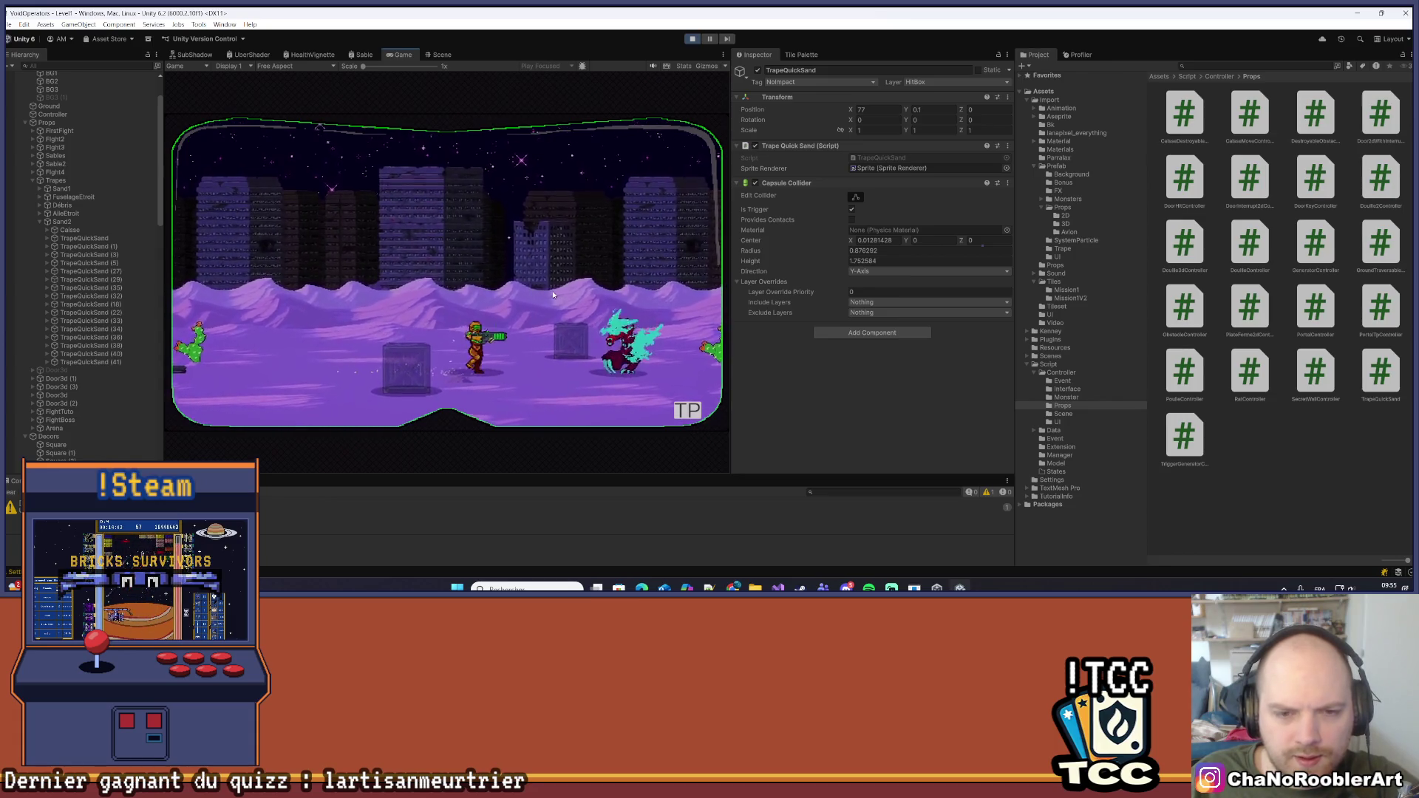
key("a")
key("d")
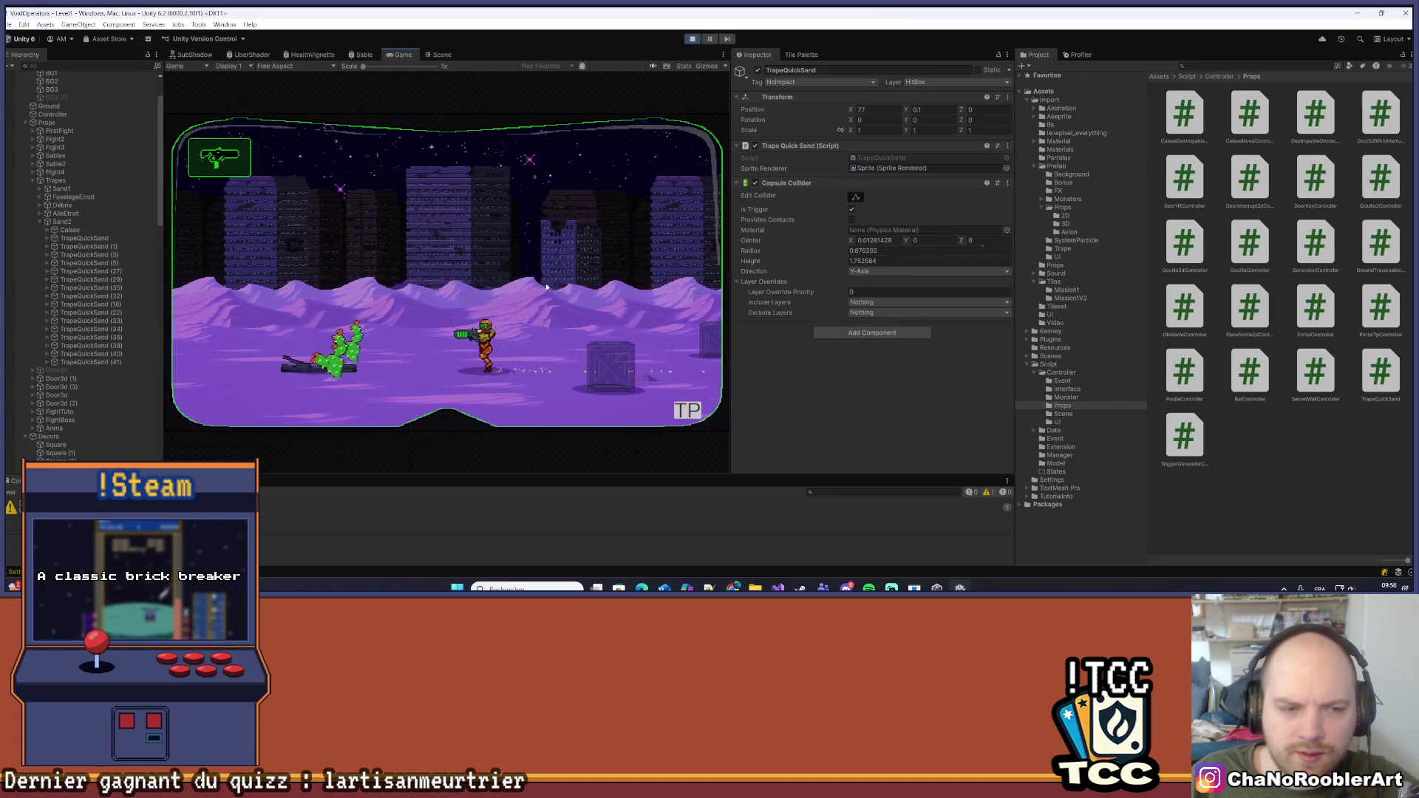
key("d")
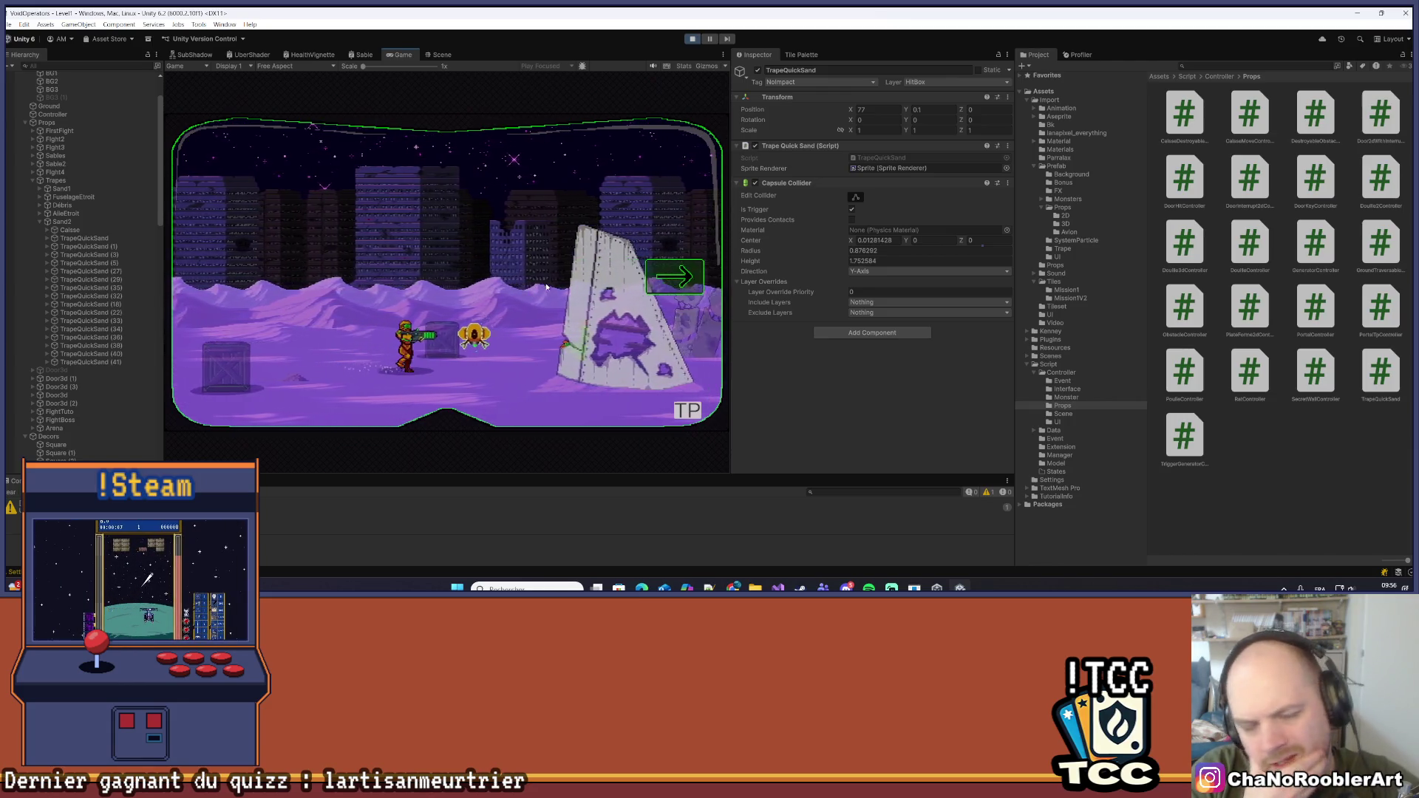
key("d")
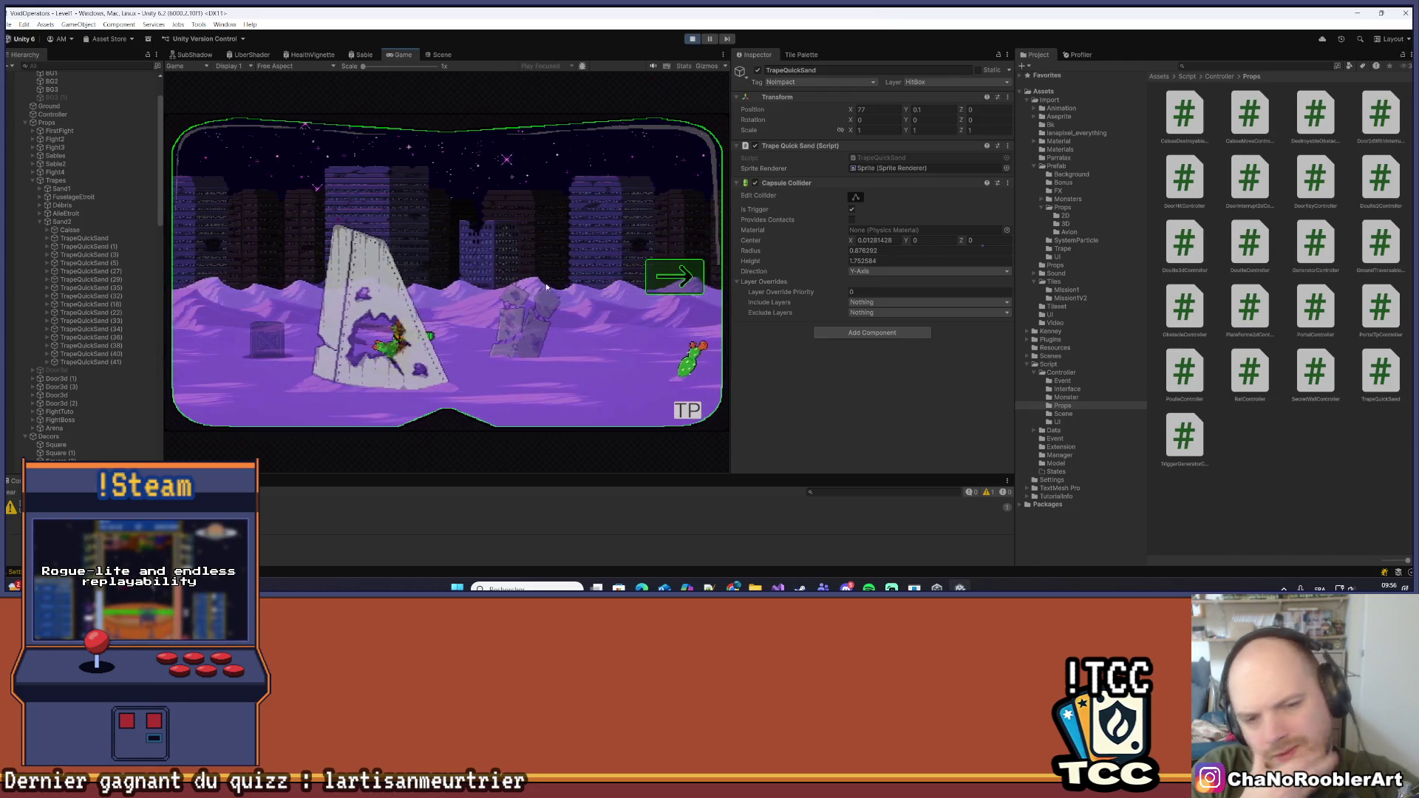
key("d")
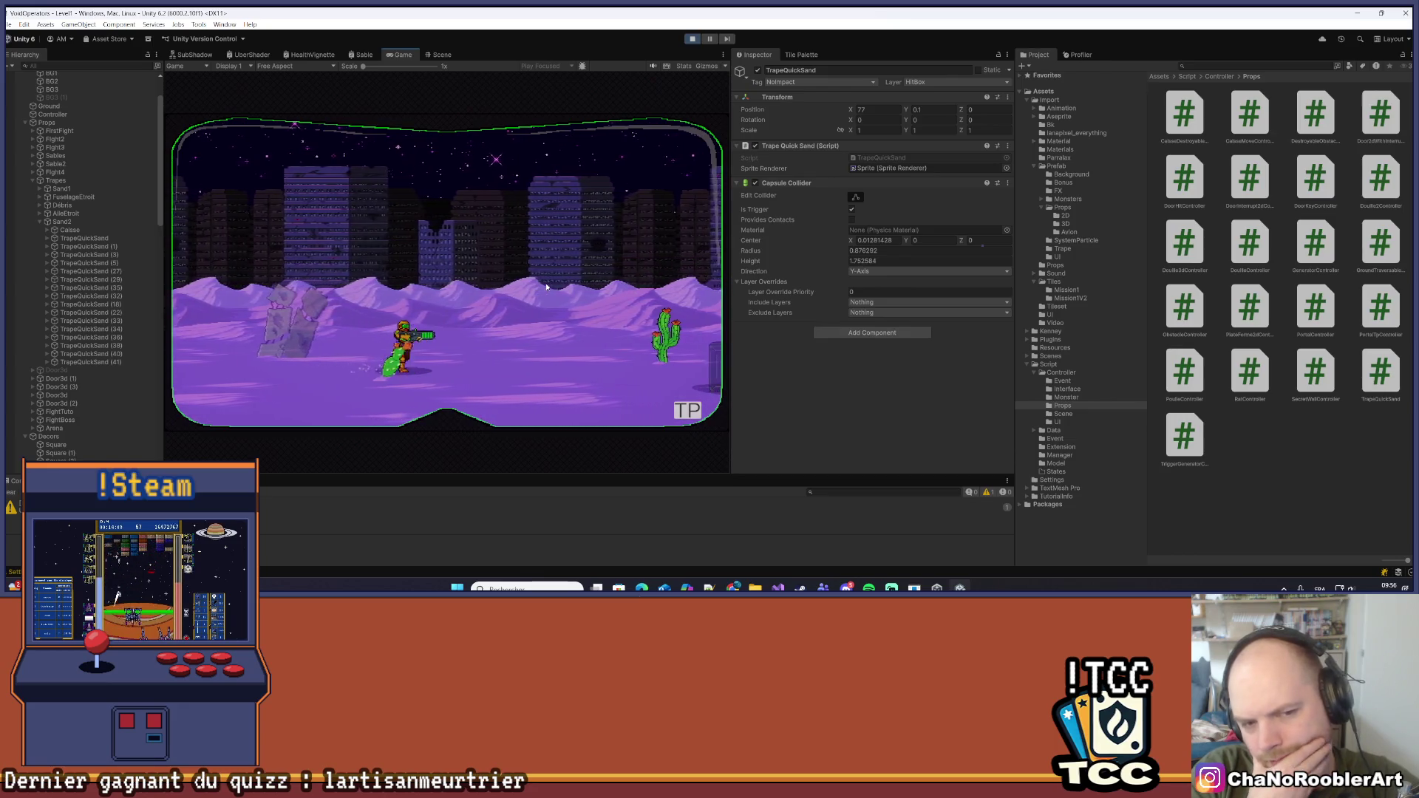
key("d")
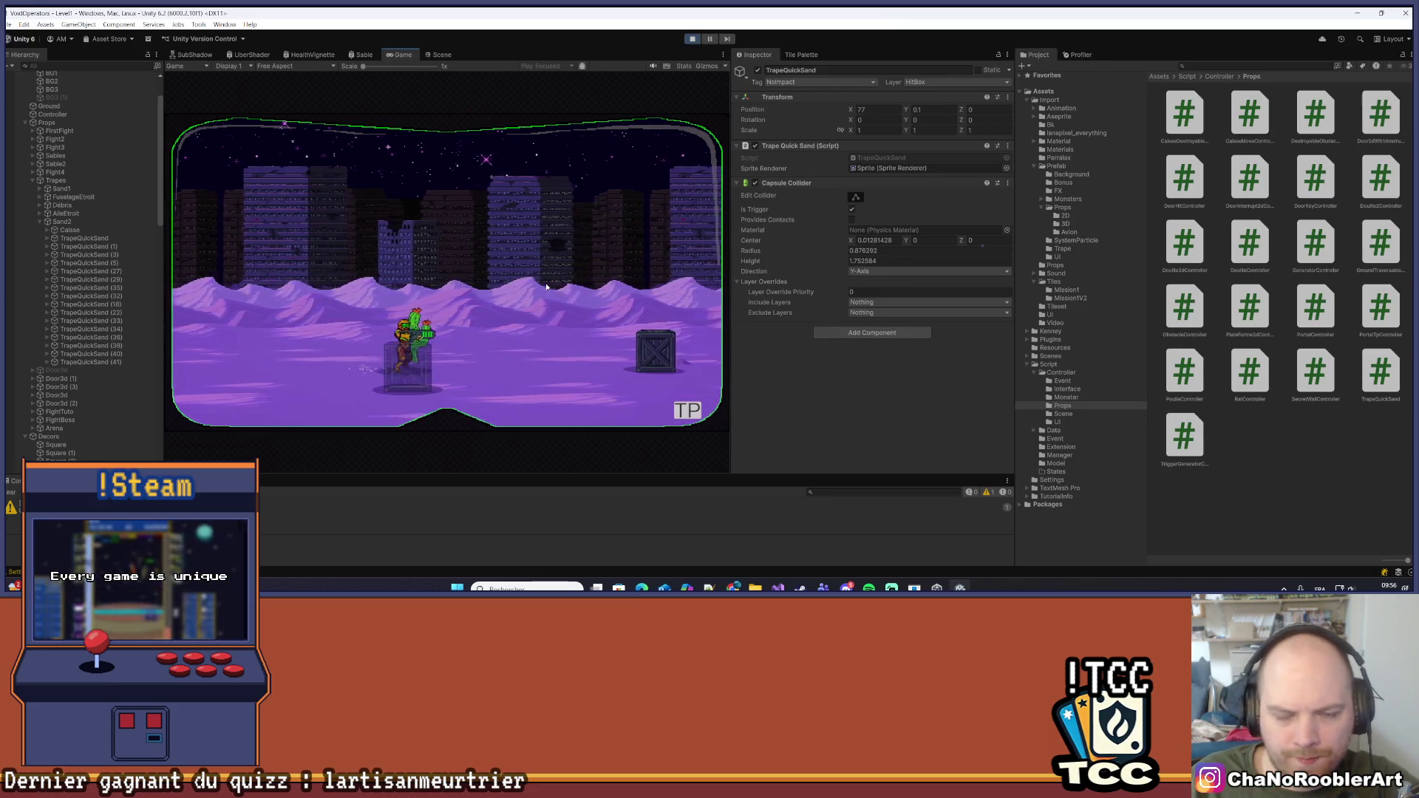
key("d")
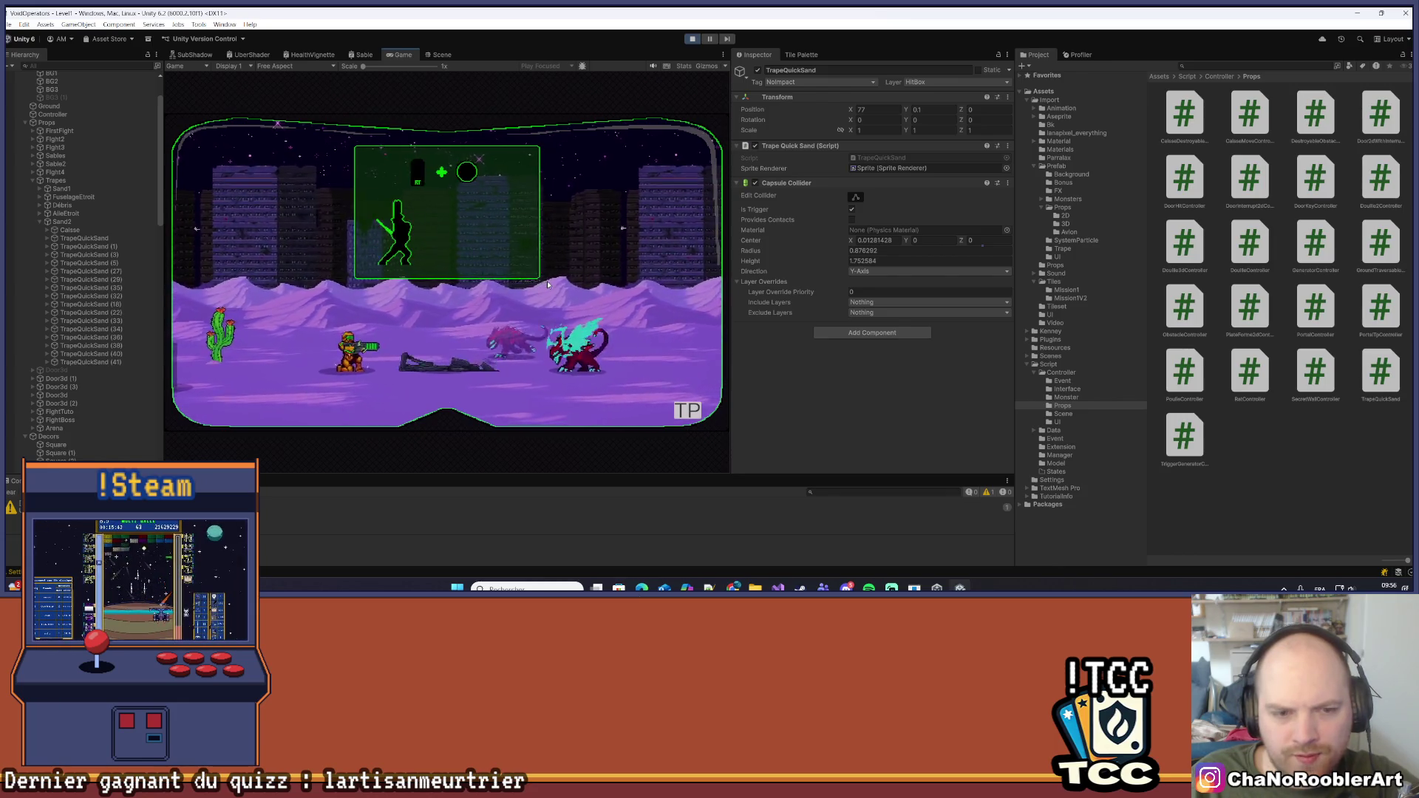
key("d")
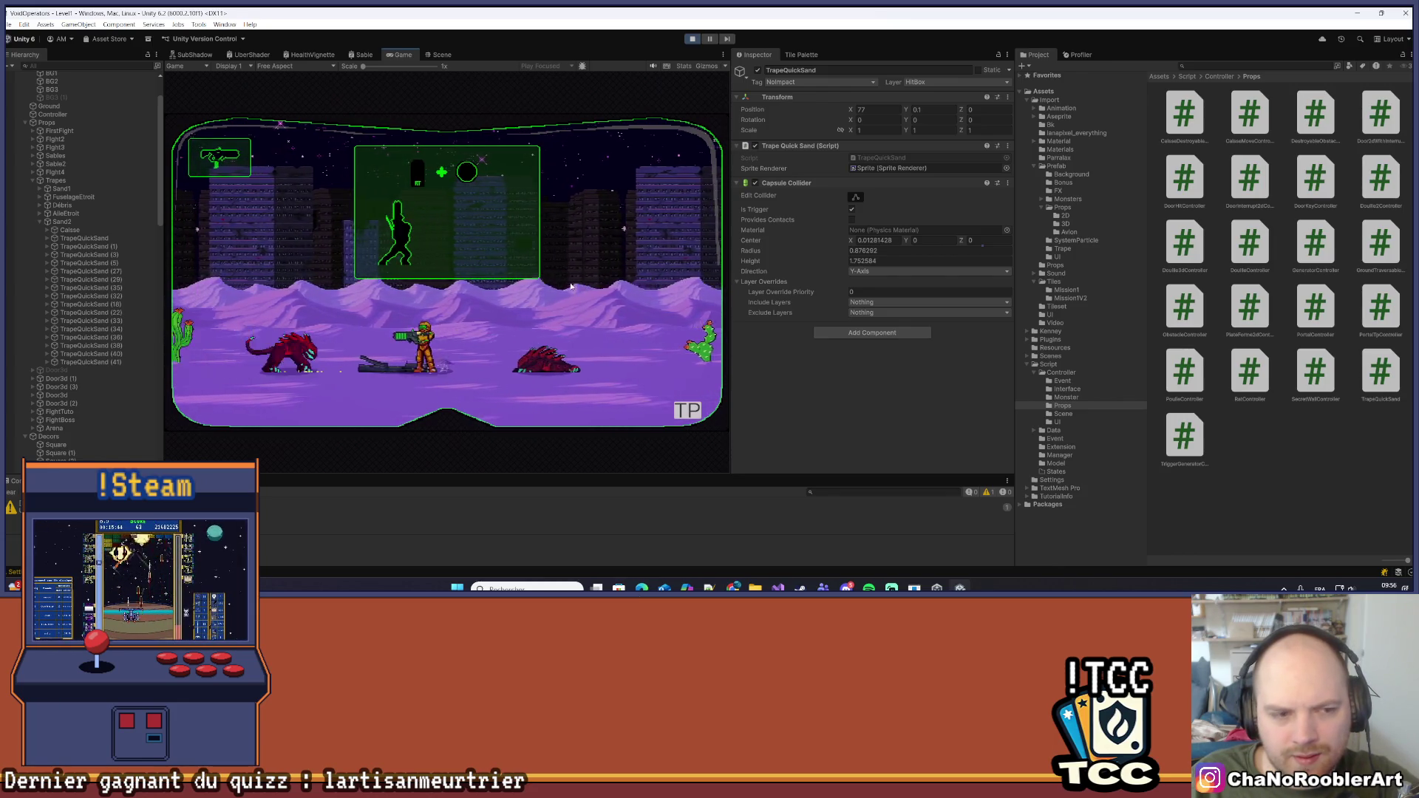
Fight the red monster while moving back and forth around the cactus
key("a")
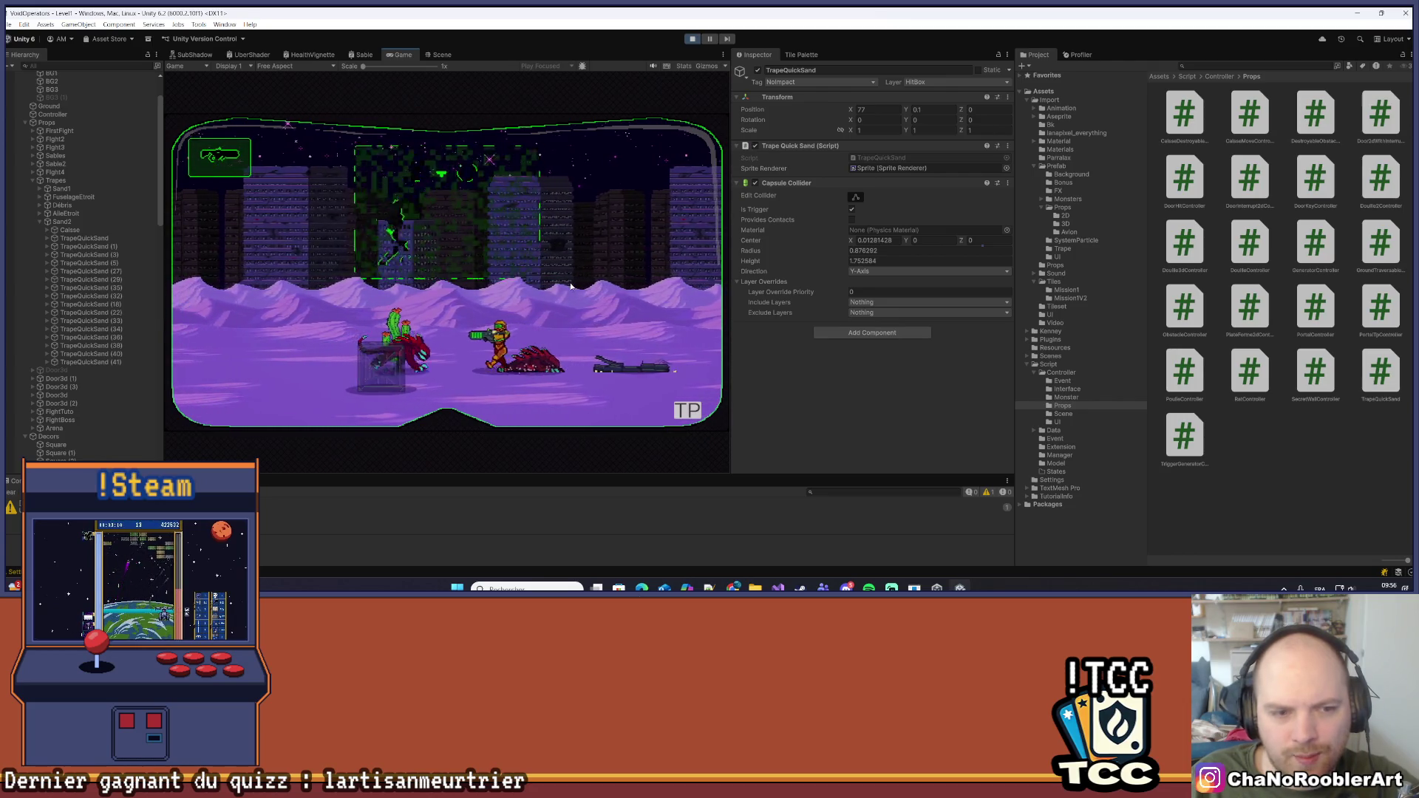
key("d")
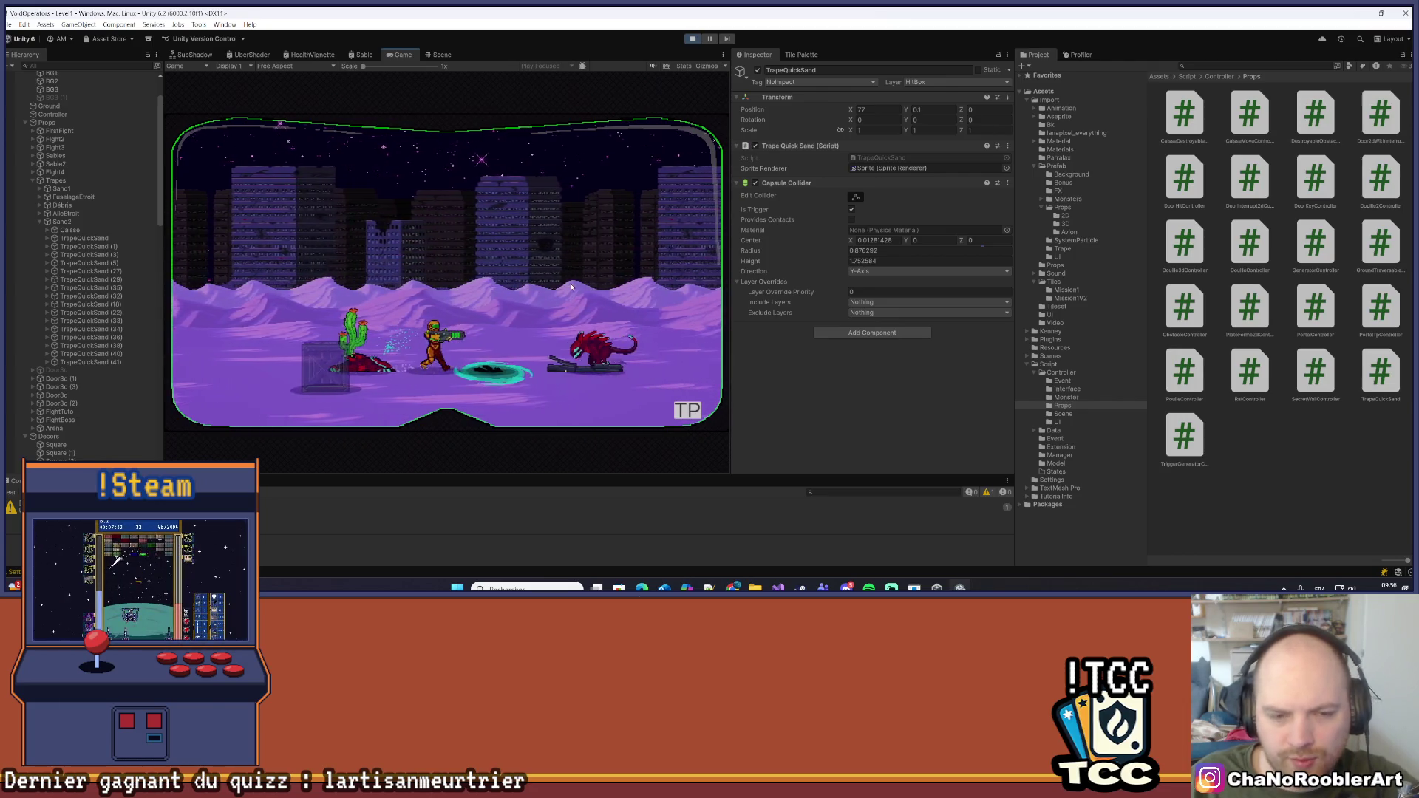
key("d")
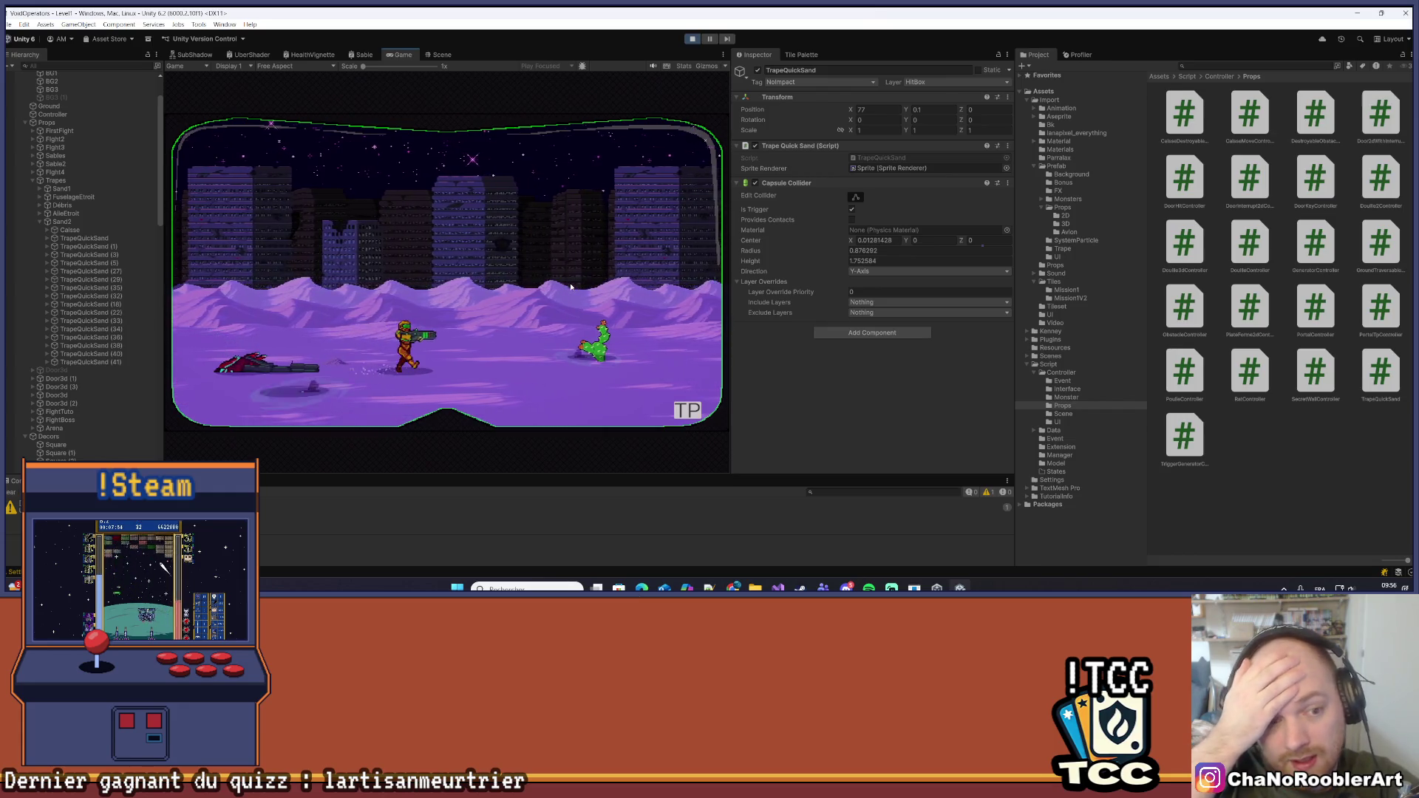
key("d")
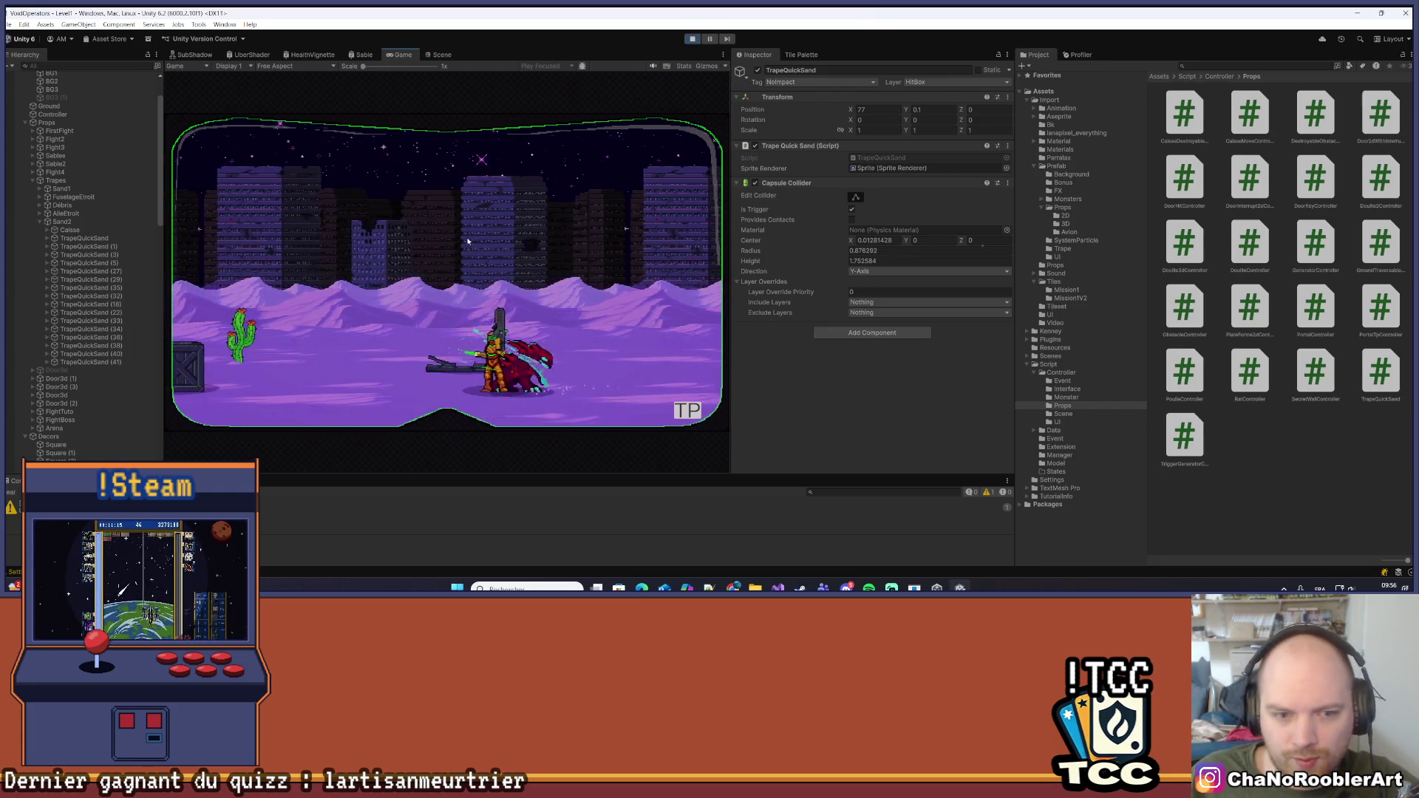
key("d")
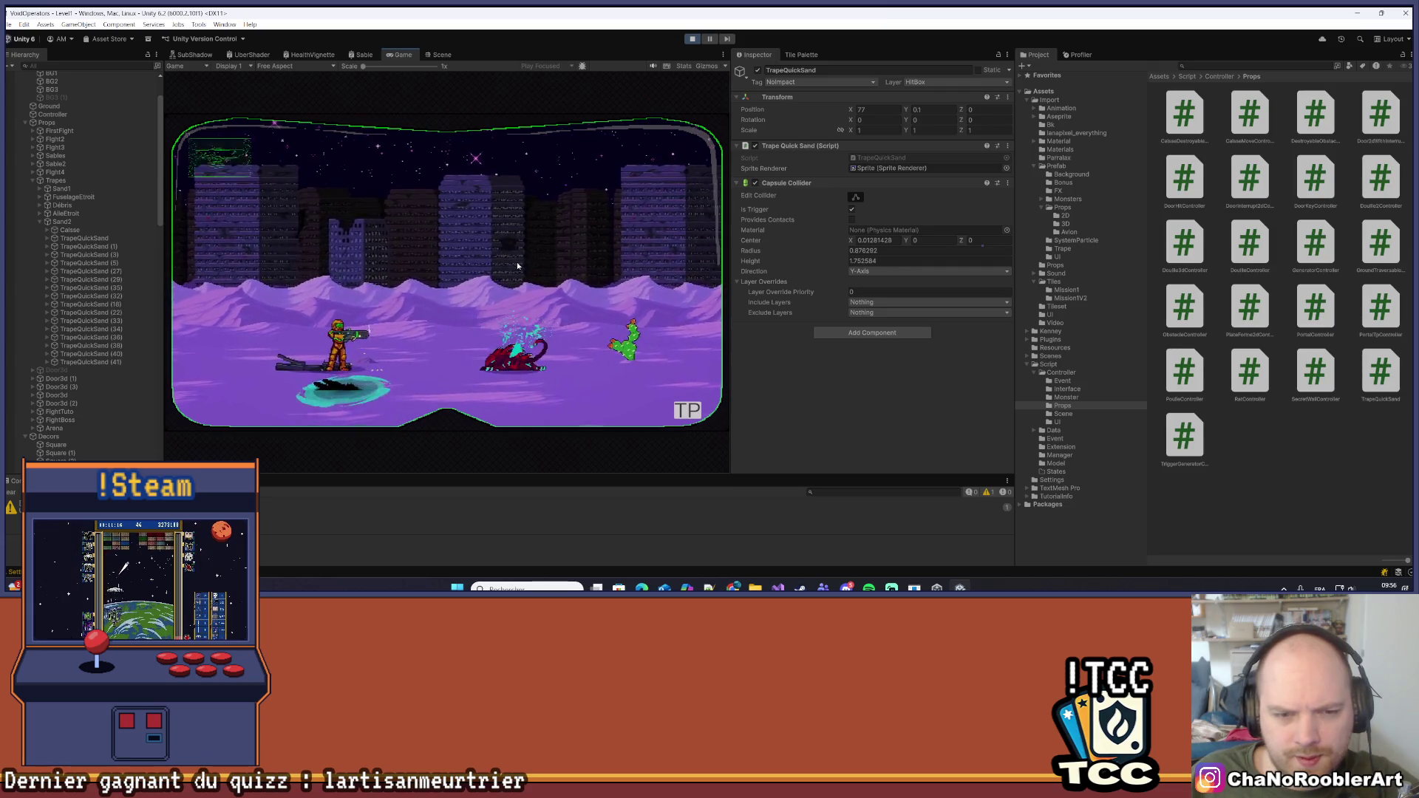
key("d")
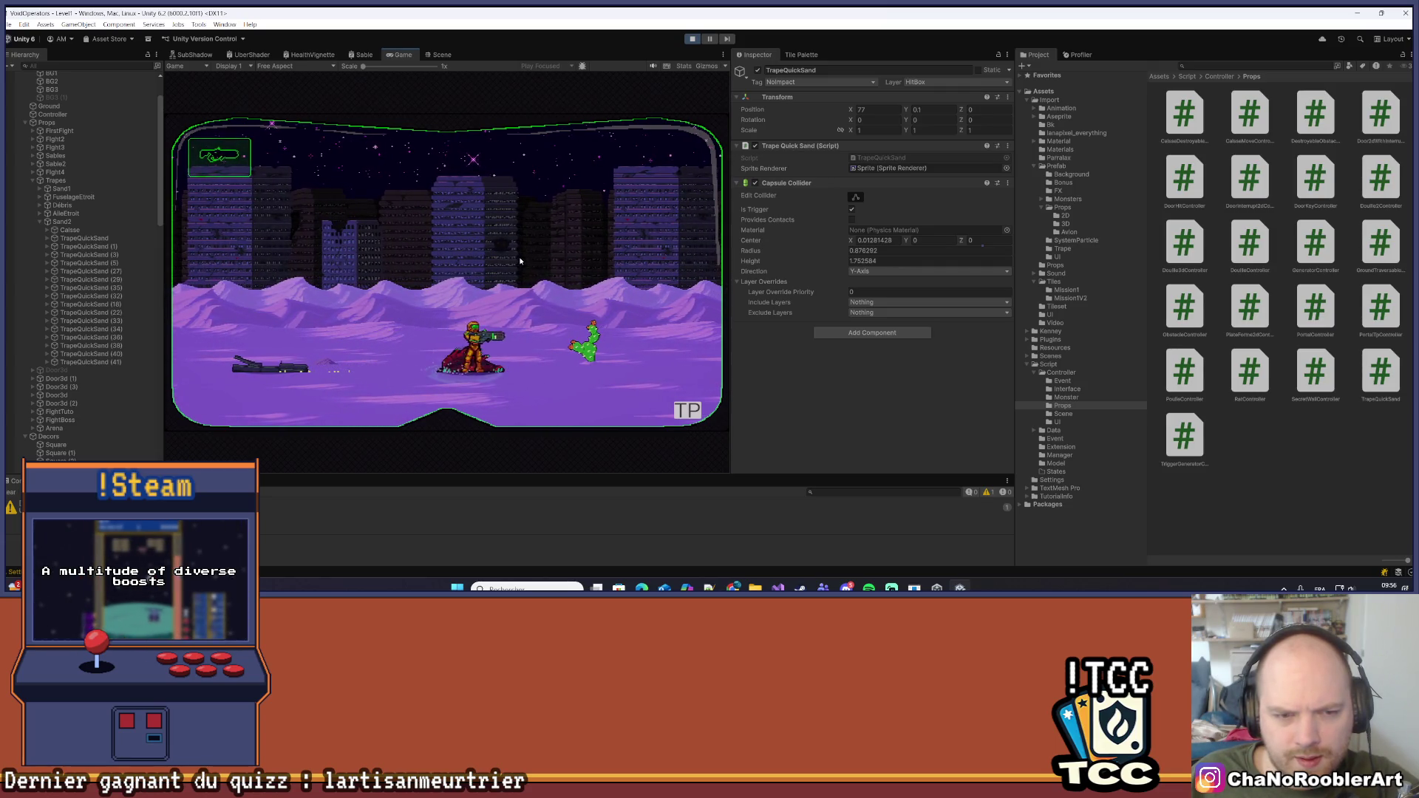
key("a")
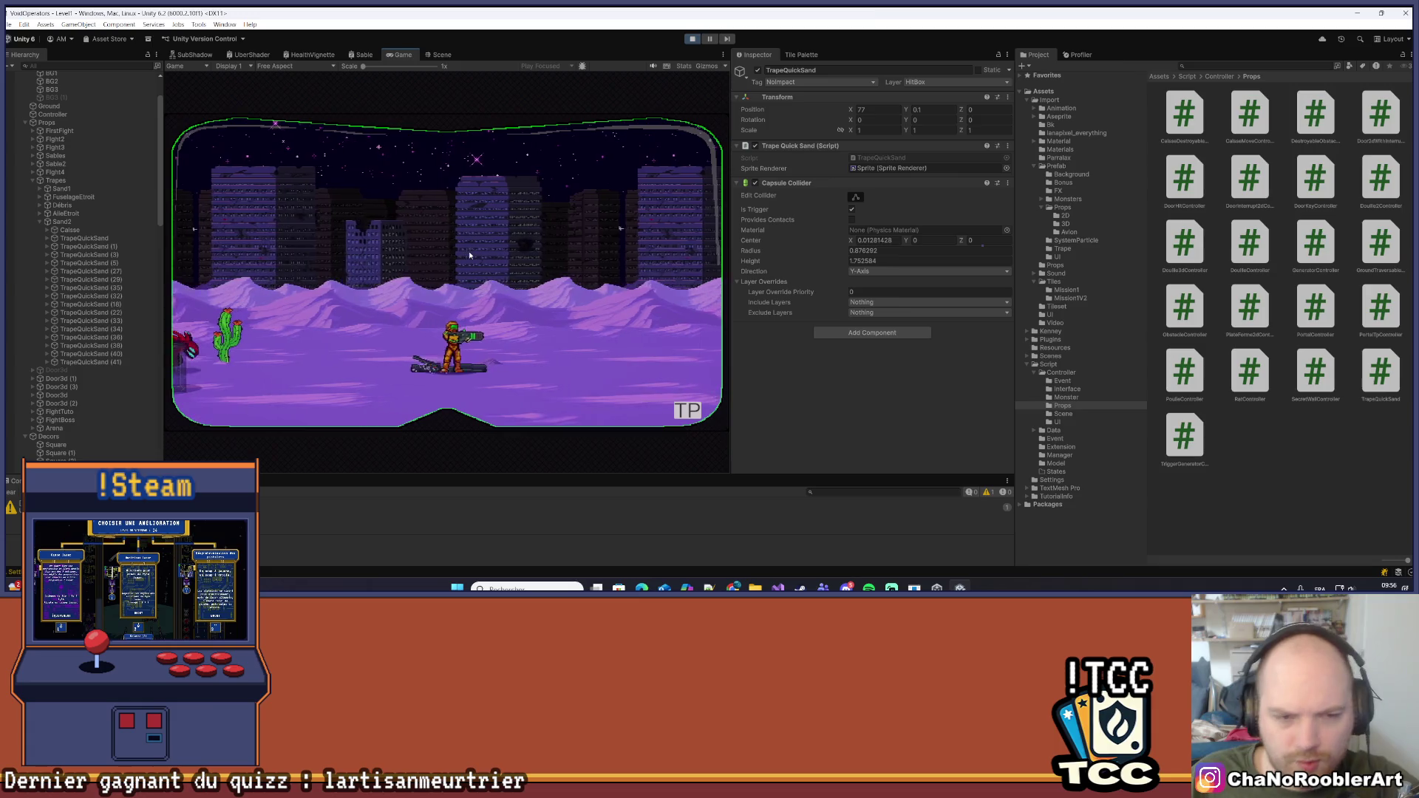
key("a")
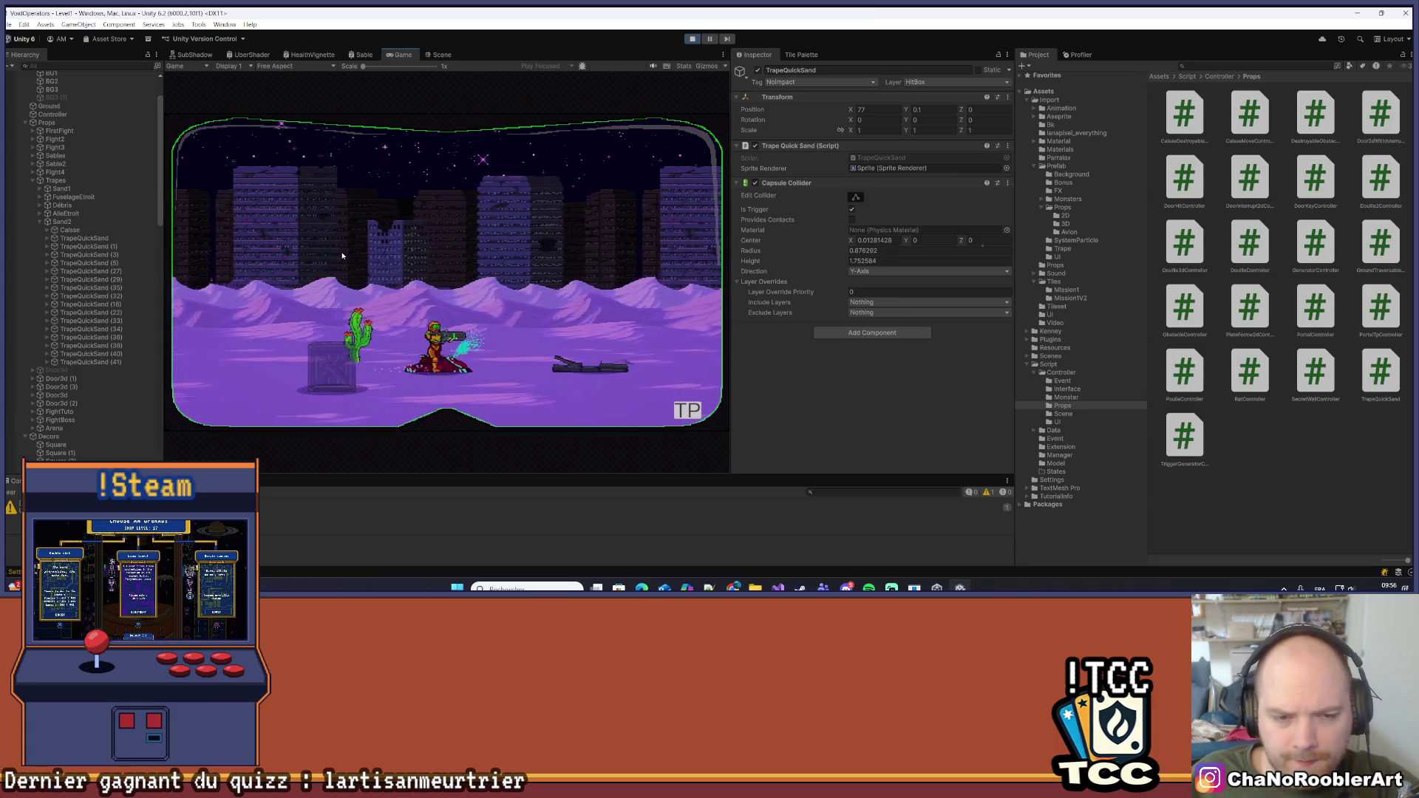
Step onto the floating wreck, then walk right across the desert past the rocks
key("d")
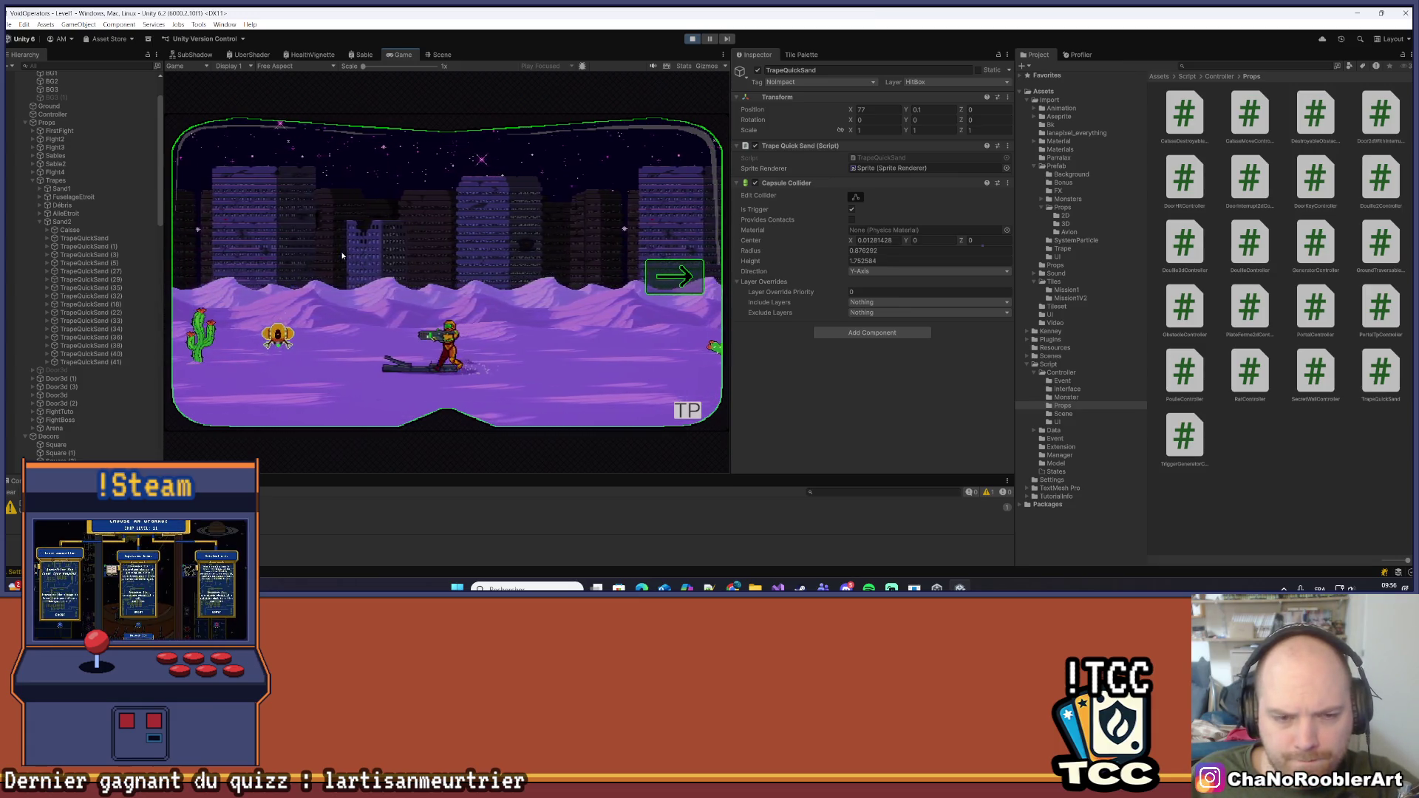
key("a")
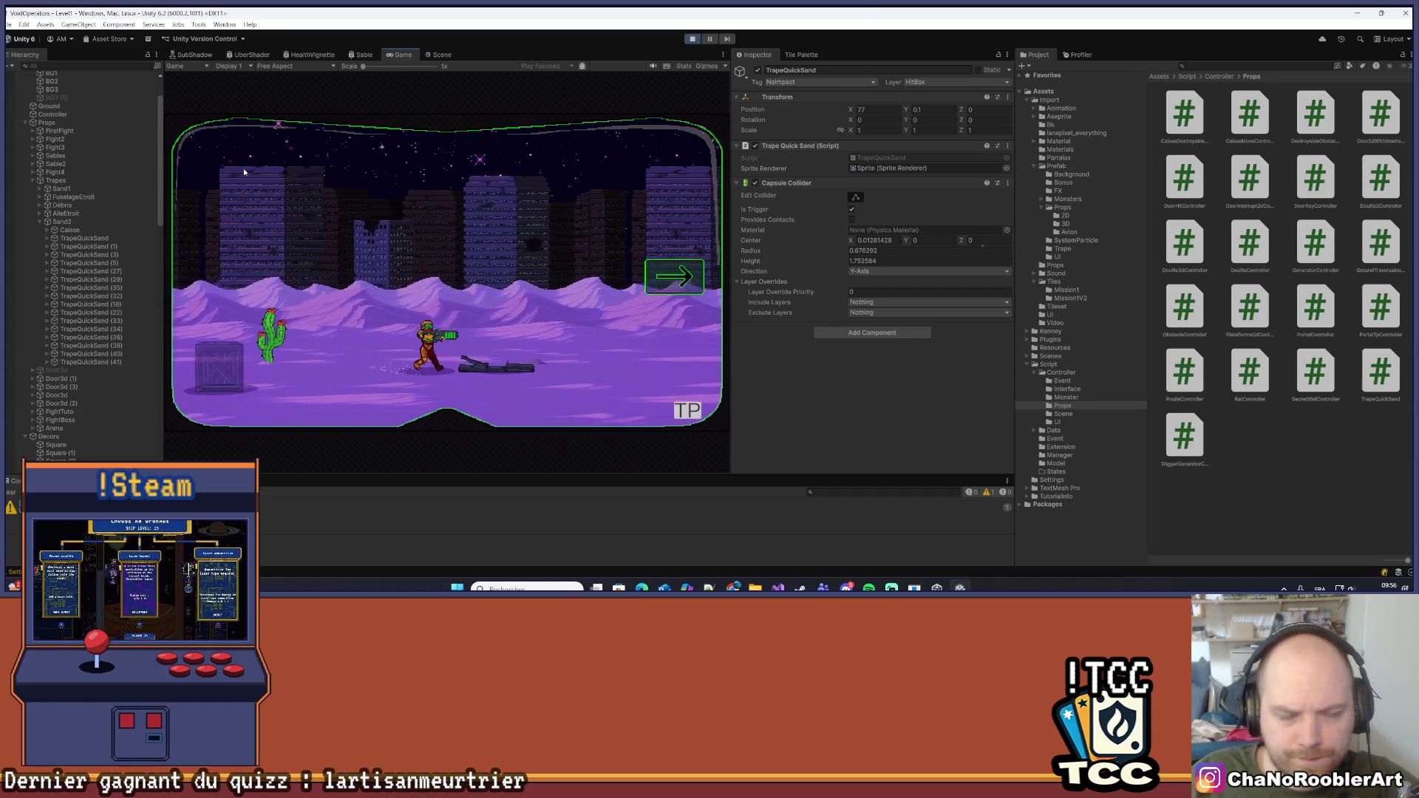
key("d")
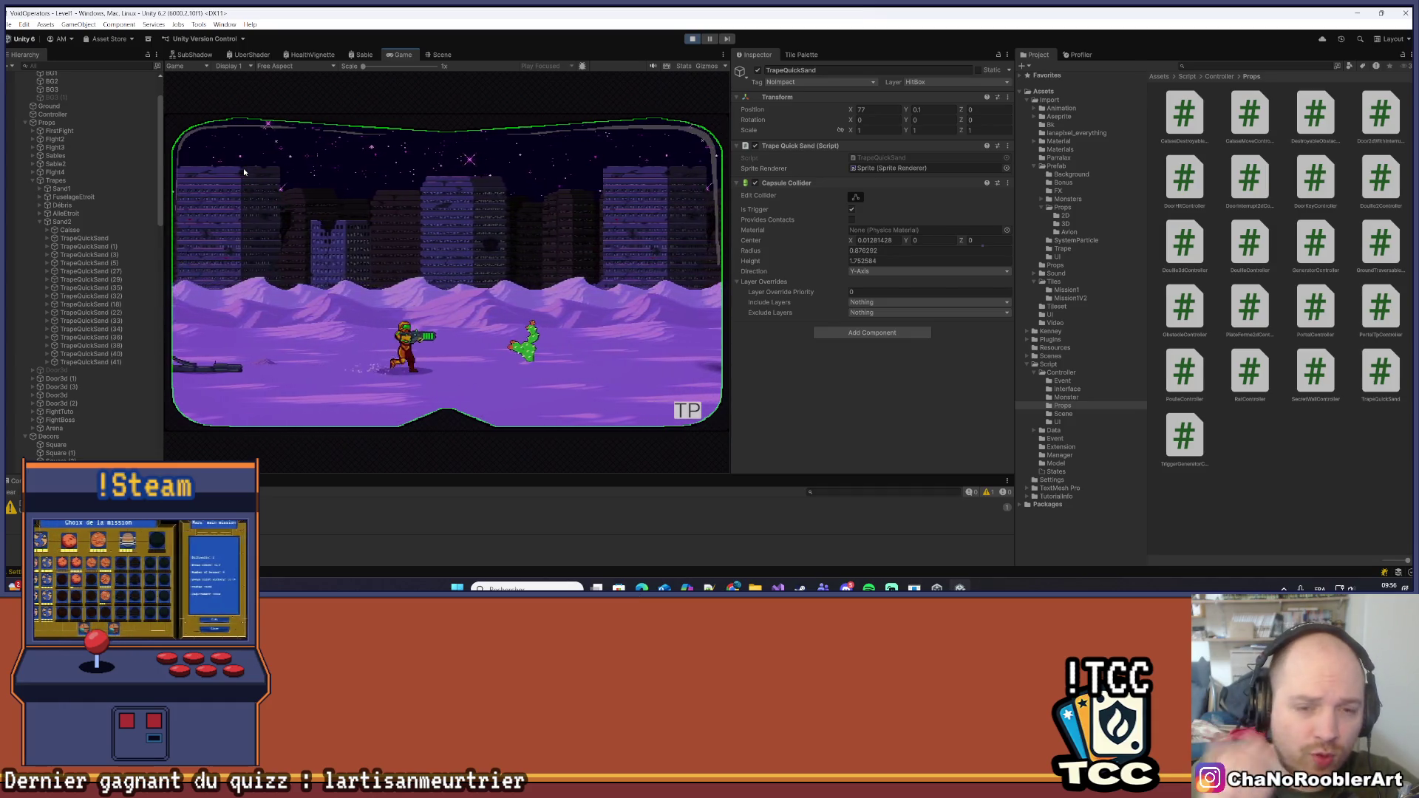
key("d")
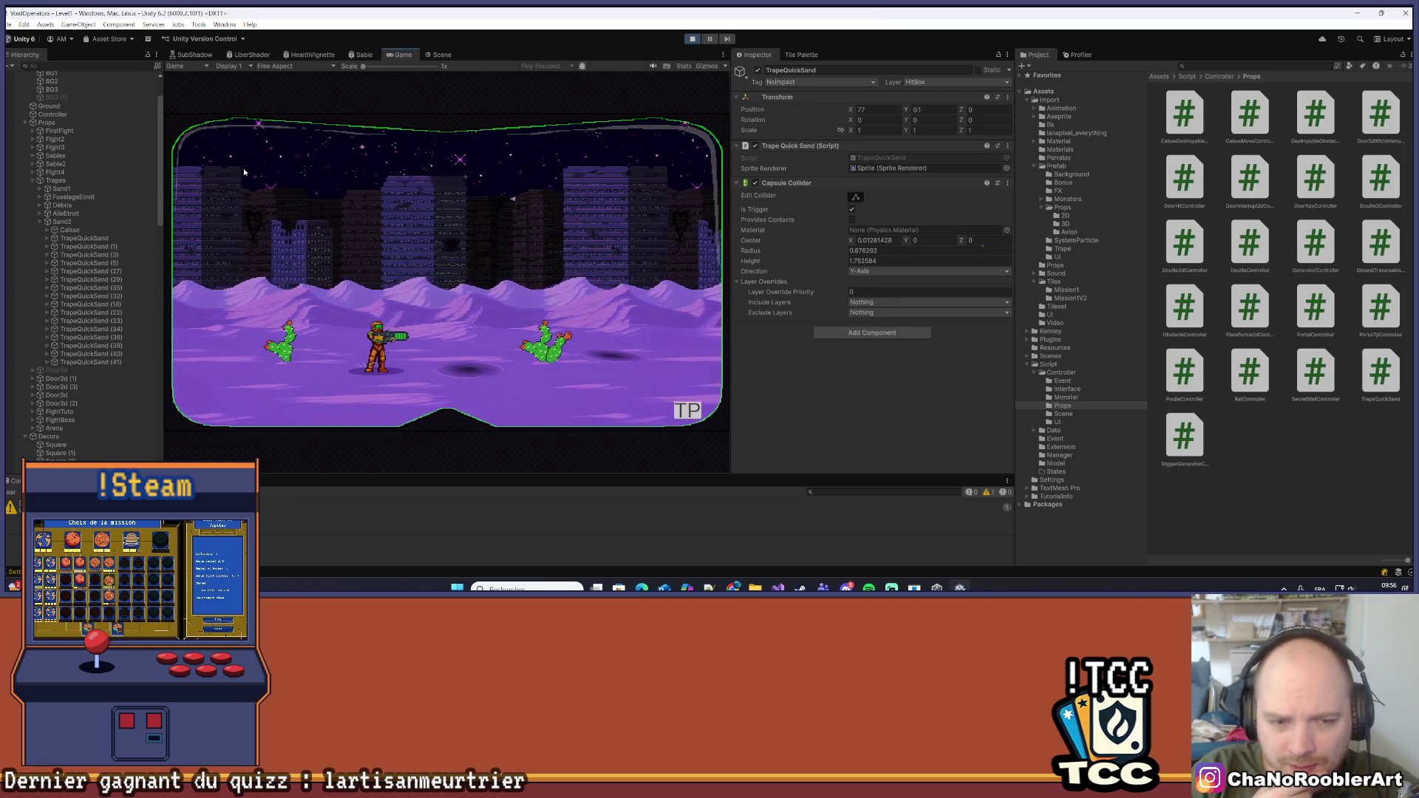
key("d")
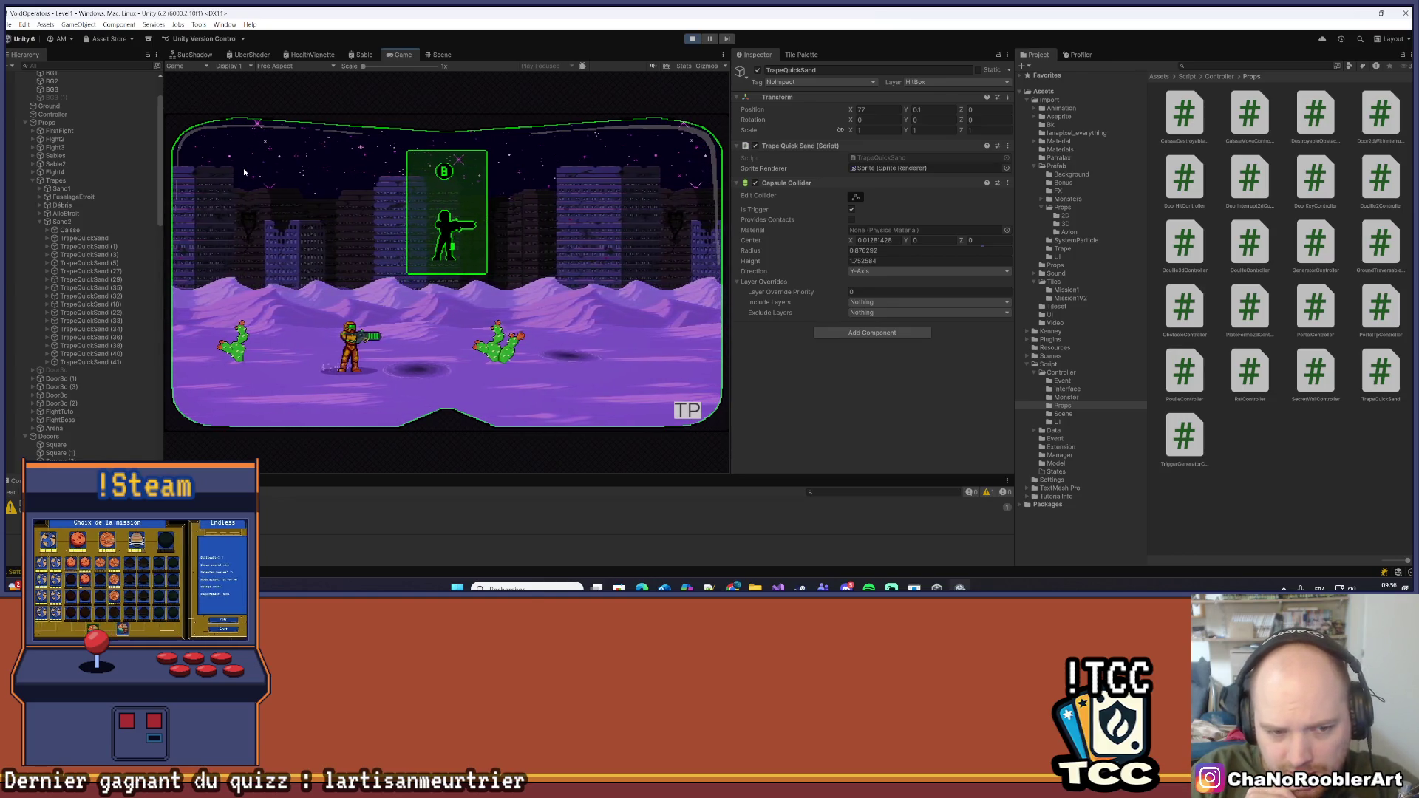
key("d")
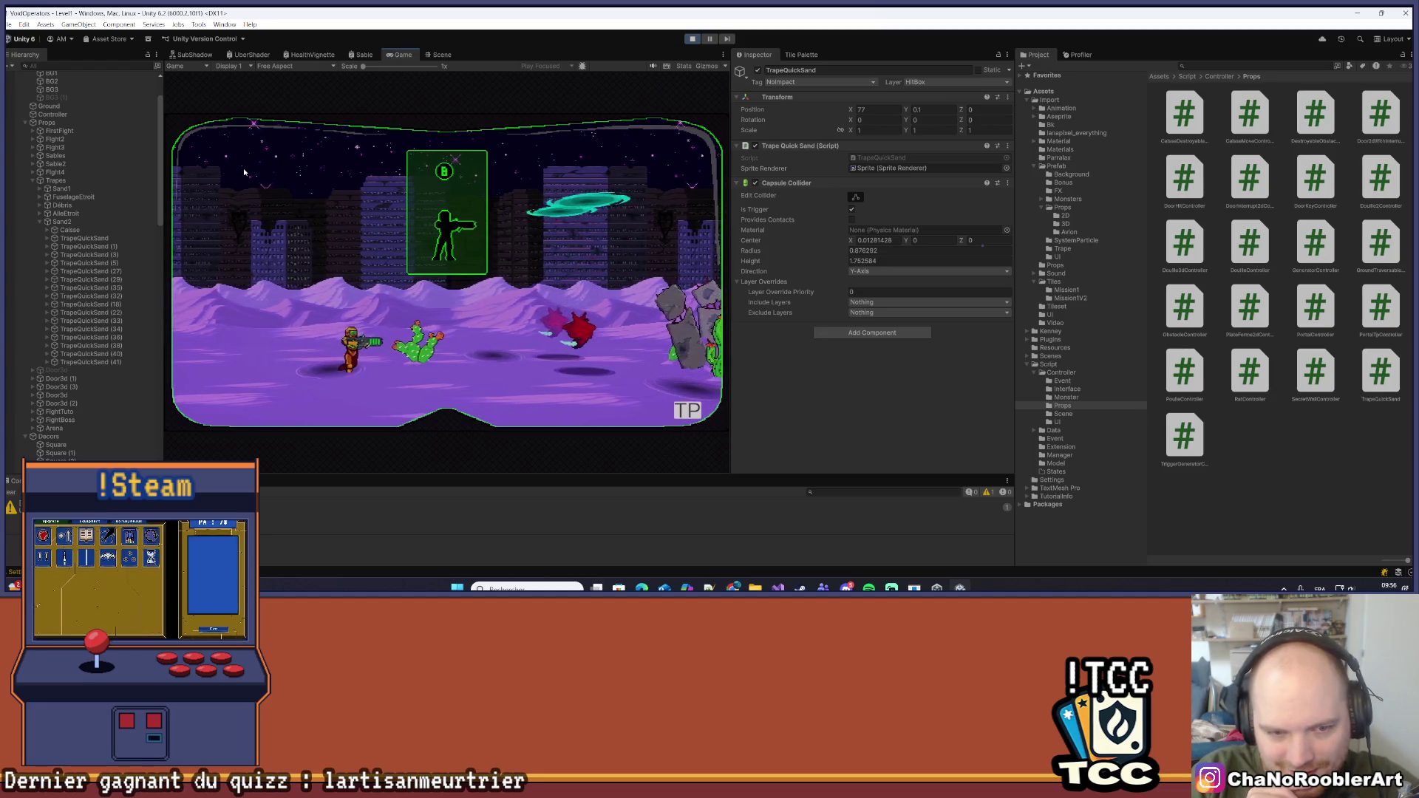
key("d")
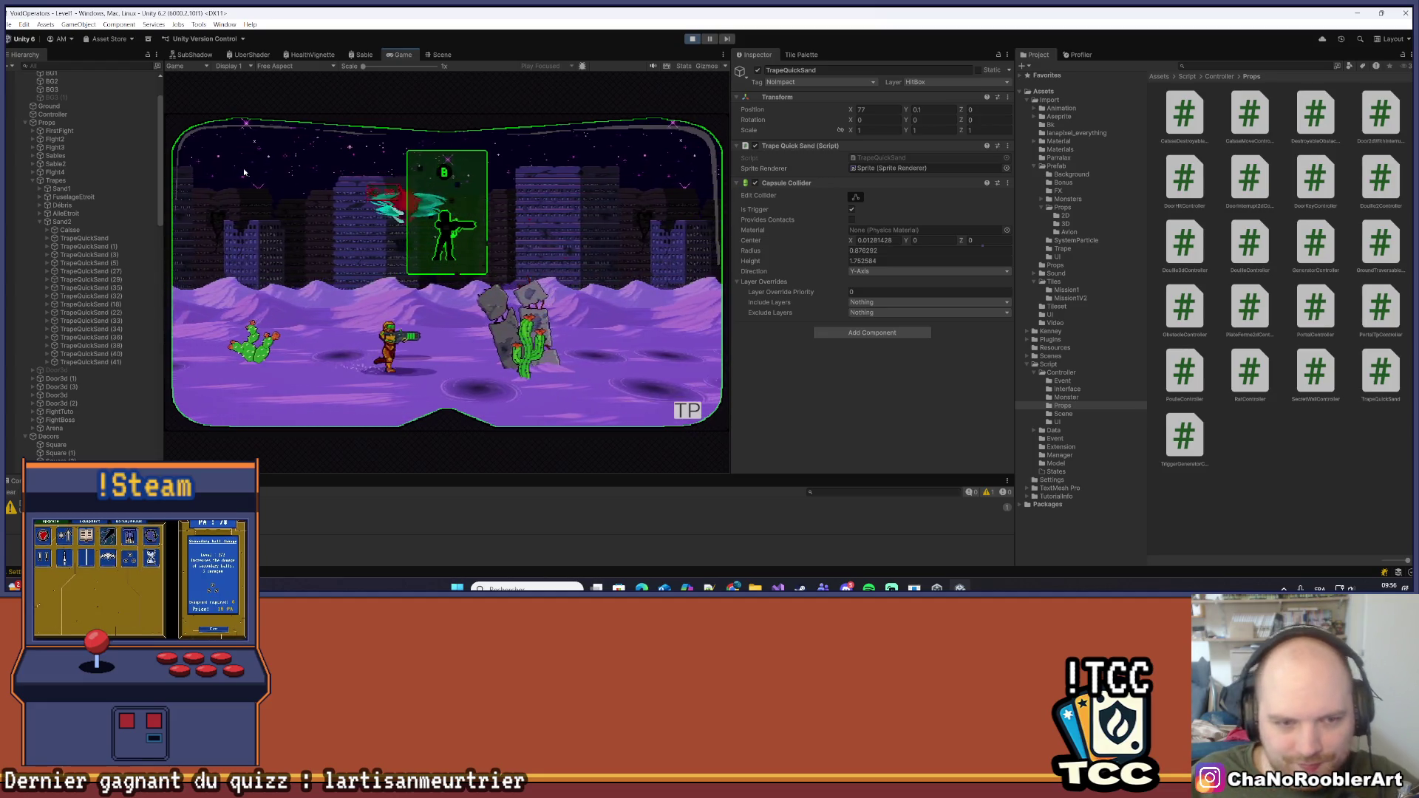
key("d")
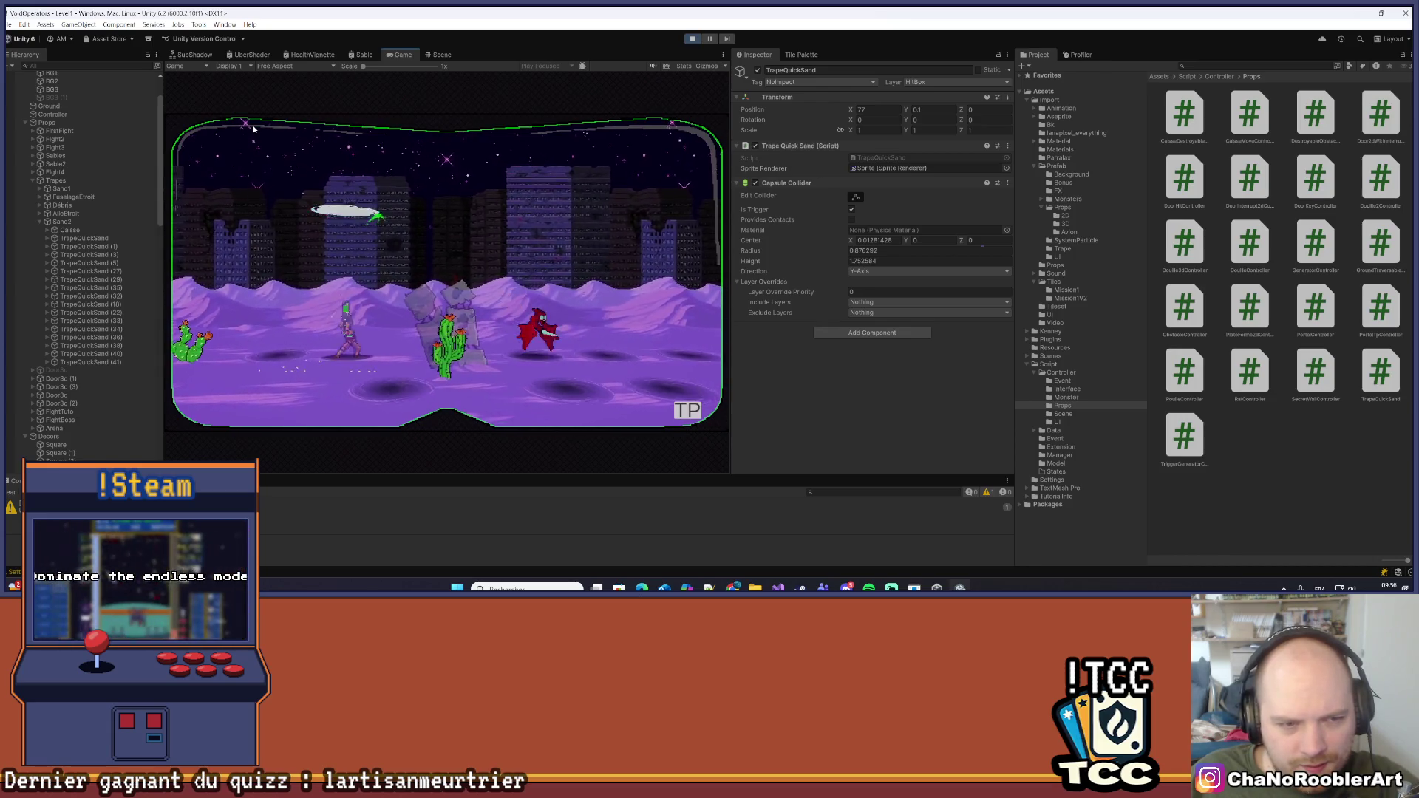
key("a")
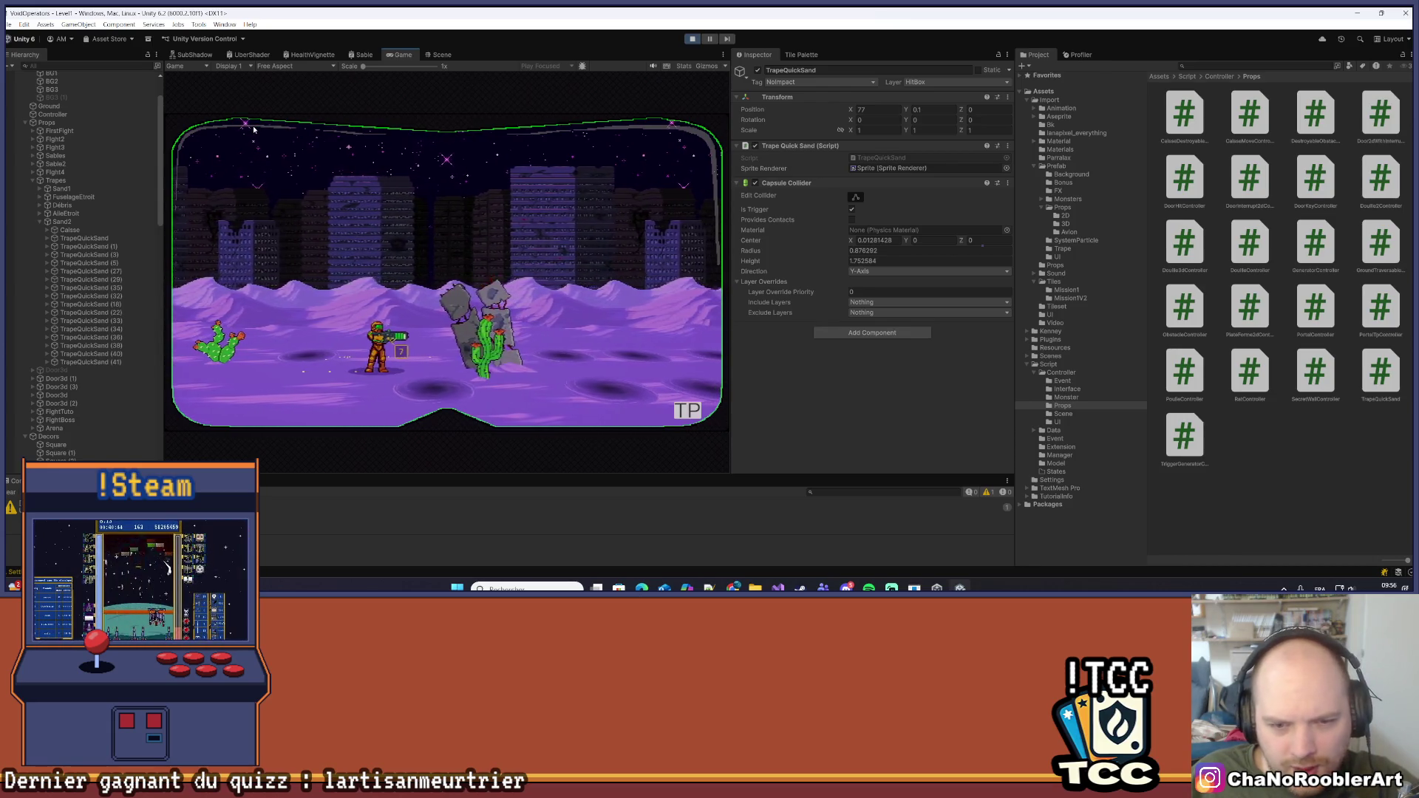
left_click(722, 55)
Maximize the Game view and make the hero jump and roll left and right
left_click(728, 91)
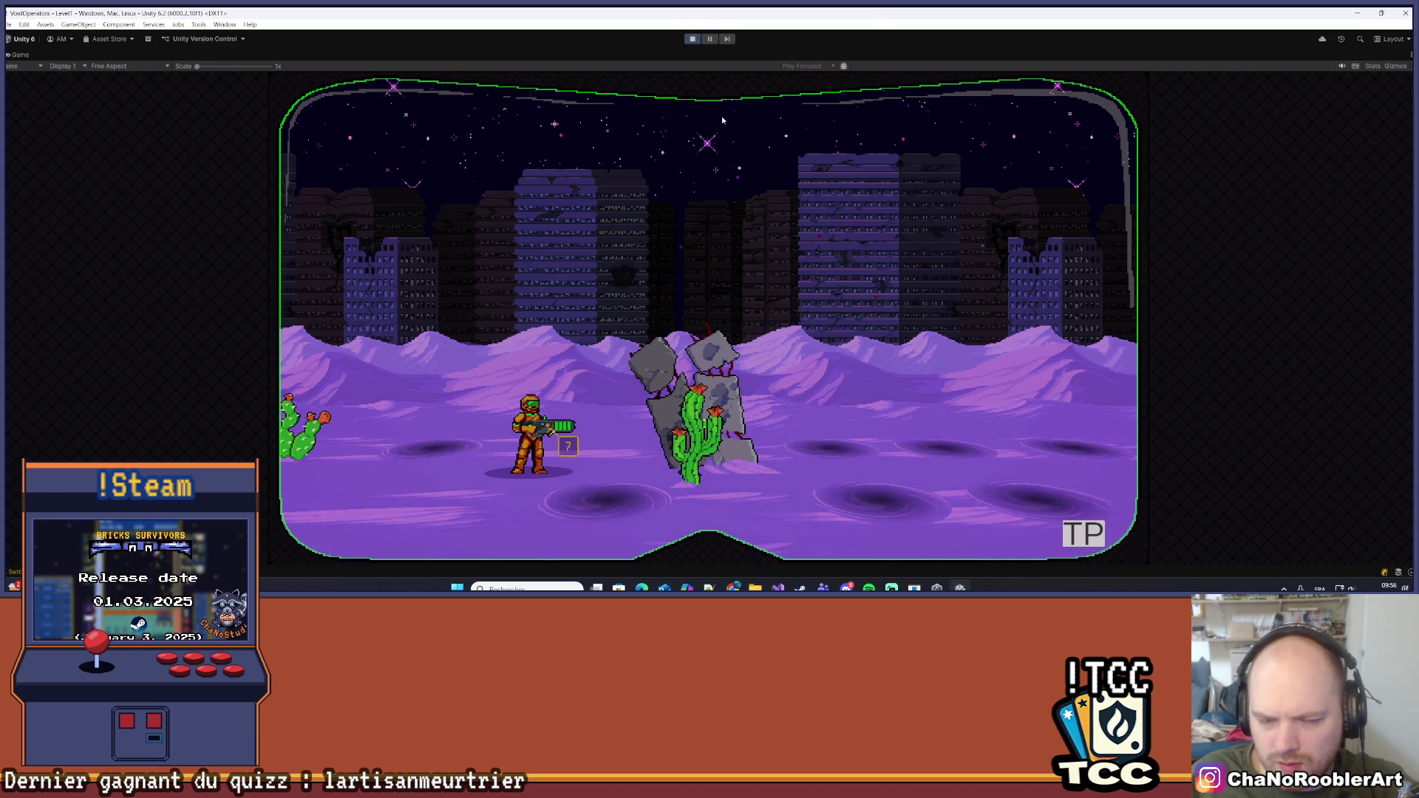
key("a")
key("a")
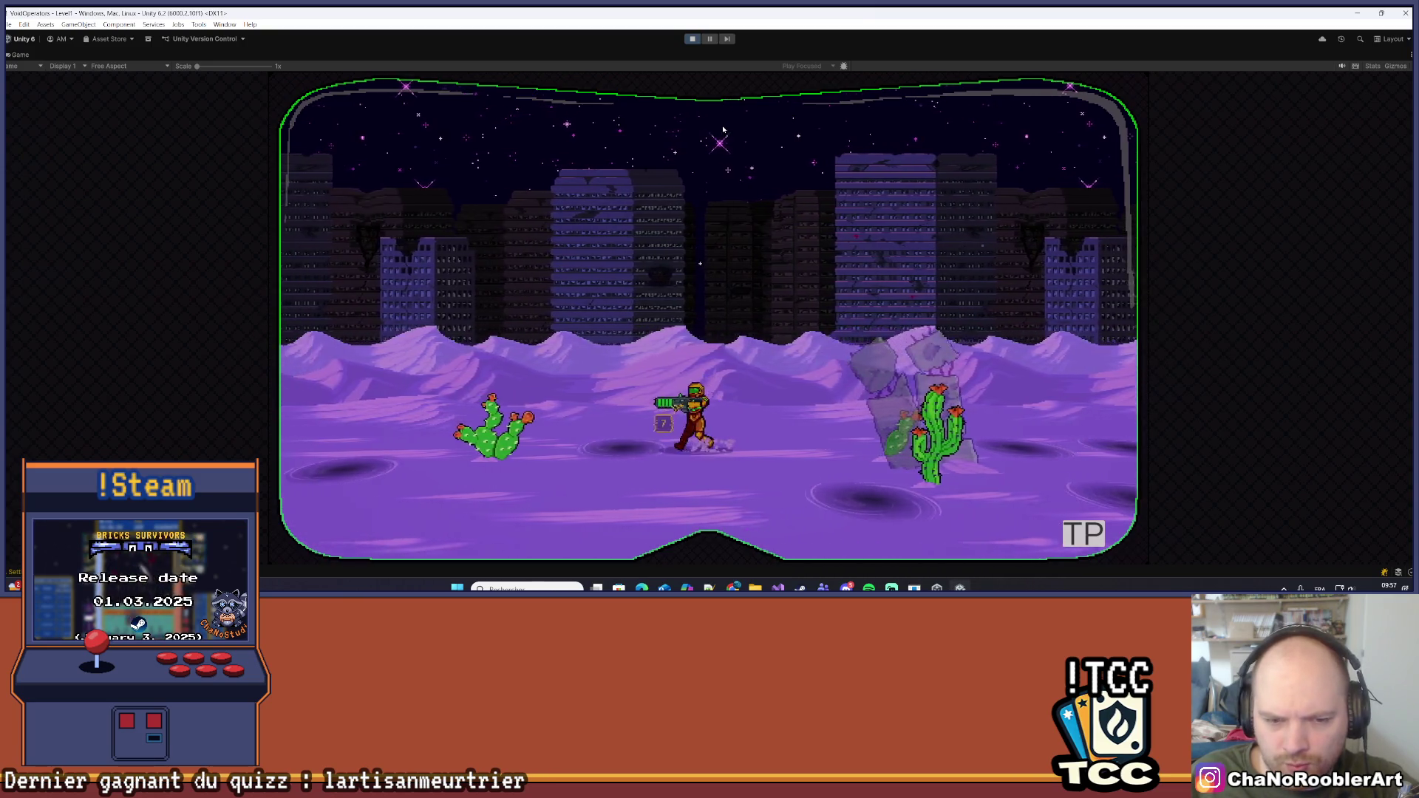
key("d")
key("space")
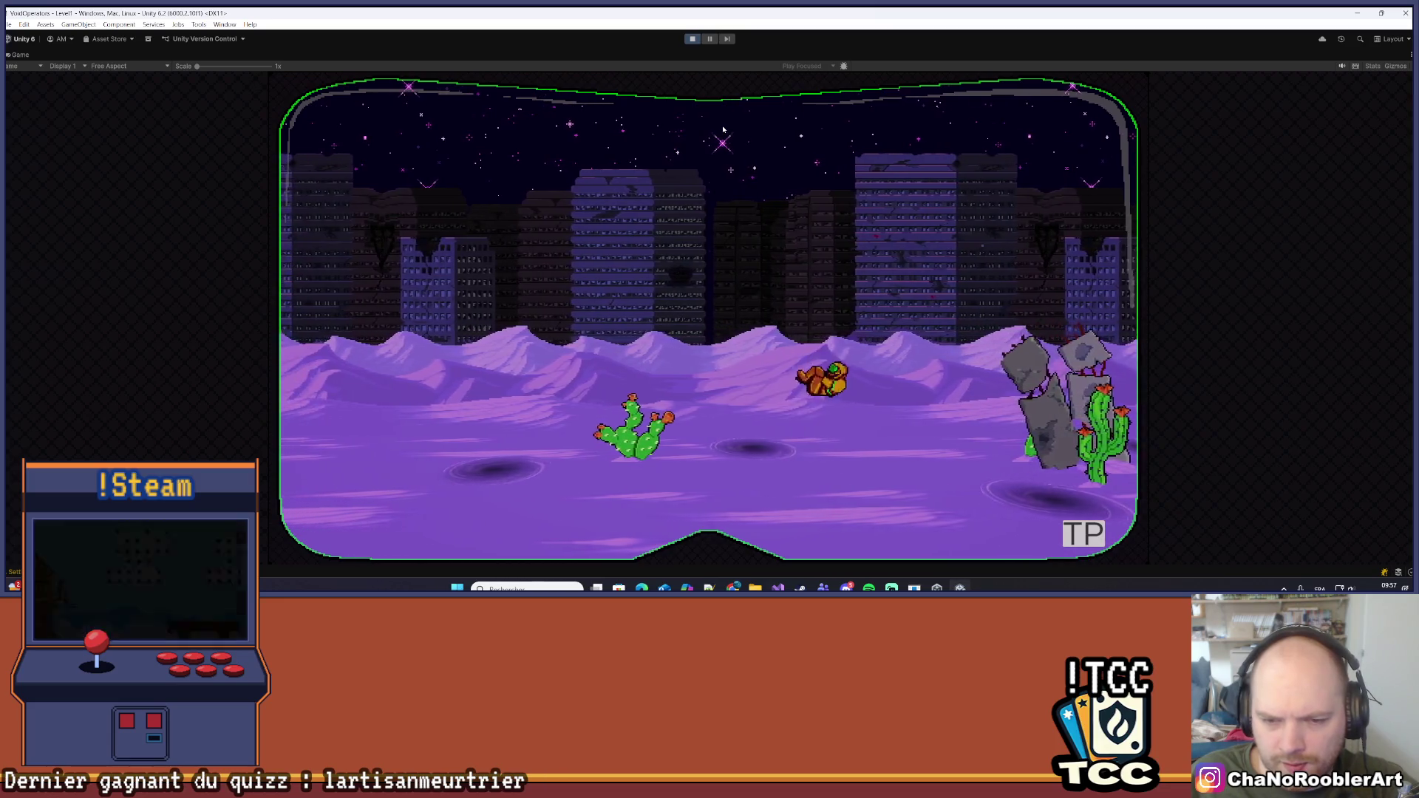
key("a")
key("space")
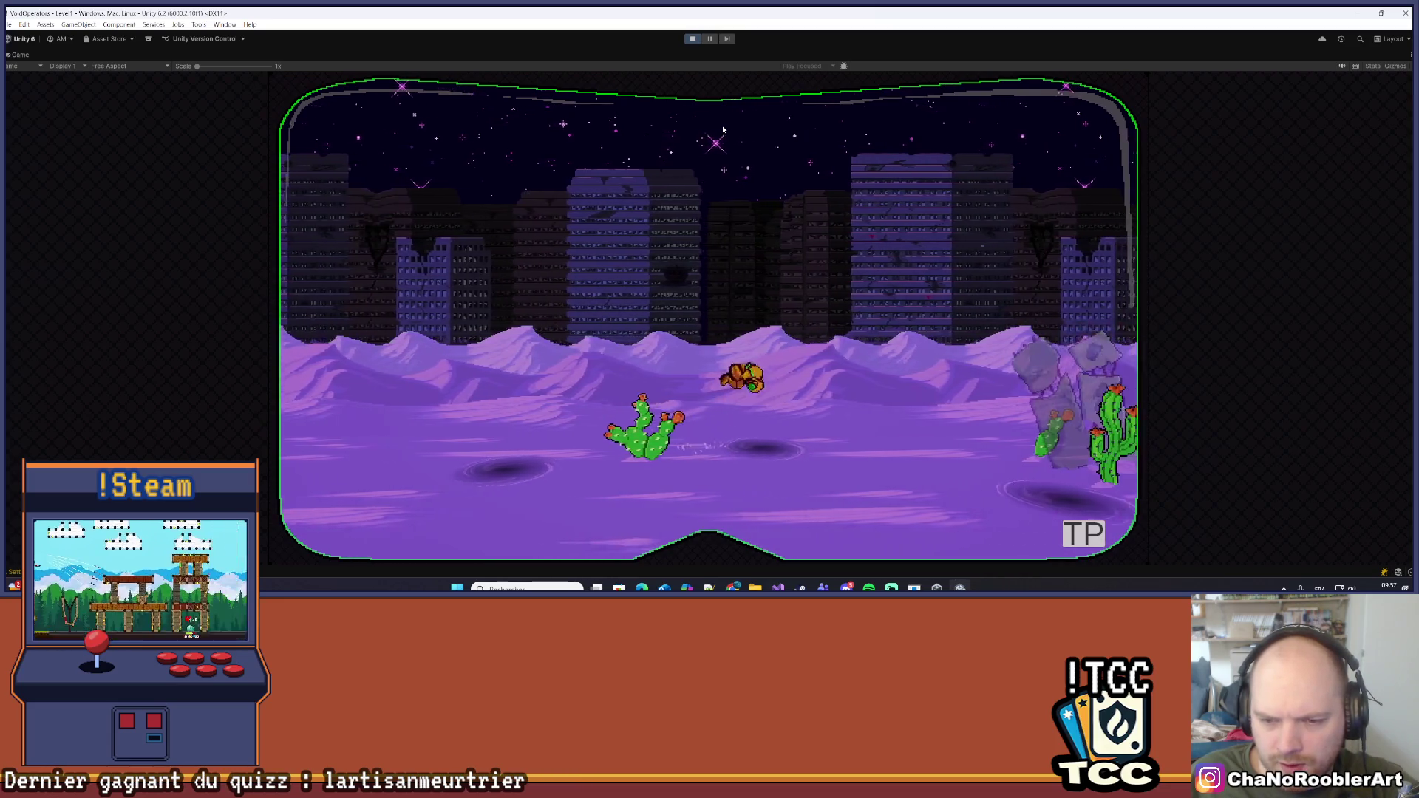
key("d")
key("d")
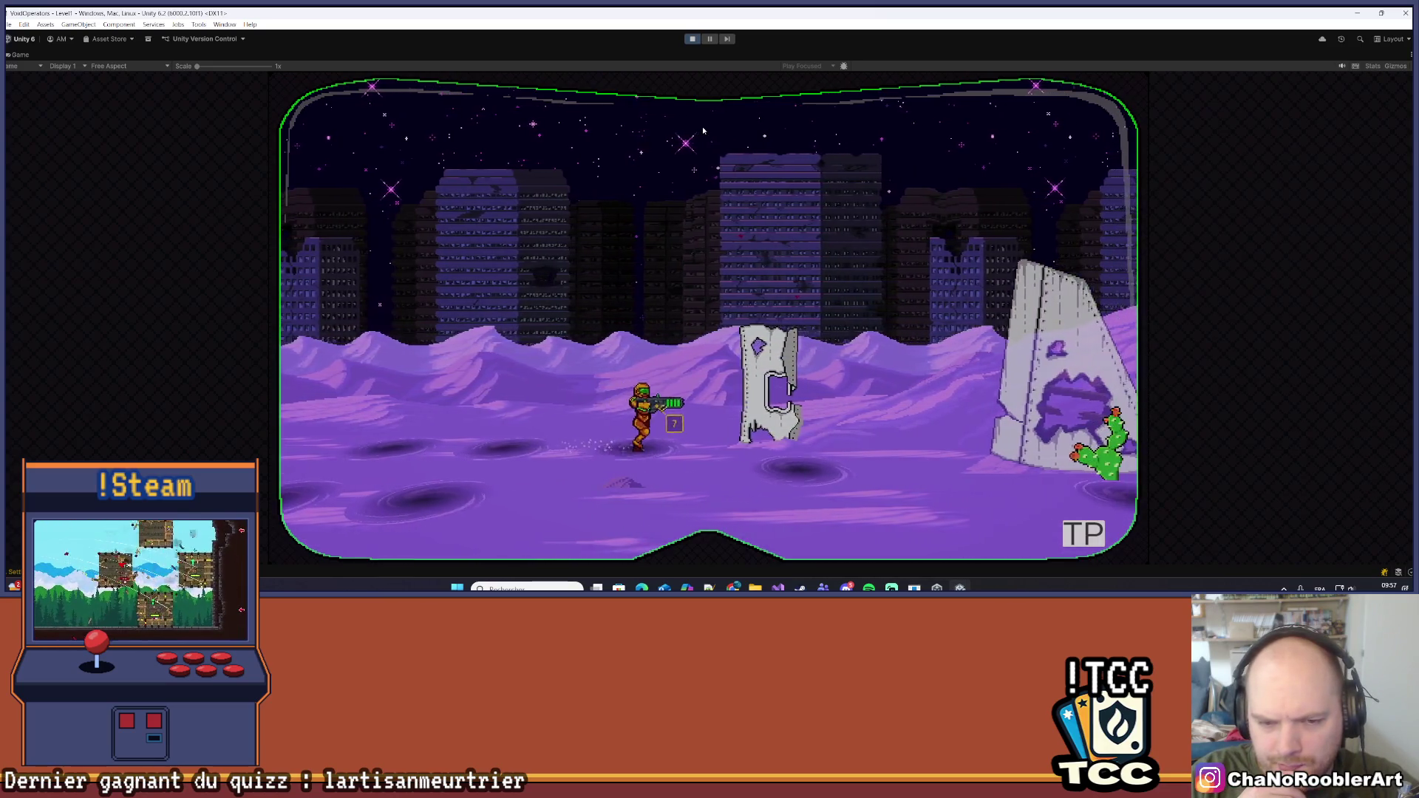
Test quick direction changes by running the hero back and forth
key("a")
key("a")
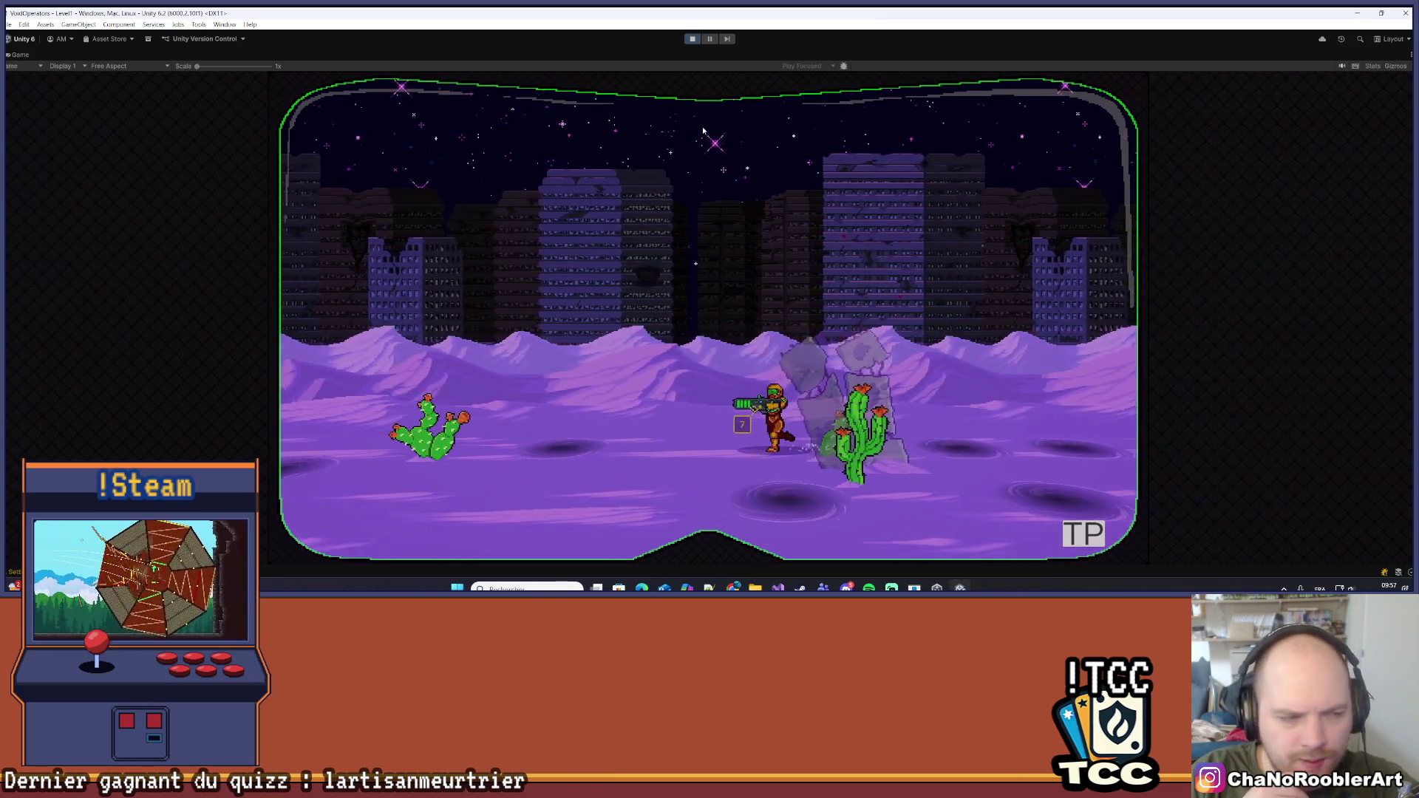
key("d")
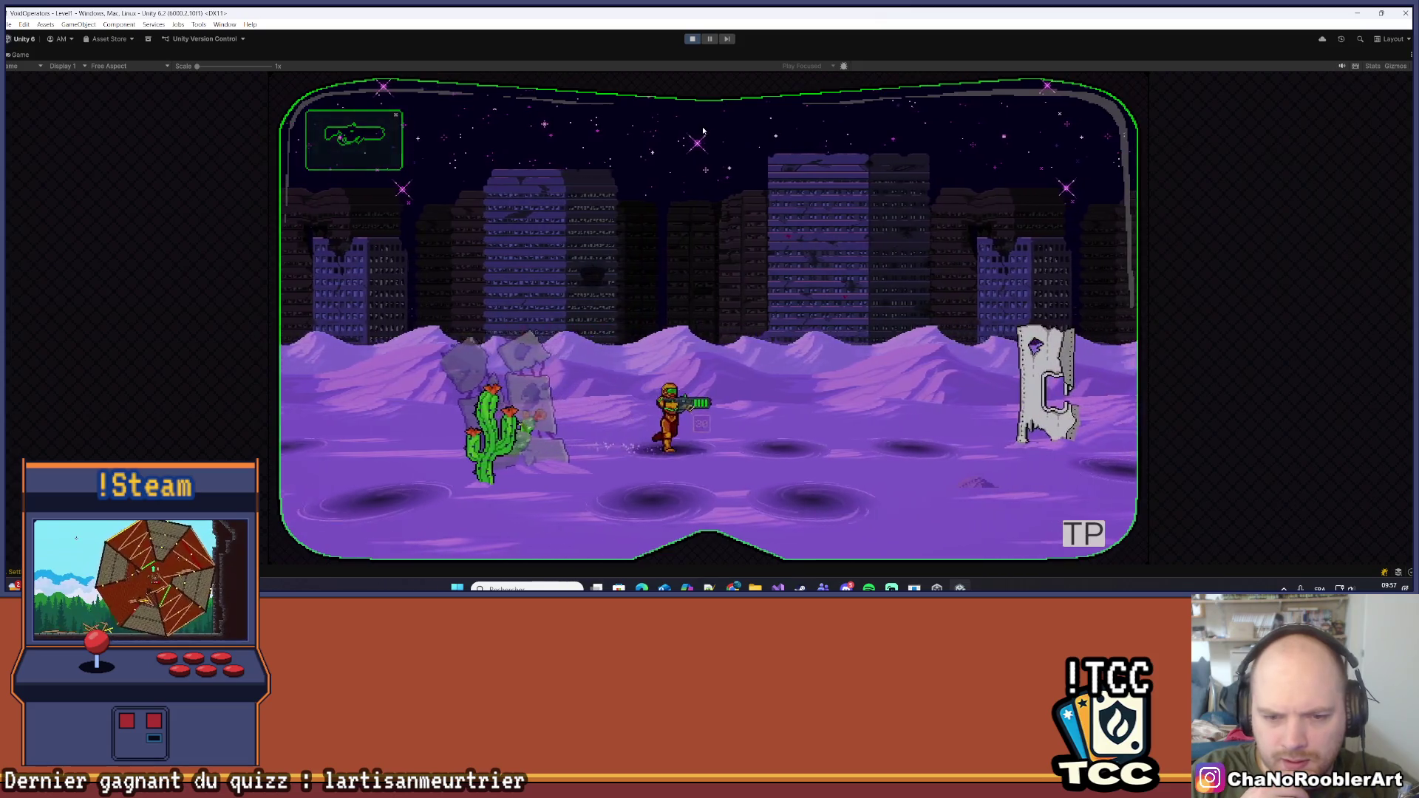
key("d")
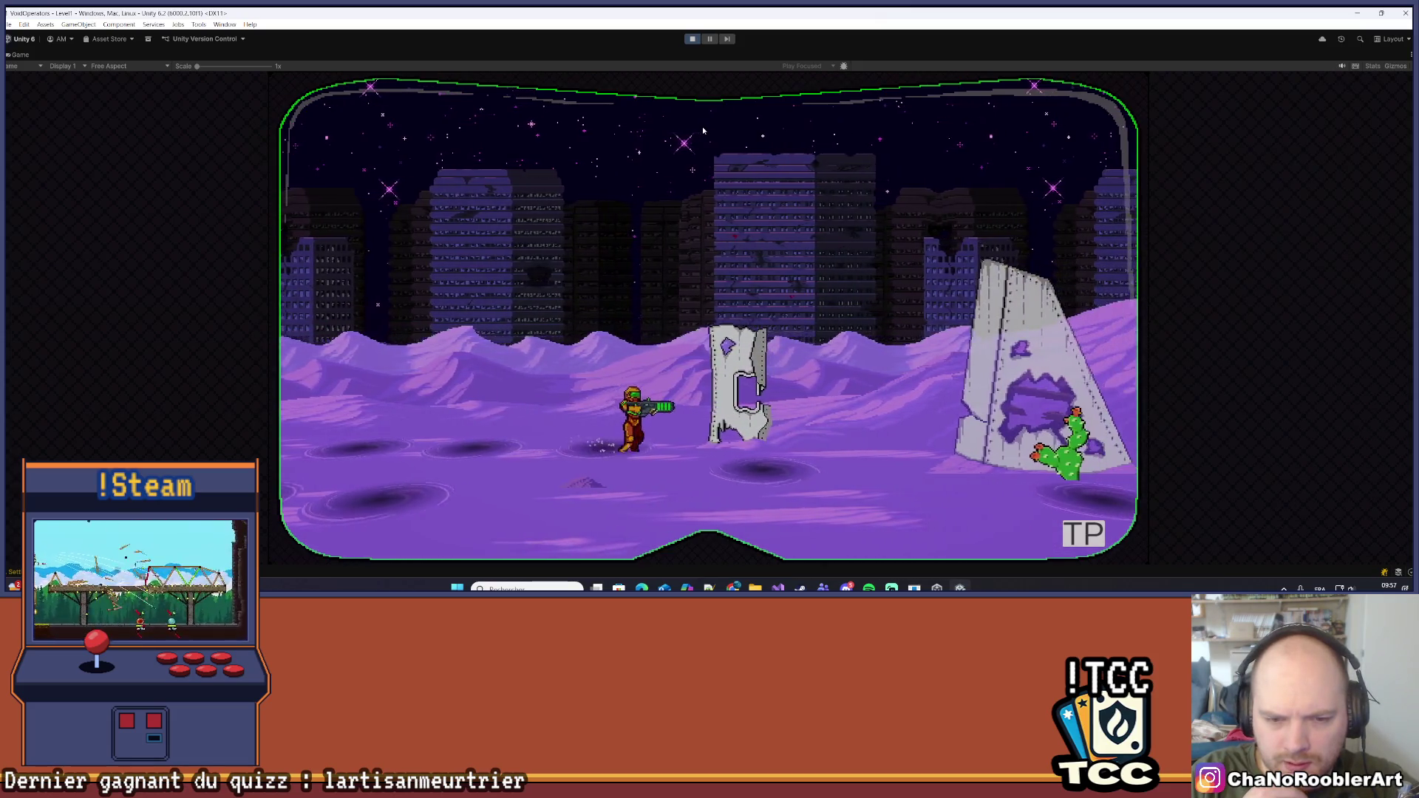
key("a")
key("d")
key("a")
key("d")
key("a")
key("d")
Run left past the cacti with a jump, then right through the wreck props
key("a")
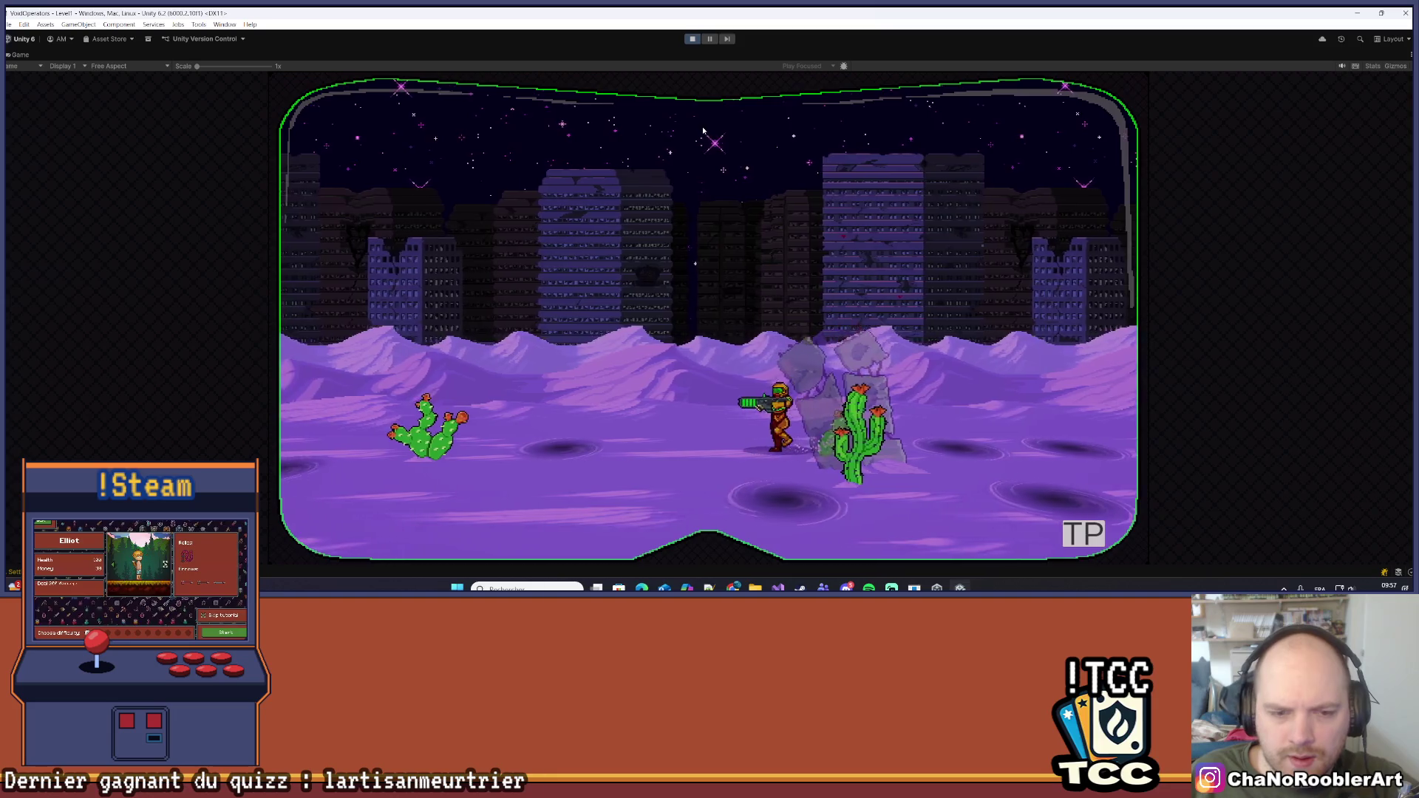
key("a")
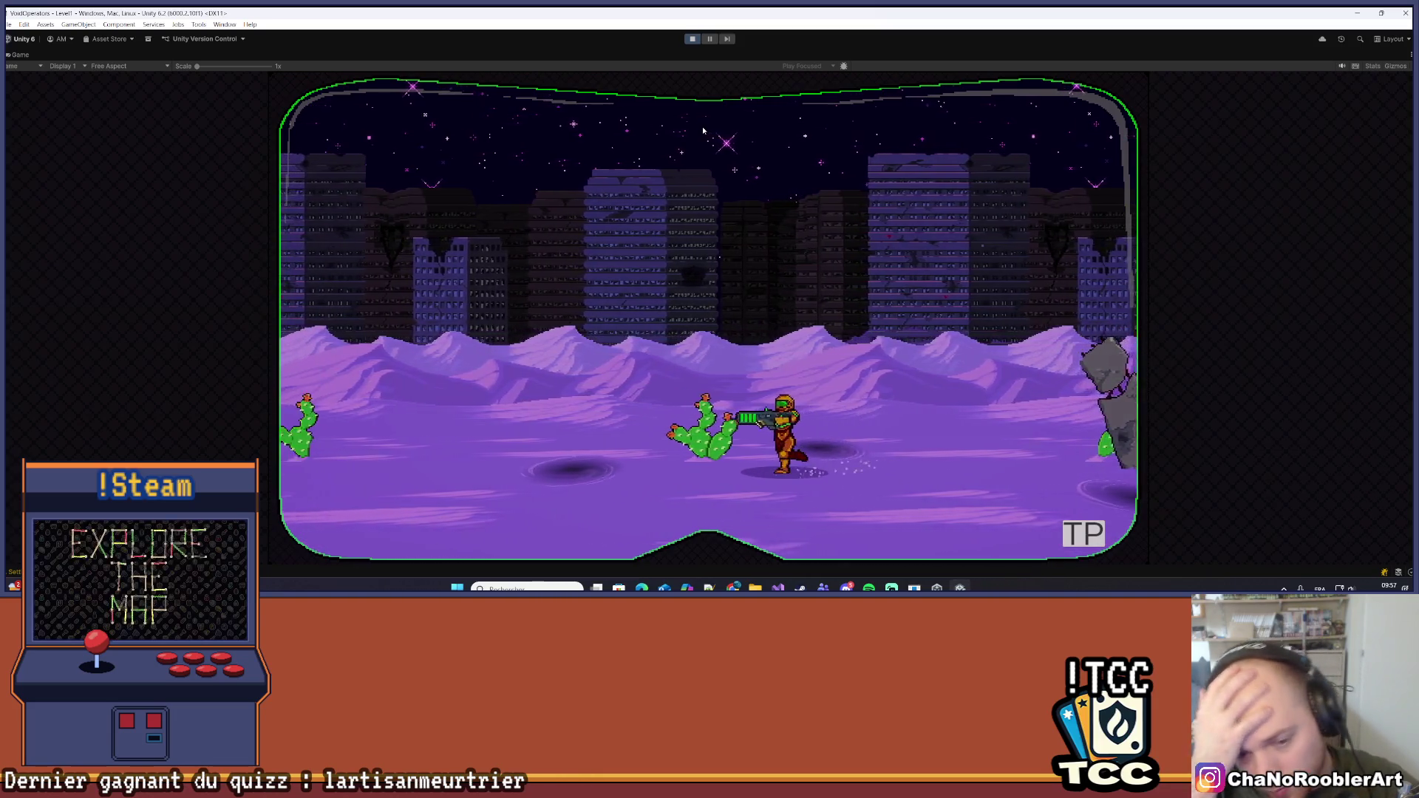
key("space")
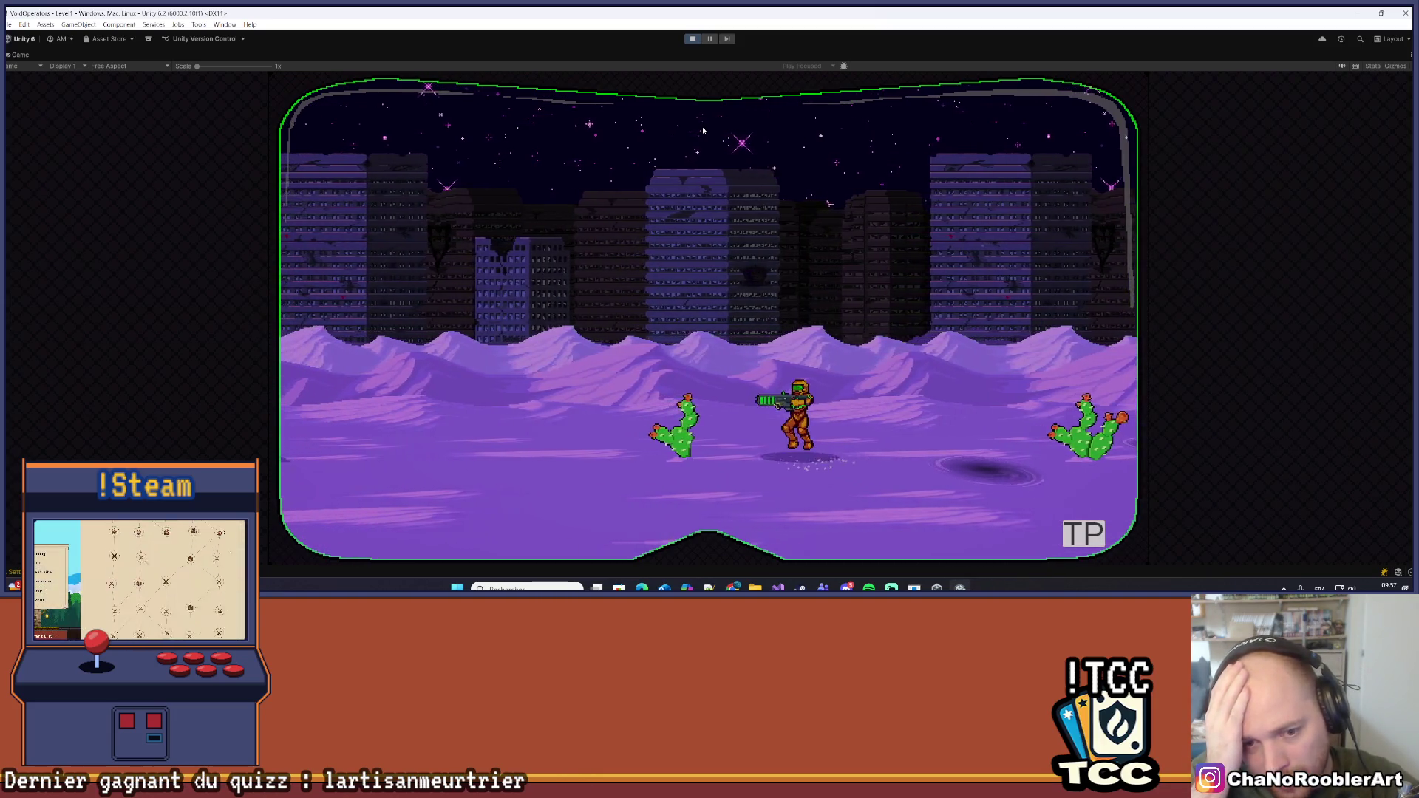
key("a")
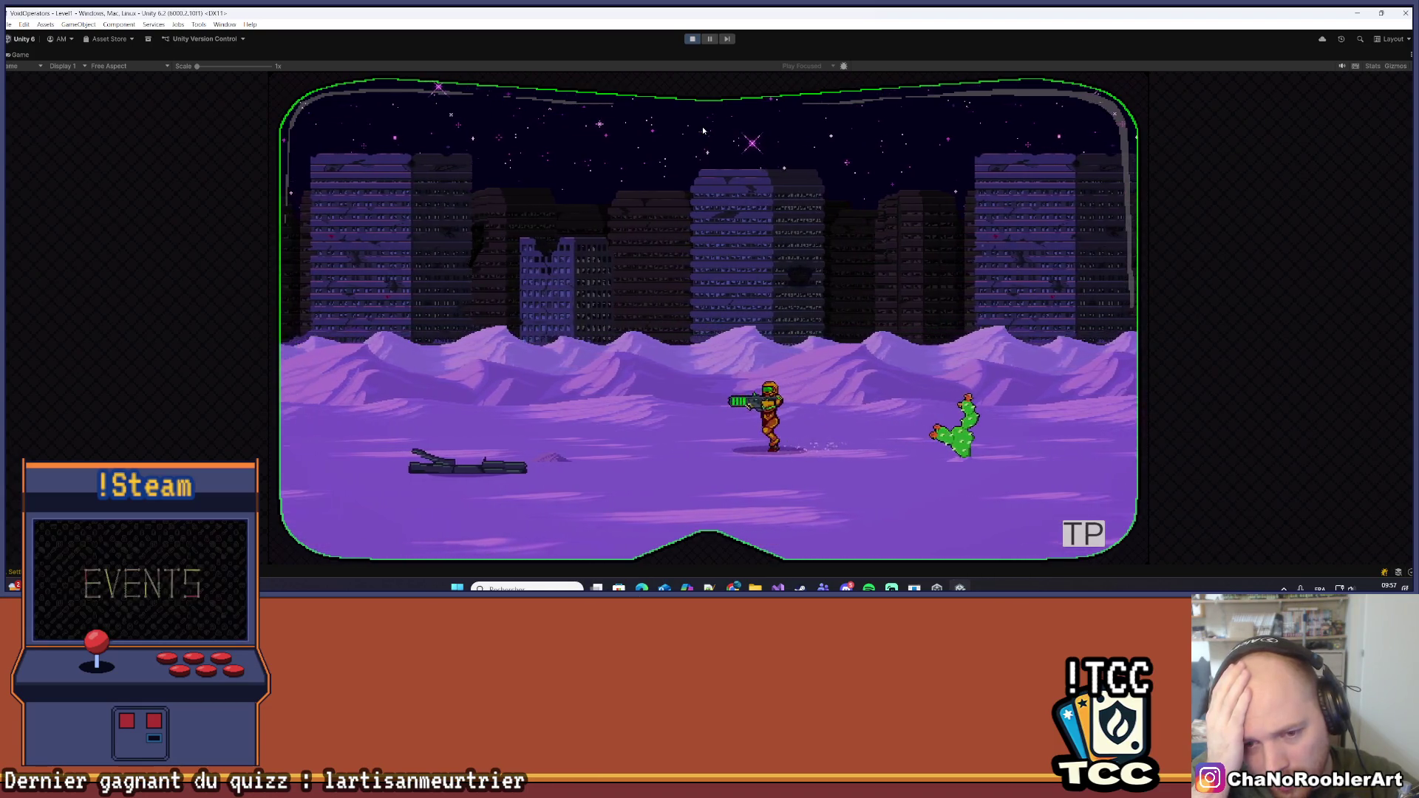
key("d")
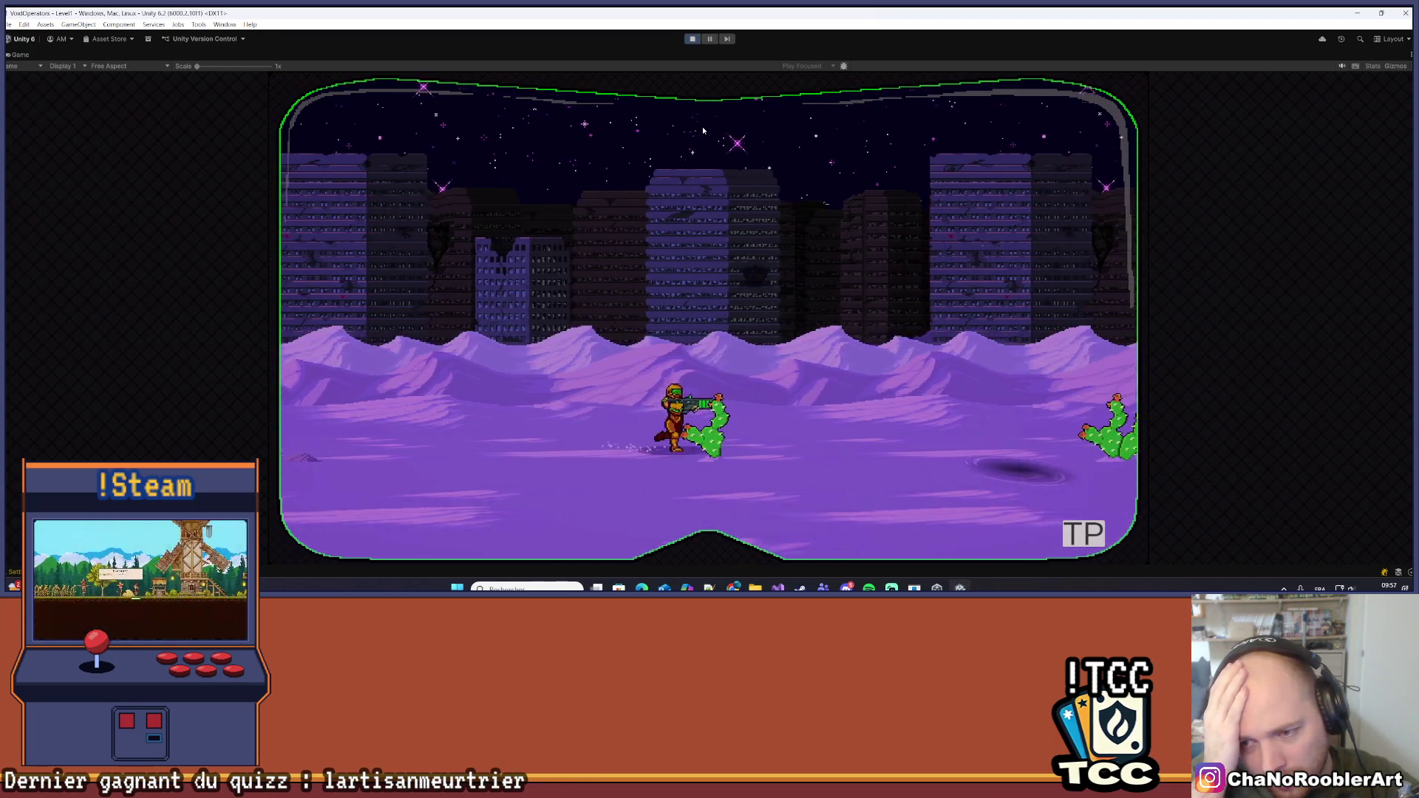
key("d")
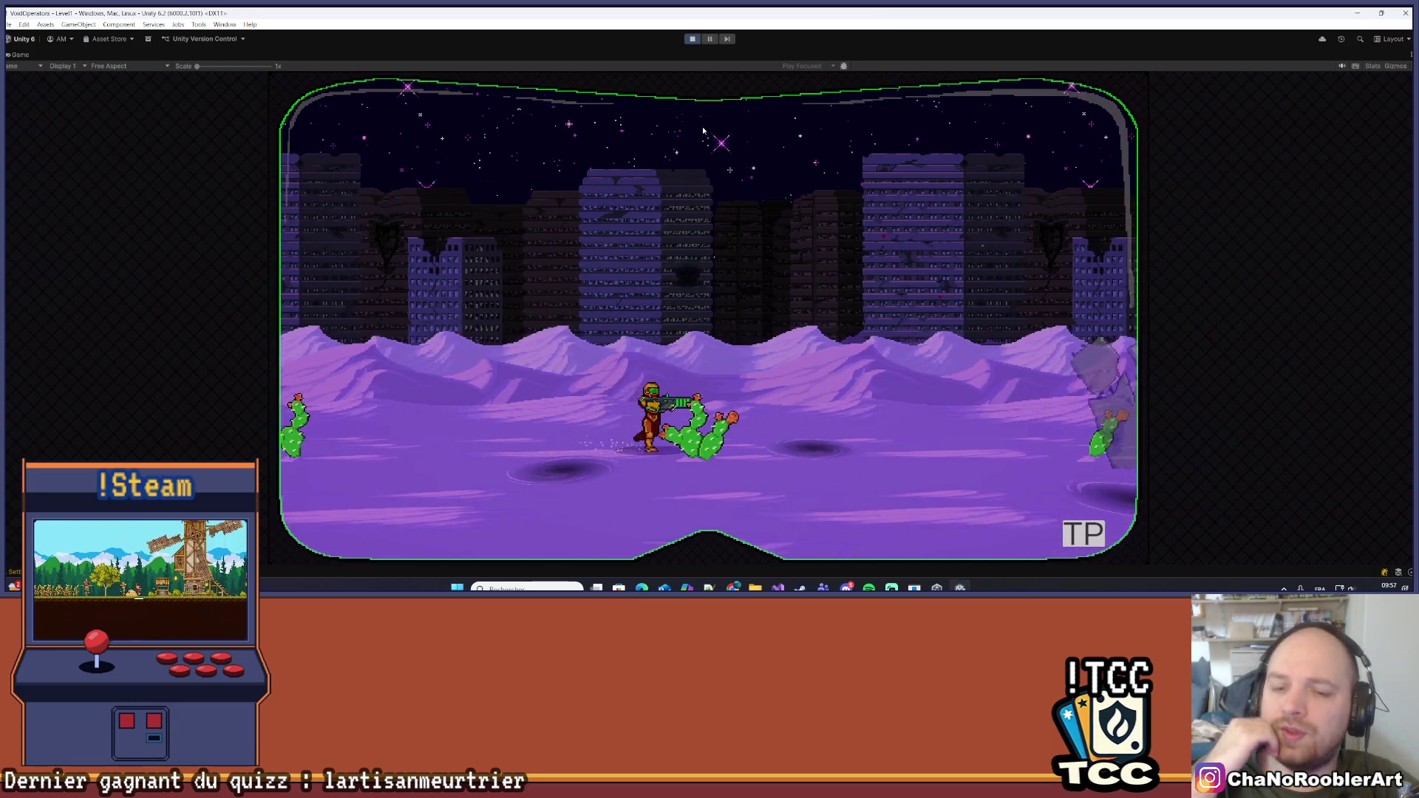
key("d")
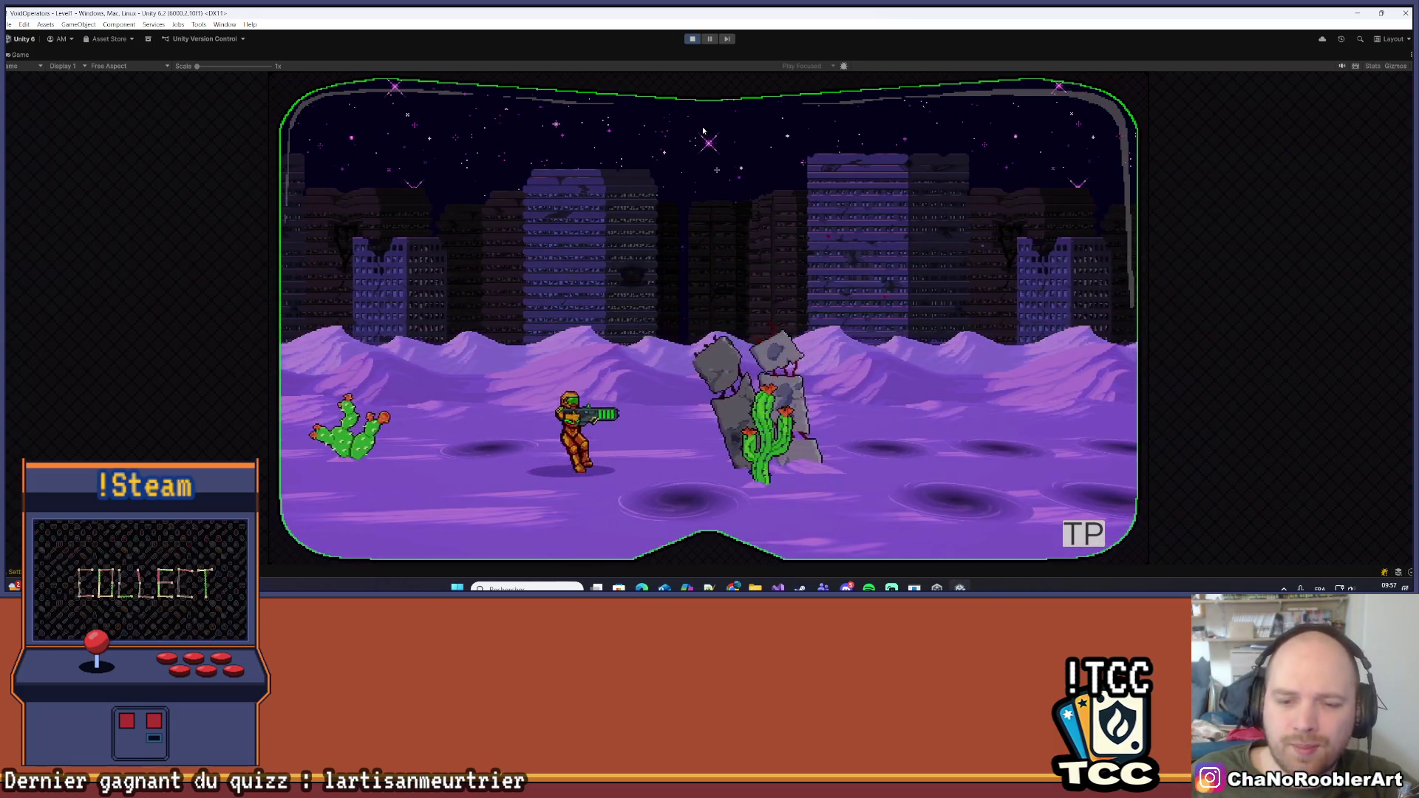
key("d")
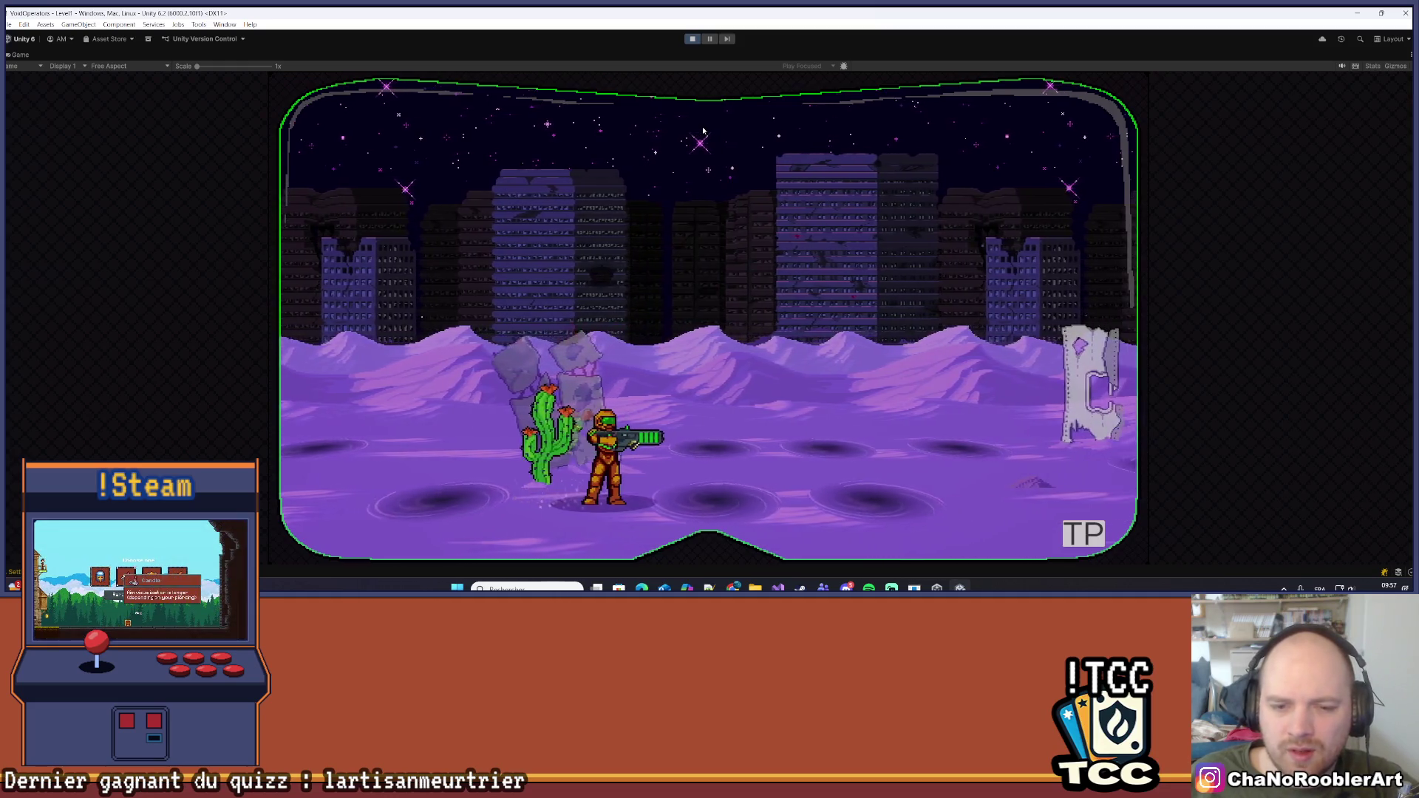
key("d")
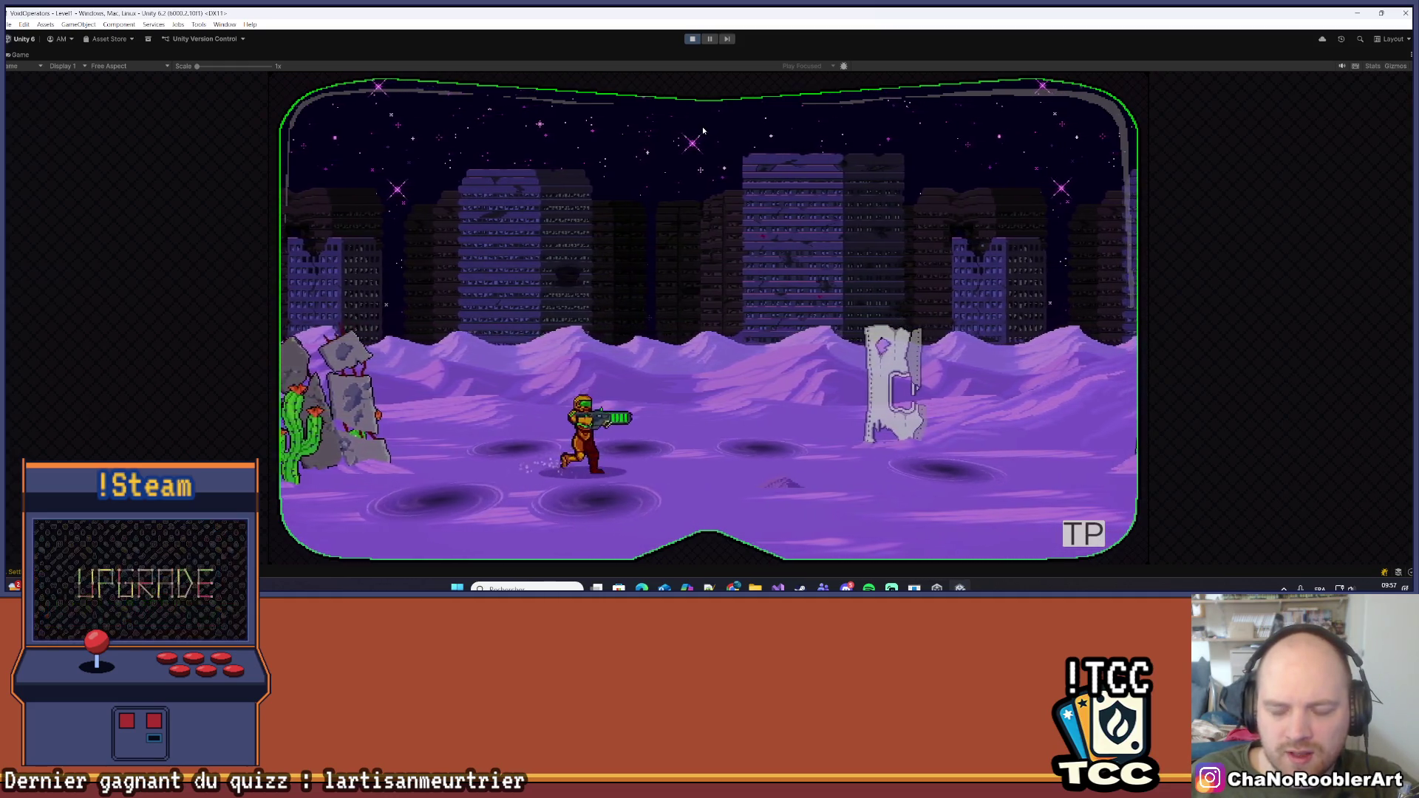
key("d")
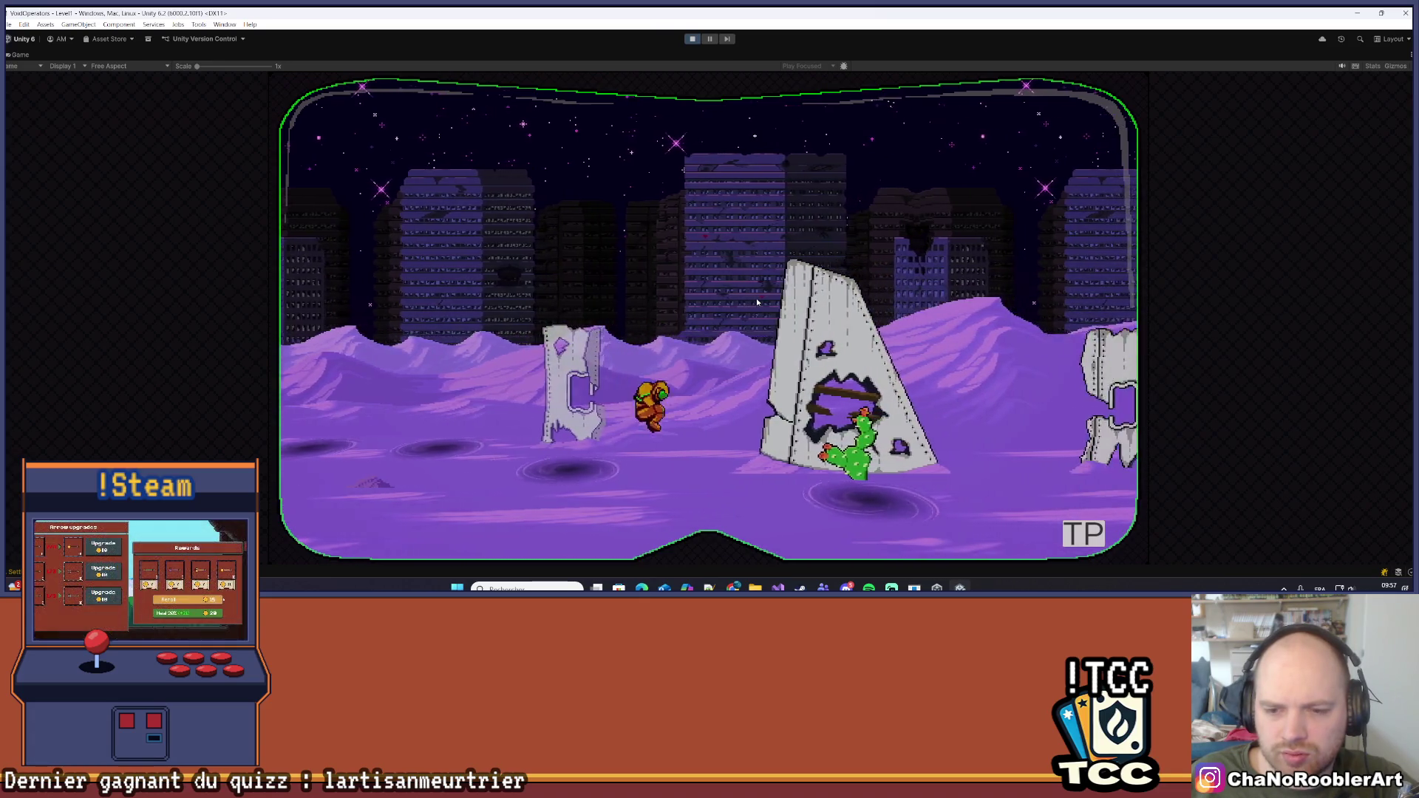
Fight the flying red enemies, shooting while advancing right toward the portal
key("d")
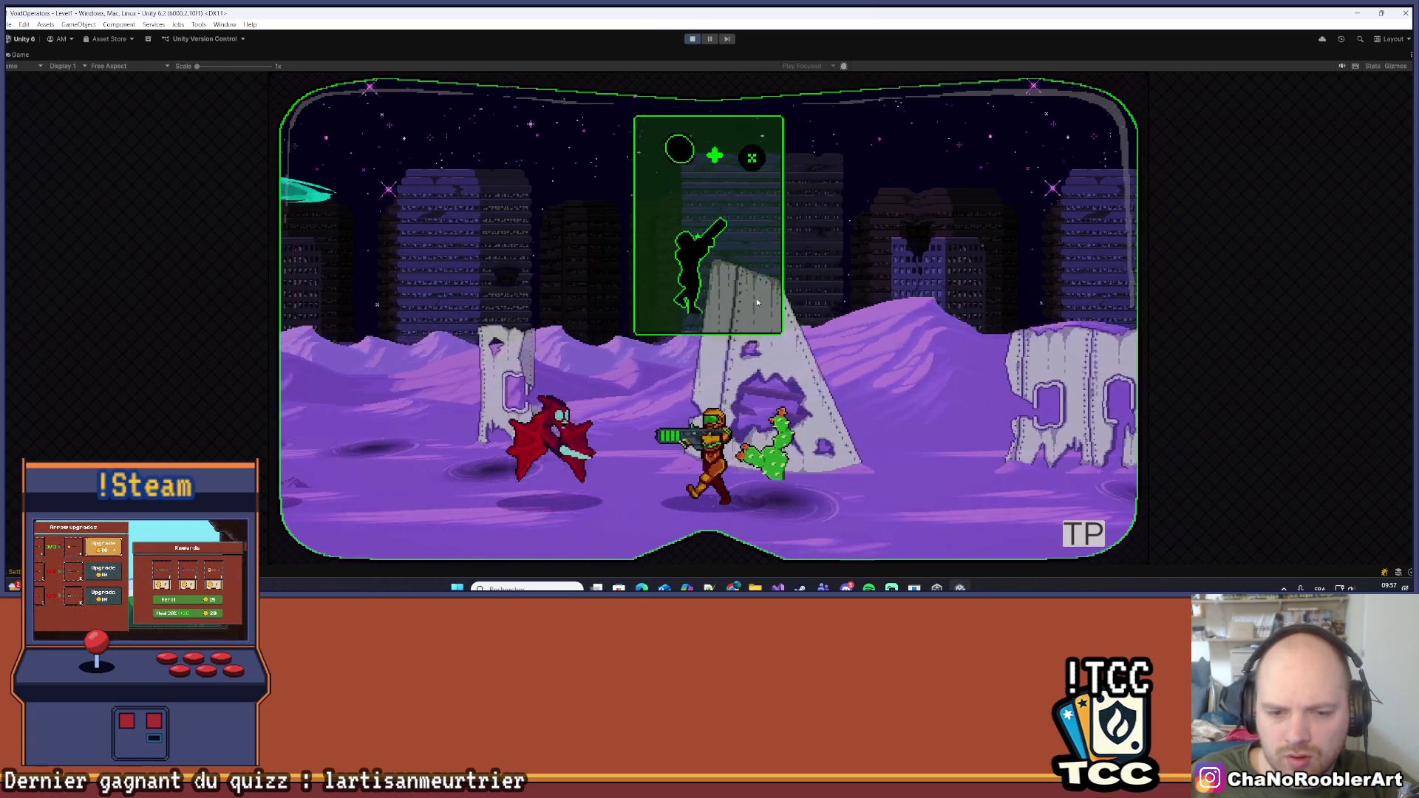
key("d")
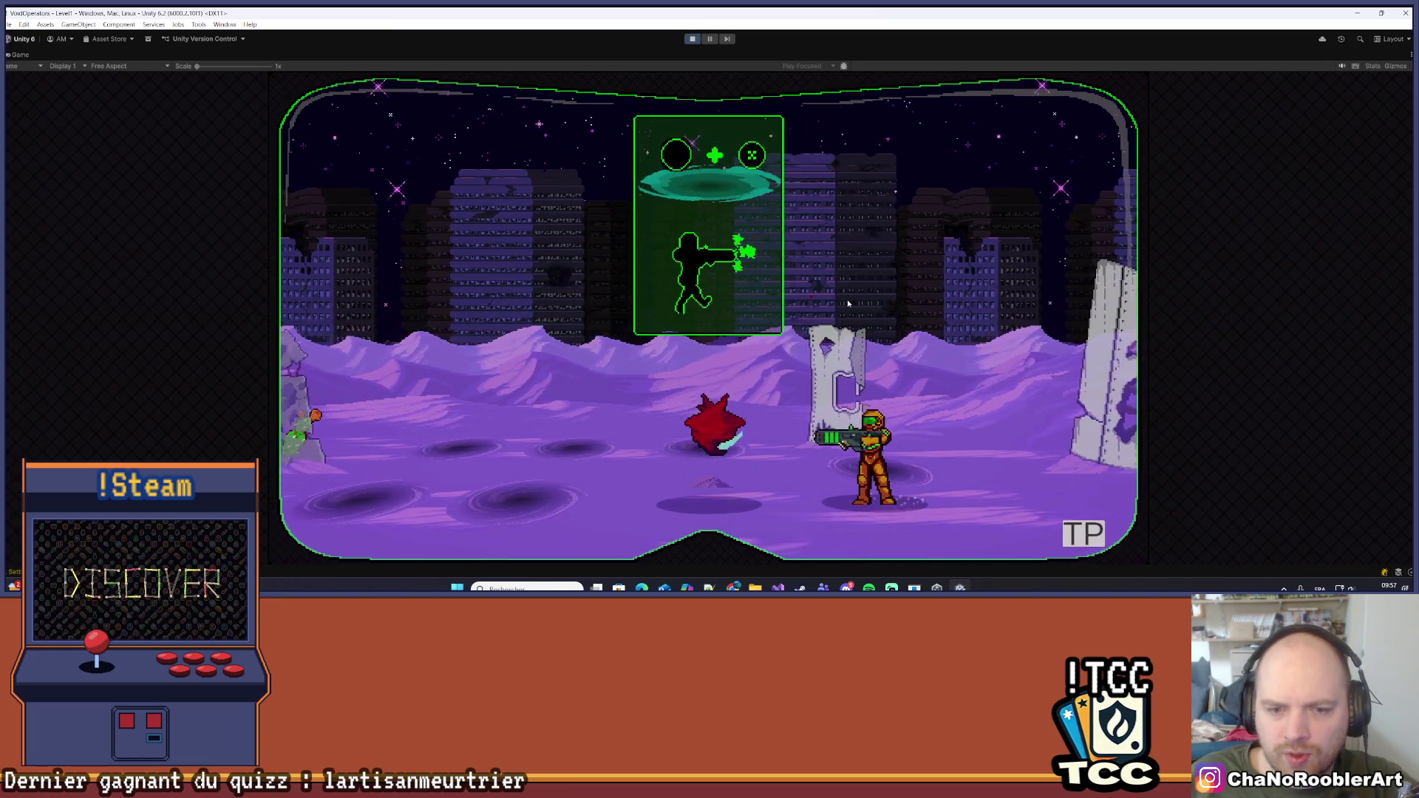
key("a")
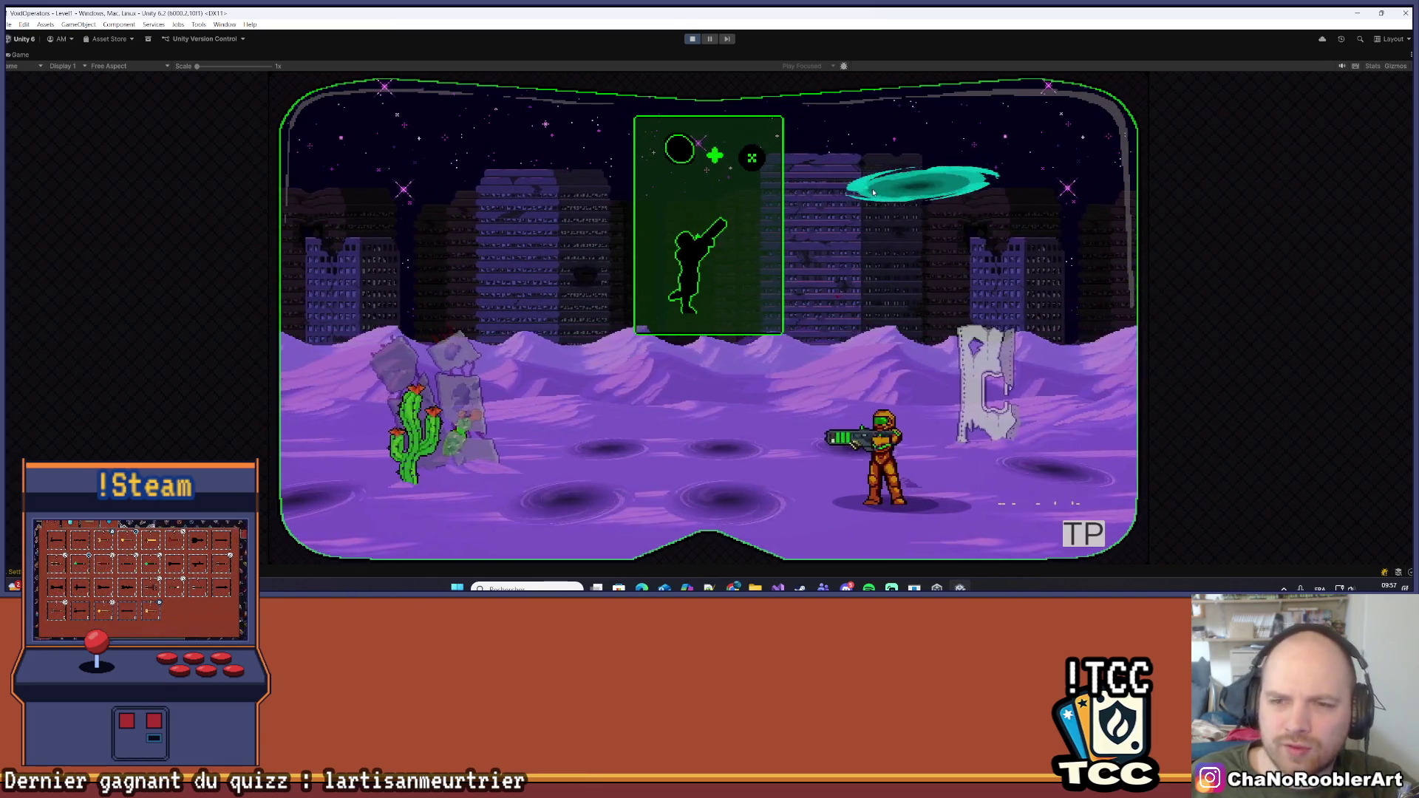
key("d")
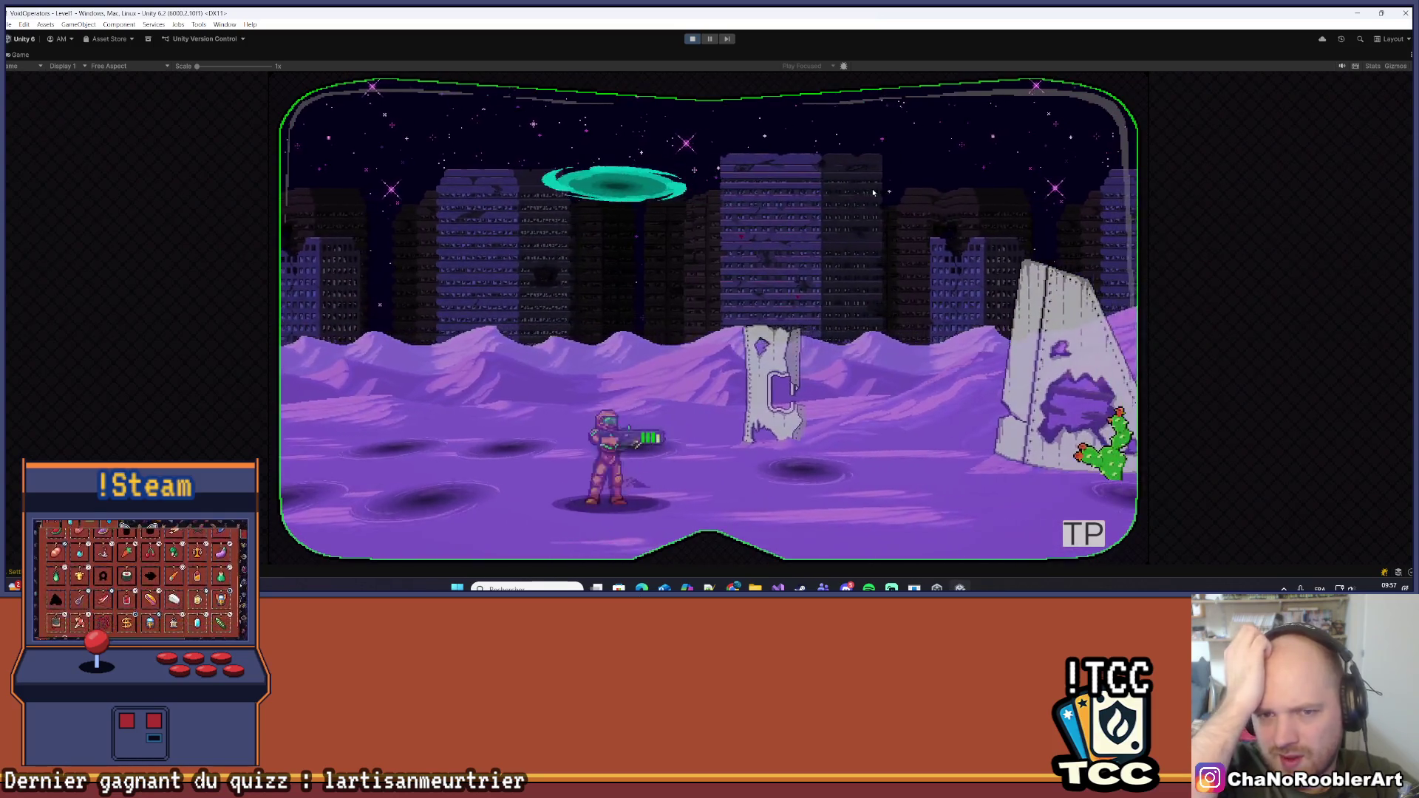
key("a")
key("d")
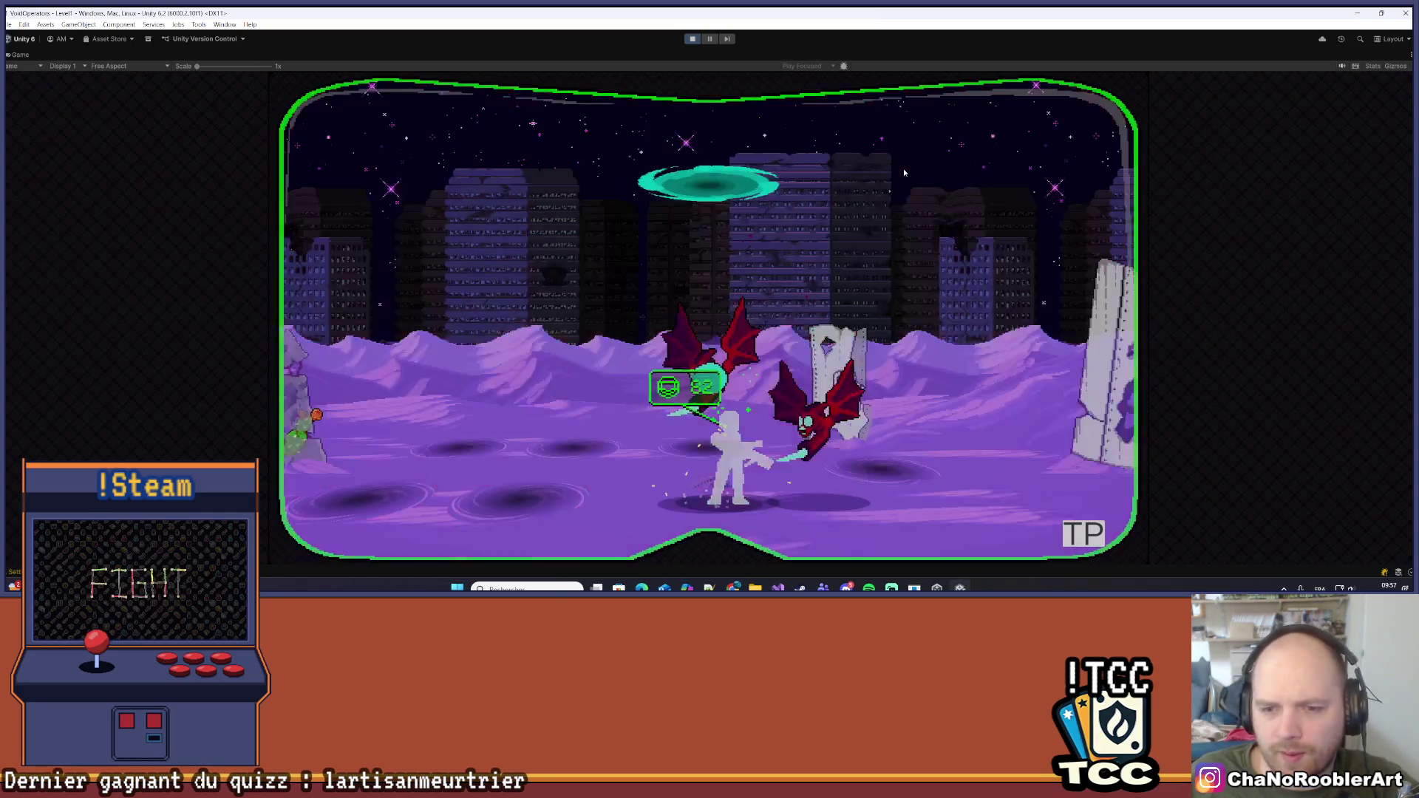
key("d")
key("a")
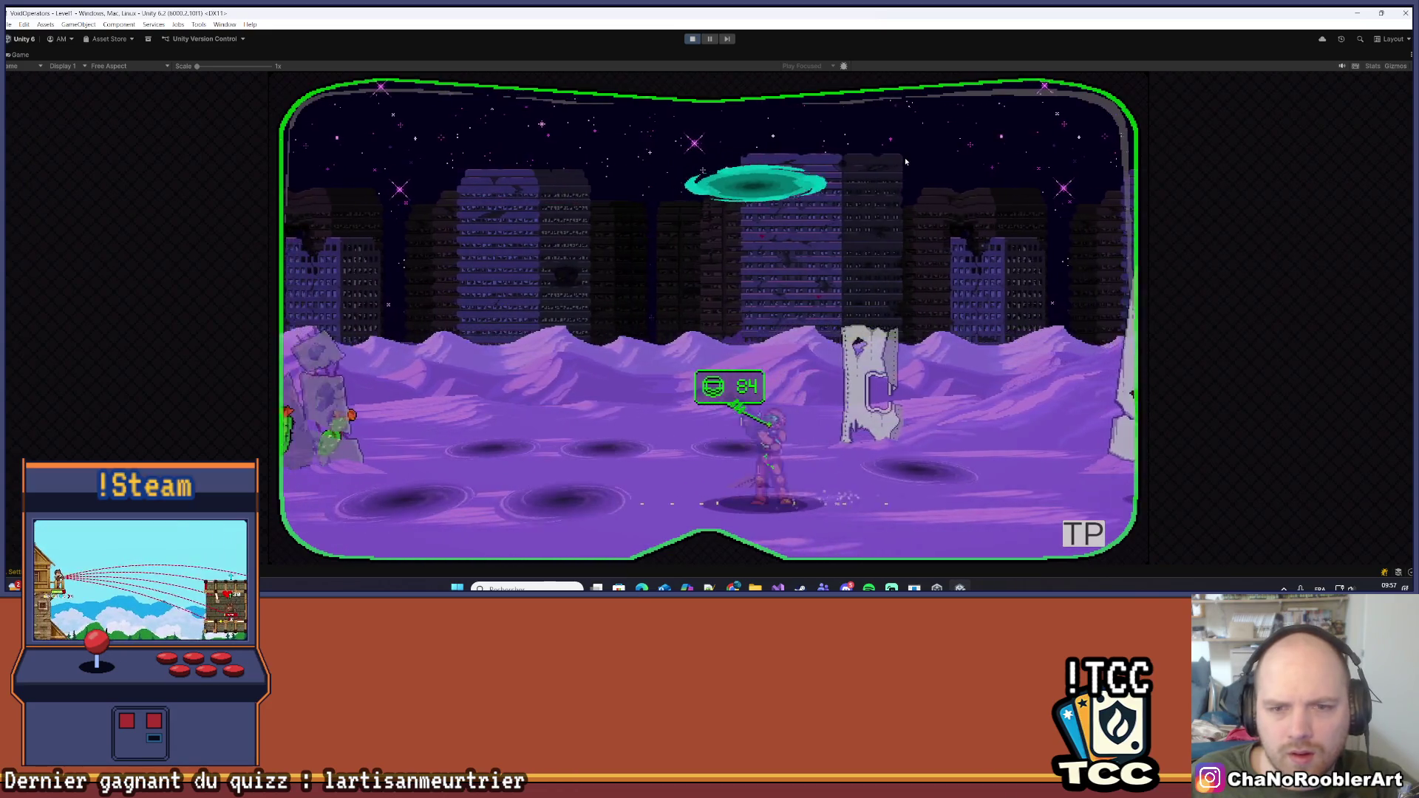
key("d")
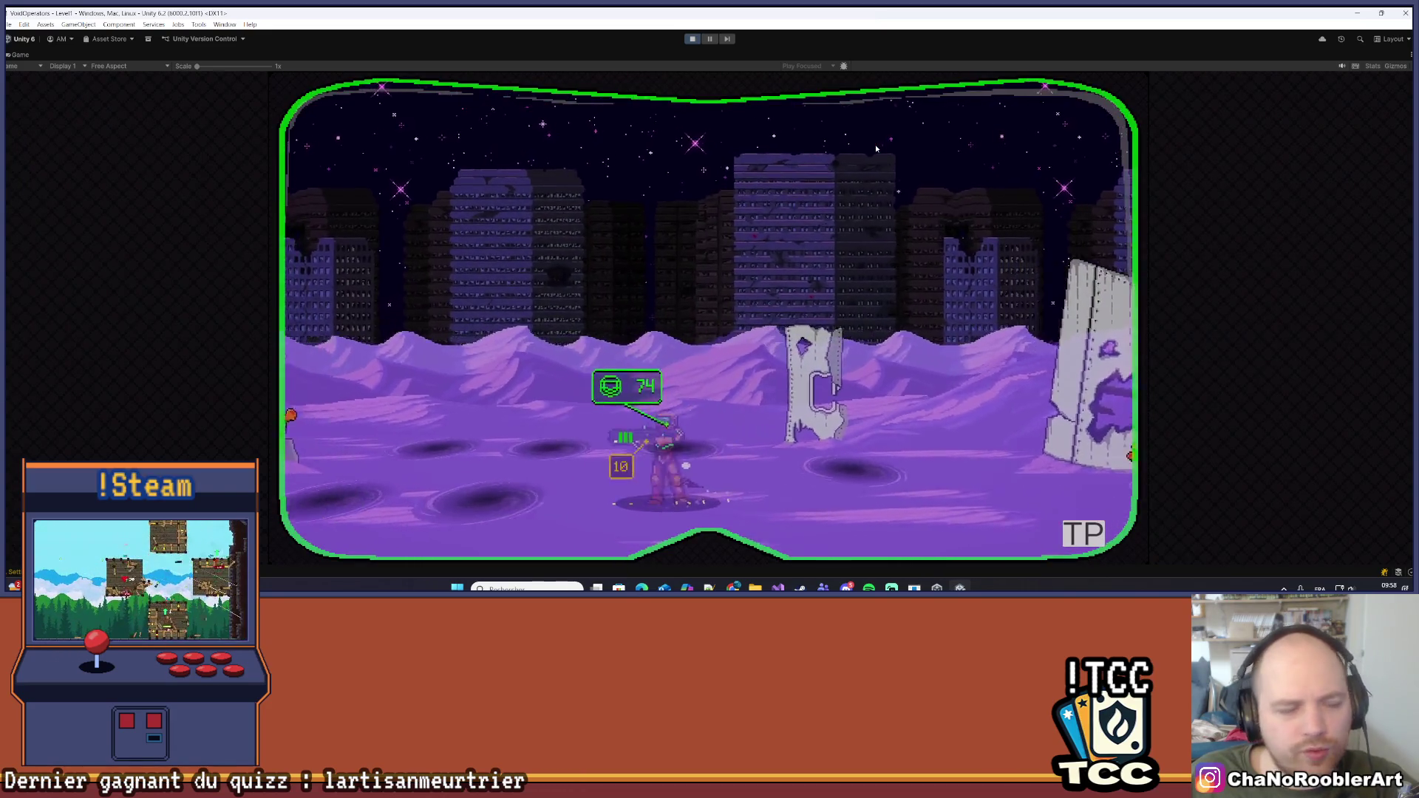
key("d")
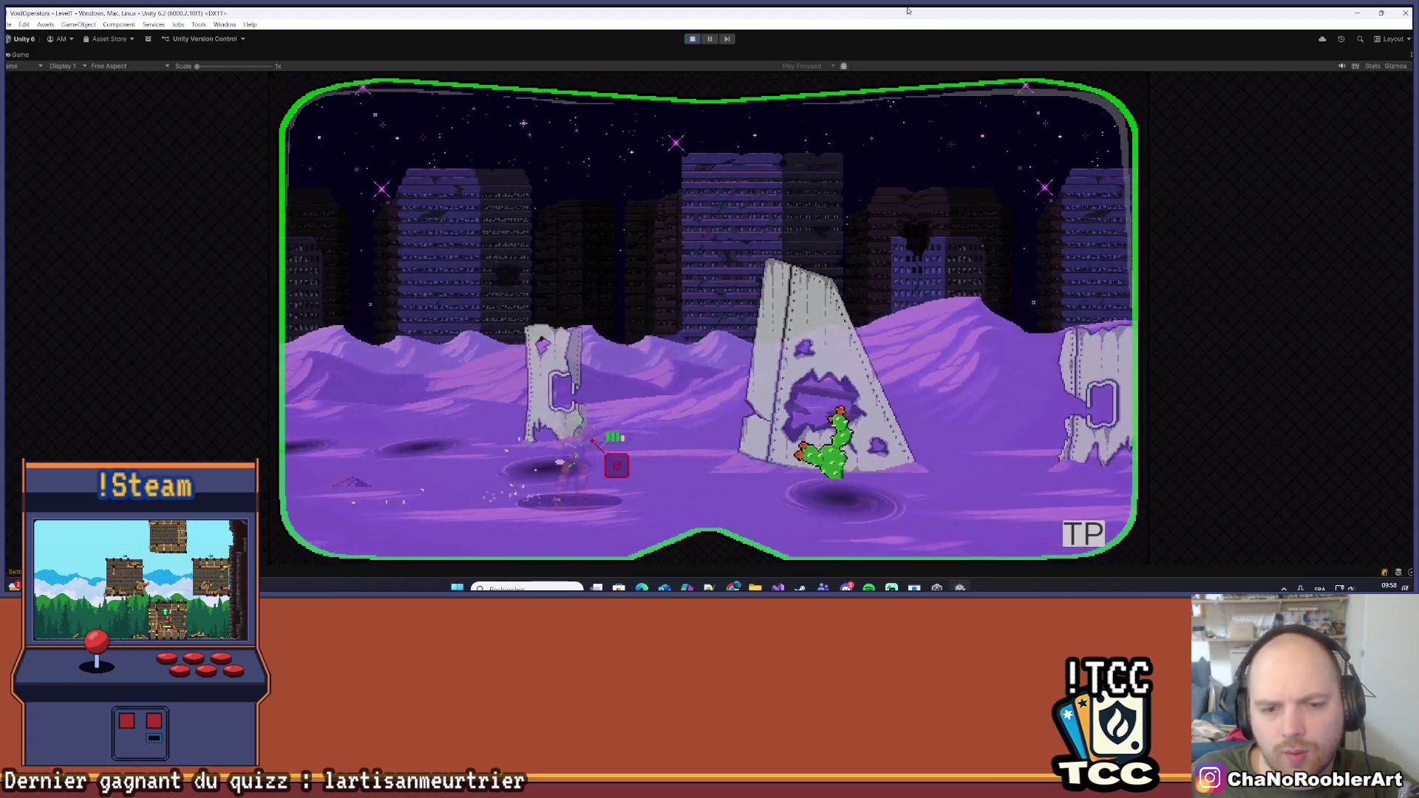
Stop play mode and orbit the Scene view closer to the quicksand strip
left_click(693, 39)
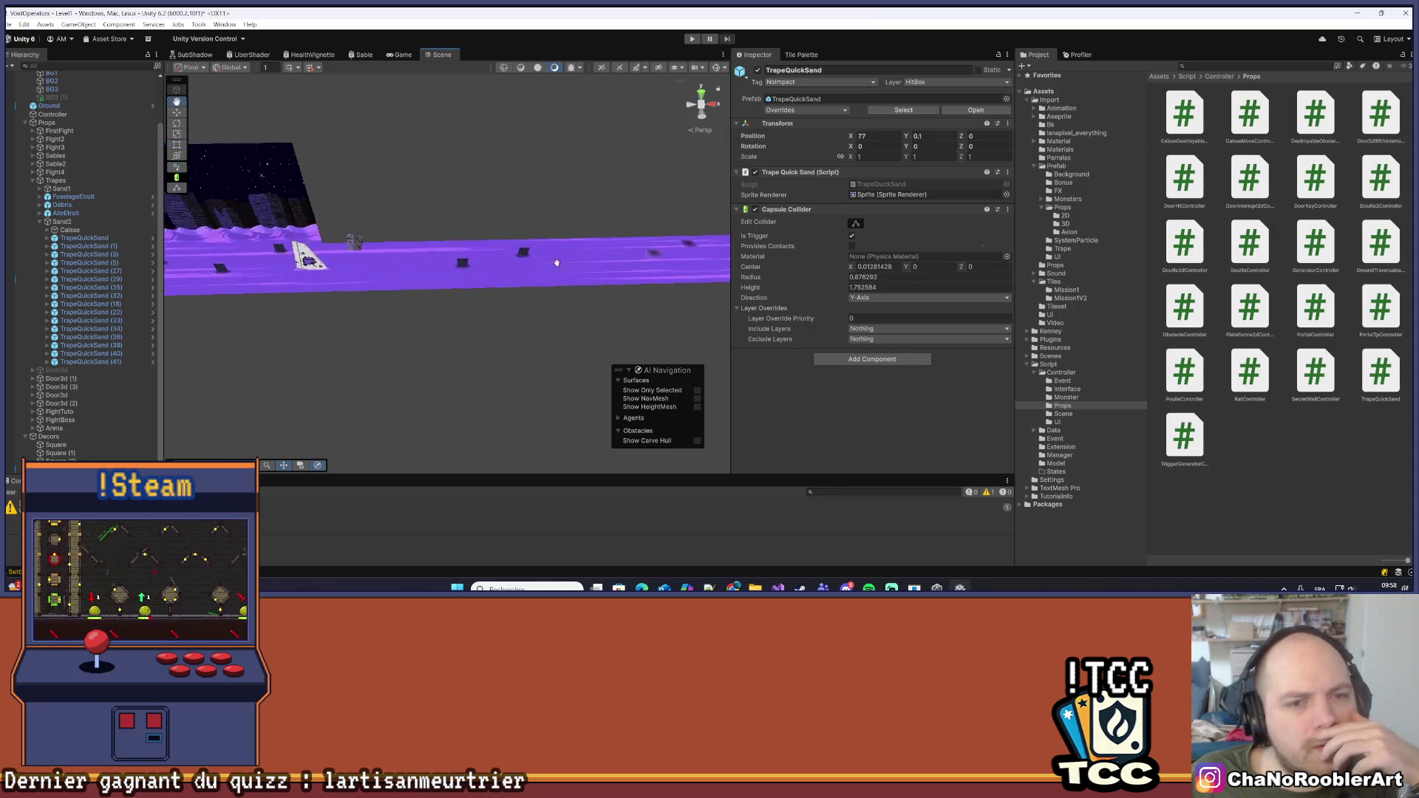
mouse_move(556, 262)
left_mouse_down()
mouse_move(430, 311)
mouse_move(395, 301)
mouse_move(447, 303)
left_mouse_up()
mouse_move(464, 241)
left_mouse_down()
mouse_move(460, 297)
mouse_move(477, 300)
left_mouse_up()
Select a quicksand hole and inspect TrapeQuickSand (3) and its vortex Sprite child
left_click(478, 301)
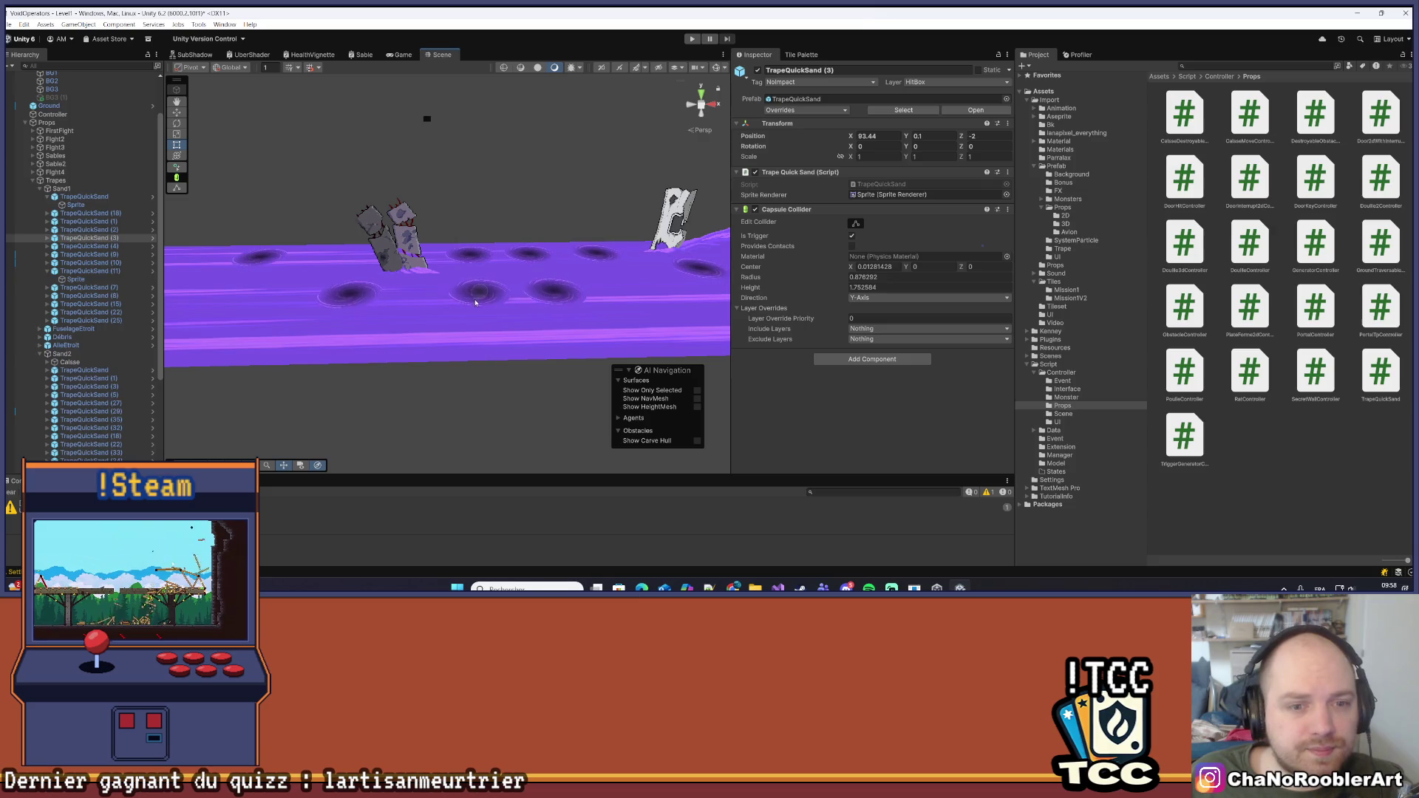
left_click_drag(384, 288, 529, 259)
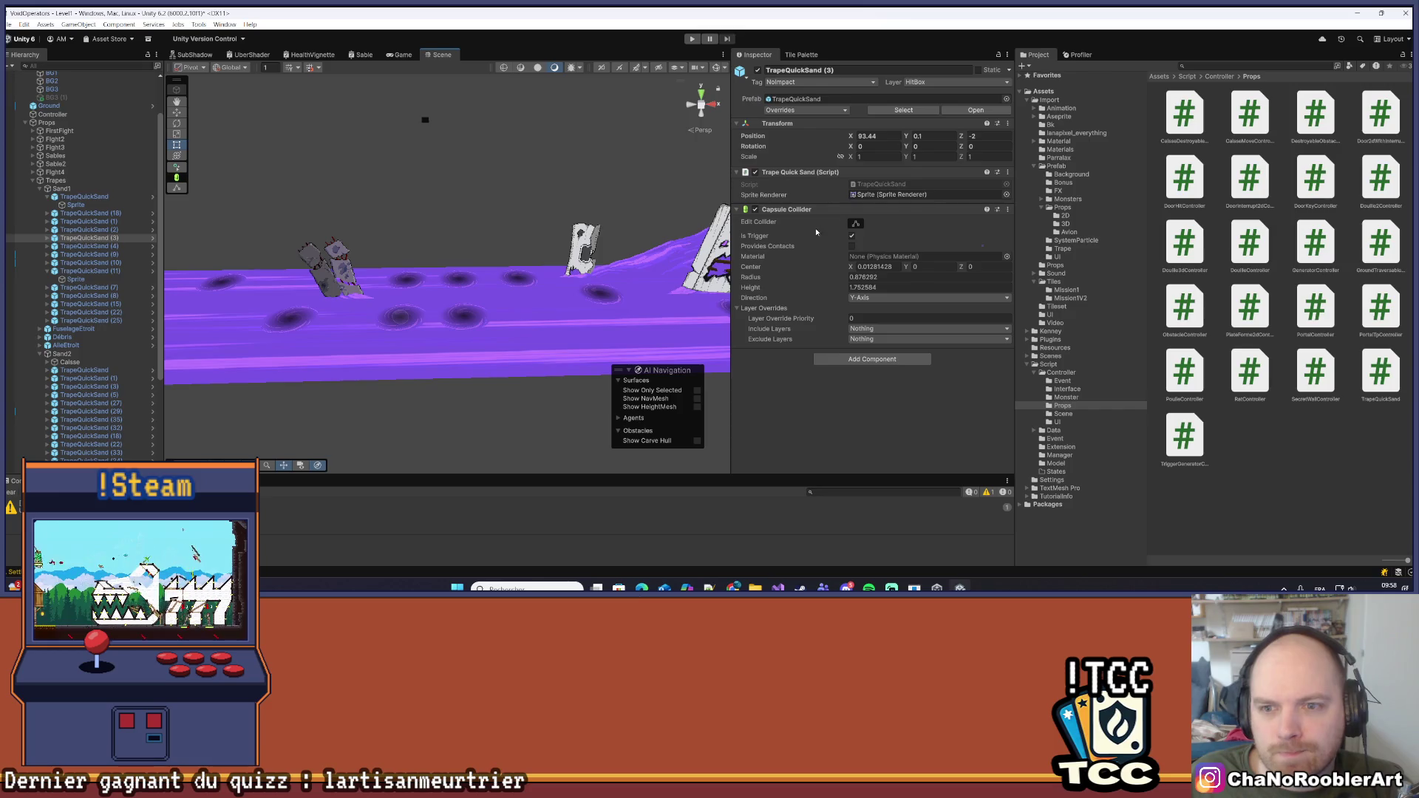
left_click_drag(179, 281, 468, 313)
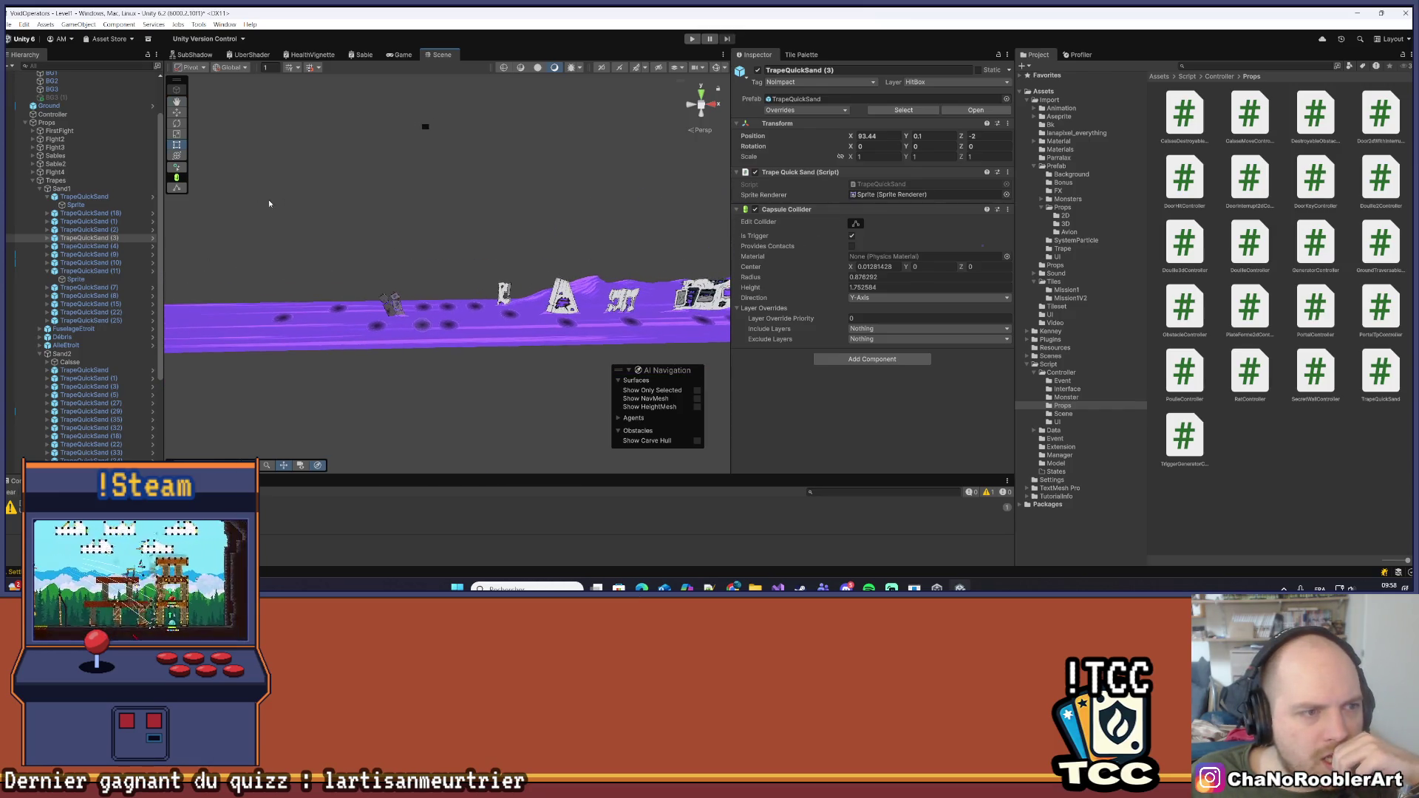
left_click(47, 239)
left_click(47, 239)
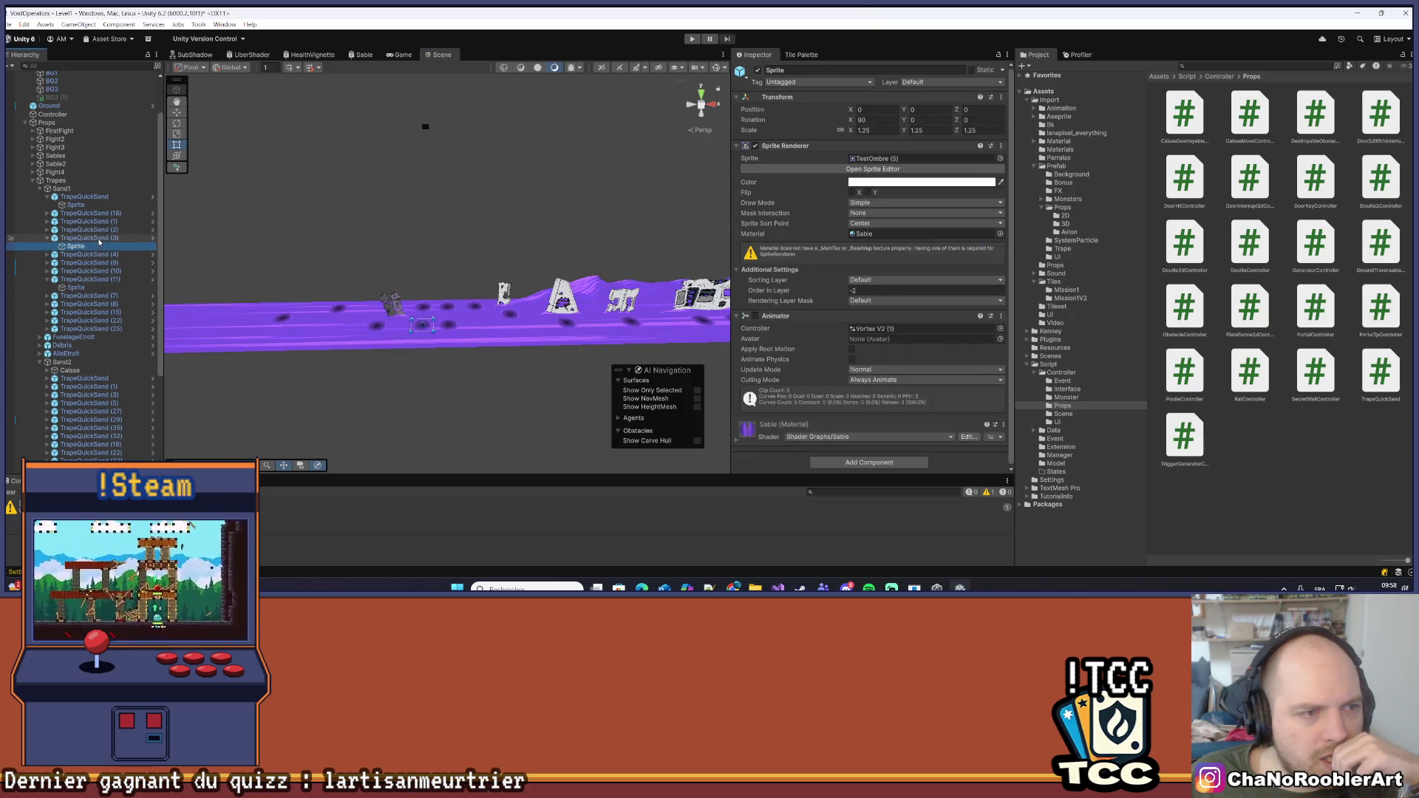
scroll(501, 255, "up", 5)
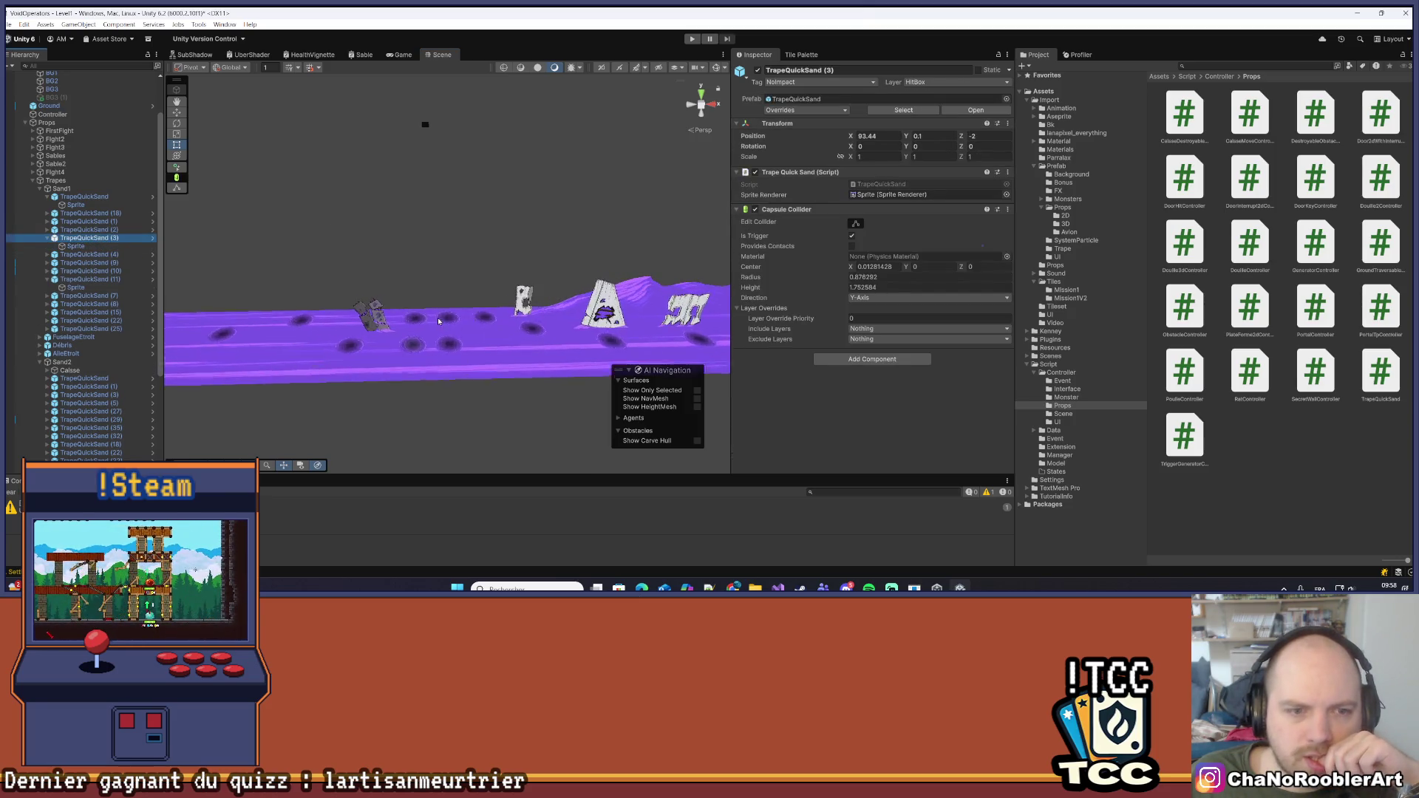
scroll(501, 256, "up", 3)
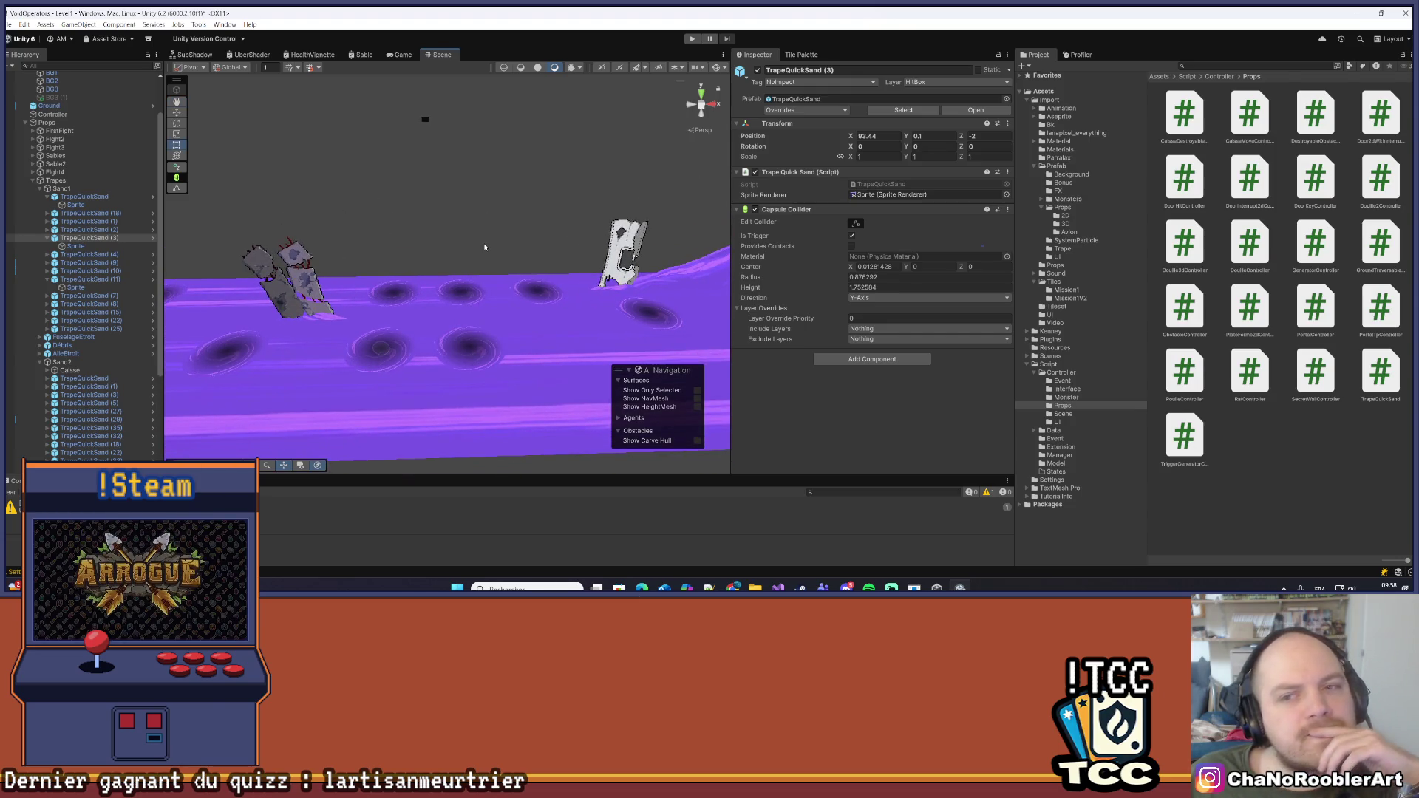
scroll(454, 279, "down", 4)
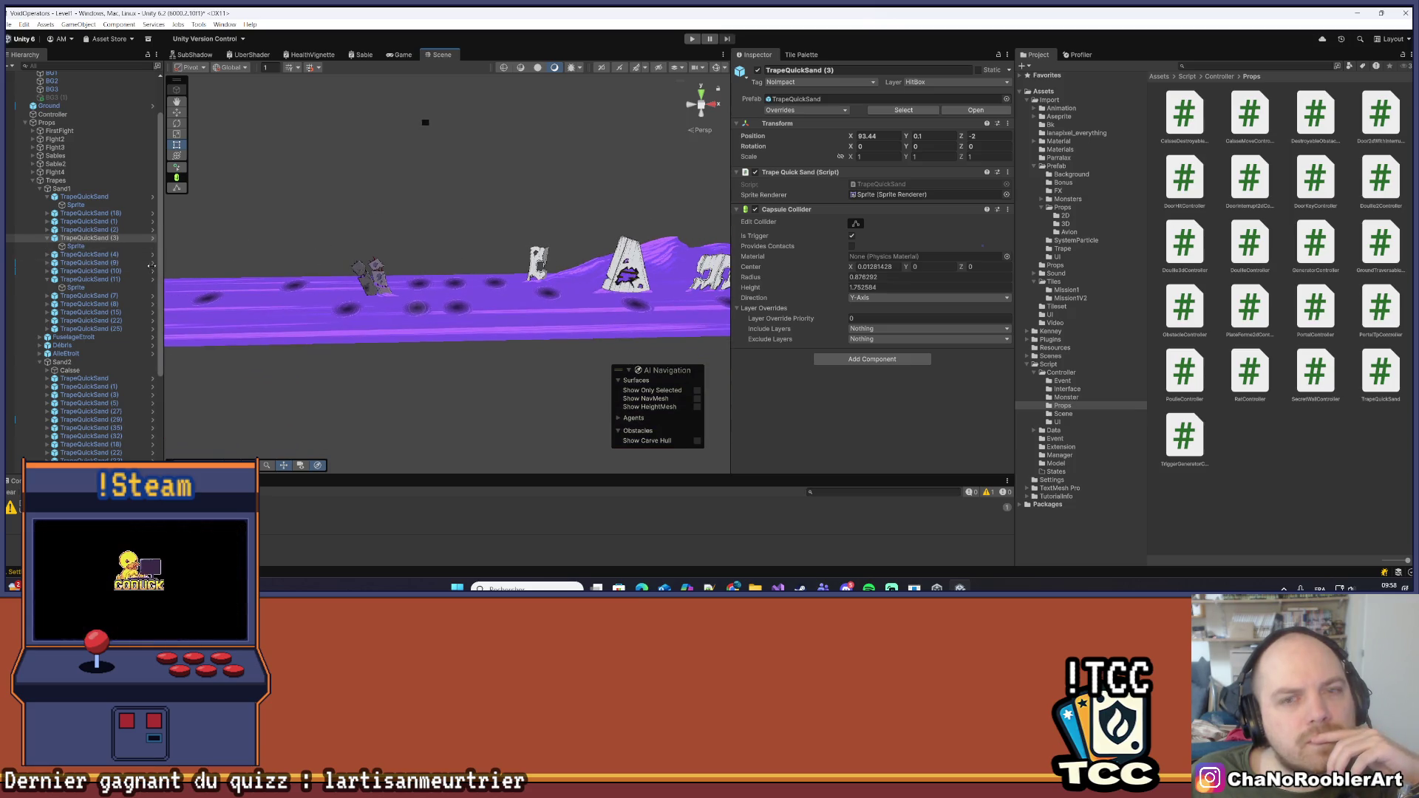
left_click(76, 246)
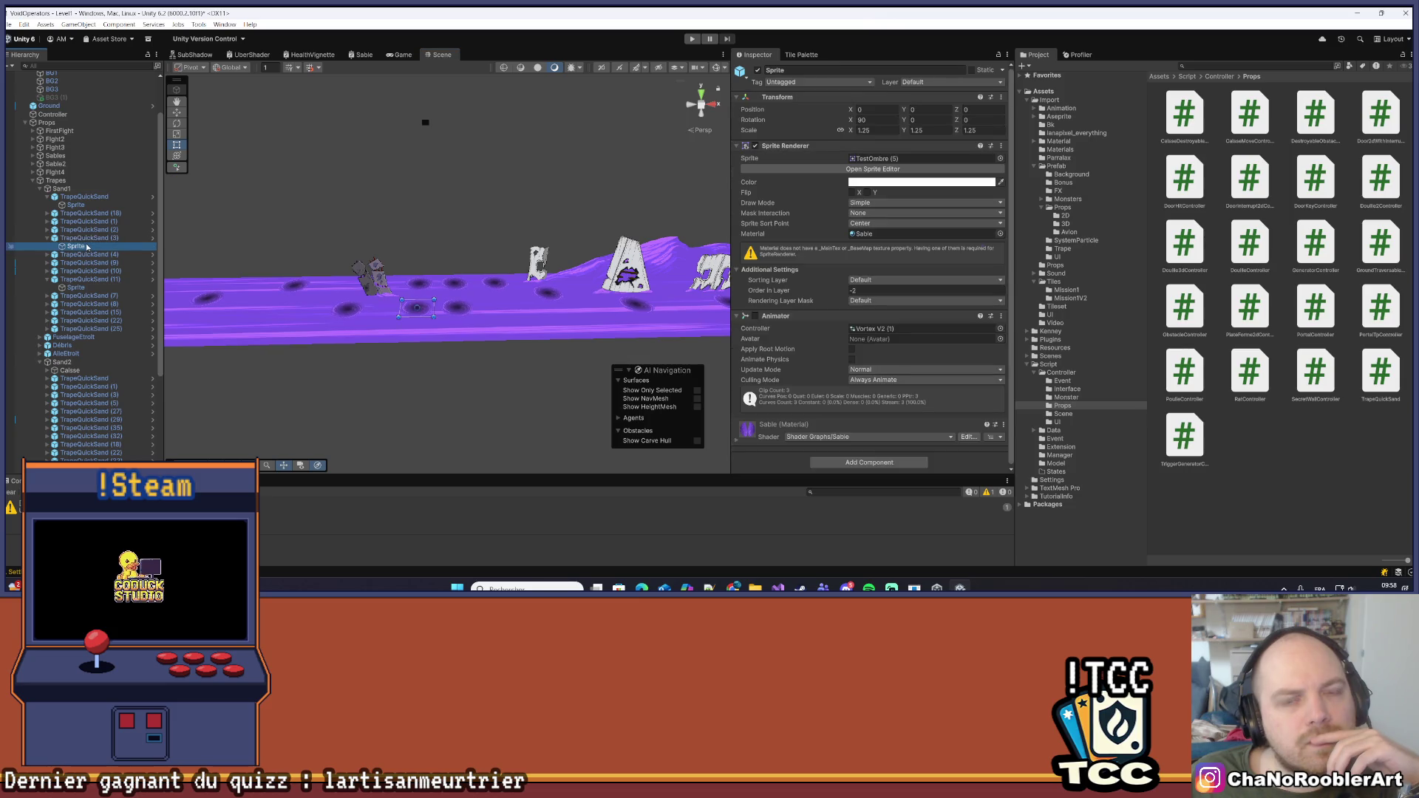
Inspect TrapeQuickSand (2) and the first TrapeQuickSand, then select a quicksand hole in the scene
left_click(87, 230)
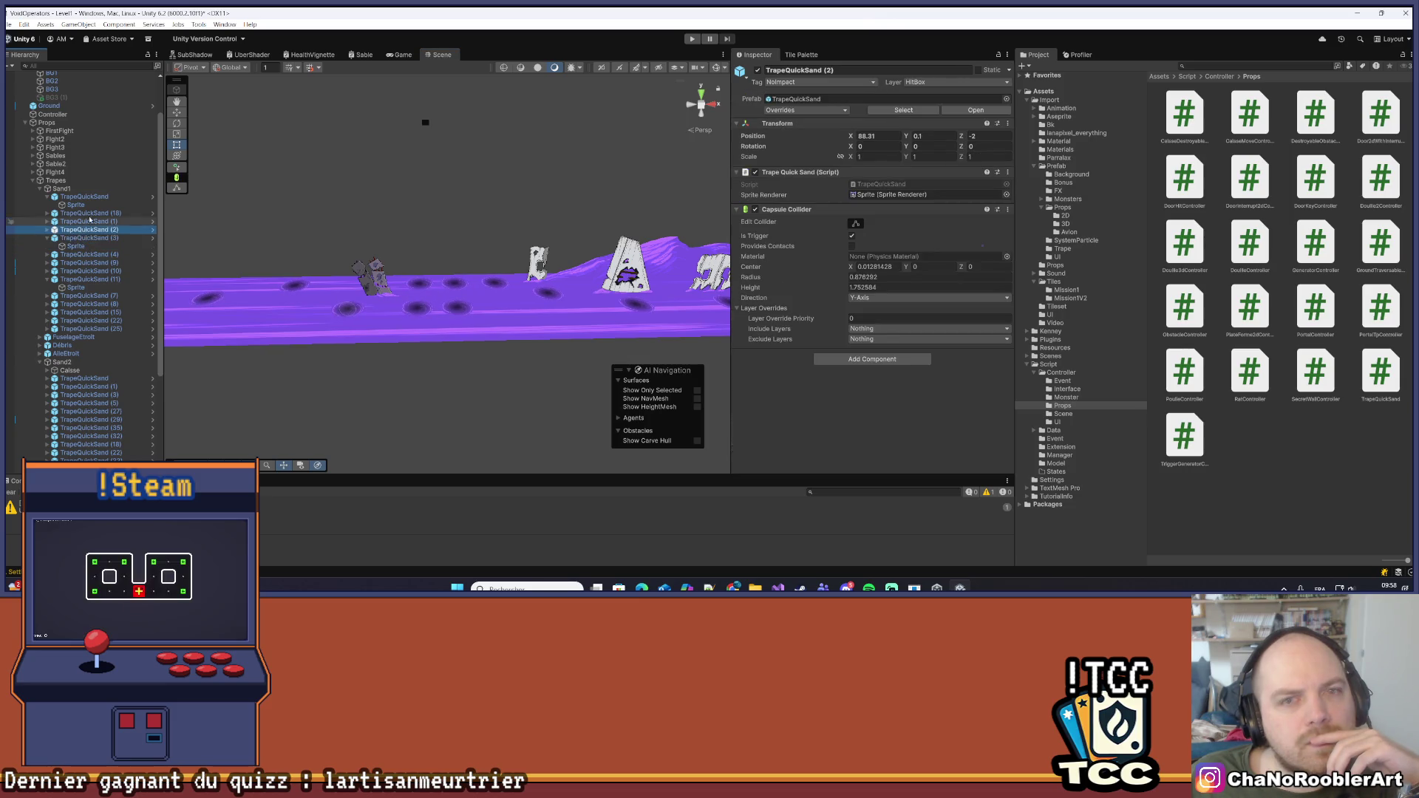
left_click(84, 213)
left_click(84, 196)
scroll(525, 320, "down", 2)
scroll(526, 320, "up", 3)
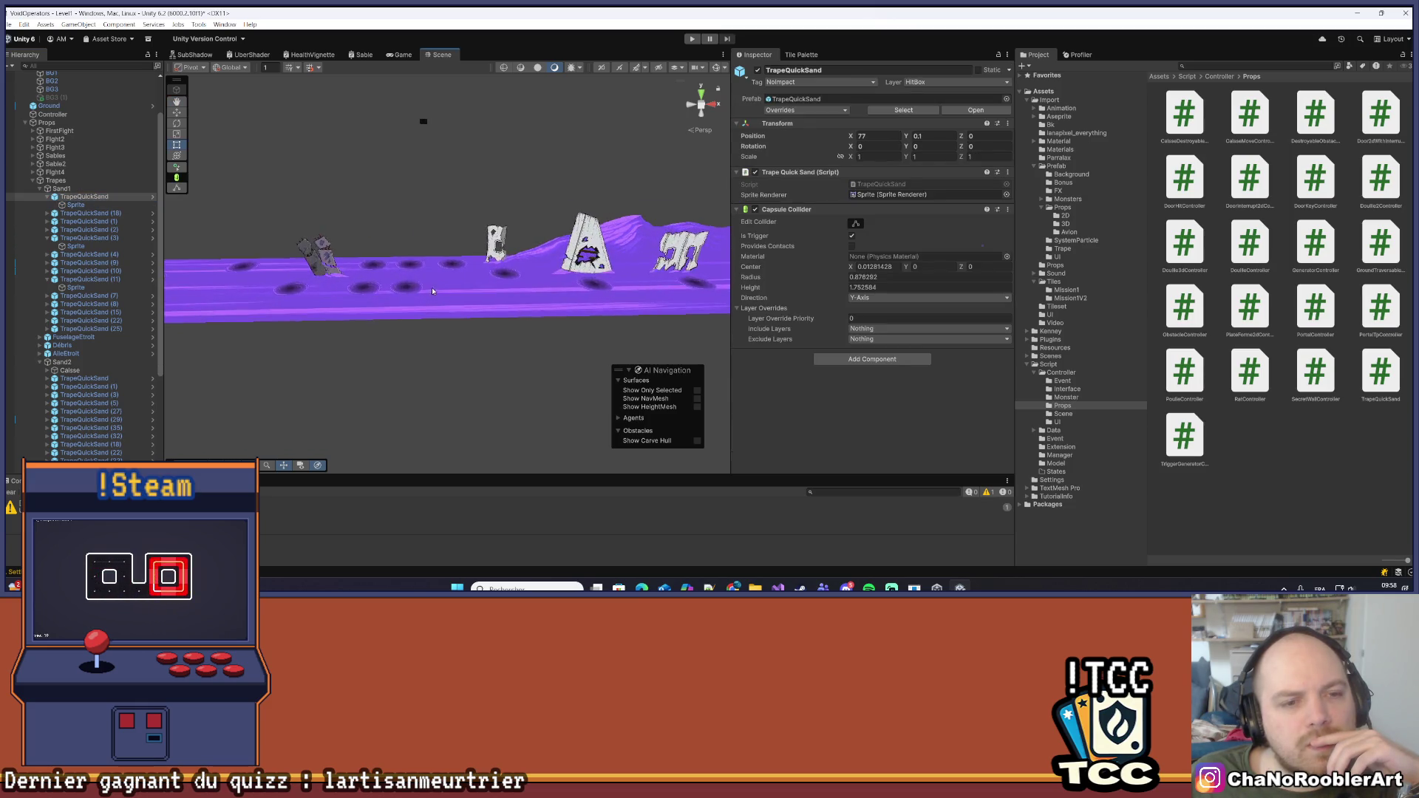
scroll(451, 325, "up", 5)
left_click(475, 333)
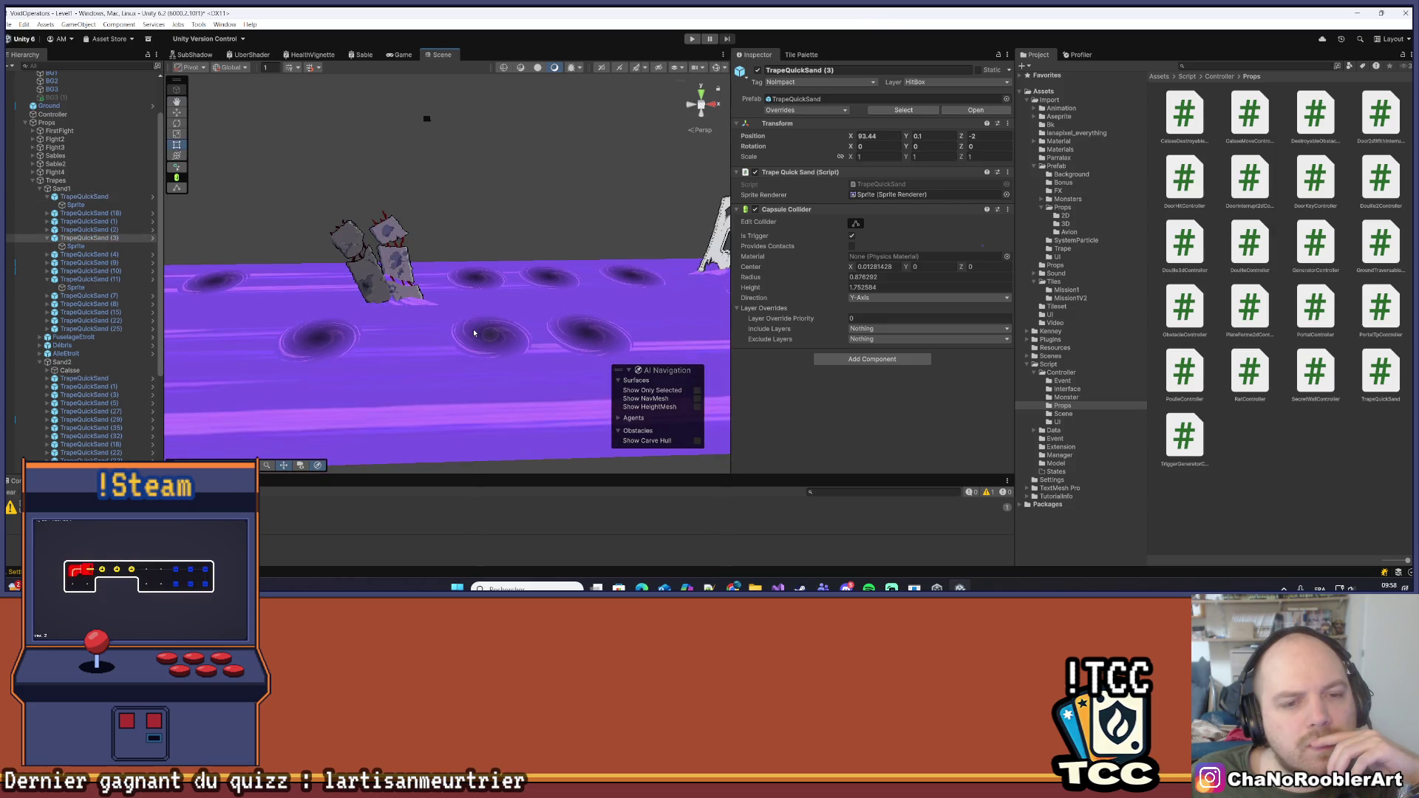
Start the level, pause it, and select the vortex sprite under the cactus in the Scene view
left_click(691, 38)
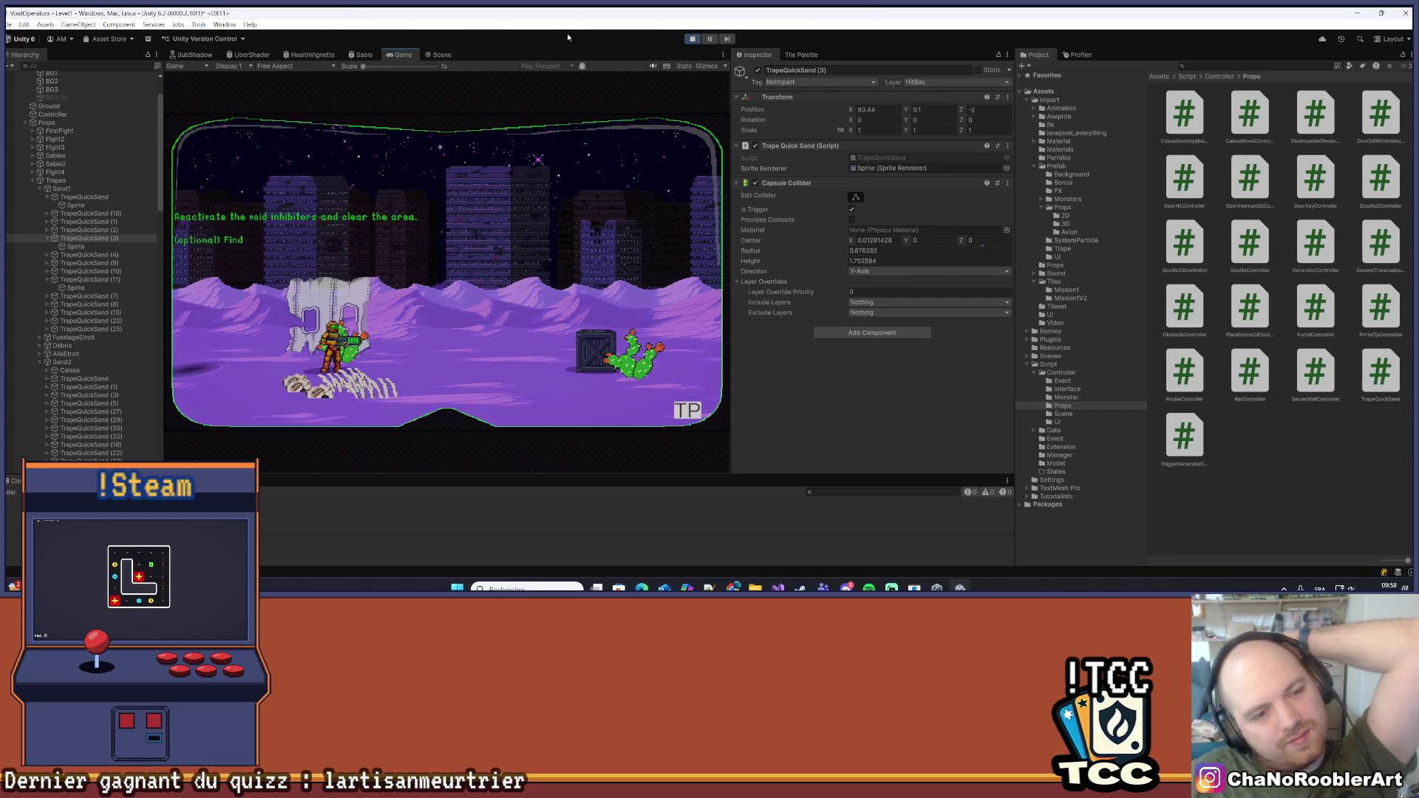
left_click(709, 39)
left_click(442, 53)
mouse_move(532, 288)
left_mouse_down()
mouse_move(465, 320)
mouse_move(469, 281)
left_mouse_up()
scroll(472, 235, "up", 5)
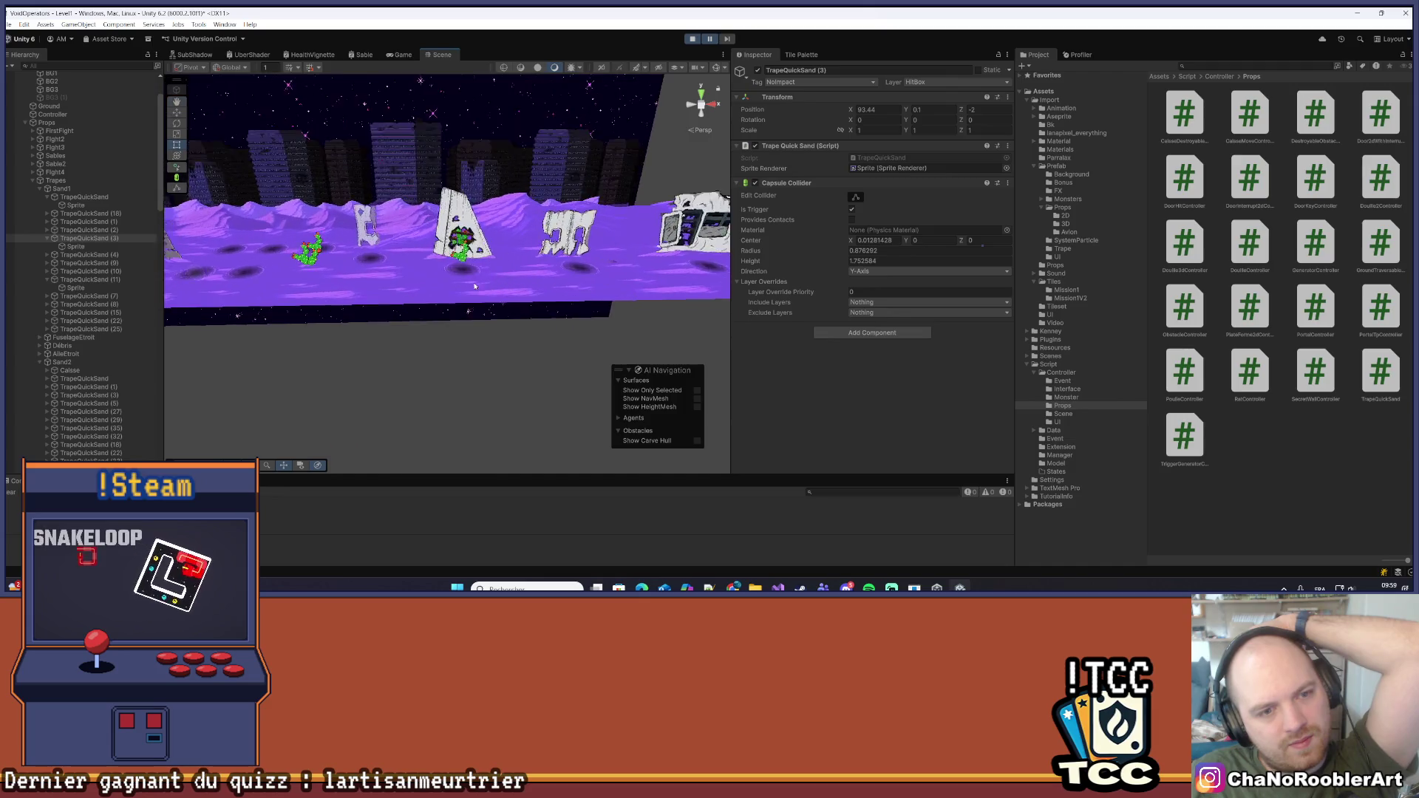
scroll(472, 235, "down", 3)
left_click(456, 401)
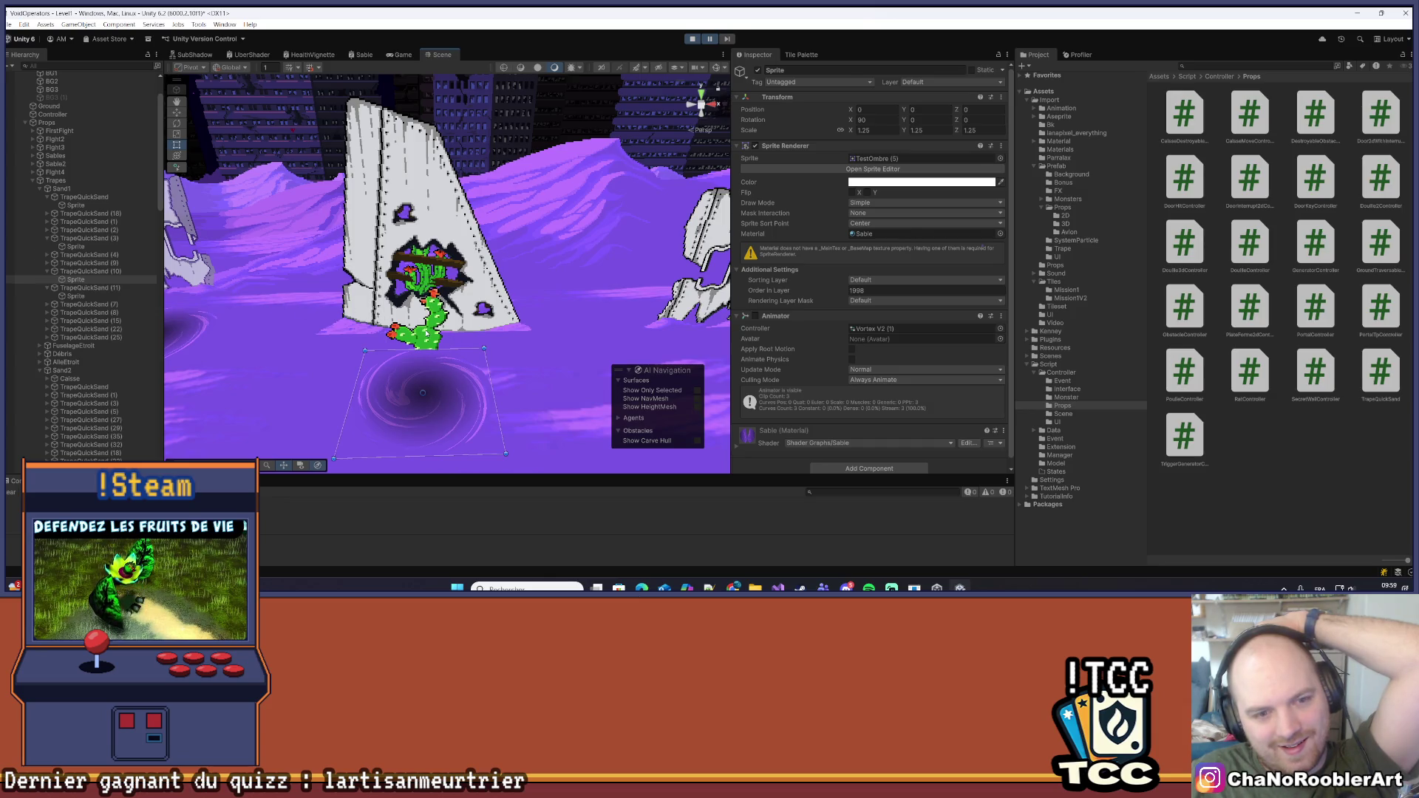
left_click(473, 404)
mouse_move(473, 404)
left_mouse_down()
mouse_move(534, 340)
mouse_move(475, 362)
mouse_move(498, 389)
left_mouse_up()
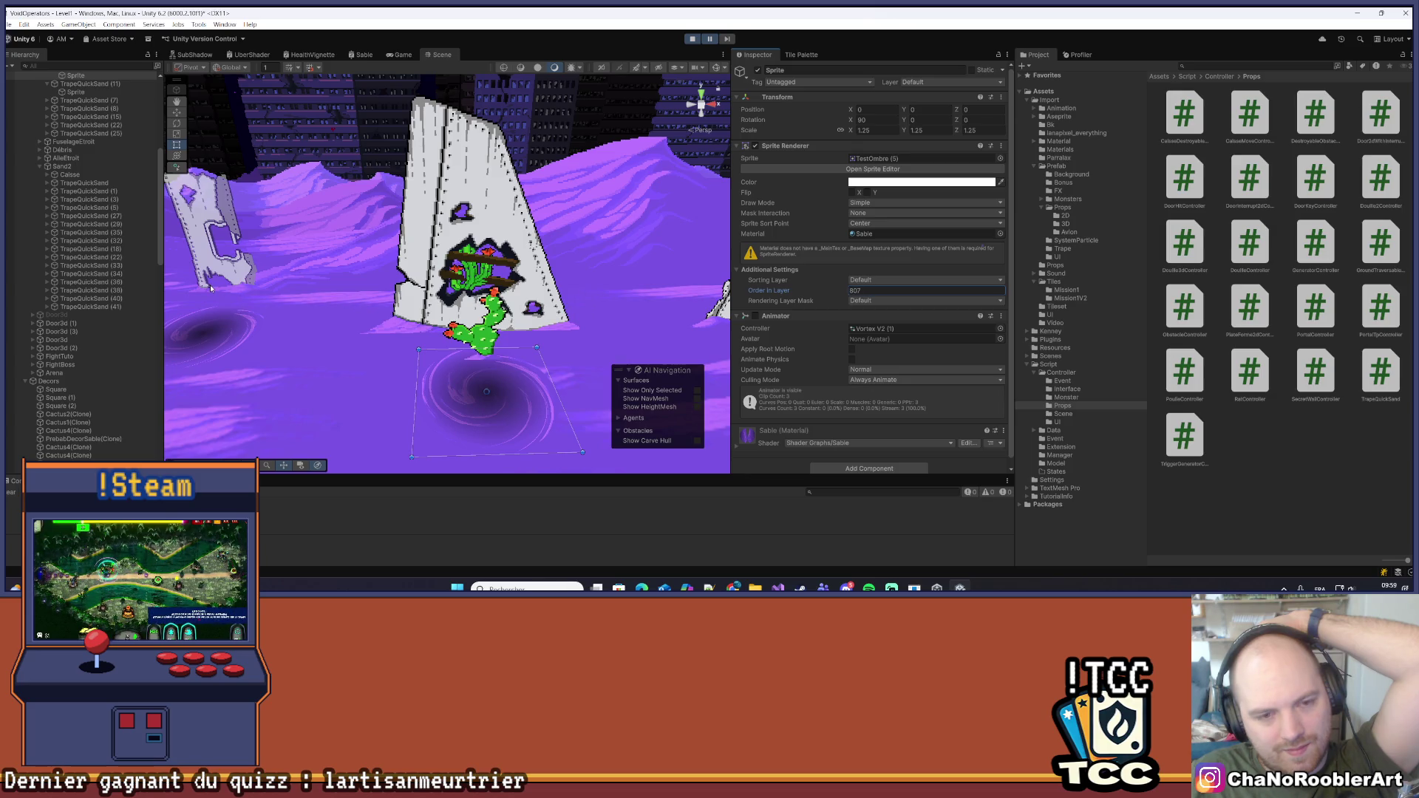
mouse_move(216, 300)
left_mouse_down()
mouse_move(463, 329)
mouse_move(456, 352)
mouse_move(434, 245)
left_mouse_up()
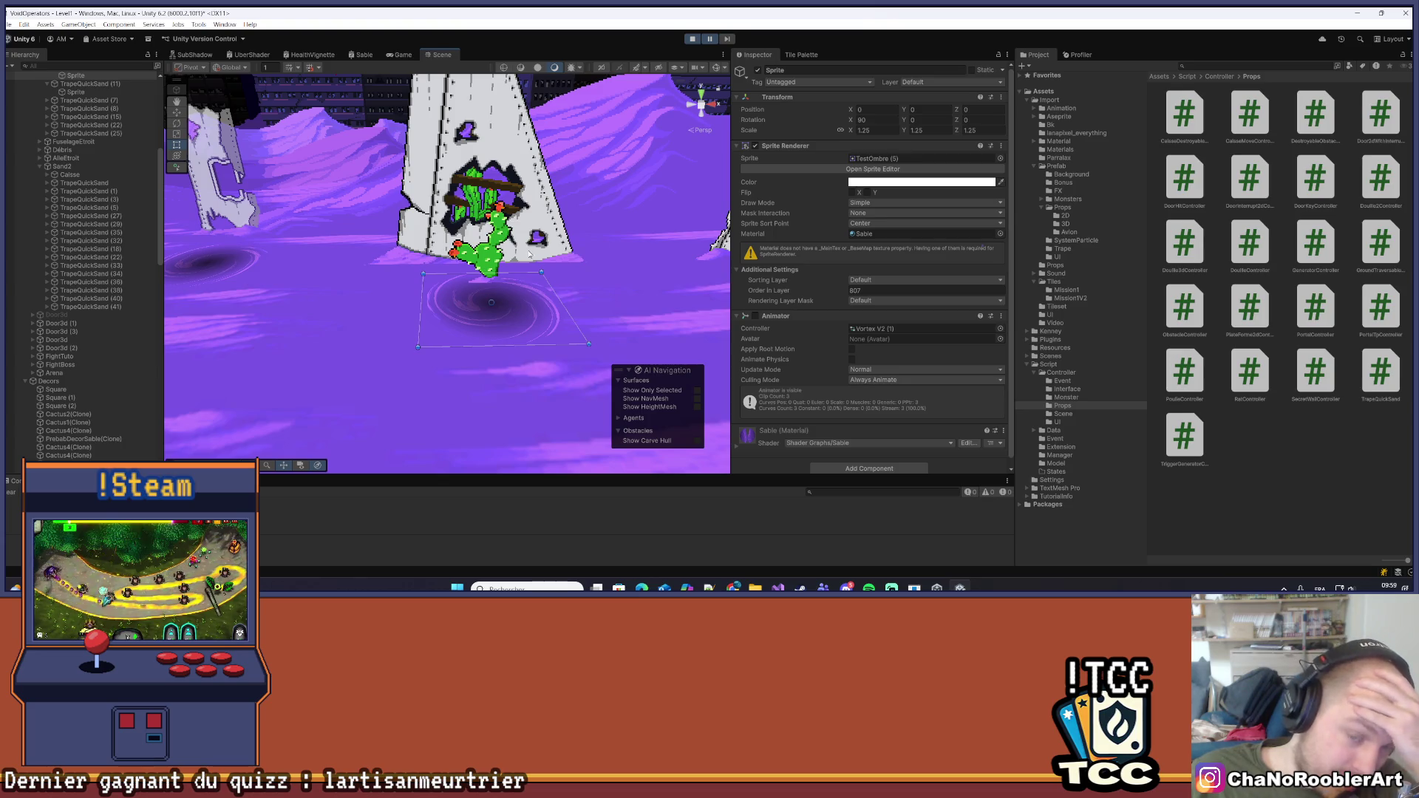
scroll(532, 248, "down", 5)
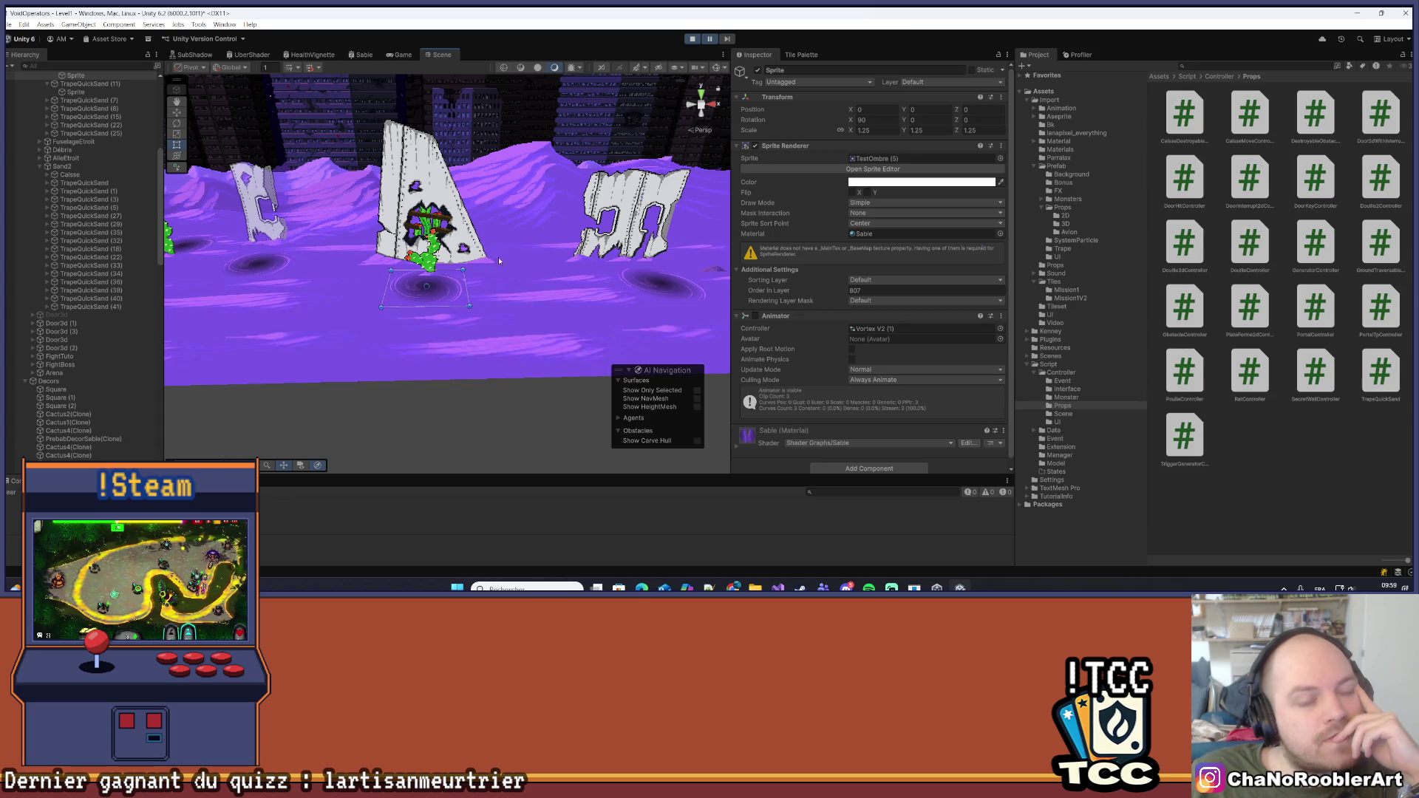
mouse_move(565, 256)
left_mouse_down()
mouse_move(597, 267)
mouse_move(477, 328)
mouse_move(486, 318)
left_mouse_up()
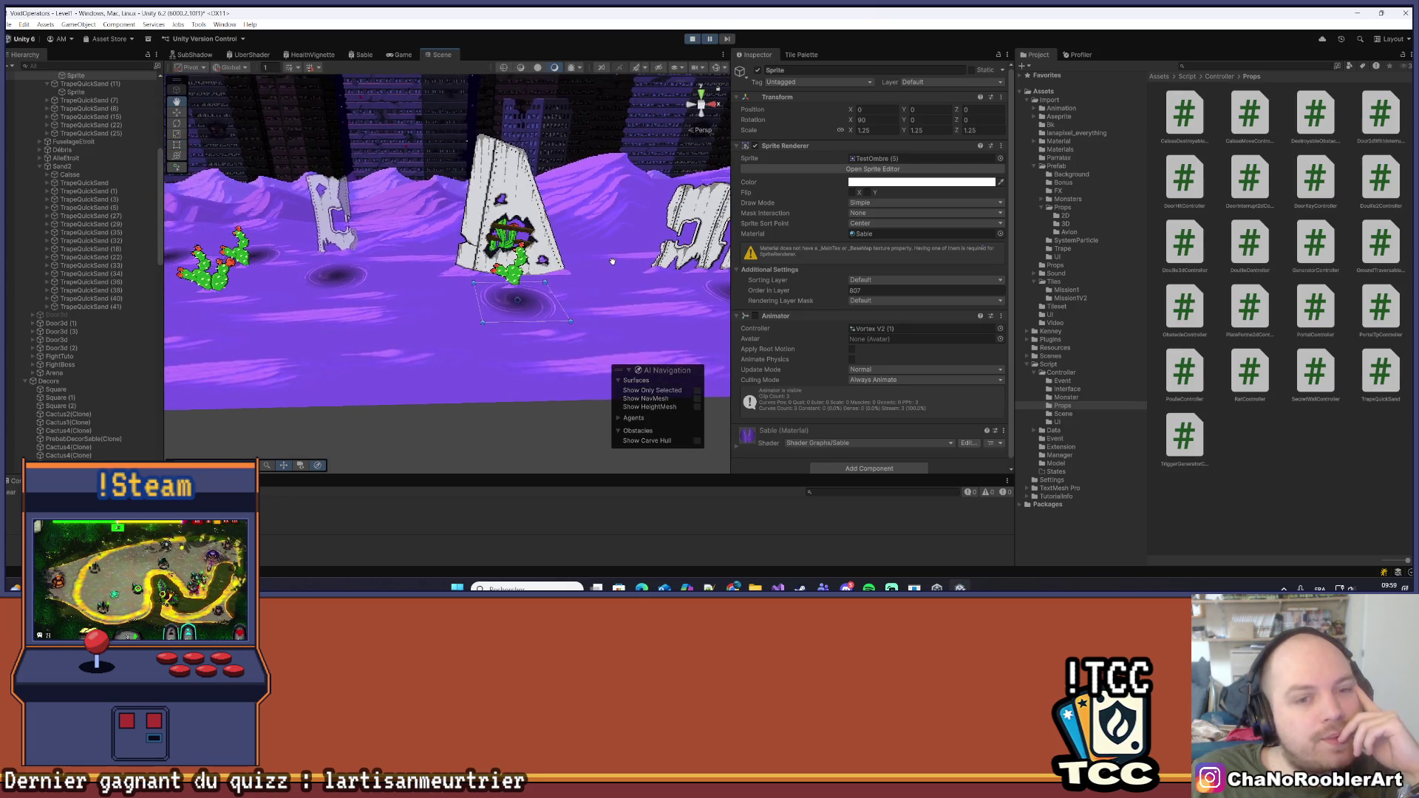
scroll(598, 267, "up", 5)
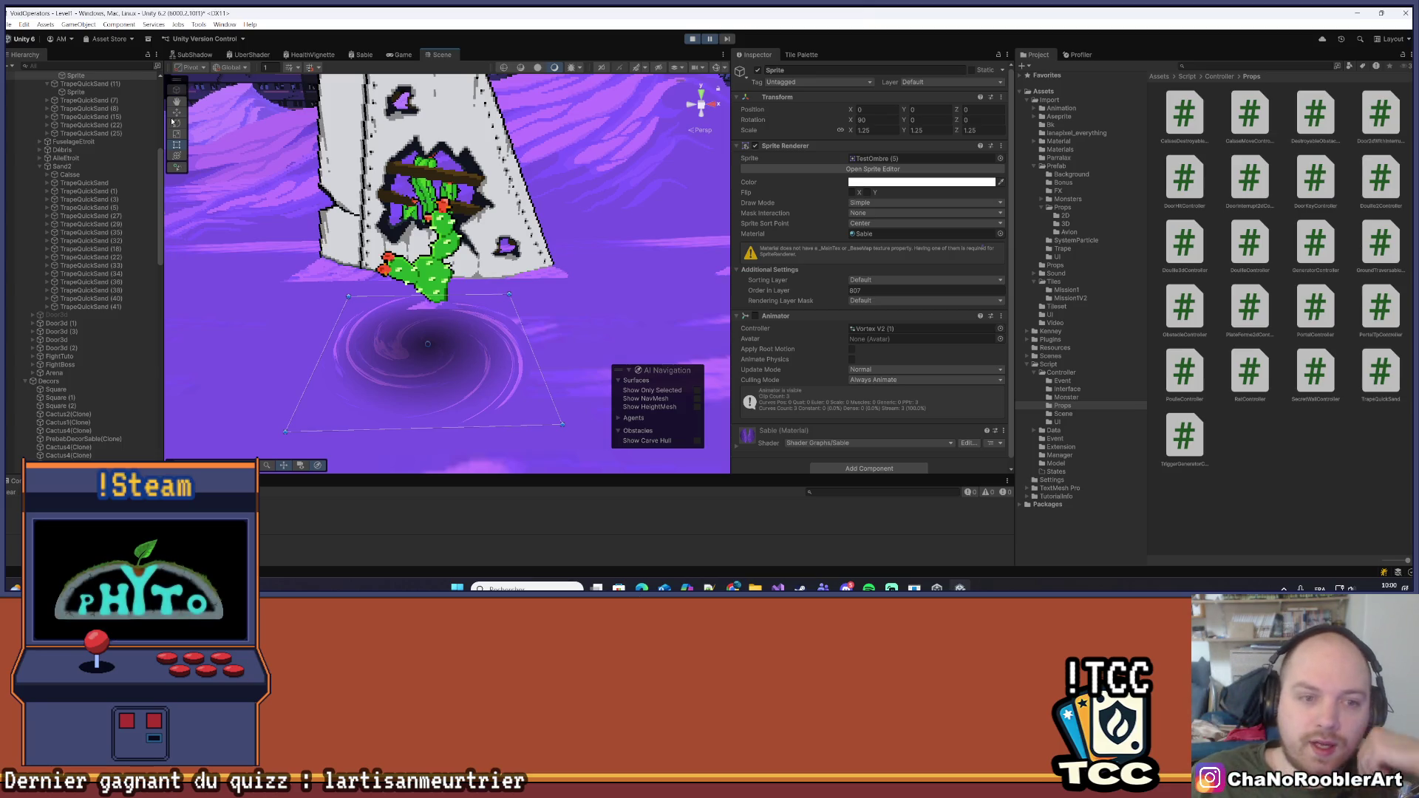
mouse_move(365, 364)
left_mouse_down()
mouse_move(406, 326)
mouse_move(371, 361)
left_mouse_up()
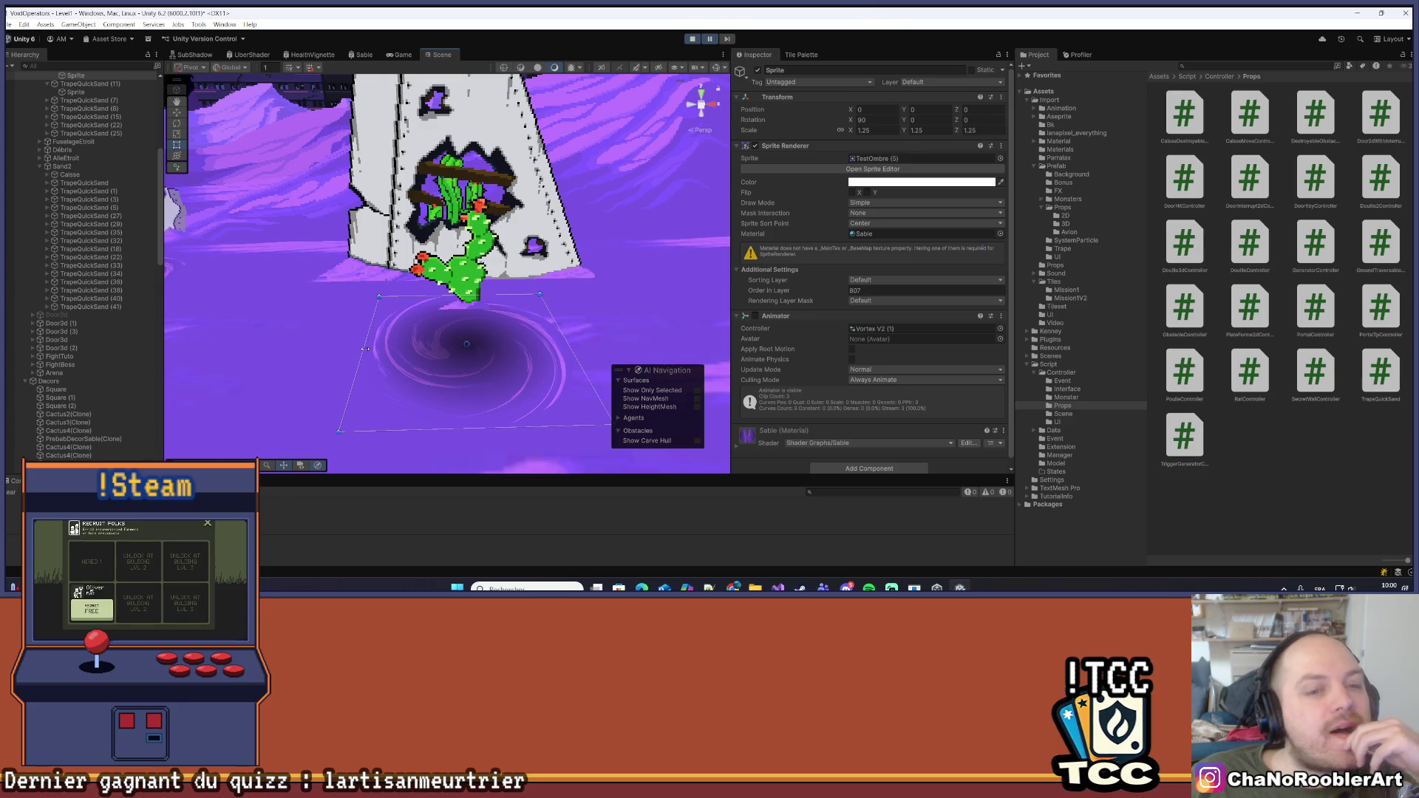
scroll(362, 341, "down", 6)
mouse_move(361, 334)
left_mouse_down()
mouse_move(422, 342)
mouse_move(353, 342)
left_mouse_up()
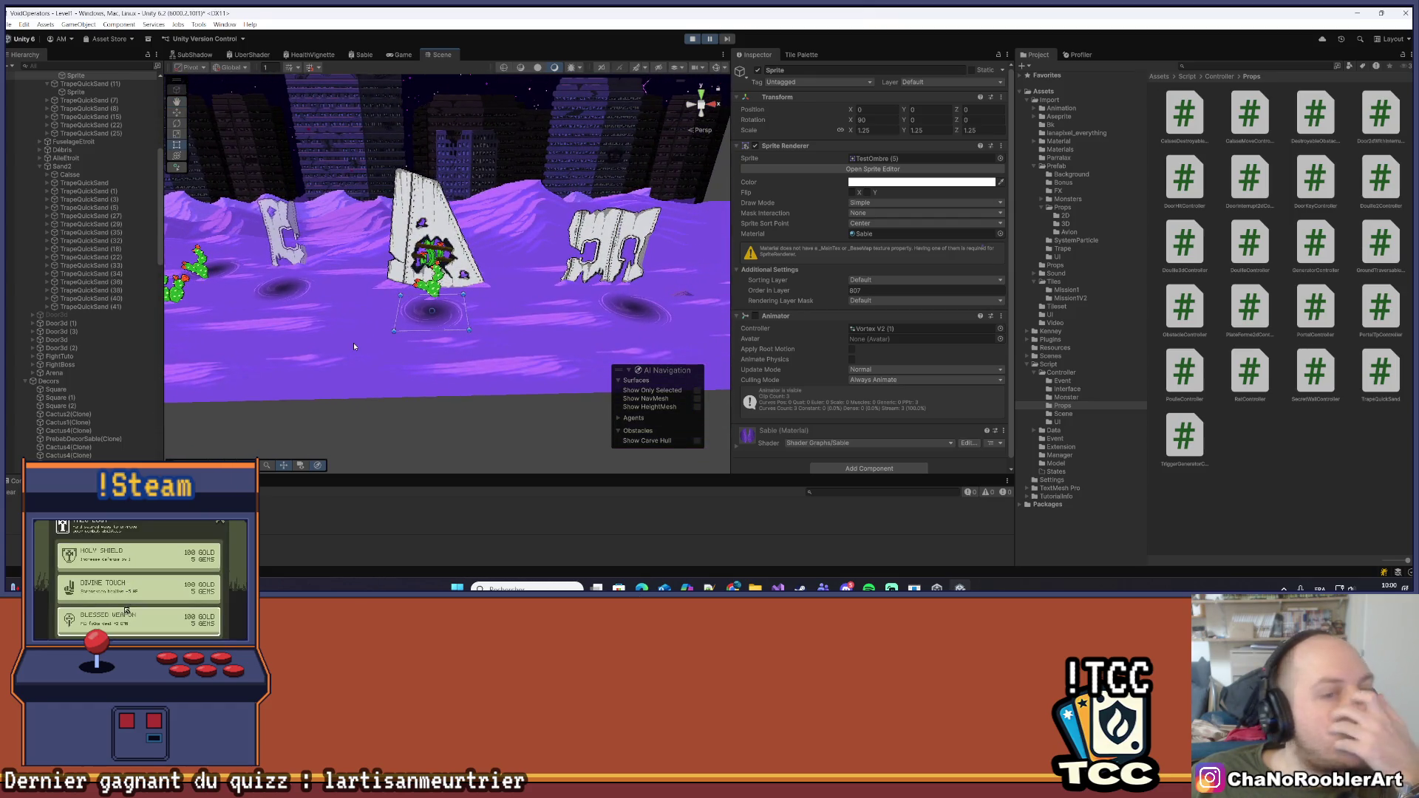
scroll(352, 343, "down", 3)
scroll(352, 342, "up", 4)
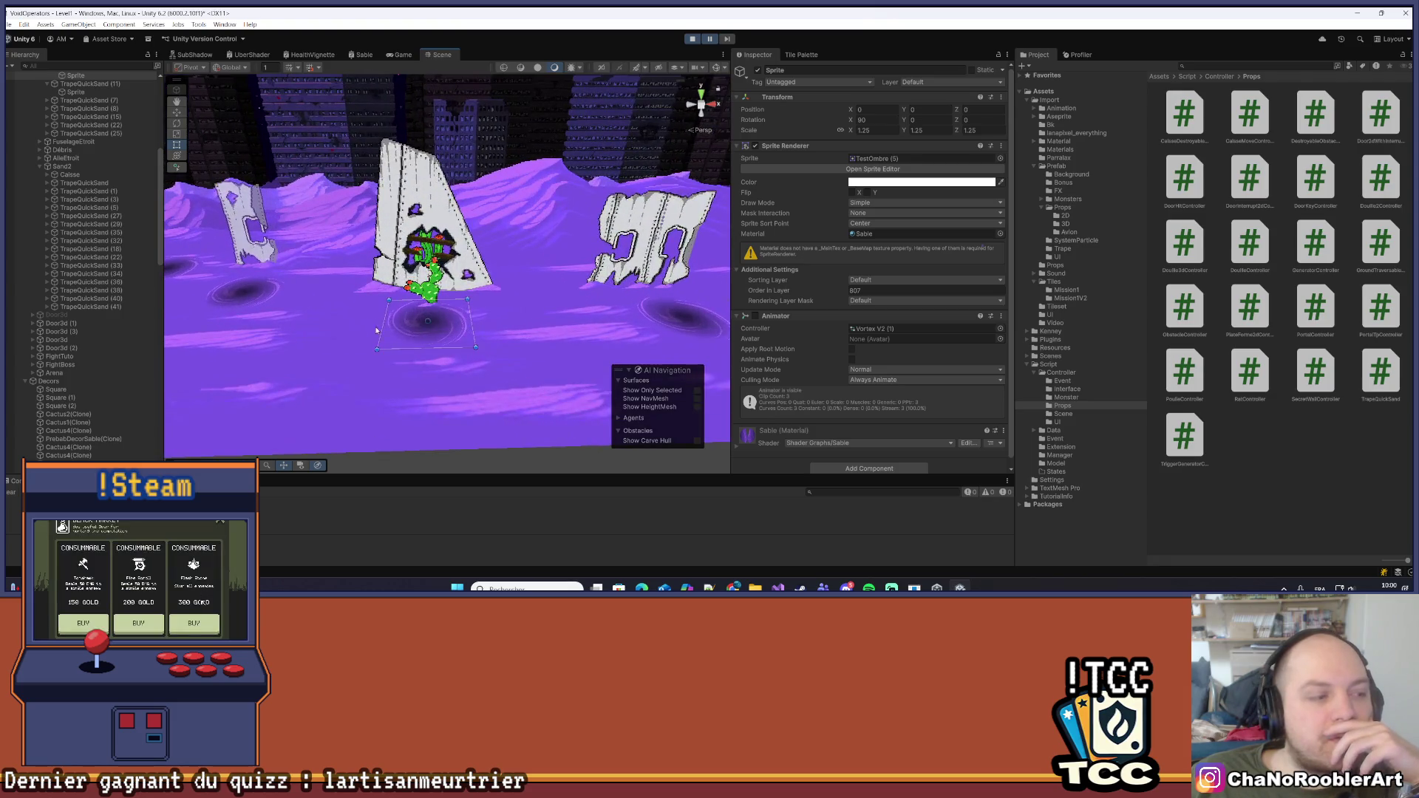
left_click(432, 307)
scroll(69, 349, "down", 4)
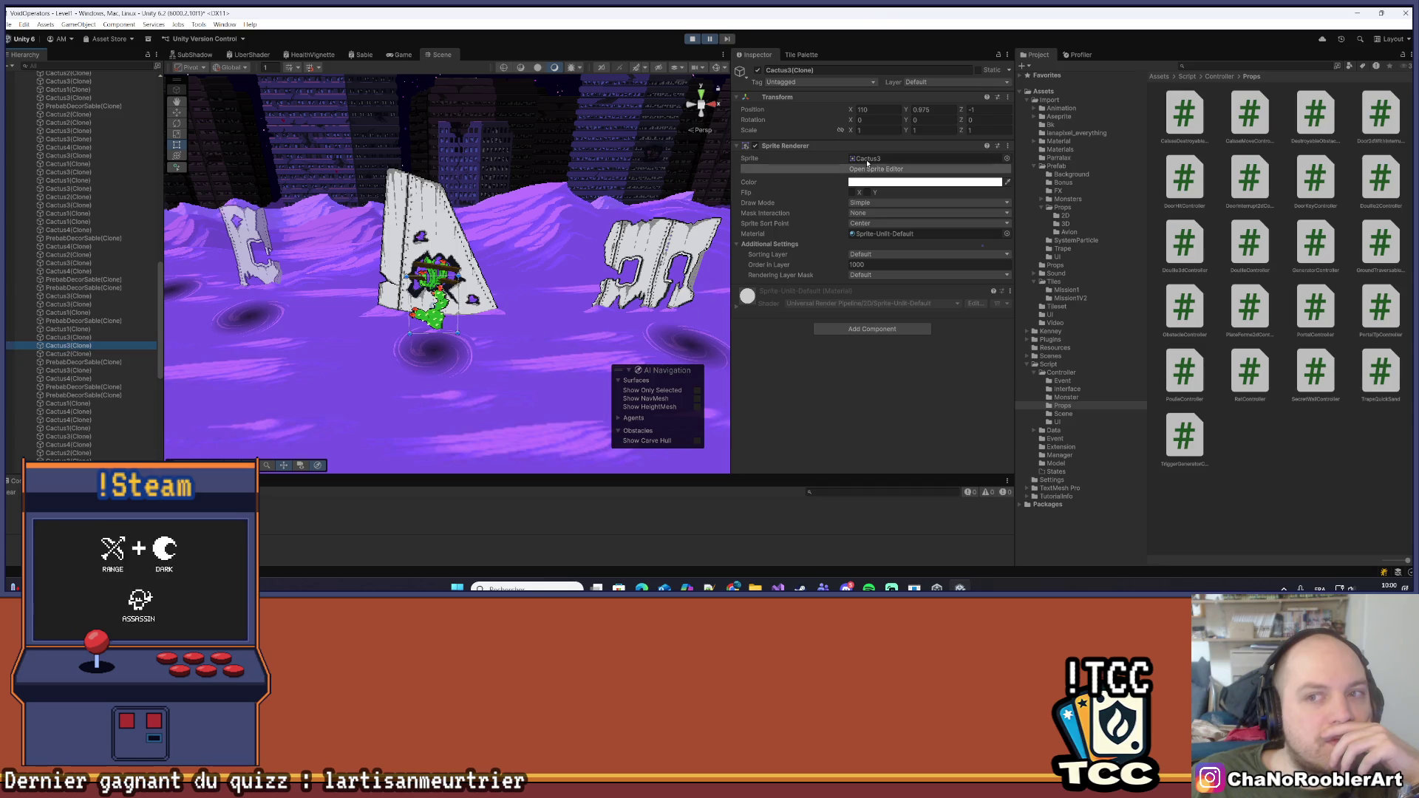
Frame the vortex under the cactus, comparing it with Cactus3(Clone)
left_click(427, 374)
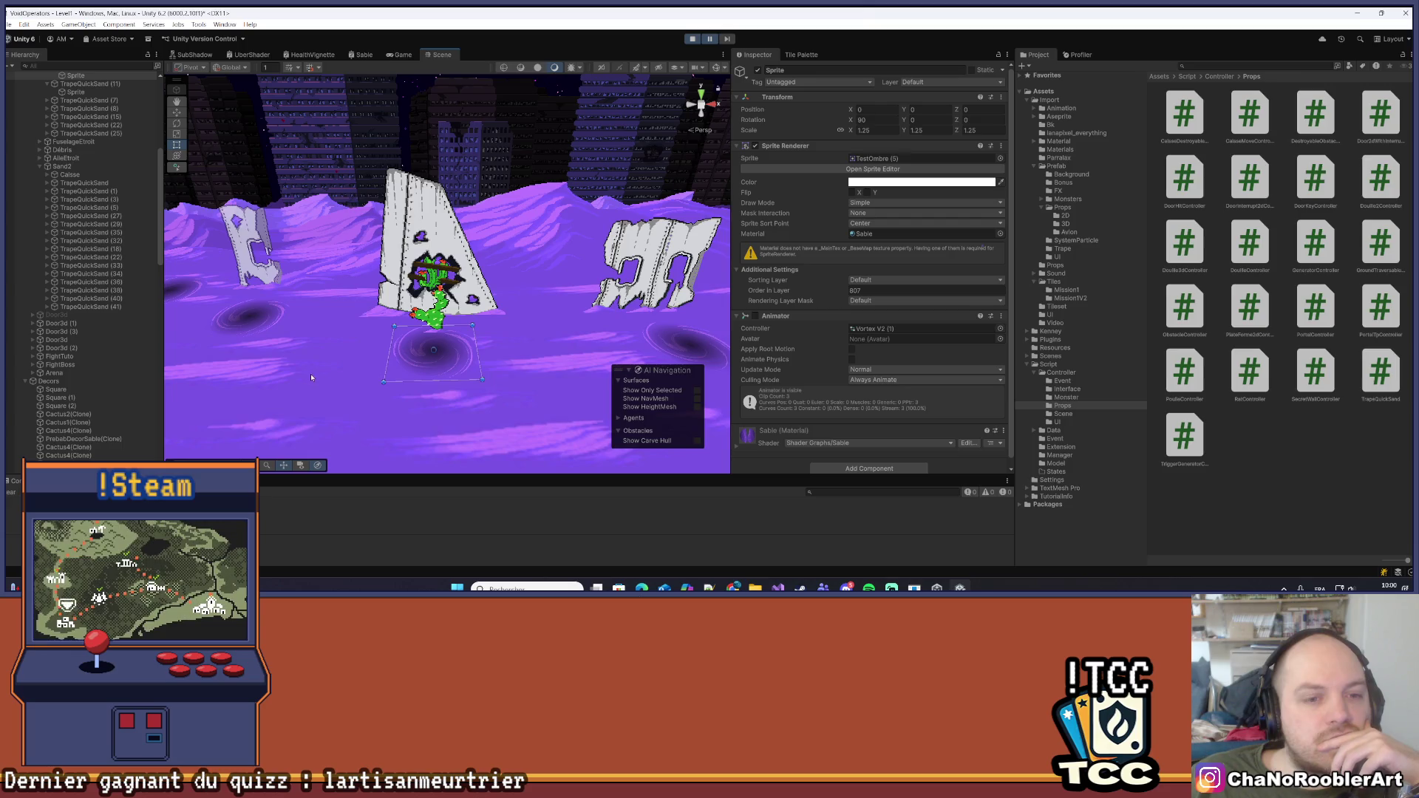
scroll(310, 377, "down", 5)
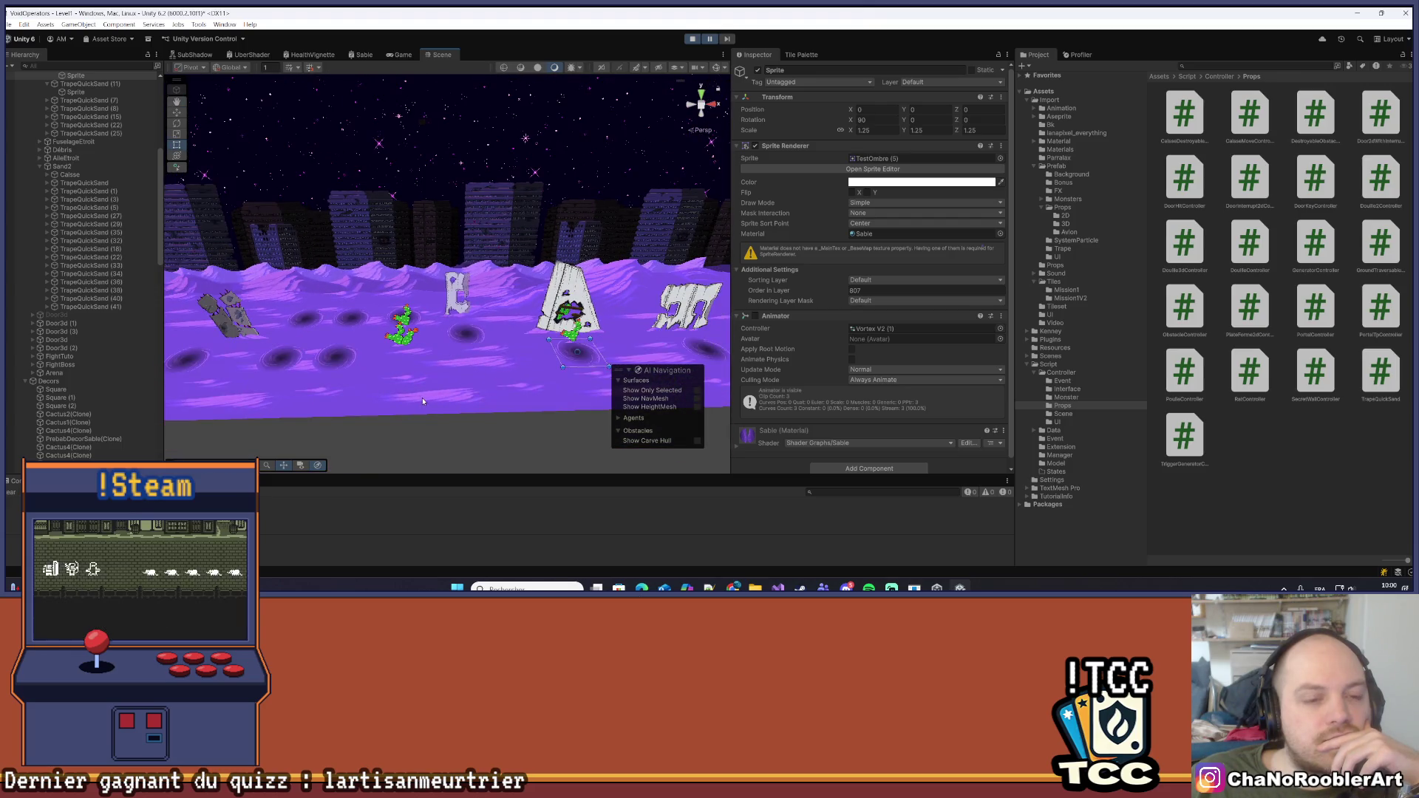
scroll(469, 373, "down", 5)
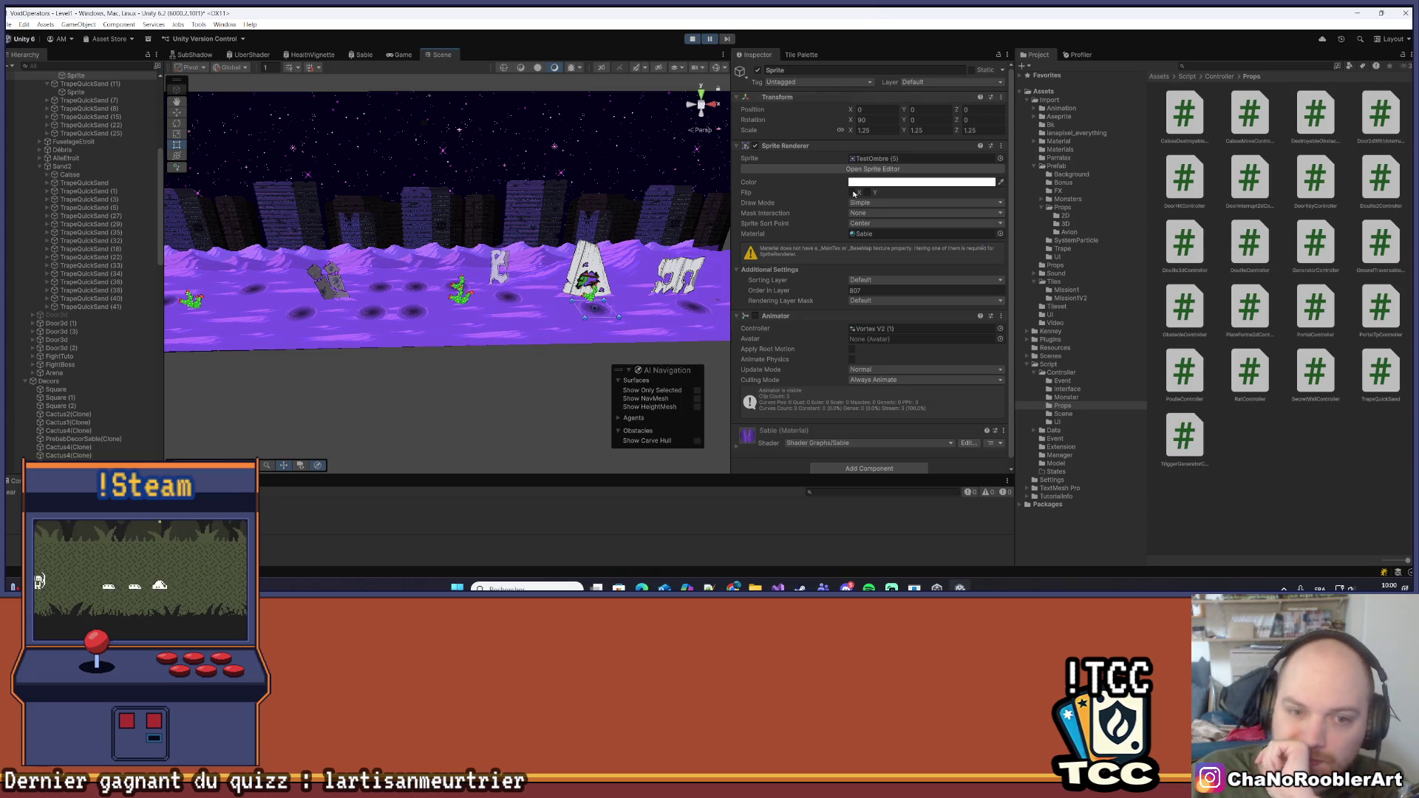
key("f")
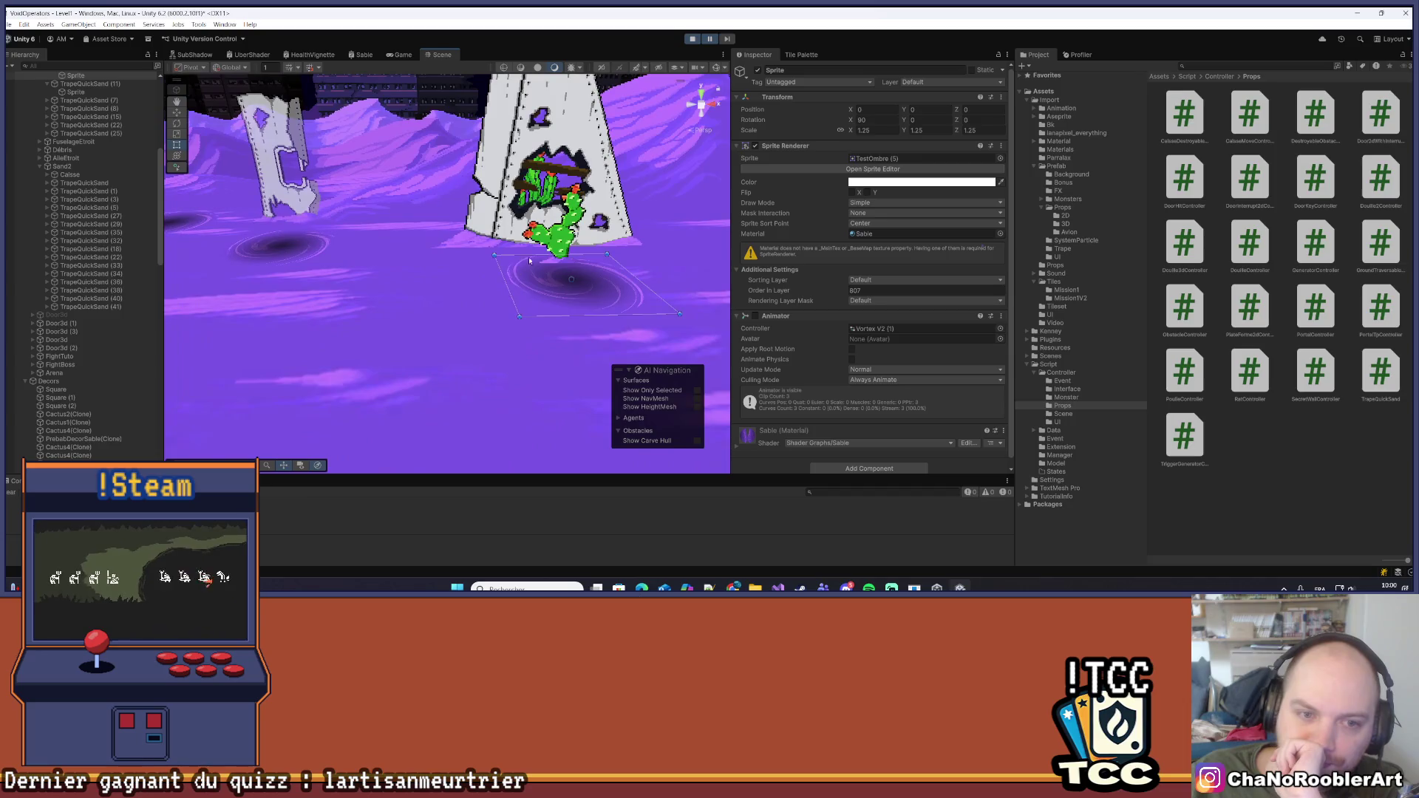
left_click(558, 229)
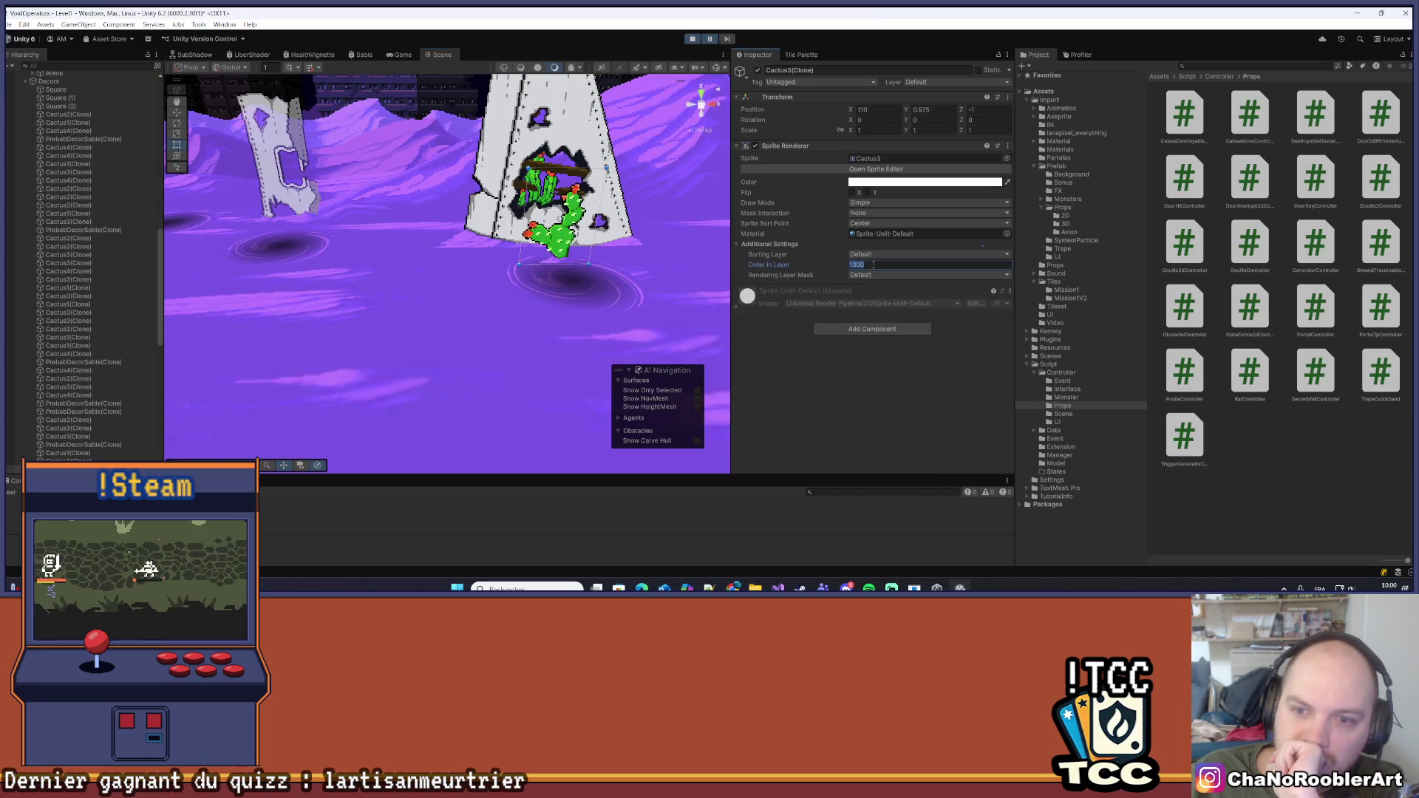
left_click(585, 296)
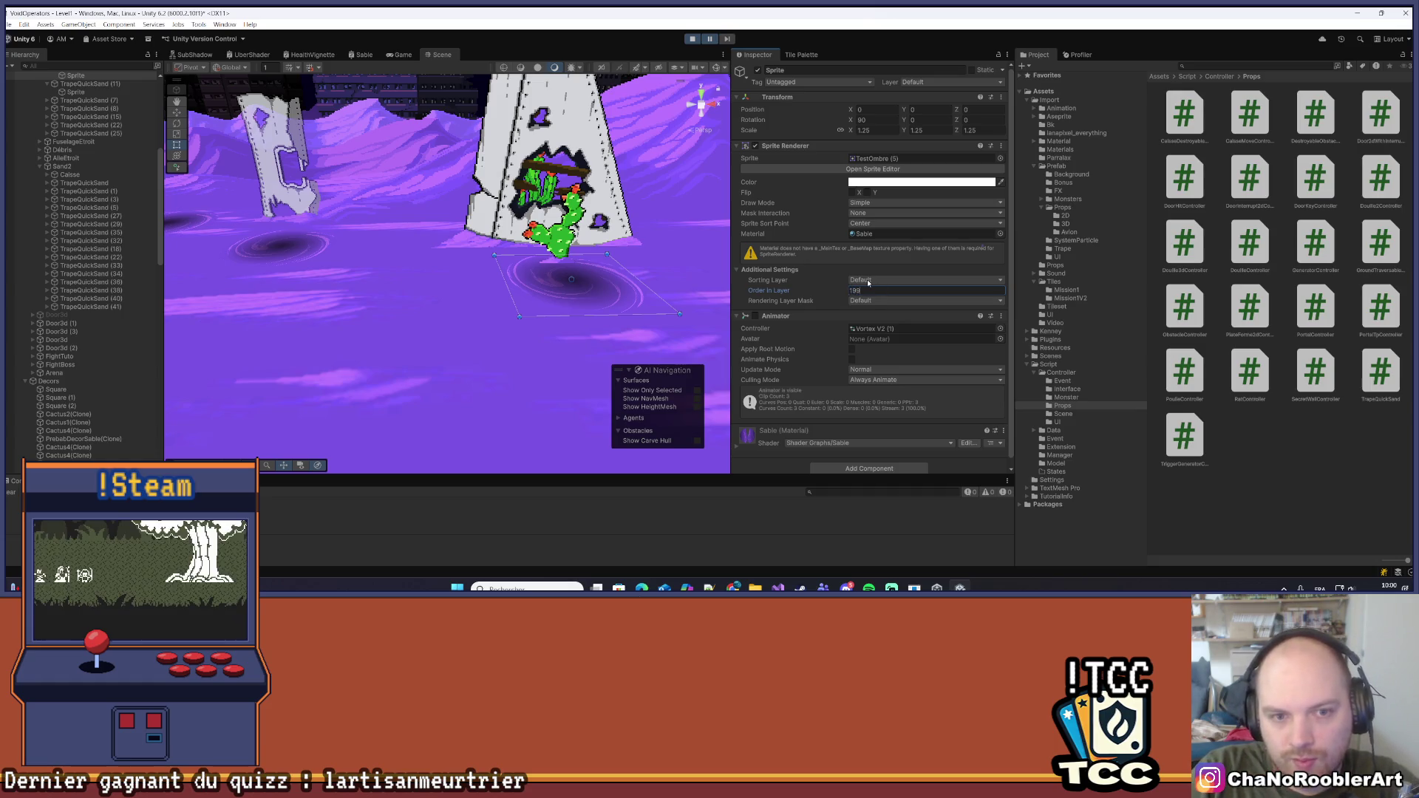
Inspect the Ground object and its Mesh Renderer with the soi material
left_click(443, 347)
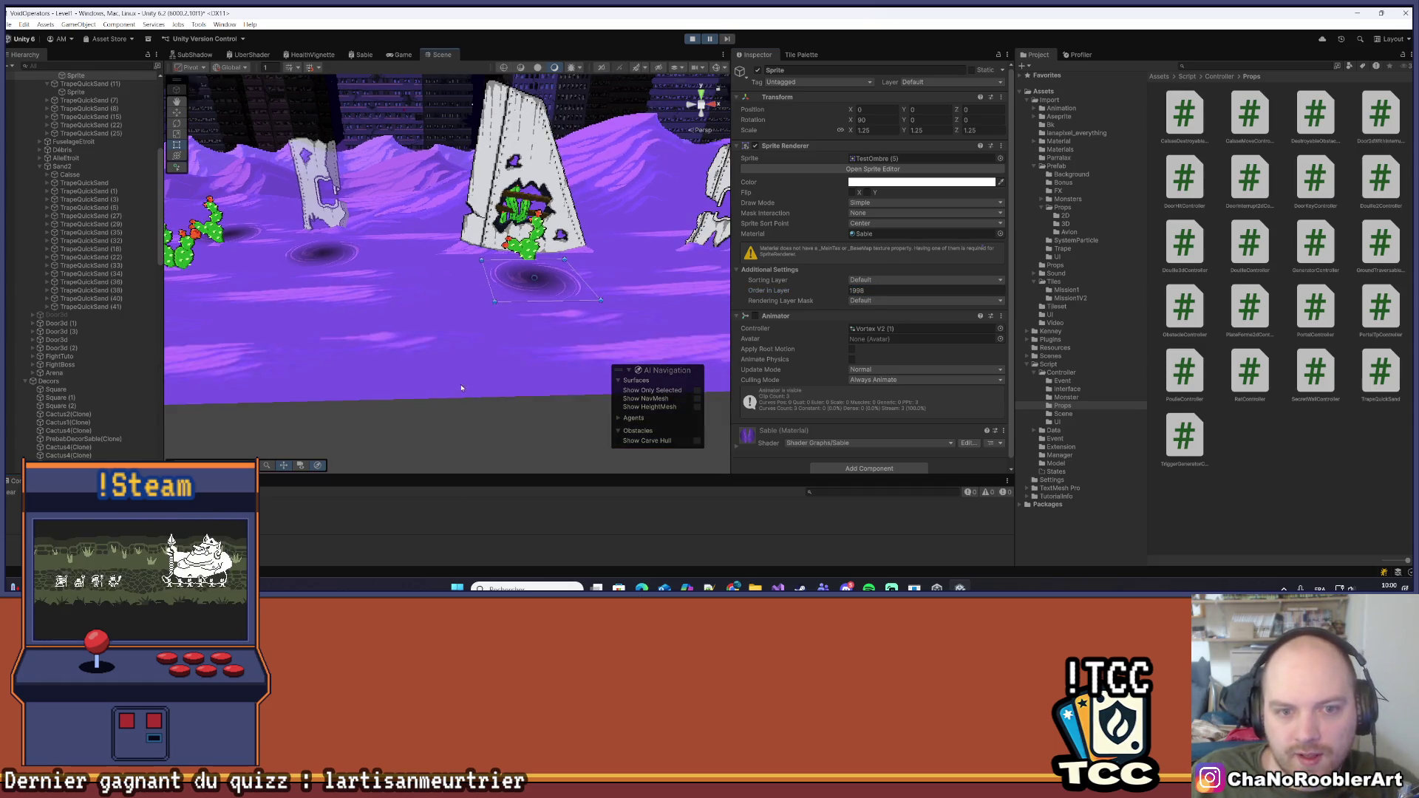
scroll(428, 314, "down", 5)
scroll(441, 269, "up", 6)
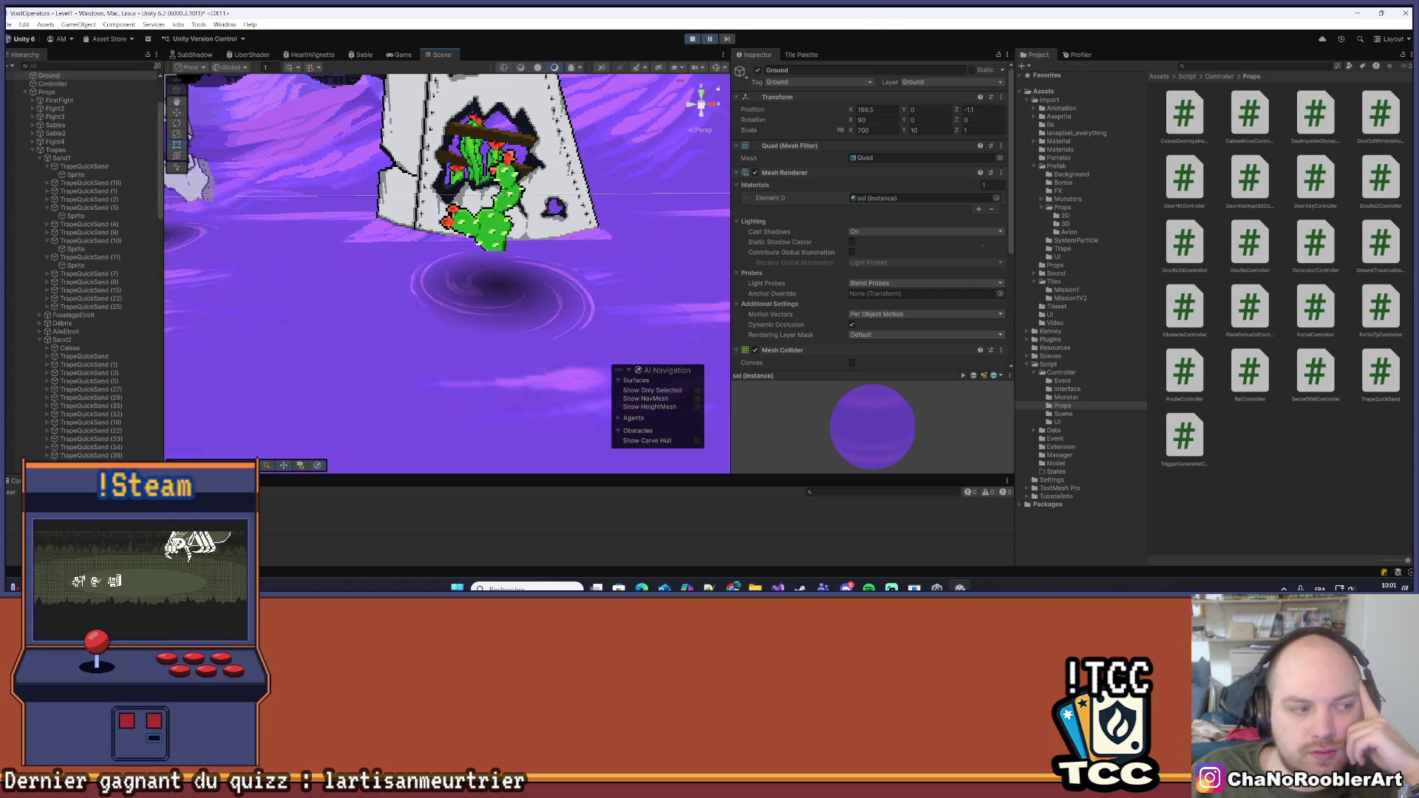
scroll(551, 259, "up", 2)
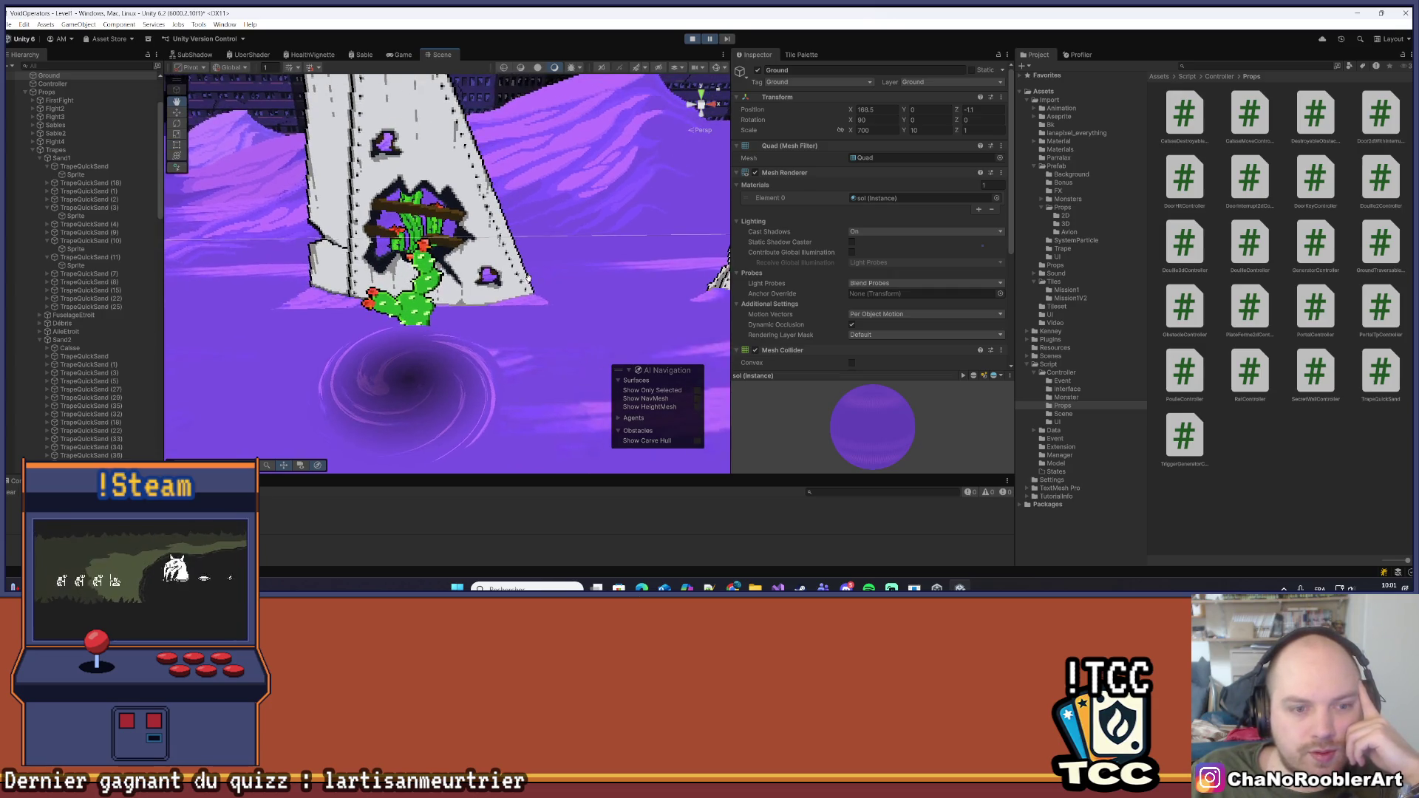
scroll(392, 398, "down", 4)
scroll(406, 378, "up", 4)
mouse_move(445, 347)
left_mouse_down()
mouse_move(473, 233)
mouse_move(465, 257)
left_mouse_up()
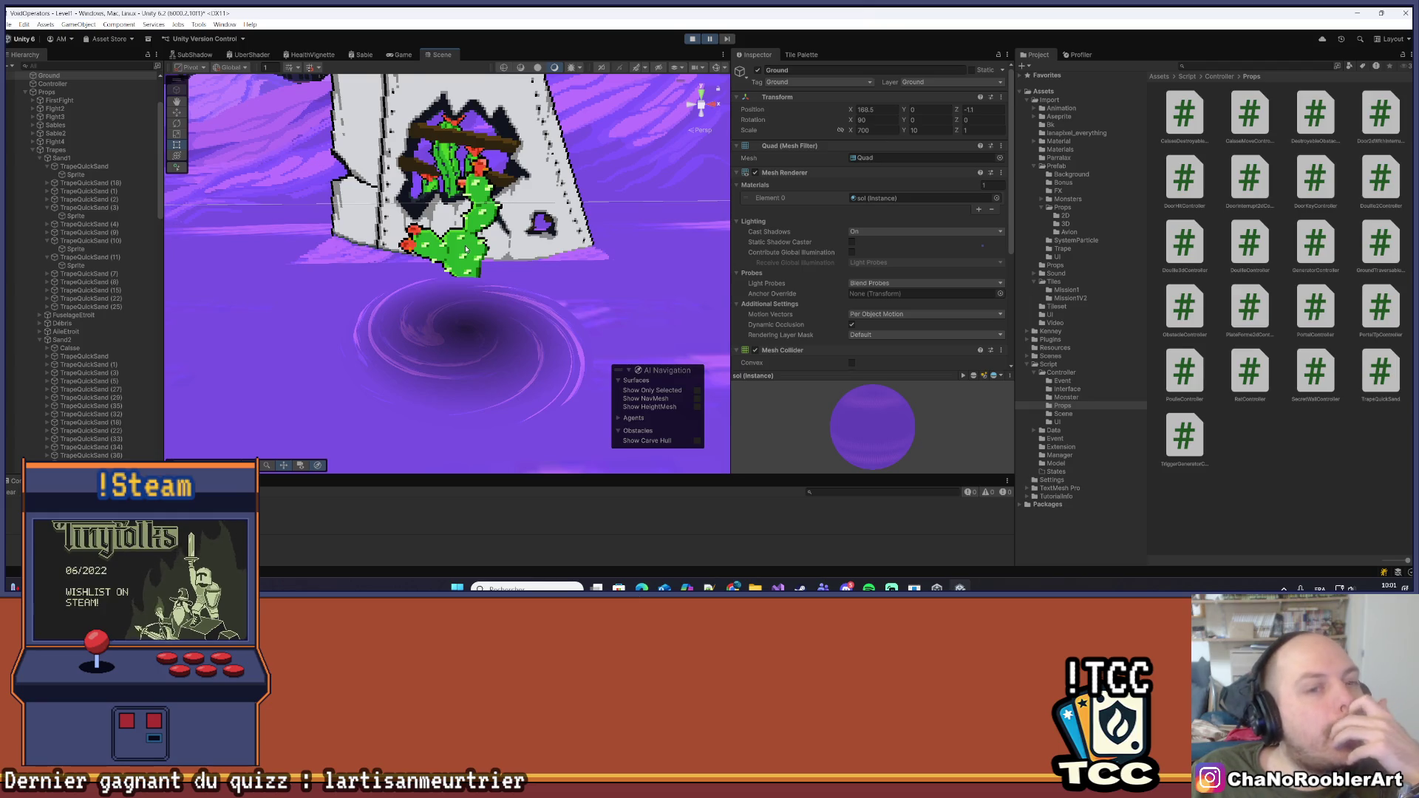
scroll(466, 251, "down", 5)
left_click_drag(306, 299, 391, 339)
scroll(470, 315, "up", 6)
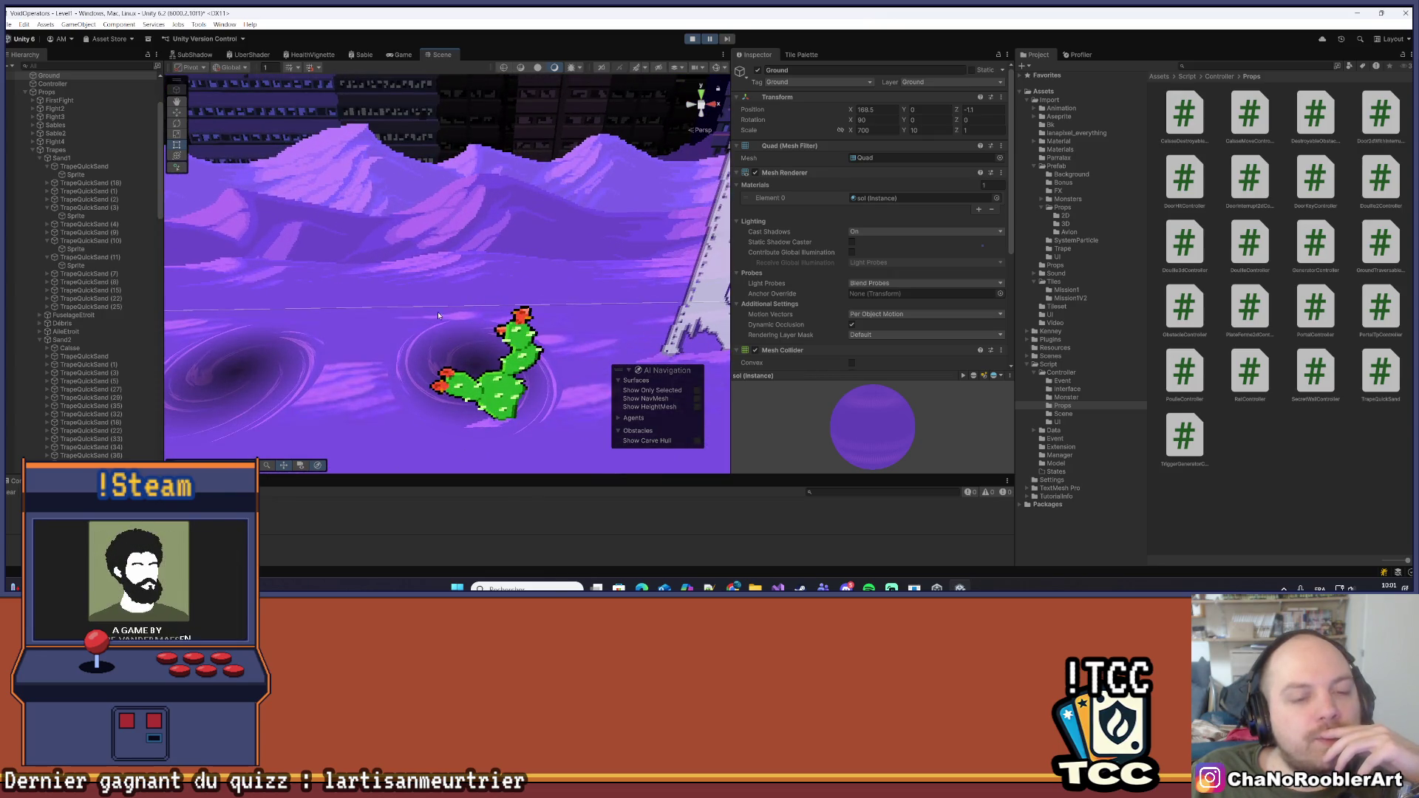
scroll(430, 347, "down", 5)
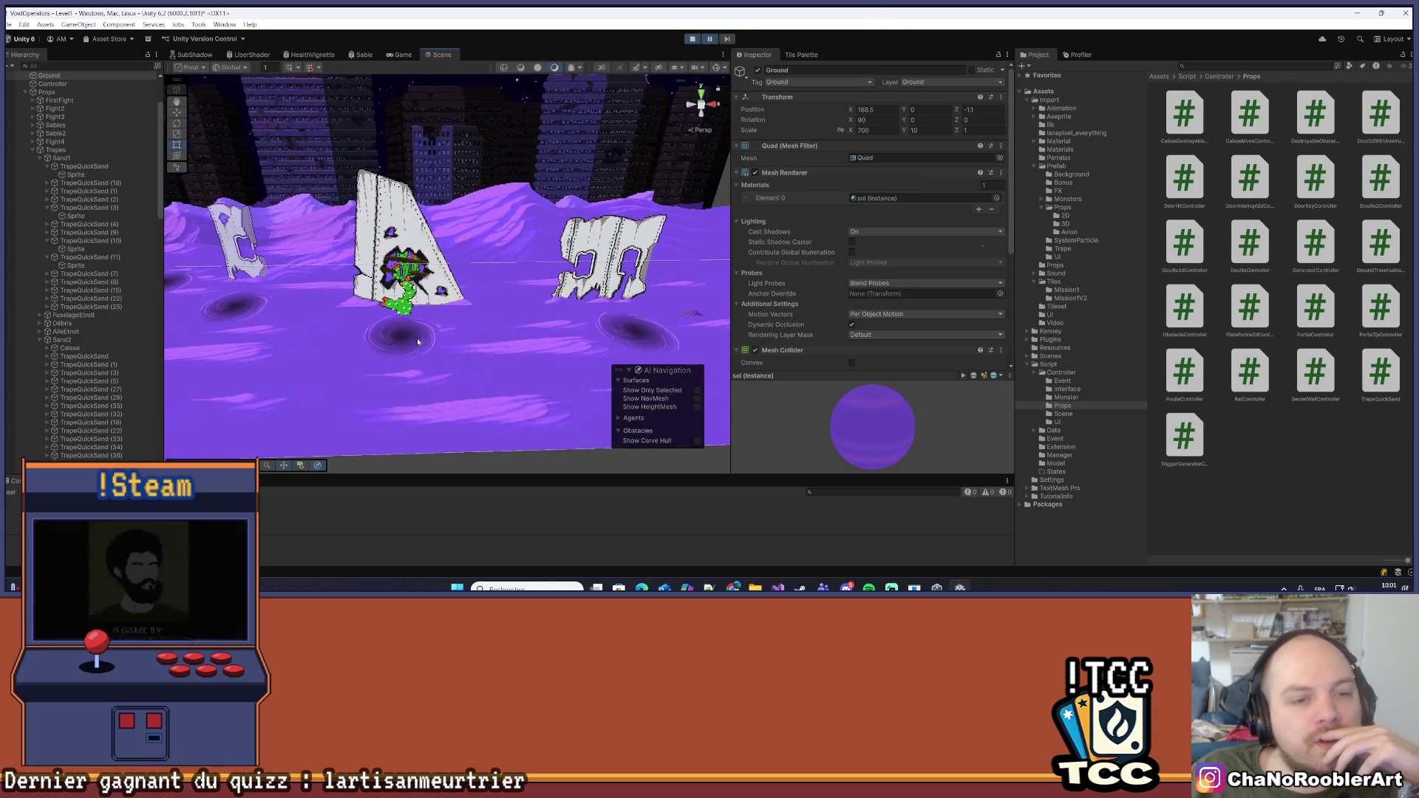
left_click_drag(430, 336, 458, 330)
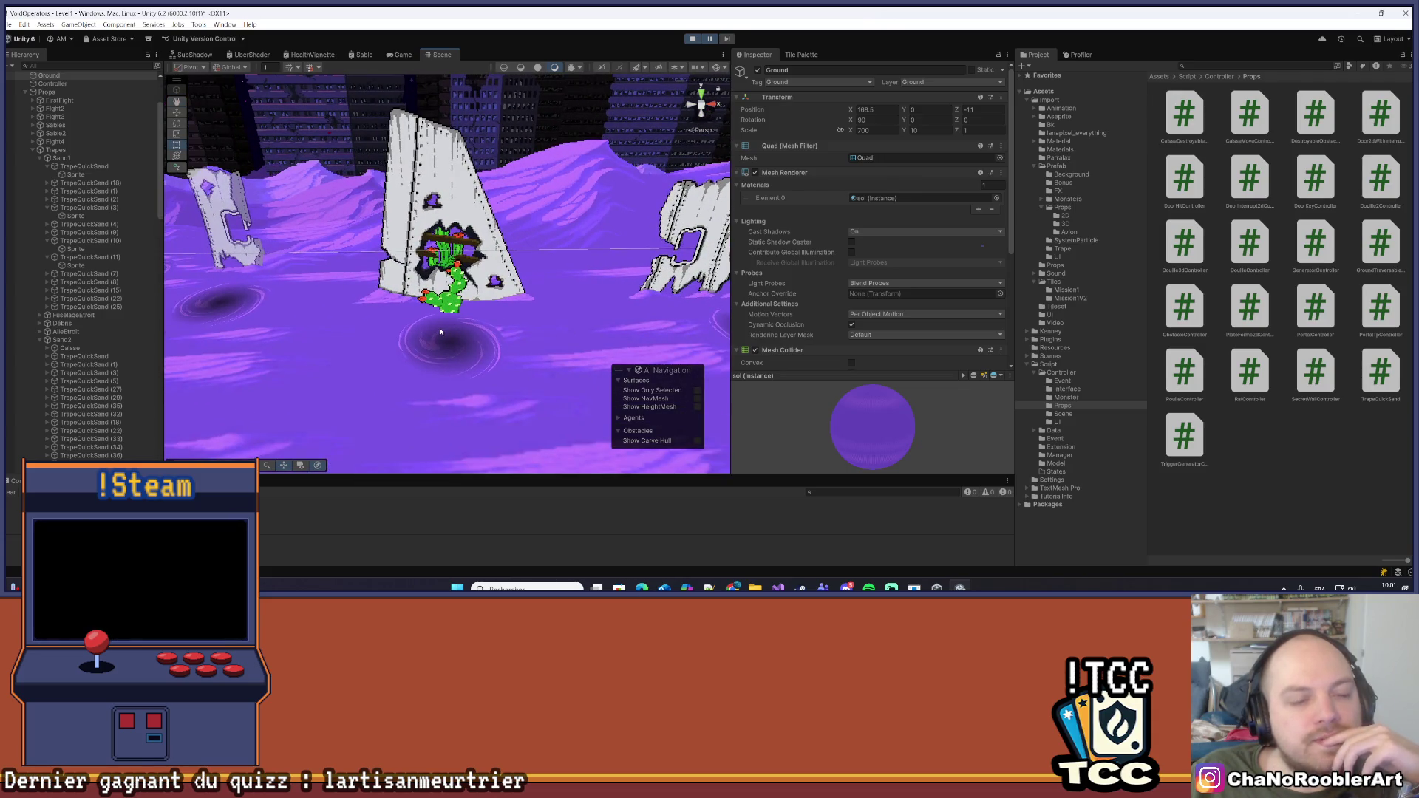
scroll(495, 307, "down", 5)
mouse_move(494, 307)
left_mouse_down()
mouse_move(225, 309)
mouse_move(505, 308)
left_mouse_up()
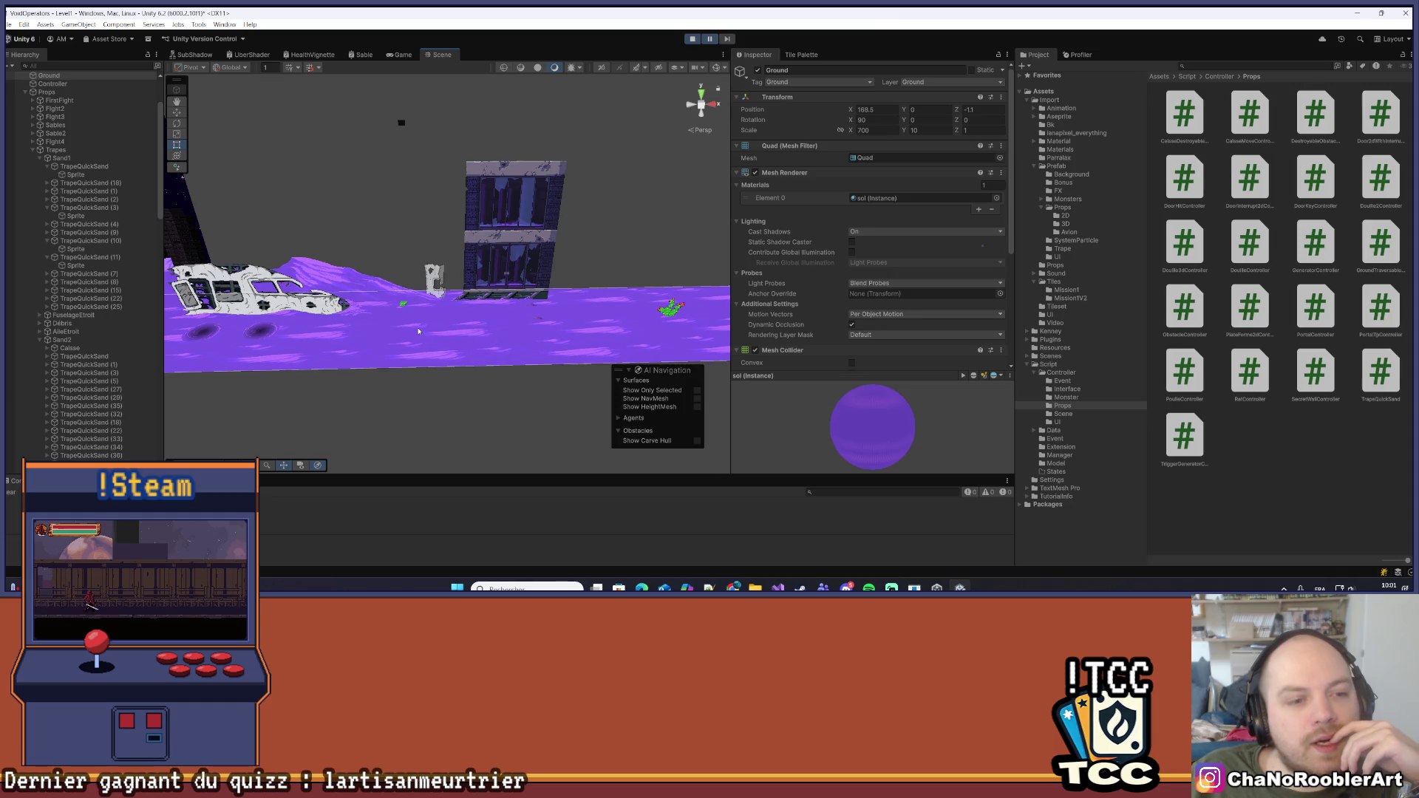
scroll(418, 331, "up", 10)
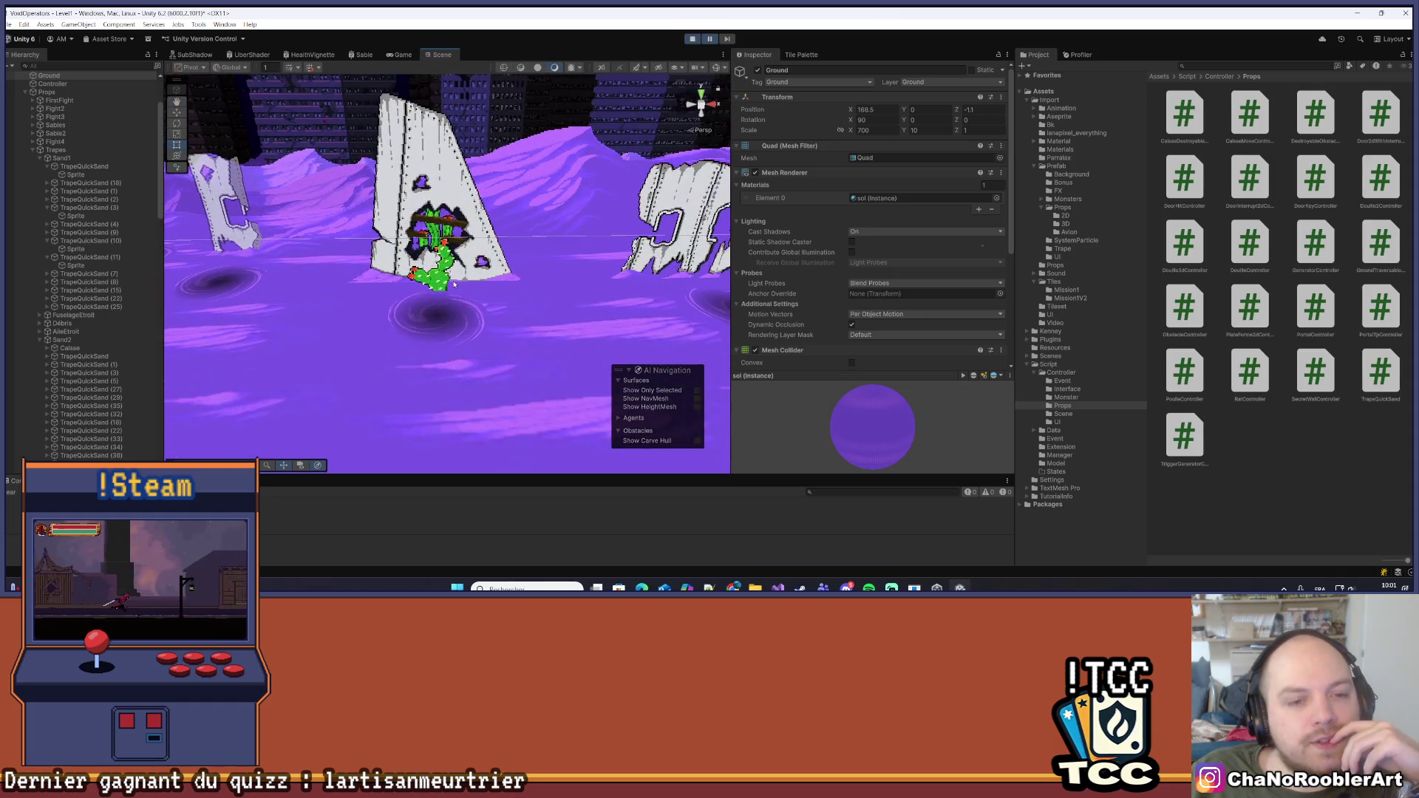
scroll(310, 316, "down", 10)
mouse_move(378, 319)
left_mouse_down()
mouse_move(493, 313)
mouse_move(452, 305)
left_mouse_up()
Pan along the level strip past the wrecked buildings and cacti, then switch to the Game view
mouse_move(505, 316)
left_mouse_down()
mouse_move(436, 317)
mouse_move(586, 310)
mouse_move(582, 334)
mouse_move(366, 327)
mouse_move(537, 336)
mouse_move(586, 318)
mouse_move(486, 332)
mouse_move(377, 311)
mouse_move(397, 308)
mouse_move(379, 317)
mouse_move(618, 326)
mouse_move(475, 306)
mouse_move(419, 316)
mouse_move(508, 320)
mouse_move(444, 332)
mouse_move(242, 319)
mouse_move(522, 345)
mouse_move(489, 320)
left_mouse_up()
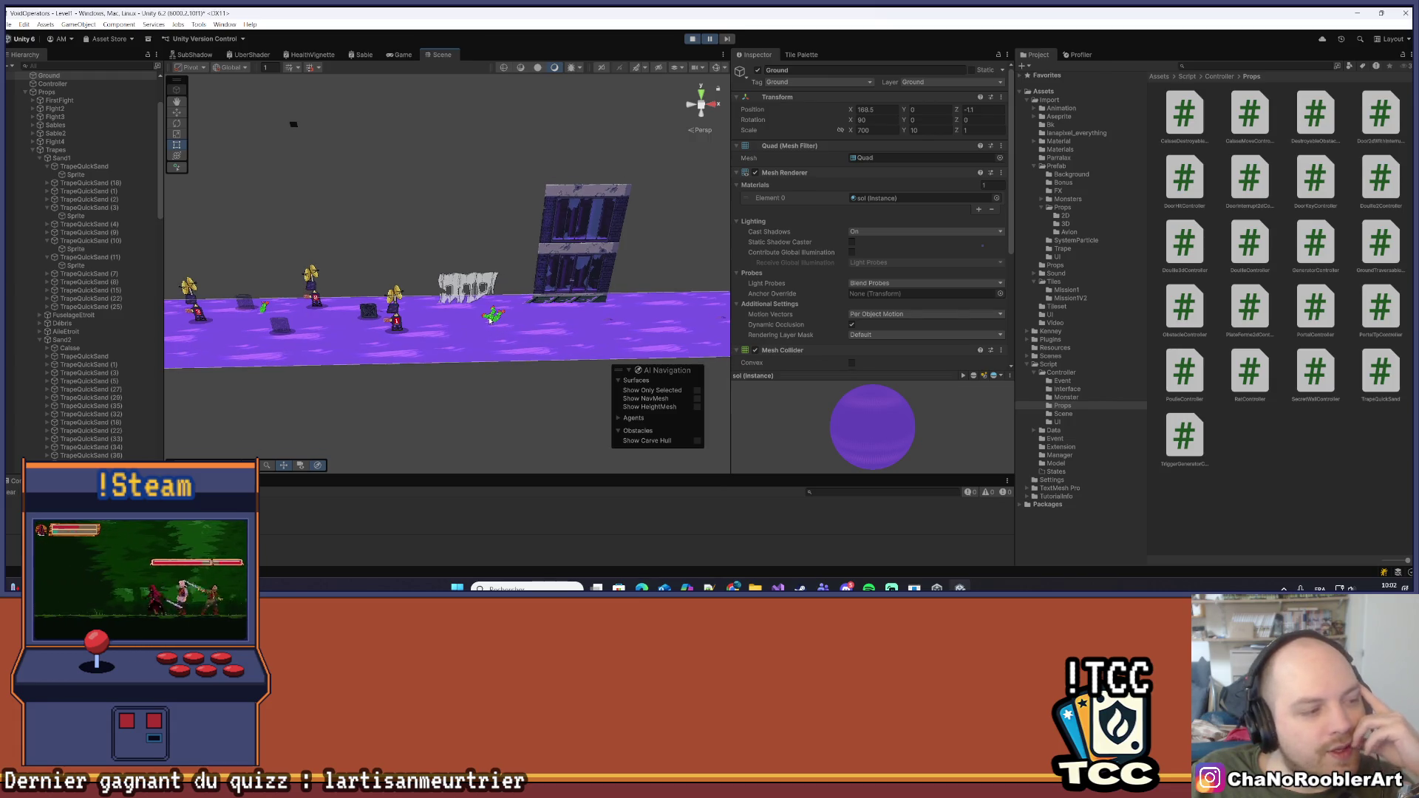
left_click_drag(535, 270, 366, 323)
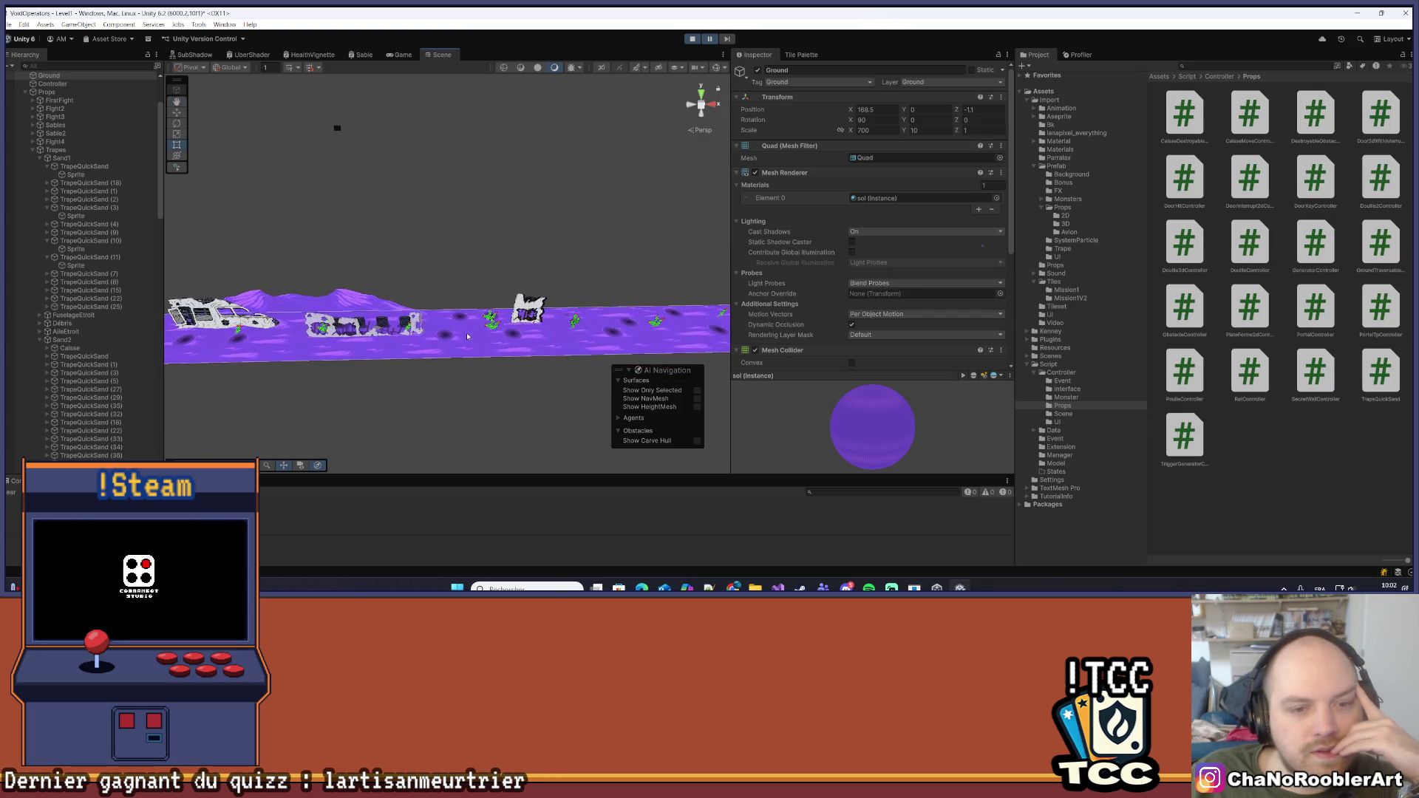
left_click_drag(426, 306, 395, 326)
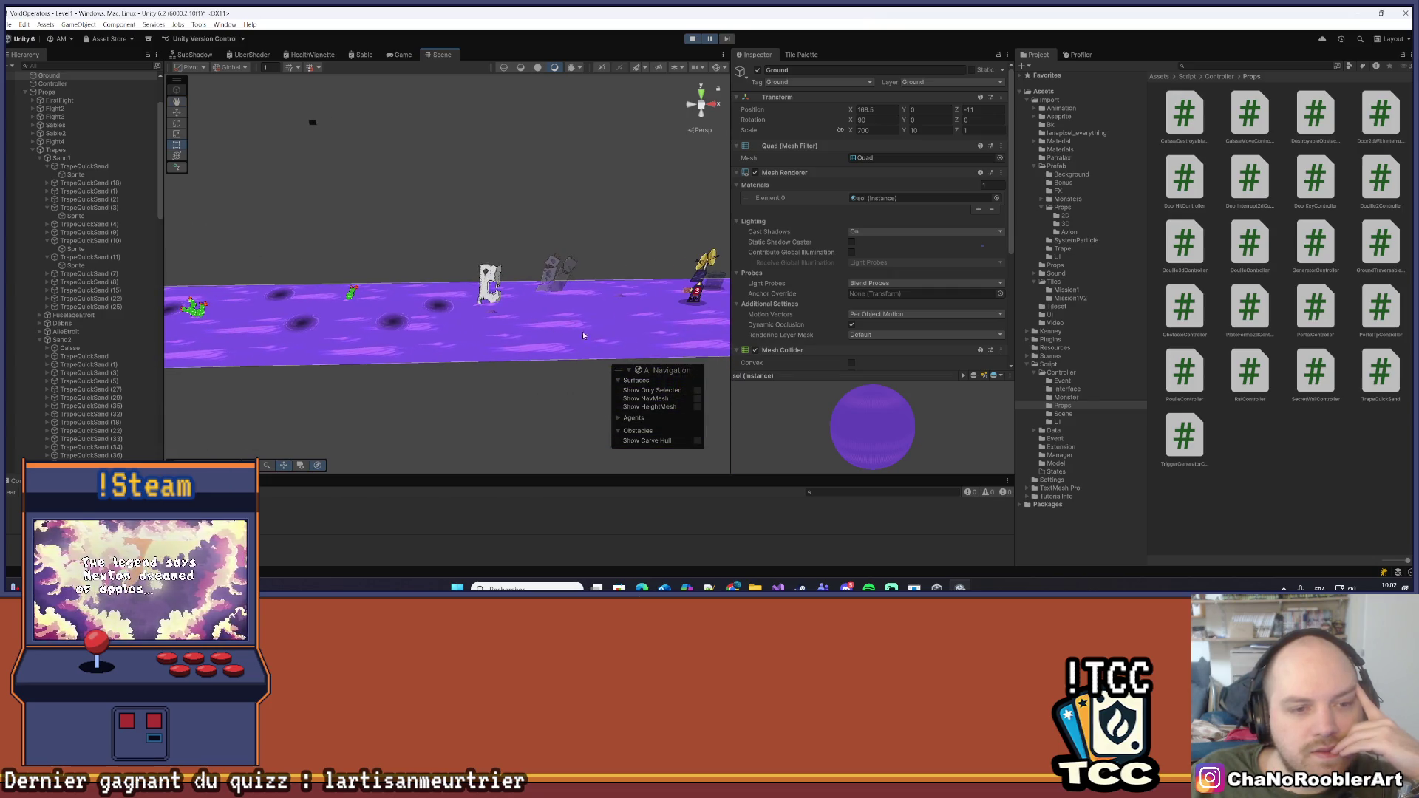
mouse_move(435, 346)
left_mouse_down()
mouse_move(238, 342)
mouse_move(322, 317)
left_mouse_up()
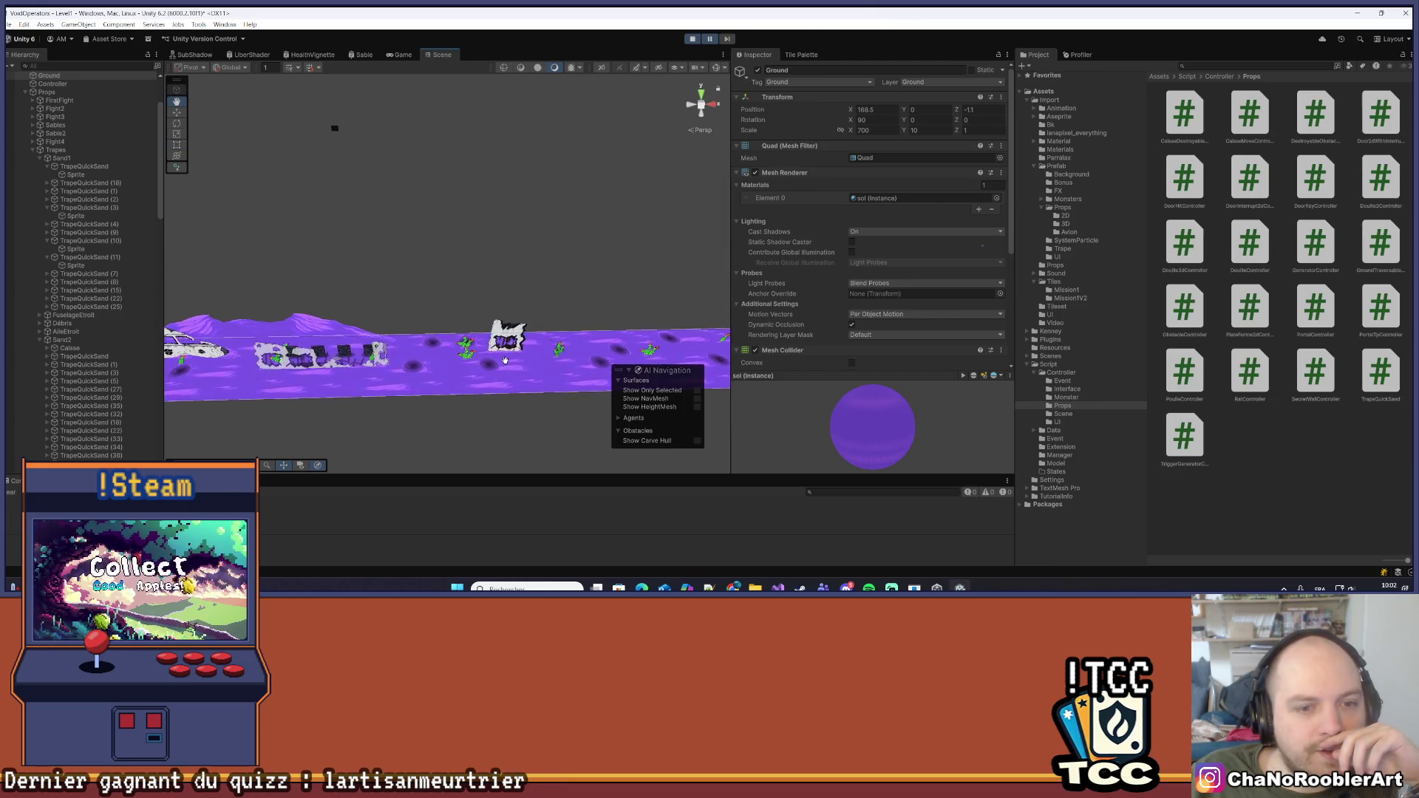
left_click_drag(504, 361, 540, 349)
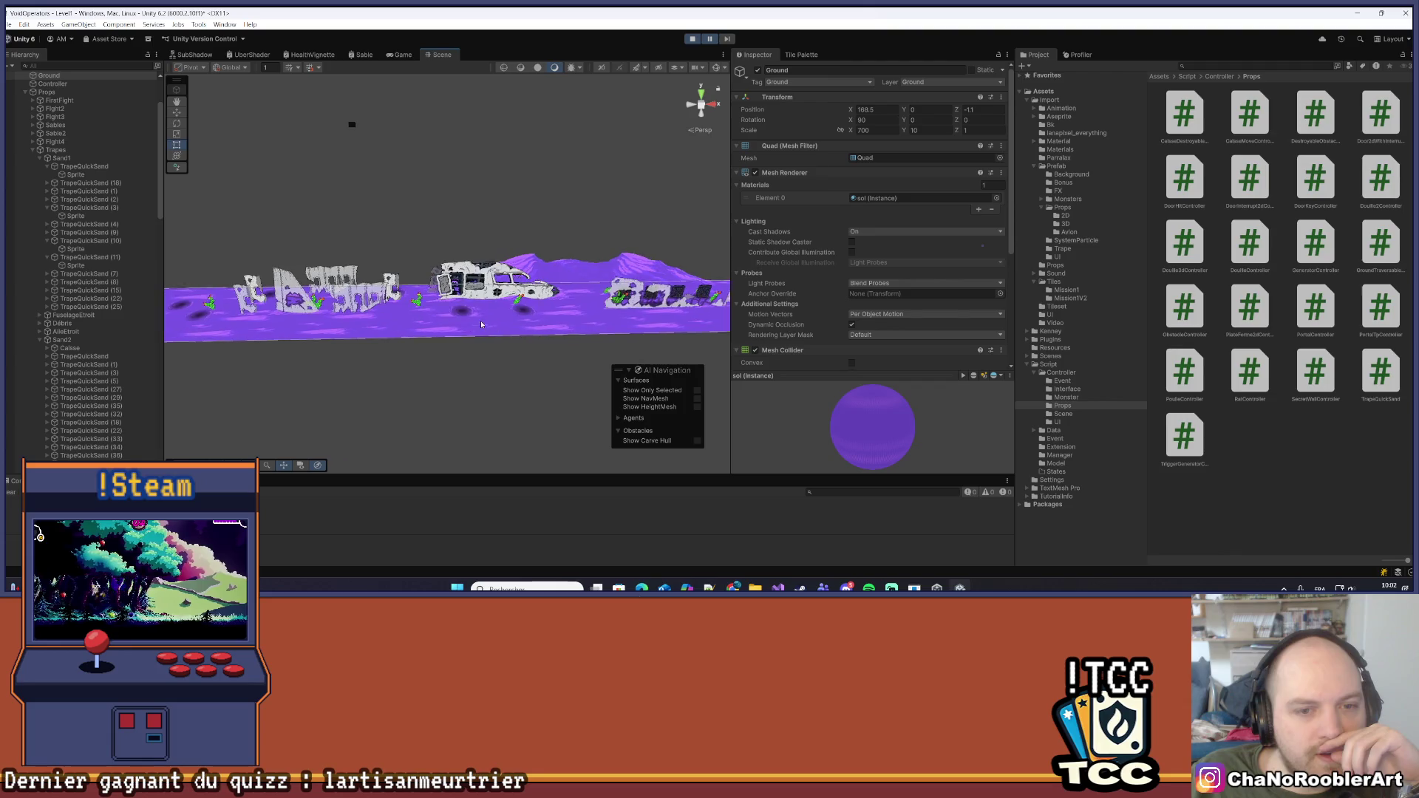
mouse_move(469, 325)
left_mouse_down()
mouse_move(238, 335)
mouse_move(441, 331)
mouse_move(337, 355)
mouse_move(313, 323)
left_mouse_up()
left_click_drag(499, 322, 348, 343)
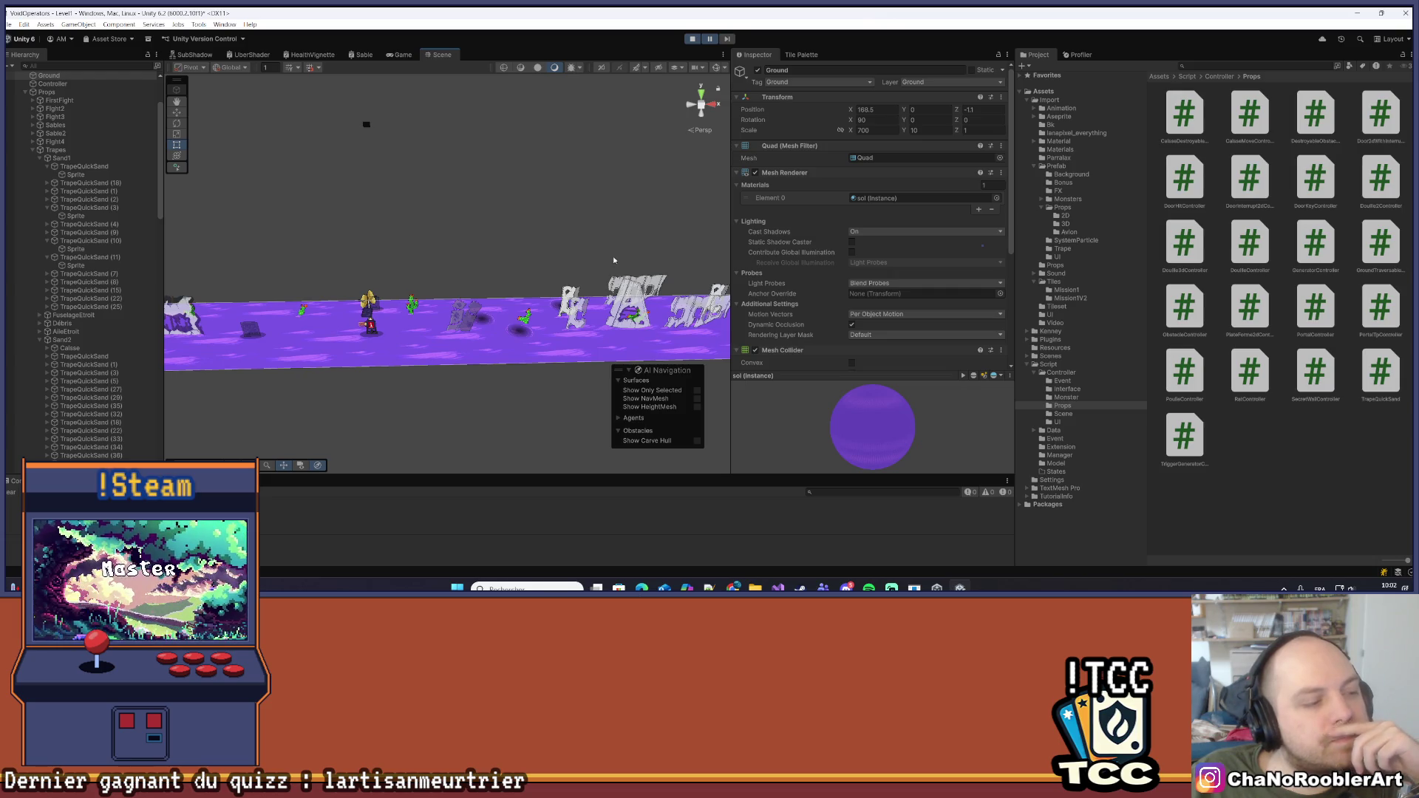
left_click_drag(632, 235, 470, 266)
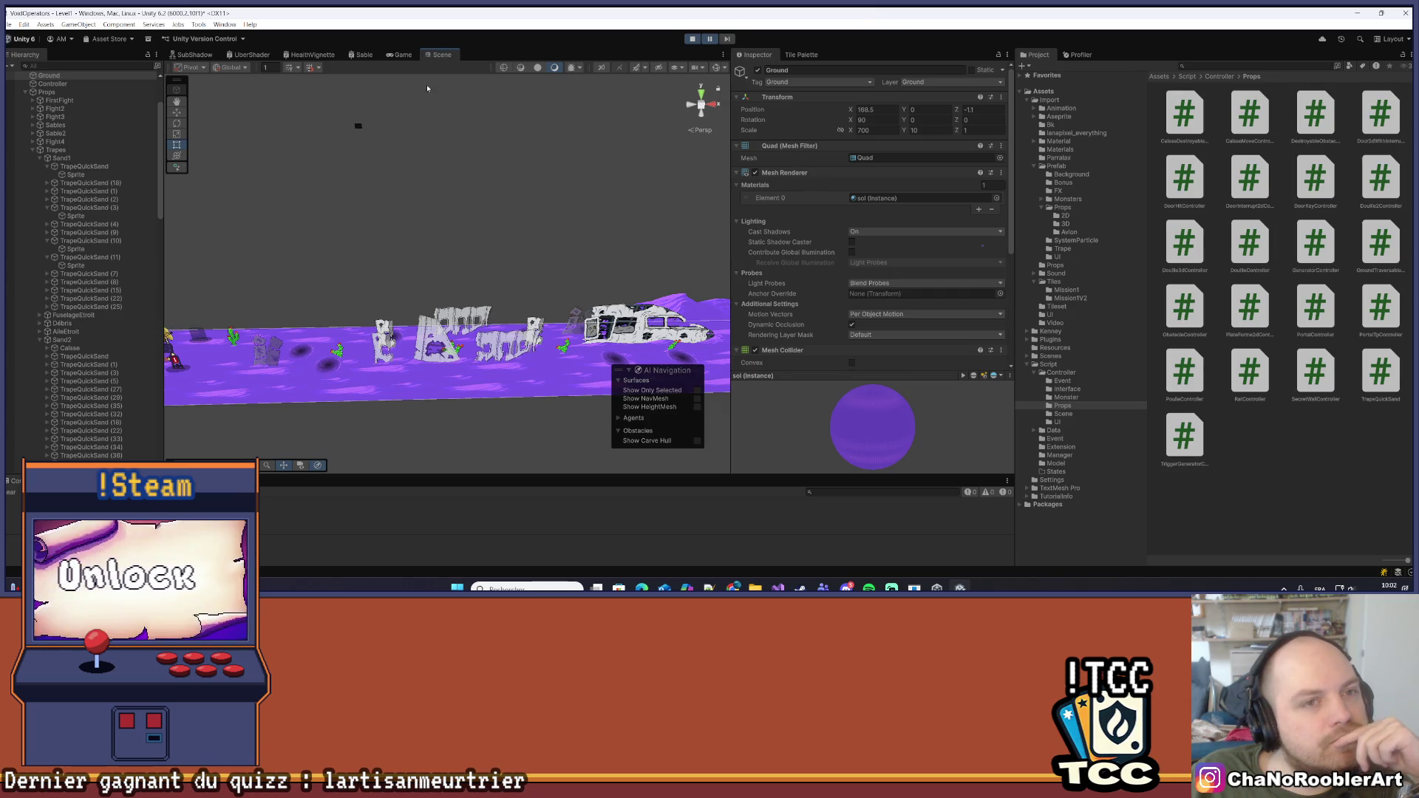
left_click(404, 57)
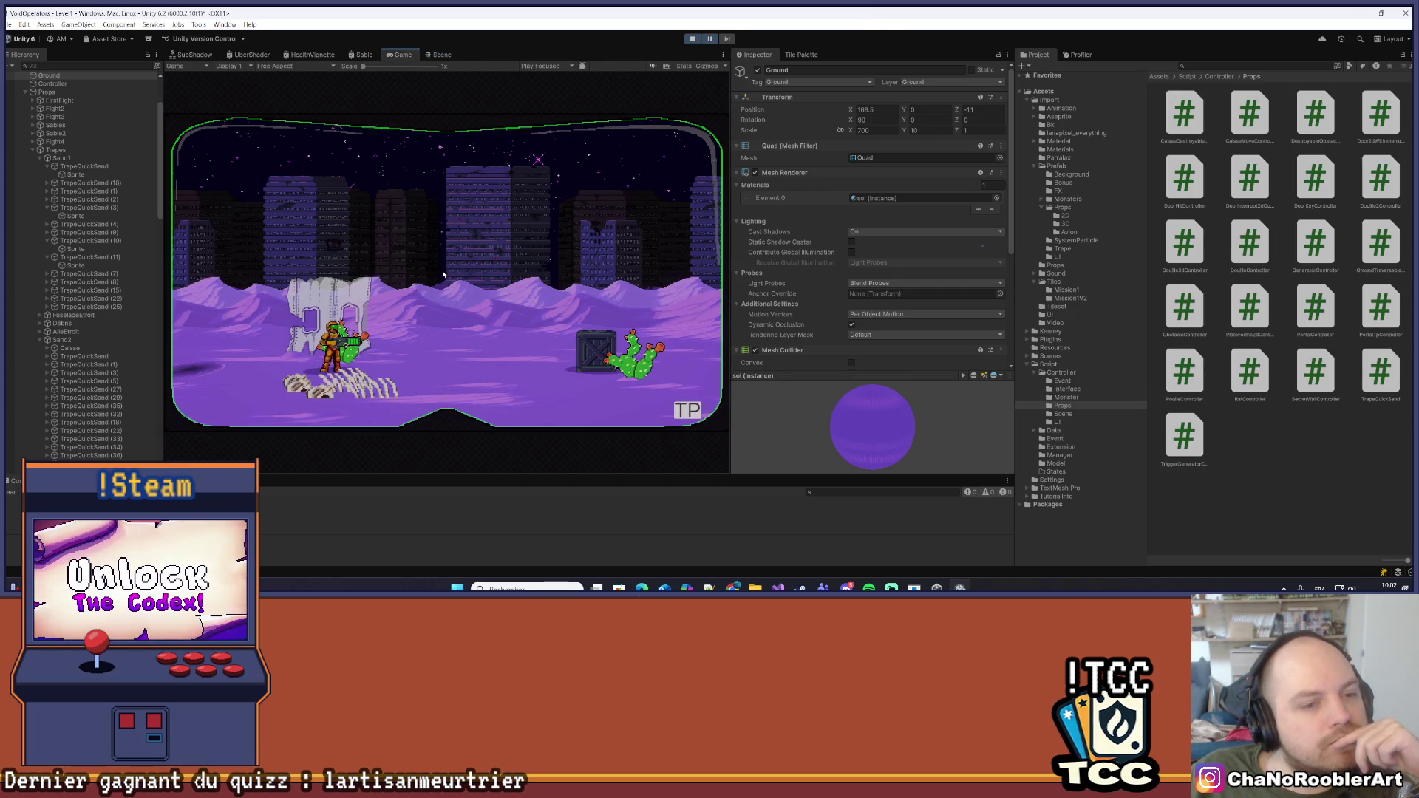
Enter Play mode, focus the Game view, and walk the player left and jump
left_click(363, 54)
left_click(442, 55)
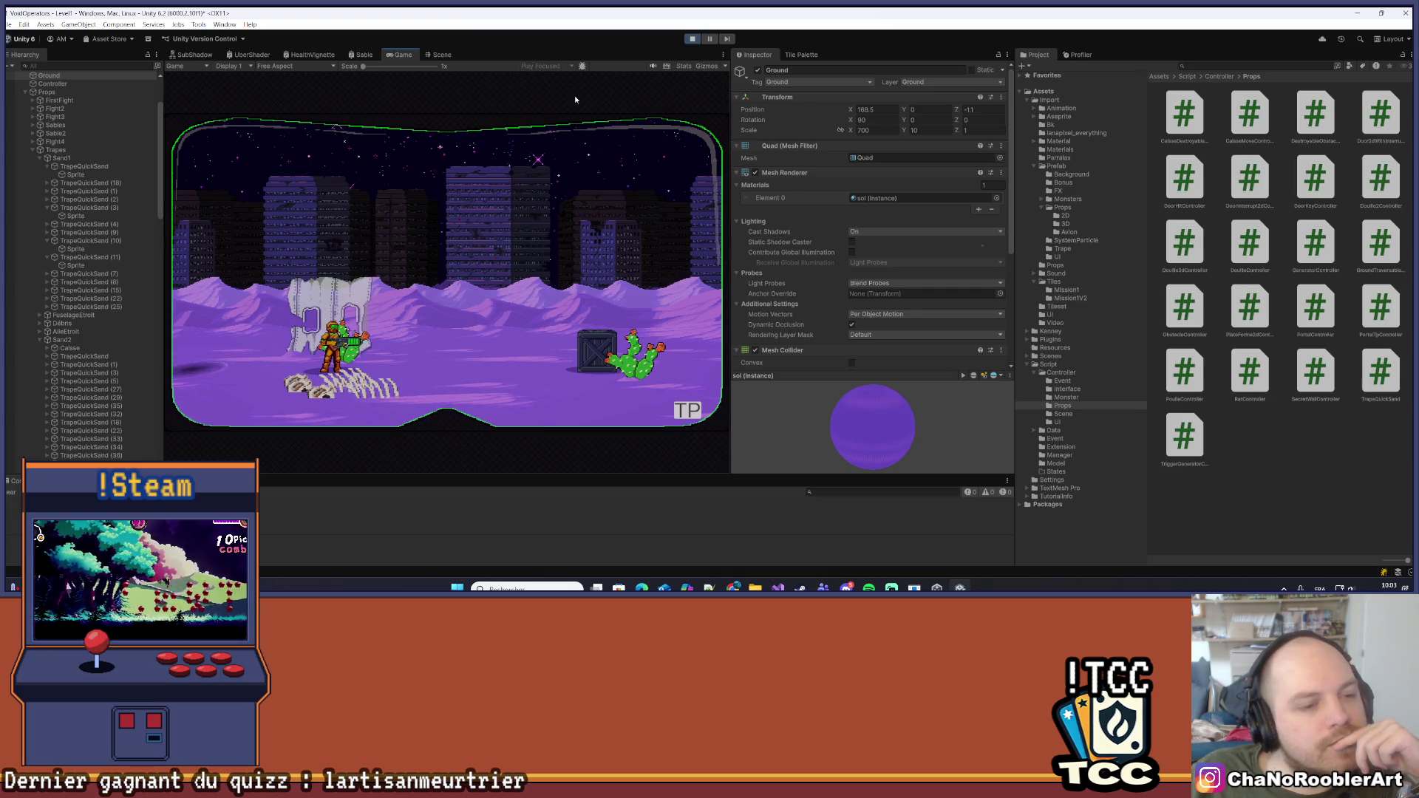
key("a")
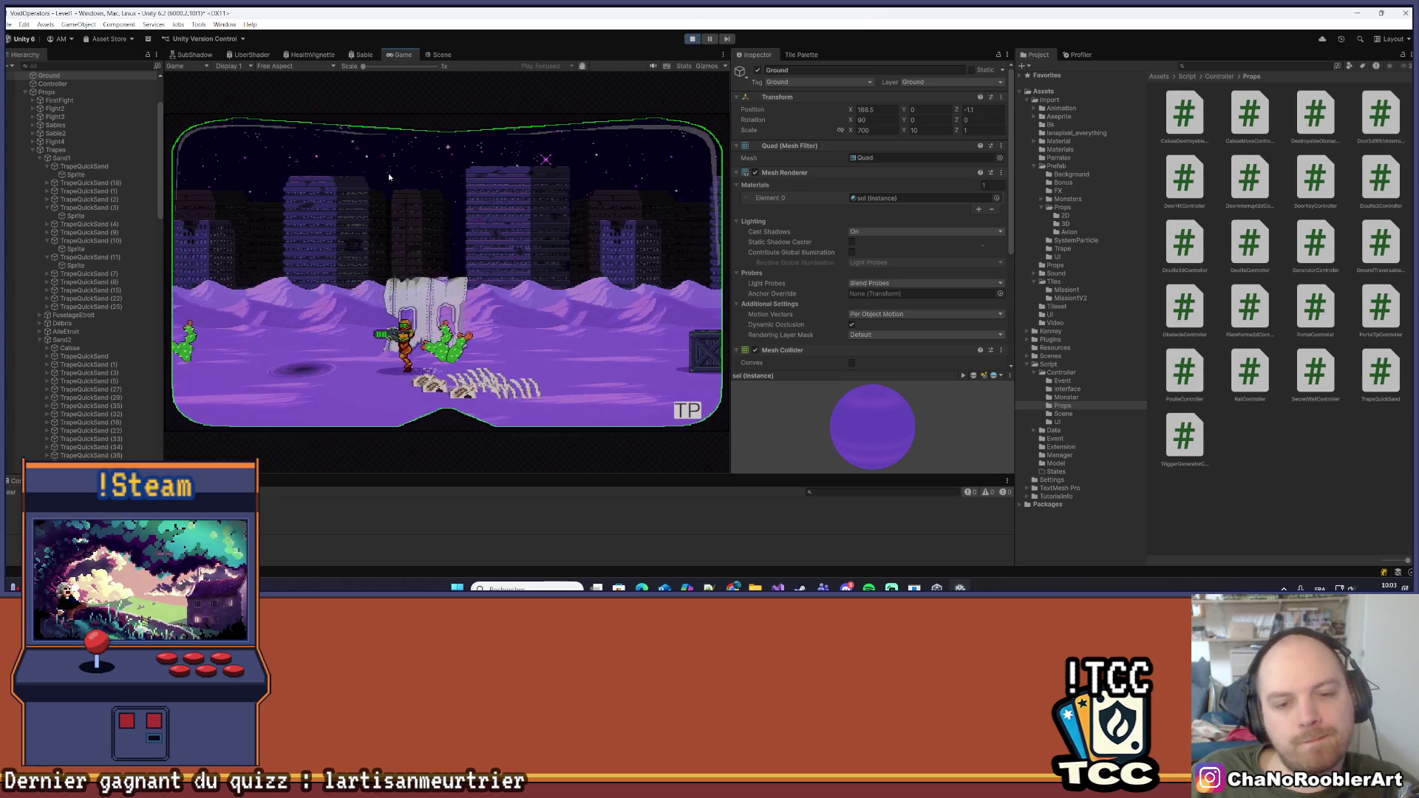
key("a")
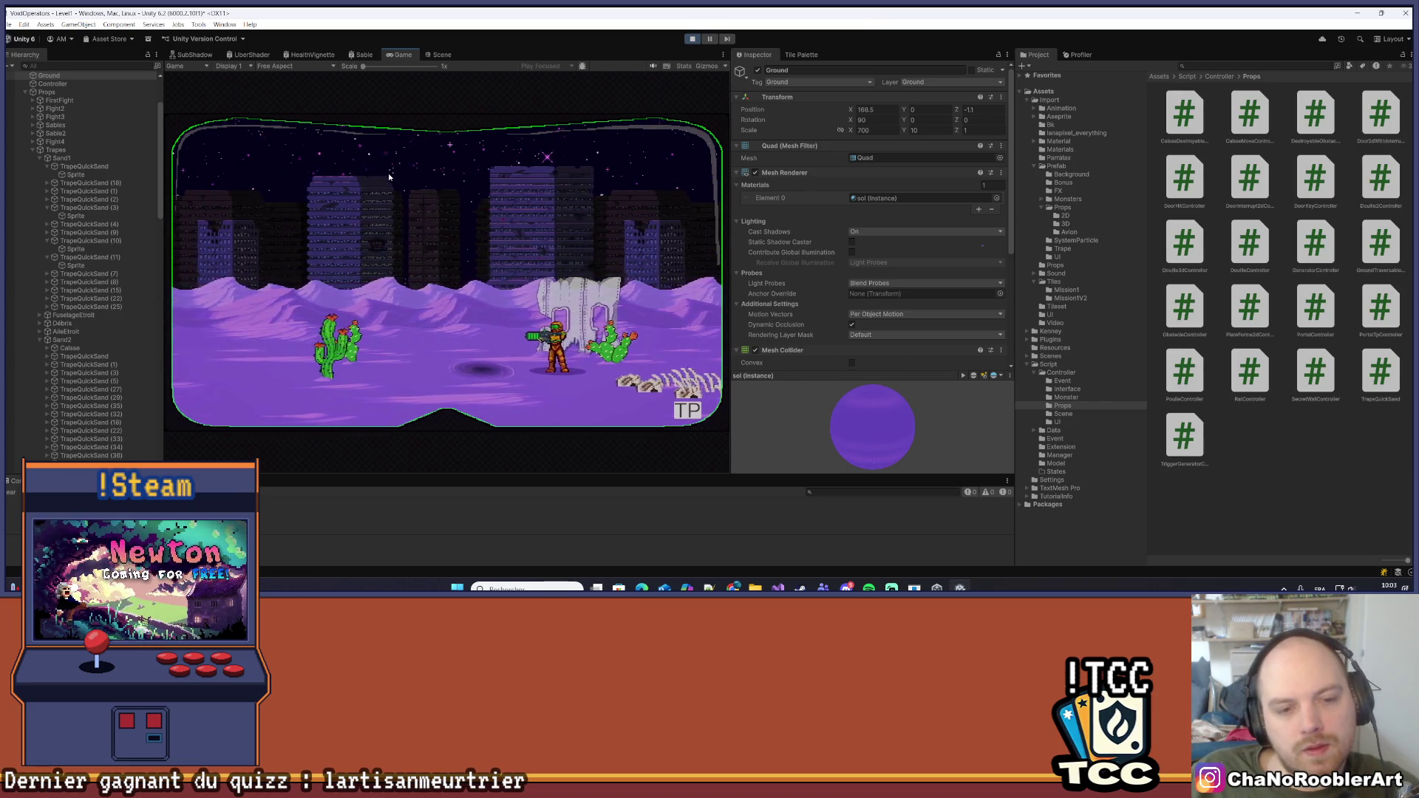
key("space")
Walk the player right and break the crate on the way toward the enemies
key("d")
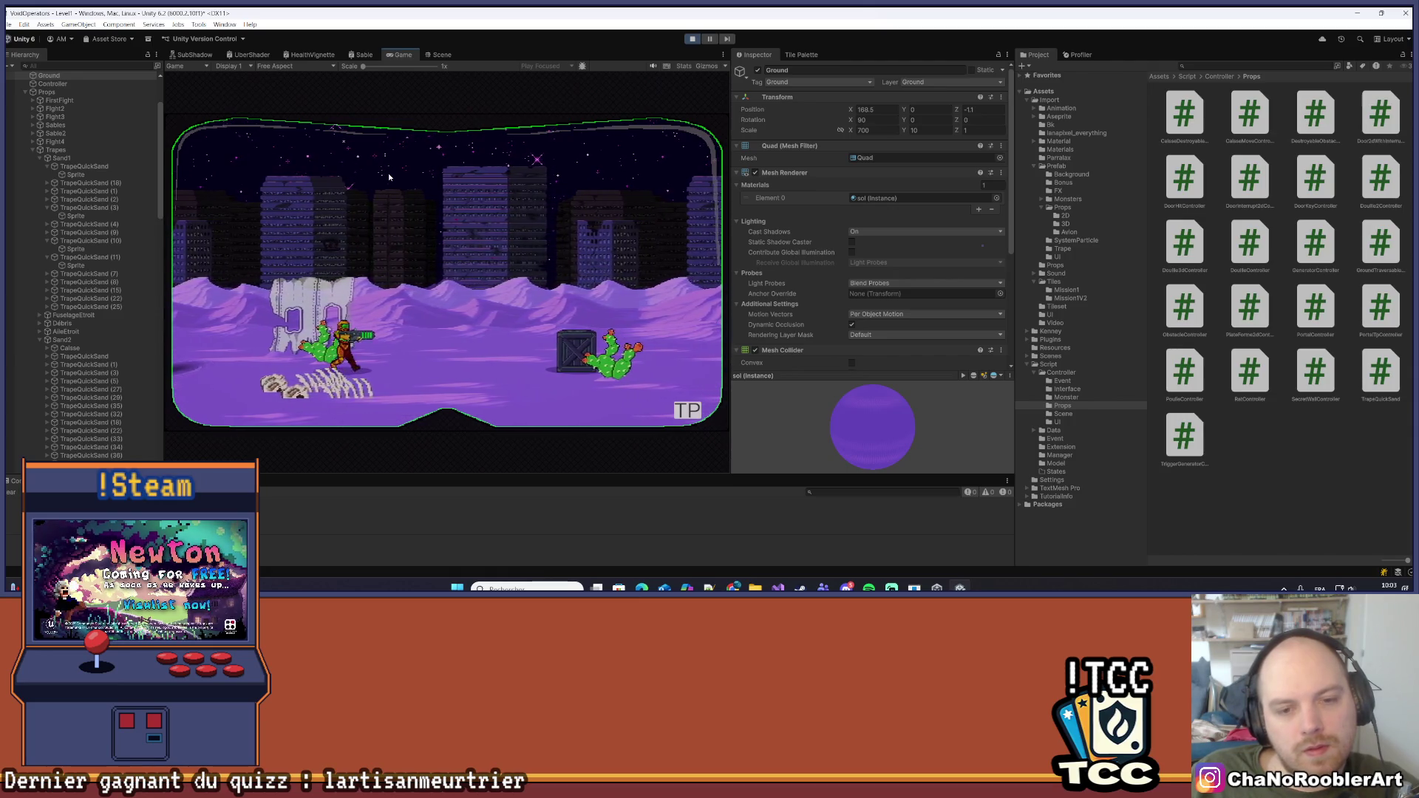
key("d")
key("d")
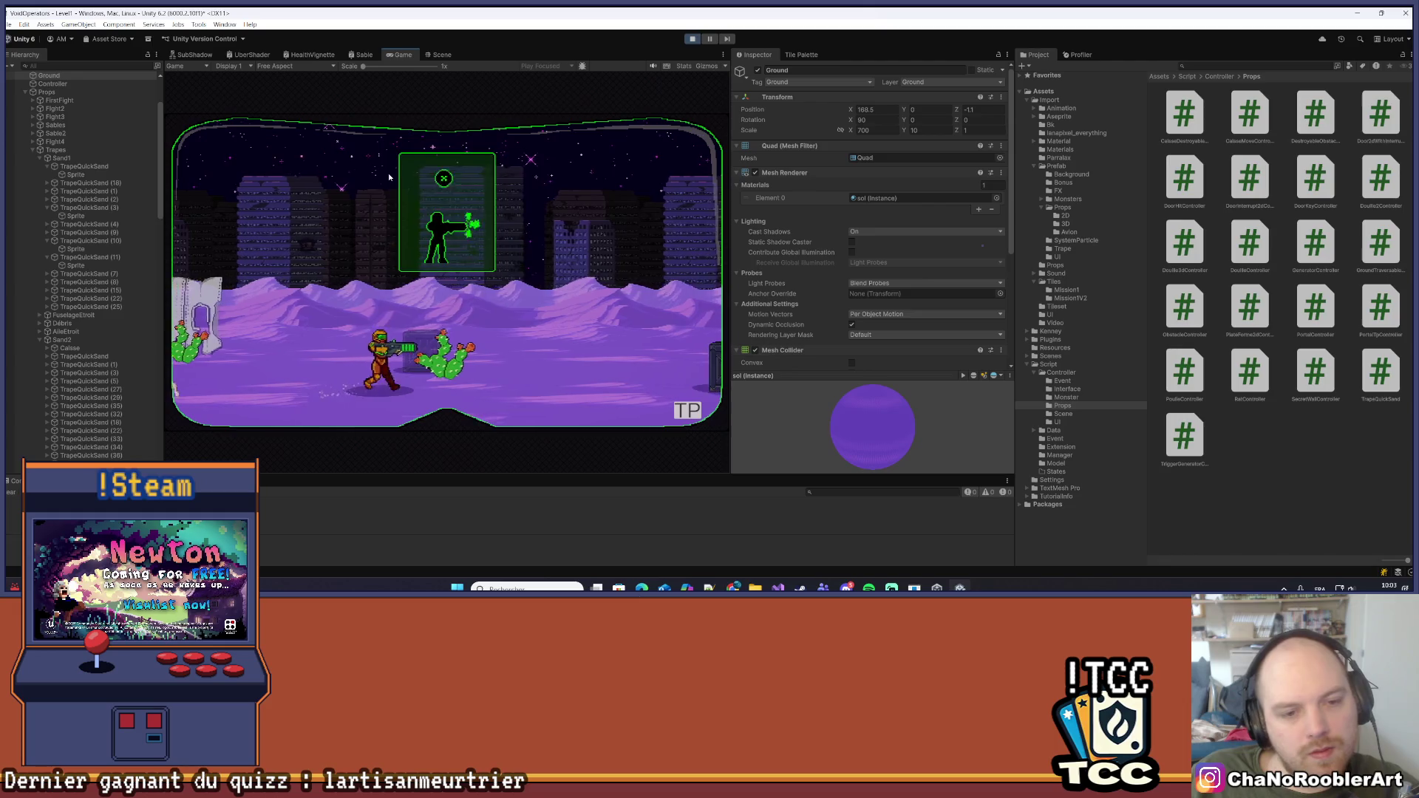
key("d")
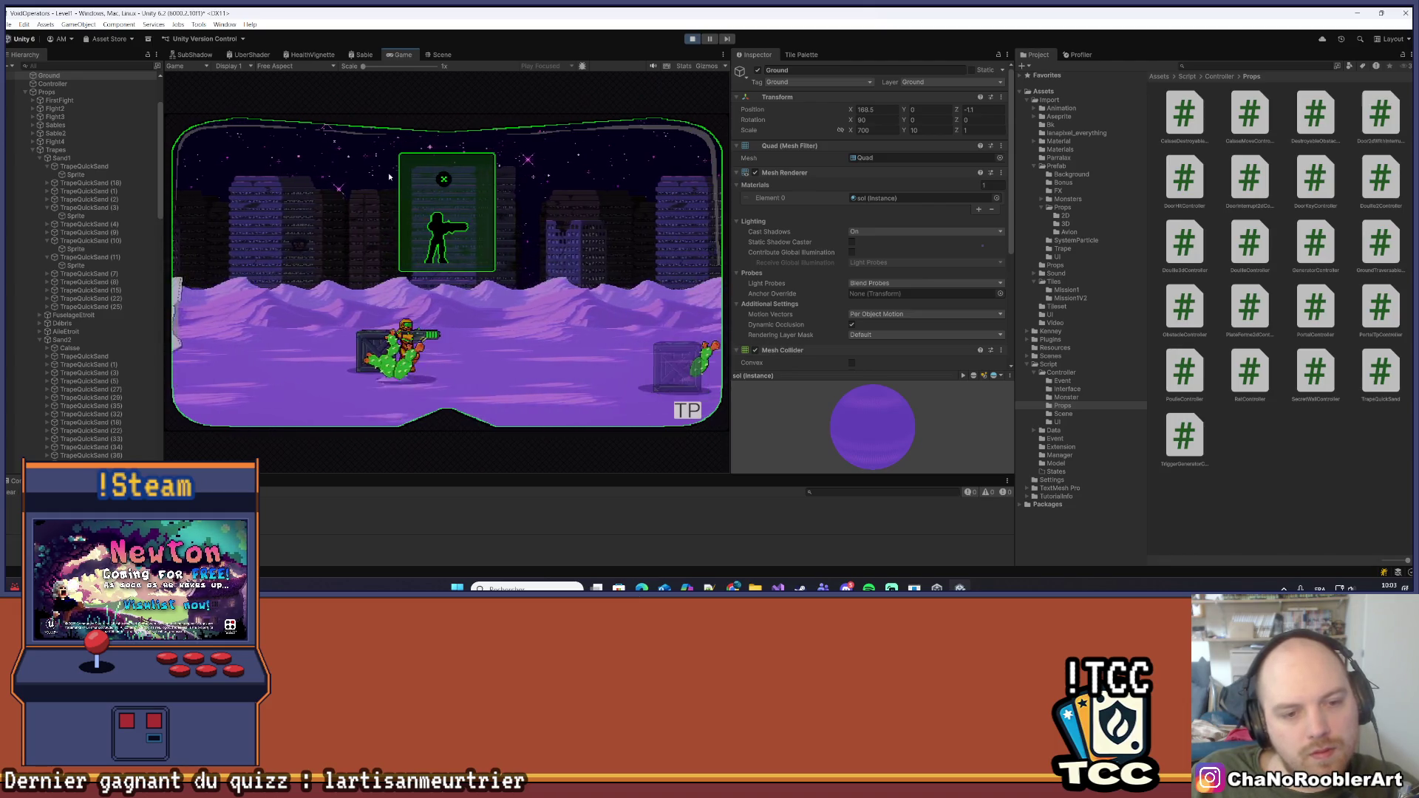
key("d")
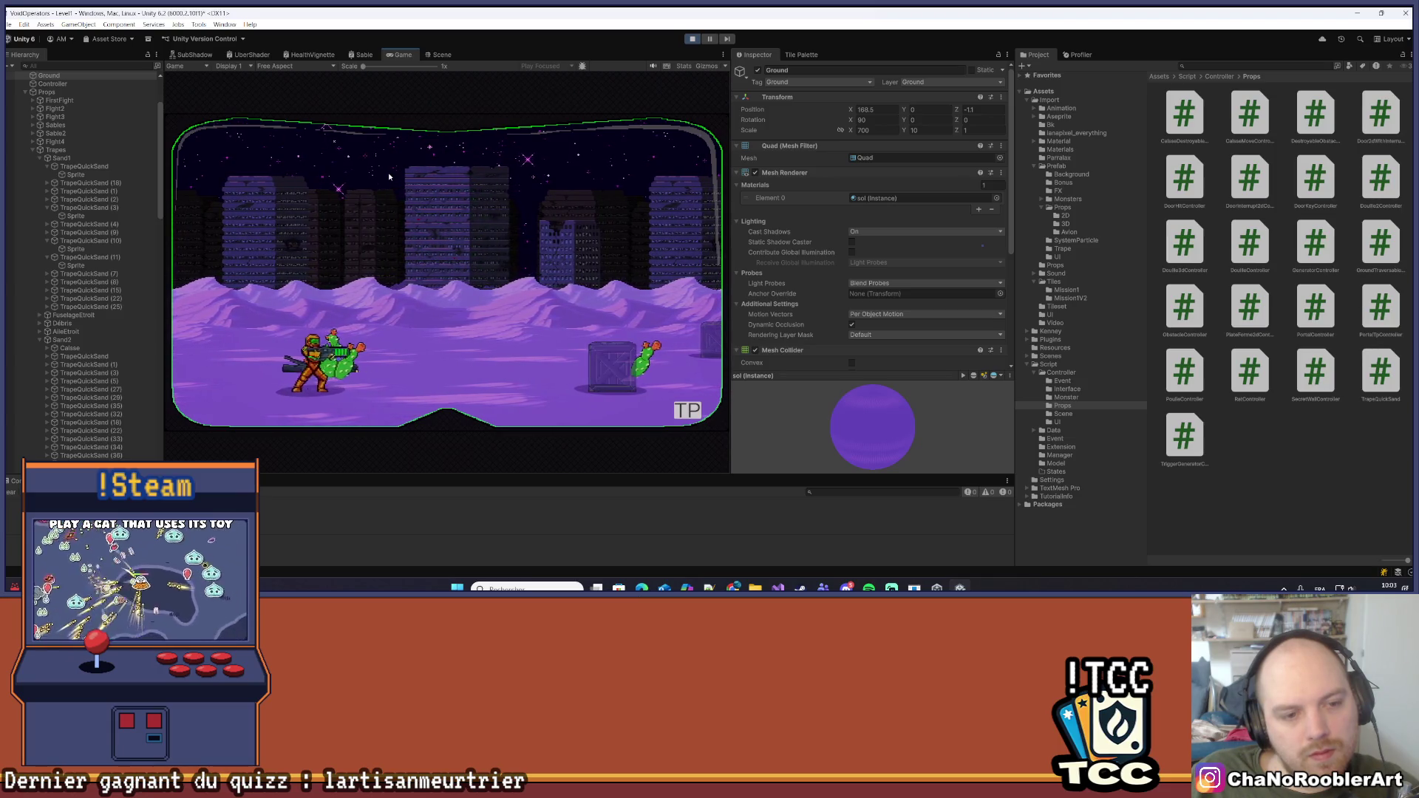
key("d")
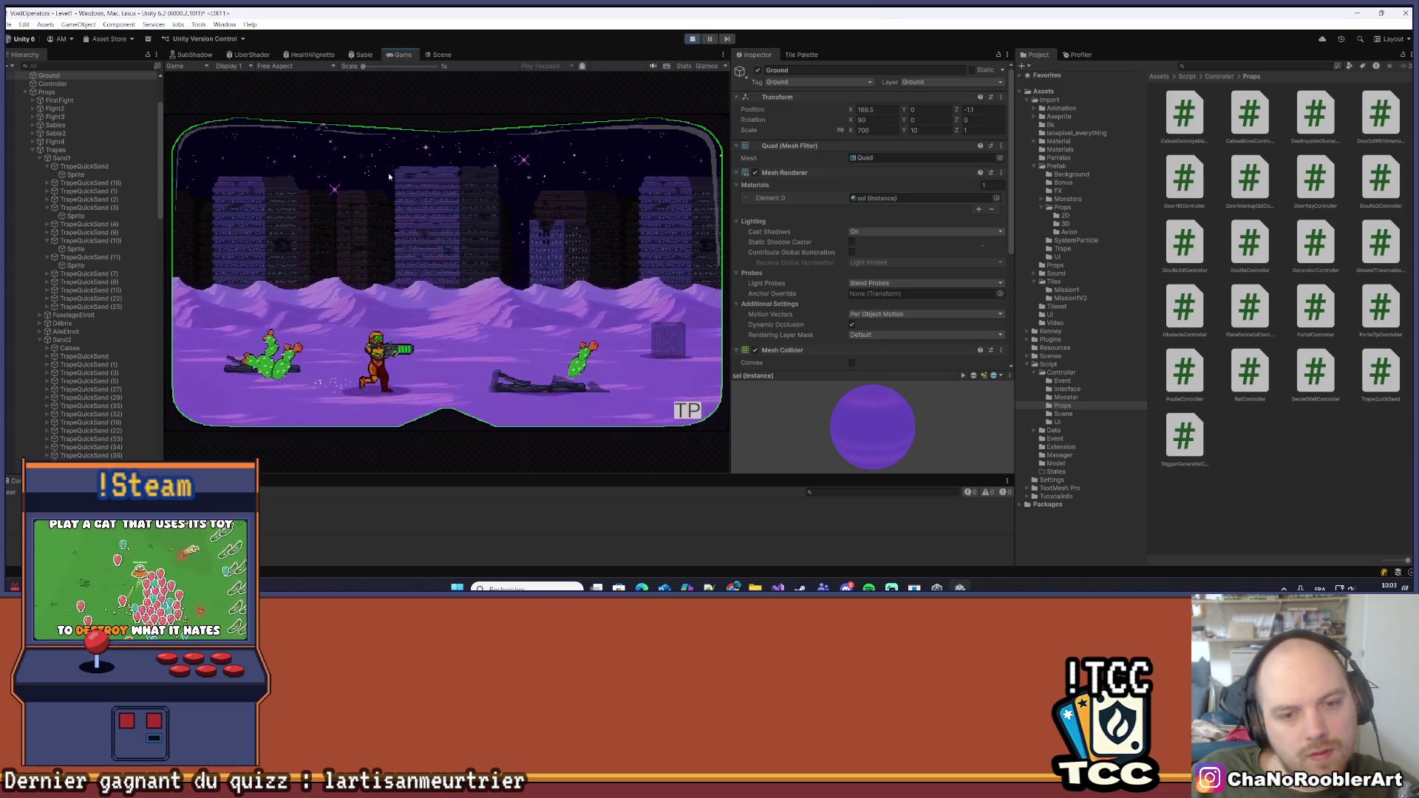
Shoot the white enemy and move the player back and forth around the monster
key("a")
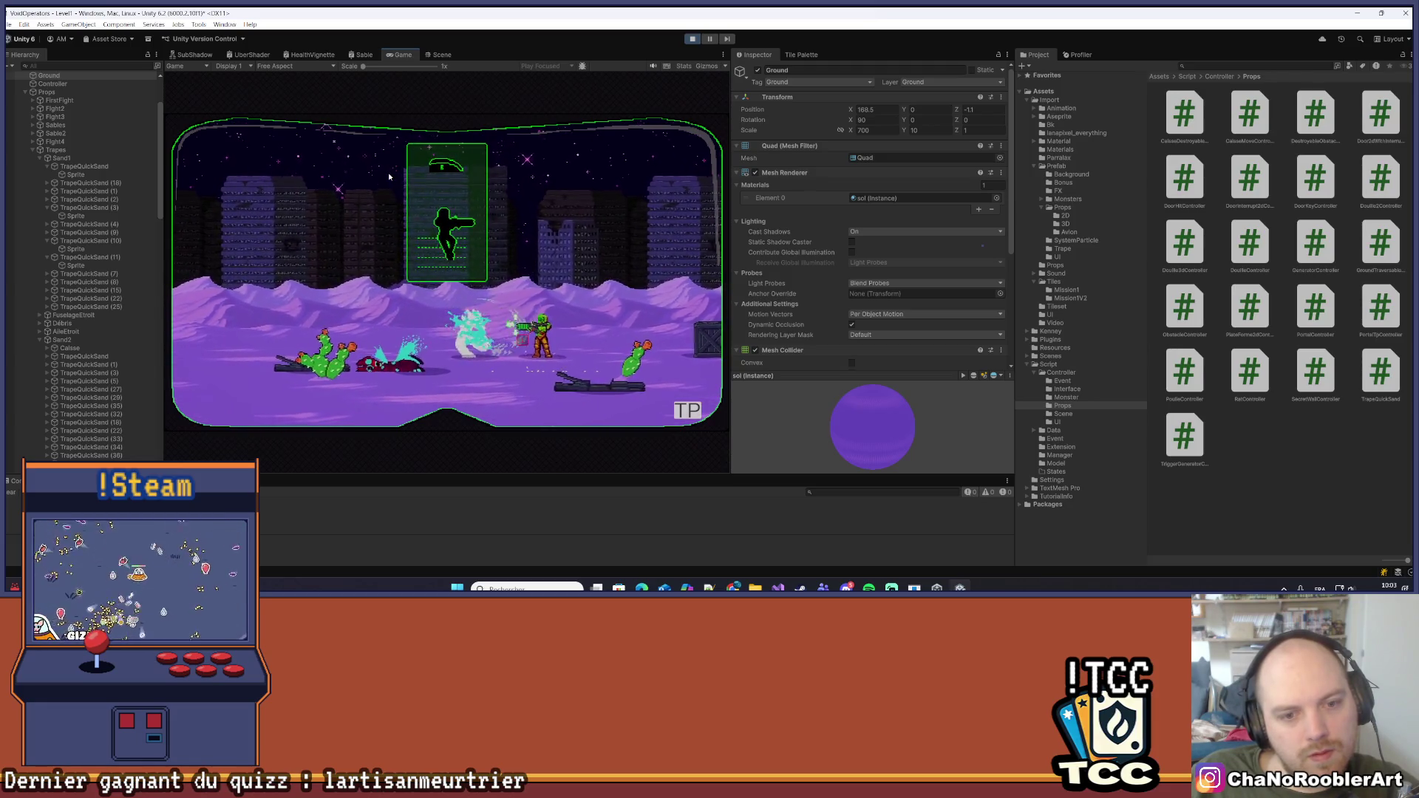
key("d")
key("d")
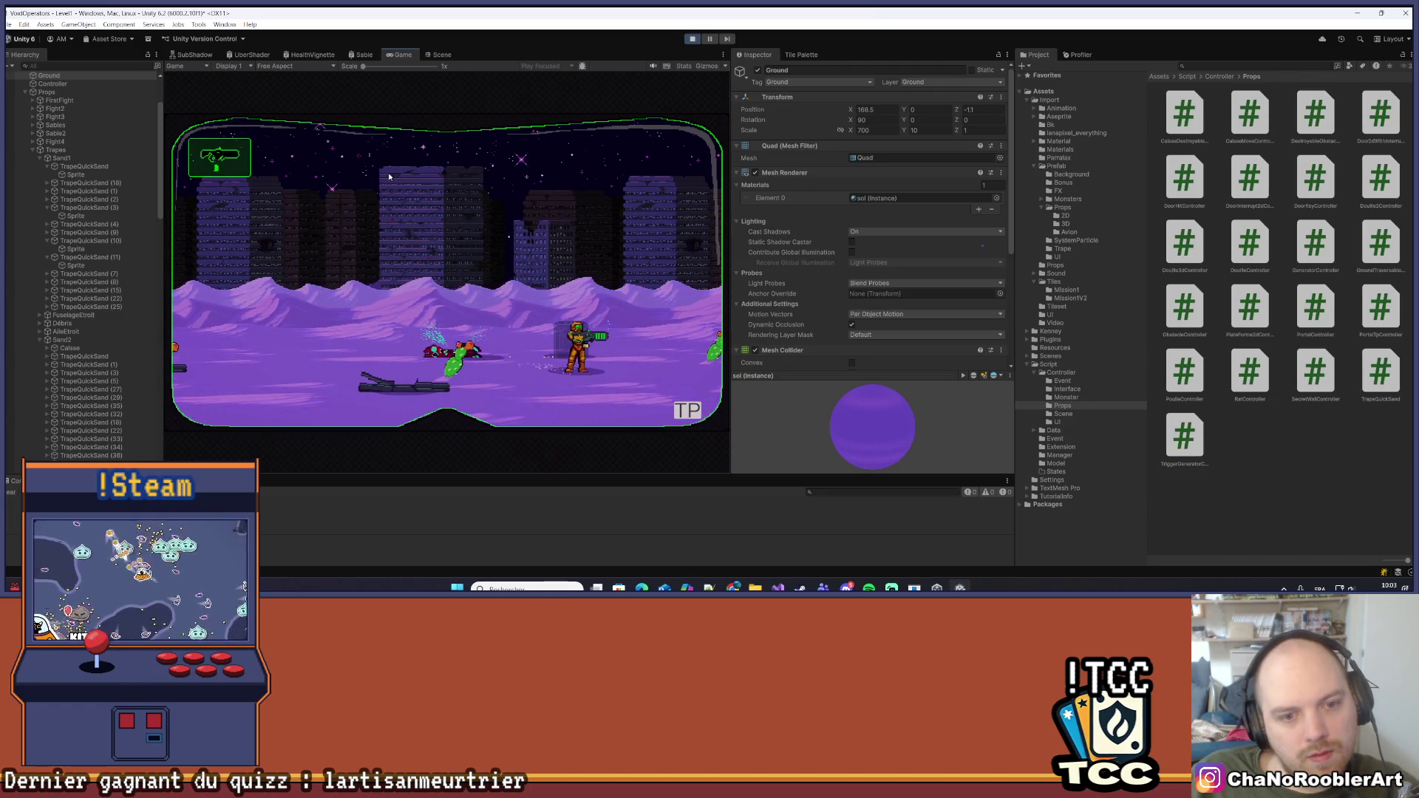
key("a")
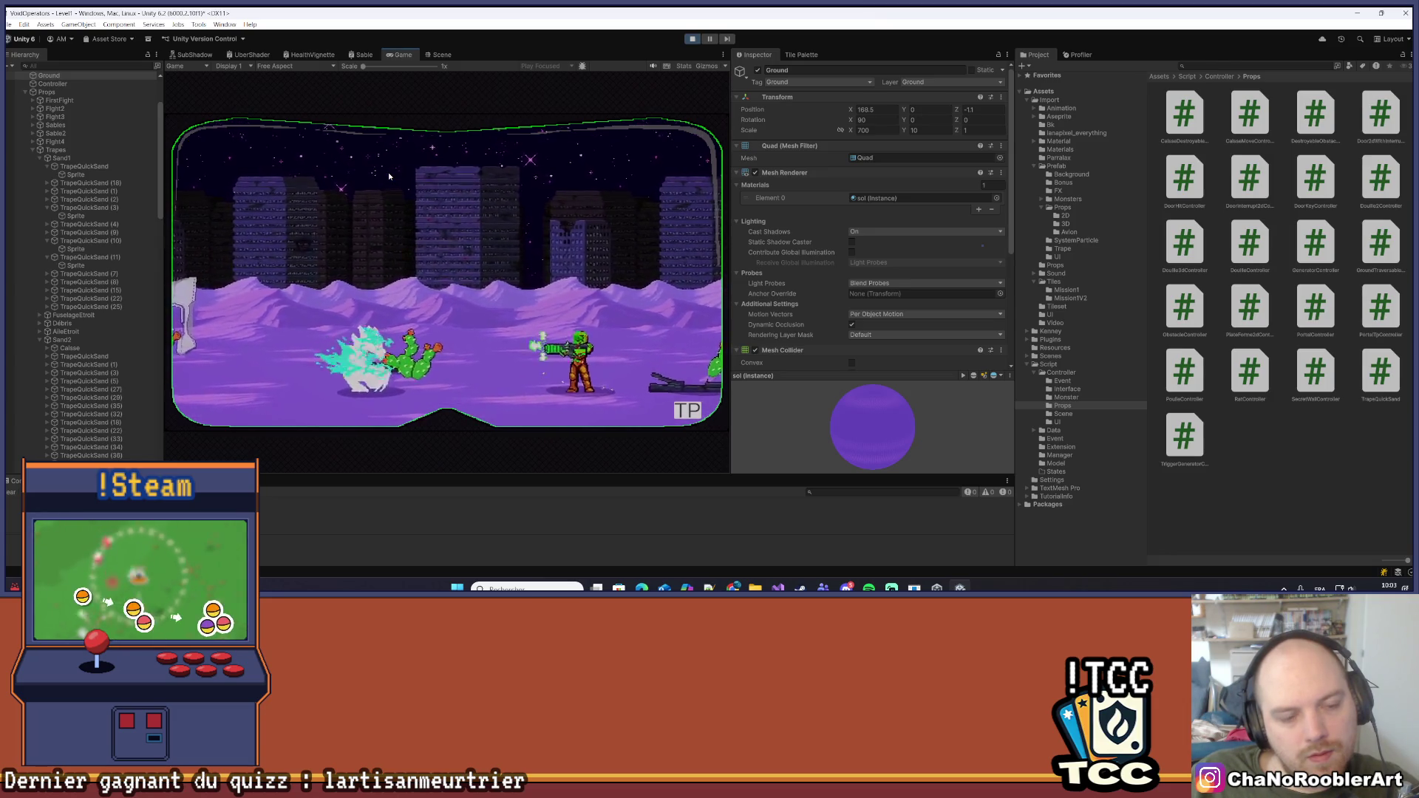
key("a")
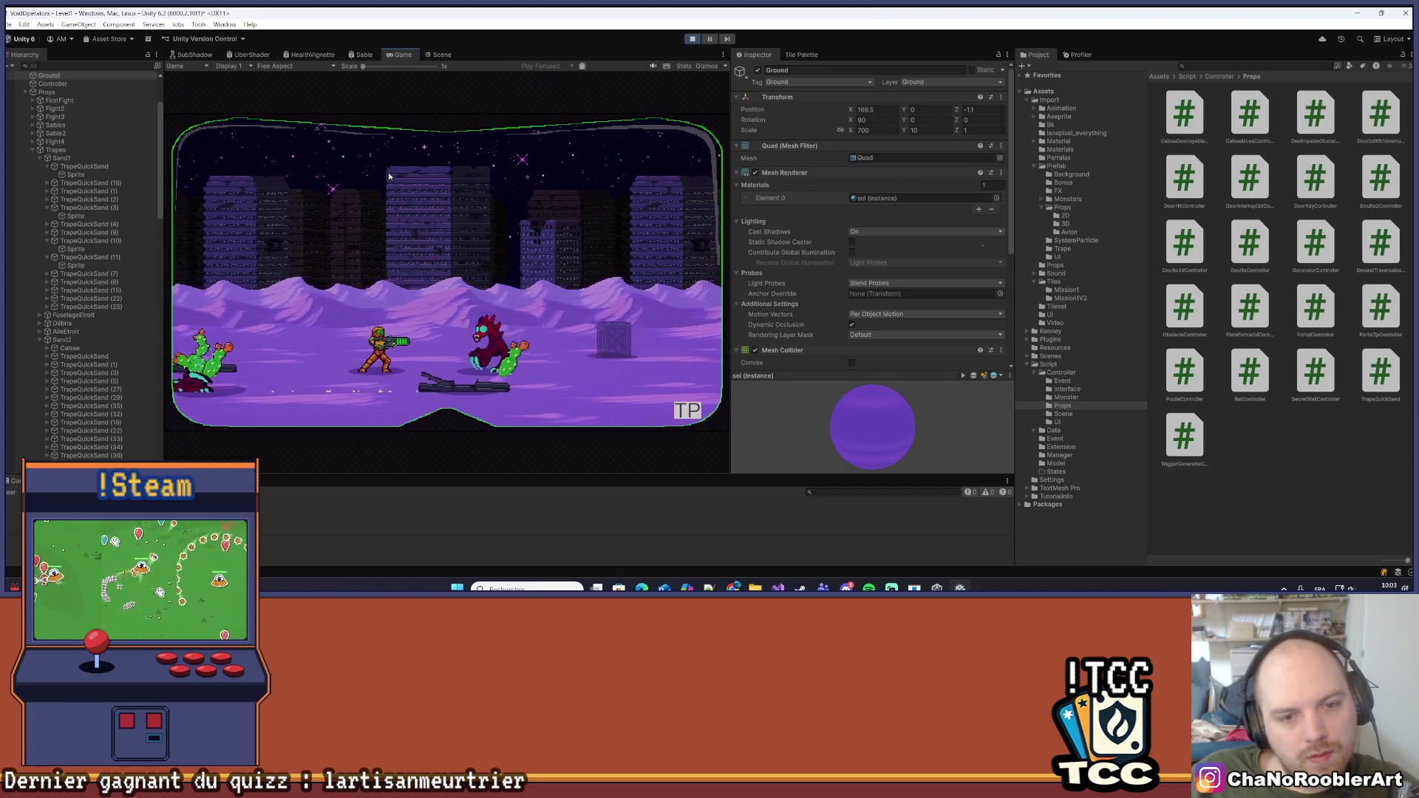
key("d")
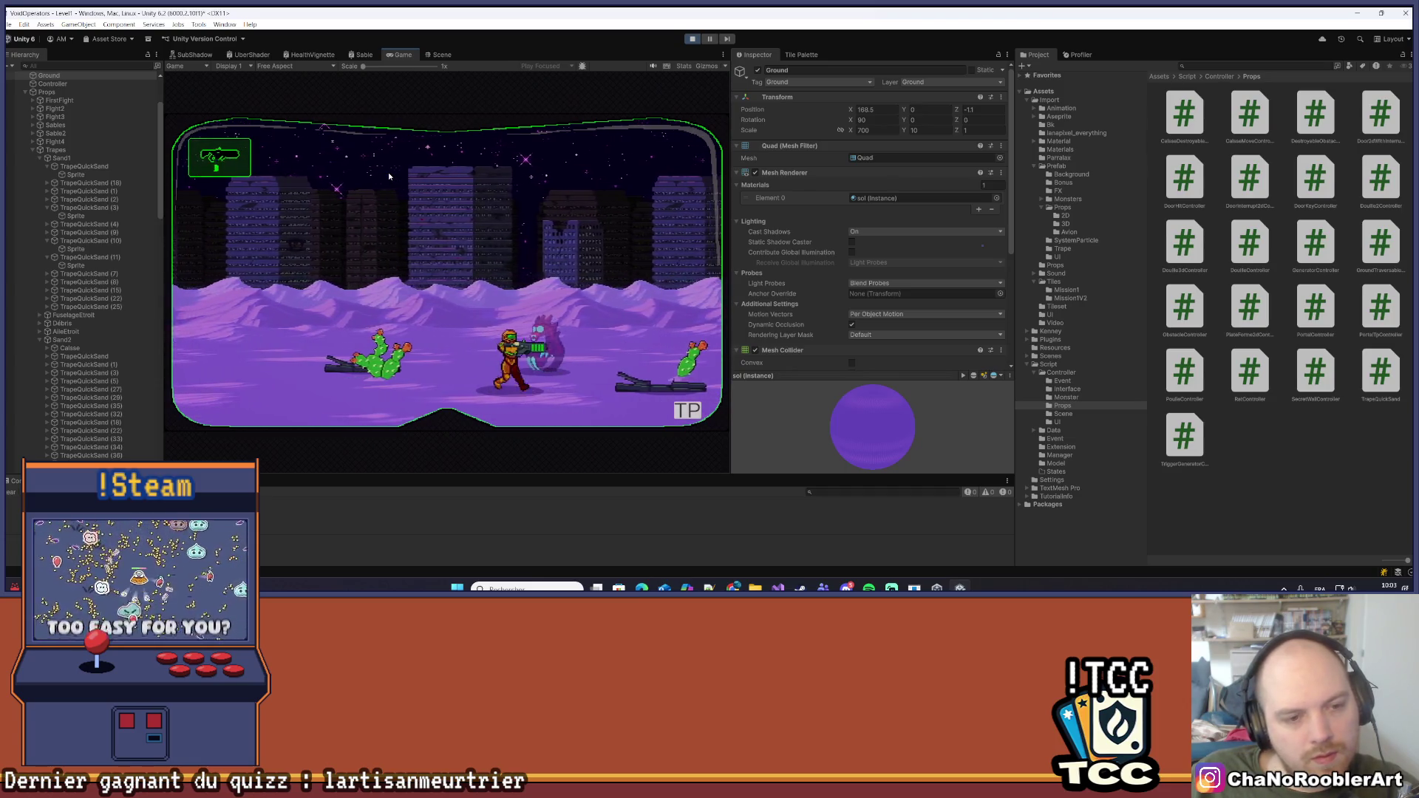
key("d")
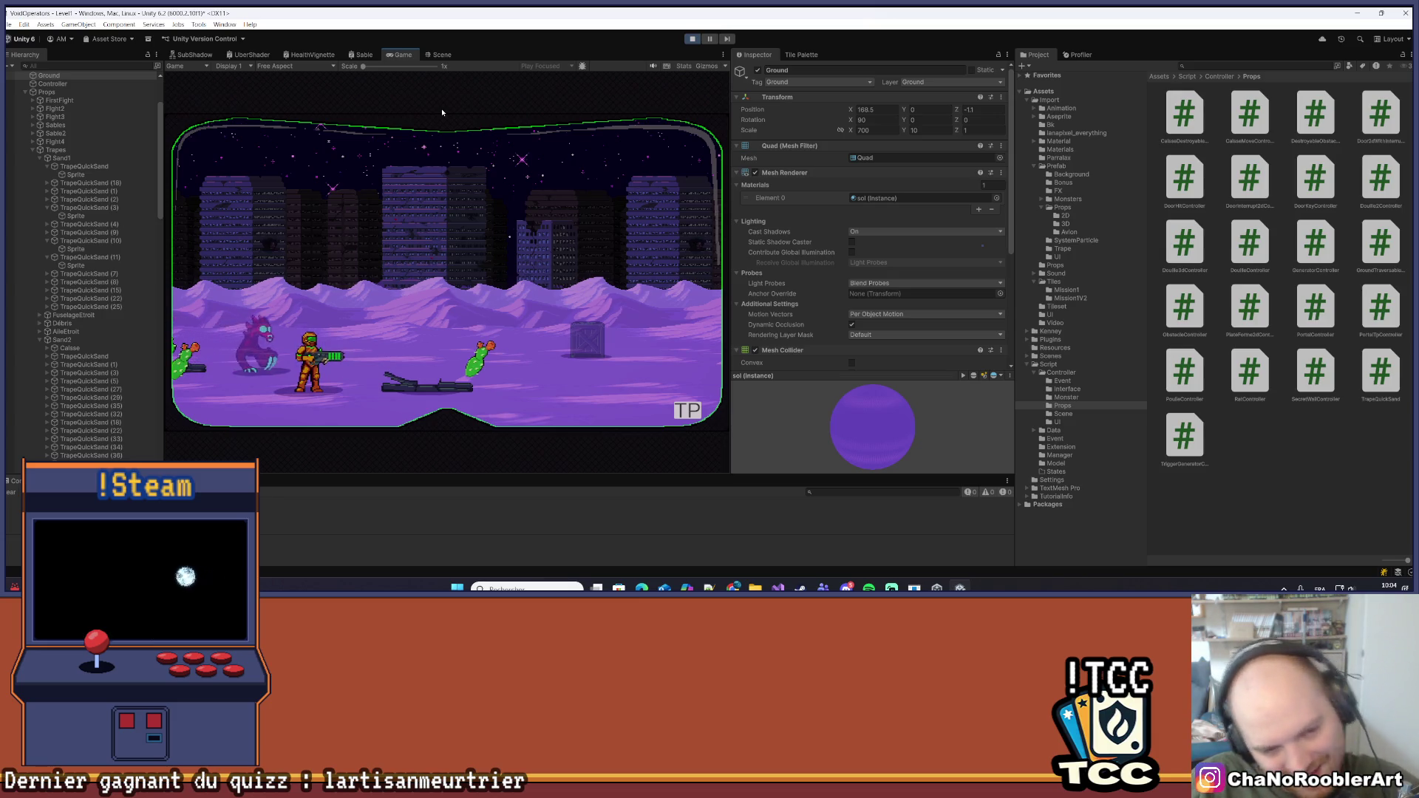
Advance the player right while shooting, past the large wreck and the cacti
key("d")
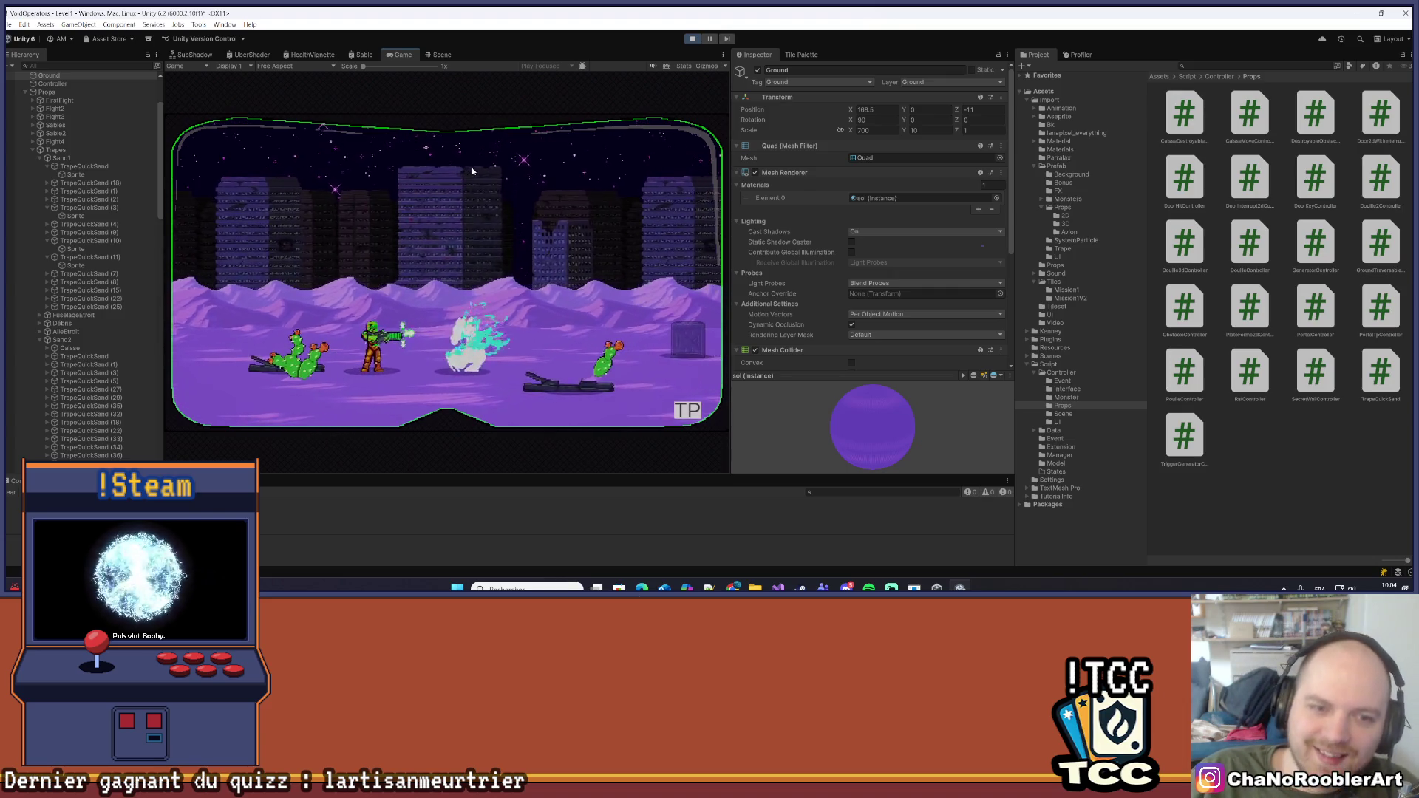
key("d")
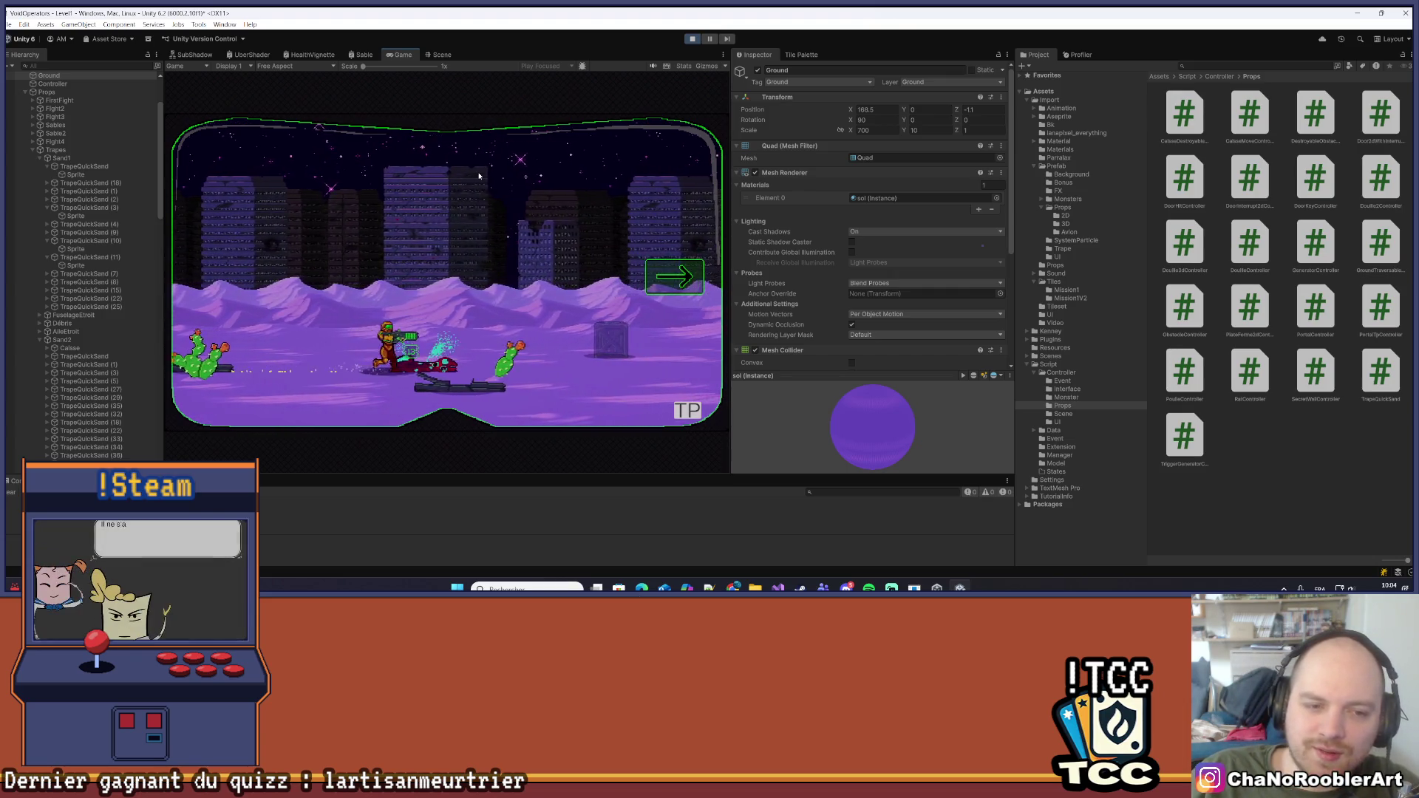
key("d")
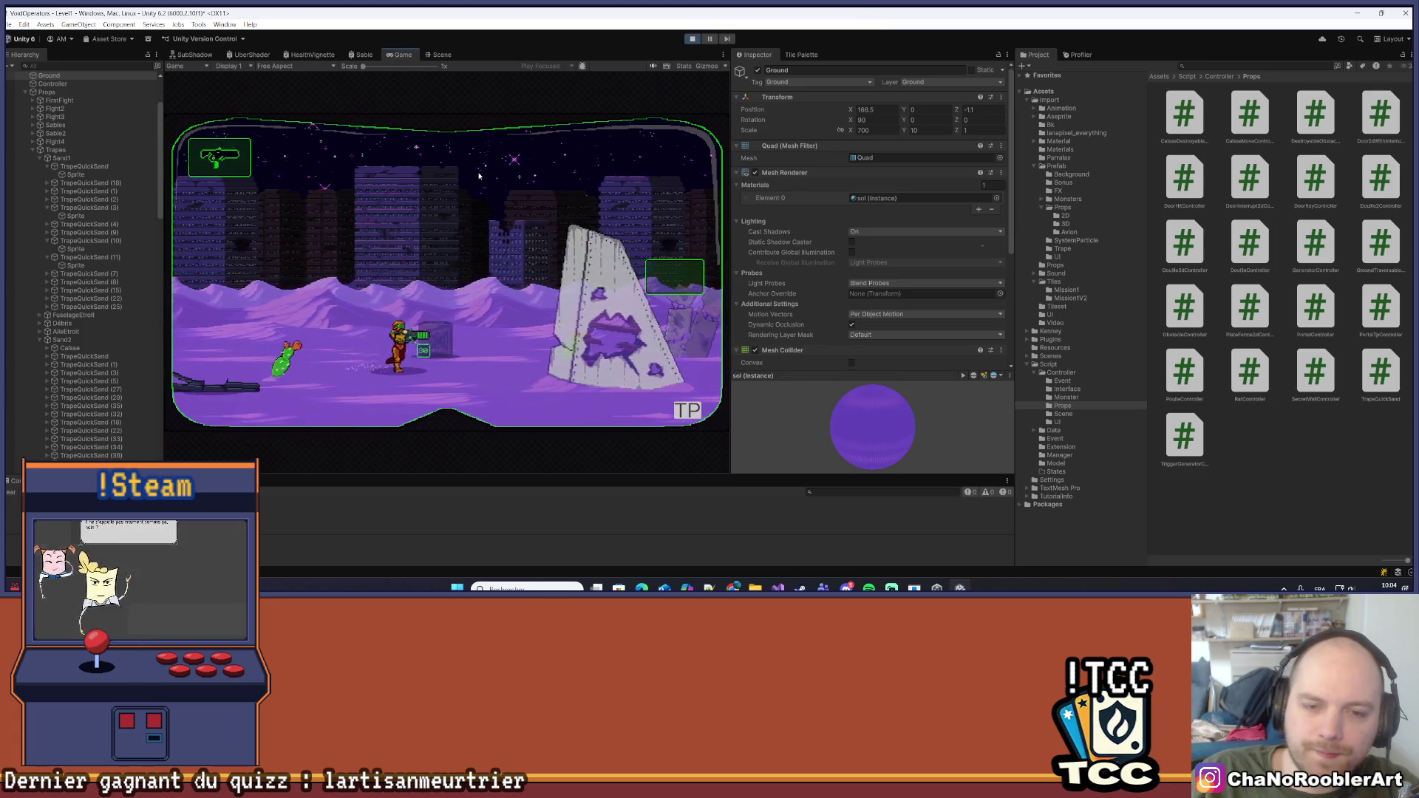
key("d")
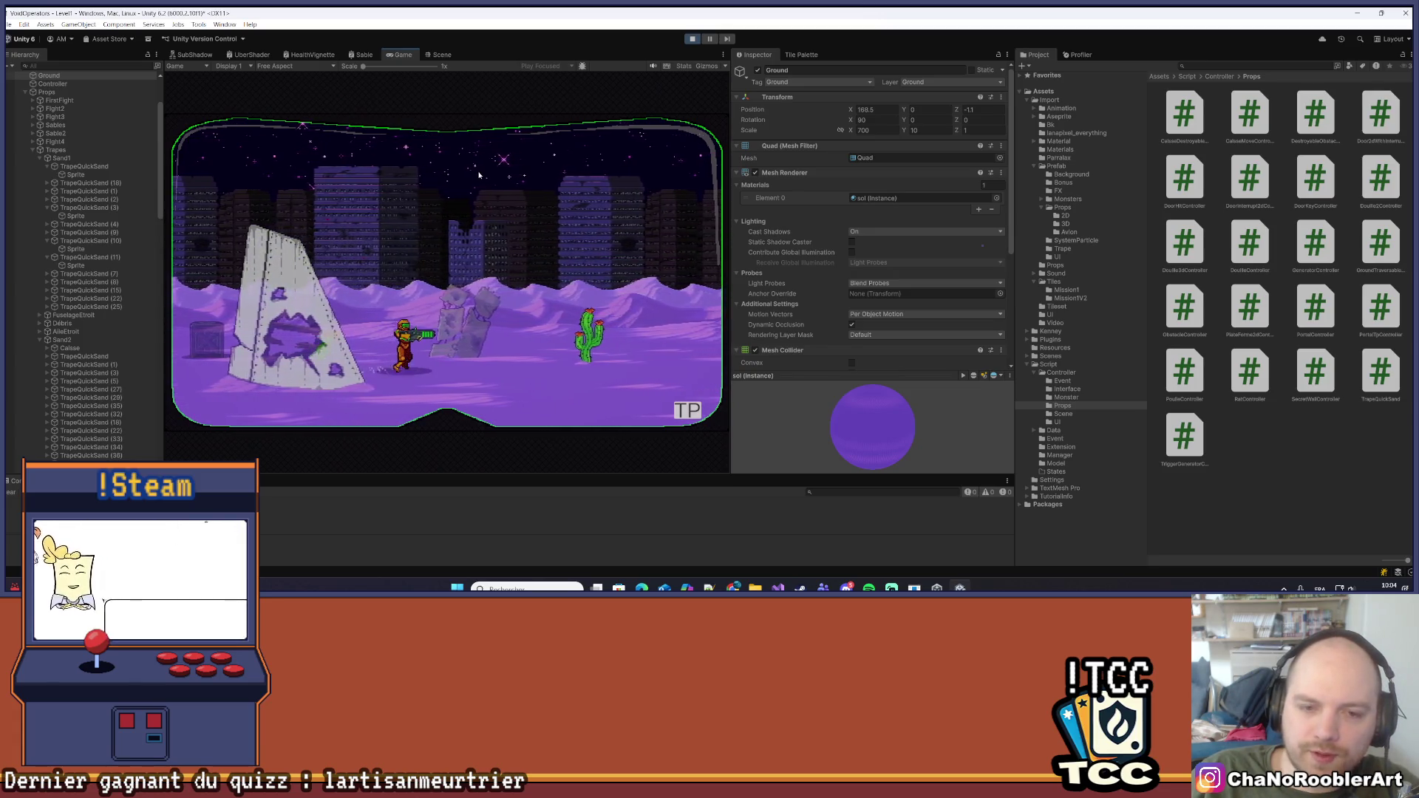
key("d")
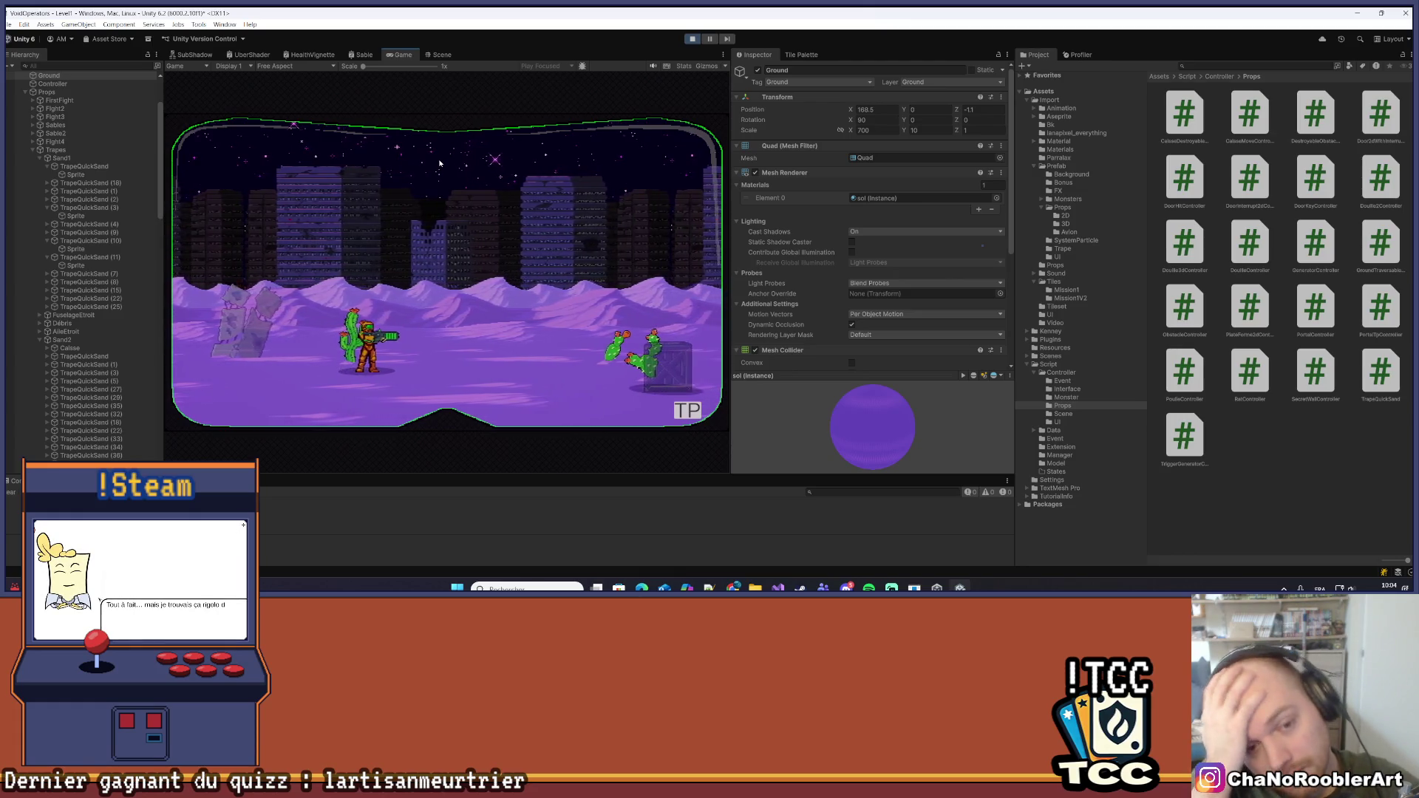
Turn back briefly, then push right past the red beast and the cactus enemy
key("a")
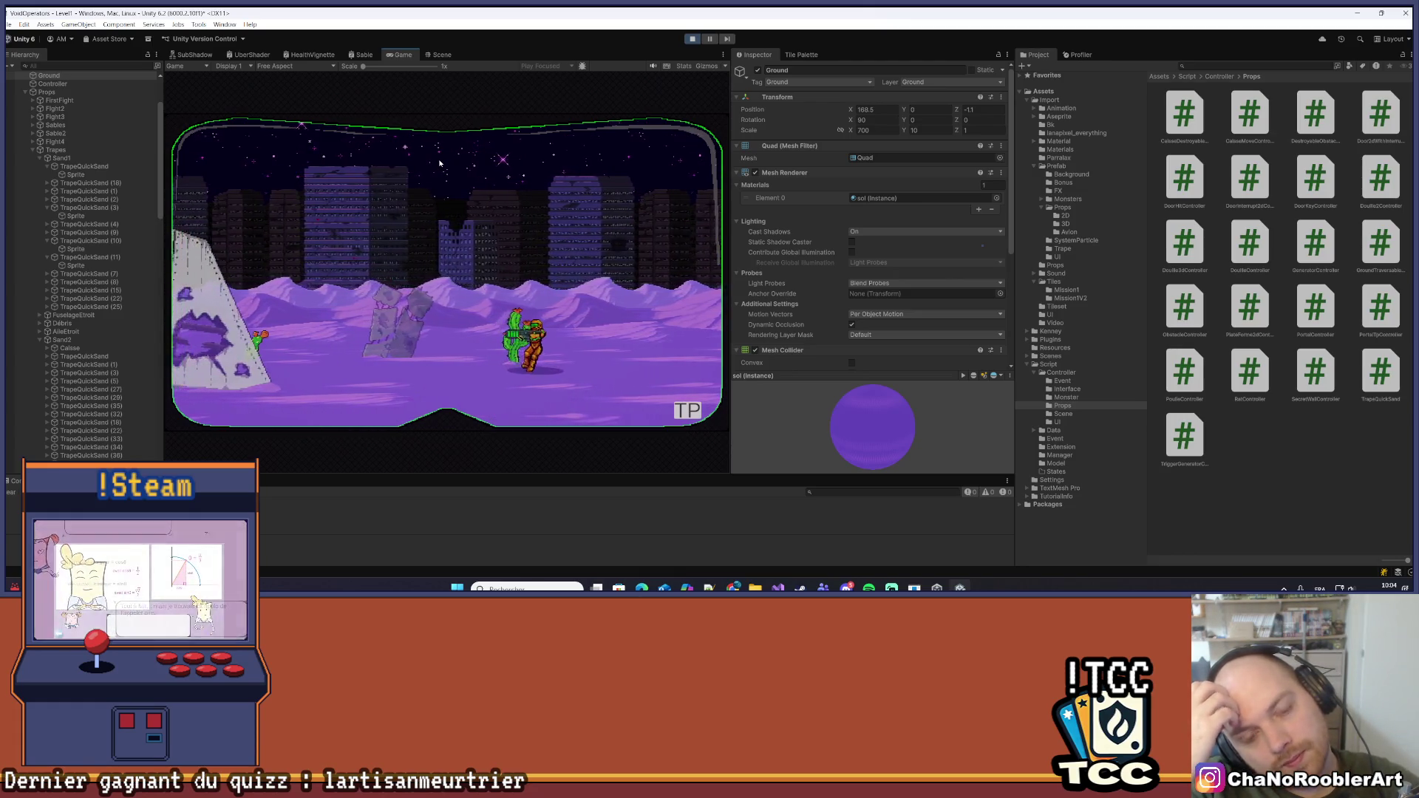
key("d")
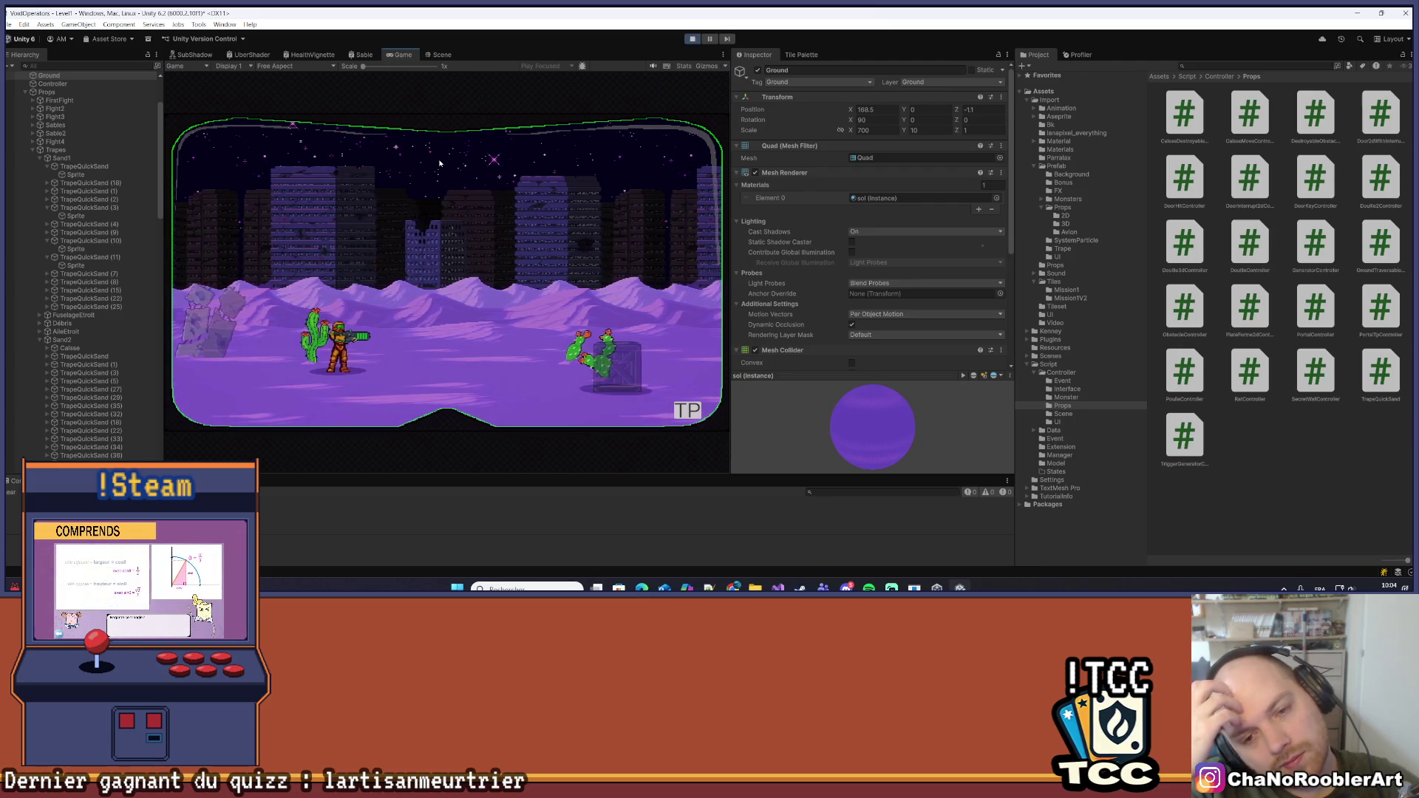
key("d")
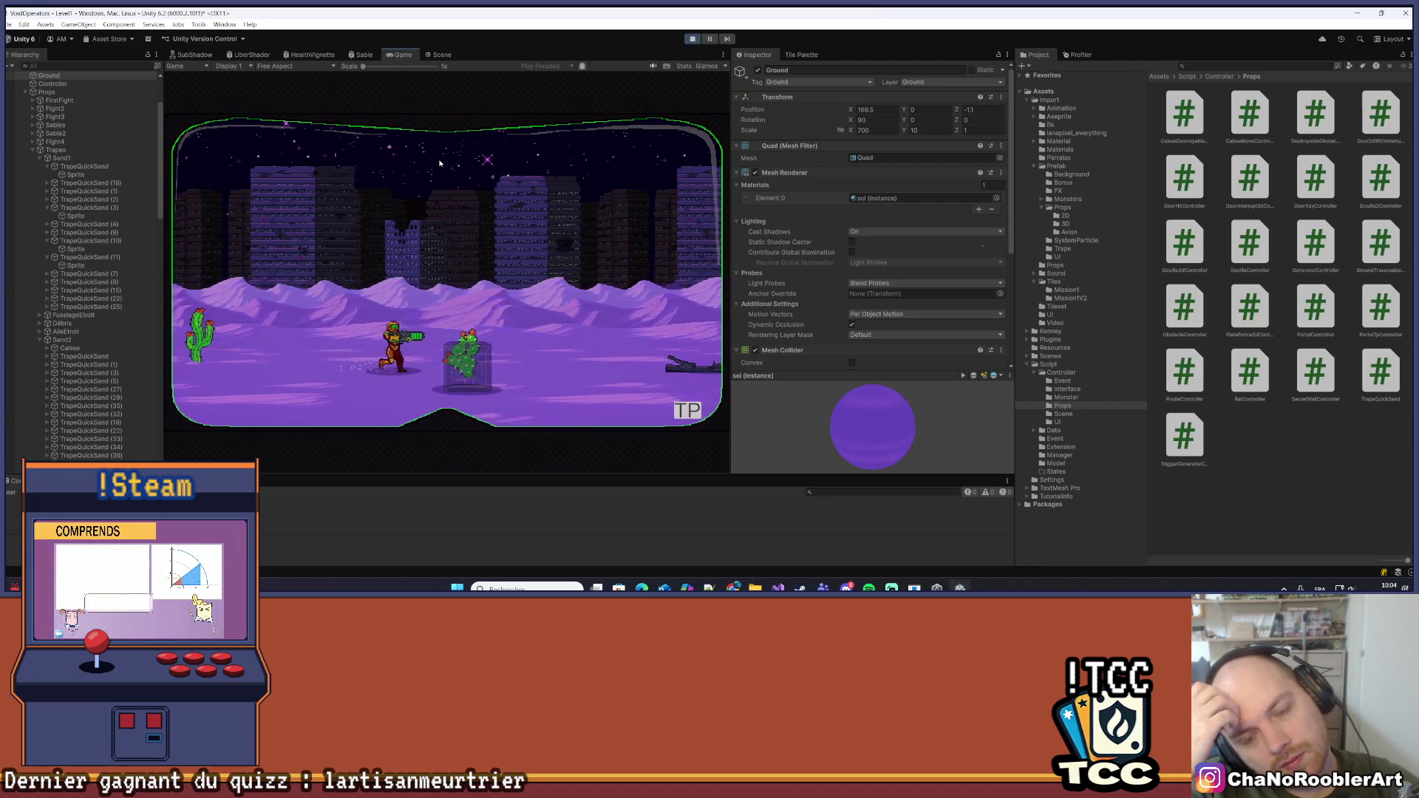
key("d")
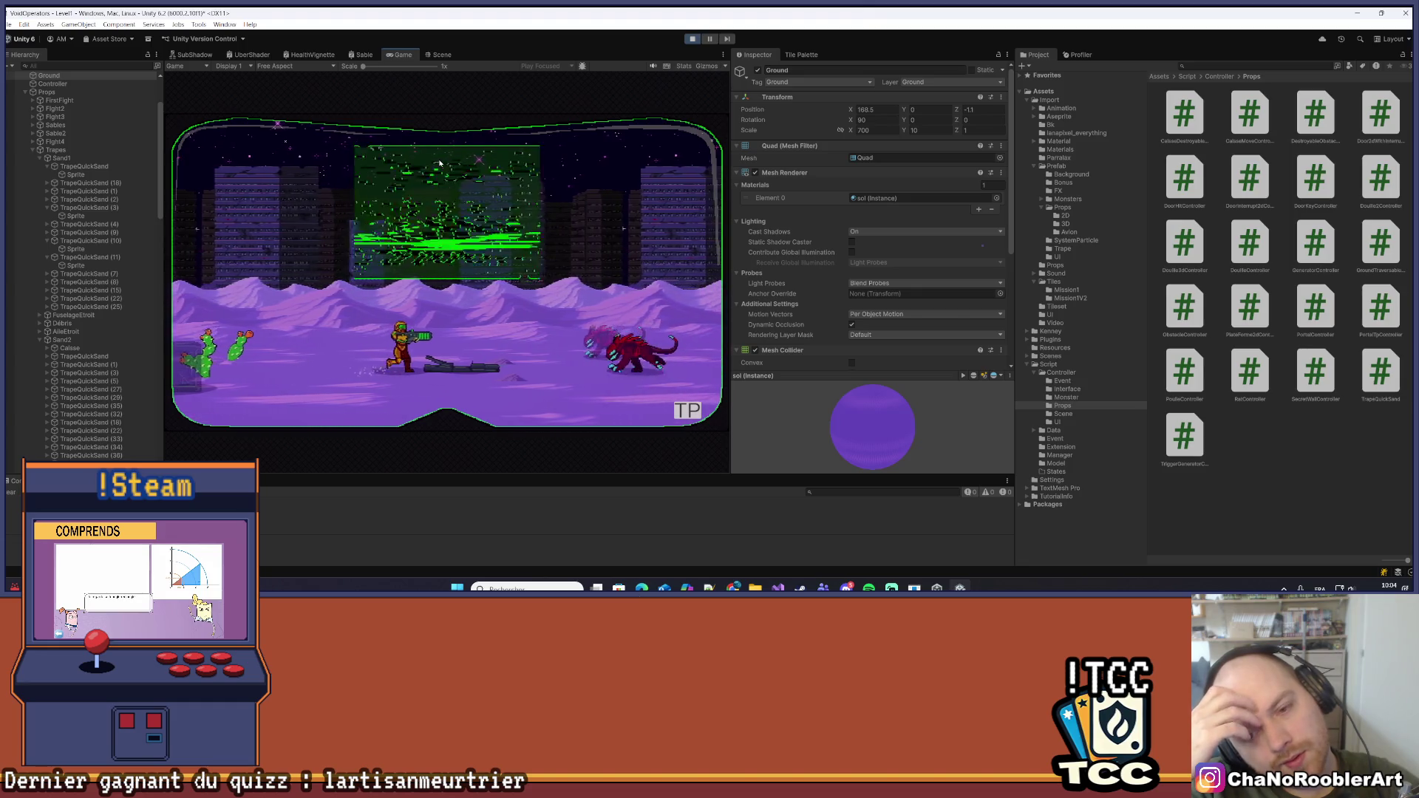
key("d")
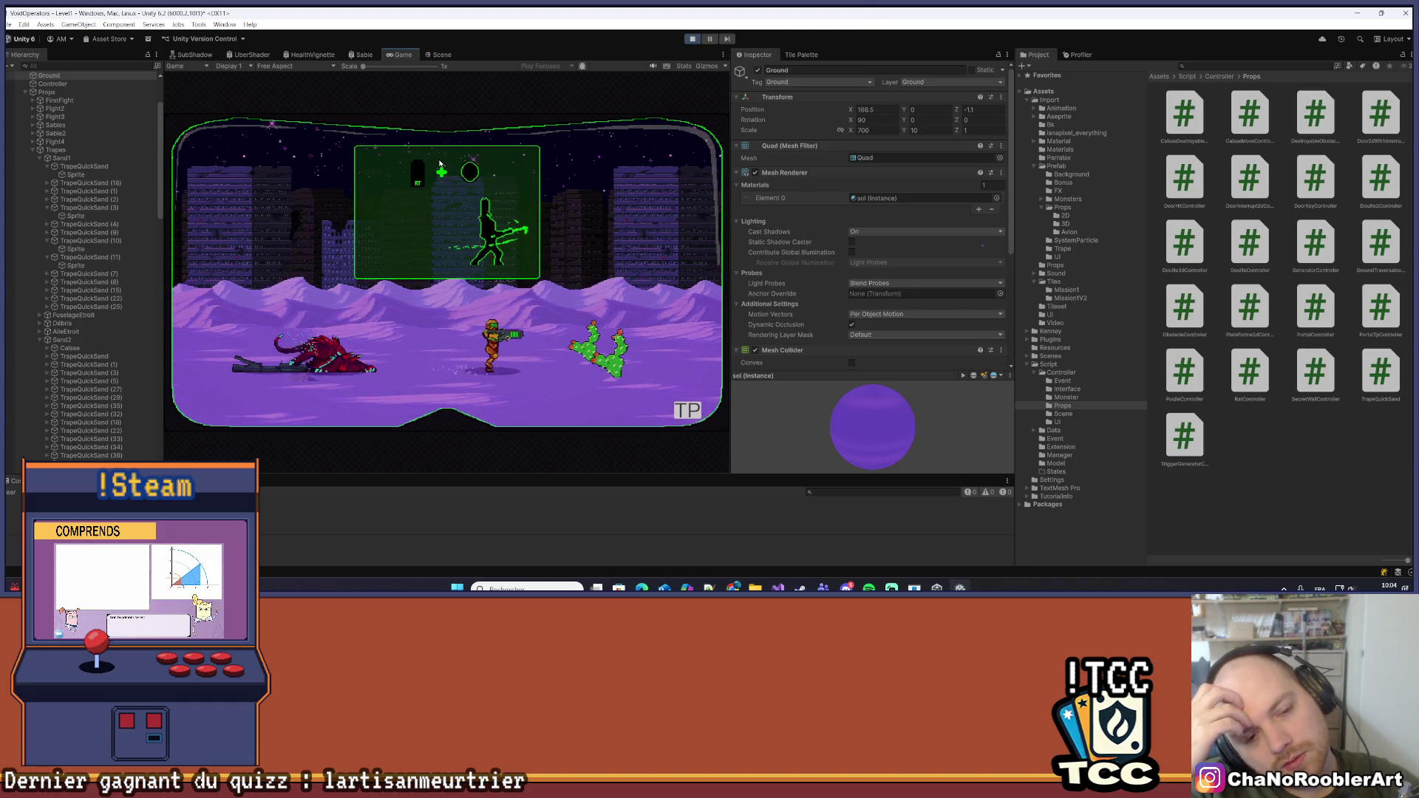
key("d")
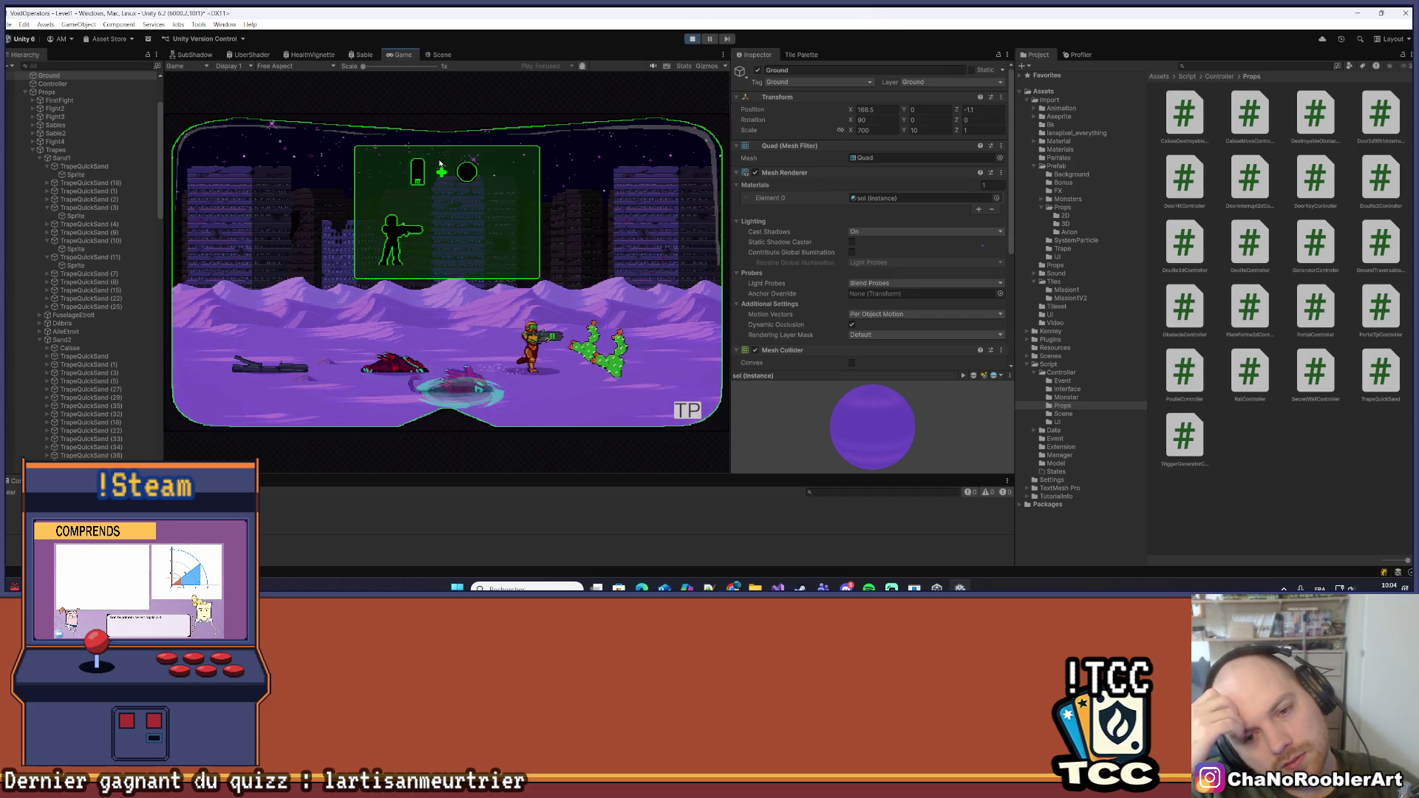
key("d")
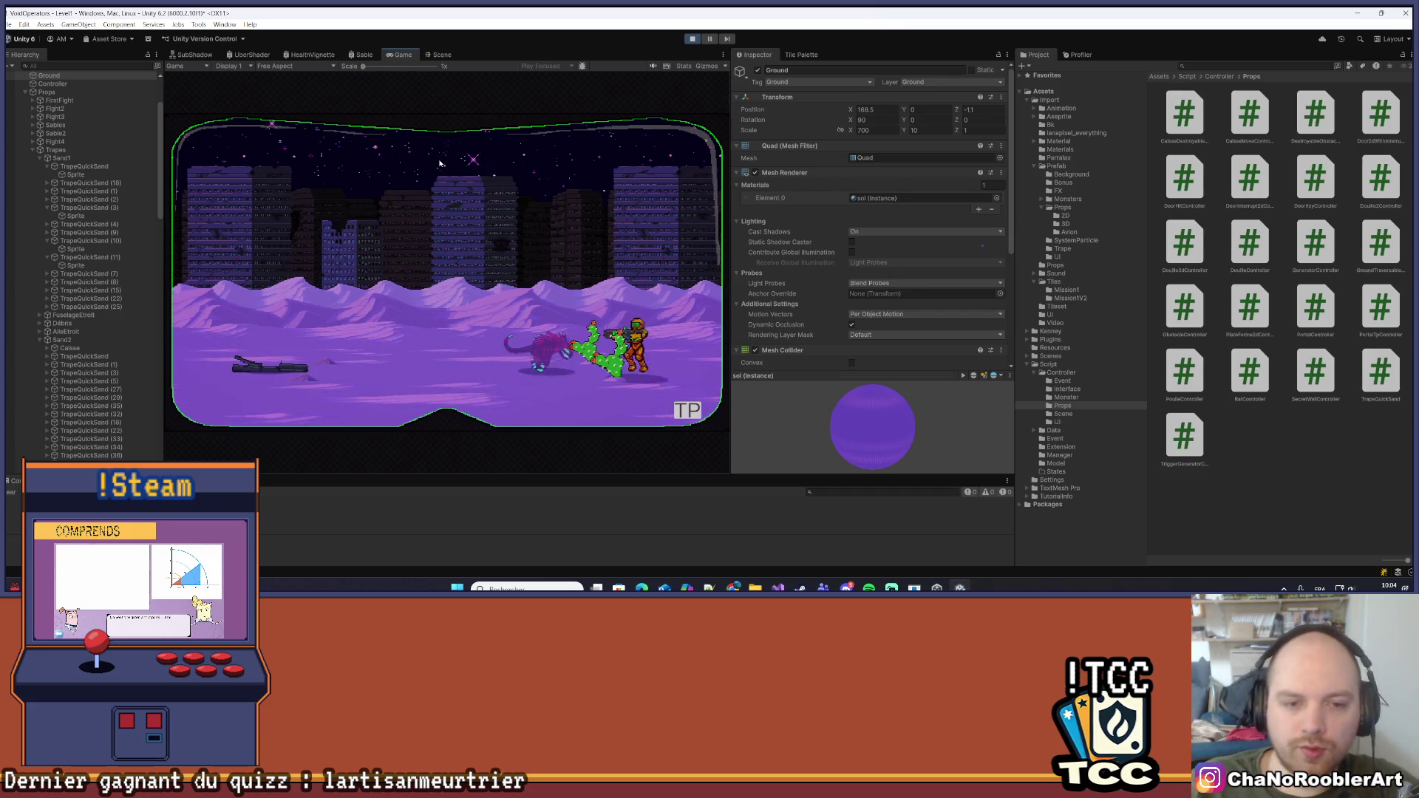
key("d")
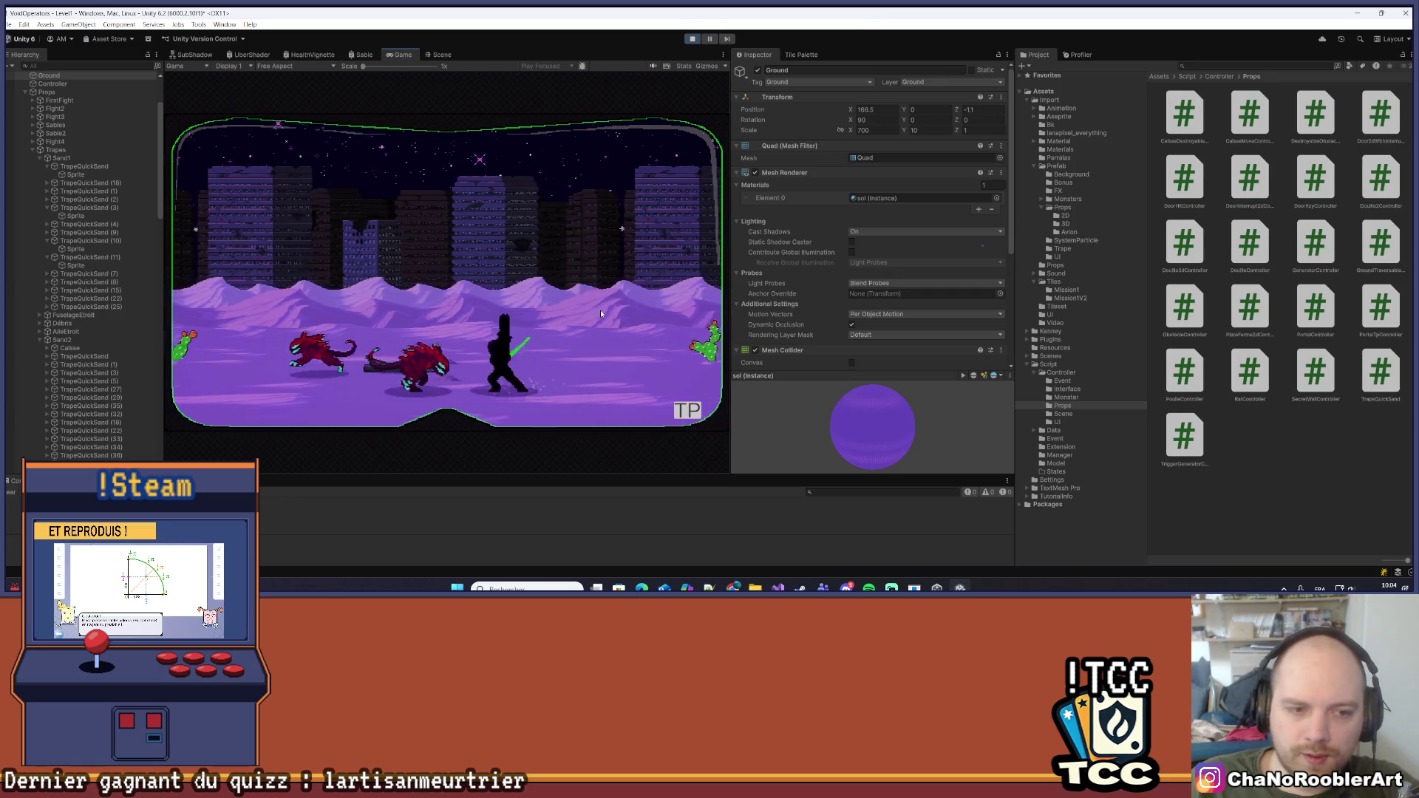
Use the arrow keys to run past the cactus and return left to the red monster
key("Right")
key("Right")
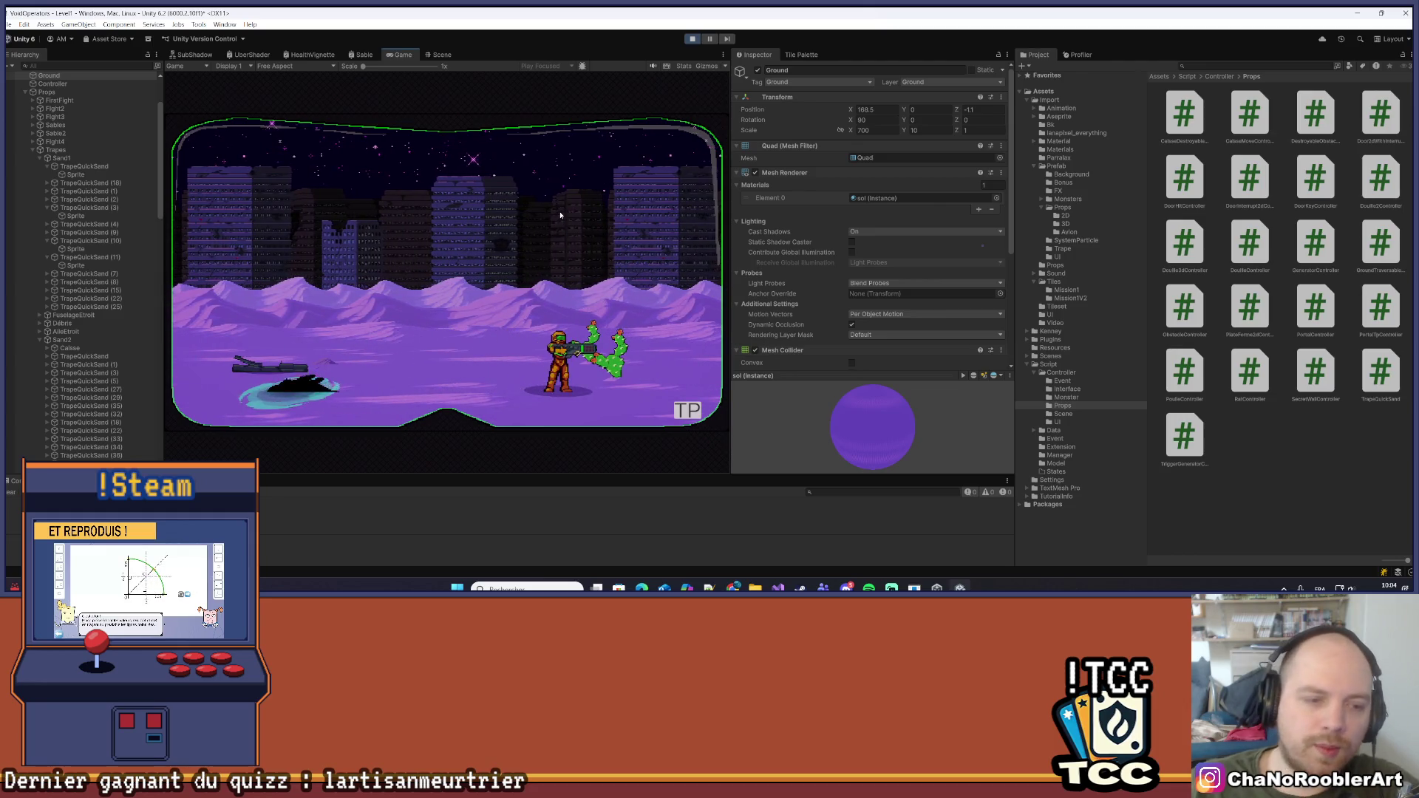
key("Right")
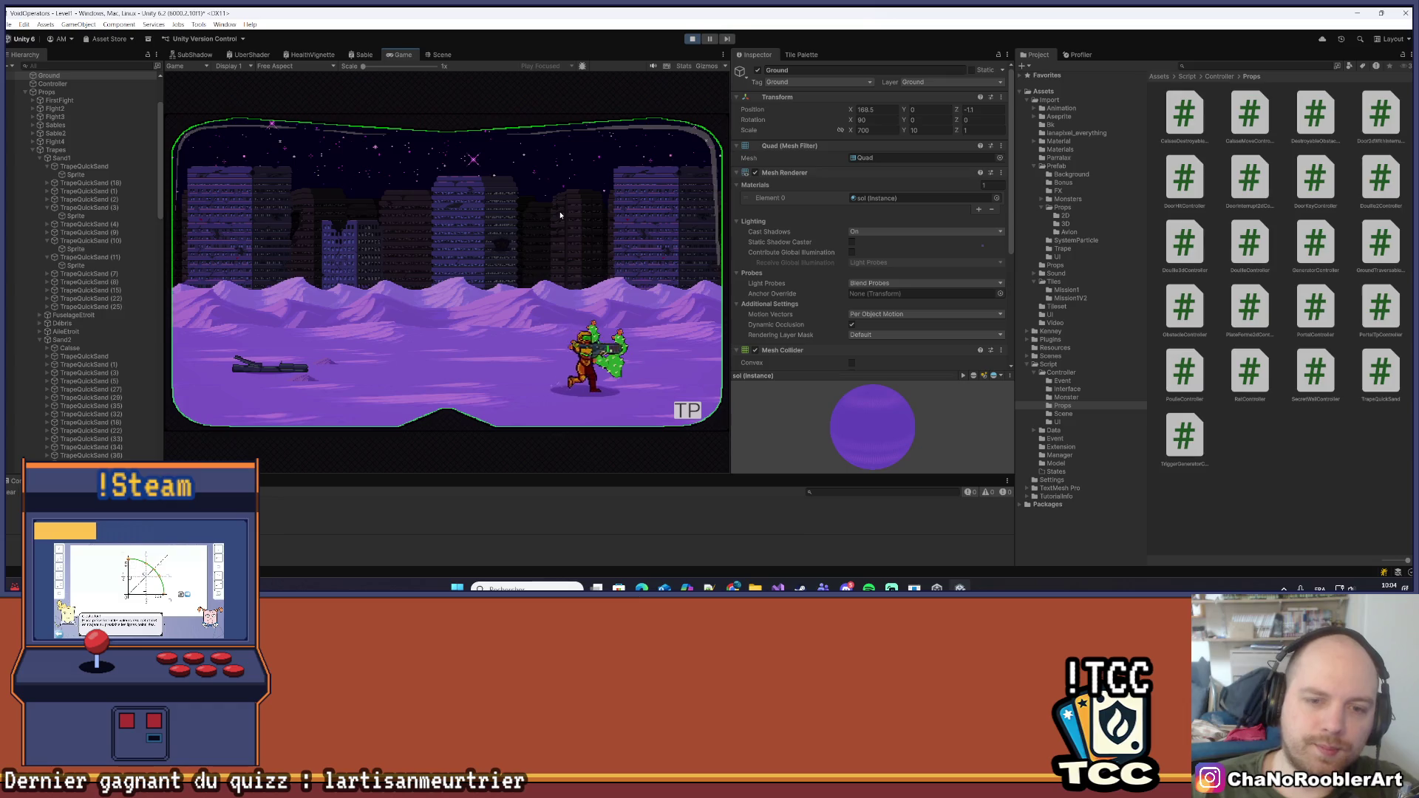
key("Left")
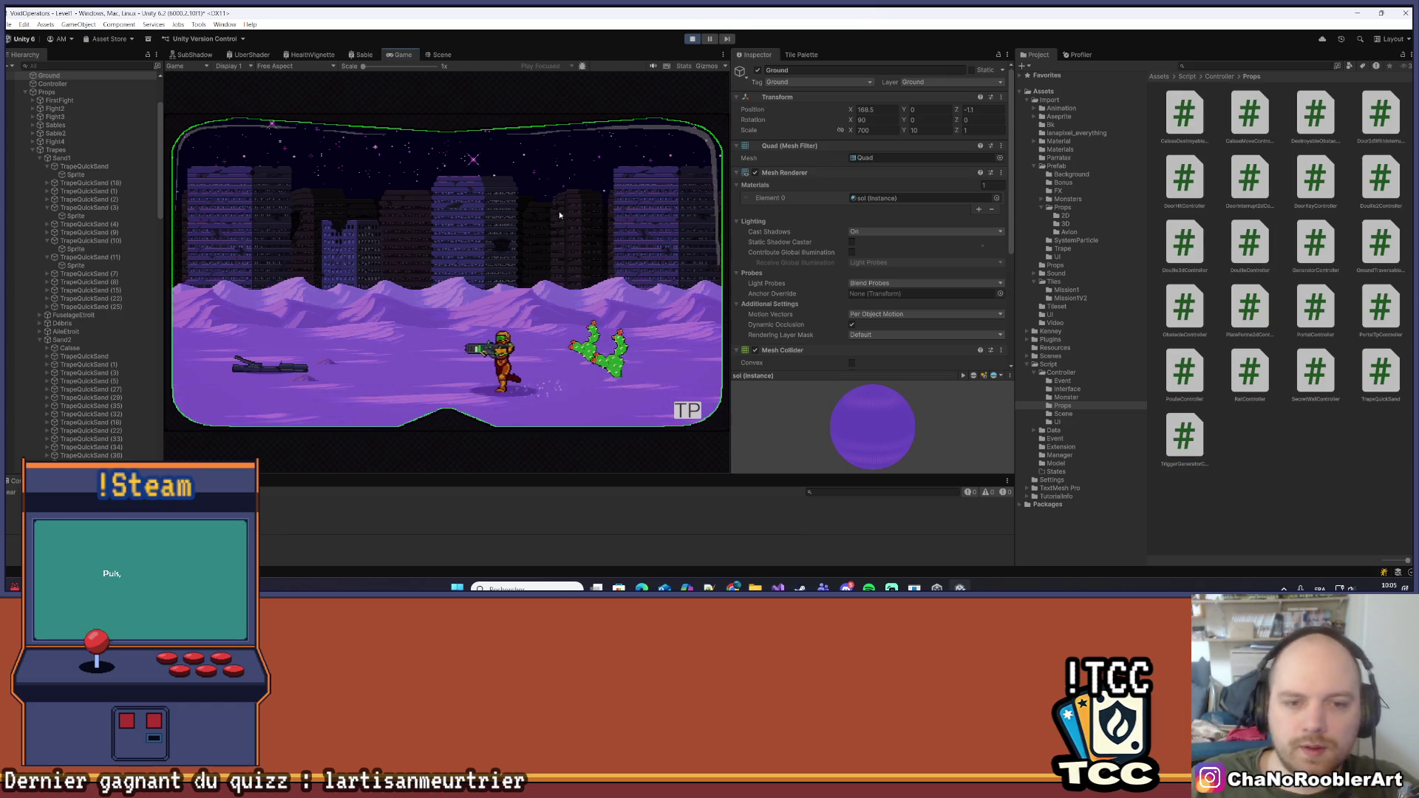
key("Left")
key("Left")
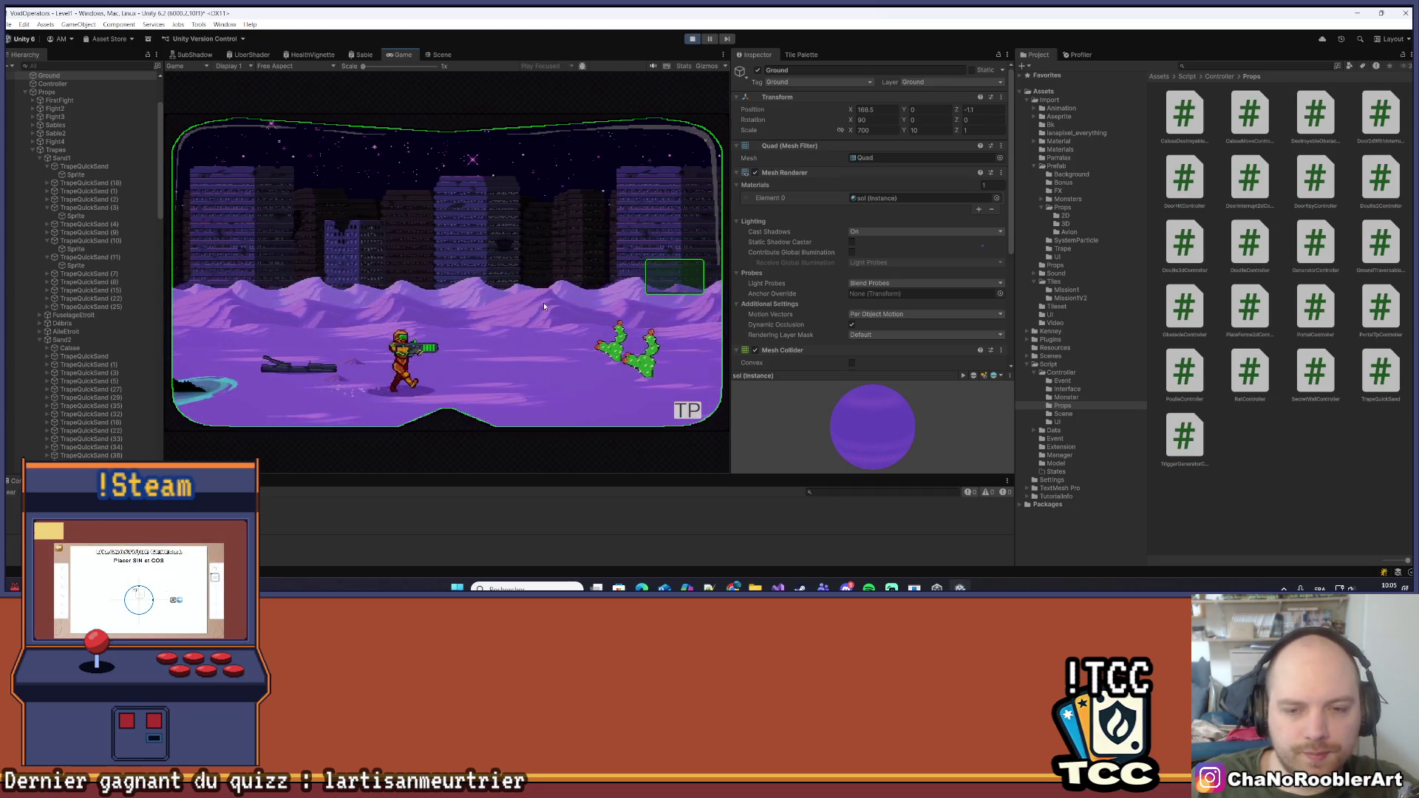
Run right past new cacti and rock pillars, then maximize the Game view
key("Right")
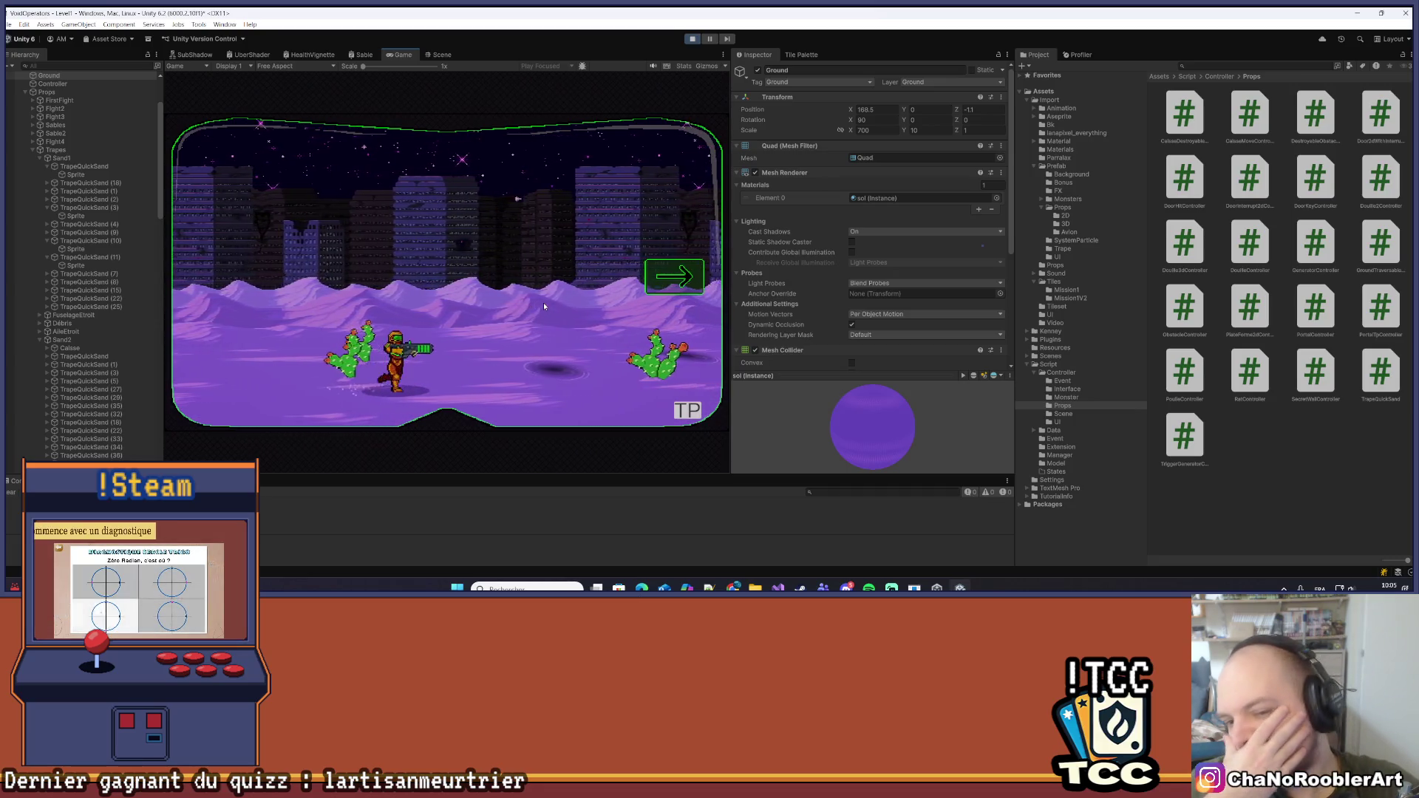
key("Right")
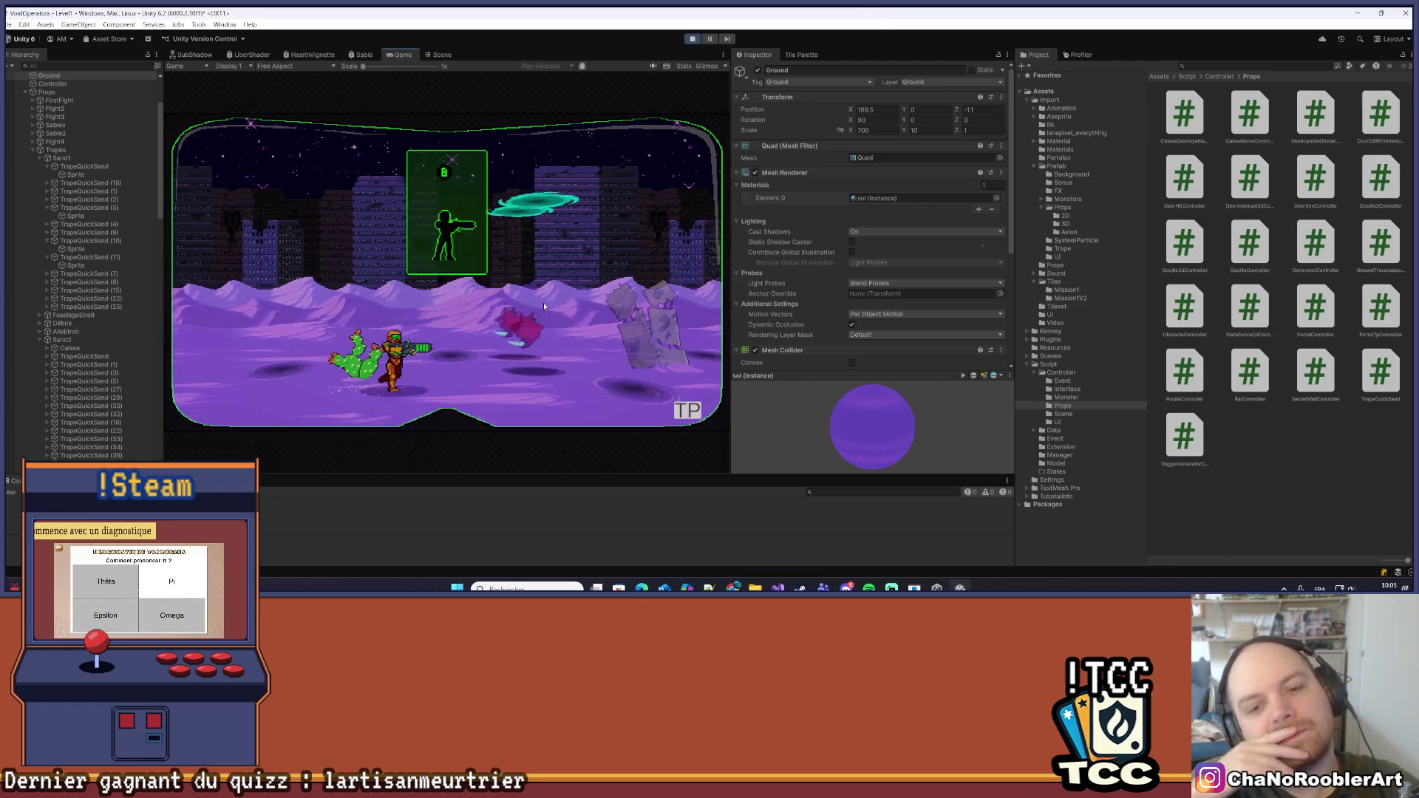
key("Right")
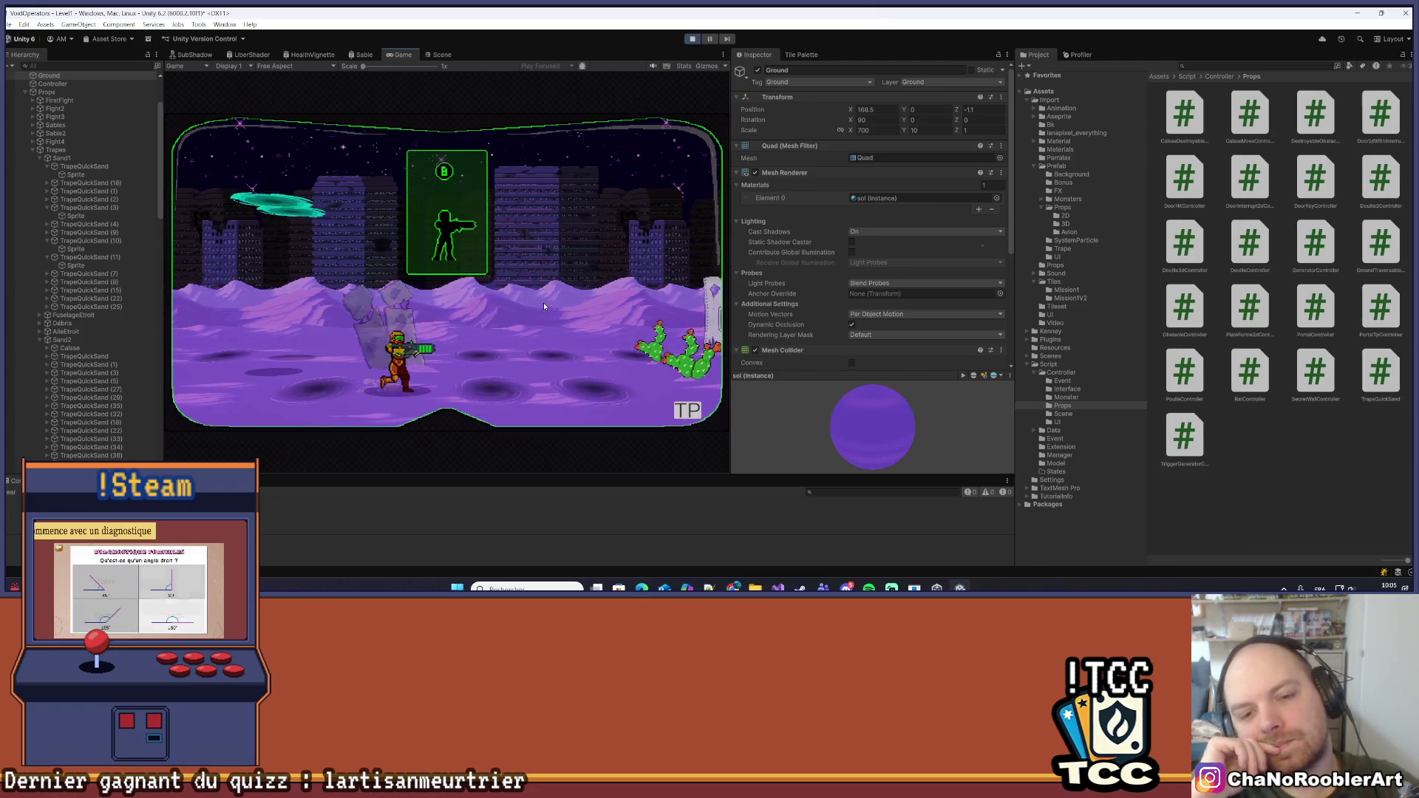
key("Right")
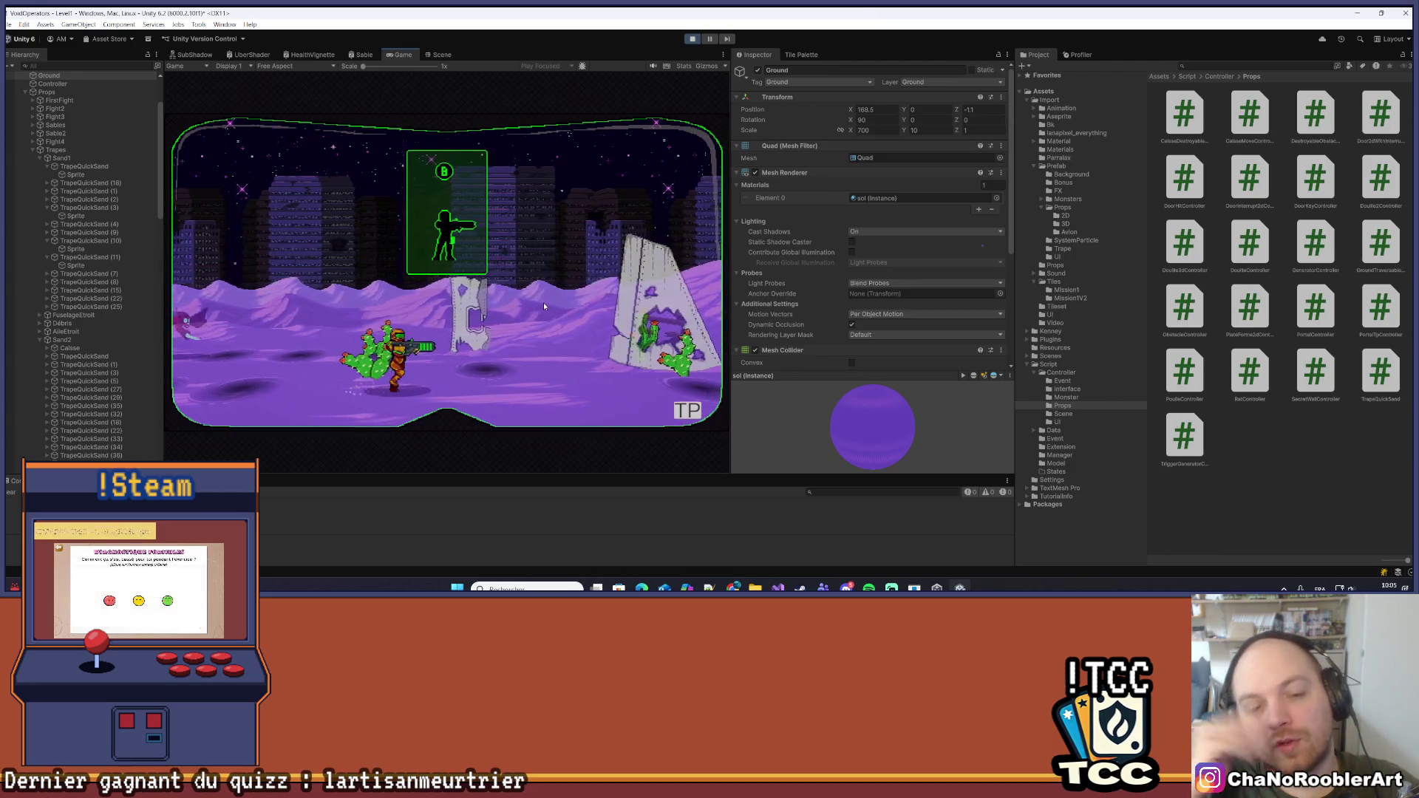
key("Right")
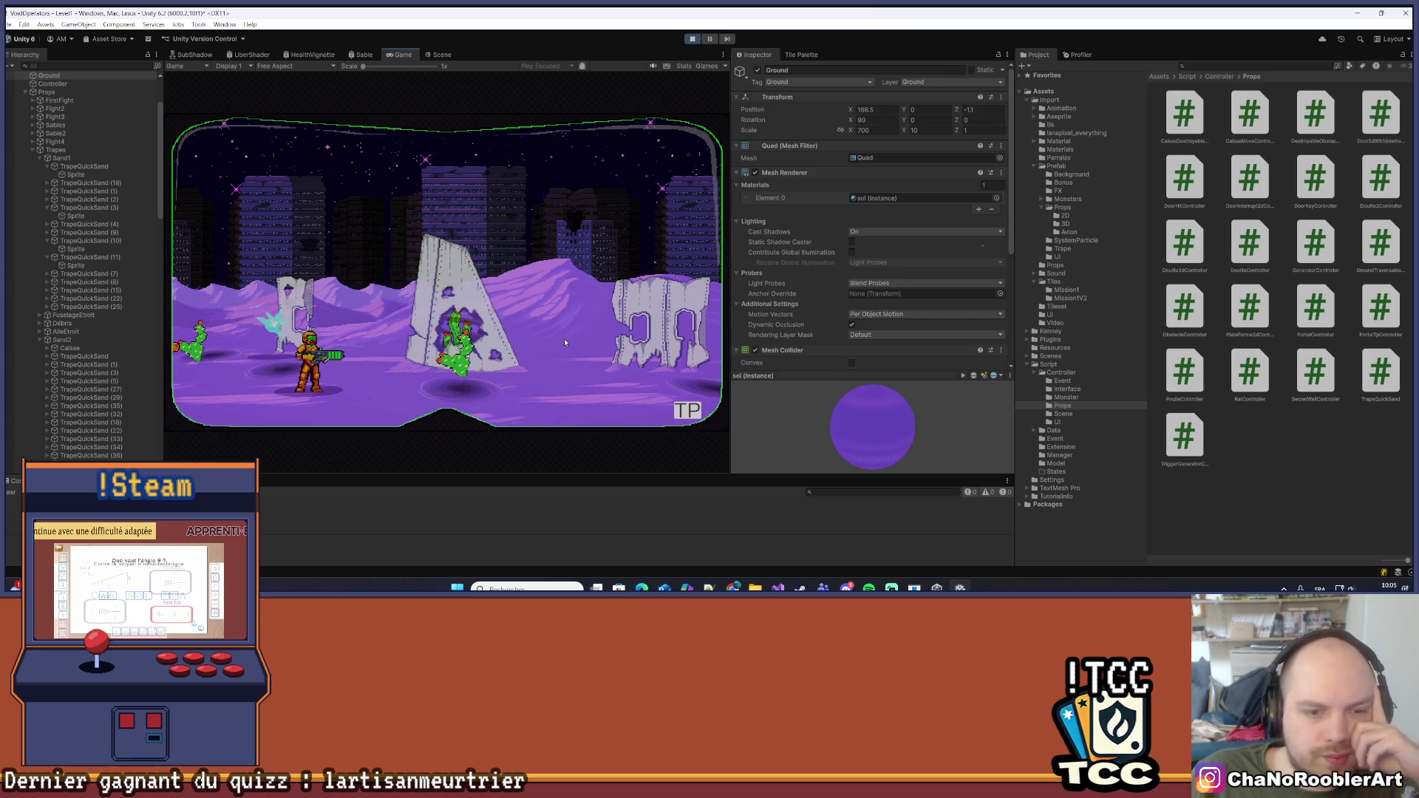
left_click(723, 55)
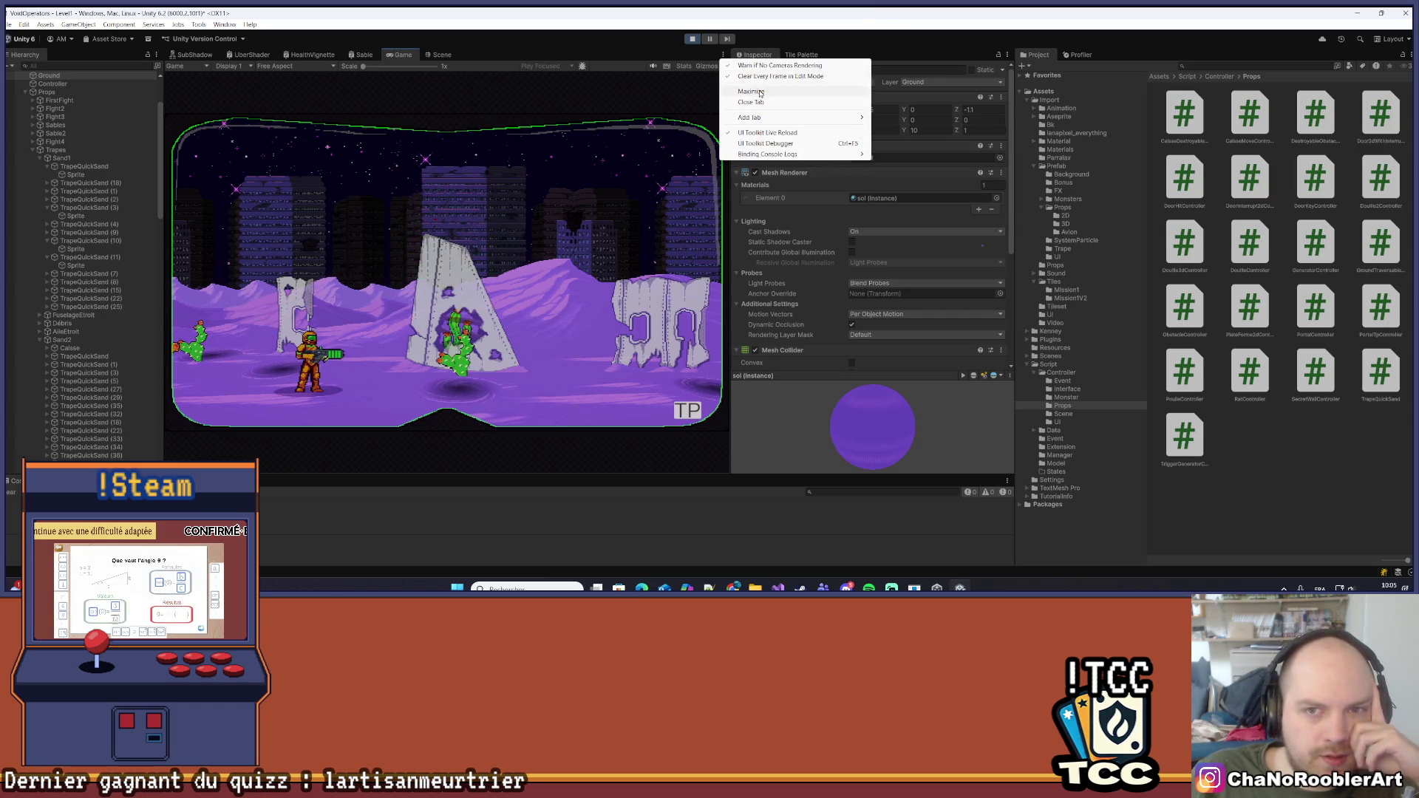
left_click(759, 93)
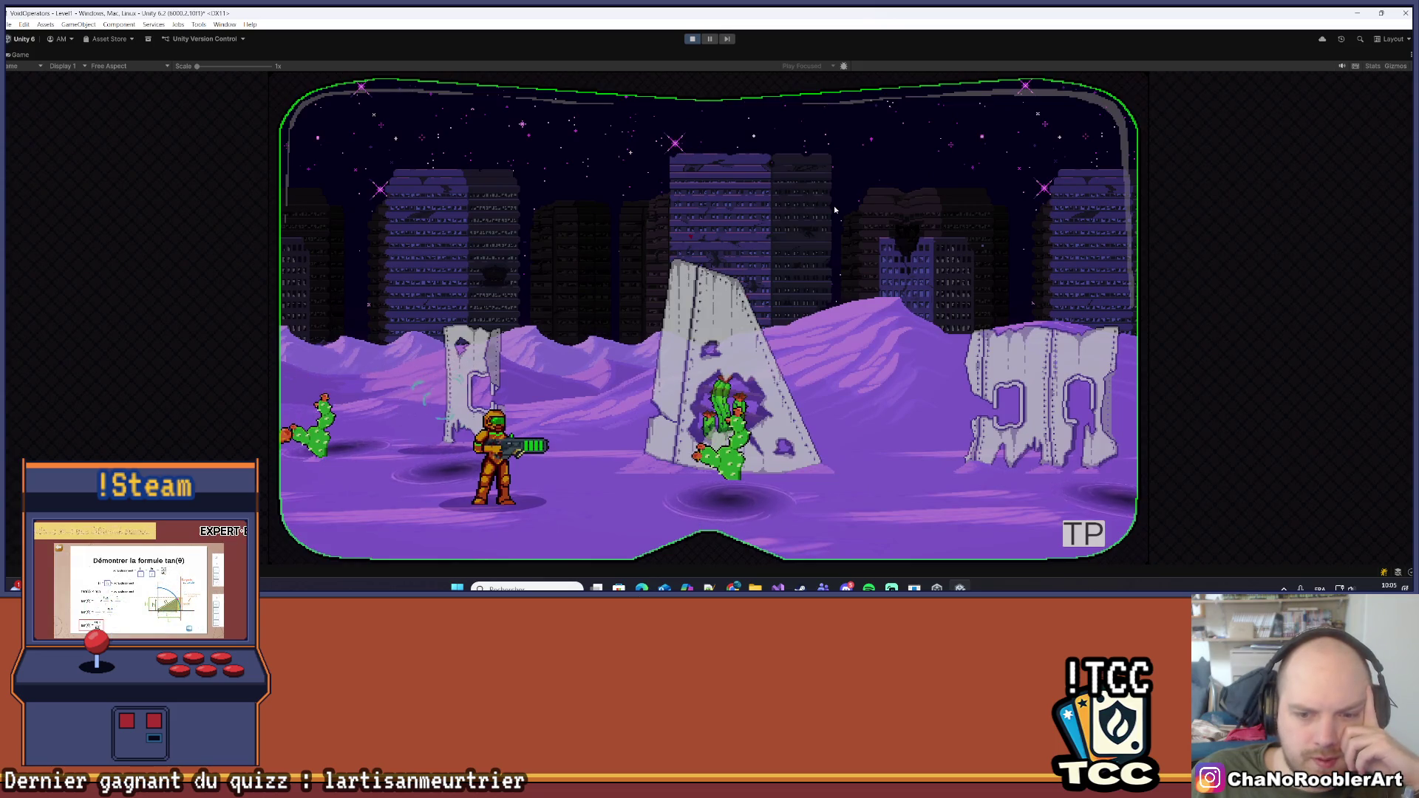
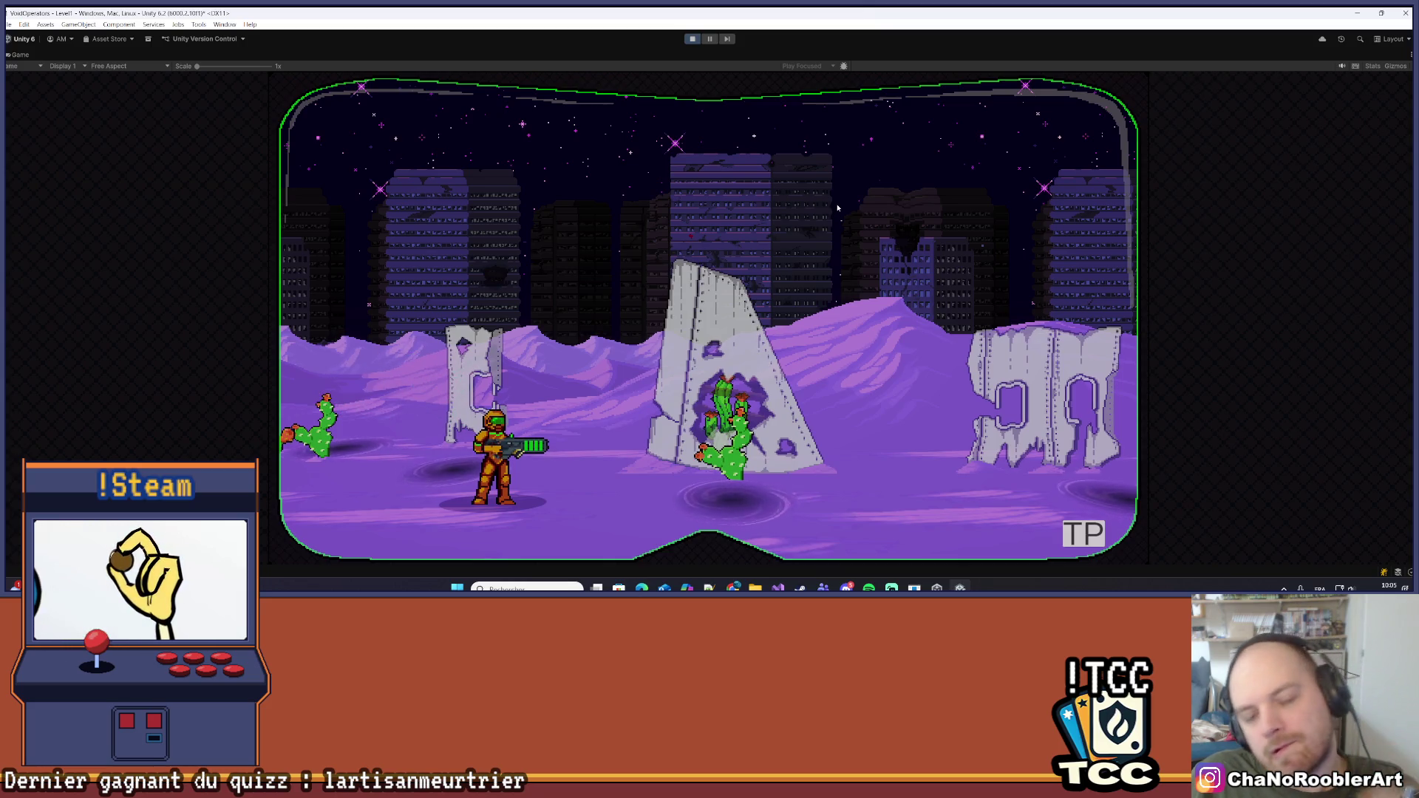
Run the player back and forth among the cacti and enemies, turning to fire
key("d")
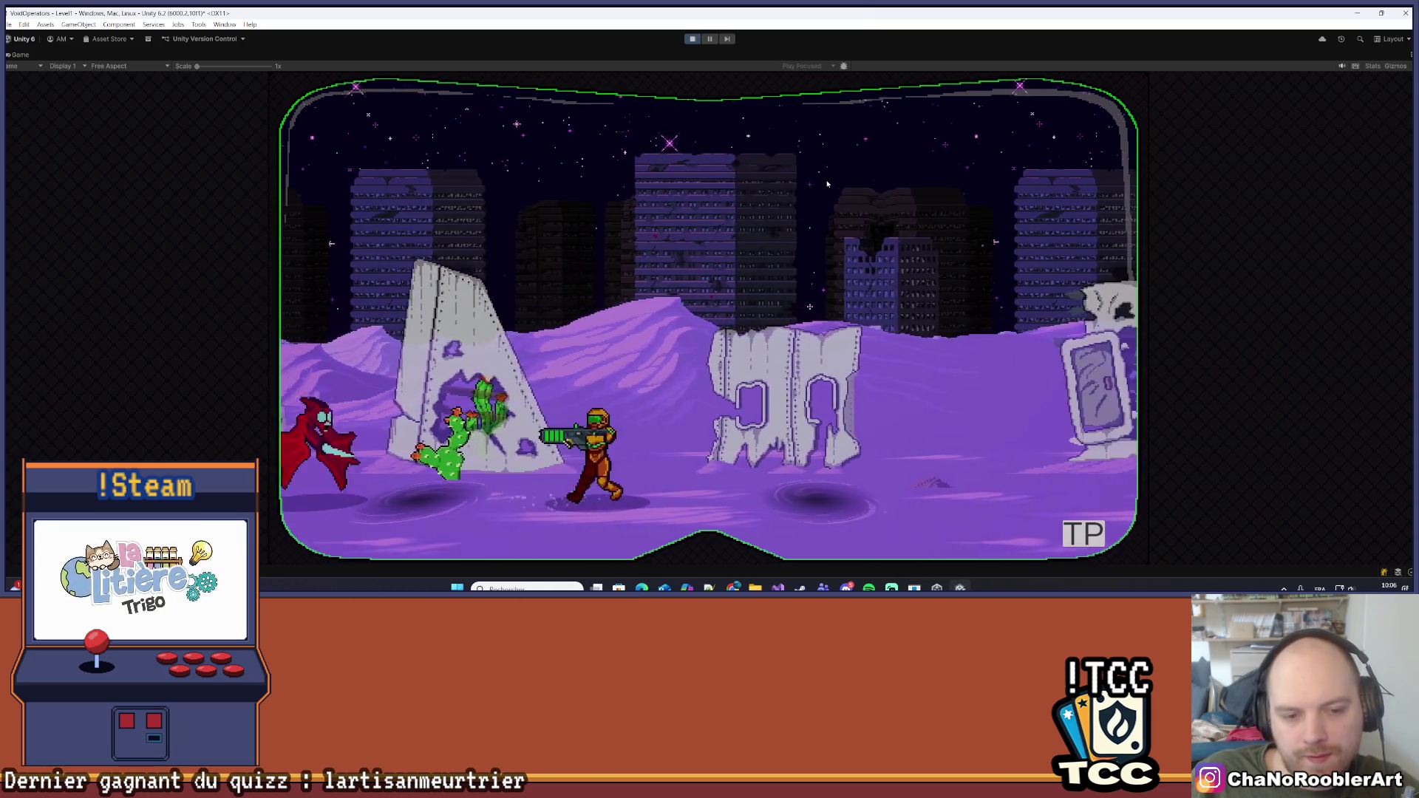
key("d")
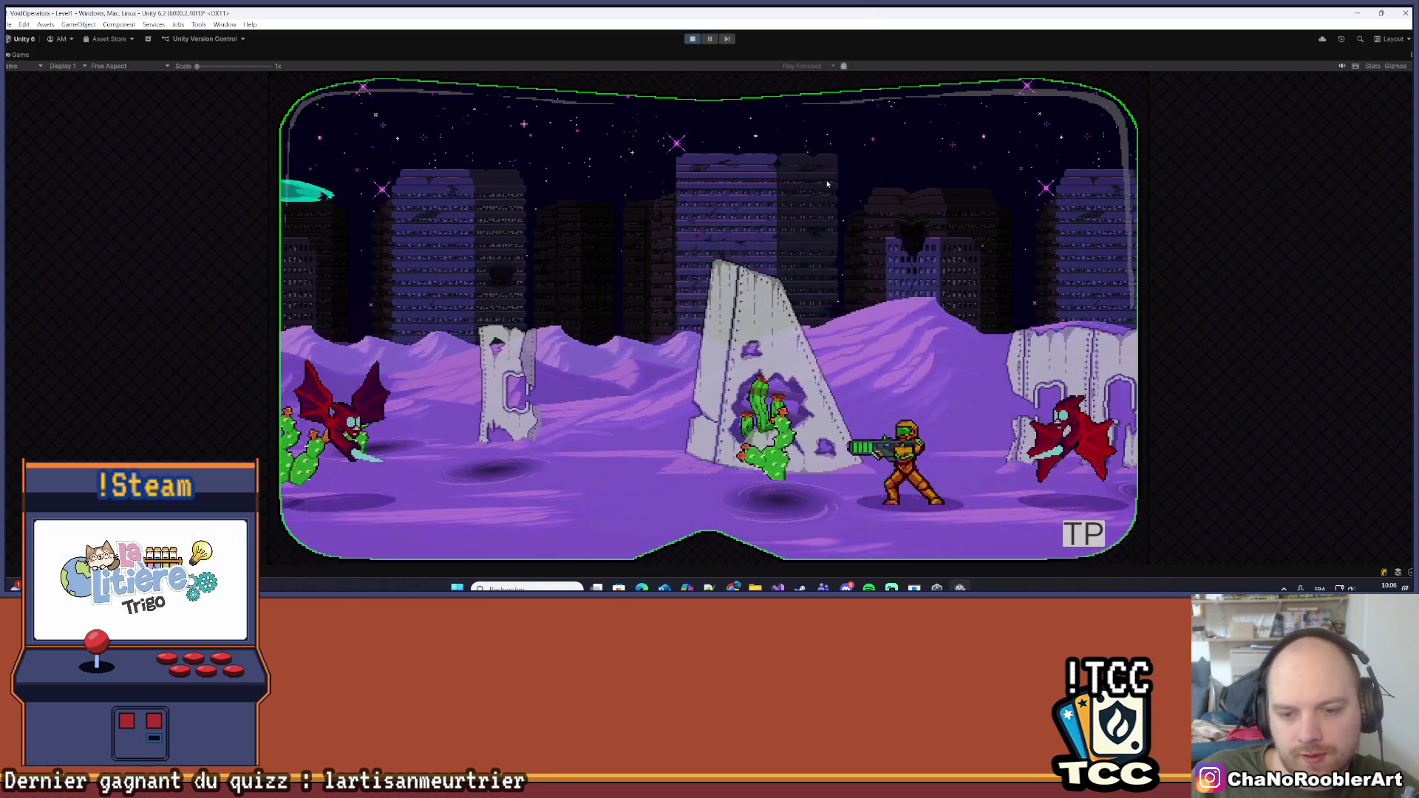
key("a")
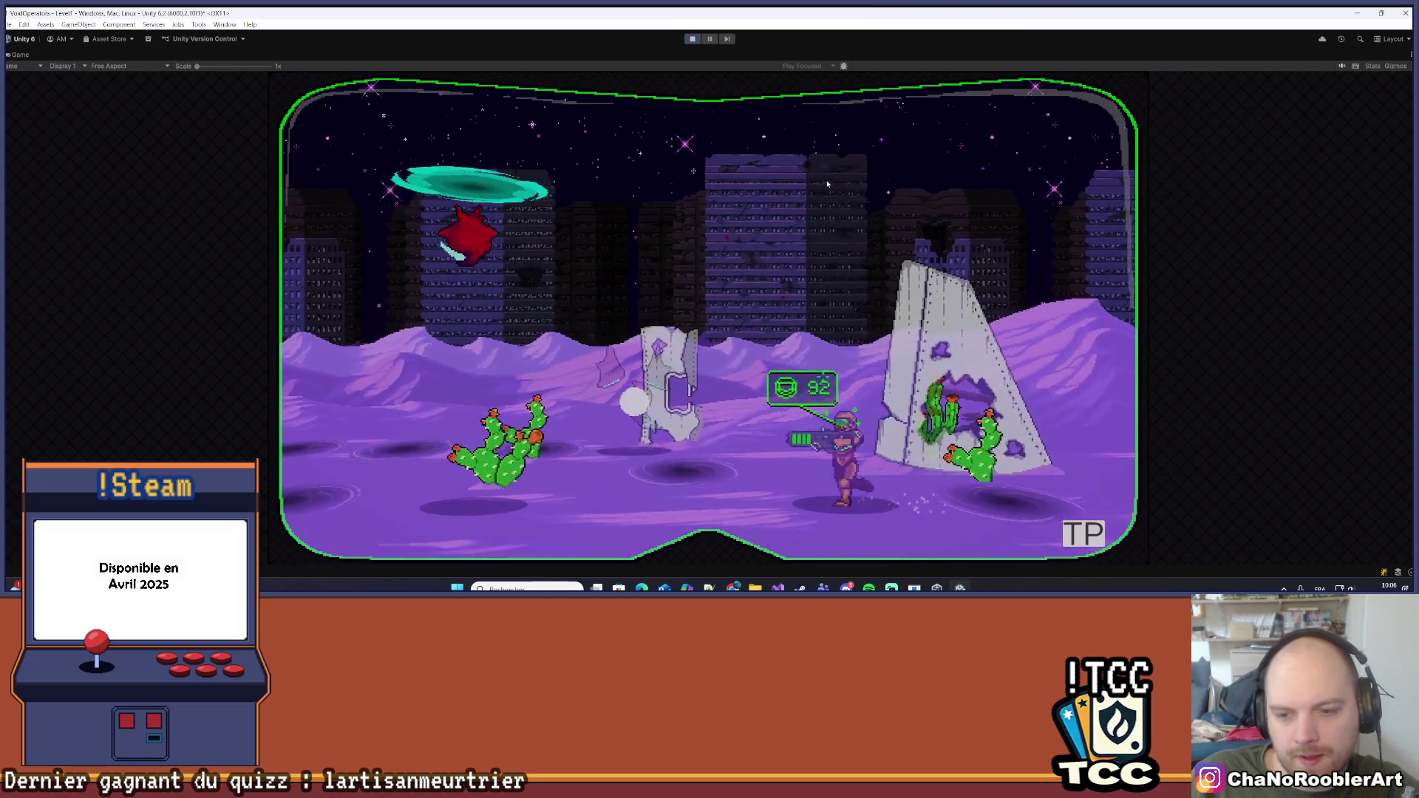
key("d")
key("a")
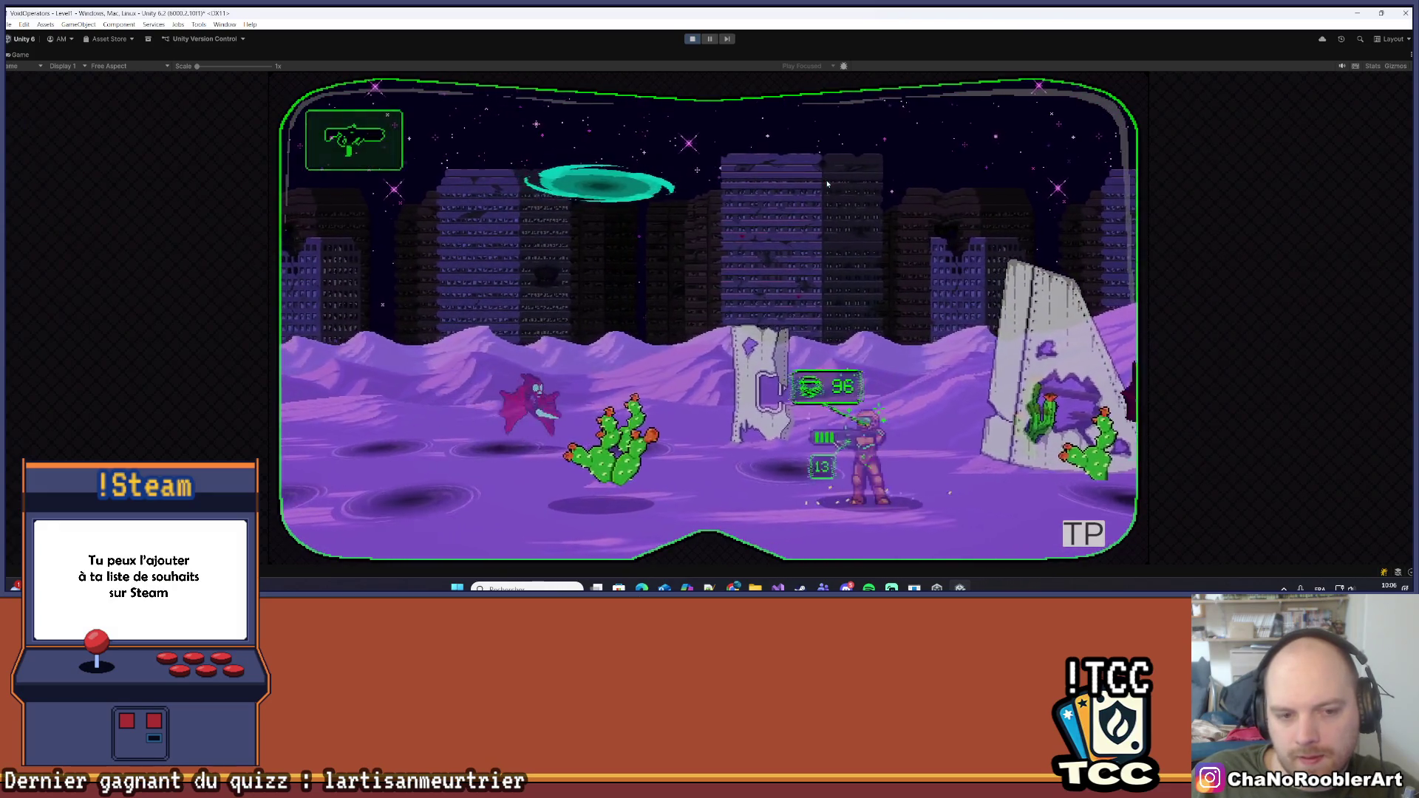
key("d")
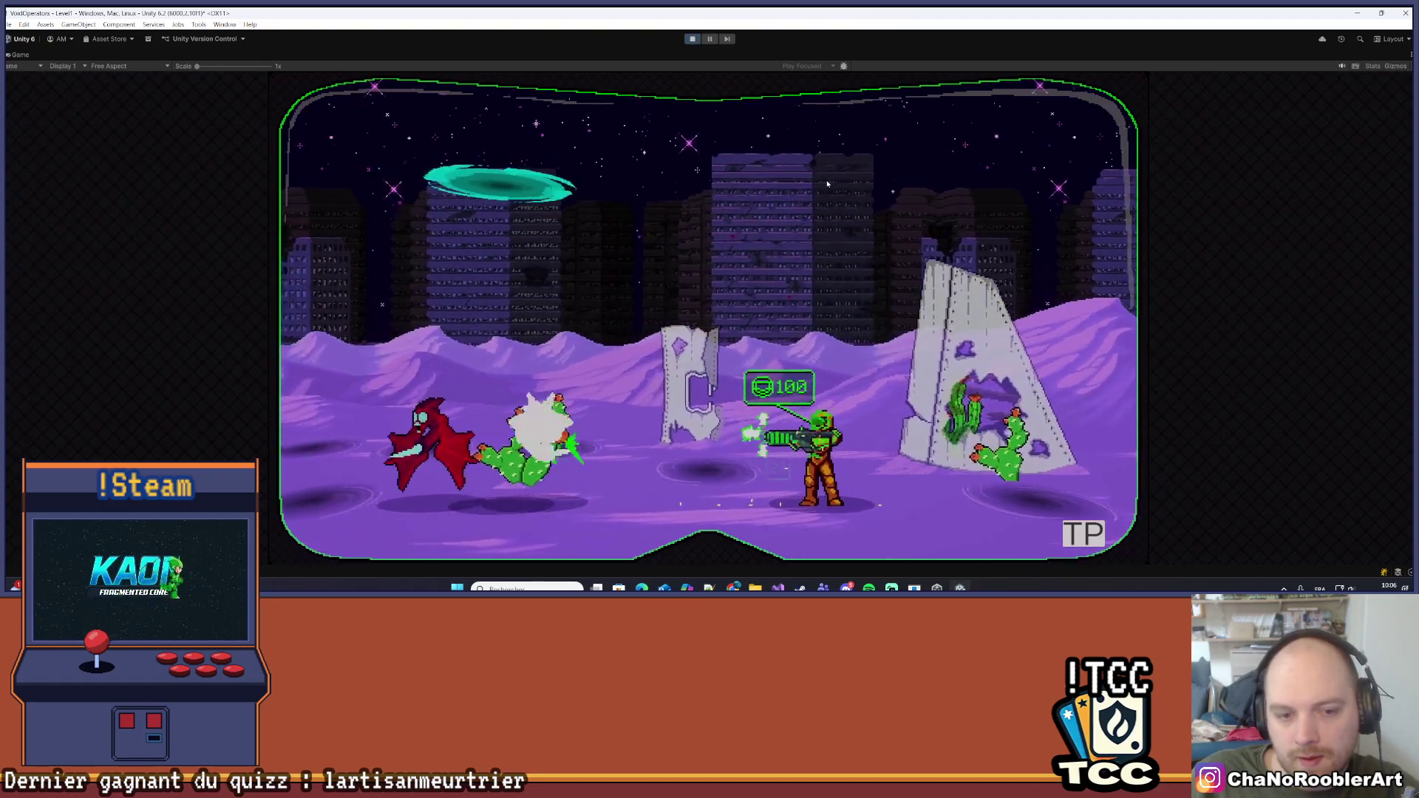
key("d")
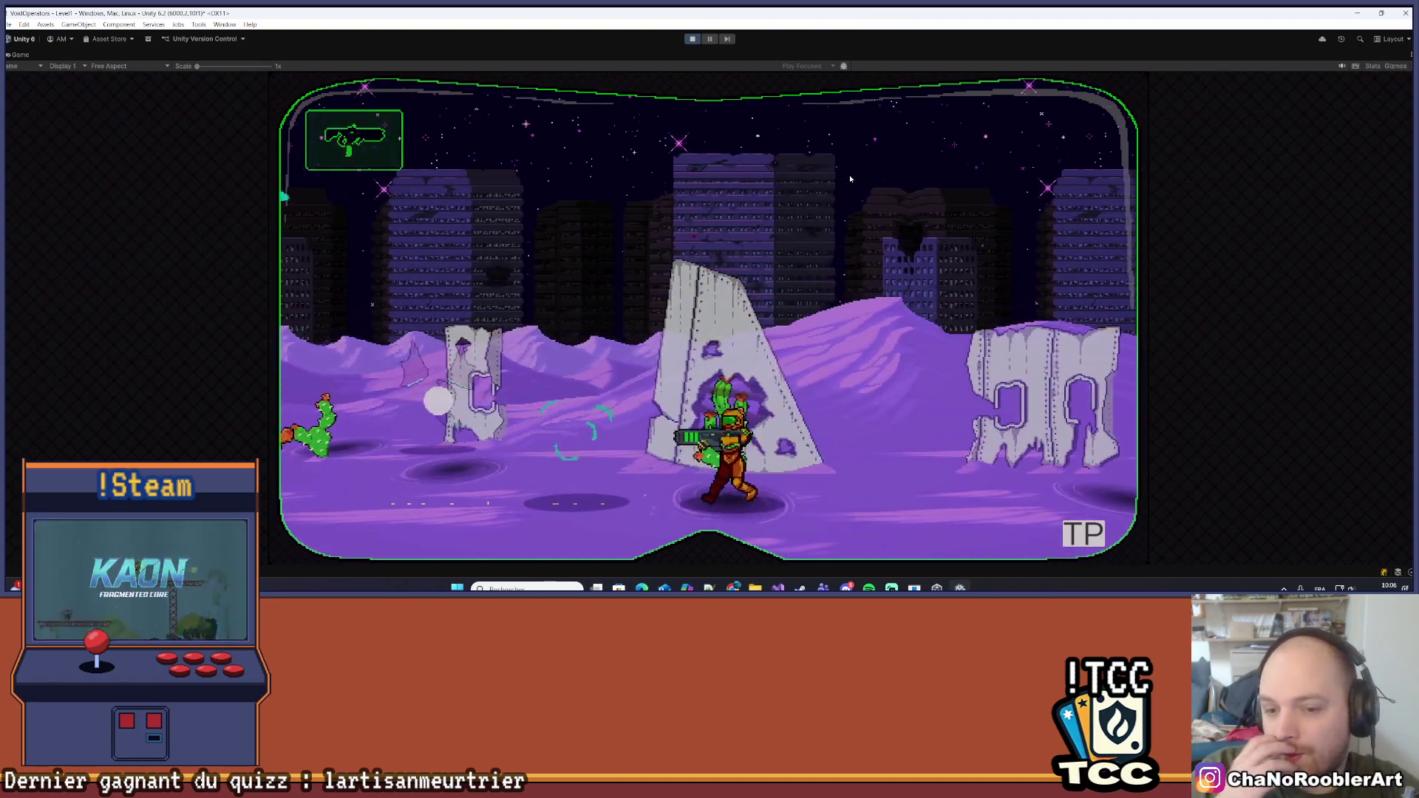
key("a")
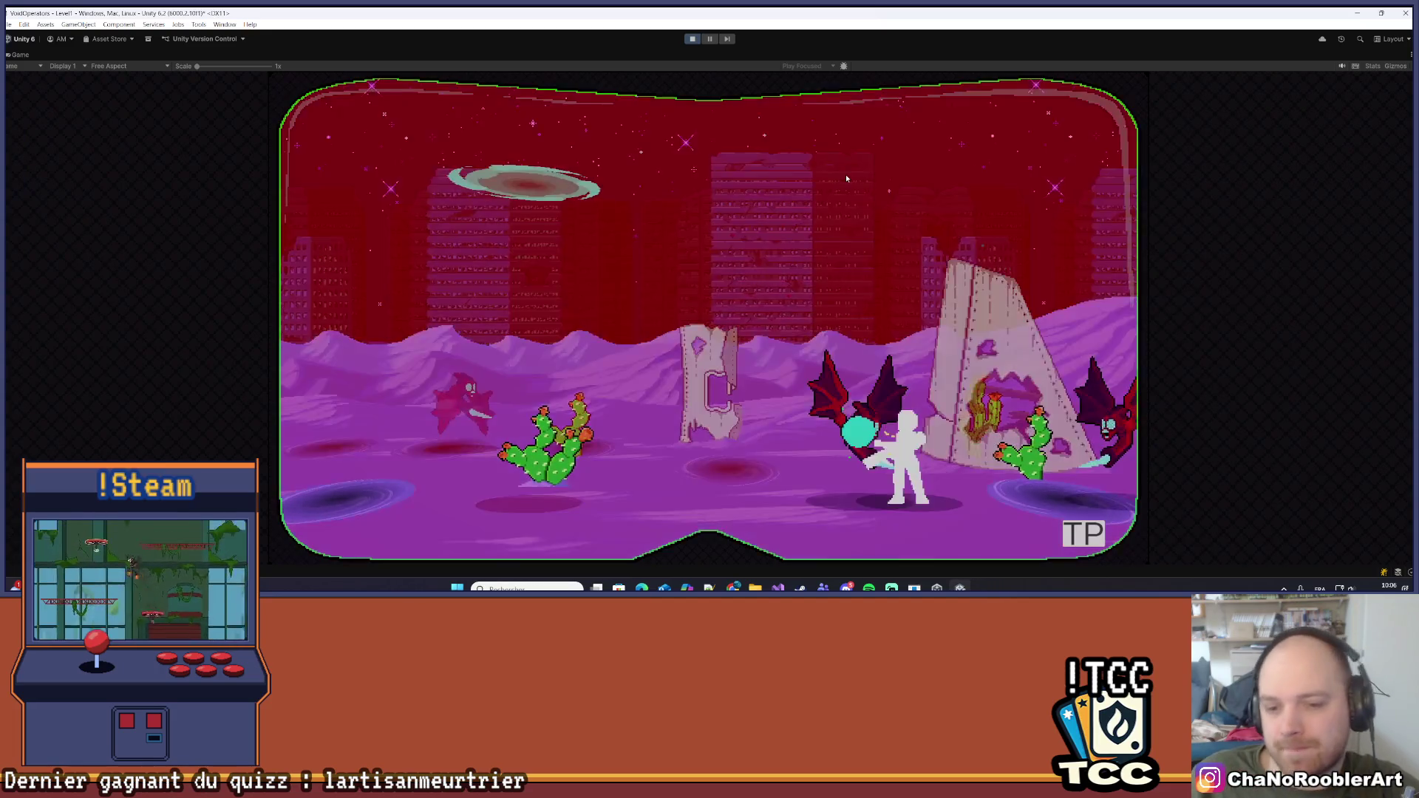
key("d")
key("a")
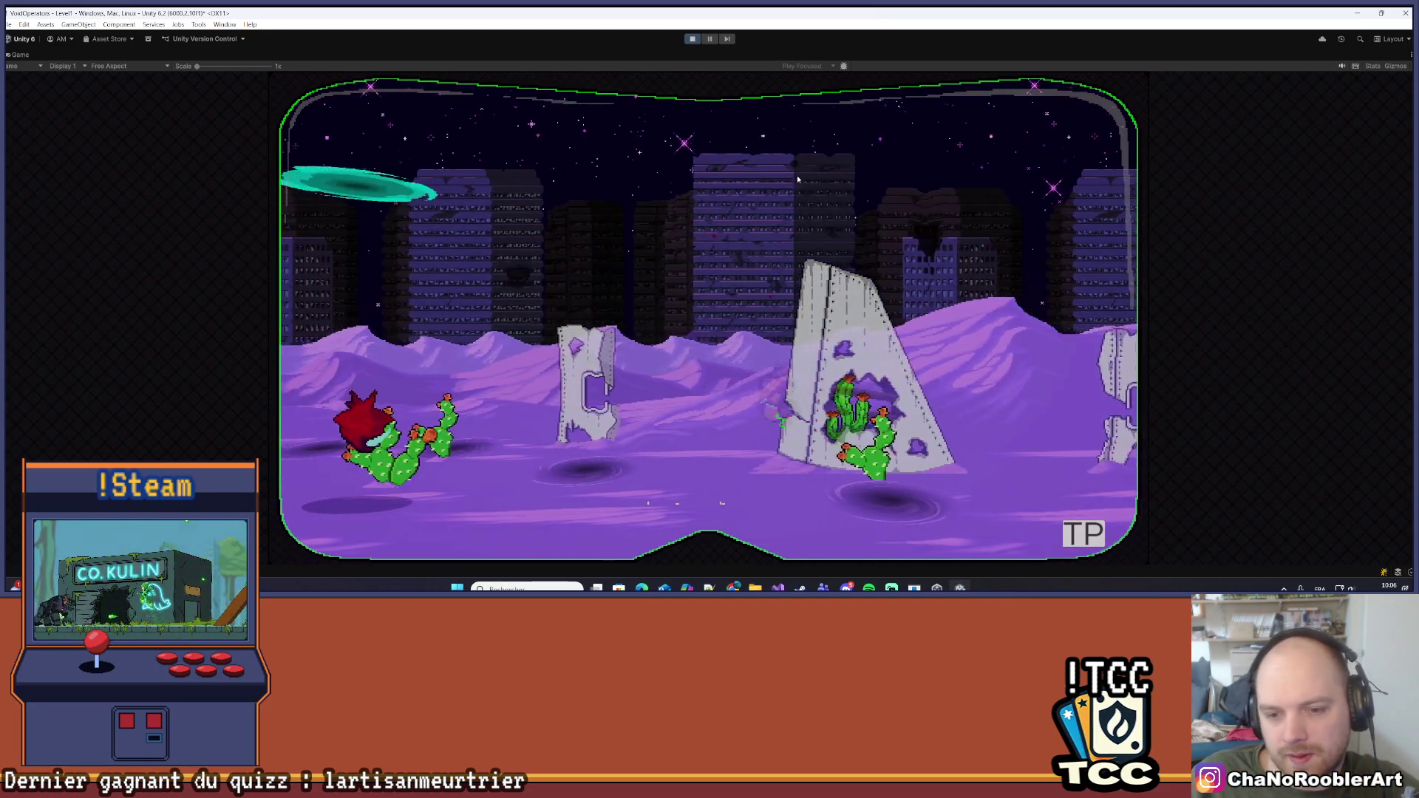
Advance the player right while firing, past the wrecked vehicle to the ruined building
key("a")
key("d")
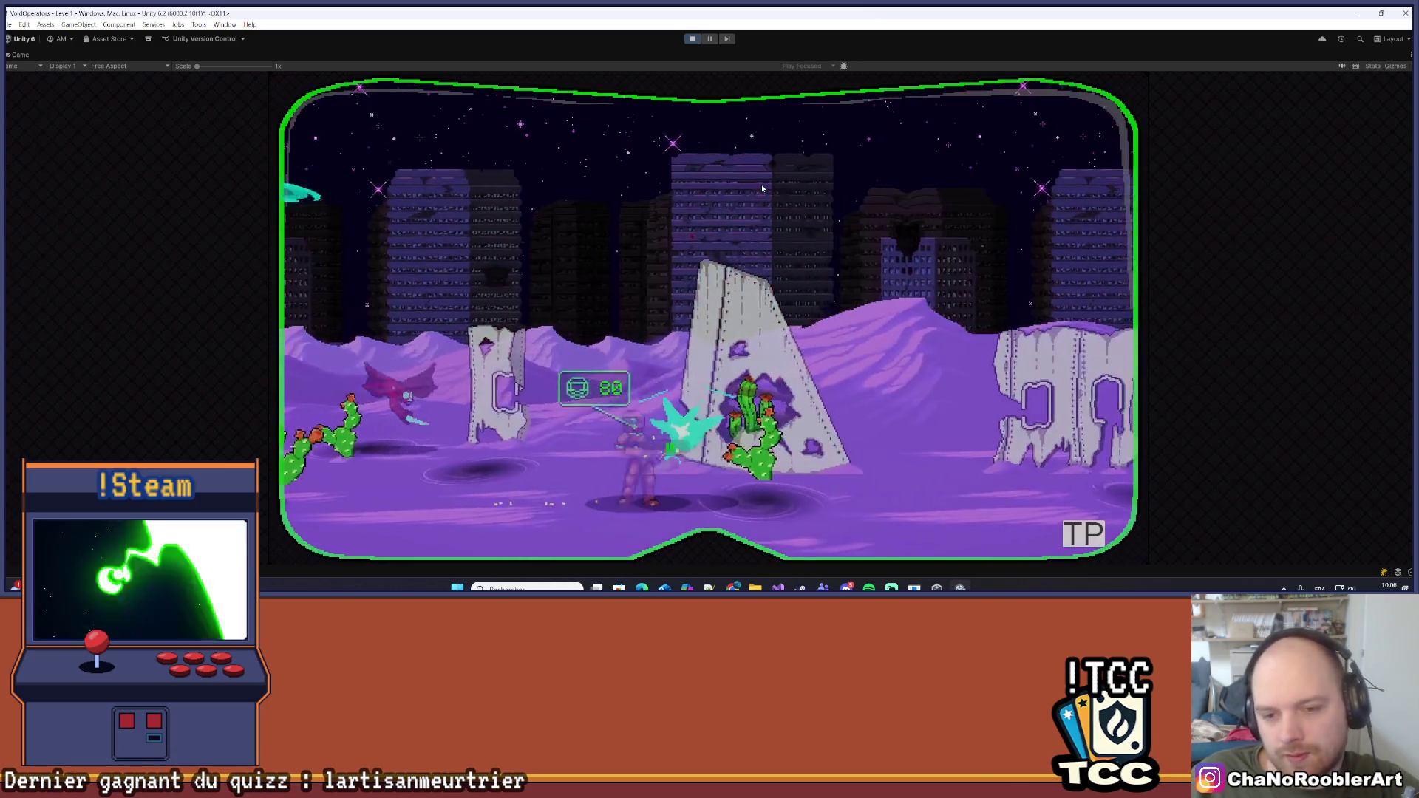
key("a")
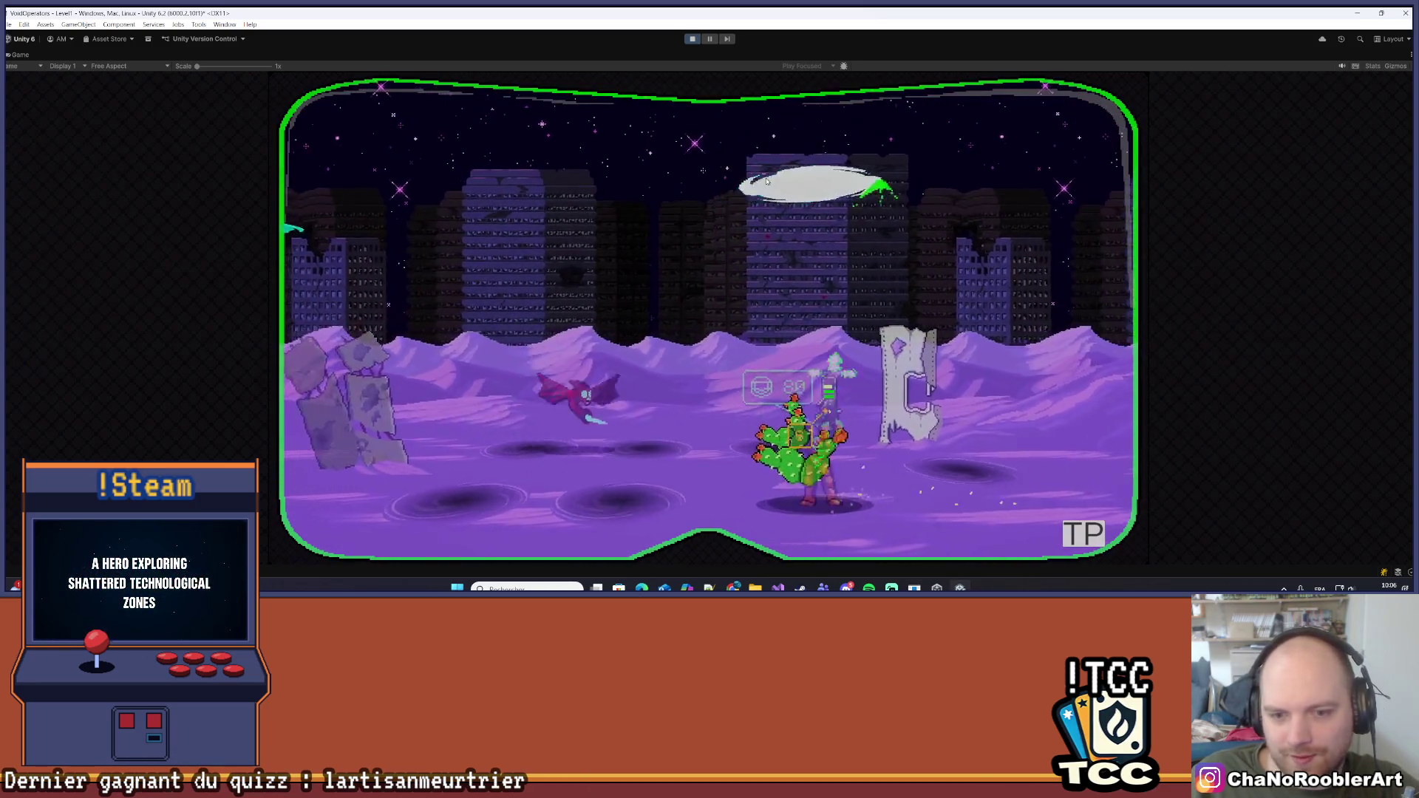
key("d")
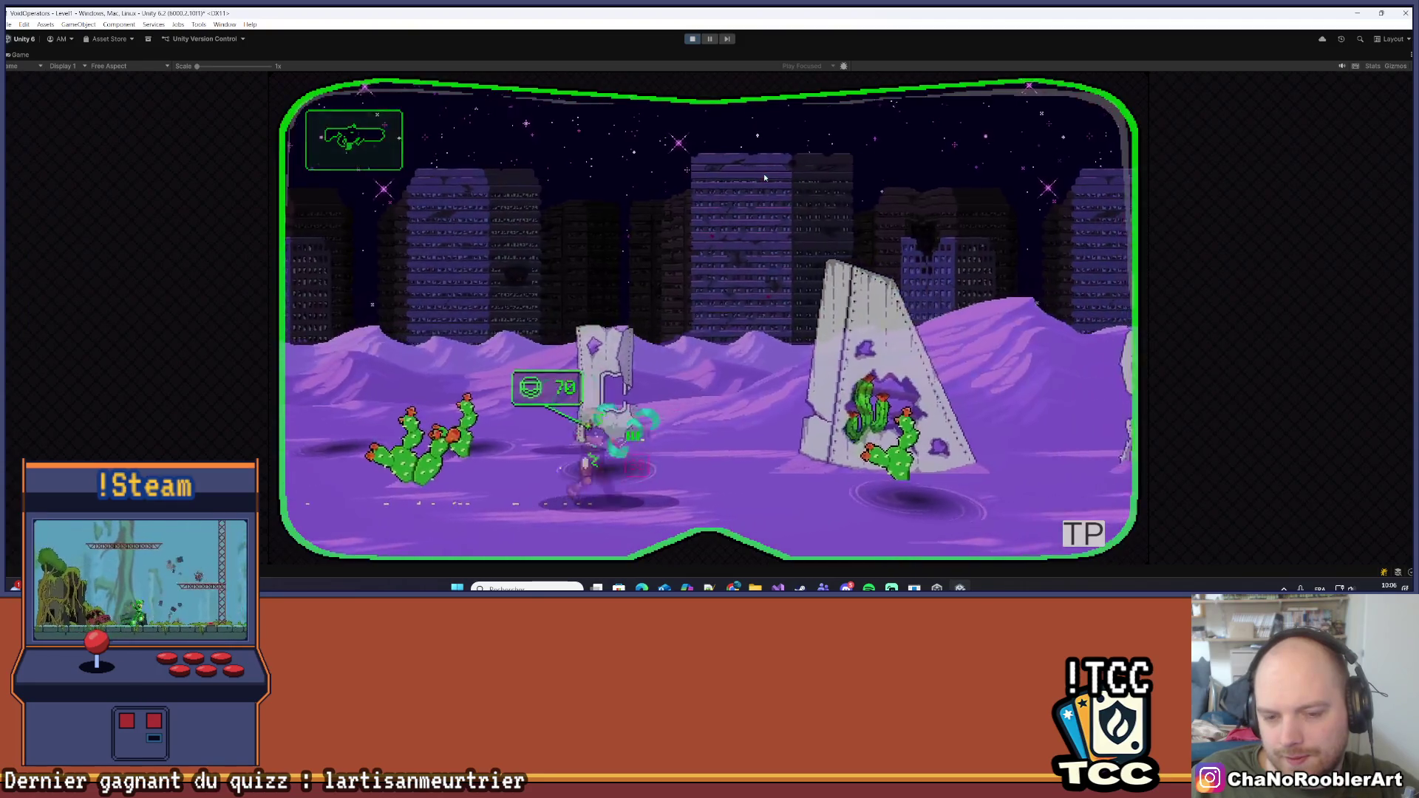
key("d")
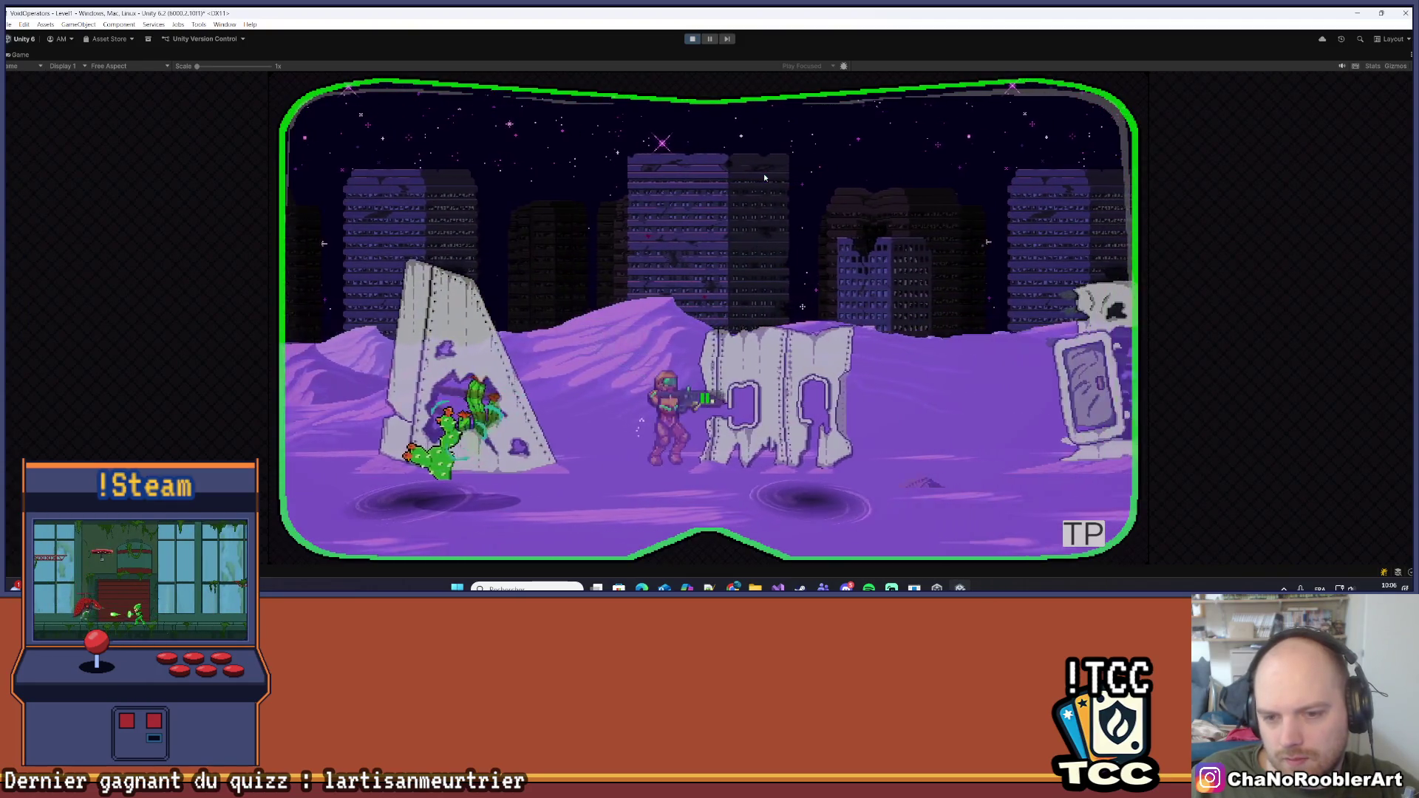
key("d")
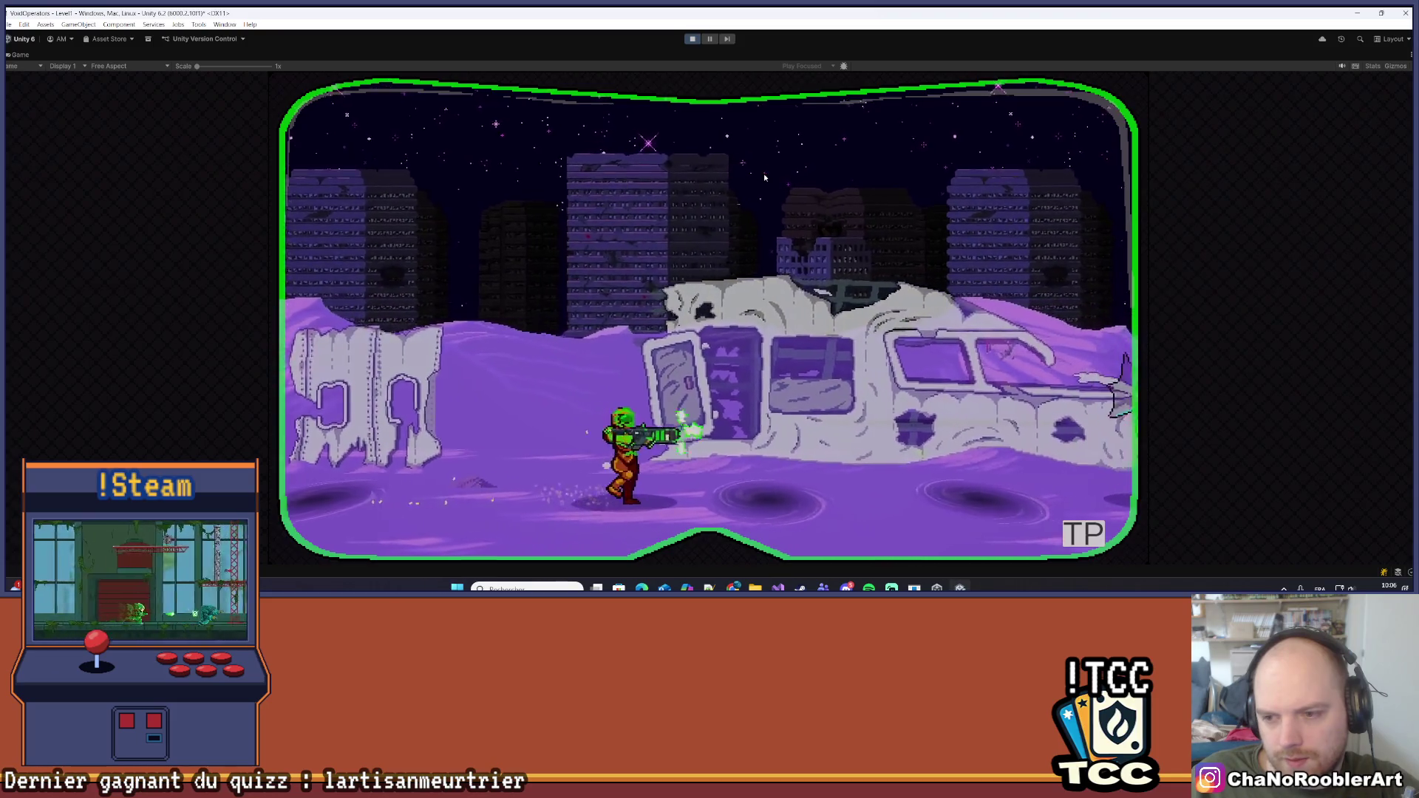
key("d")
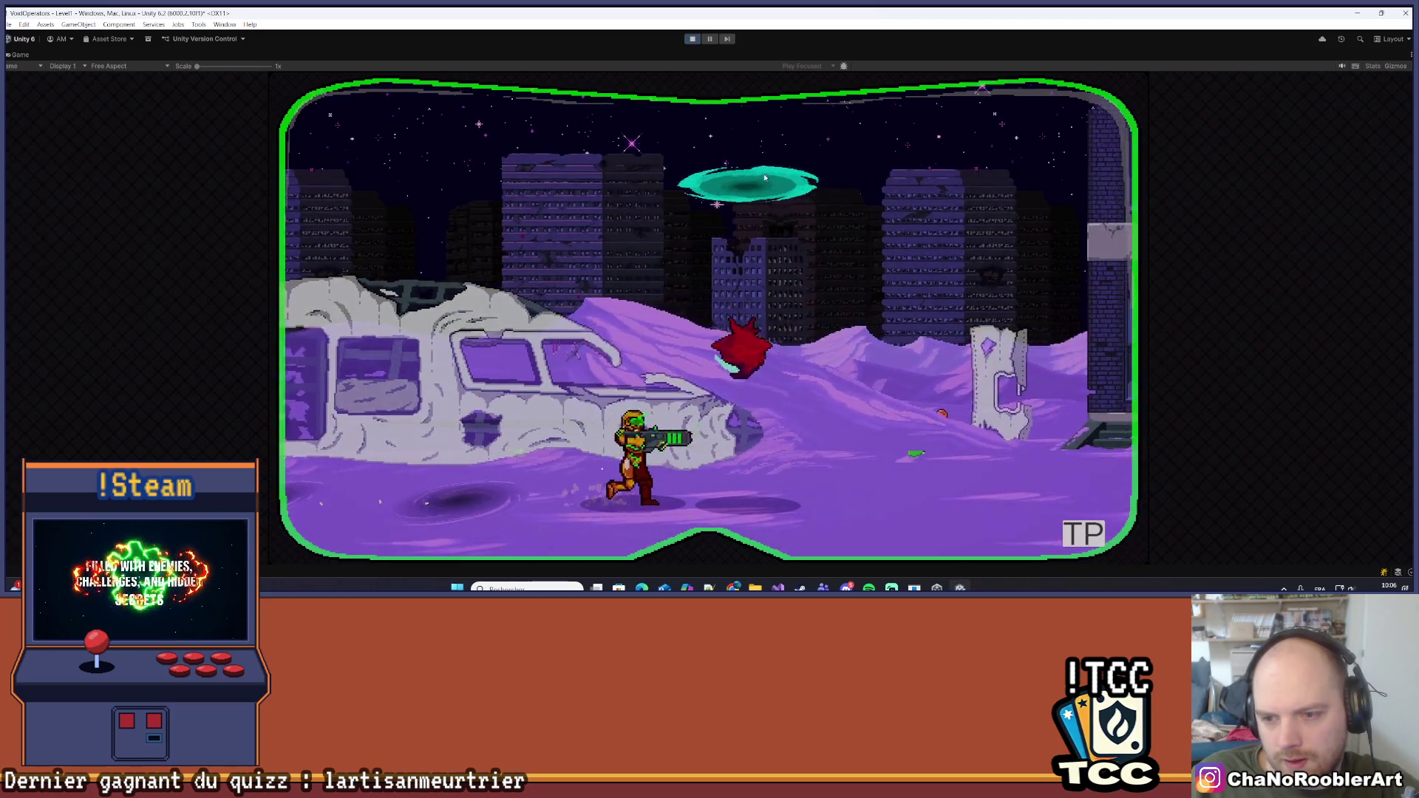
key("d")
key("d")
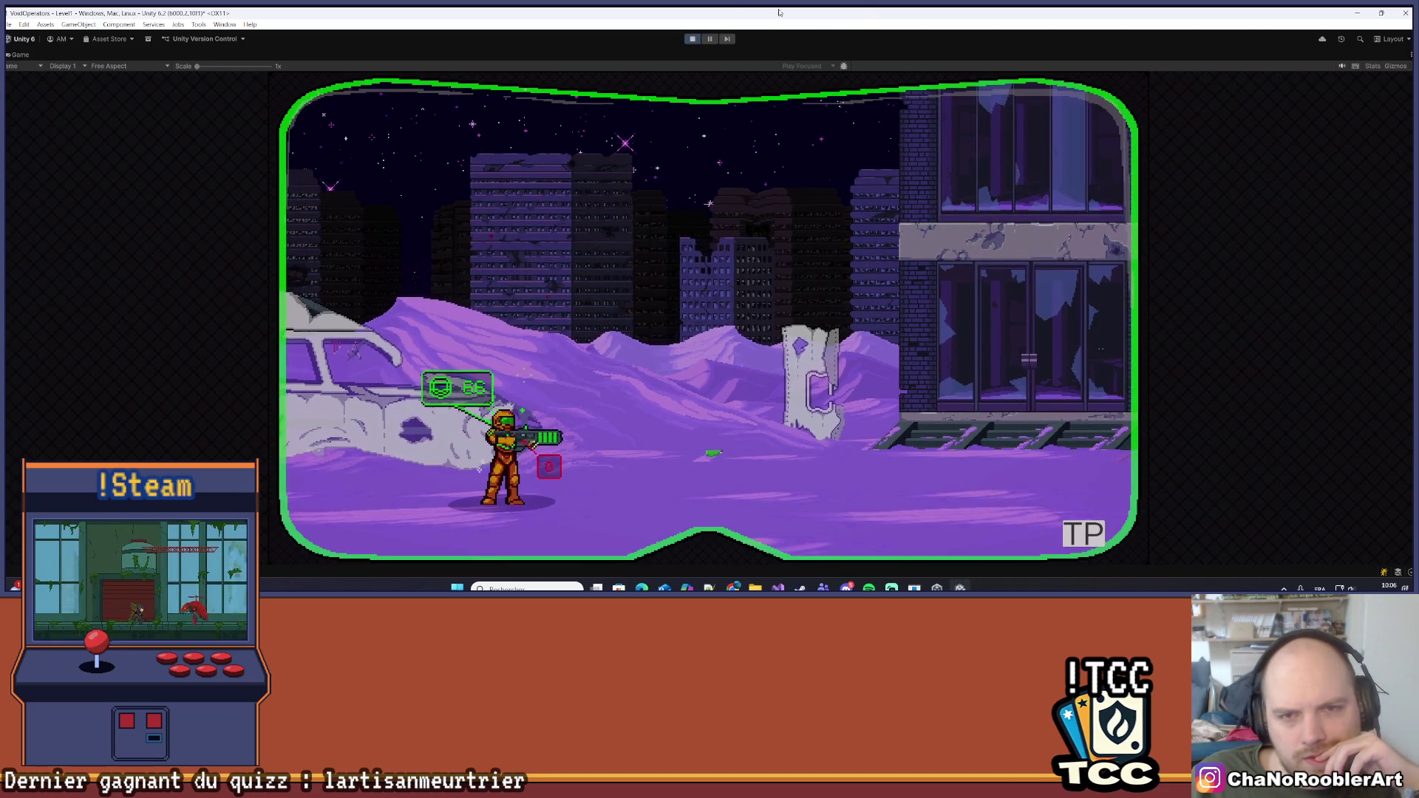
left_click(1407, 54)
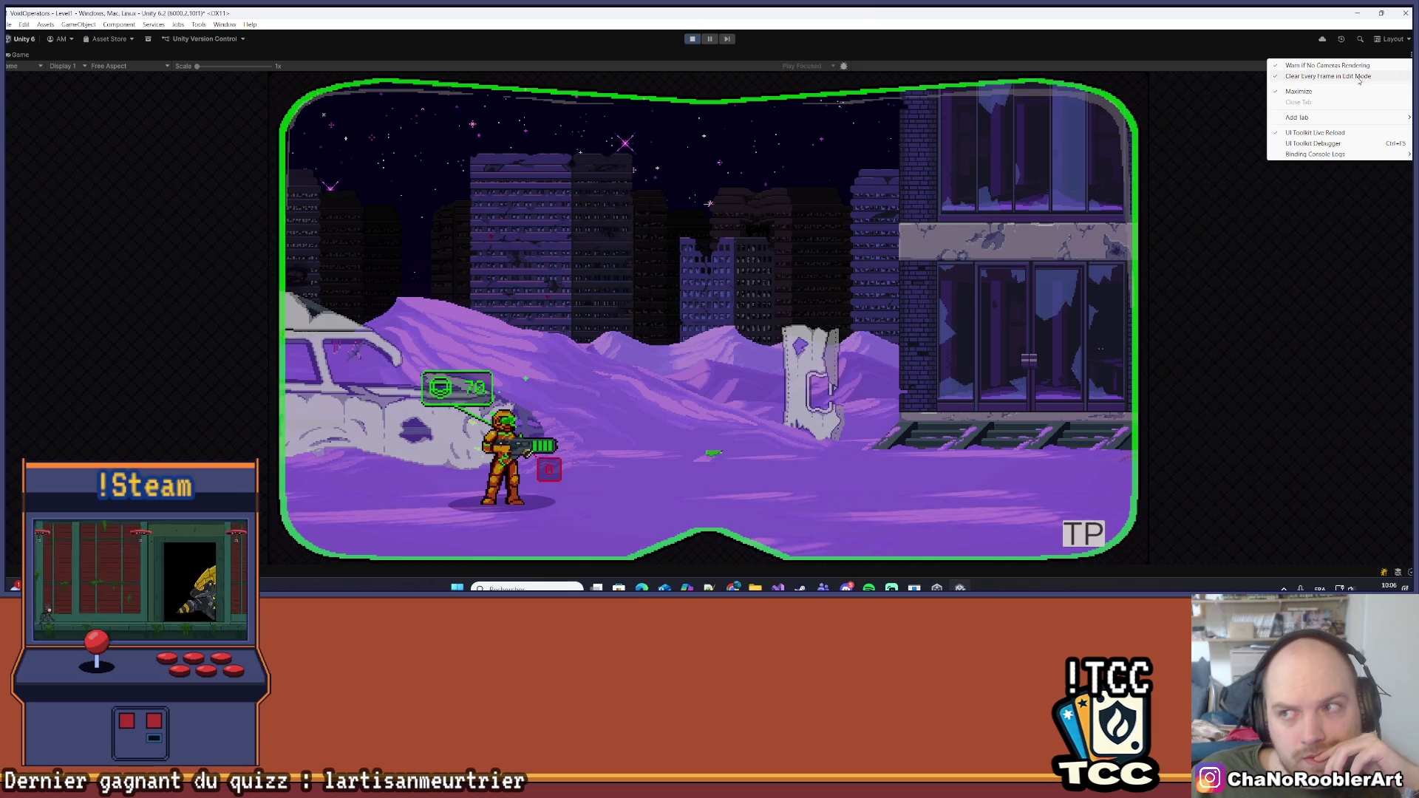
Restore the full editor layout and pan and zoom the Scene view along the ground
left_click(1300, 63)
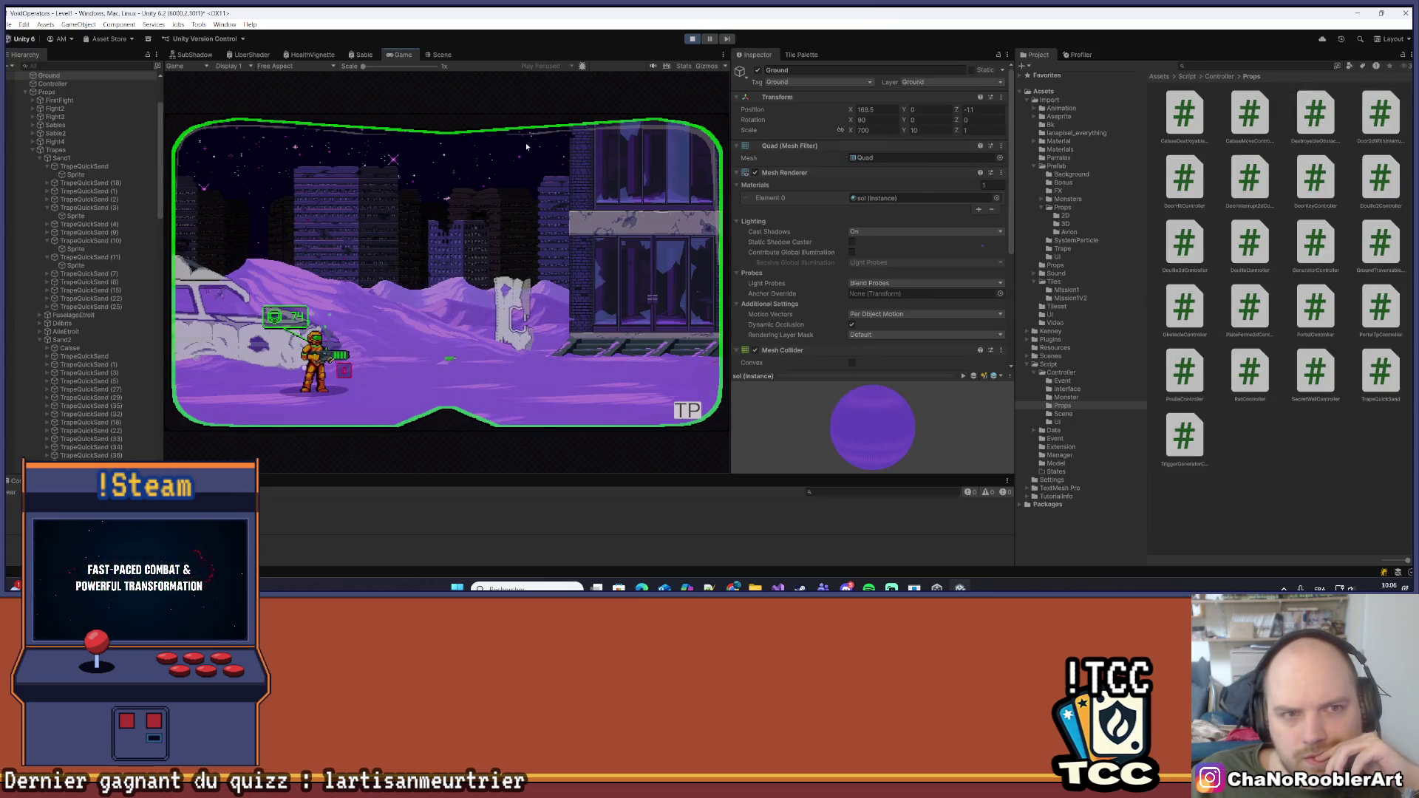
left_click(441, 54)
scroll(333, 263, "up", 5)
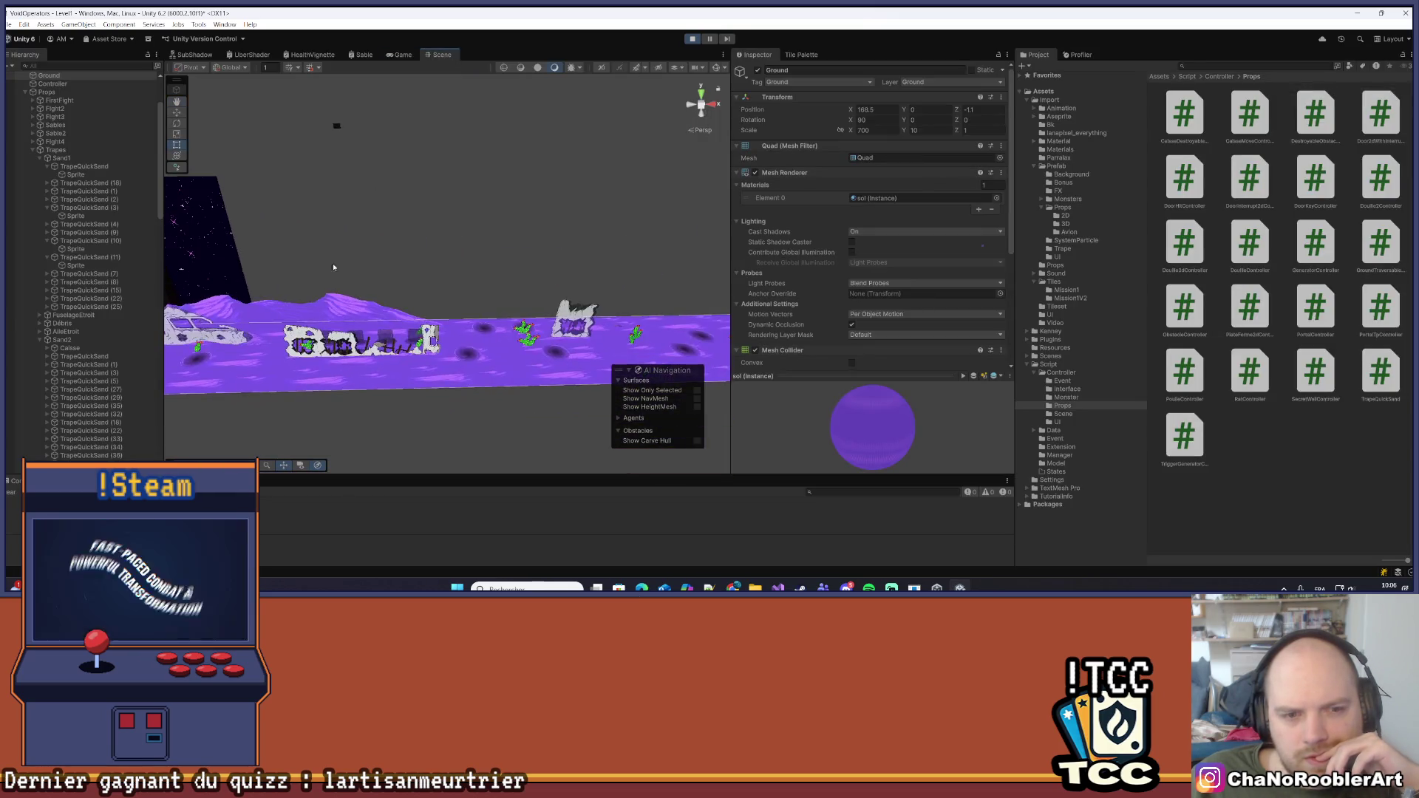
mouse_move(425, 302)
left_mouse_down()
mouse_move(466, 399)
mouse_move(384, 273)
mouse_move(301, 302)
mouse_move(331, 260)
left_mouse_up()
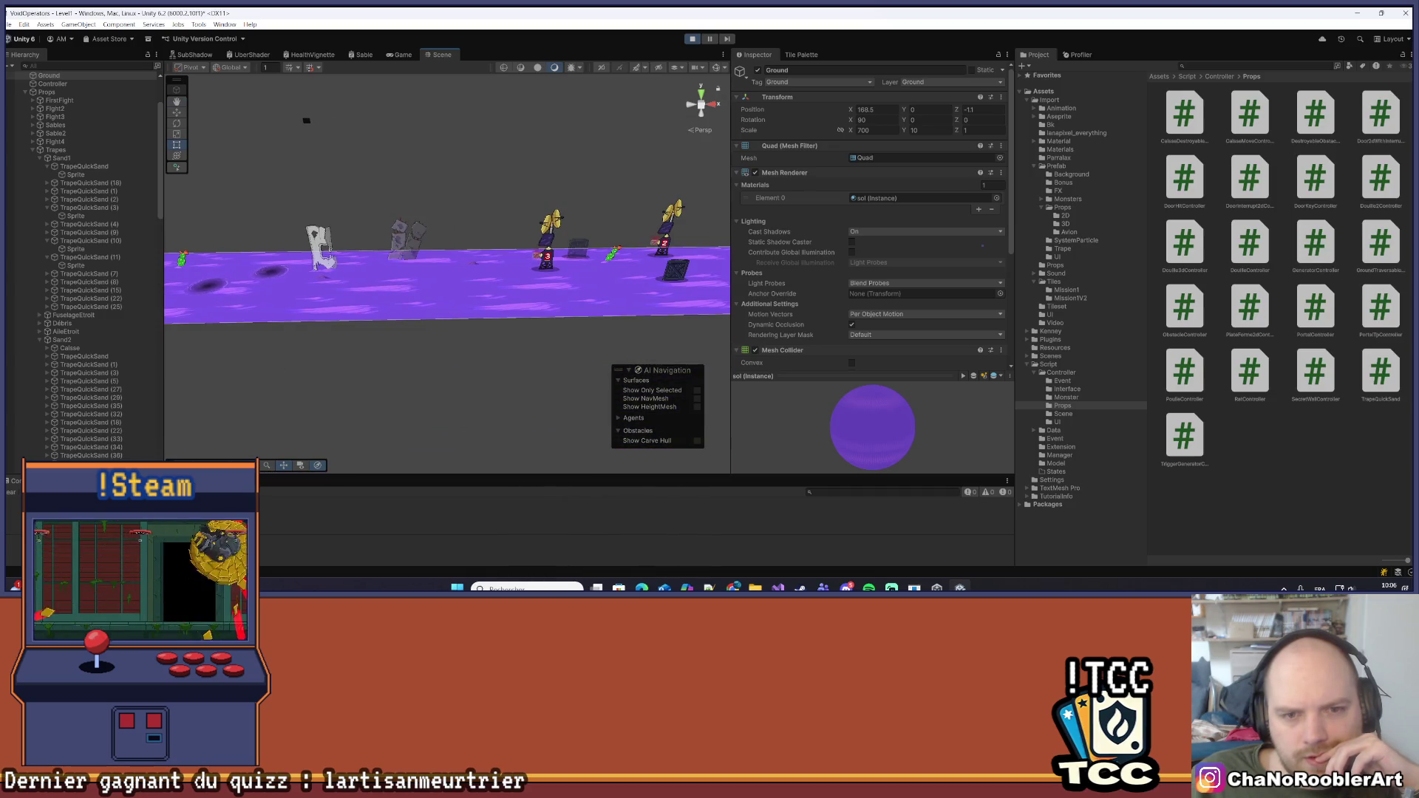
scroll(571, 243, "down", 10)
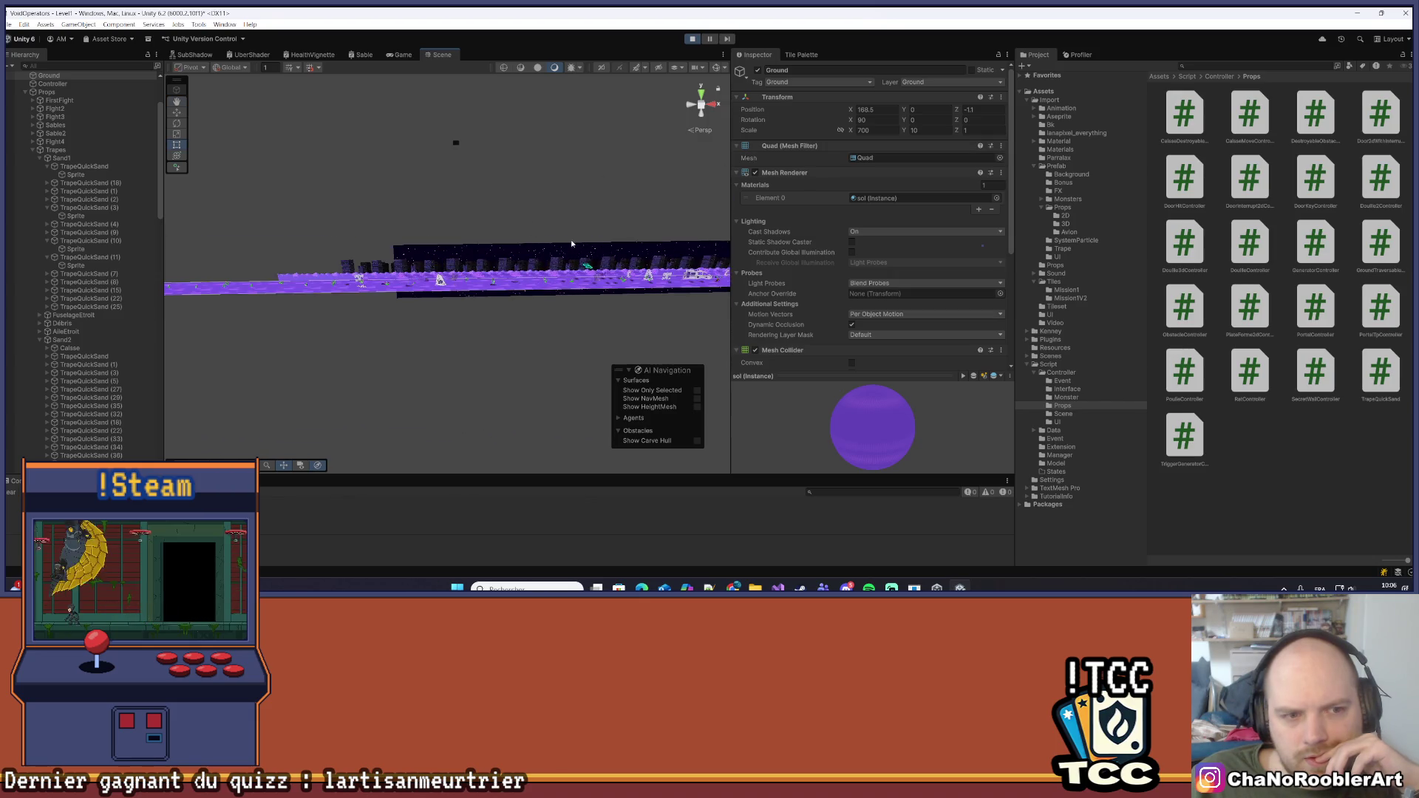
scroll(571, 243, "up", 10)
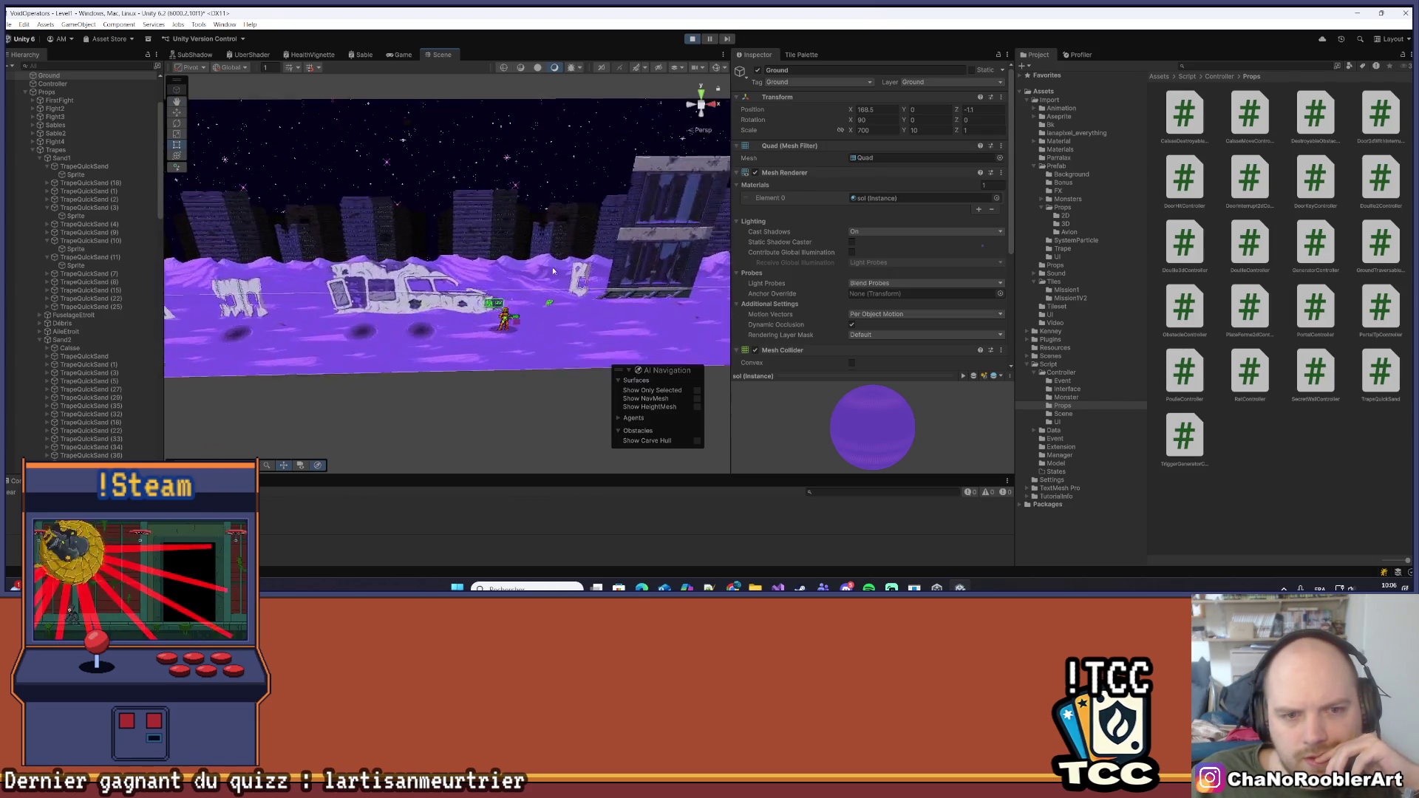
scroll(553, 271, "up", 5)
Select the three Dunes sprites and frame them in the Scene view
left_click(461, 256)
left_click_drag(459, 256, 404, 189)
key("f")
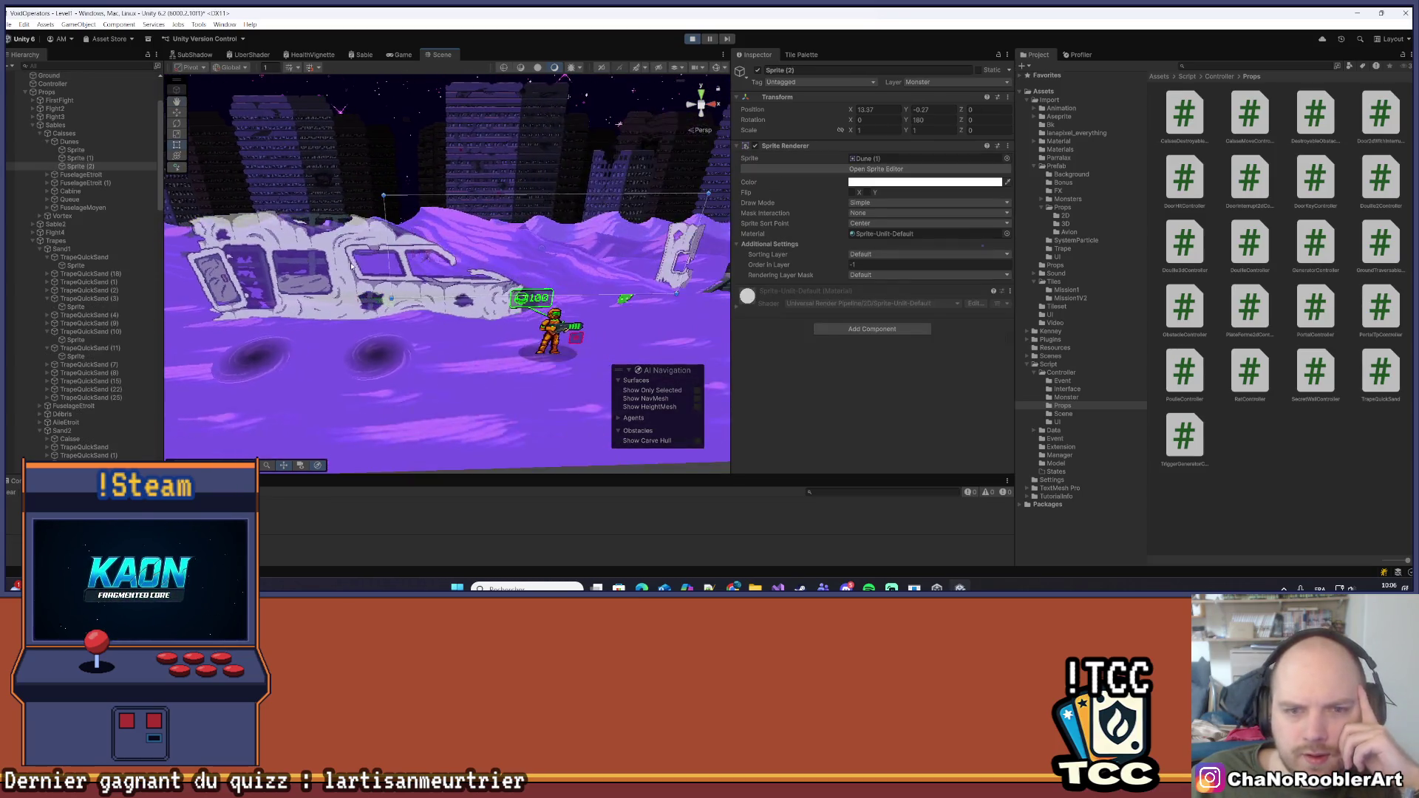
left_click(103, 150, "shift")
key("f")
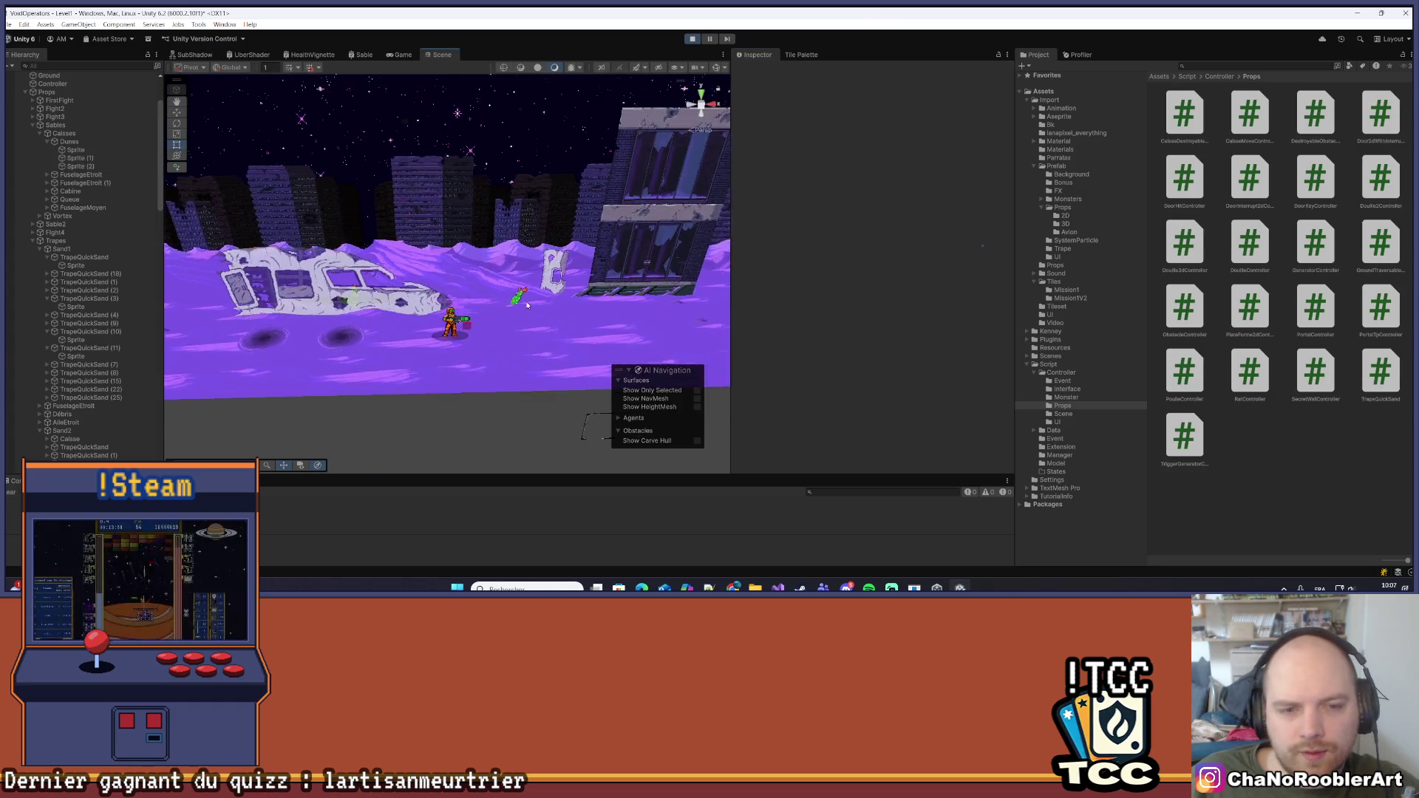
Walk the player past the wrecked ship in the Game view, then stop the game
left_click(399, 55)
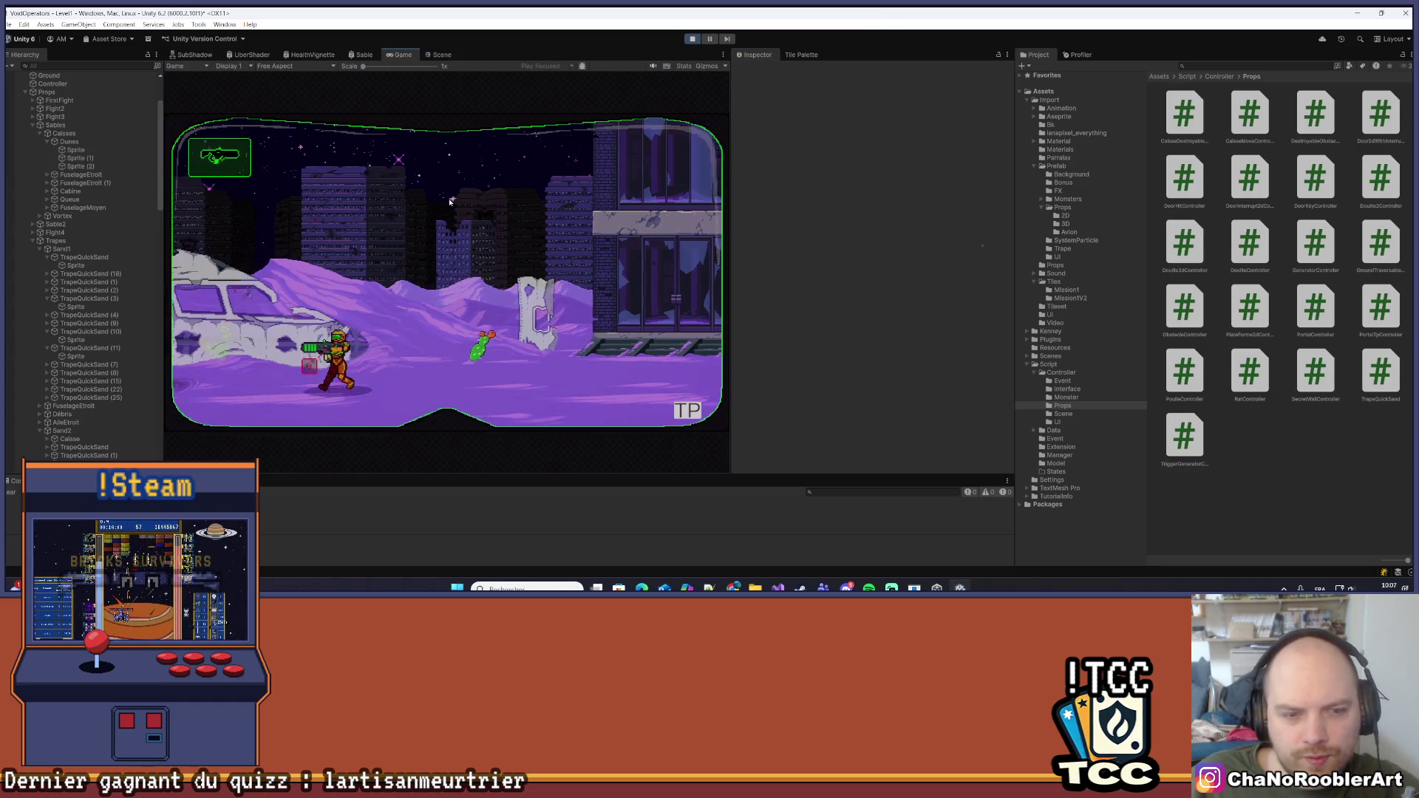
key("d")
key("a")
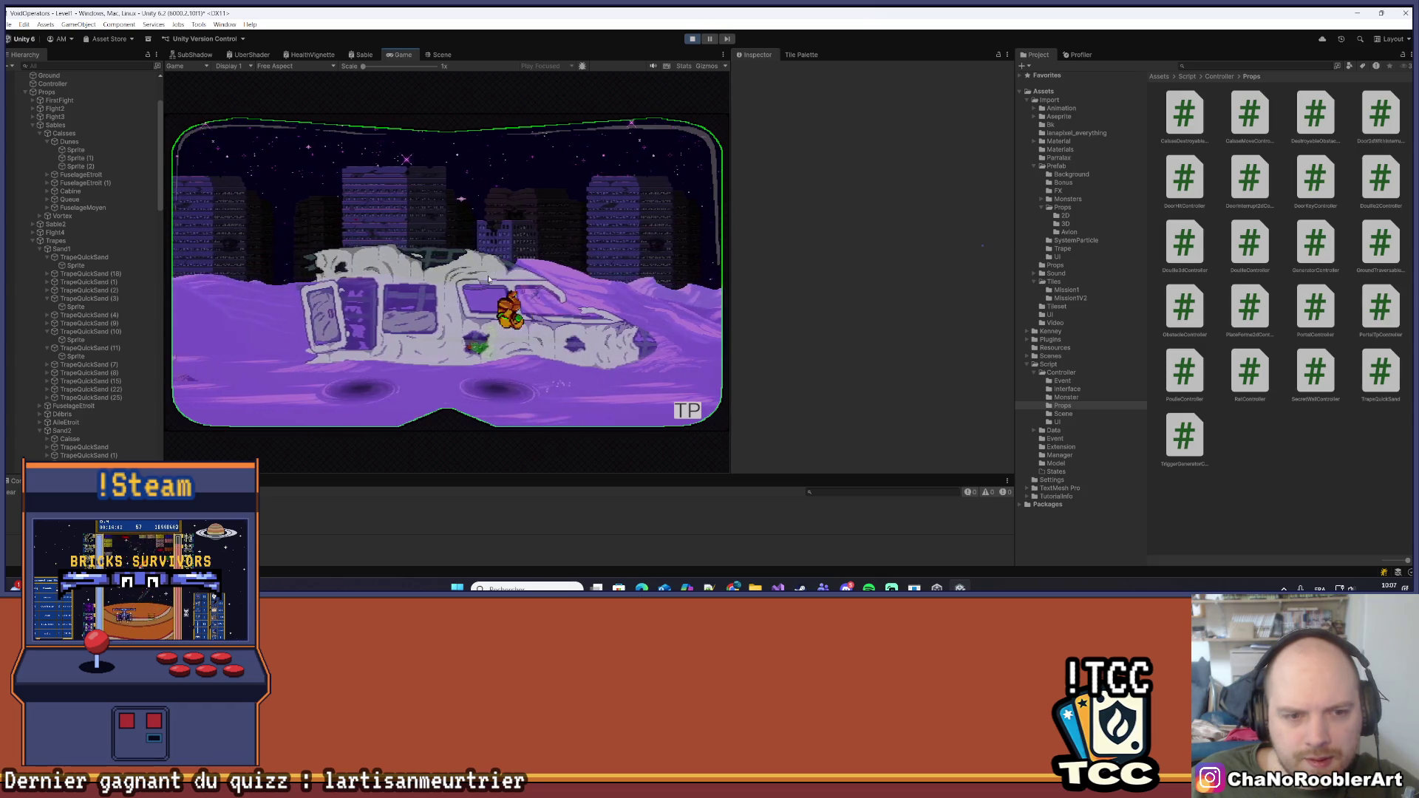
key("d")
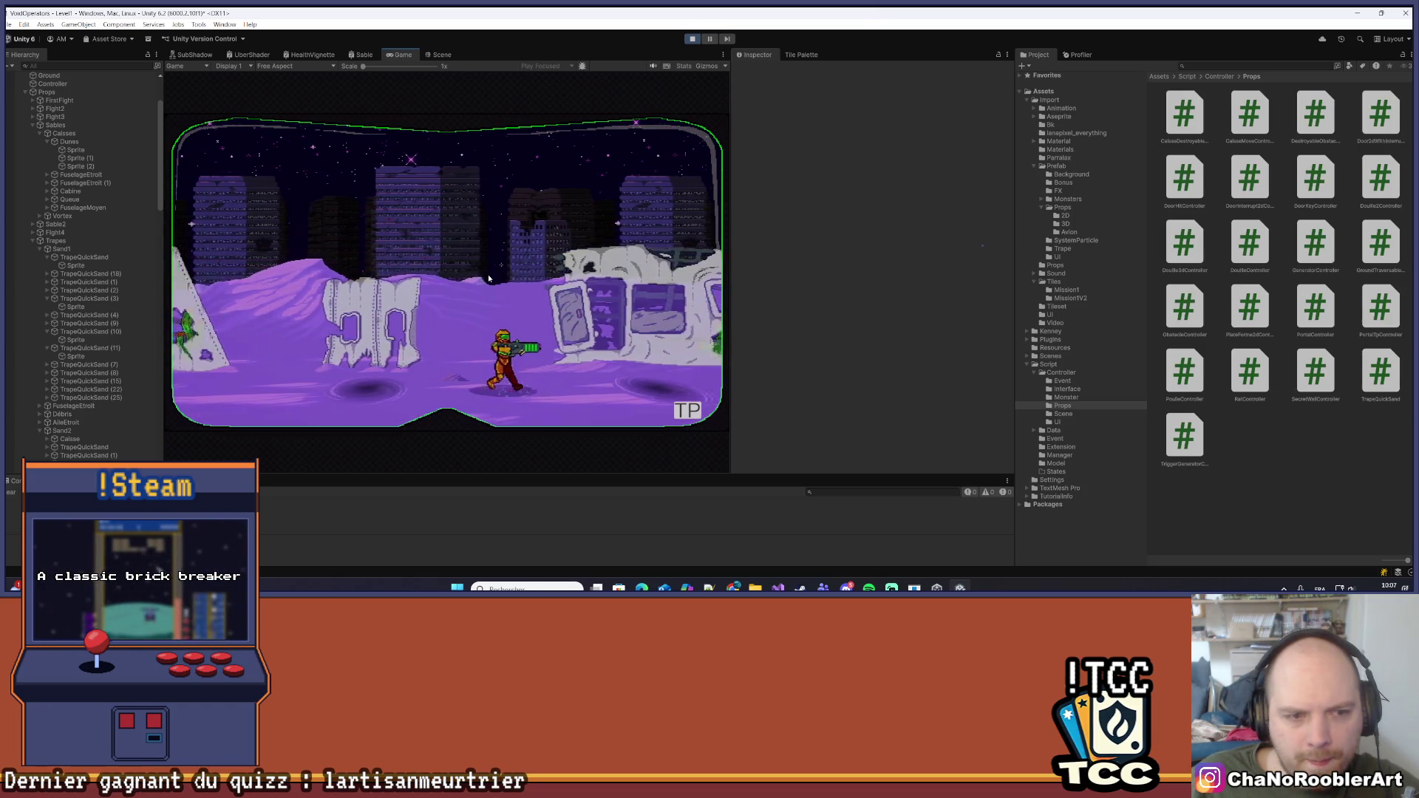
key("d")
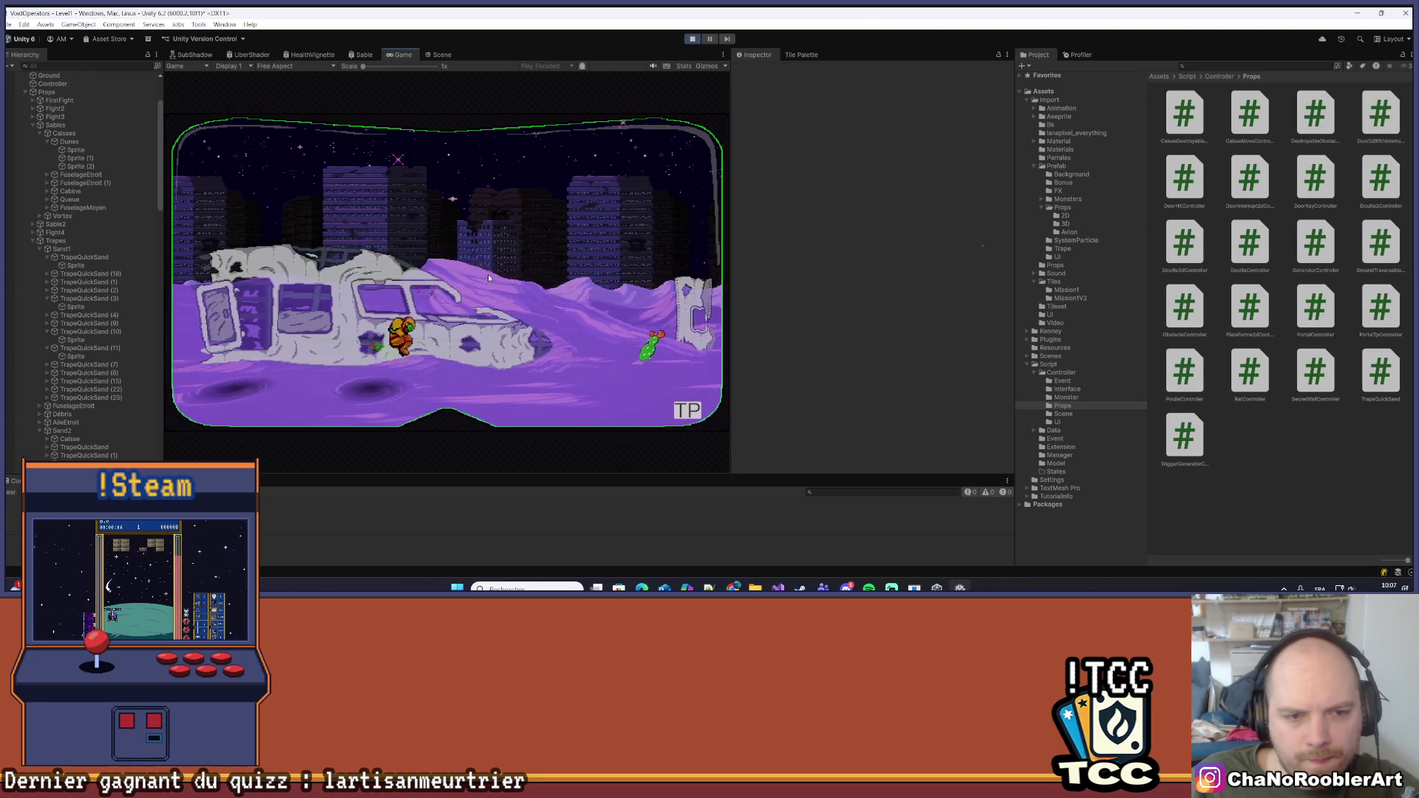
left_click(692, 38)
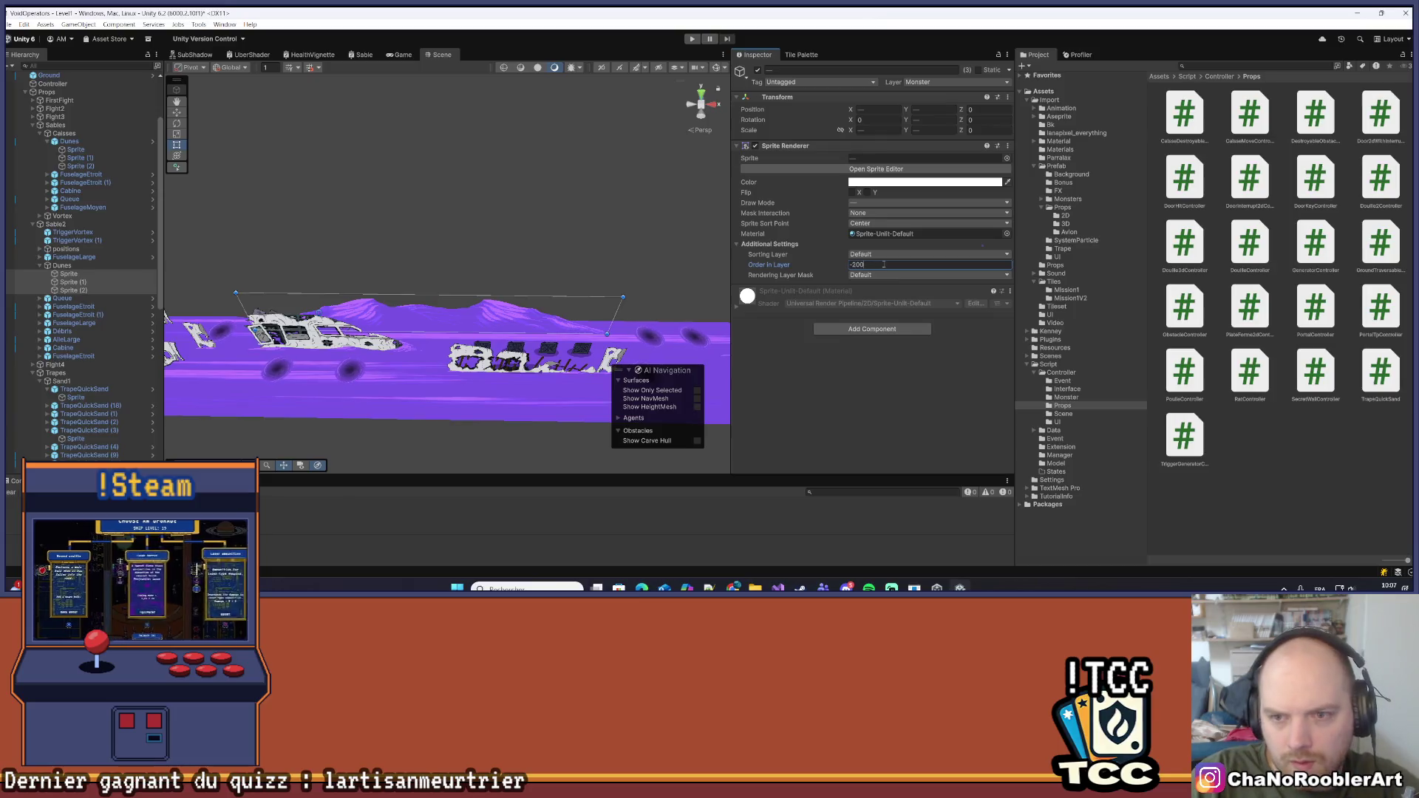
Clear the selection and pan the Scene view to reveal props further right
left_click(421, 442)
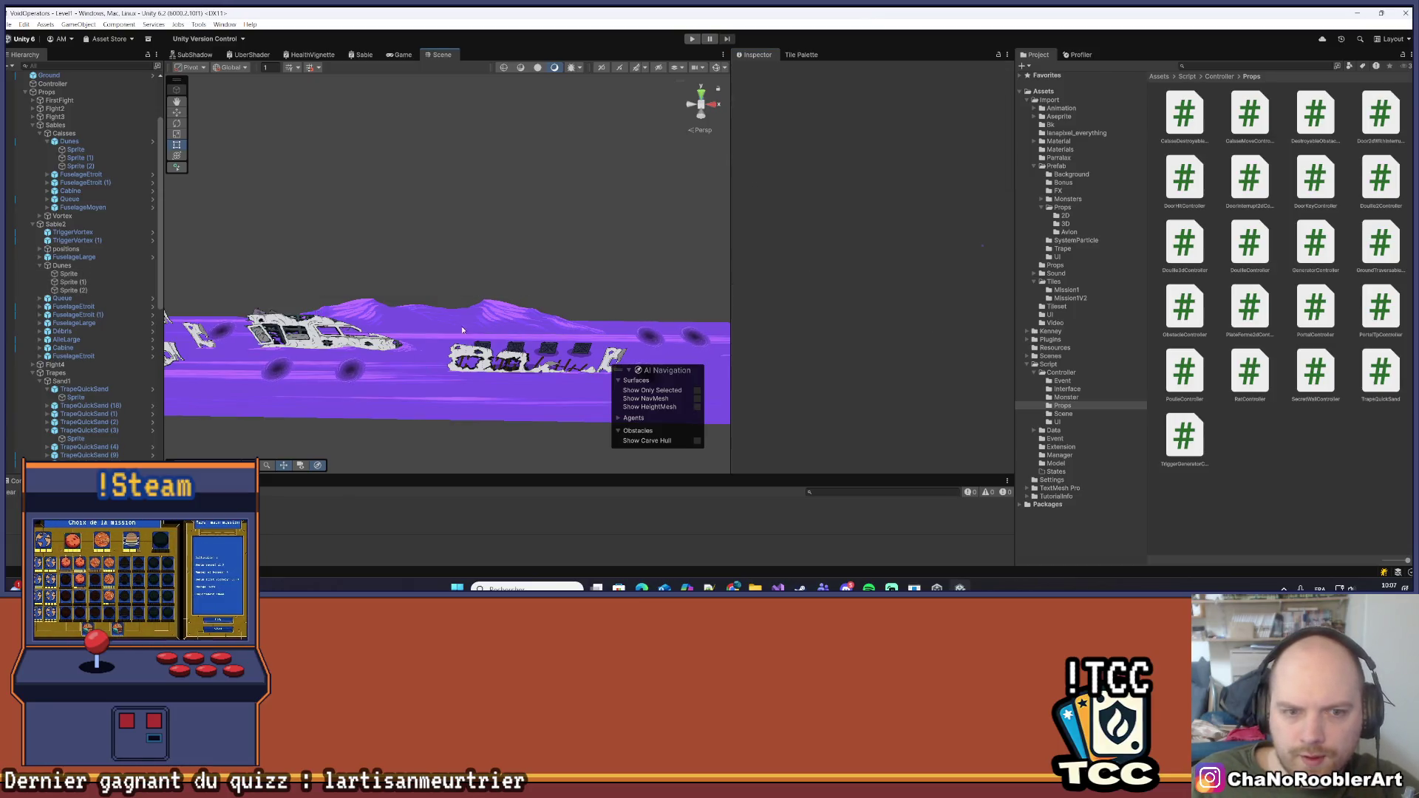
scroll(292, 290, "down", 5)
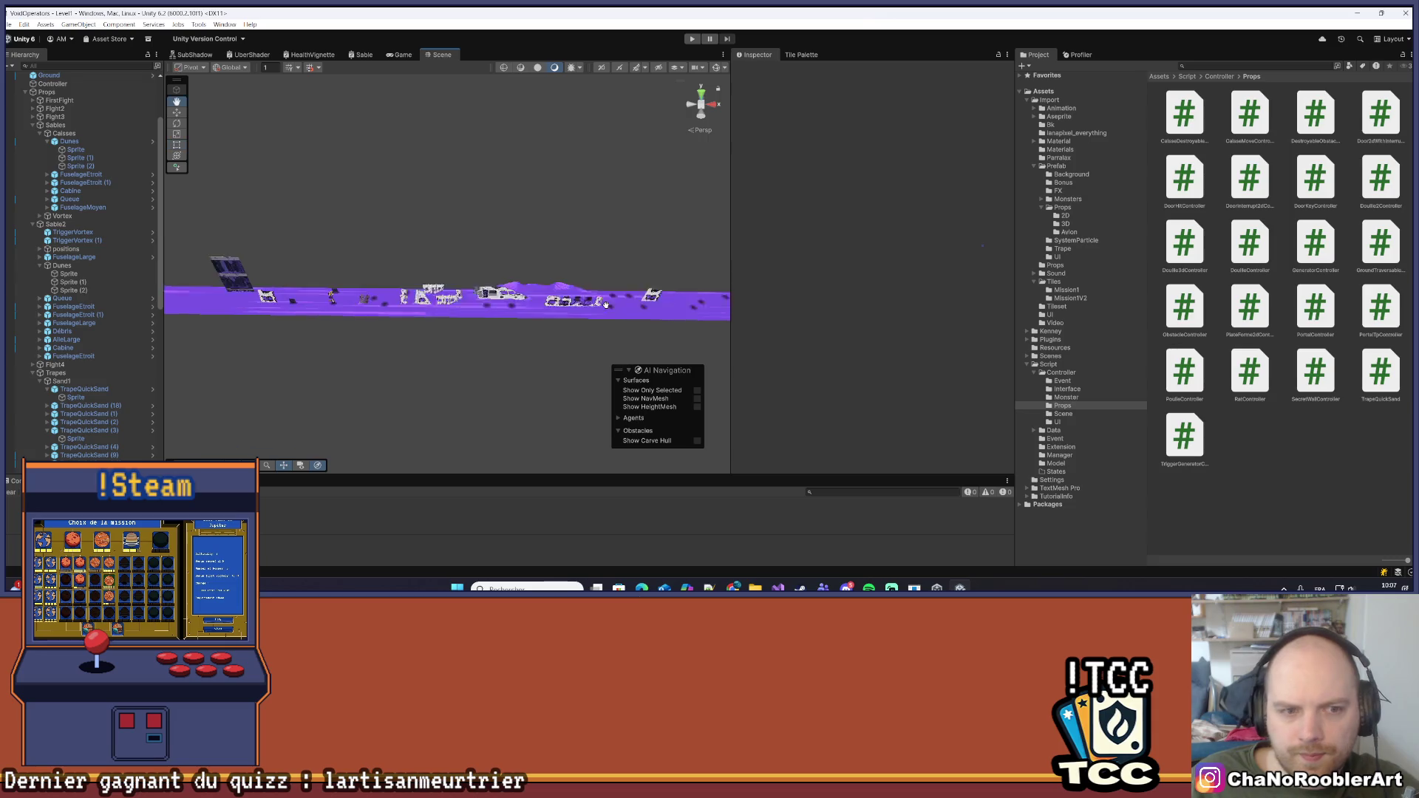
scroll(606, 337, "up", 5)
mouse_move(606, 337)
left_mouse_down()
mouse_move(437, 279)
mouse_move(501, 316)
mouse_move(624, 276)
mouse_move(470, 290)
mouse_move(468, 267)
left_mouse_up()
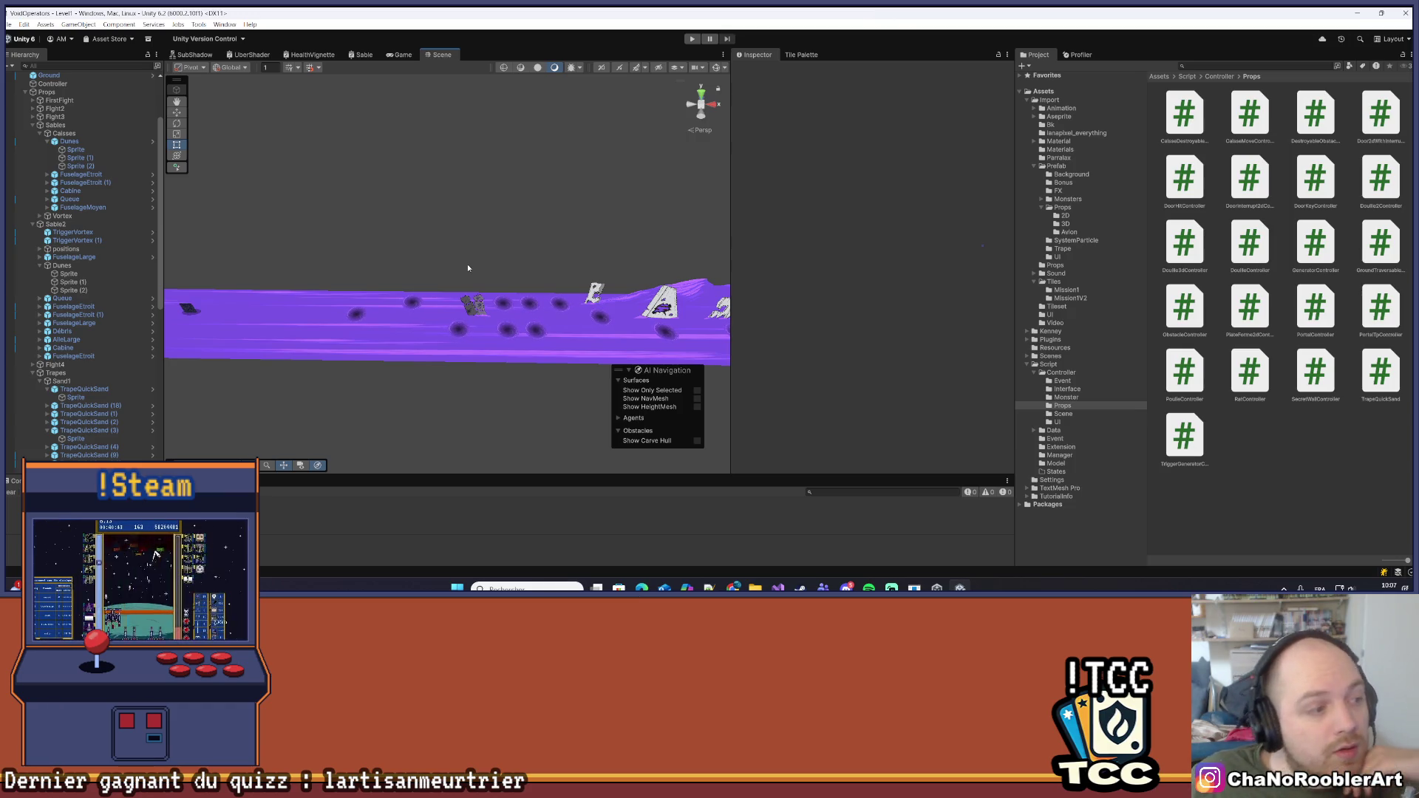
left_click_drag(468, 268, 409, 307)
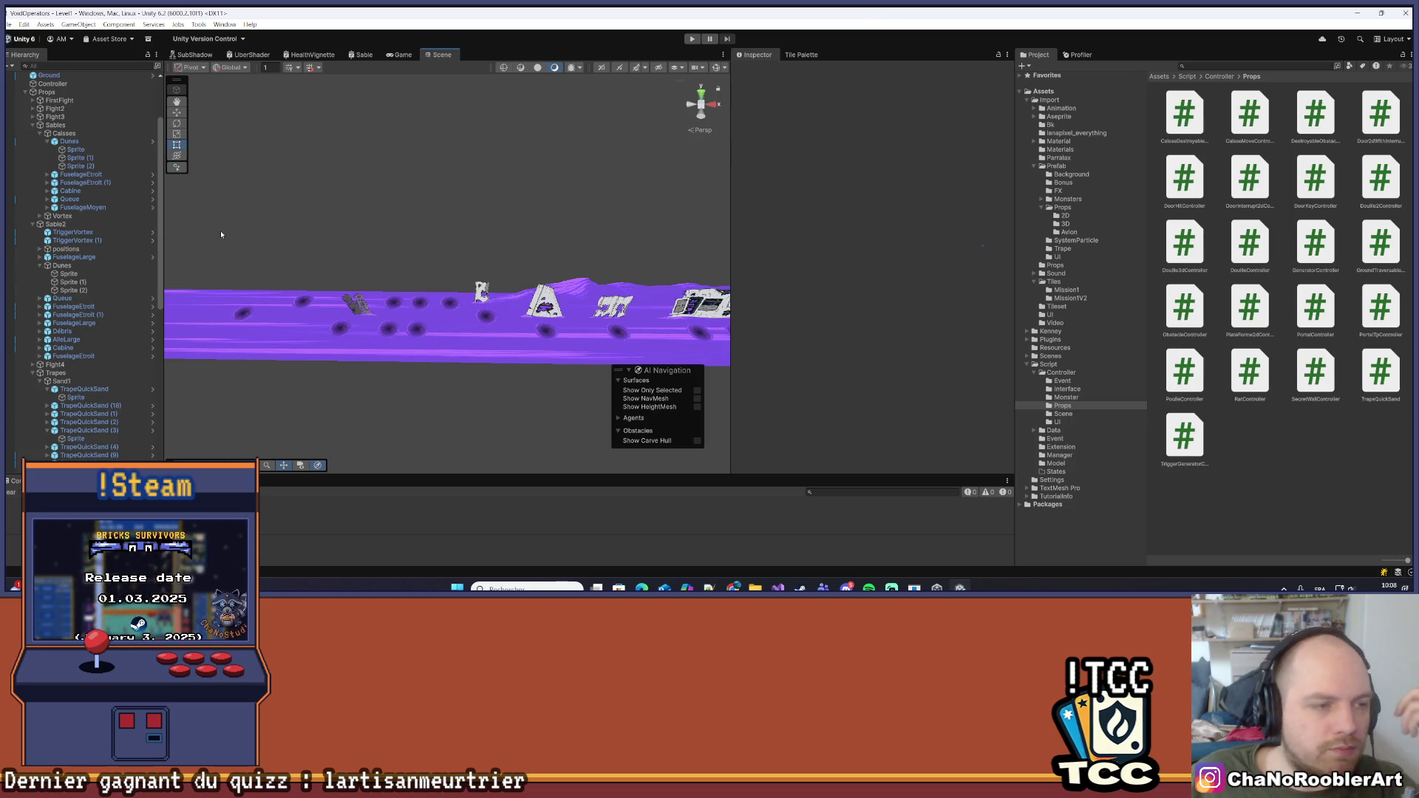
Collapse Dunes and inspect the Controller's Cactus1–4 props lane, Min Pos -200, Max Pos 500
left_click(40, 266)
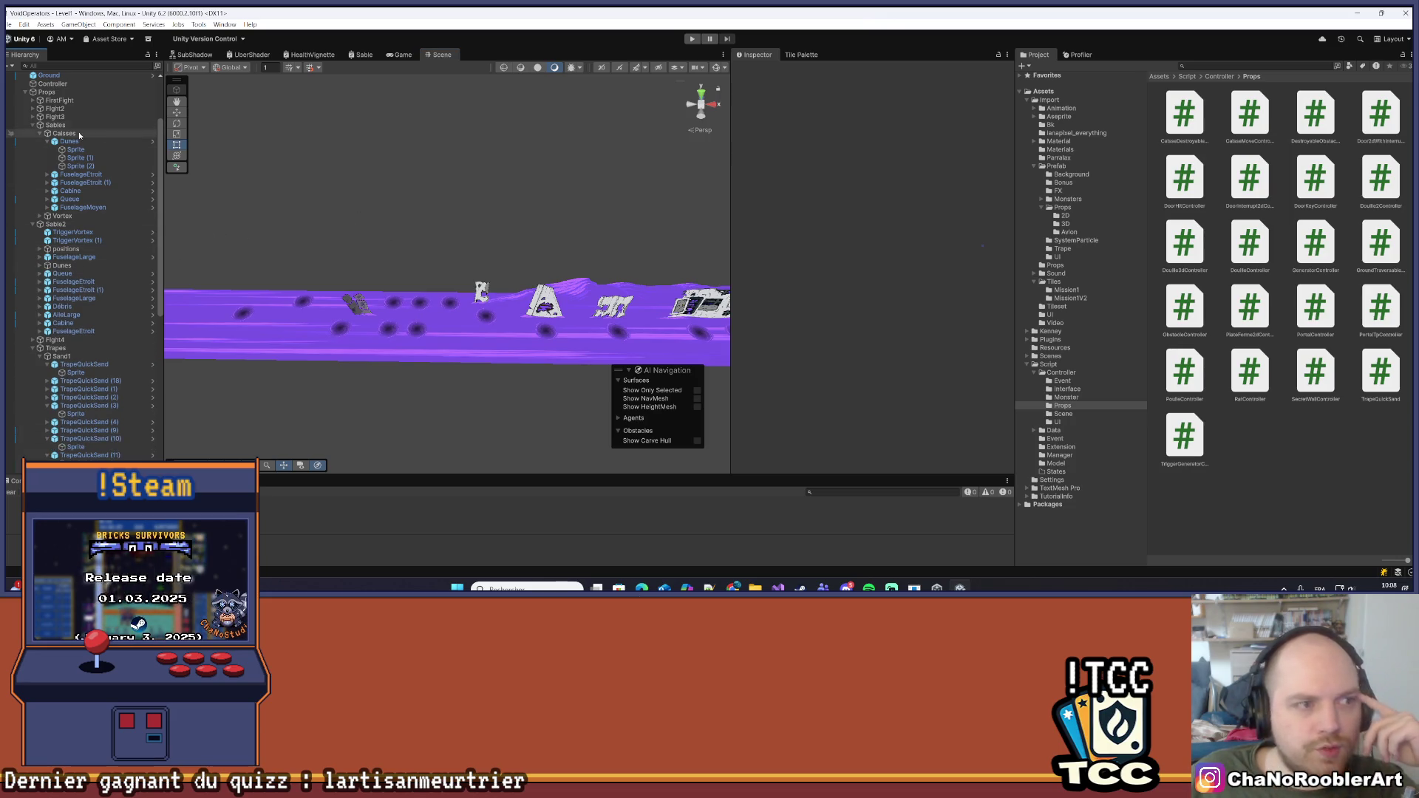
left_click(52, 83)
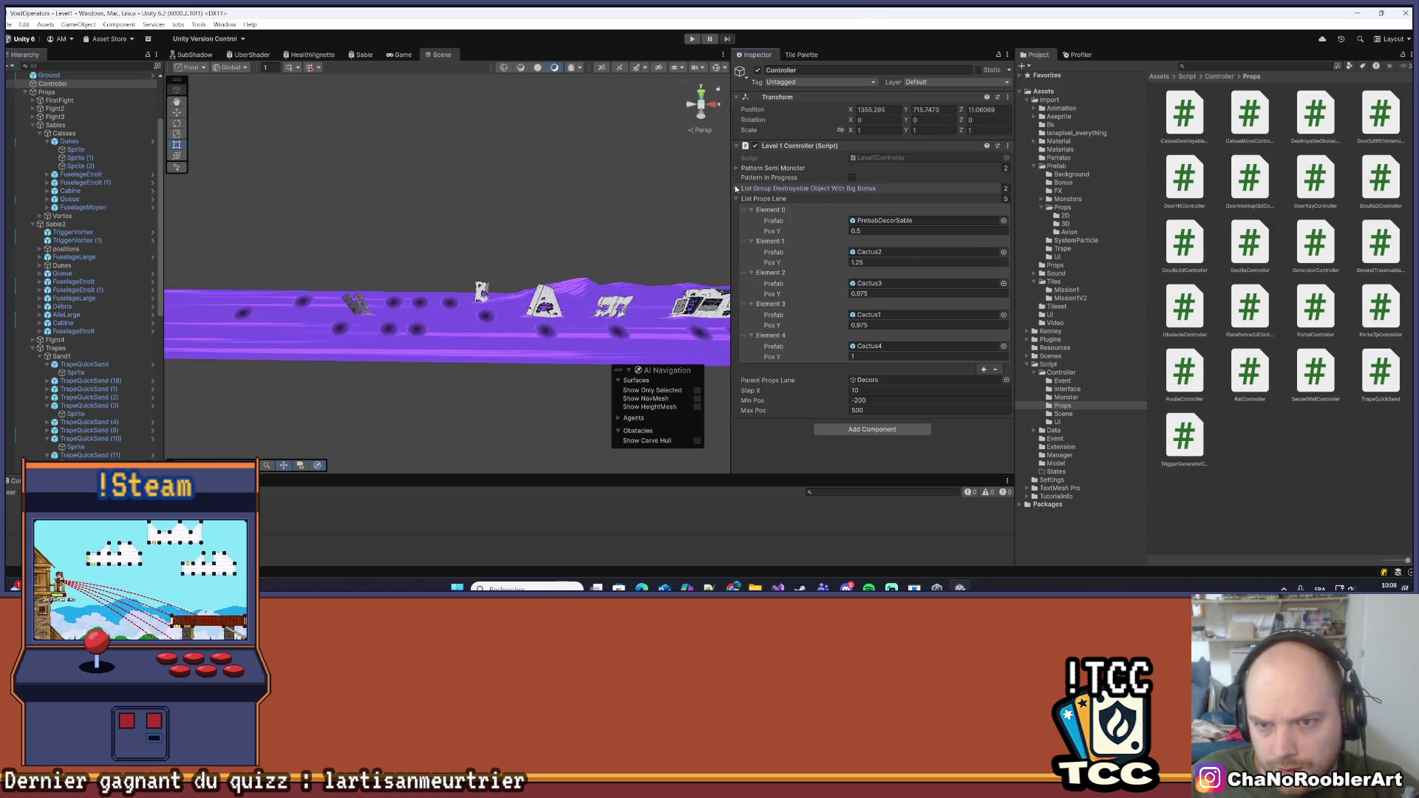
left_click(797, 583)
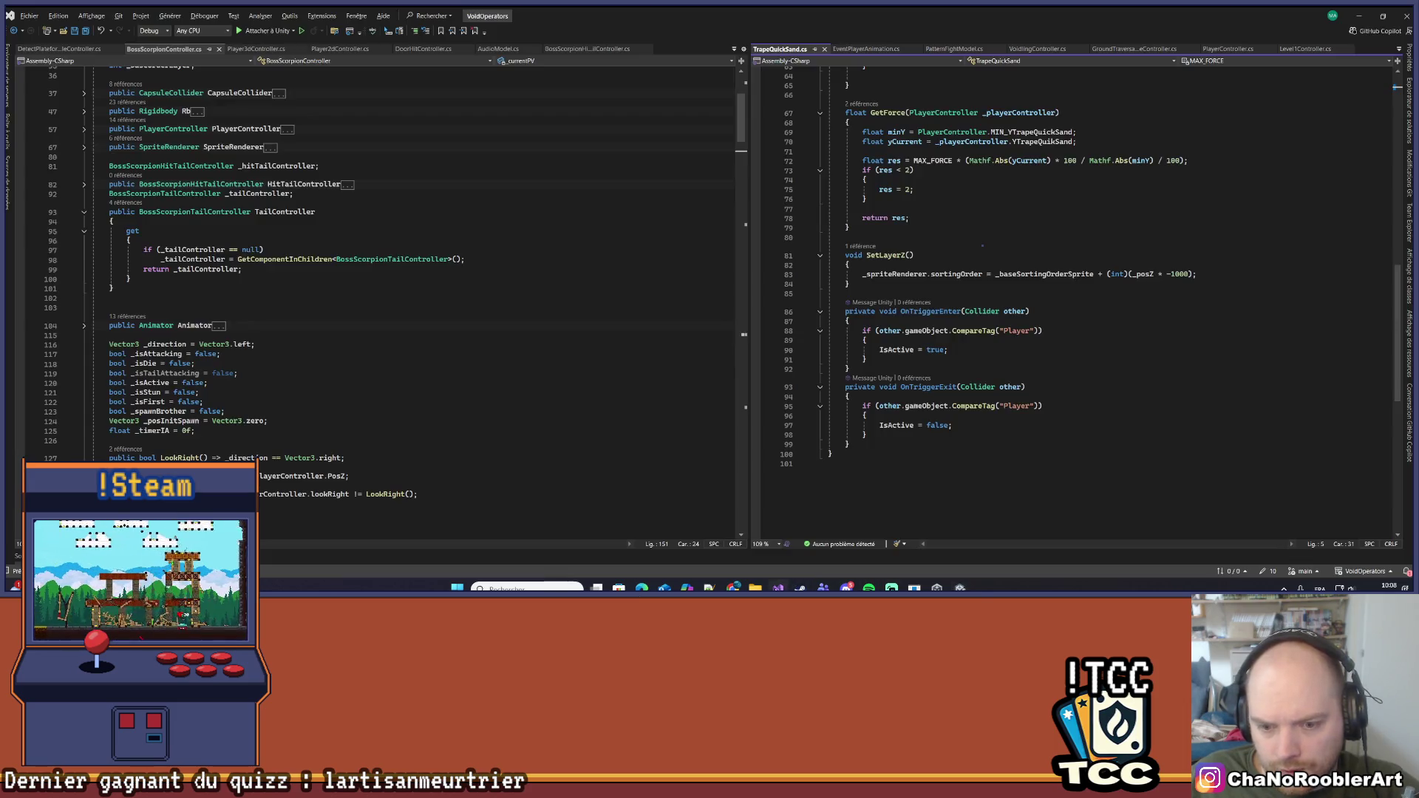
Browse the PatternFightModel, VoidlingController, GroundTraversableController and other open script tabs
scroll(390, 393, "up", 1)
scroll(1036, 219, "up", 6)
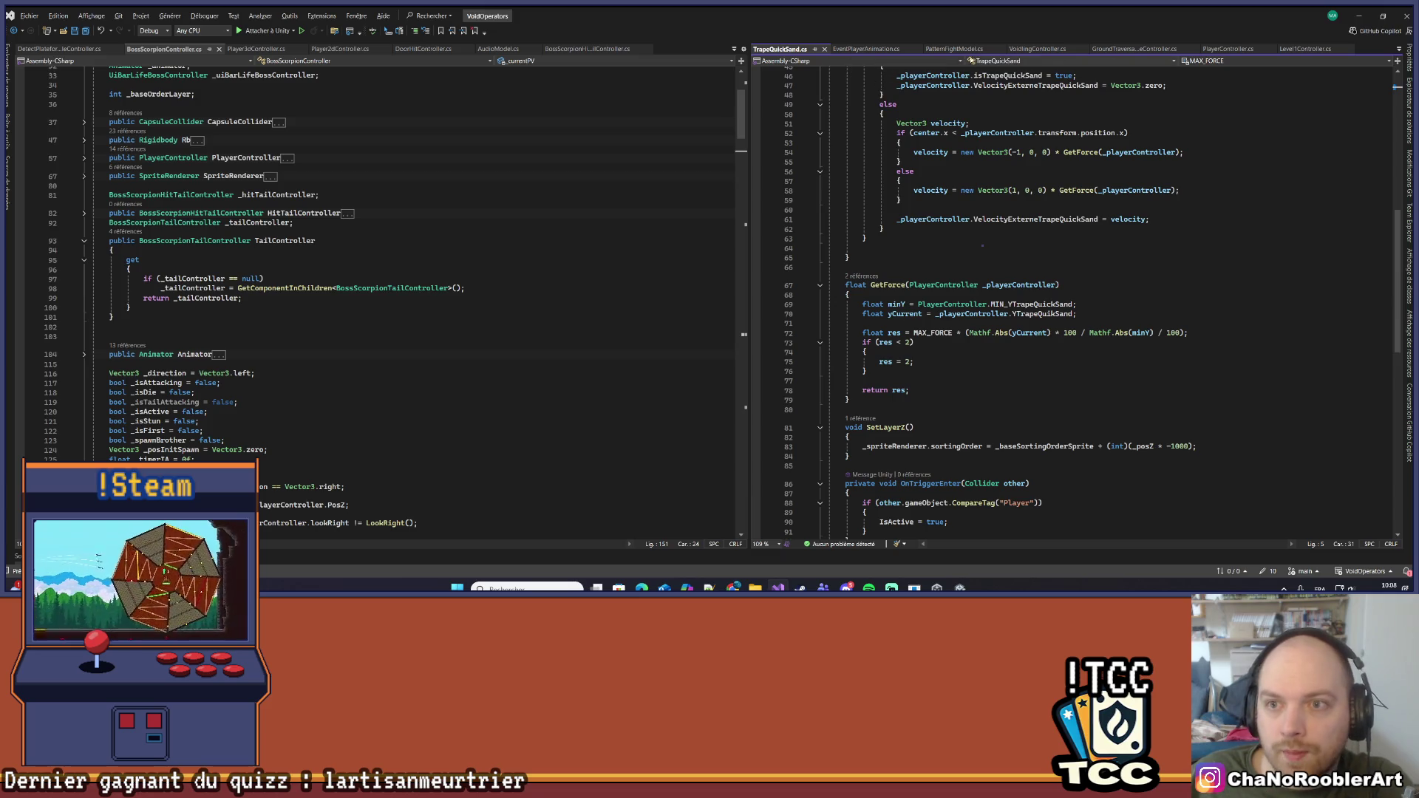
left_click(955, 49)
left_click(1039, 49)
scroll(1108, 222, "down", 4)
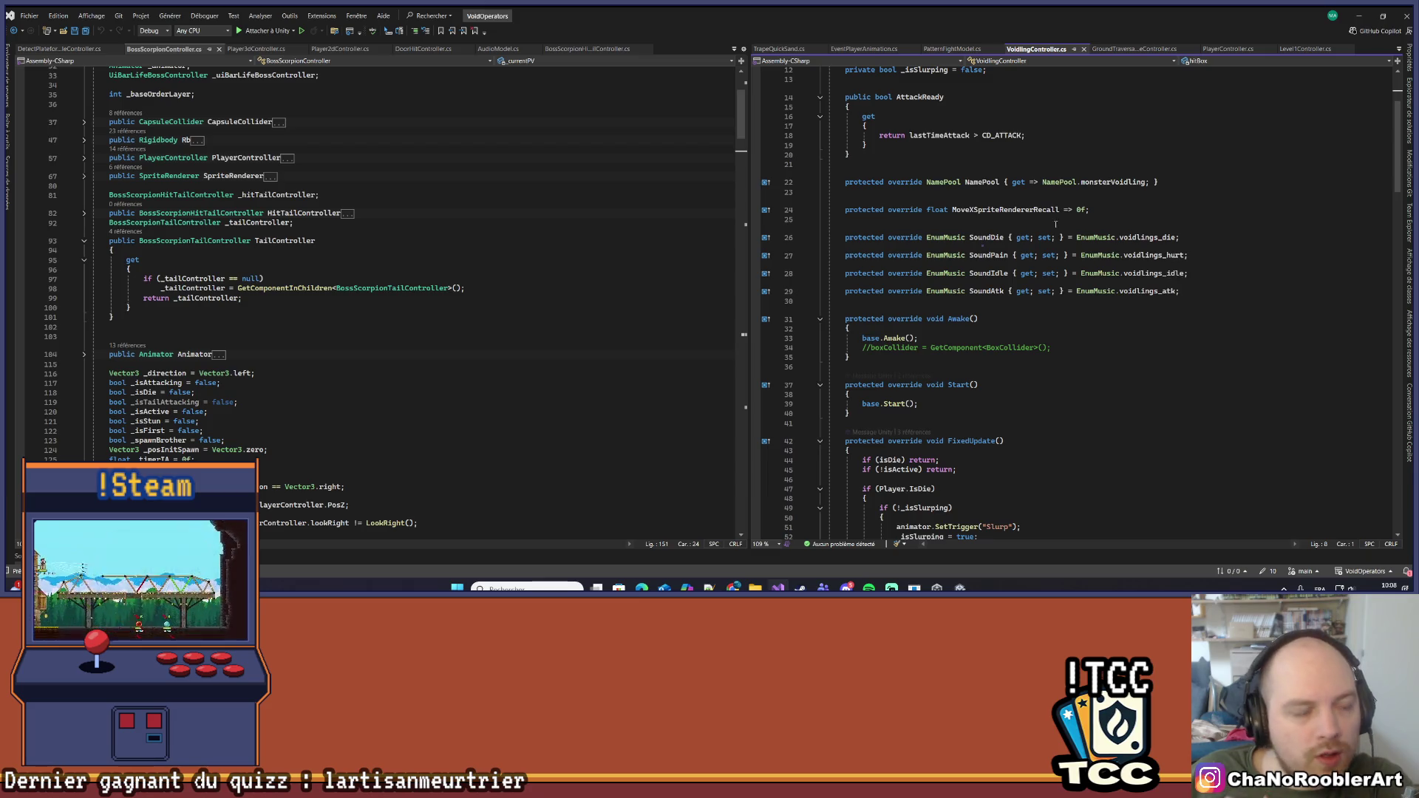
left_click(1124, 50)
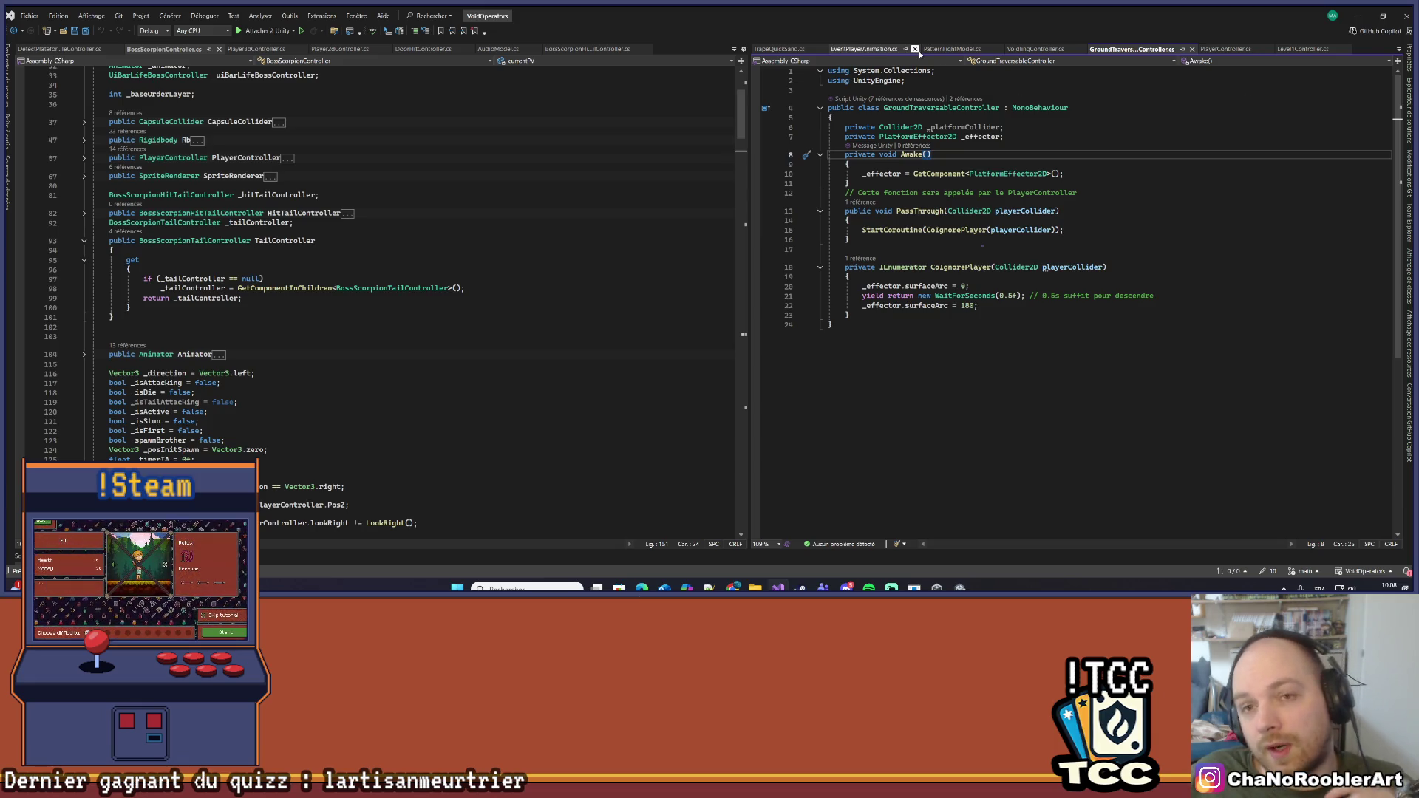
left_click(879, 49)
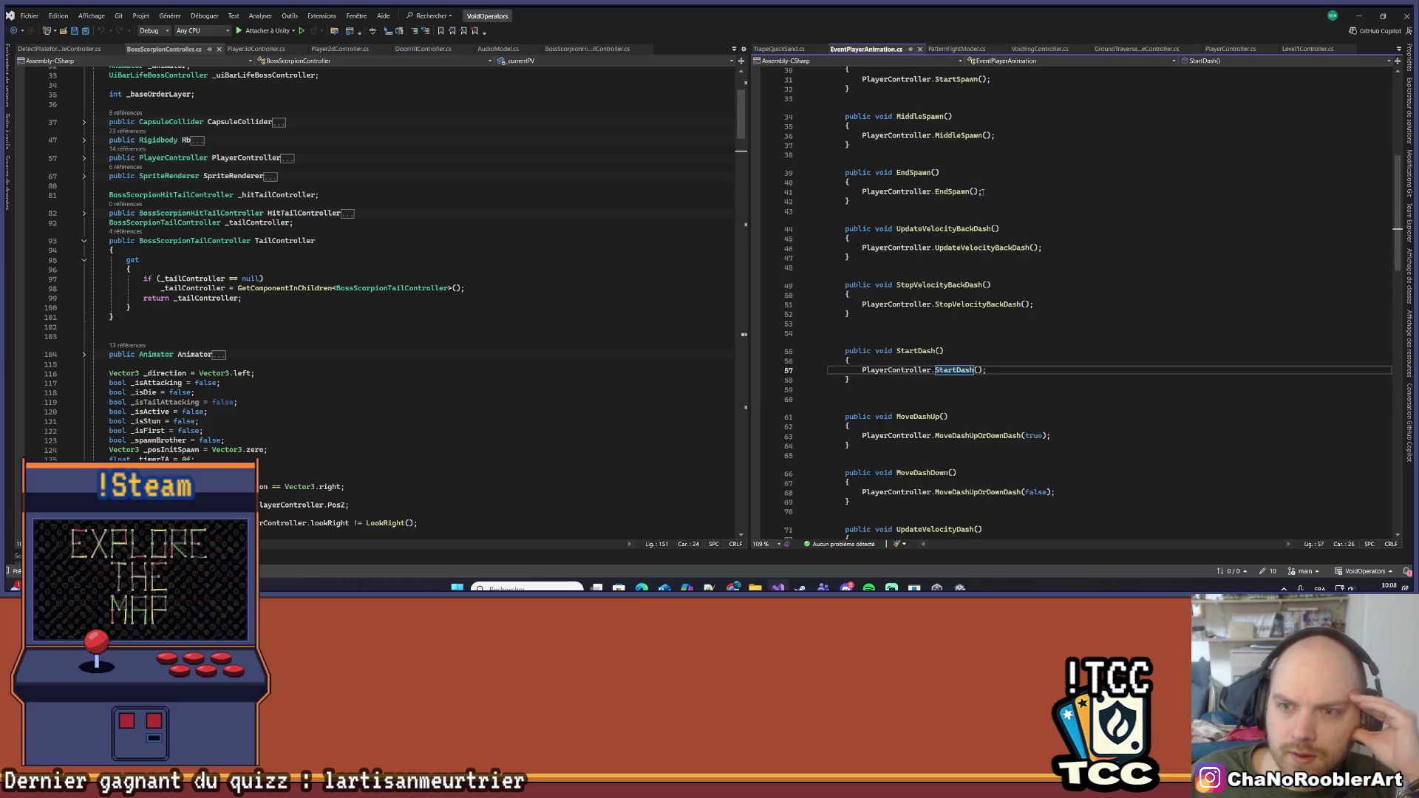
left_click(957, 49)
scroll(1144, 235, "up", 2)
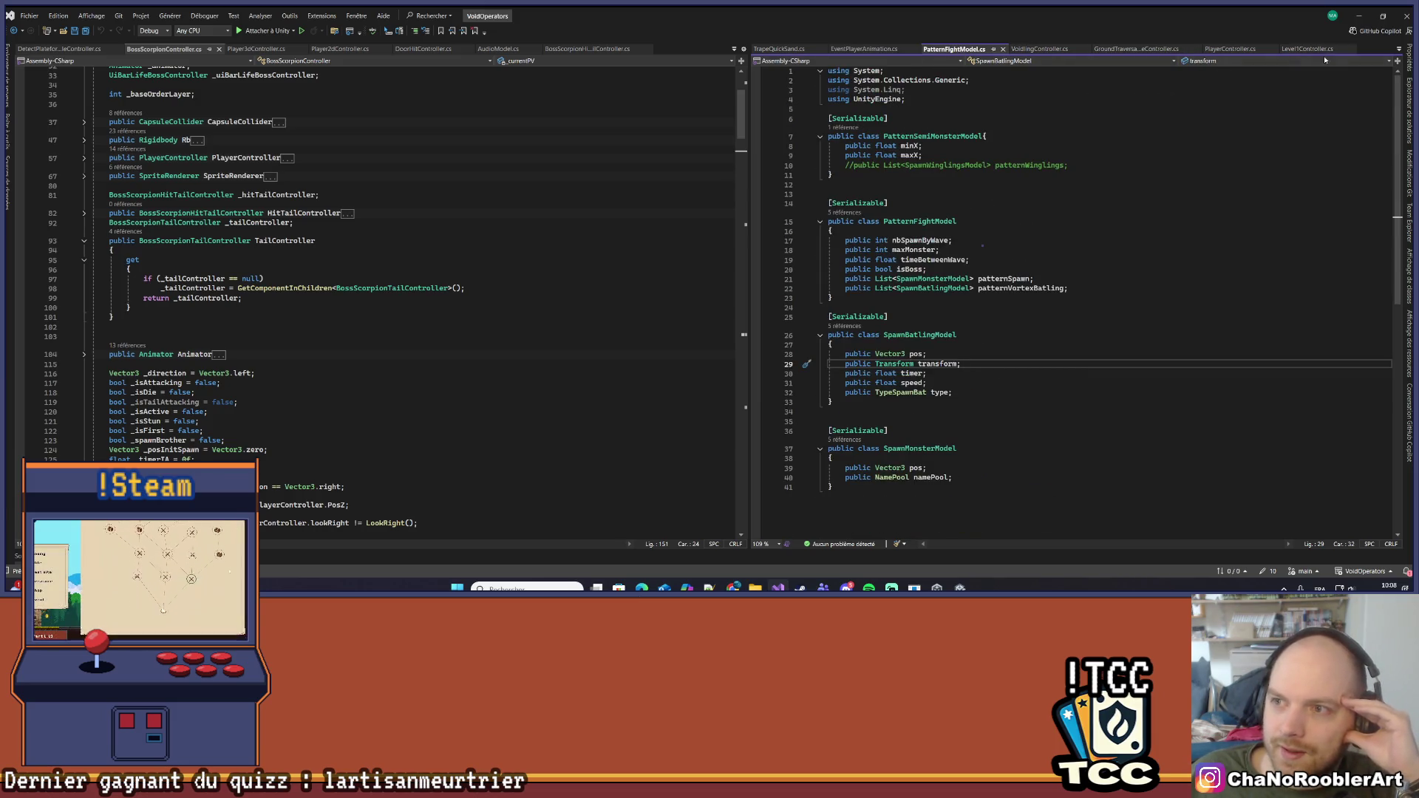
left_click(595, 51)
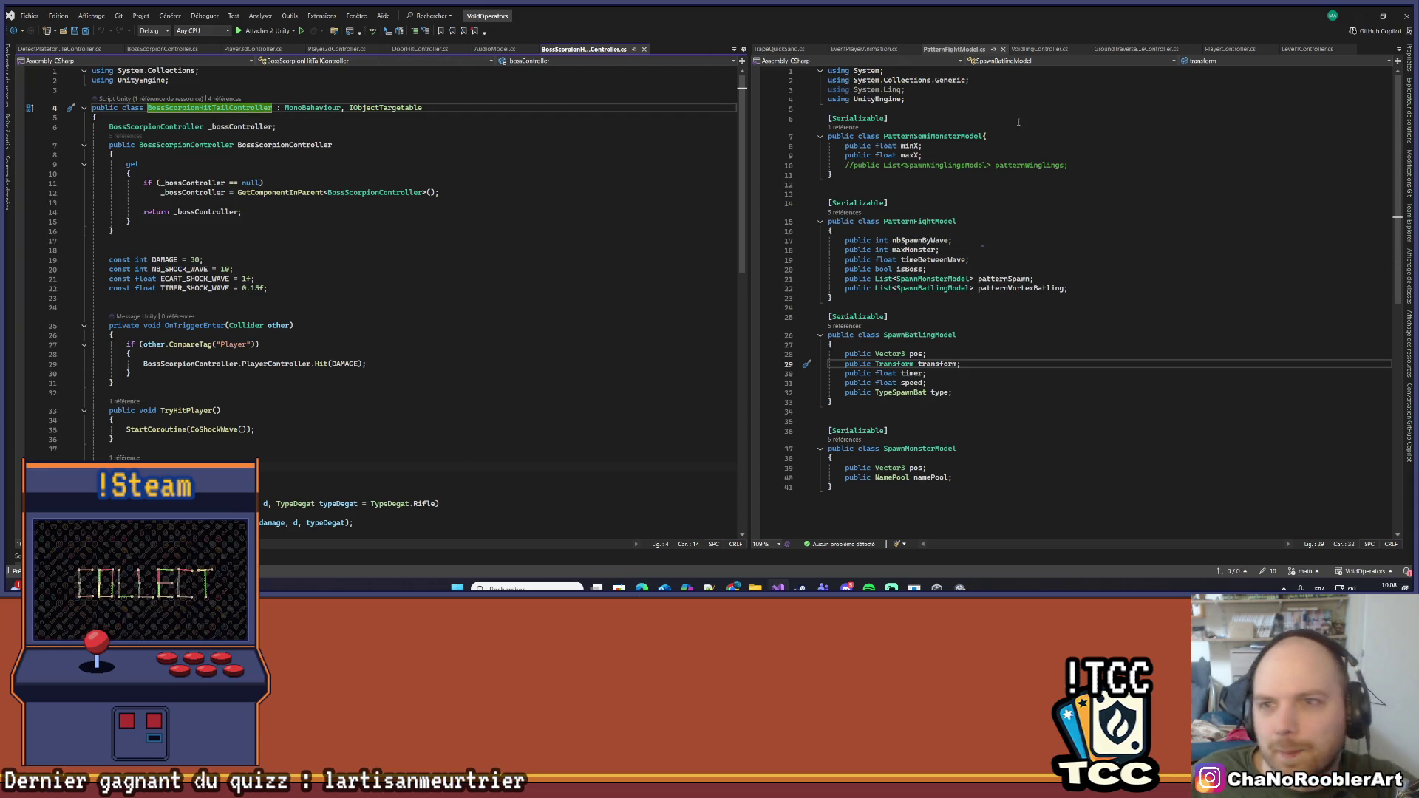
Review CreateDecorLane and SpawnProp in Level1Controller.cs, then select TrapeQuickSand (10) in Unity
left_click(1319, 50)
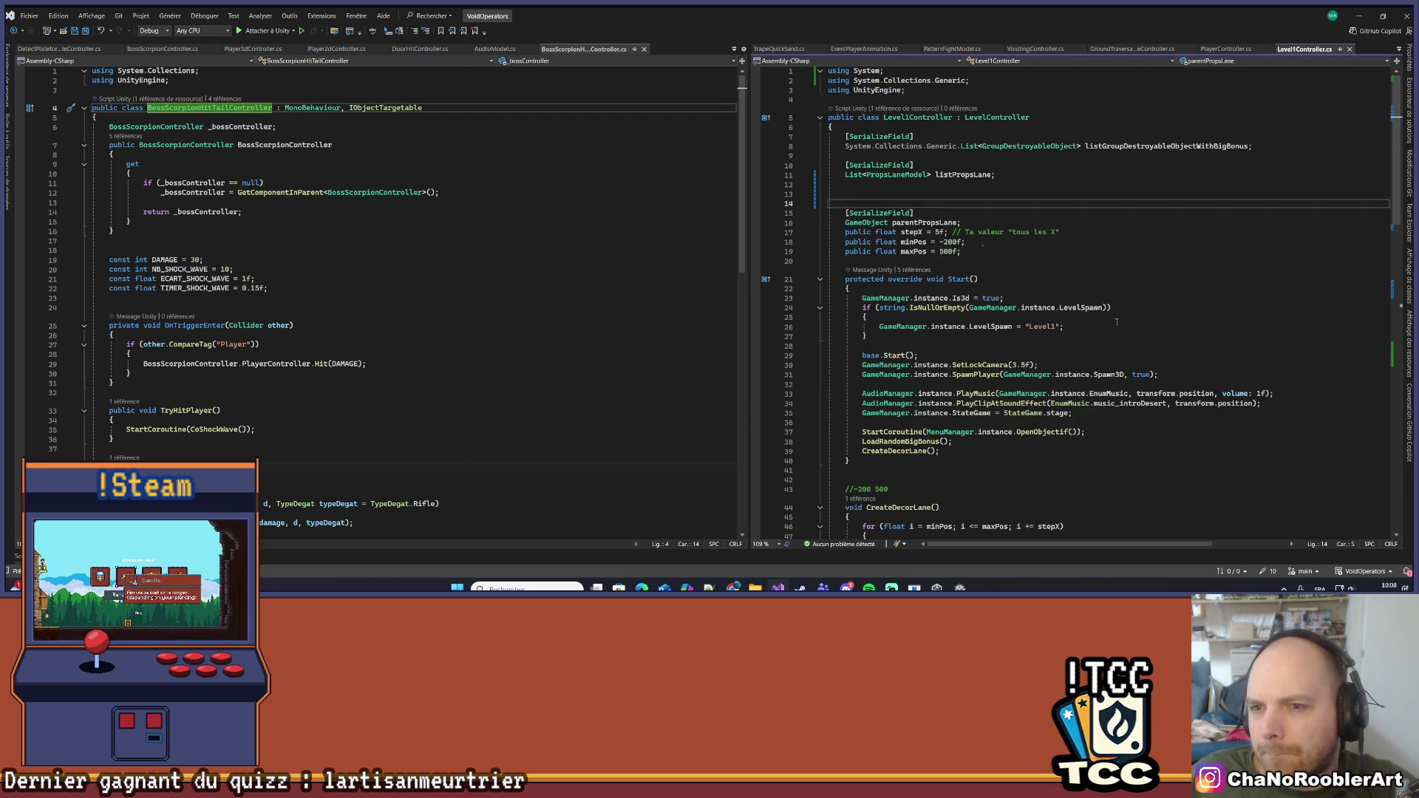
scroll(1117, 322, "down", 10)
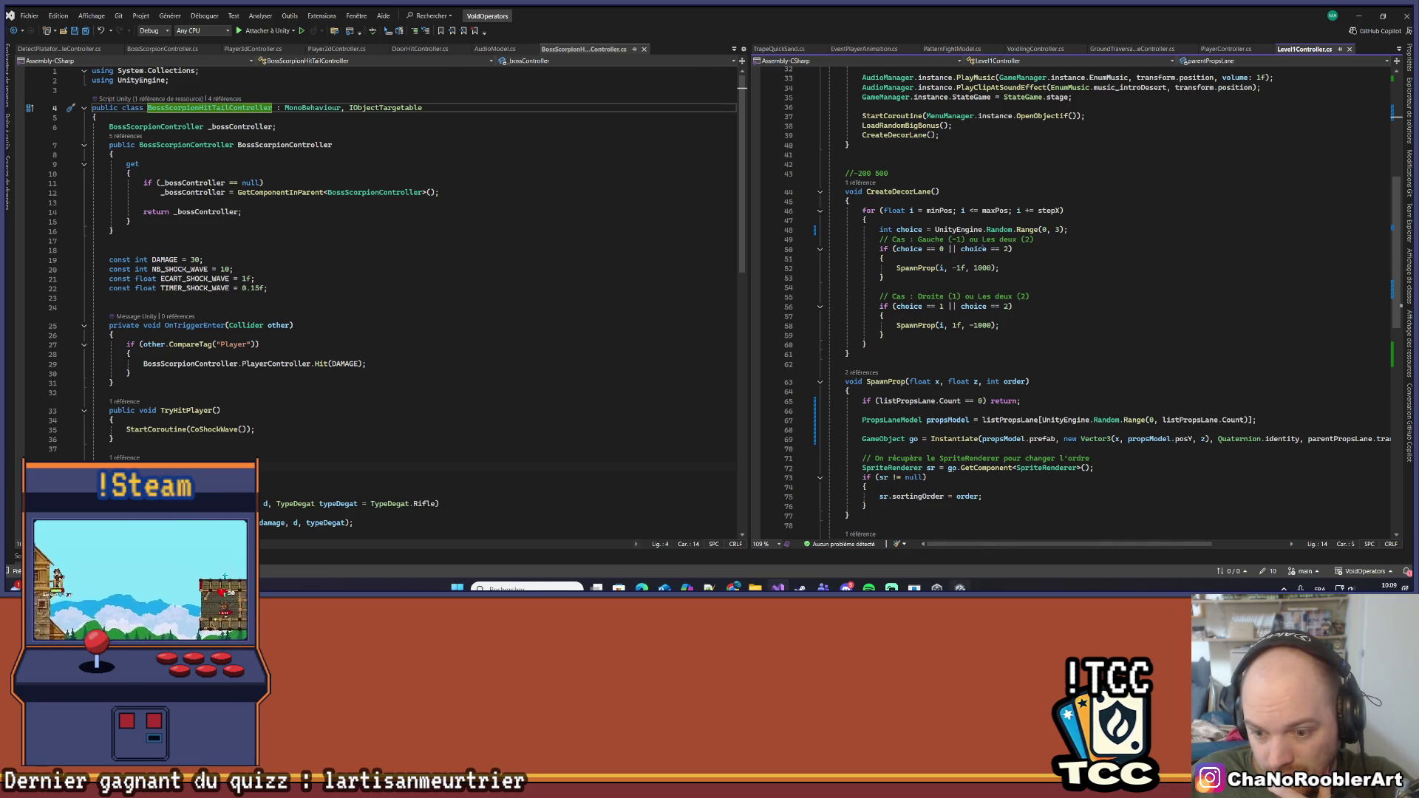
key("alt+Tab")
left_click(548, 338)
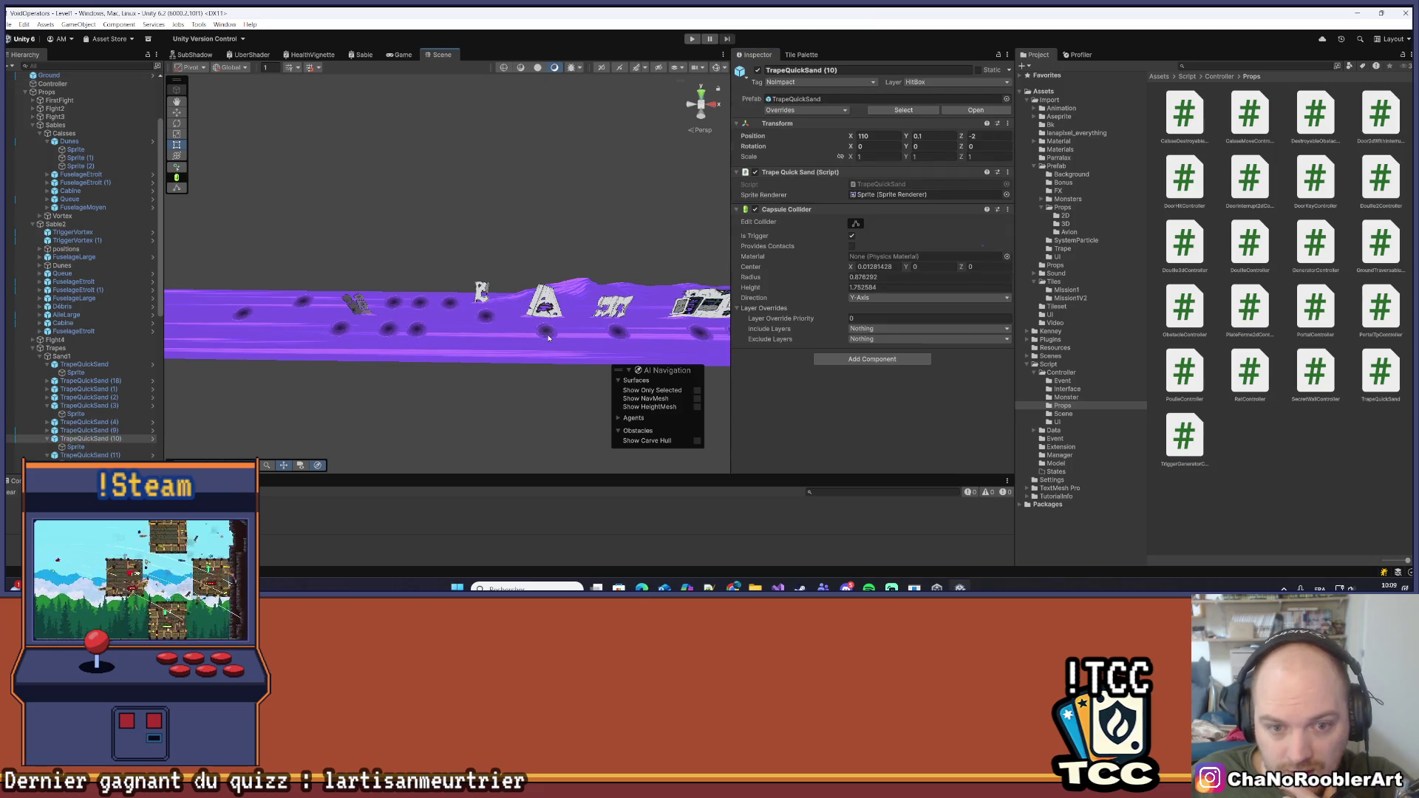
Change the left-side SpawnProp(i, -1f, 1000) call to SpawnProp(i, -3f, 3000)
key("alt+Tab")
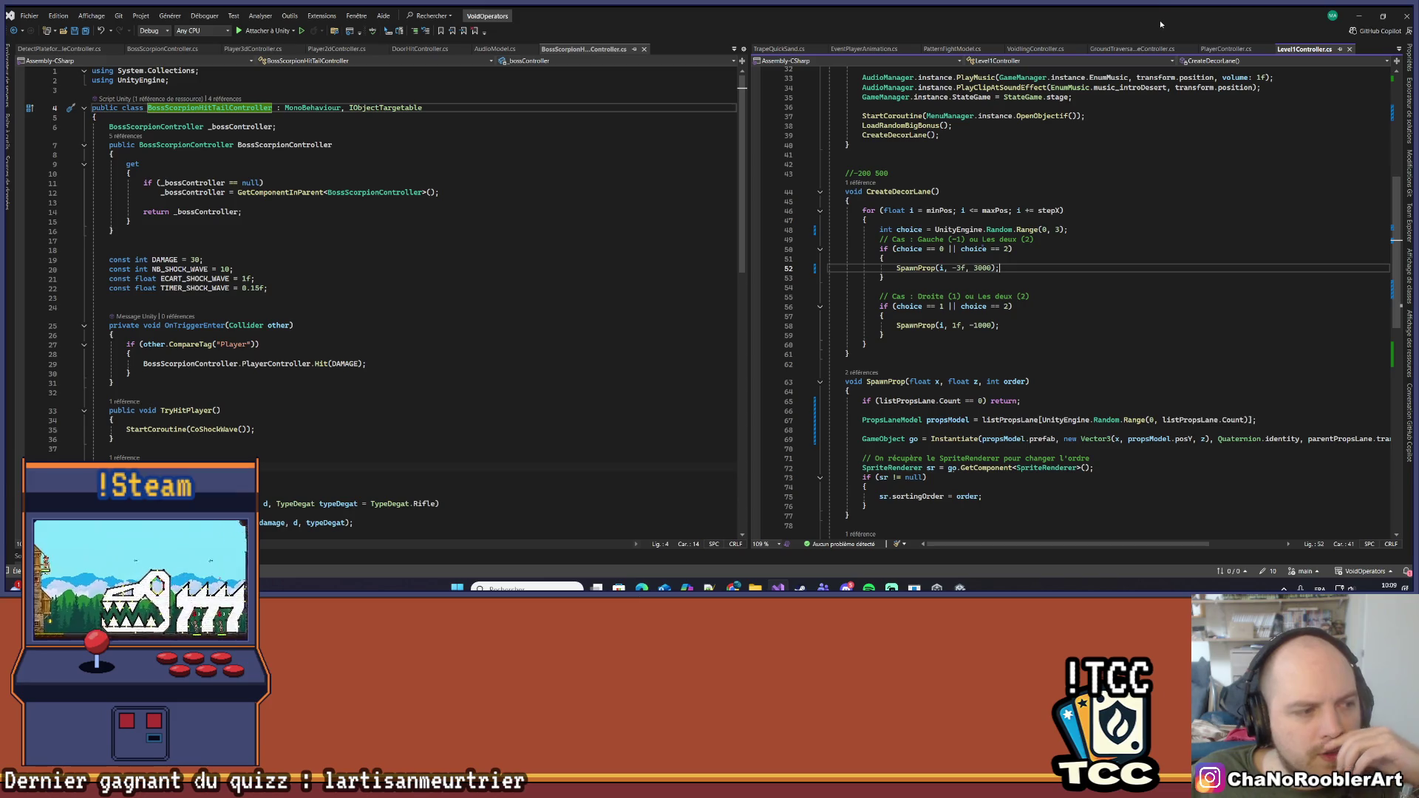
left_click(1360, 18)
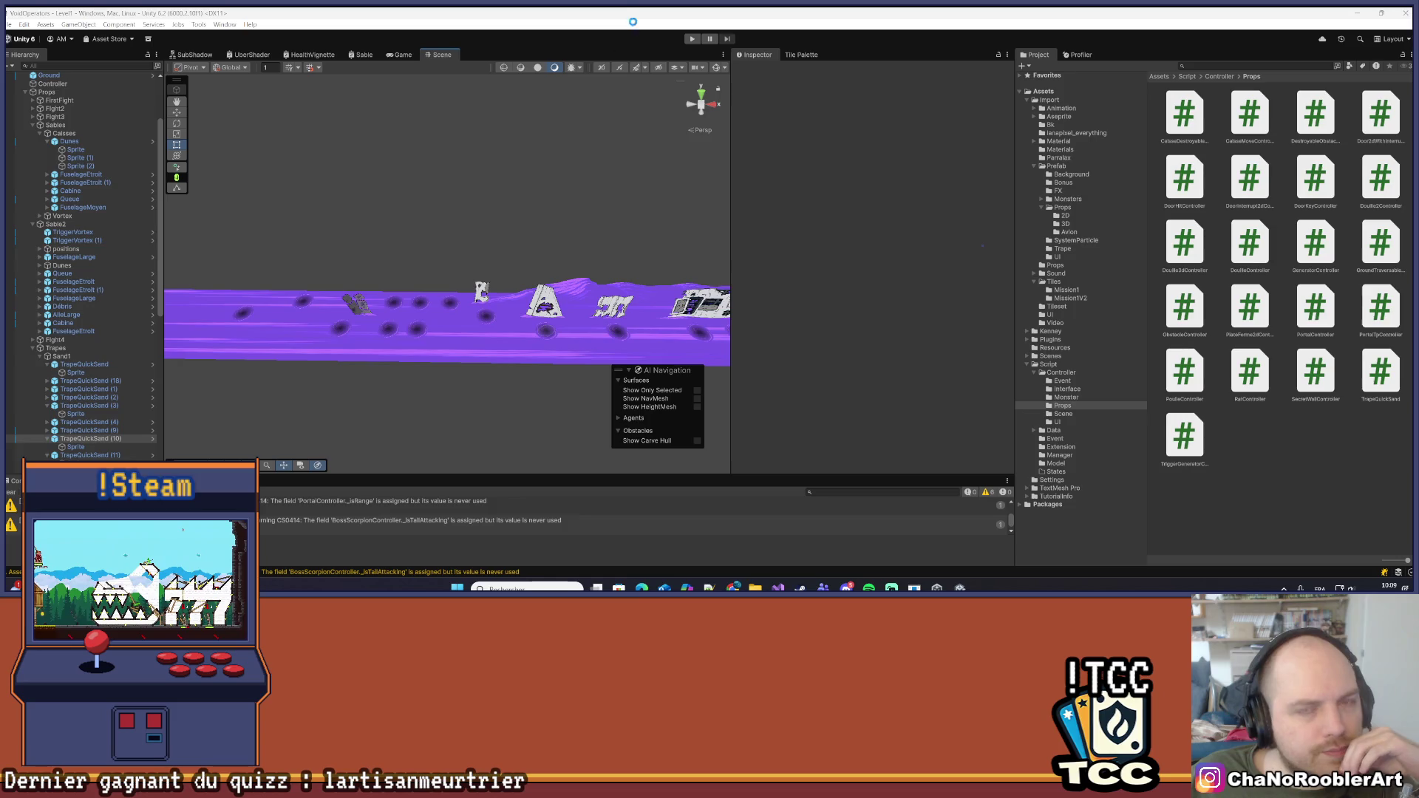
Play-test the level, pause, and check the TrapeQuickSand (7) vortex sprite's Sprite Renderer sorting
left_click(694, 39)
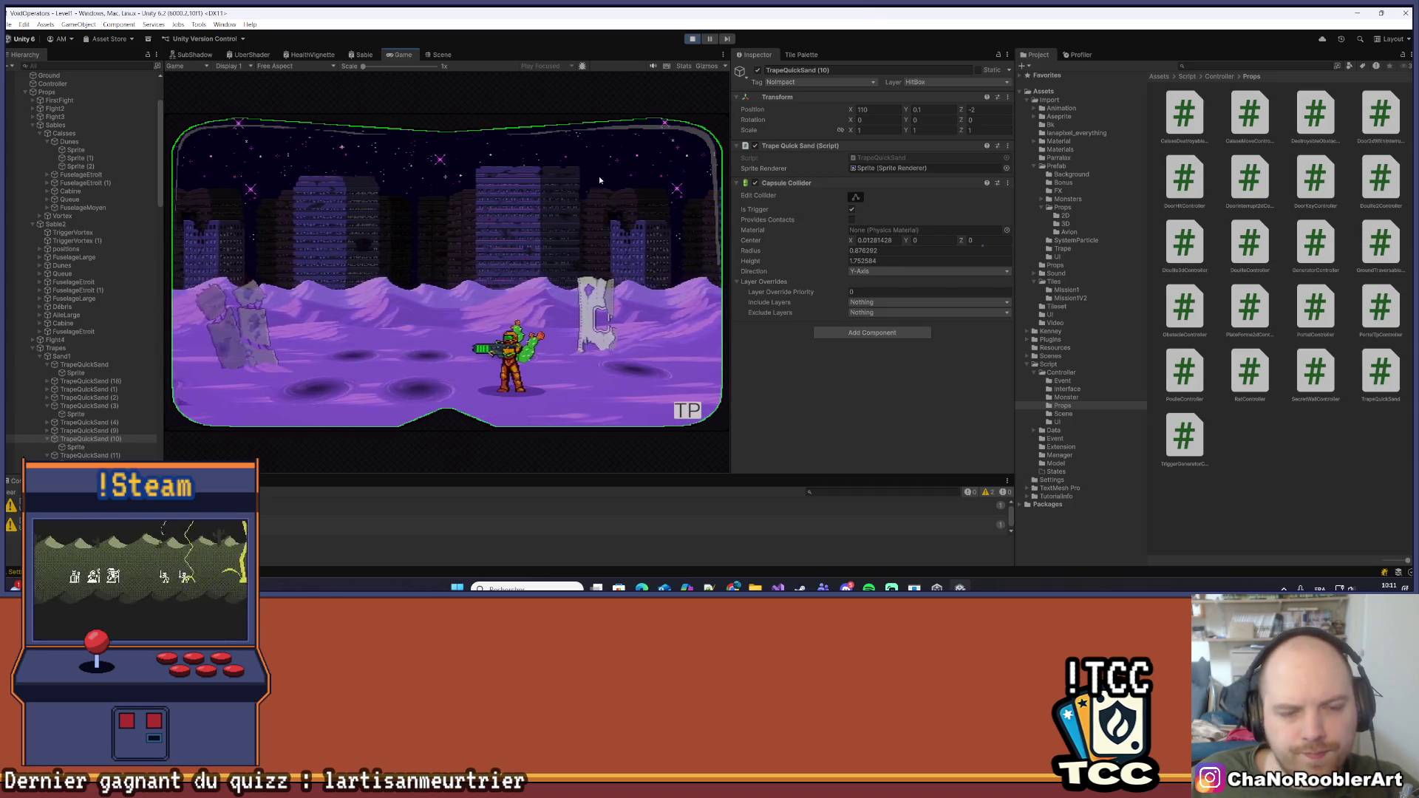
left_click(711, 39)
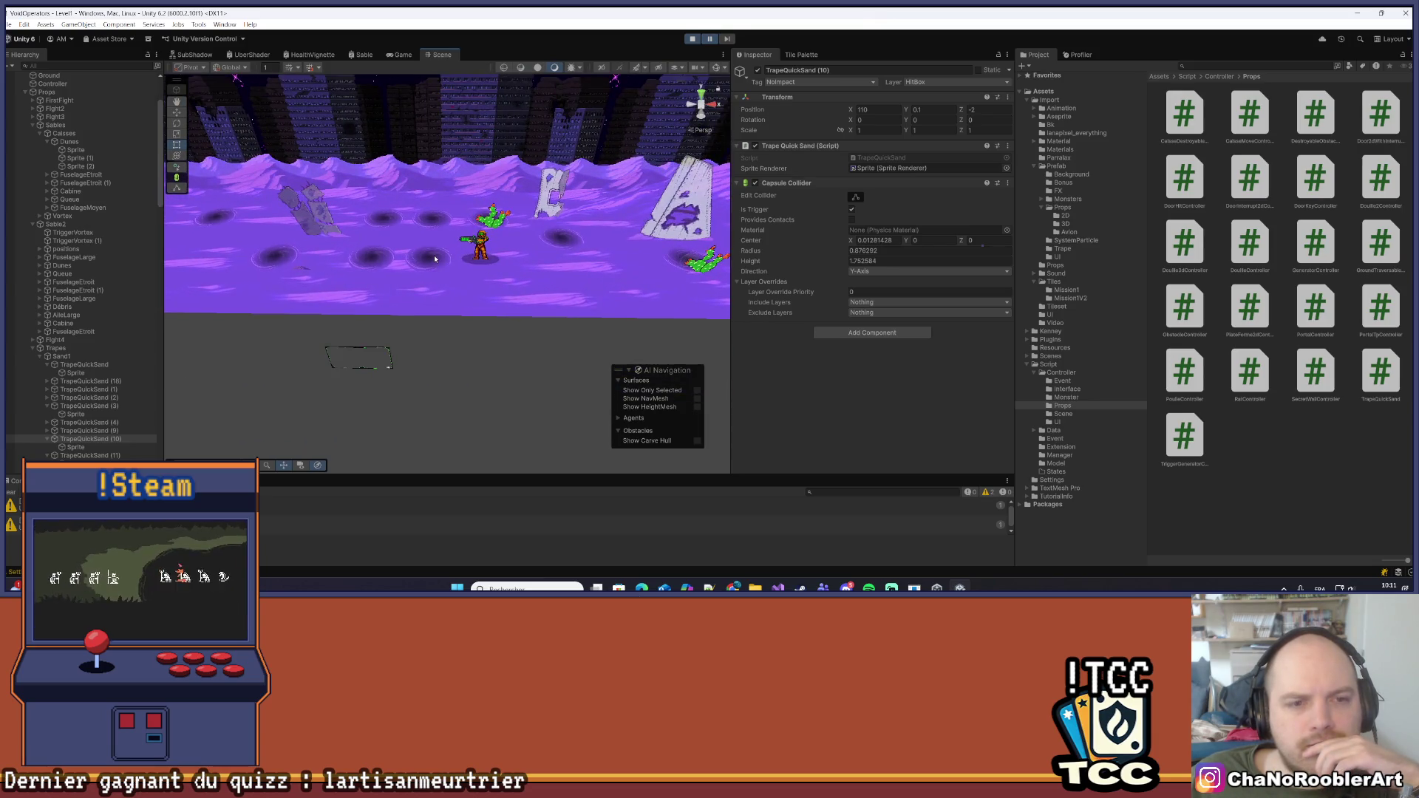
left_click(433, 255)
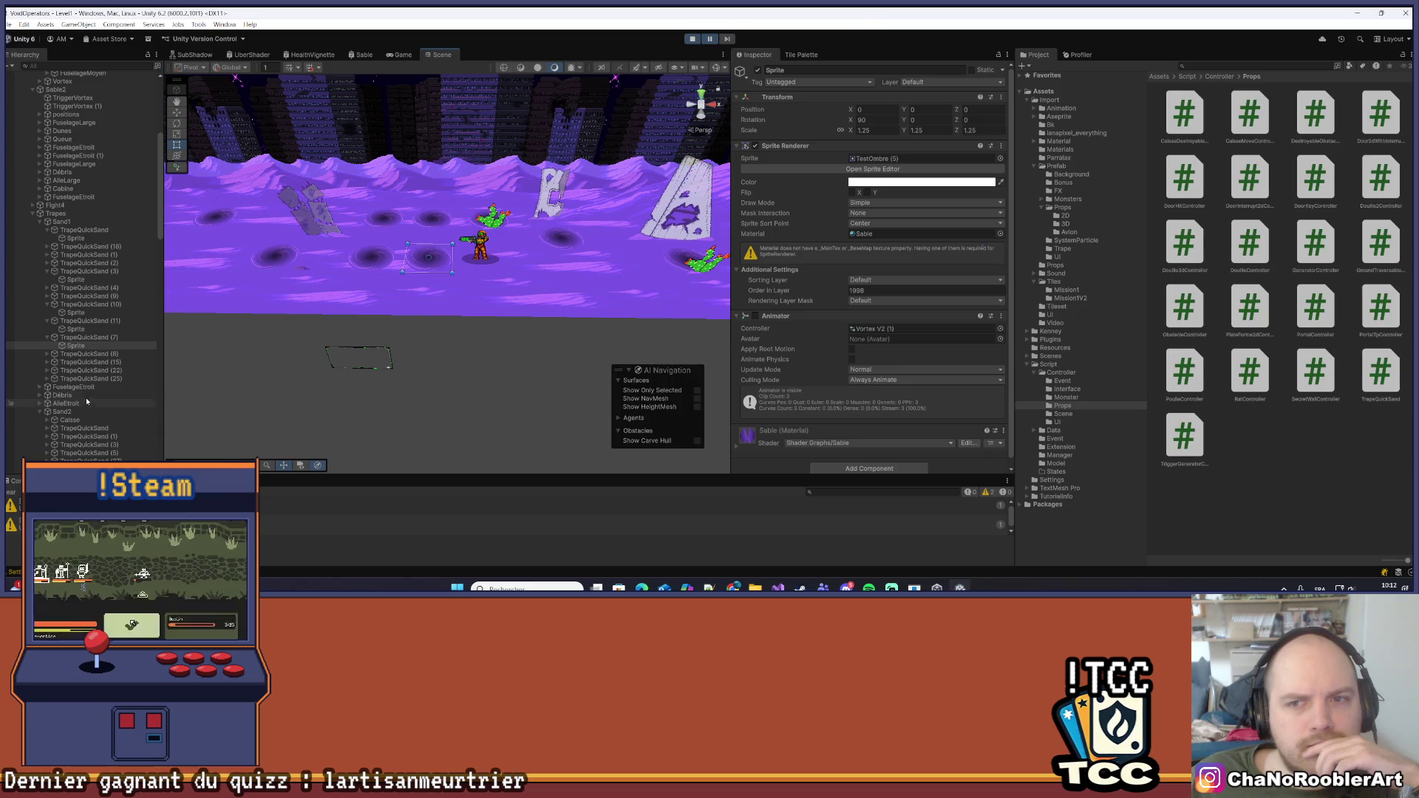
left_click(102, 345)
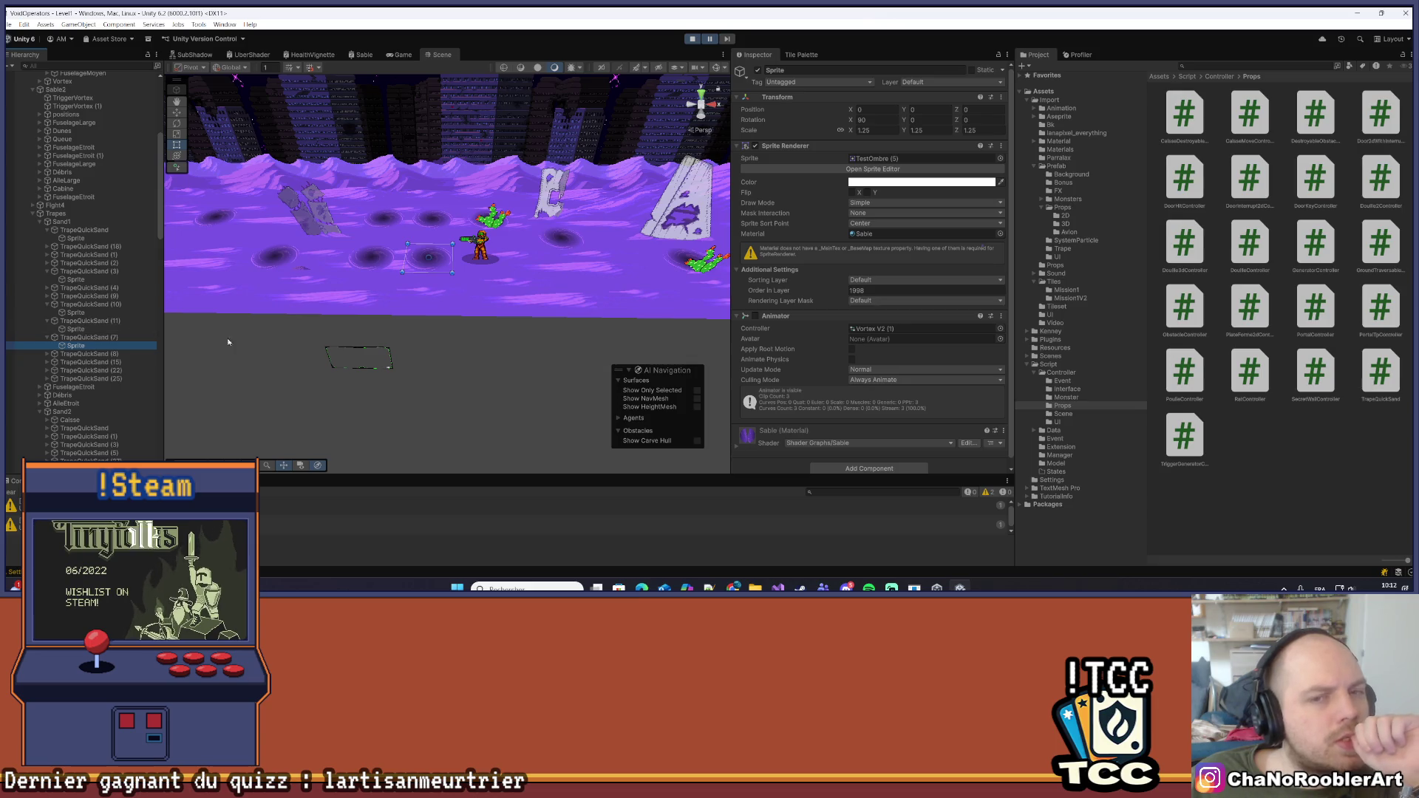
left_click(776, 587)
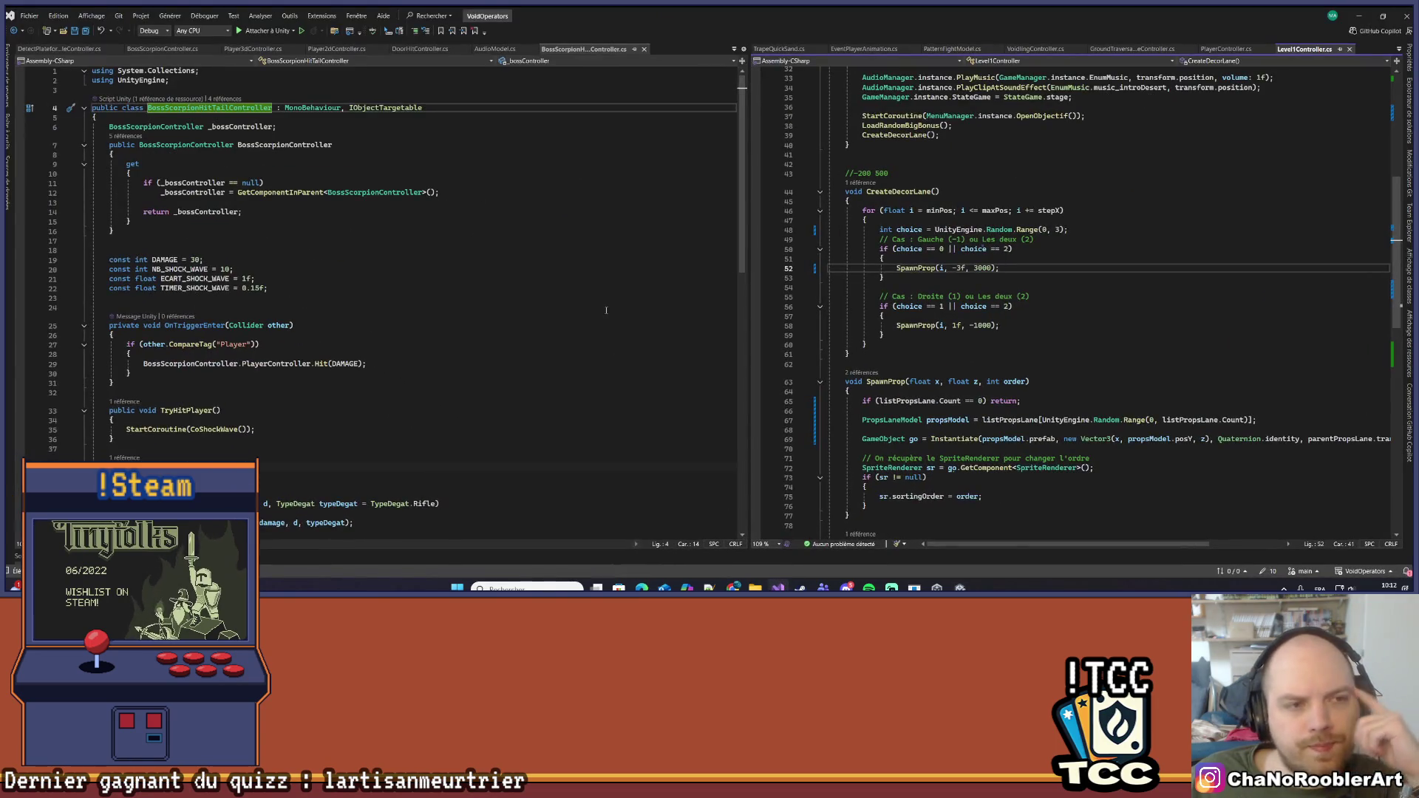
Jump from the SetLayerZ call in Player3dController's MovePositionDashZ to its PlayerController definition
left_click(320, 51)
scroll(415, 235, "up", 10)
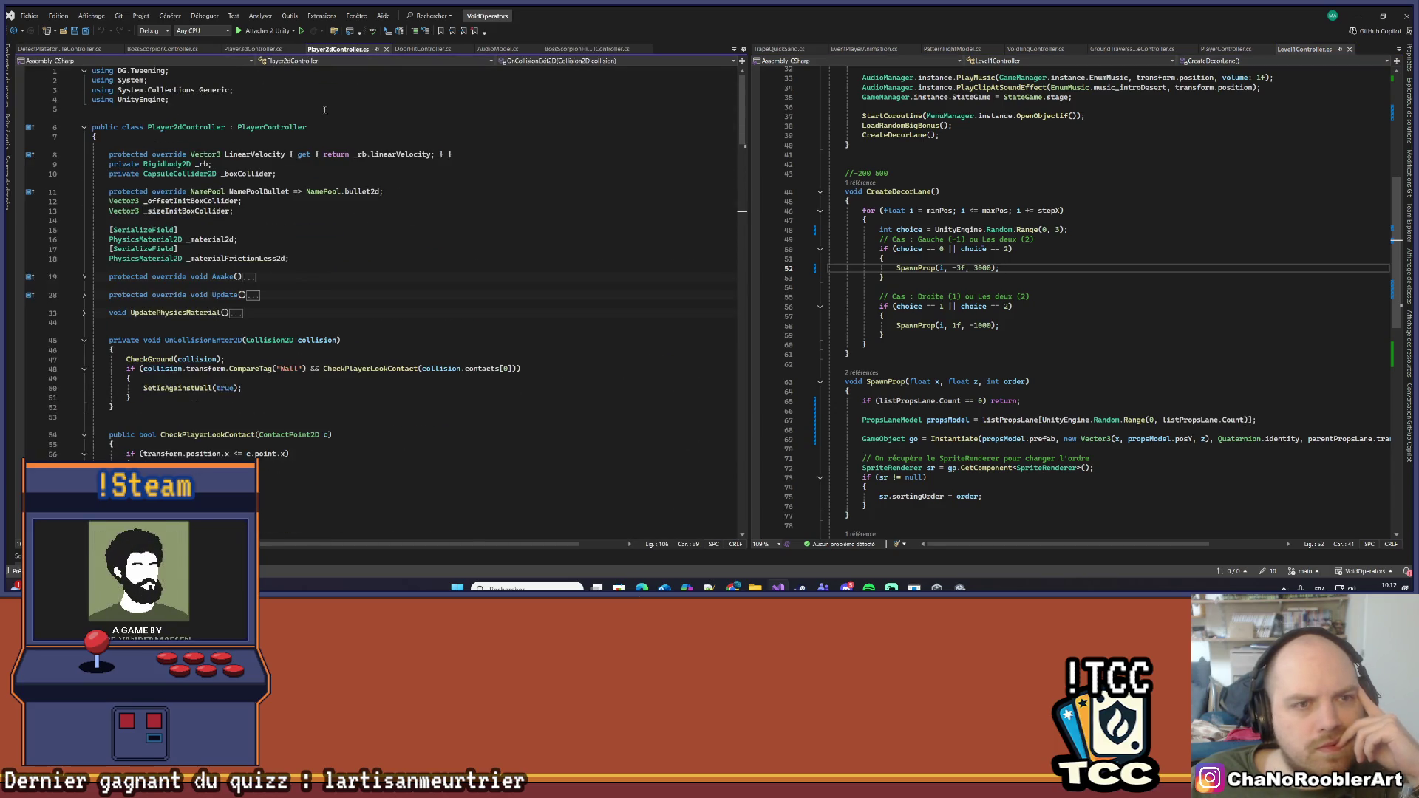
key("ctrl+Tab")
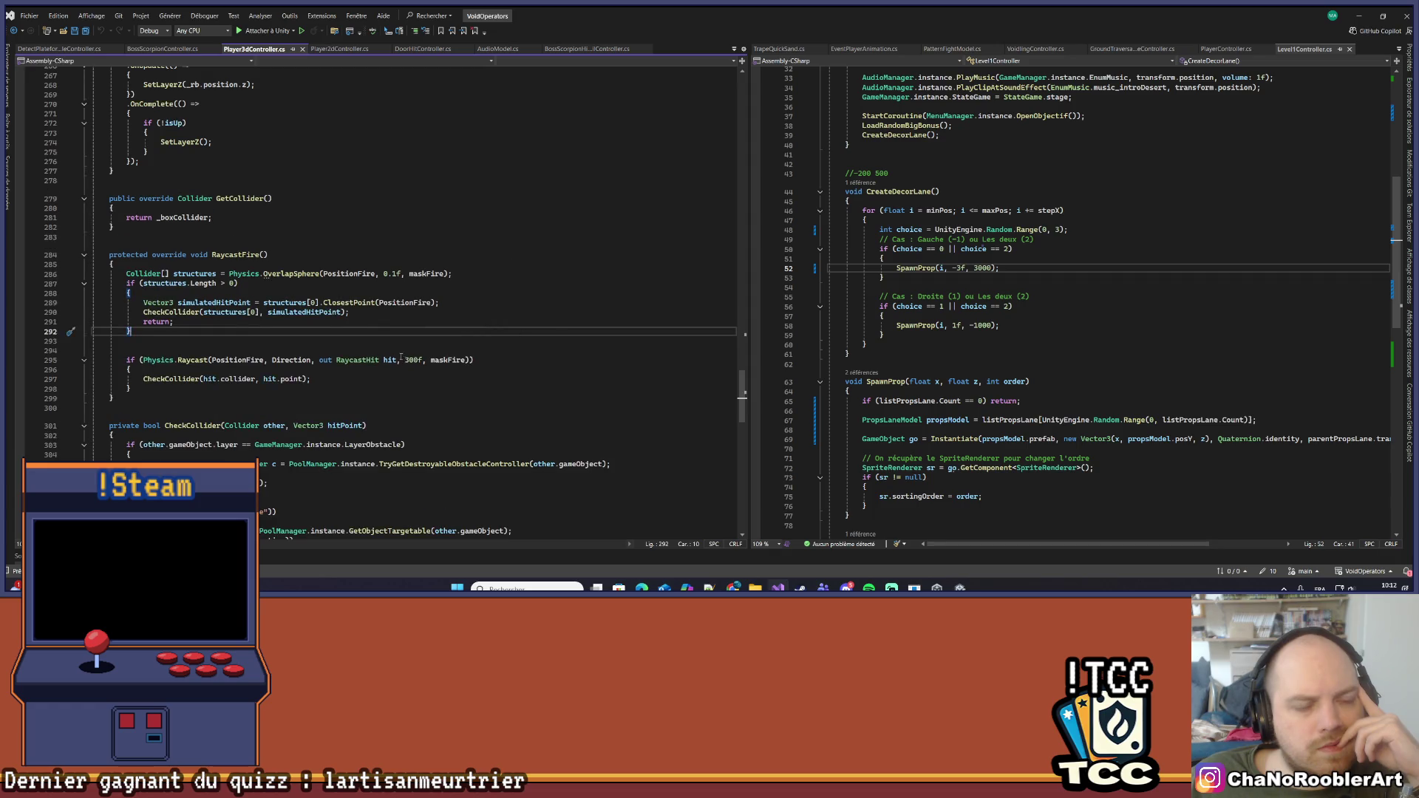
scroll(400, 357, "down", 17)
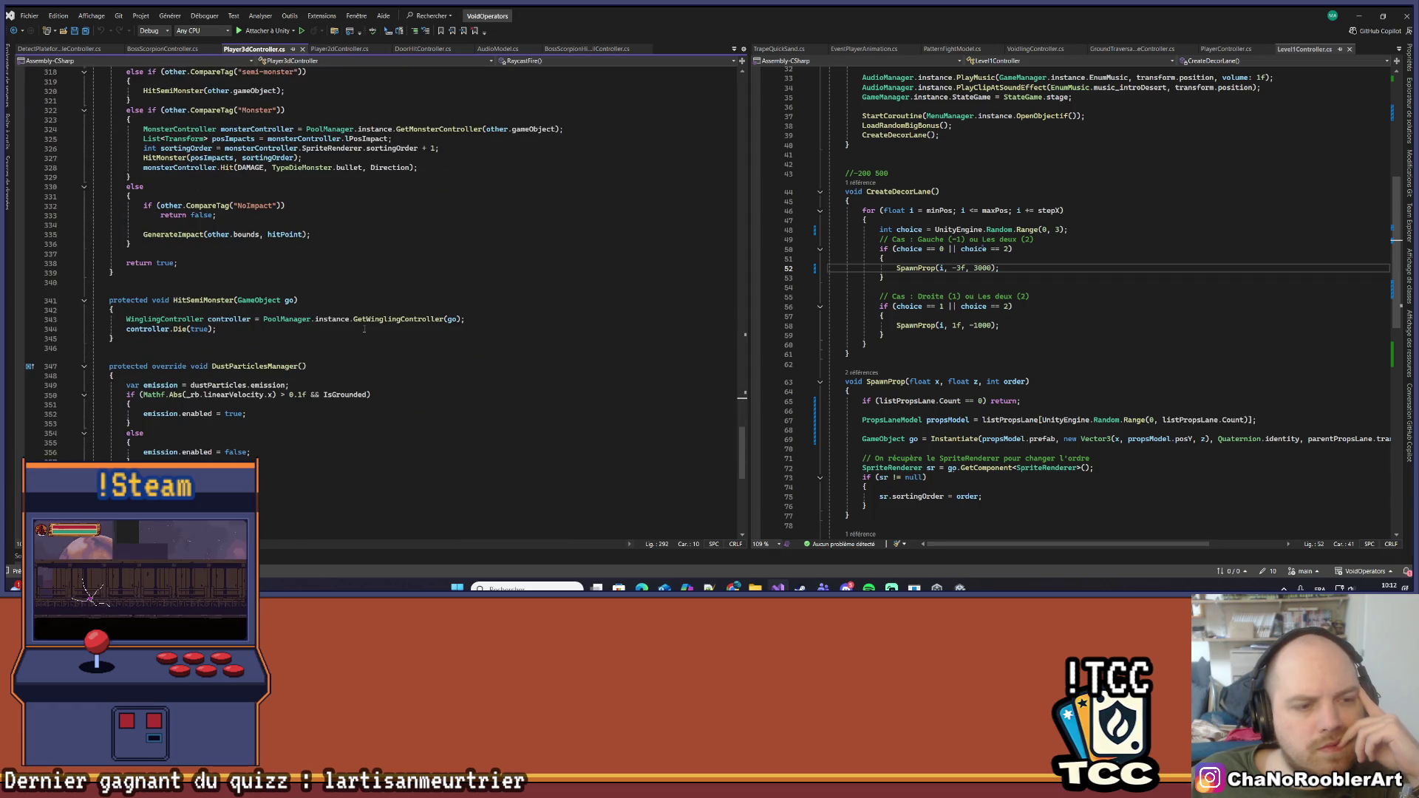
scroll(364, 330, "up", 20)
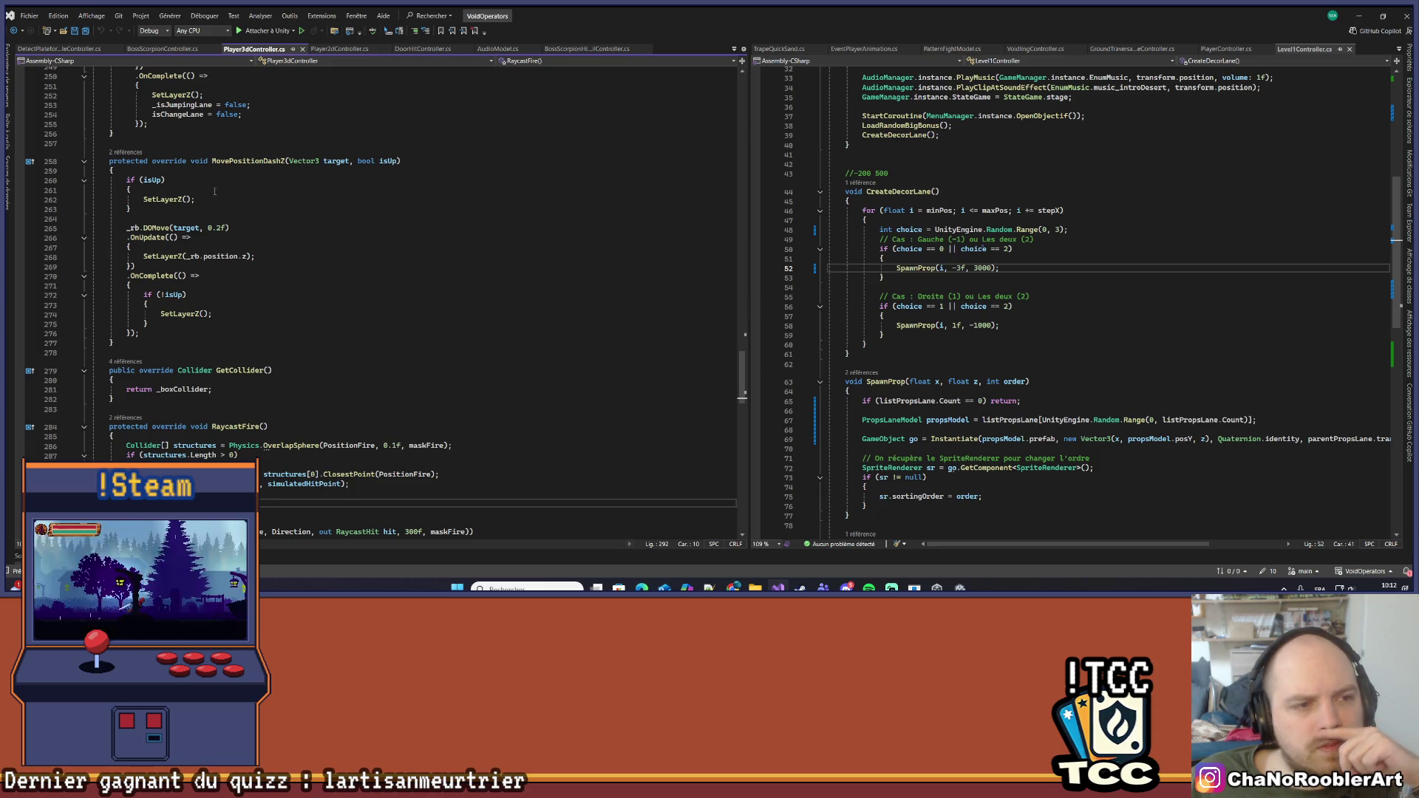
mouse_move(143, 199)
left_mouse_down()
mouse_move(194, 201)
mouse_move(131, 209)
left_mouse_up()
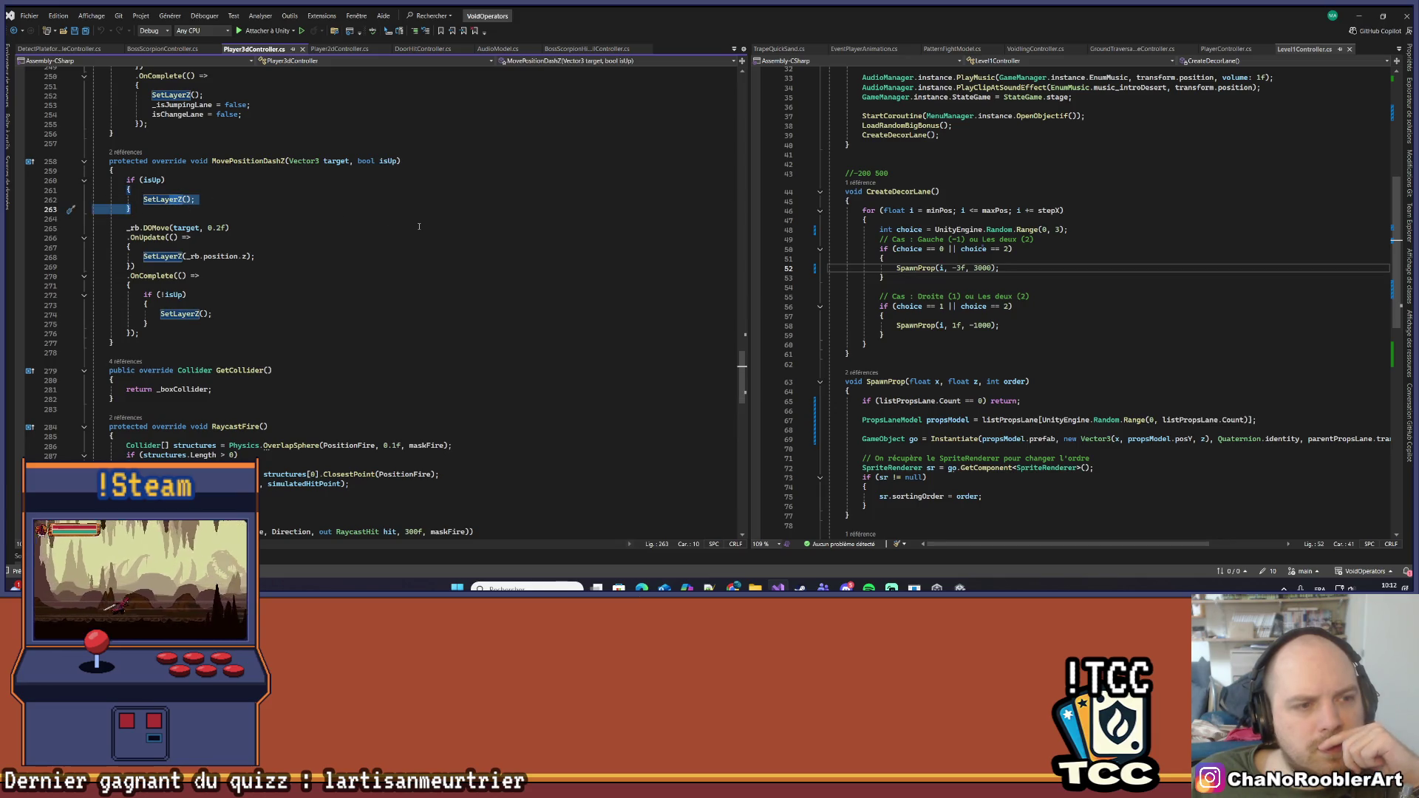
left_click(172, 200)
right_click(169, 199)
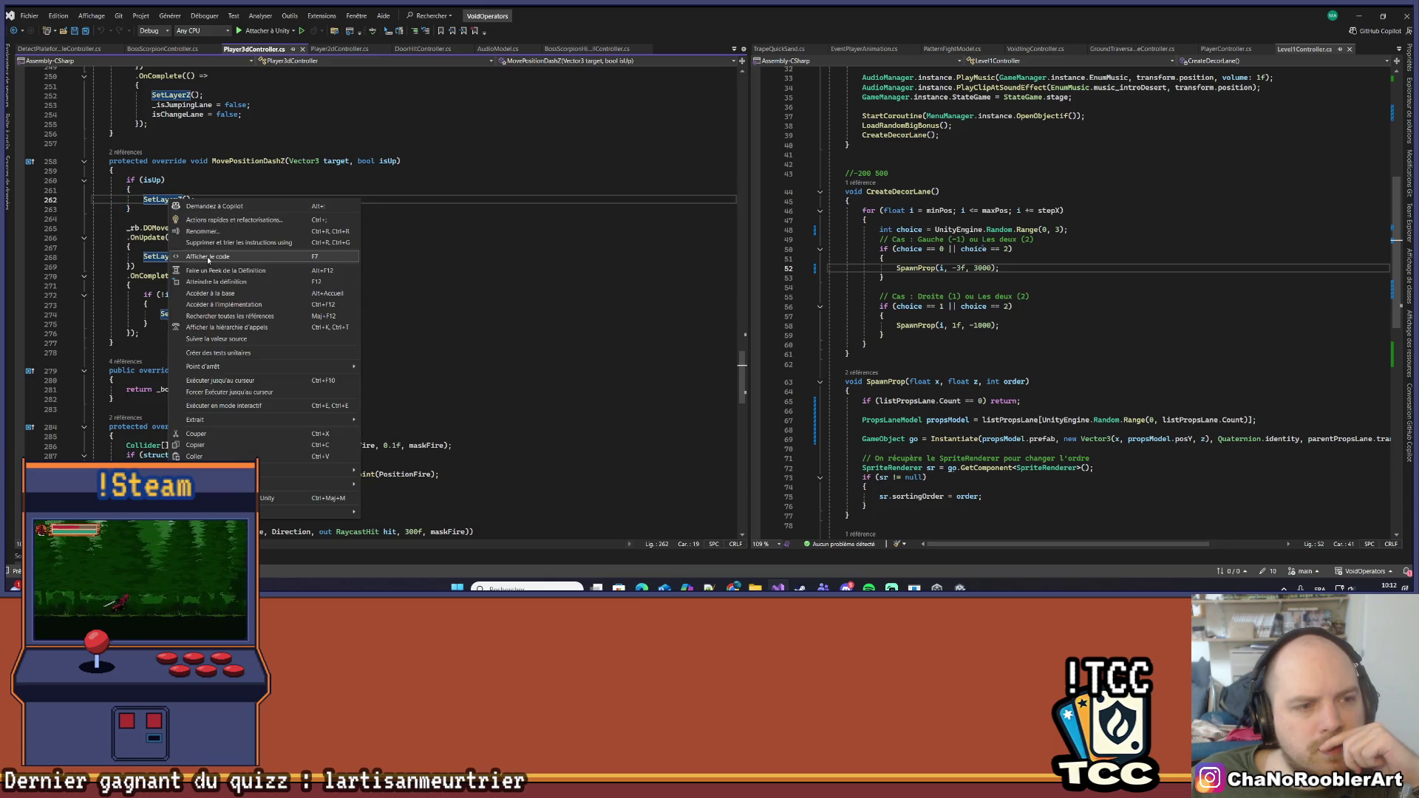
left_click(216, 281)
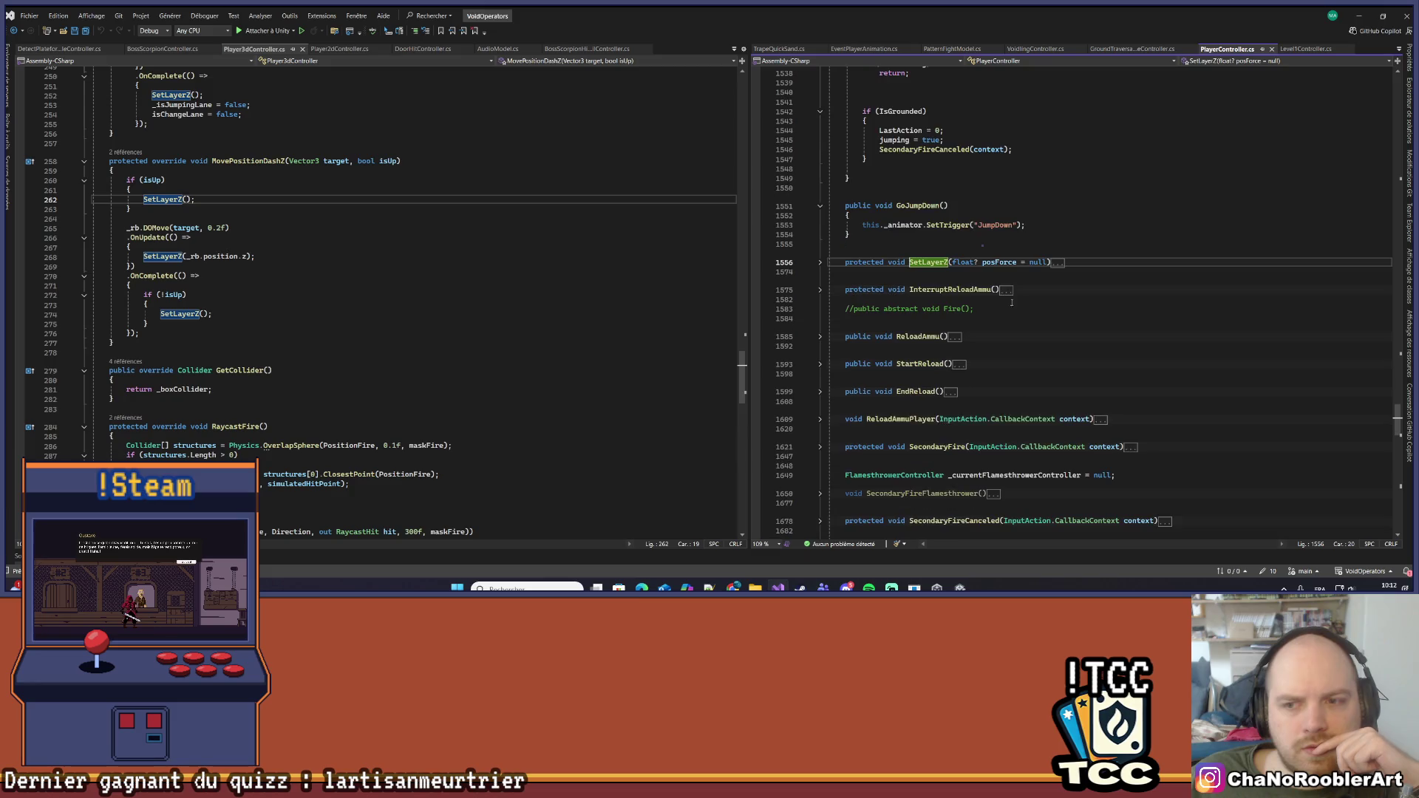
Guard the OnUpdate SetLayerZ(_rb.position.z) call with 'if (isUp)' and return to Unity
key("ctrl+m")
key("ctrl+m")
scroll(1178, 279, "down", 2)
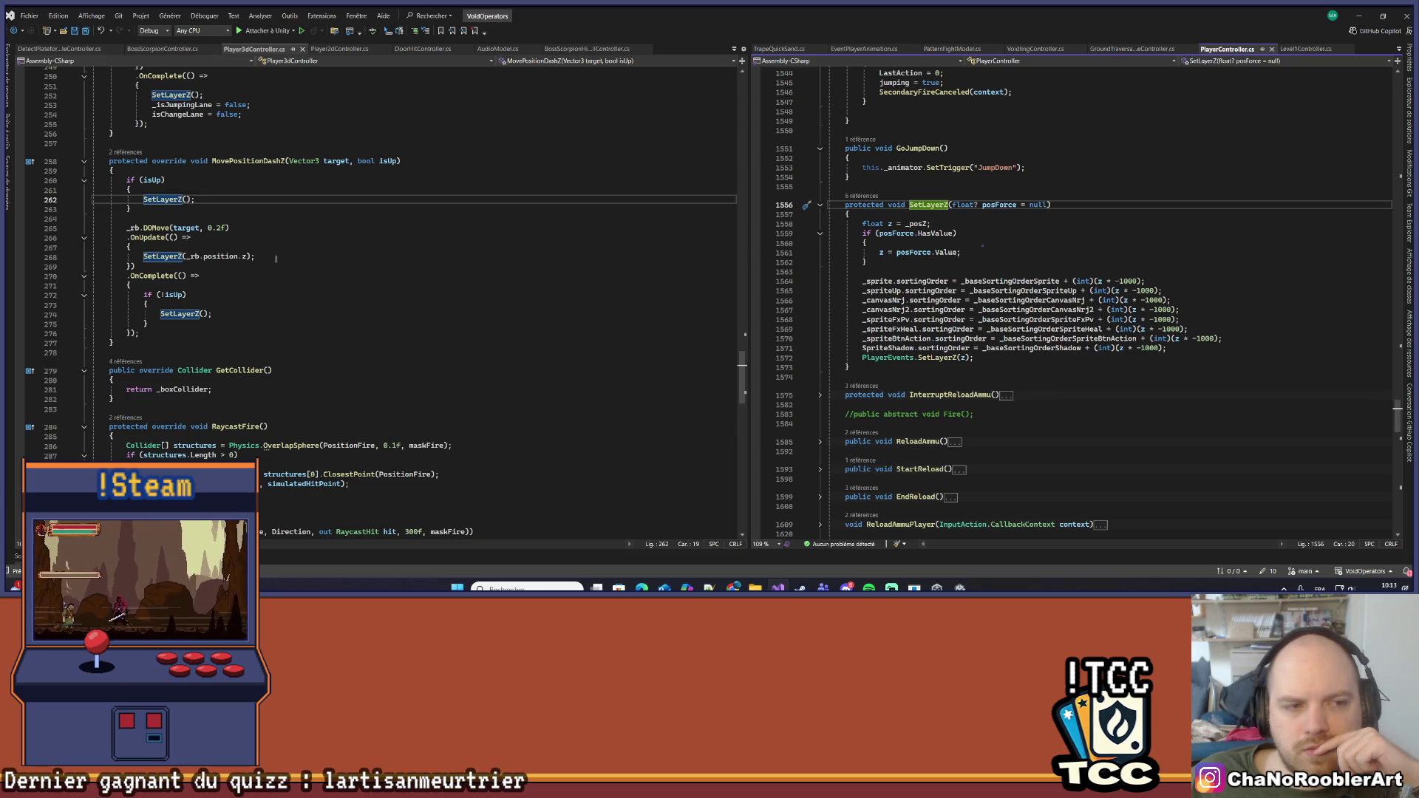
left_click(146, 250)
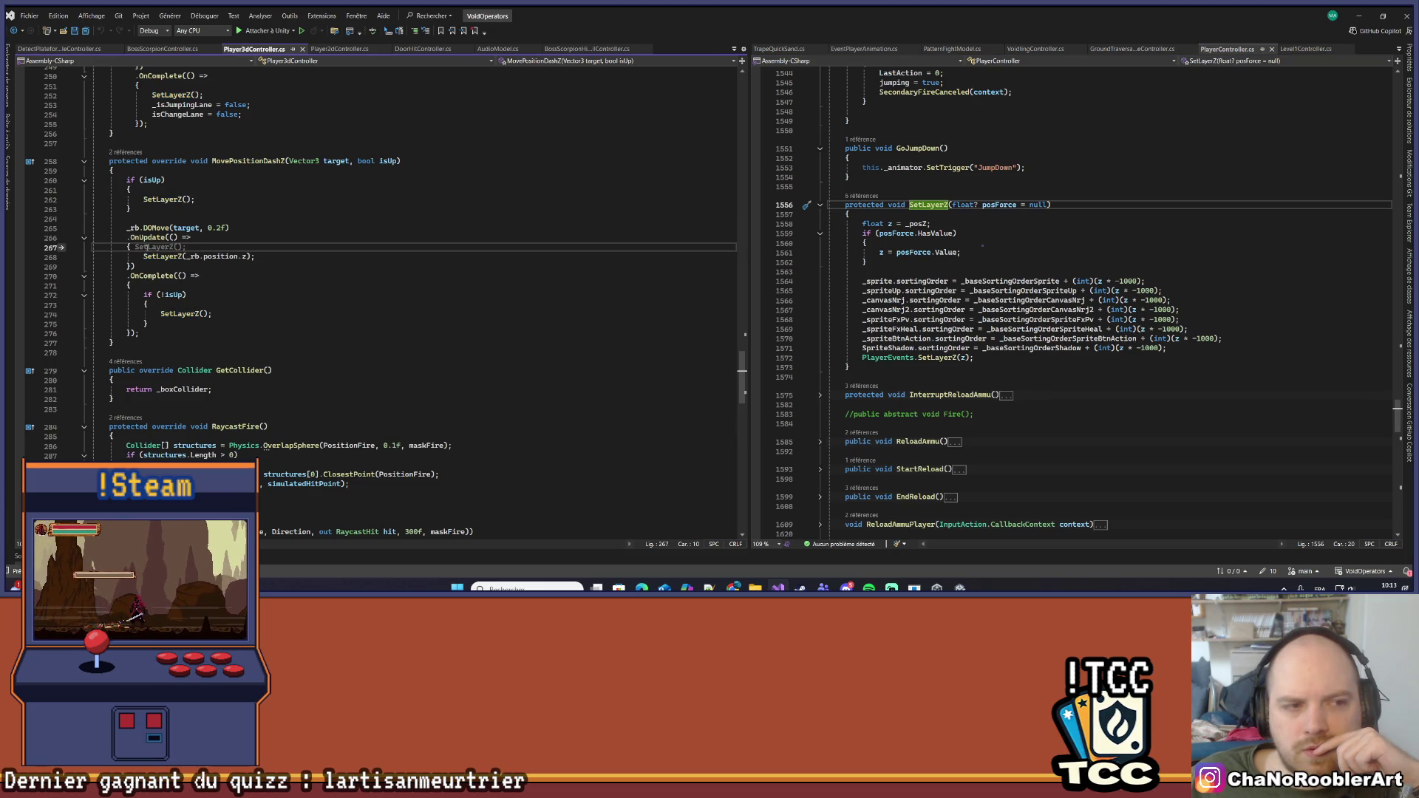
left_click(310, 219)
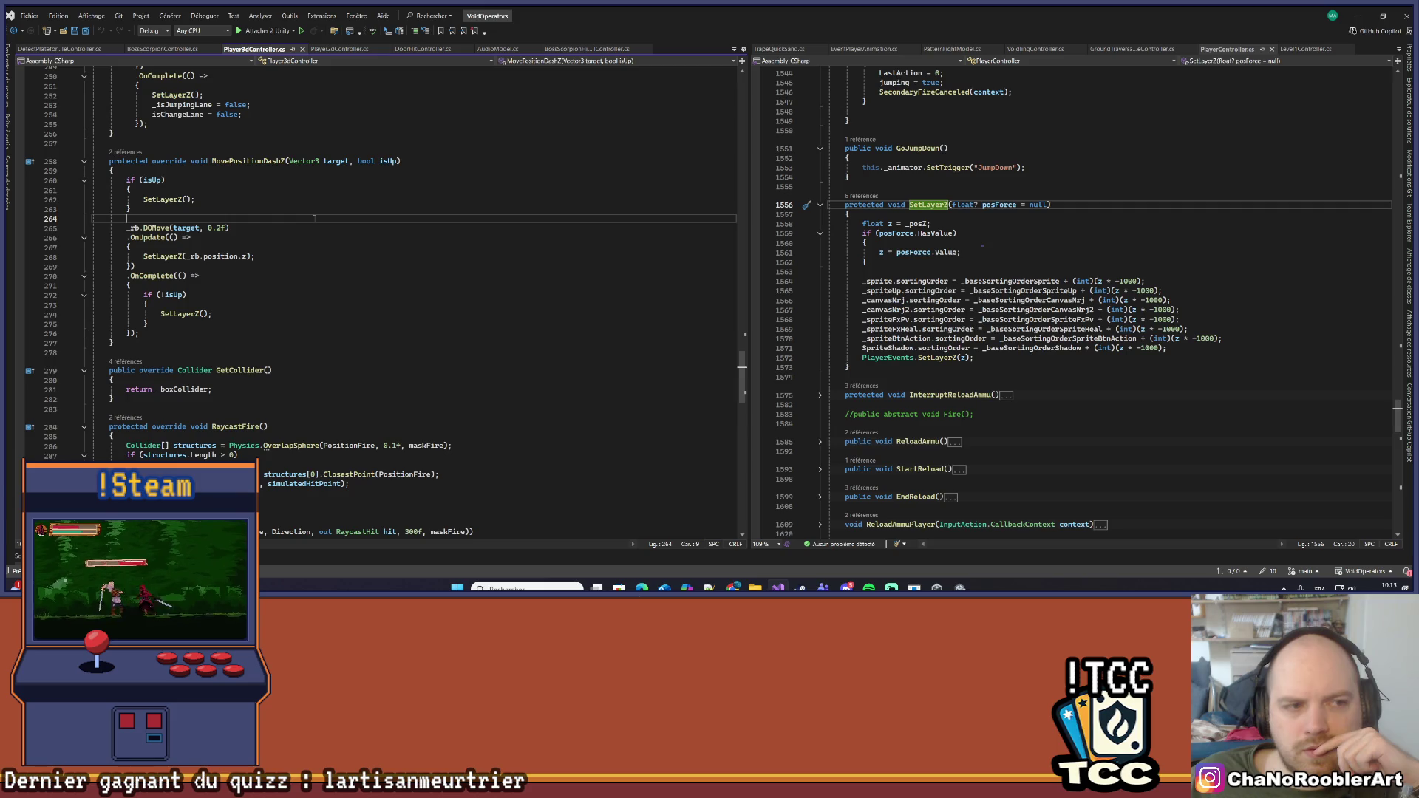
left_click(157, 173)
left_click(185, 247)
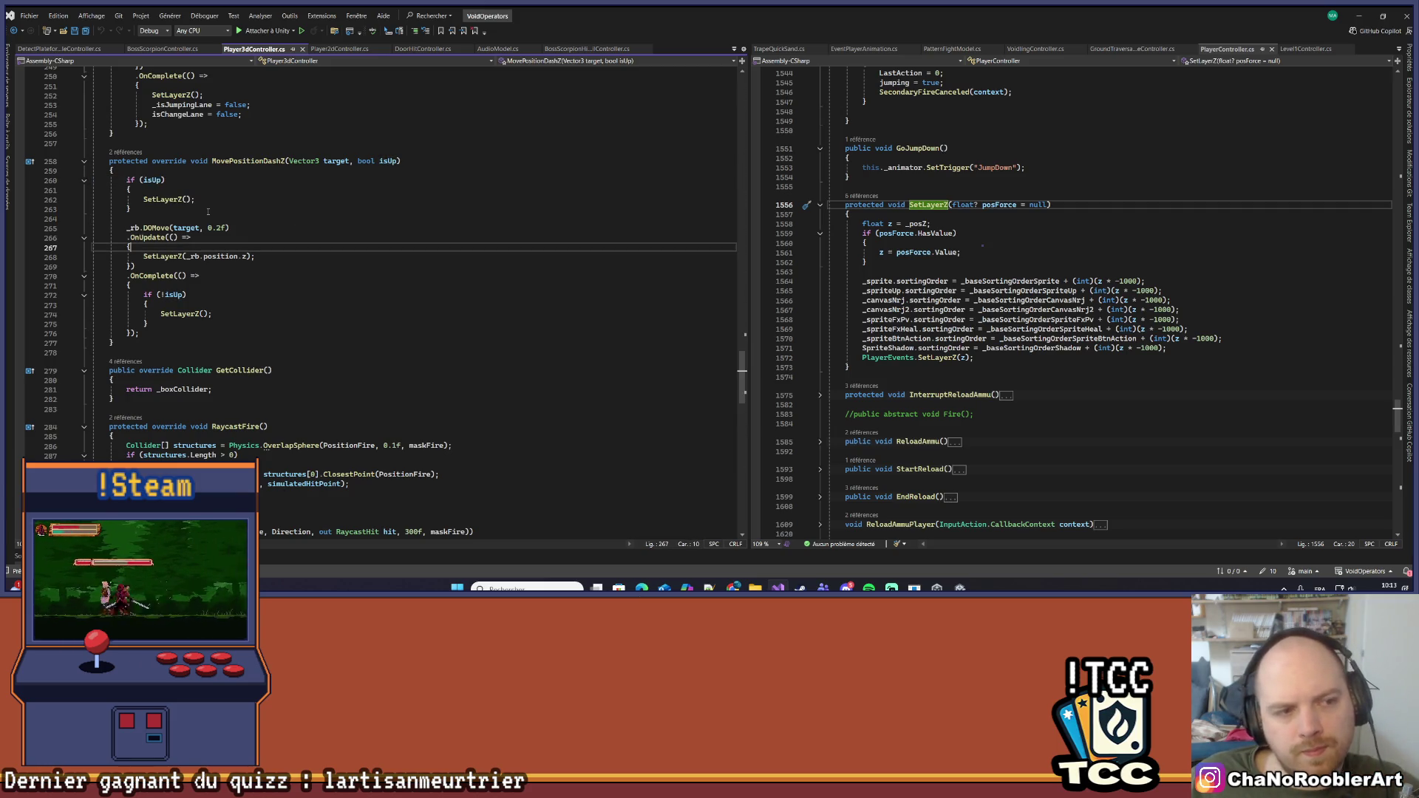
key("Return")
type("if (")
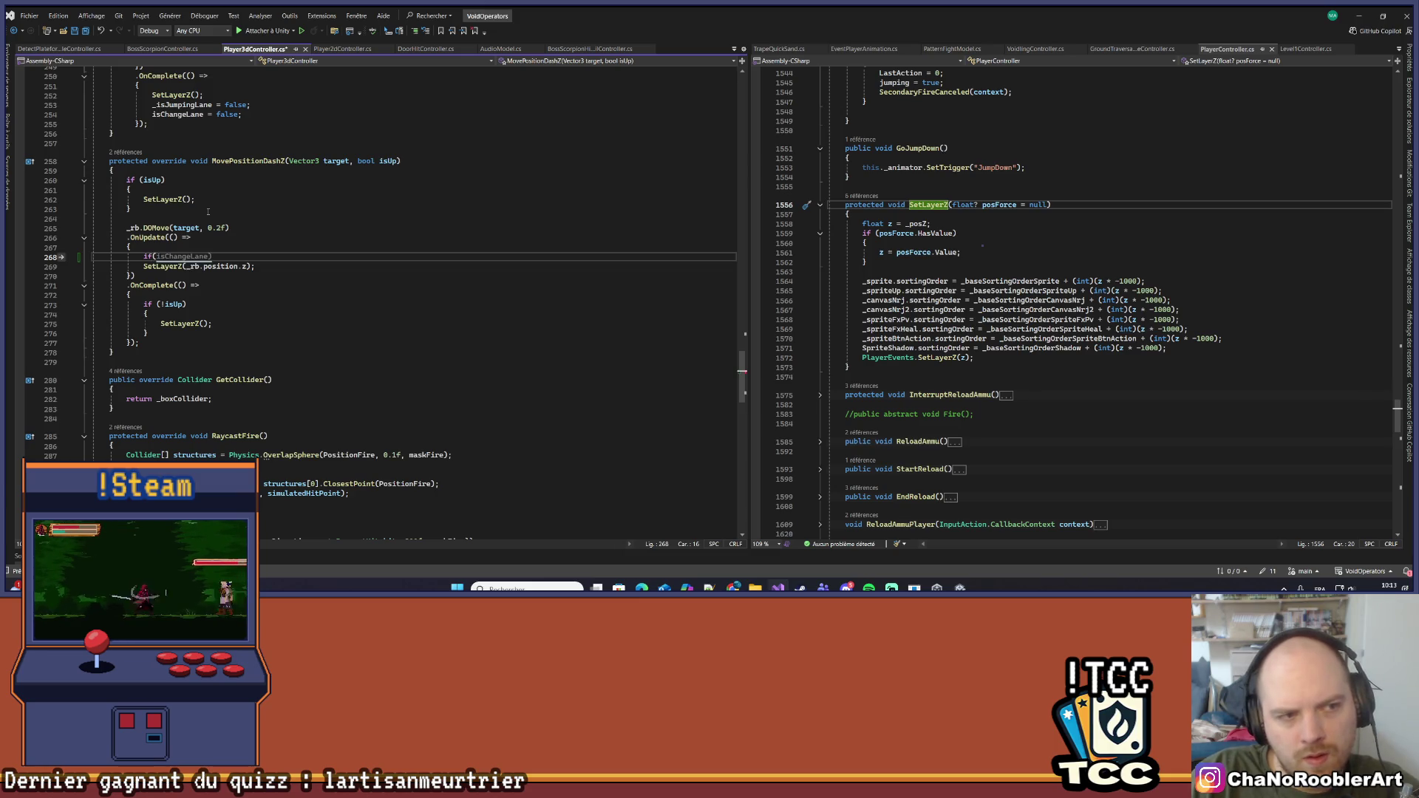
type("isUp)")
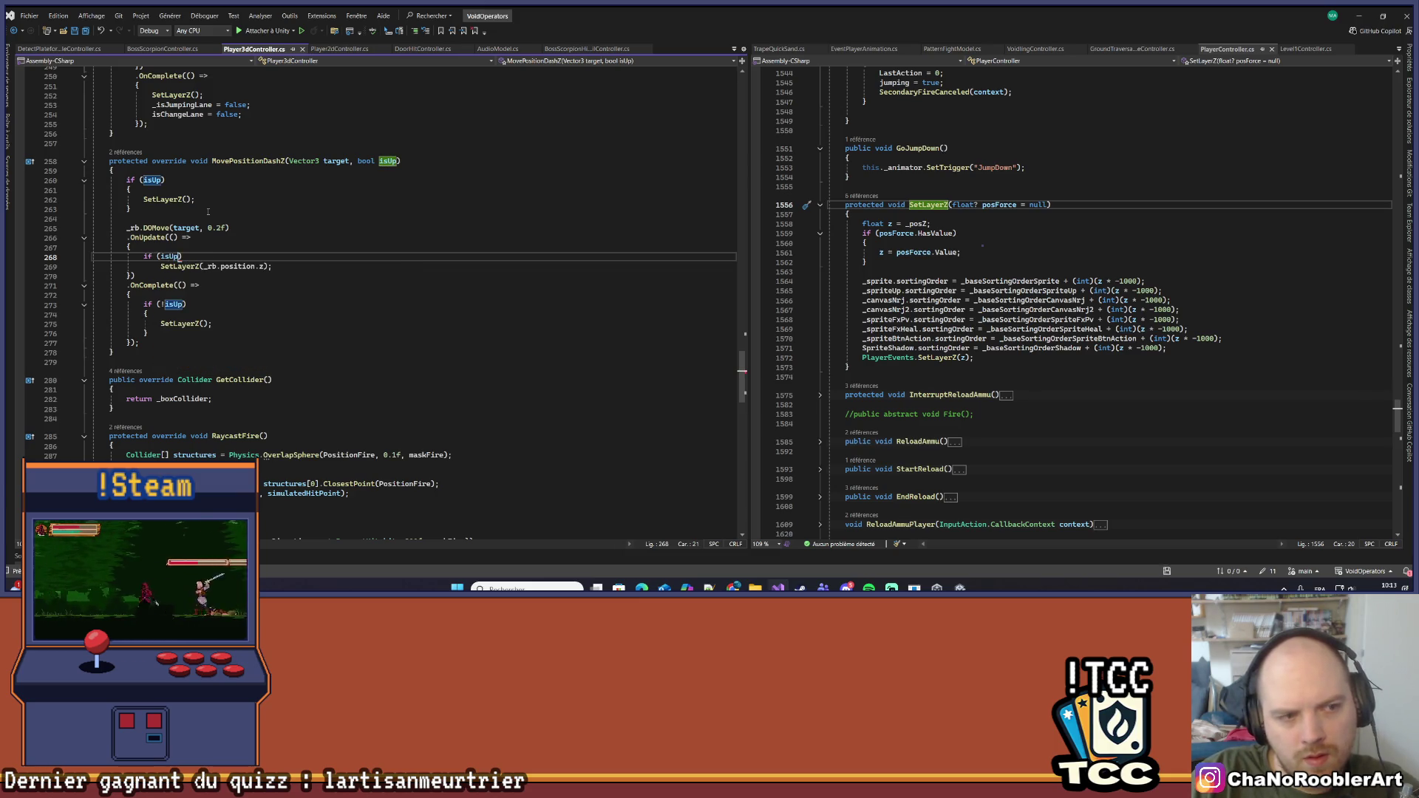
left_click(310, 267)
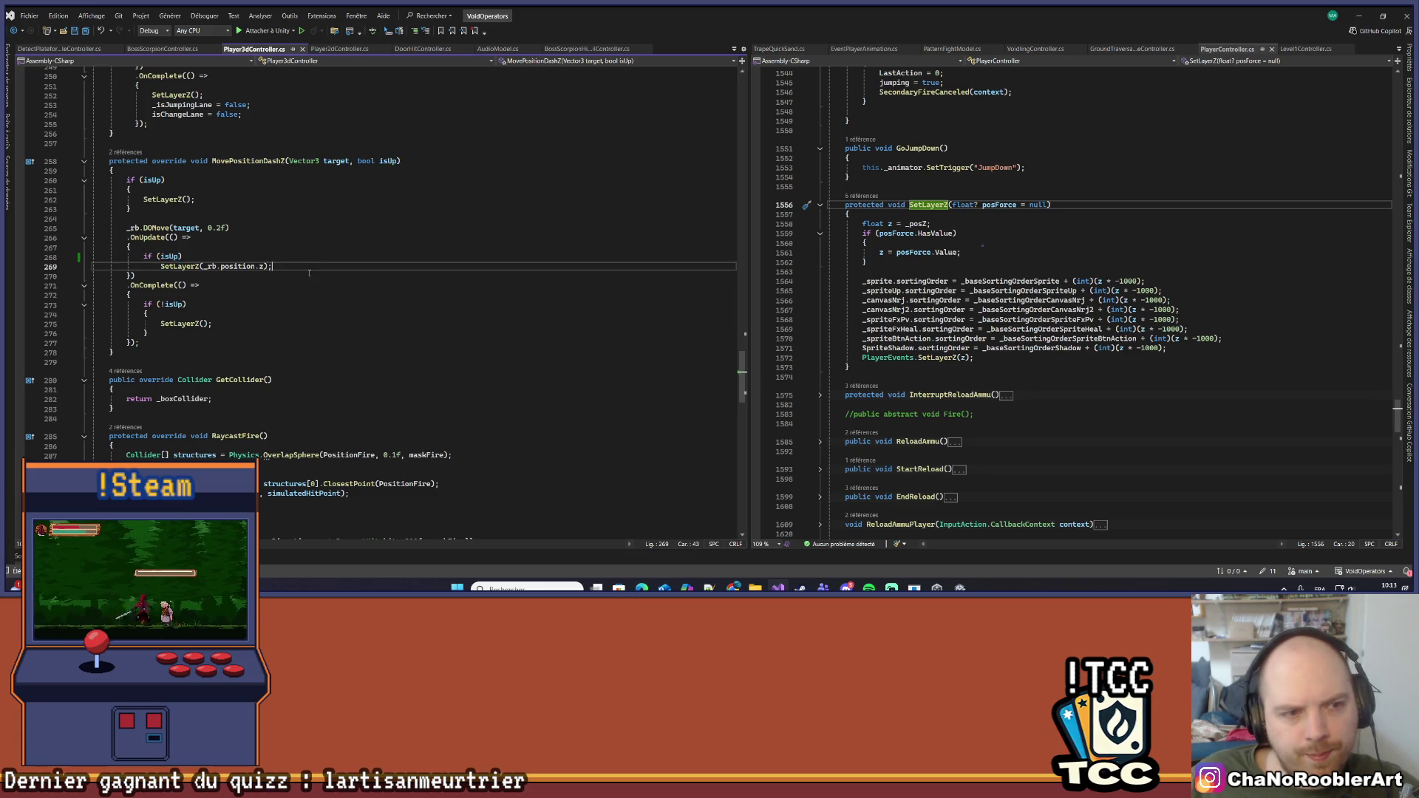
left_click(1358, 16)
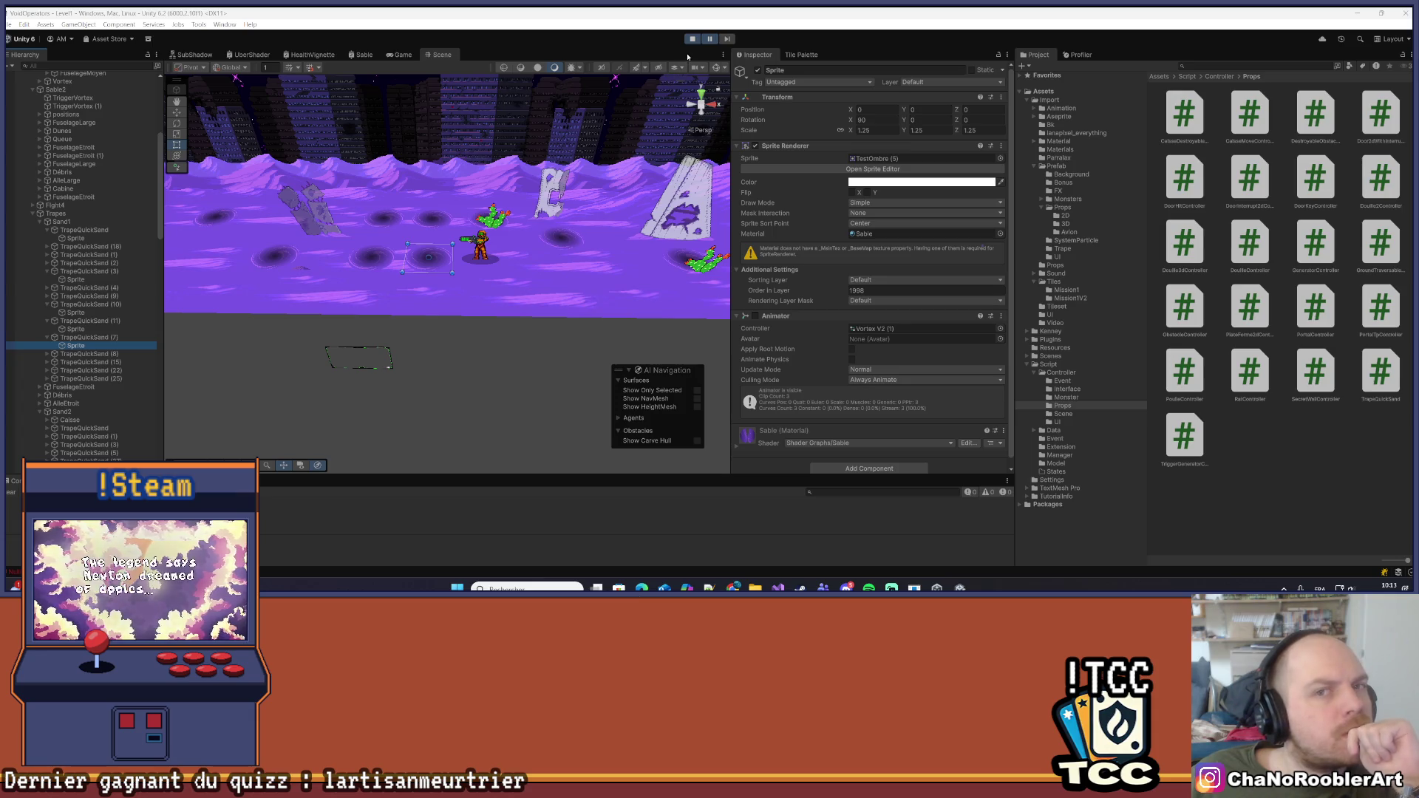
Restart the game to test the isUp change, then go back to Visual Studio
left_click(692, 39)
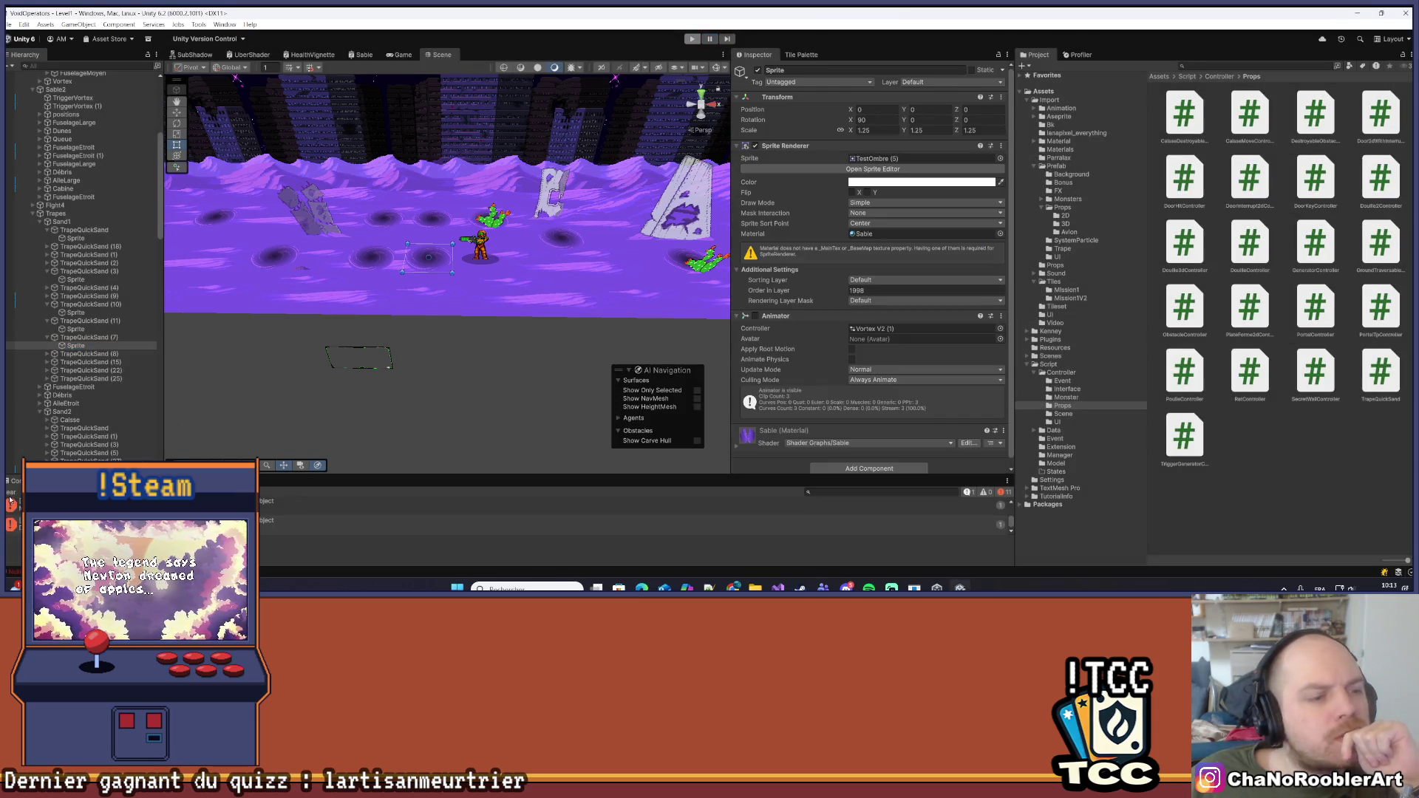
left_click(693, 38)
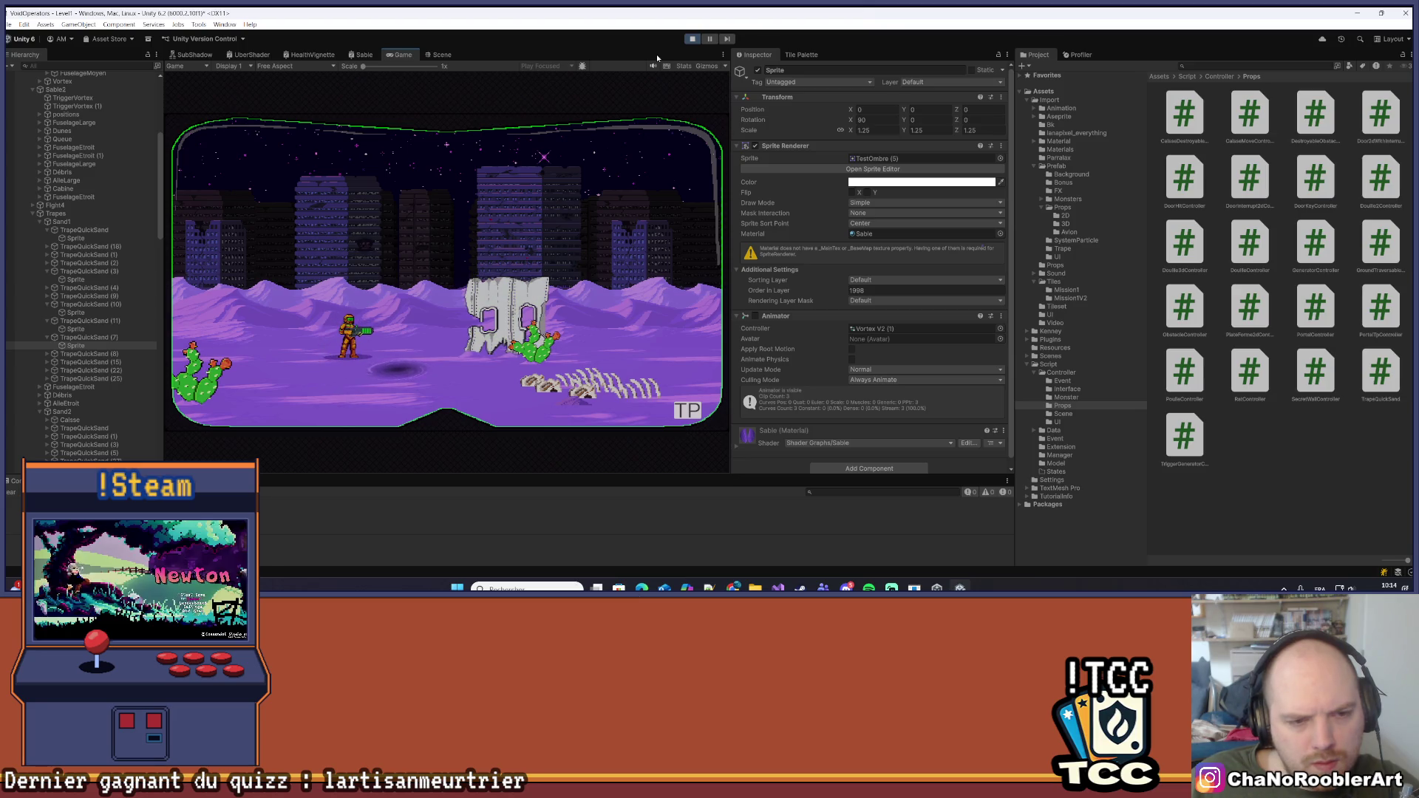
key("alt+Tab")
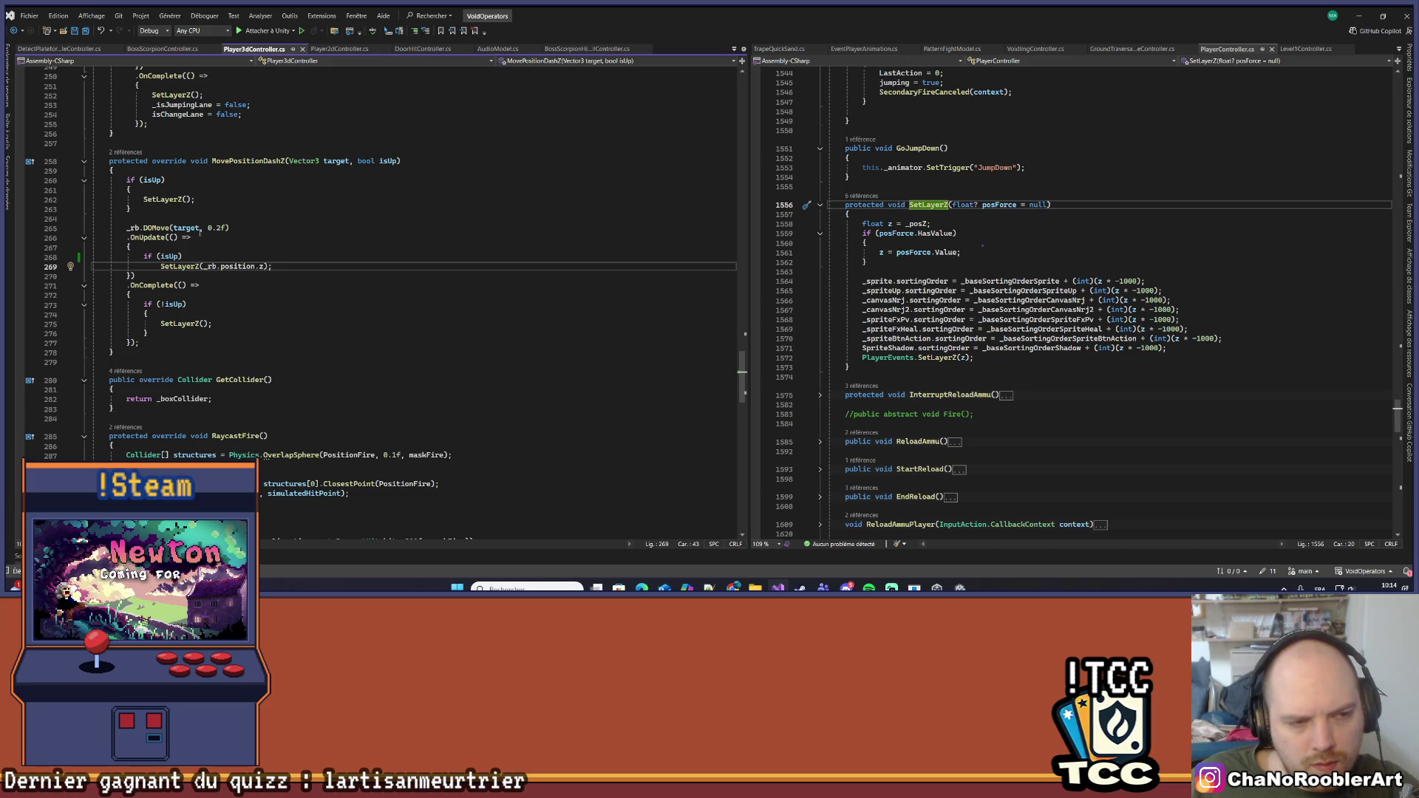
Undo the 'if (isUp)' line so OnUpdate calls SetLayerZ(_rb.position.z) directly
left_click_drag(126, 180, 147, 212)
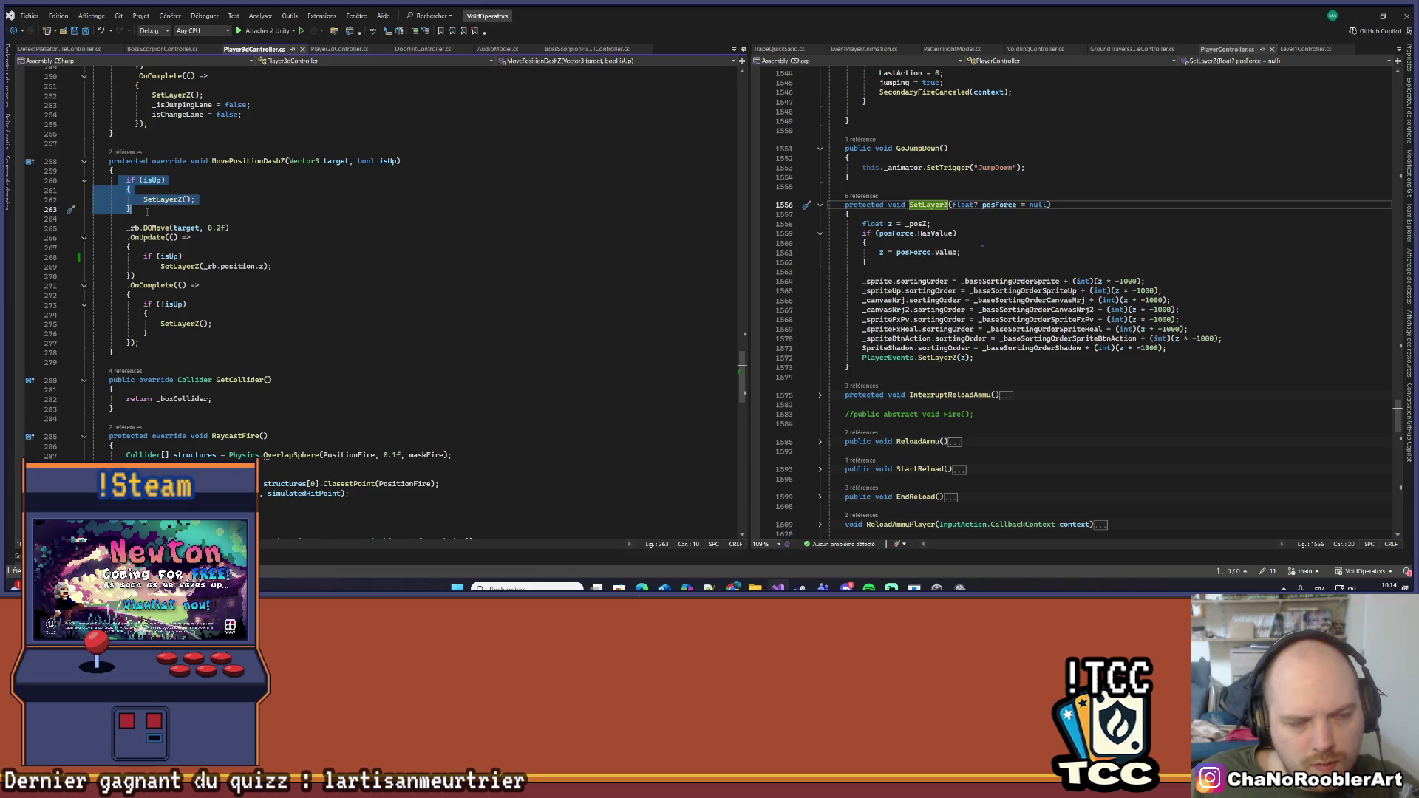
left_click(147, 212)
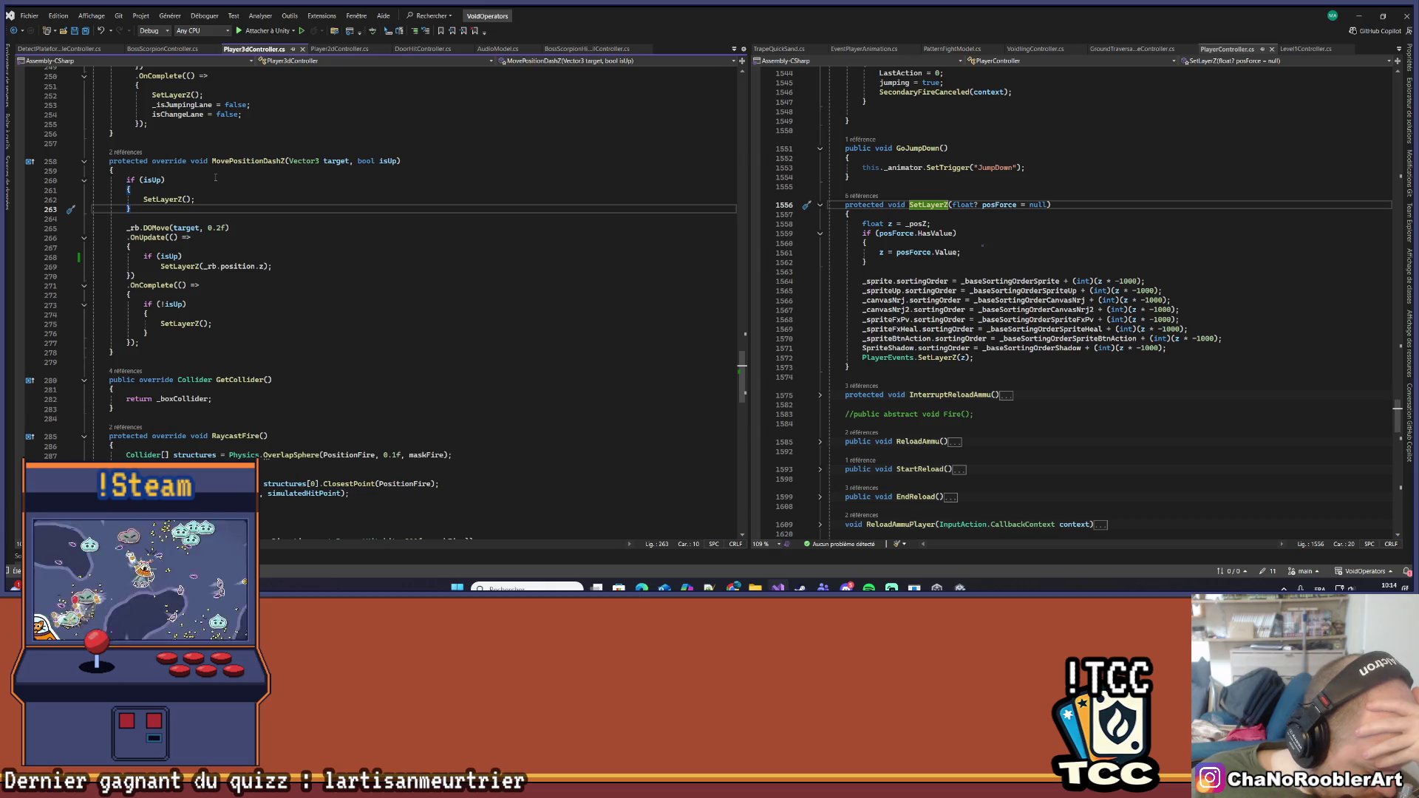
left_click(301, 254)
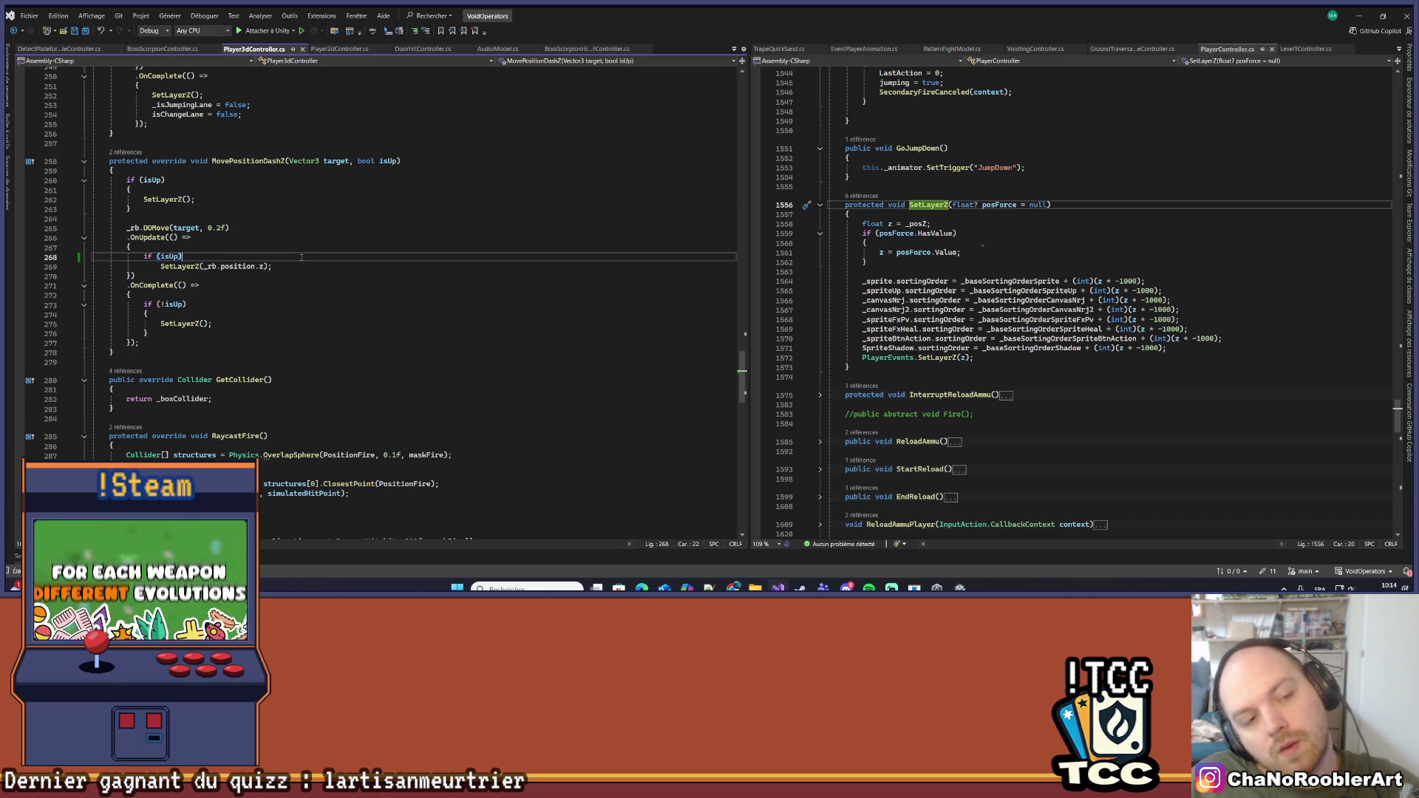
key("ctrl+z")
key("ctrl+z")
key("ctrl+z")
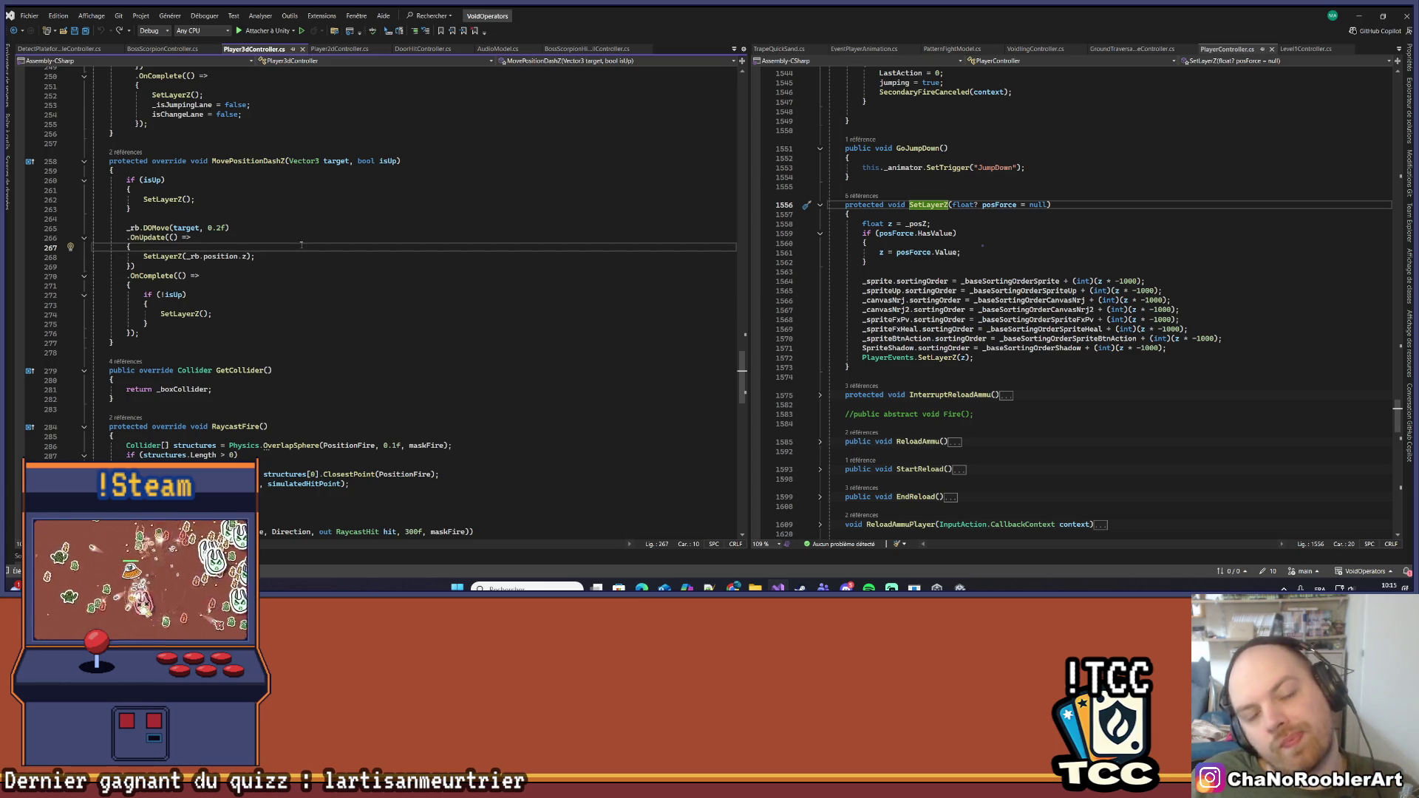
left_click(1358, 16)
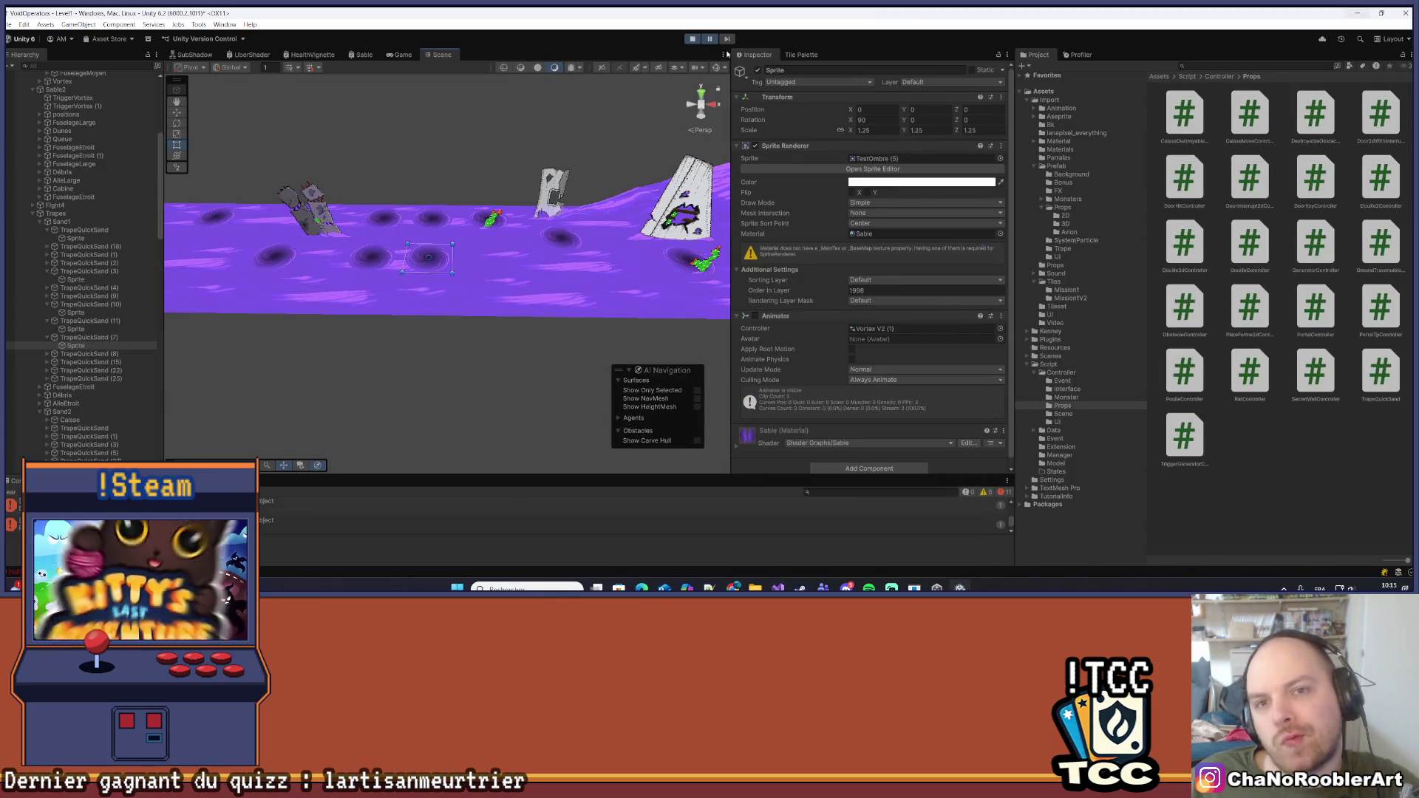
Restart Play mode and walk the player left and right past the wreck to a cactus
left_click(693, 39)
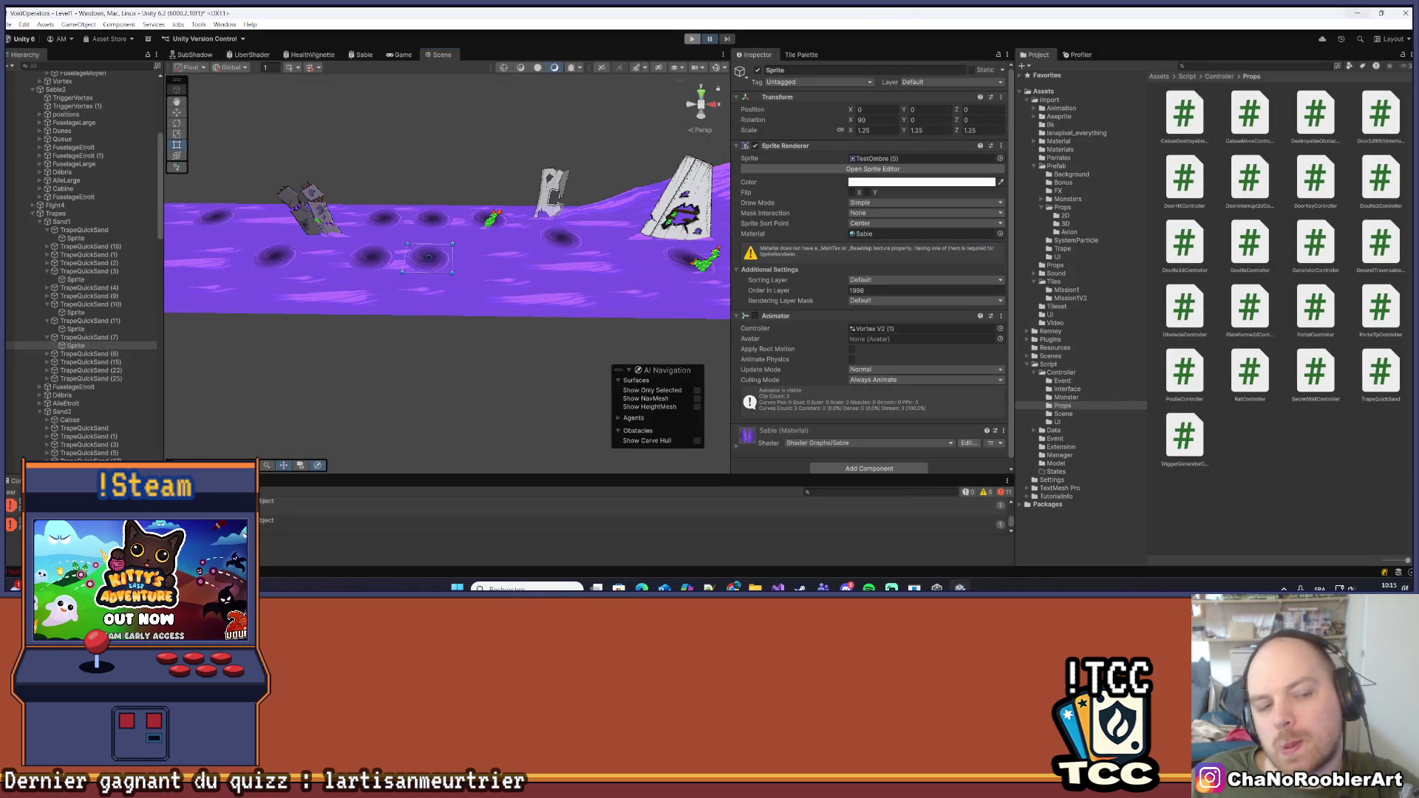
left_click(693, 38)
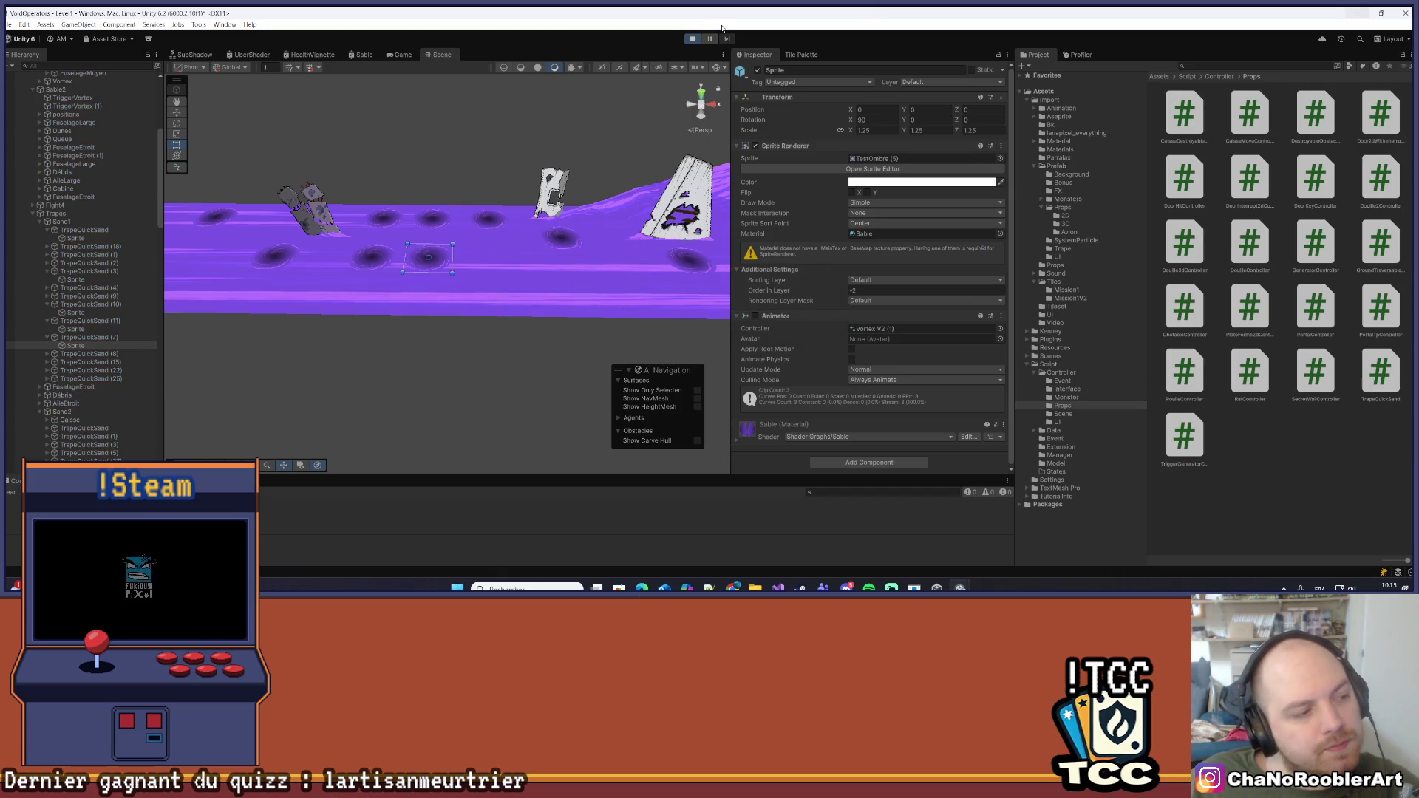
key("a")
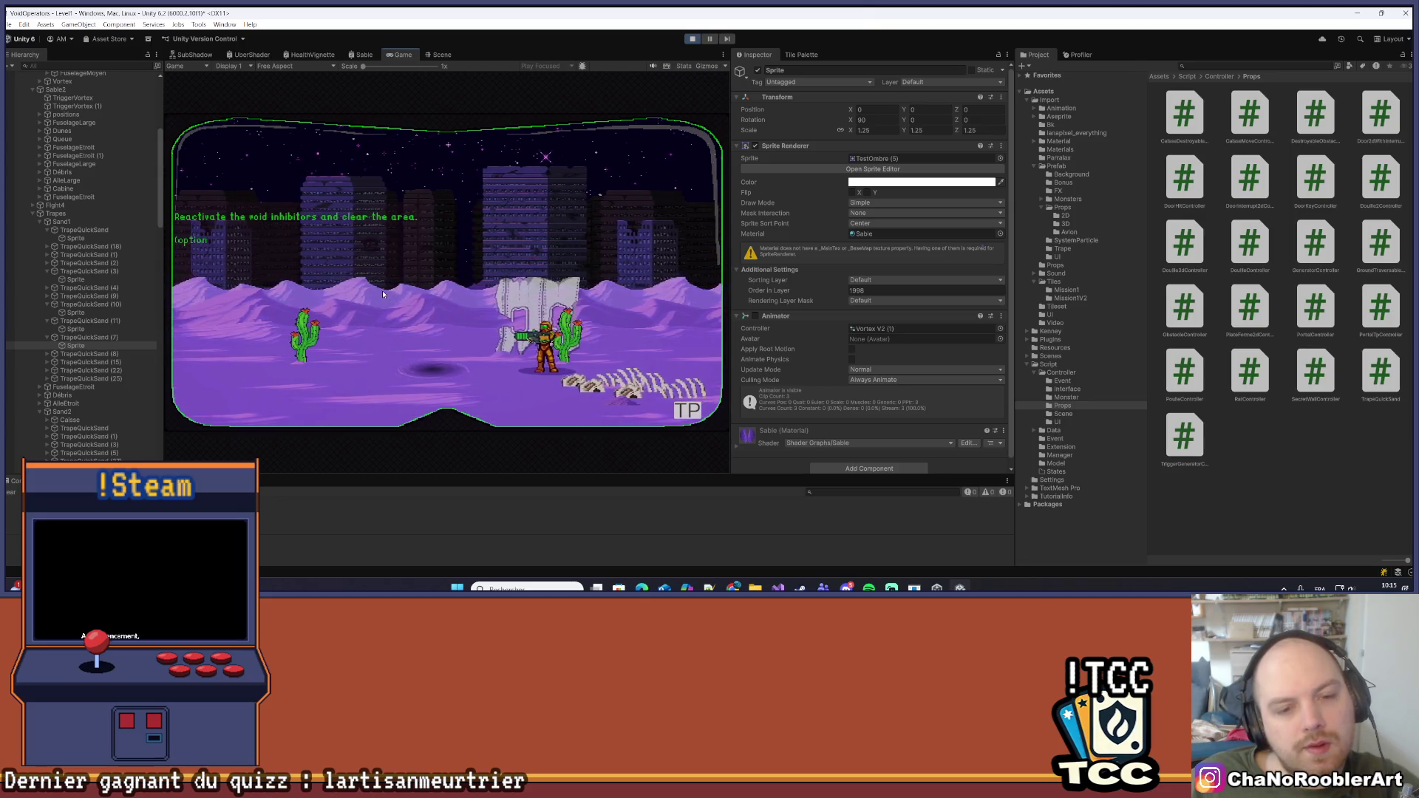
key("d")
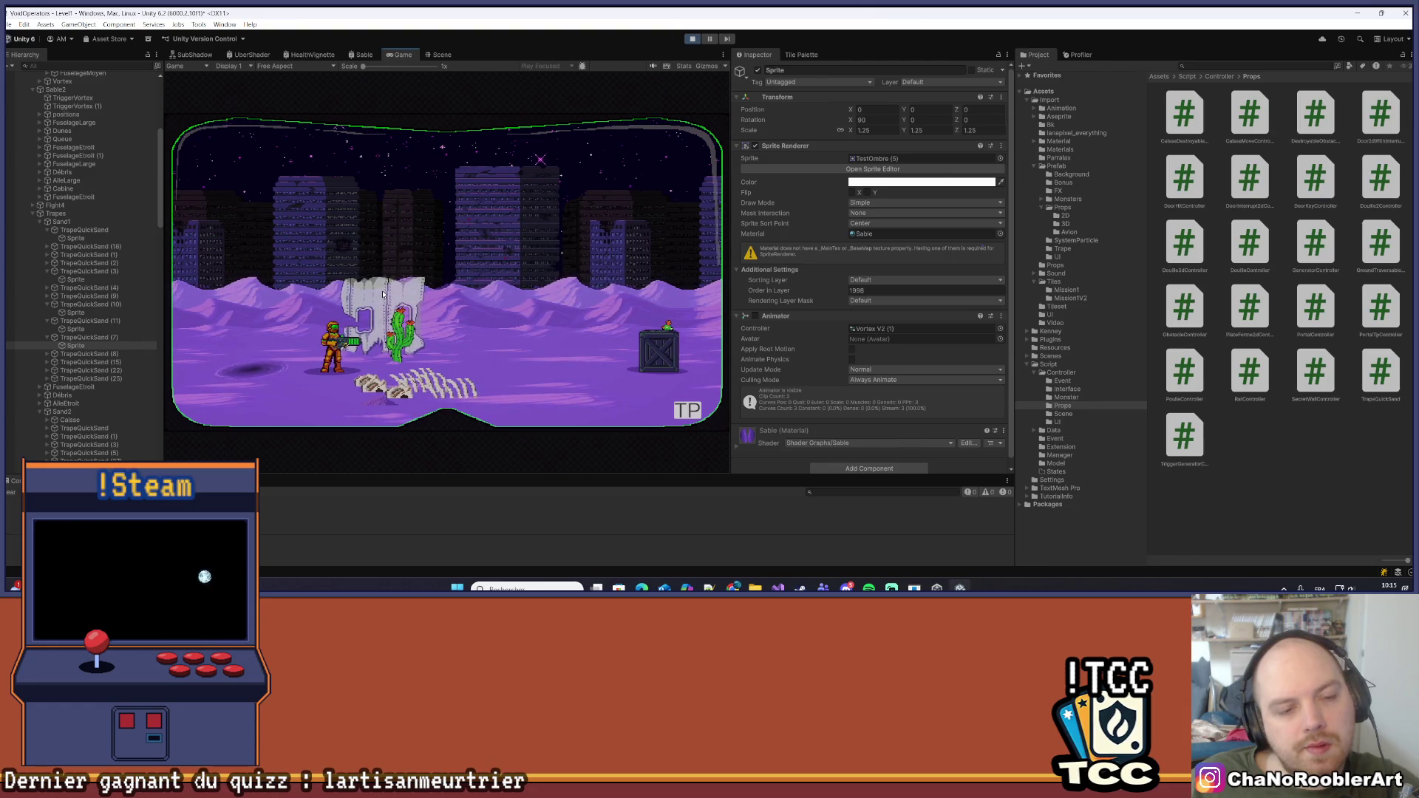
key("d")
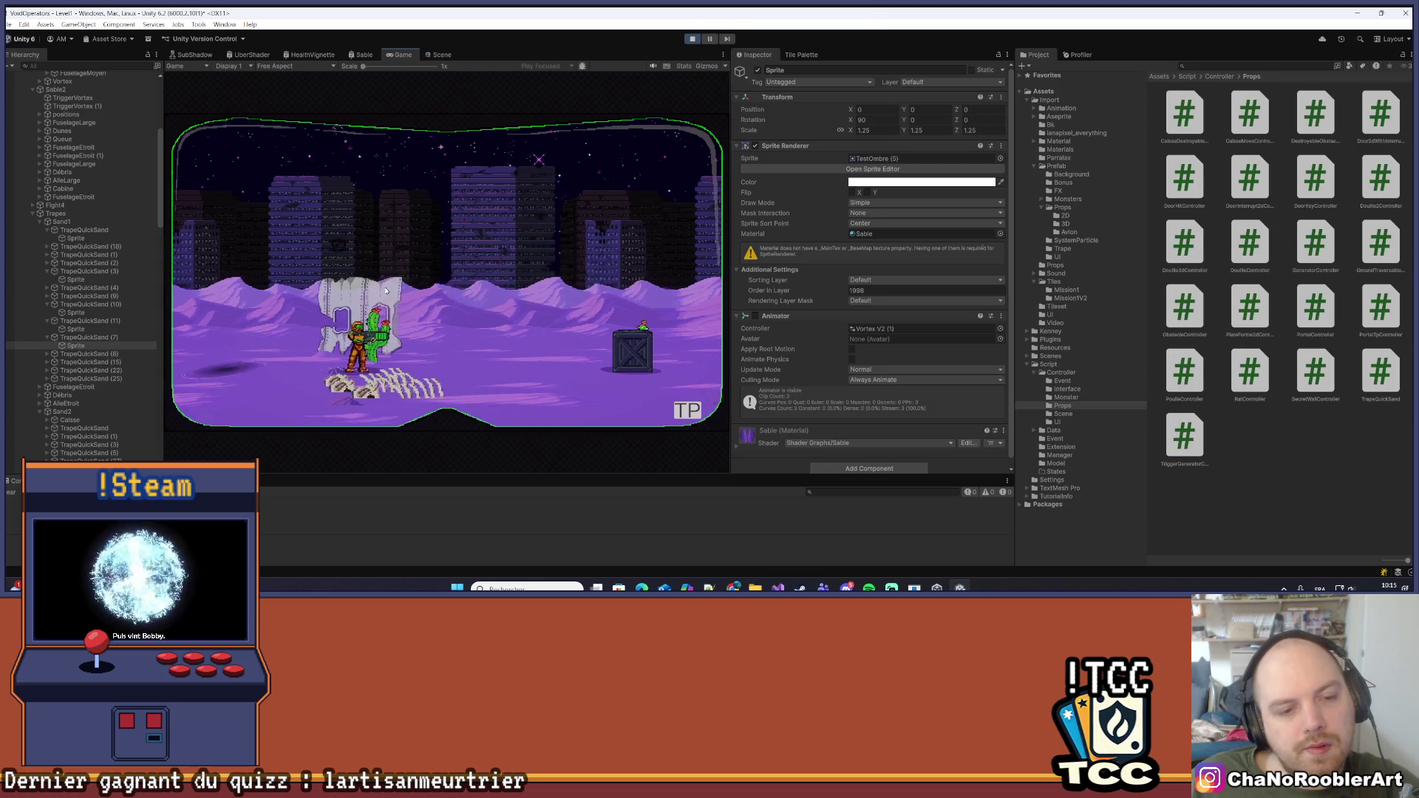
key("a")
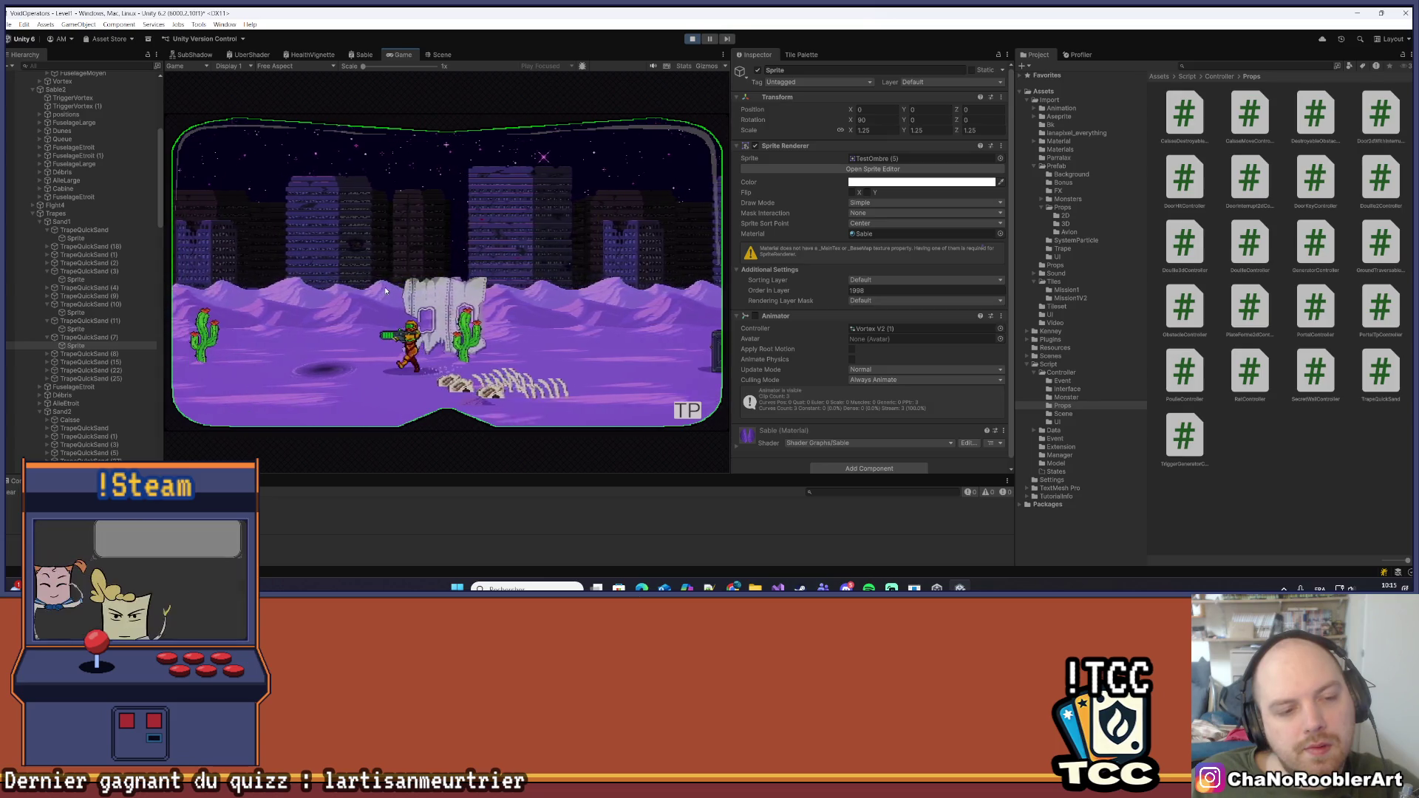
key("d")
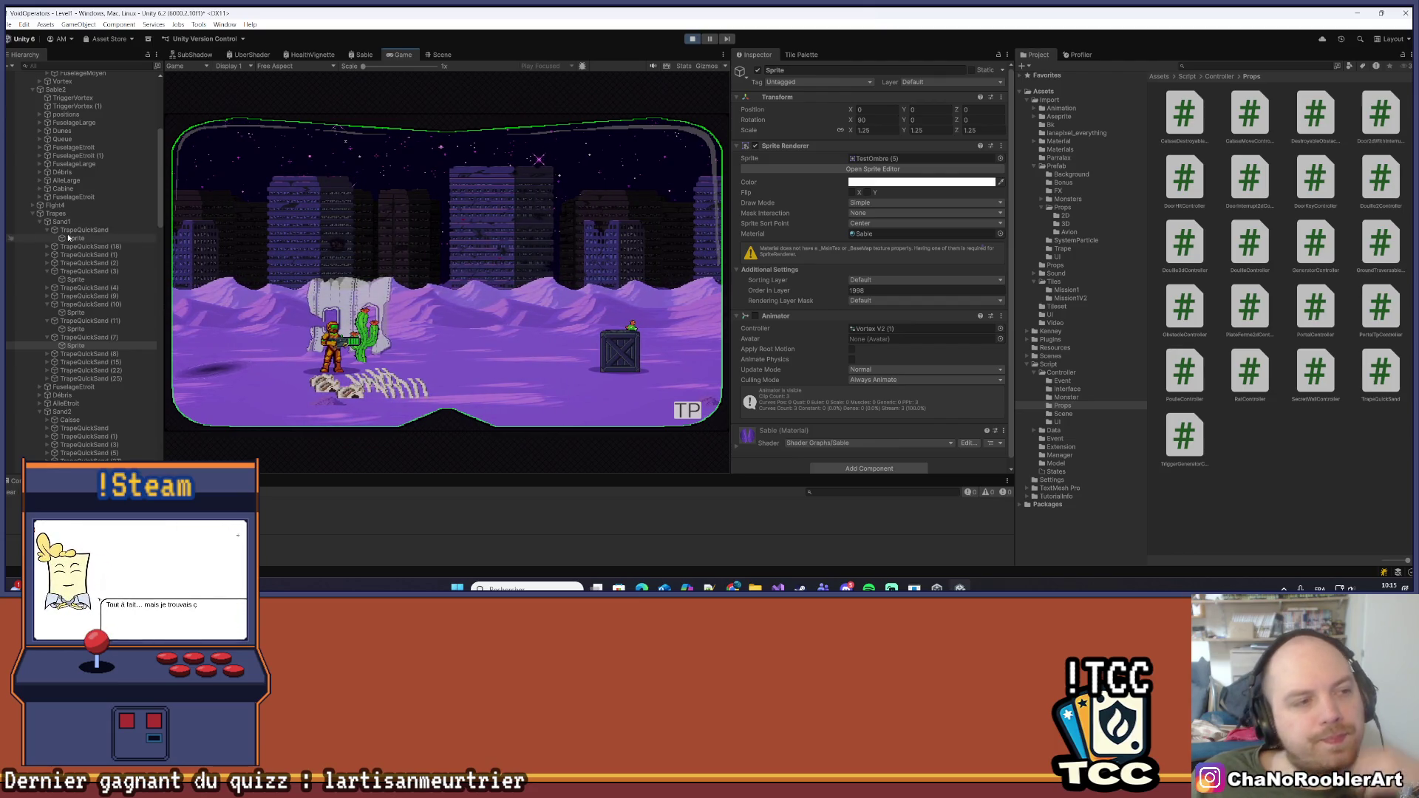
scroll(82, 234, "up", 10)
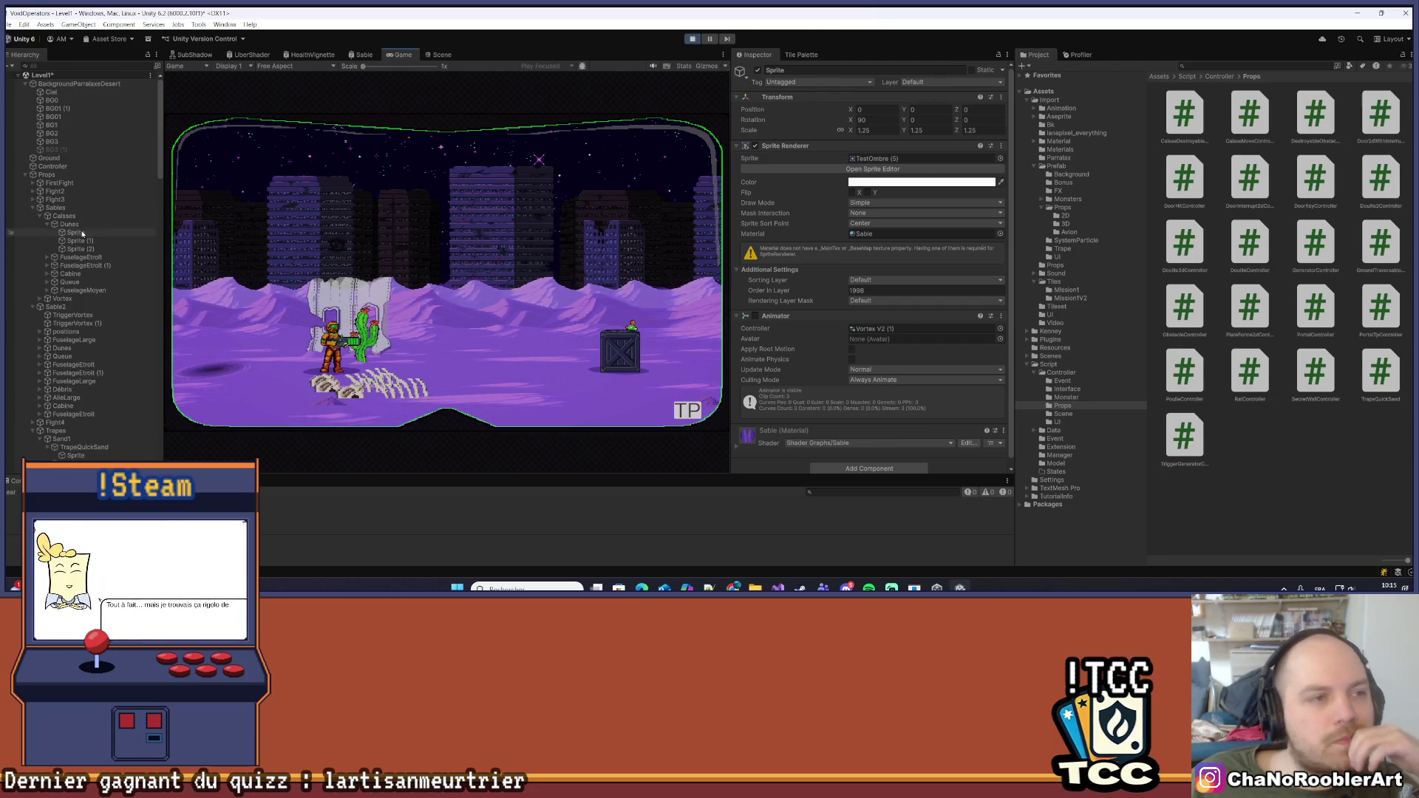
Collapse Props and expand Player(Clone) and its Sprite to select the Vortex object
left_click(28, 175)
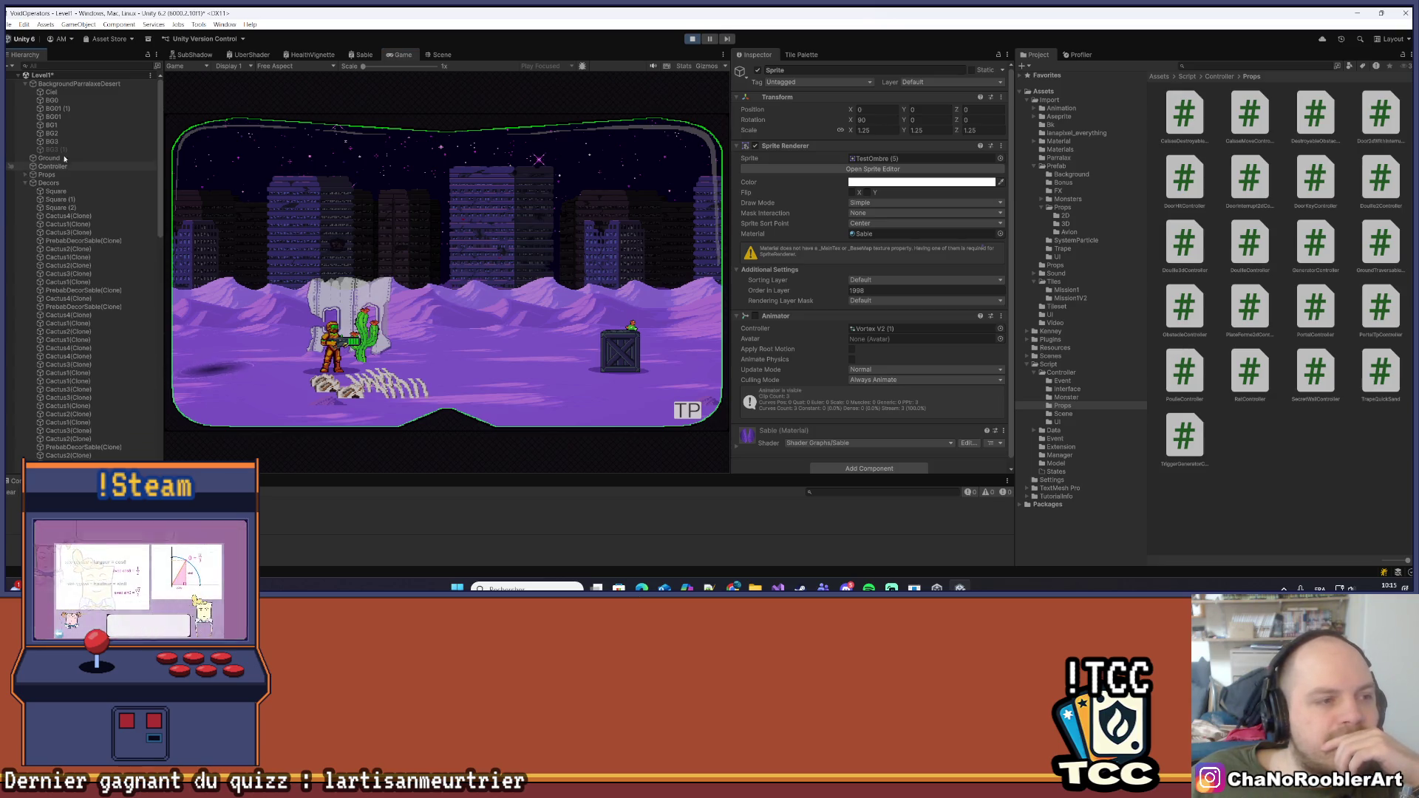
left_click(25, 183)
left_click(28, 192)
left_click(26, 193)
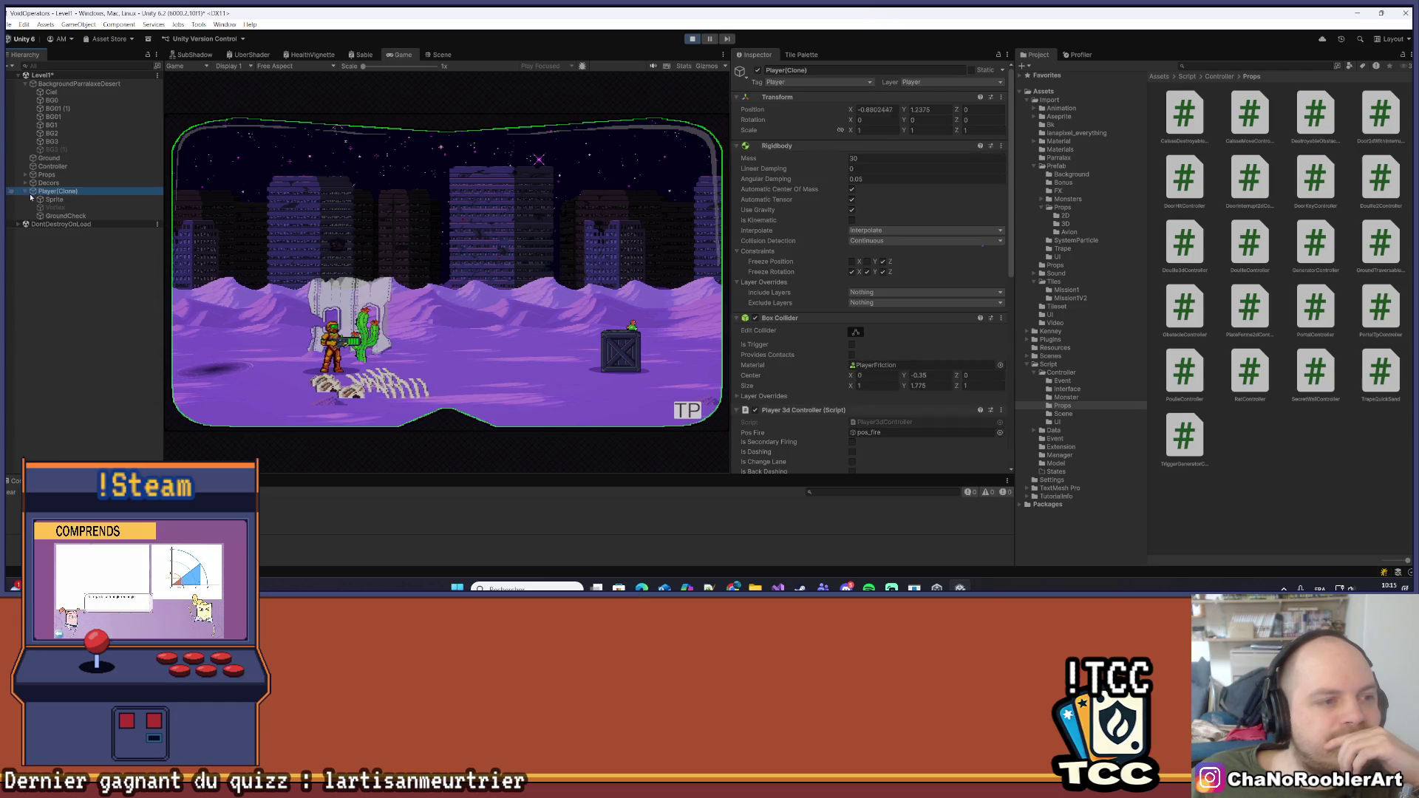
left_click(33, 200)
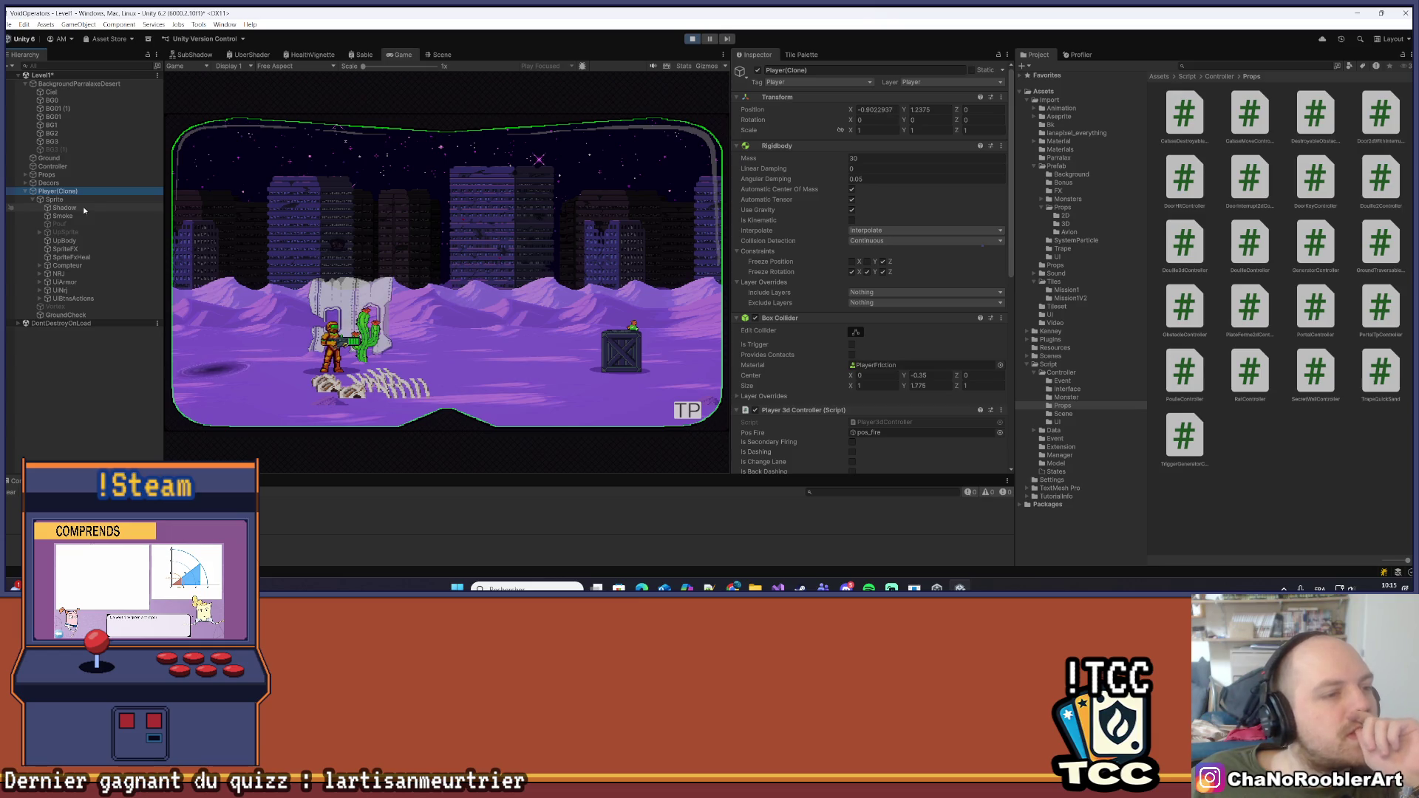
left_click(55, 307)
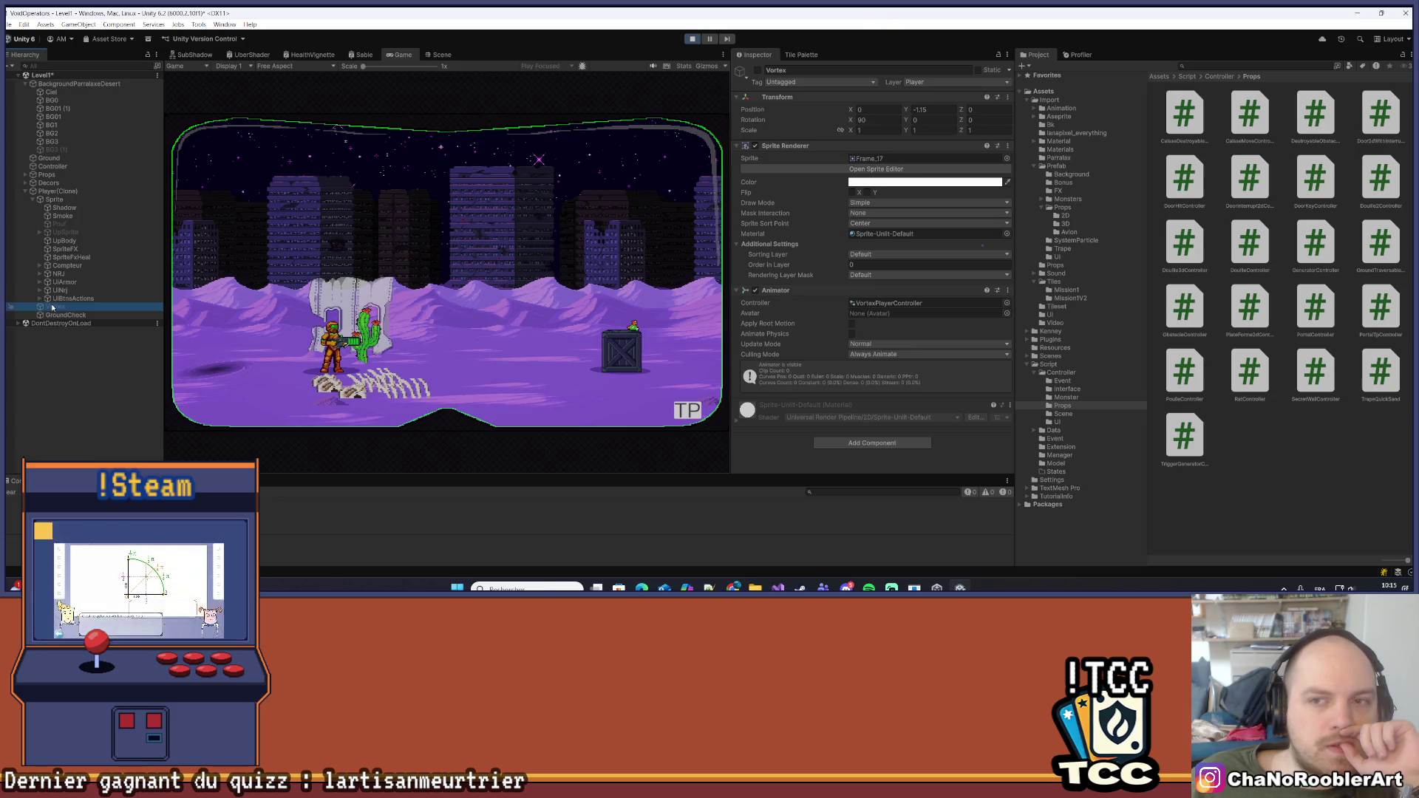
Enable Vortex beneath the walking player, then view the level in the Scene tab
left_click(549, 362)
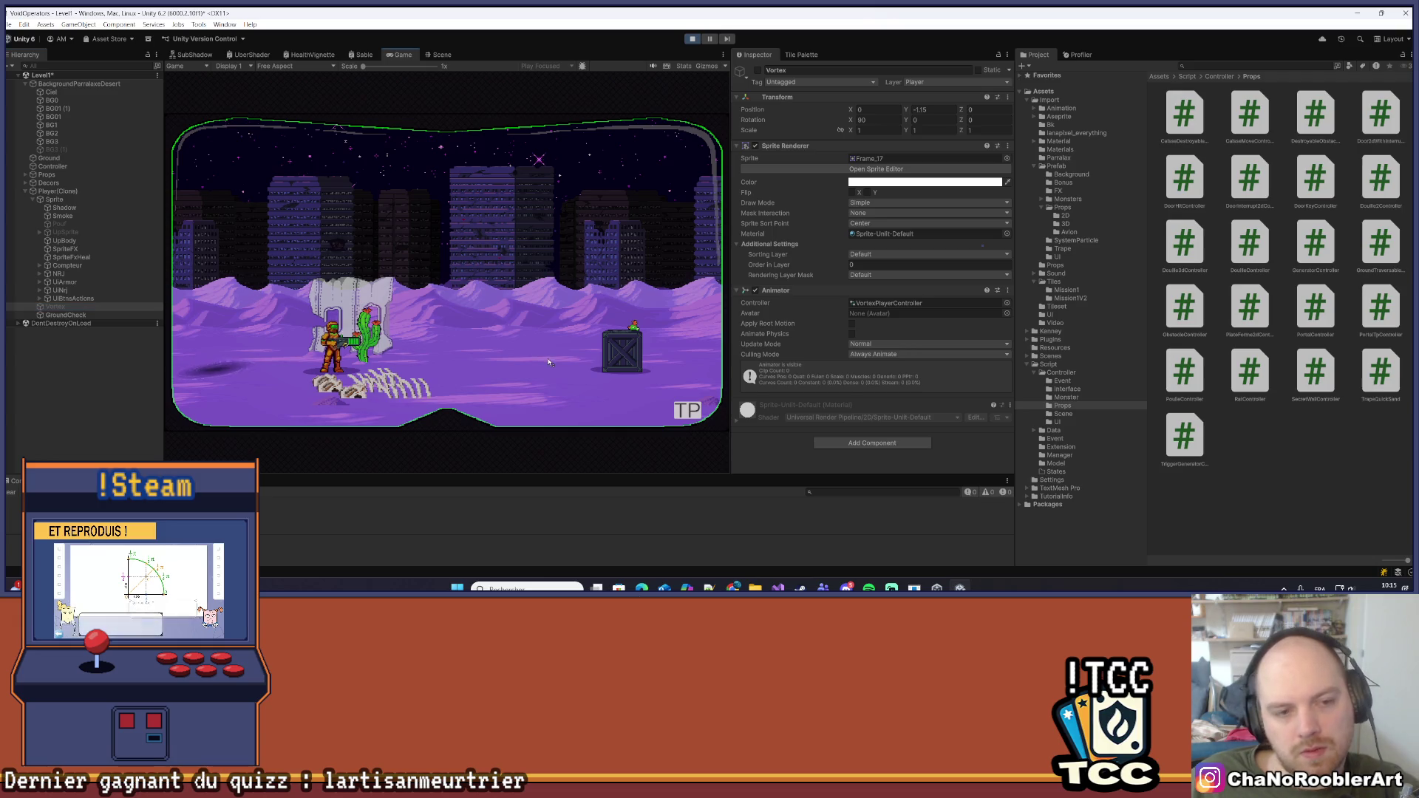
key("d")
key("a")
key("a")
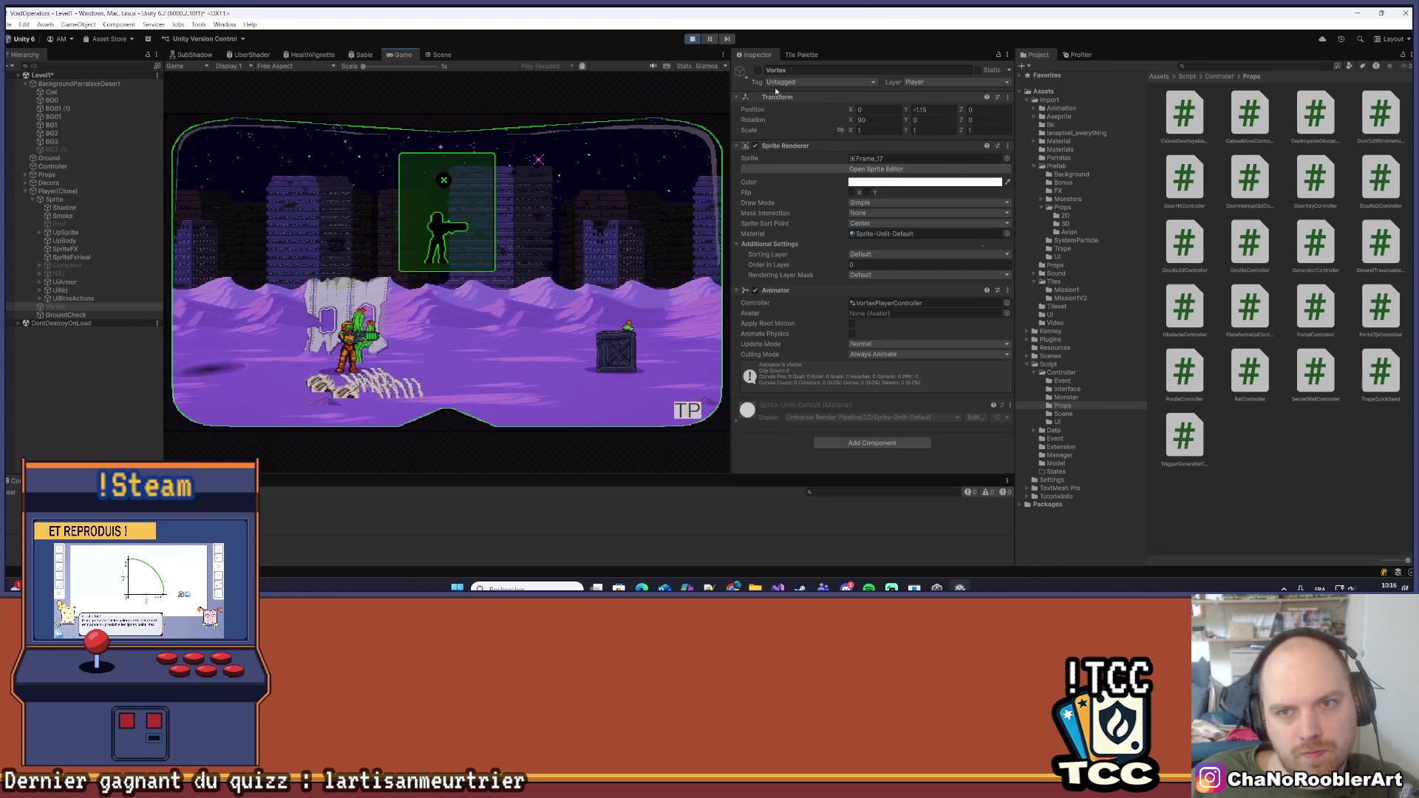
left_click(757, 70)
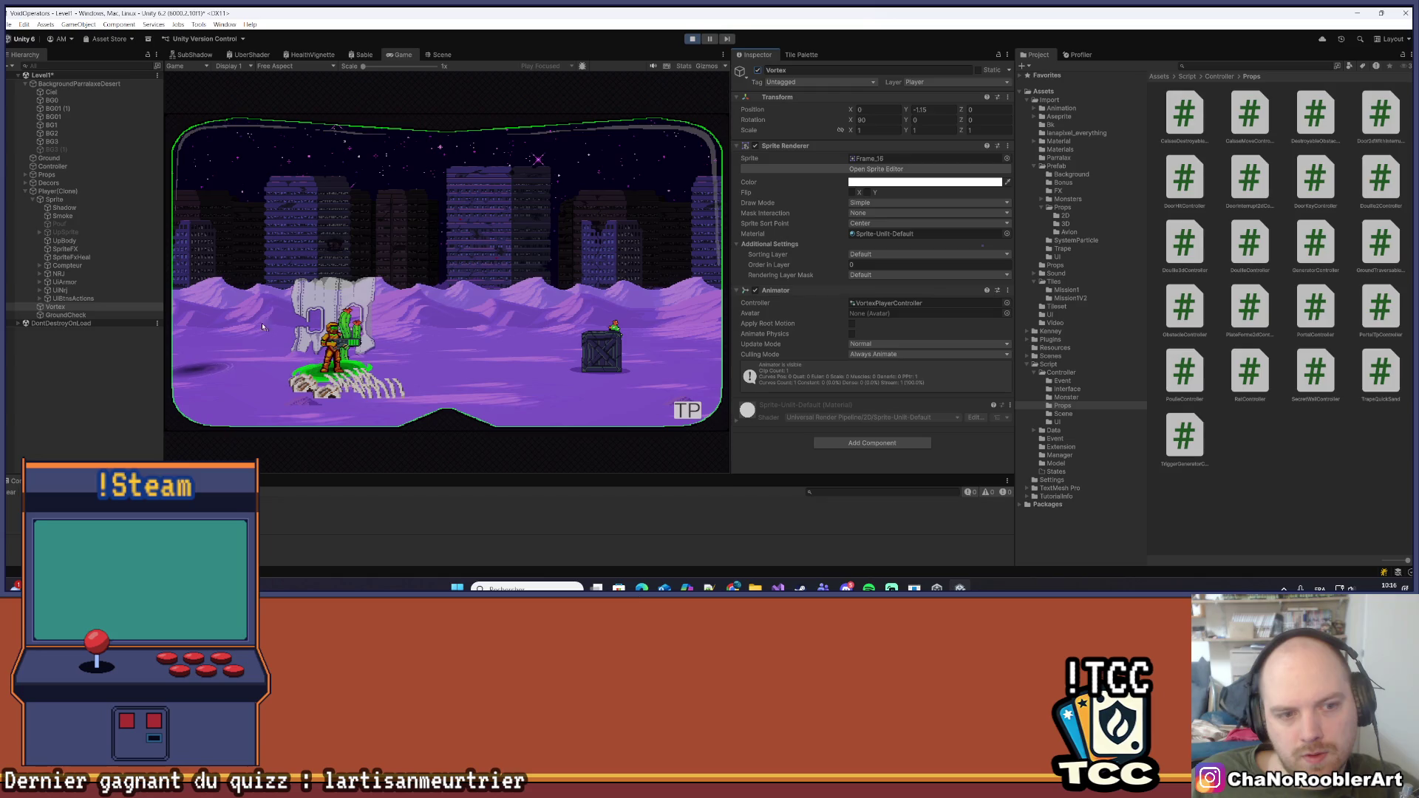
key("d")
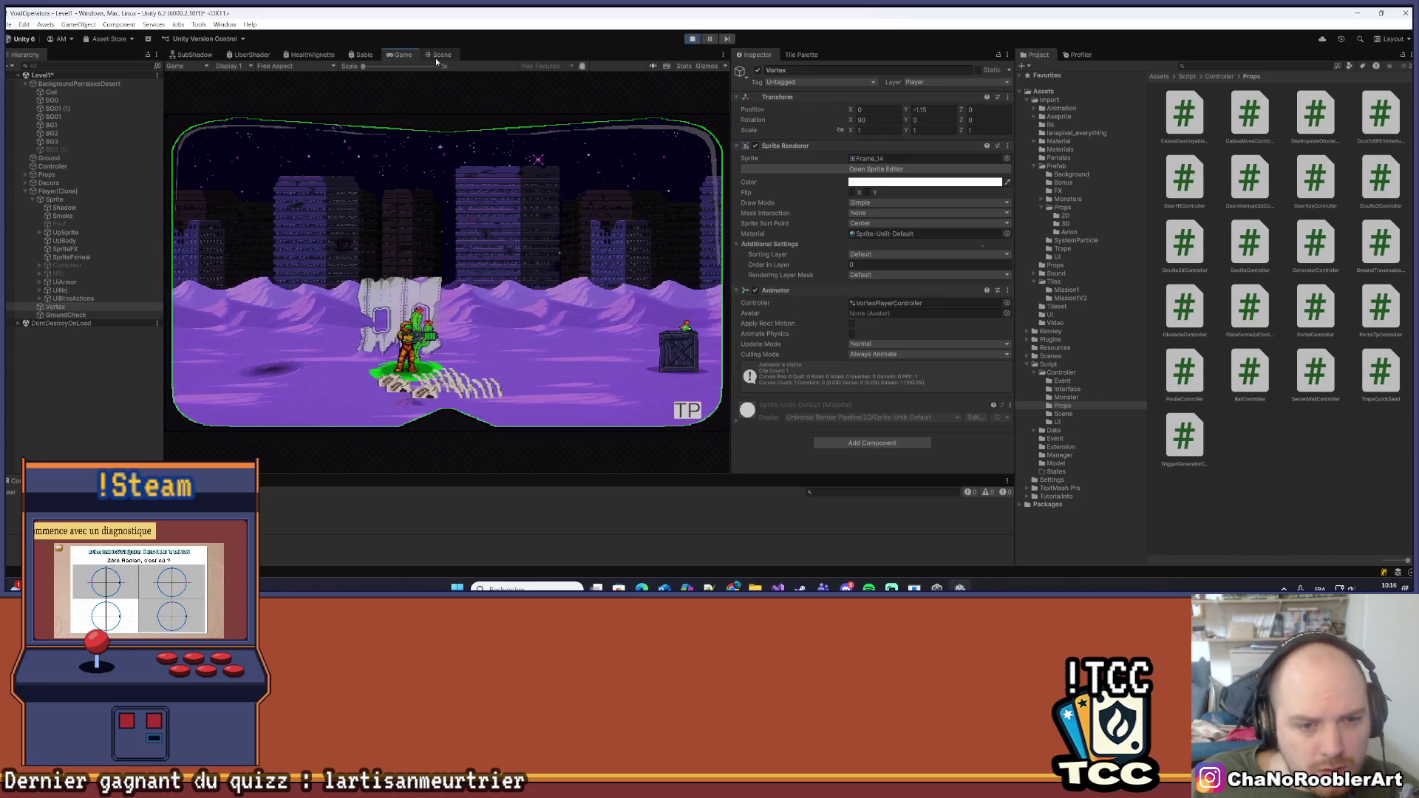
left_click(440, 55)
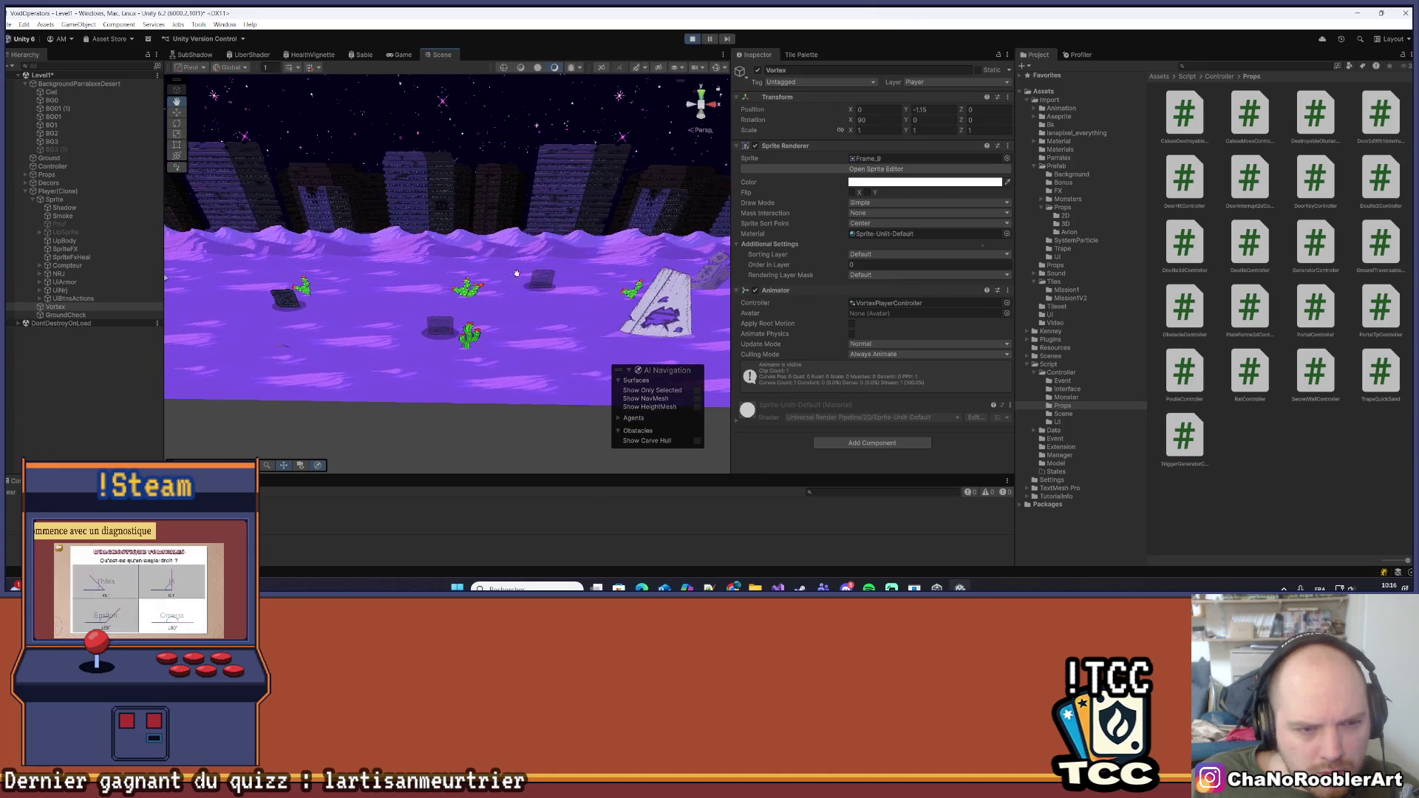
Pan and orbit the Scene view to inspect a spawned Cactus2(Clone) near the player
scroll(436, 340, "up", 5)
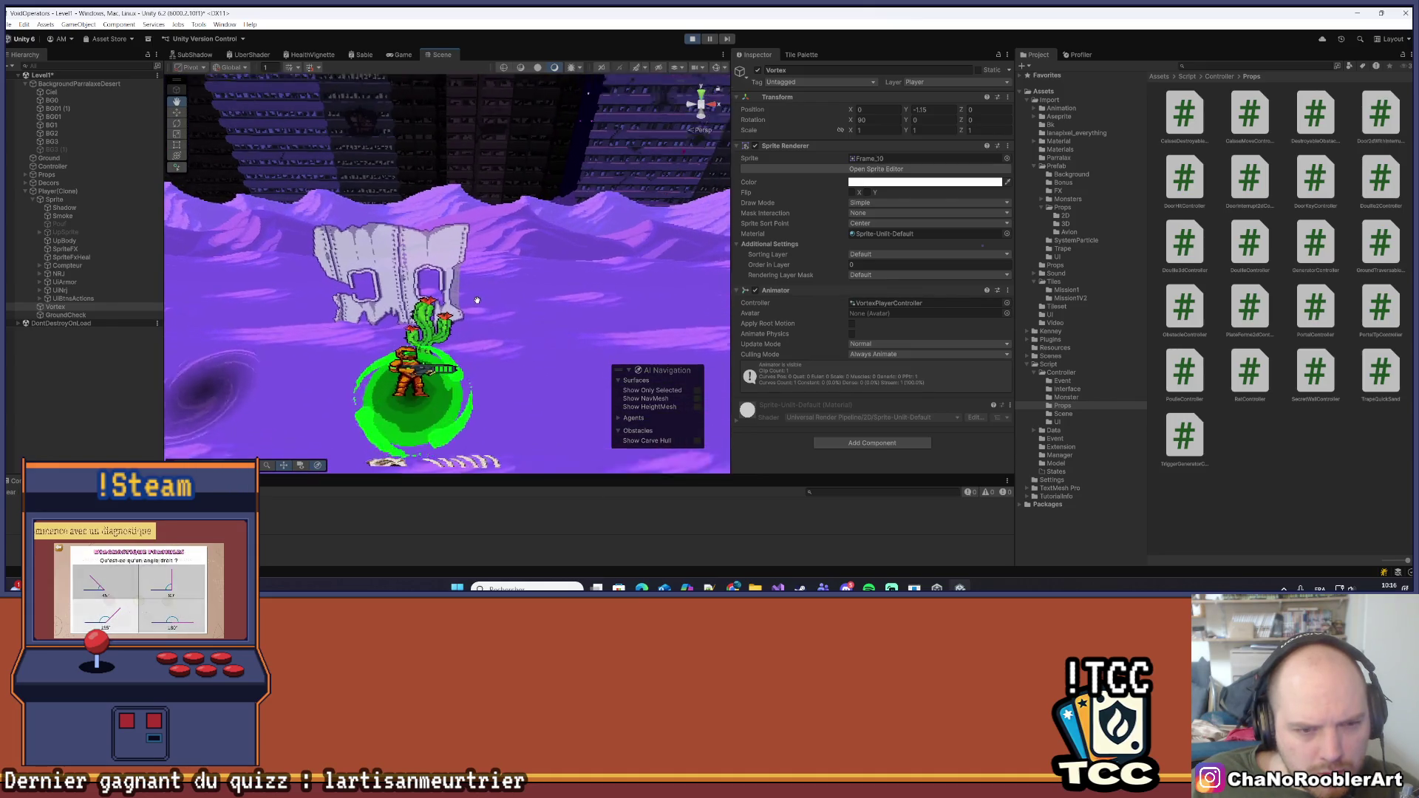
key("w")
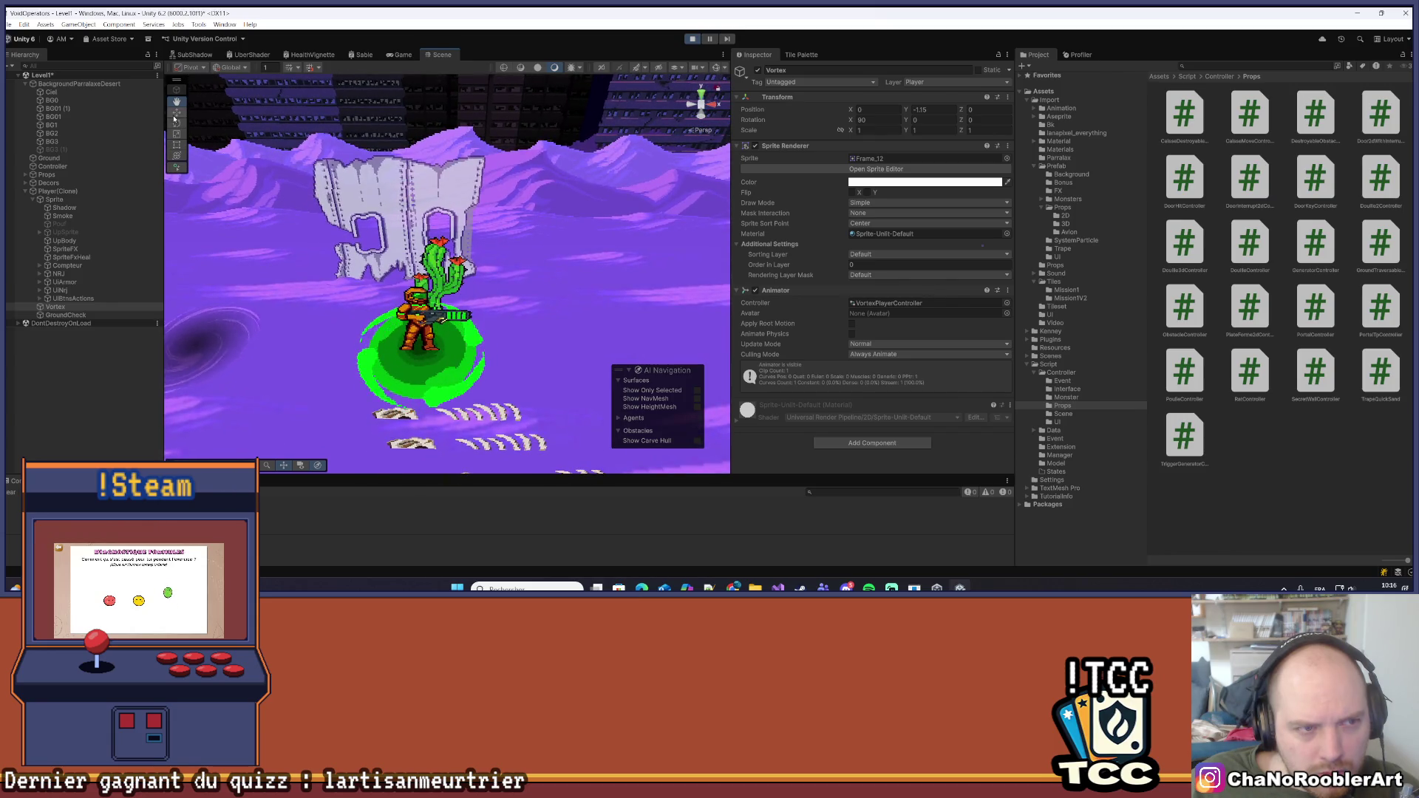
left_click(558, 289)
mouse_move(557, 290)
left_mouse_down()
mouse_move(374, 362)
mouse_move(273, 373)
mouse_move(377, 301)
left_mouse_up()
left_click(329, 376)
left_click(377, 301)
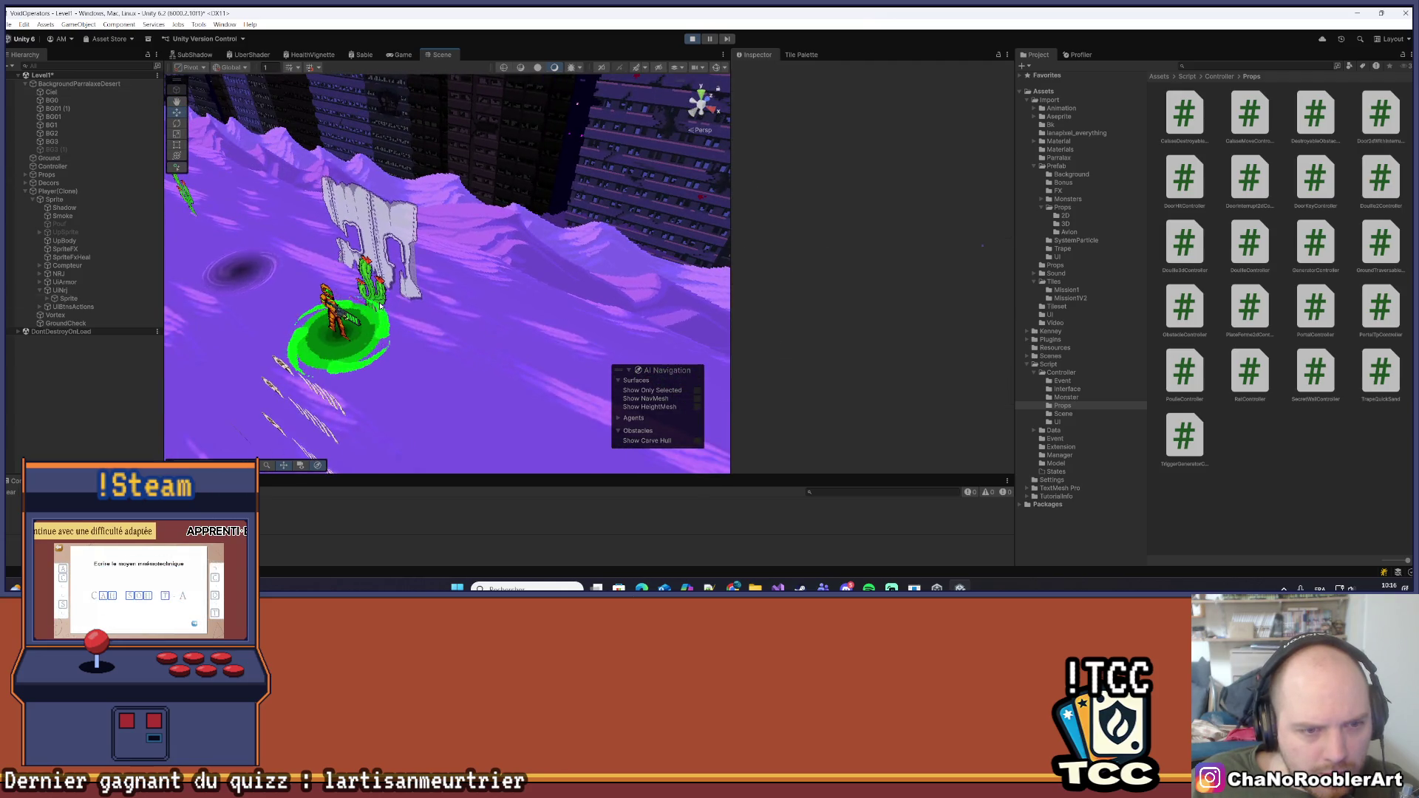
left_click(377, 300)
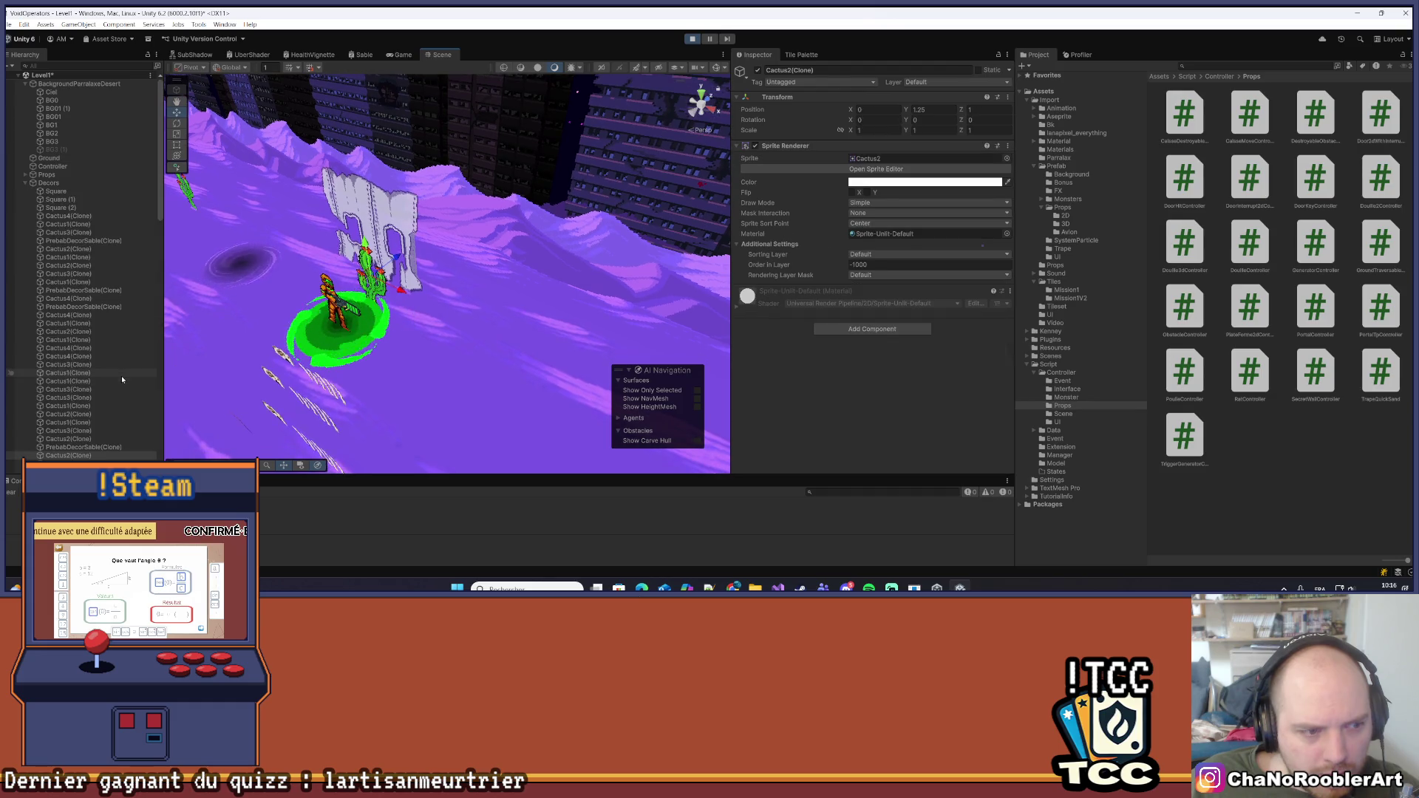
mouse_move(473, 310)
left_mouse_down()
mouse_move(534, 305)
mouse_move(458, 185)
mouse_move(370, 128)
mouse_move(303, 230)
mouse_move(358, 343)
mouse_move(458, 347)
mouse_move(547, 288)
mouse_move(561, 236)
mouse_move(488, 189)
mouse_move(413, 251)
left_mouse_up()
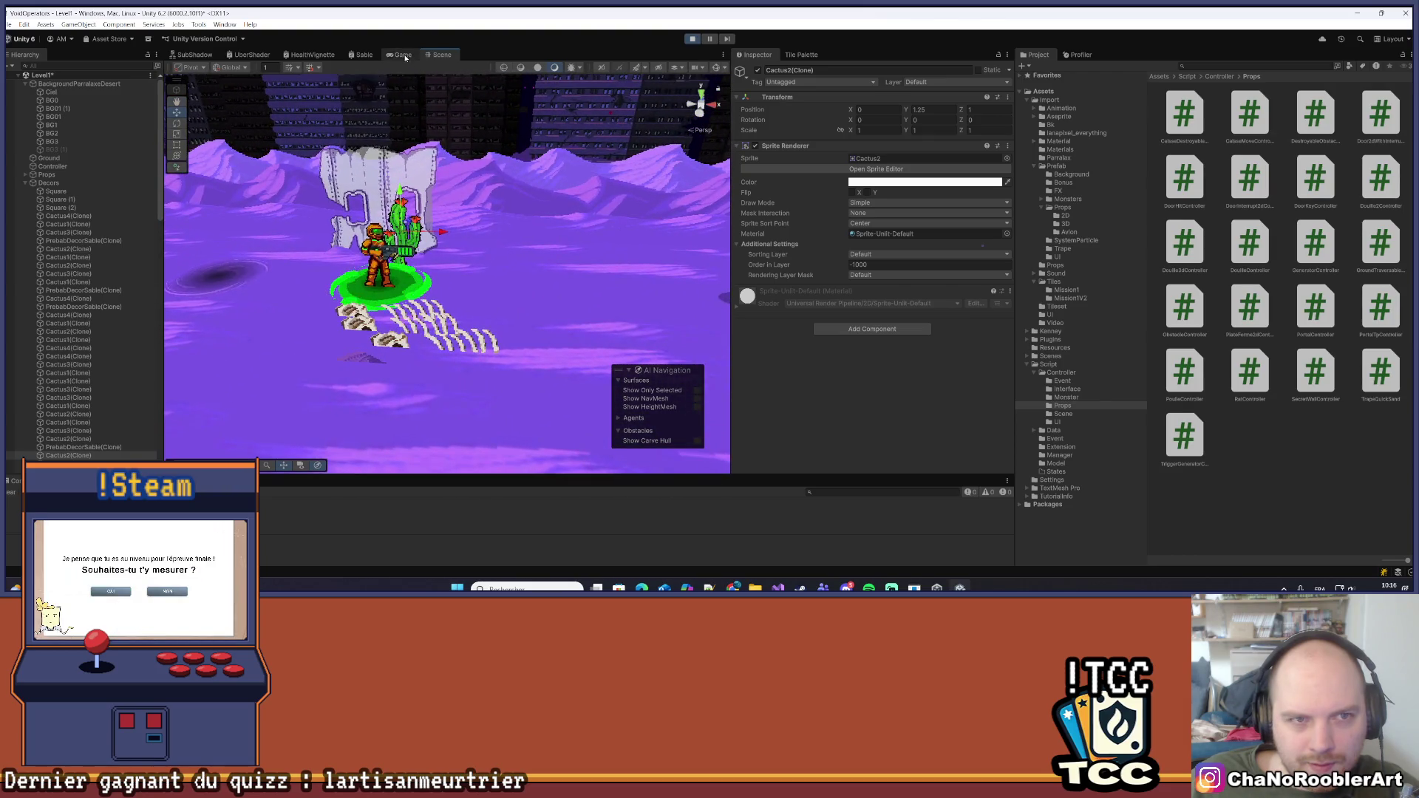
Stop play mode, orbit around the whole level, and switch to Visual Studio
left_click(402, 55)
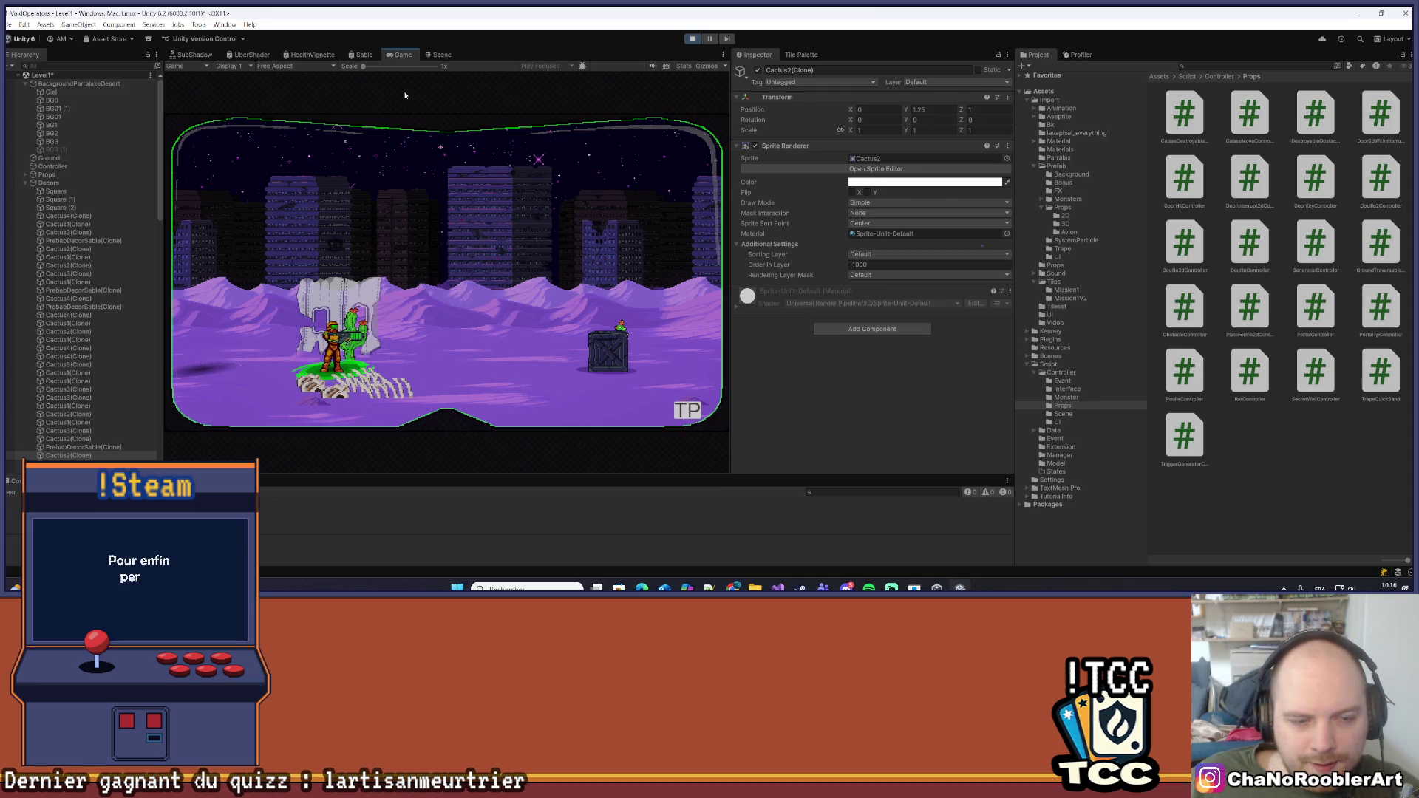
left_click(692, 39)
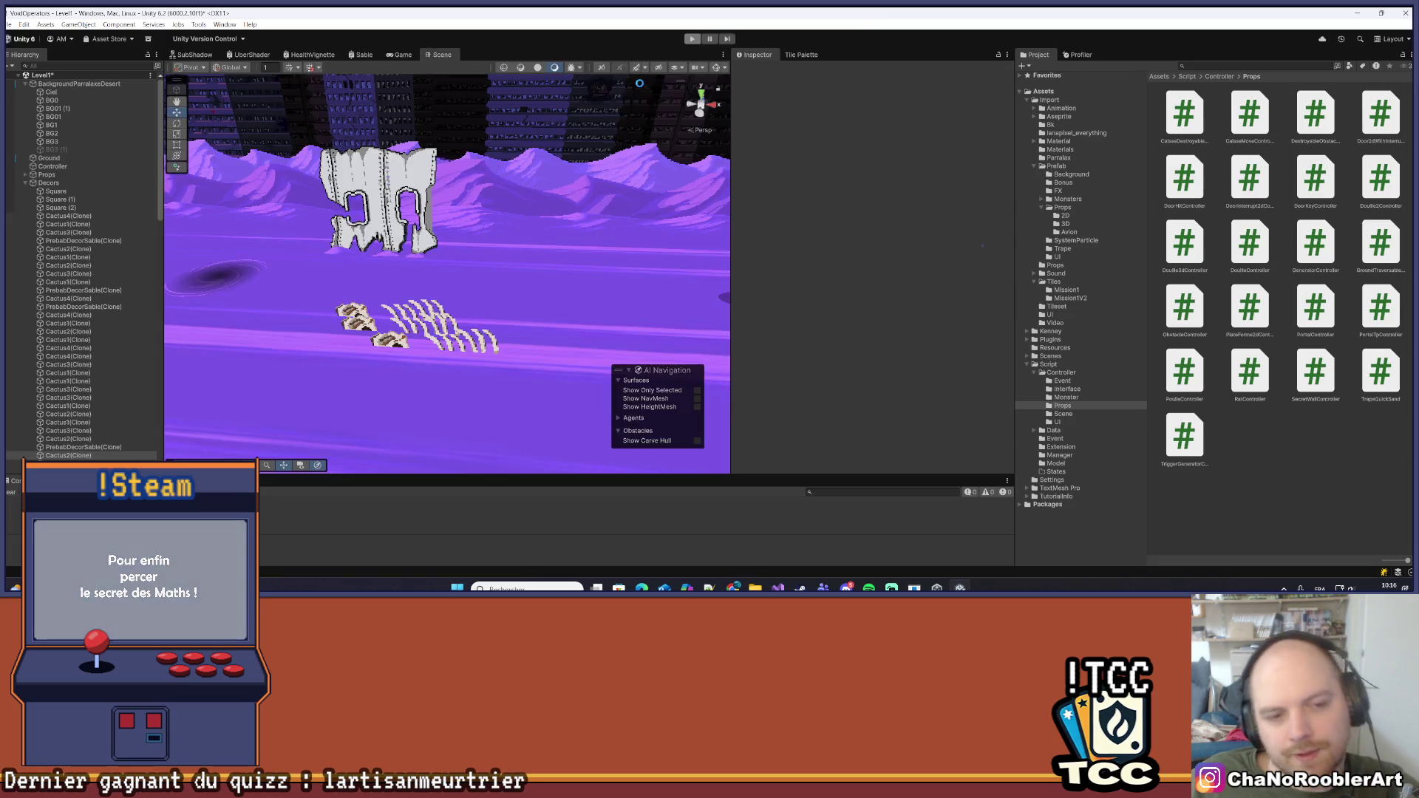
scroll(318, 240, "down", 10)
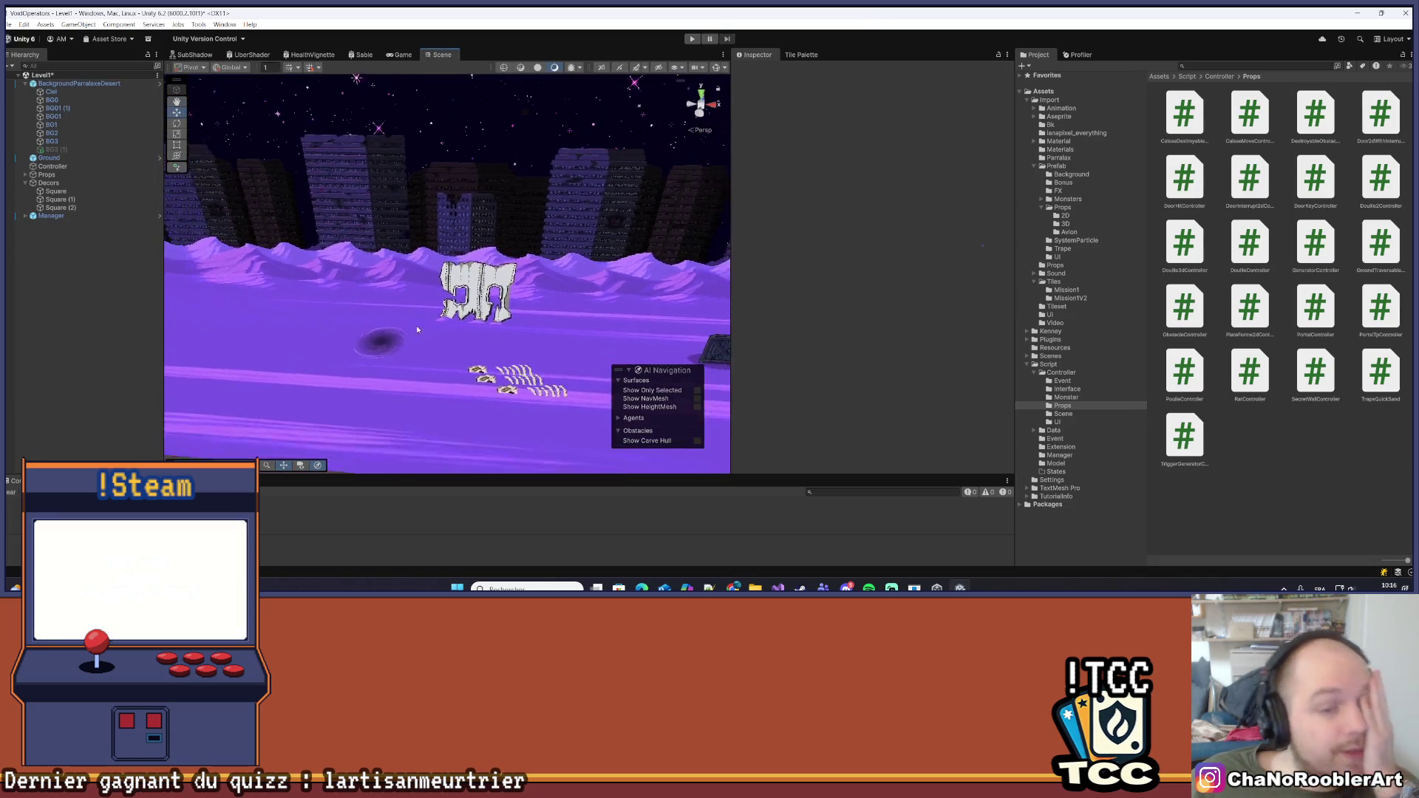
mouse_move(432, 281)
left_mouse_down()
mouse_move(463, 238)
mouse_move(484, 251)
mouse_move(428, 252)
mouse_move(464, 266)
mouse_move(519, 251)
left_mouse_up()
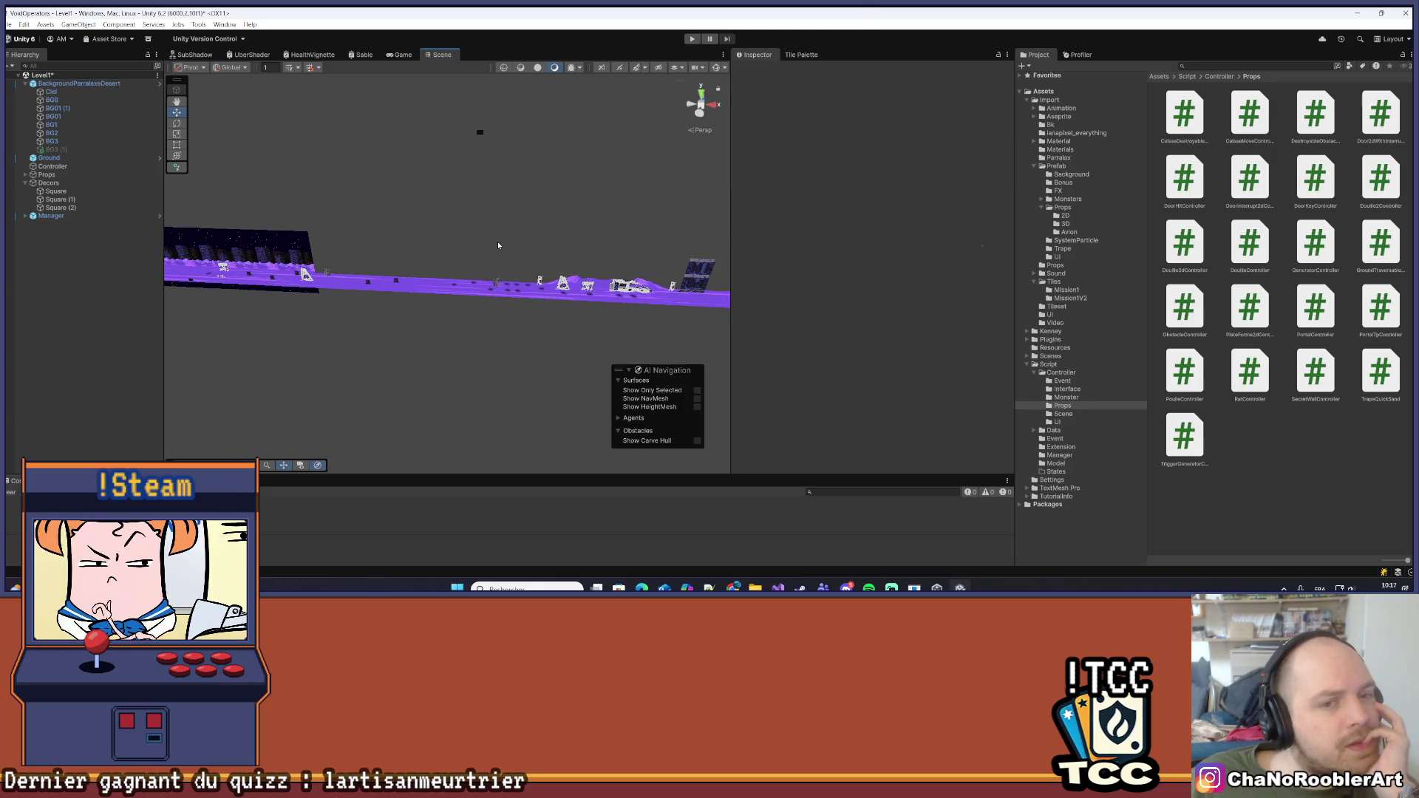
left_click_drag(489, 244, 429, 249)
scroll(502, 260, "up", 6)
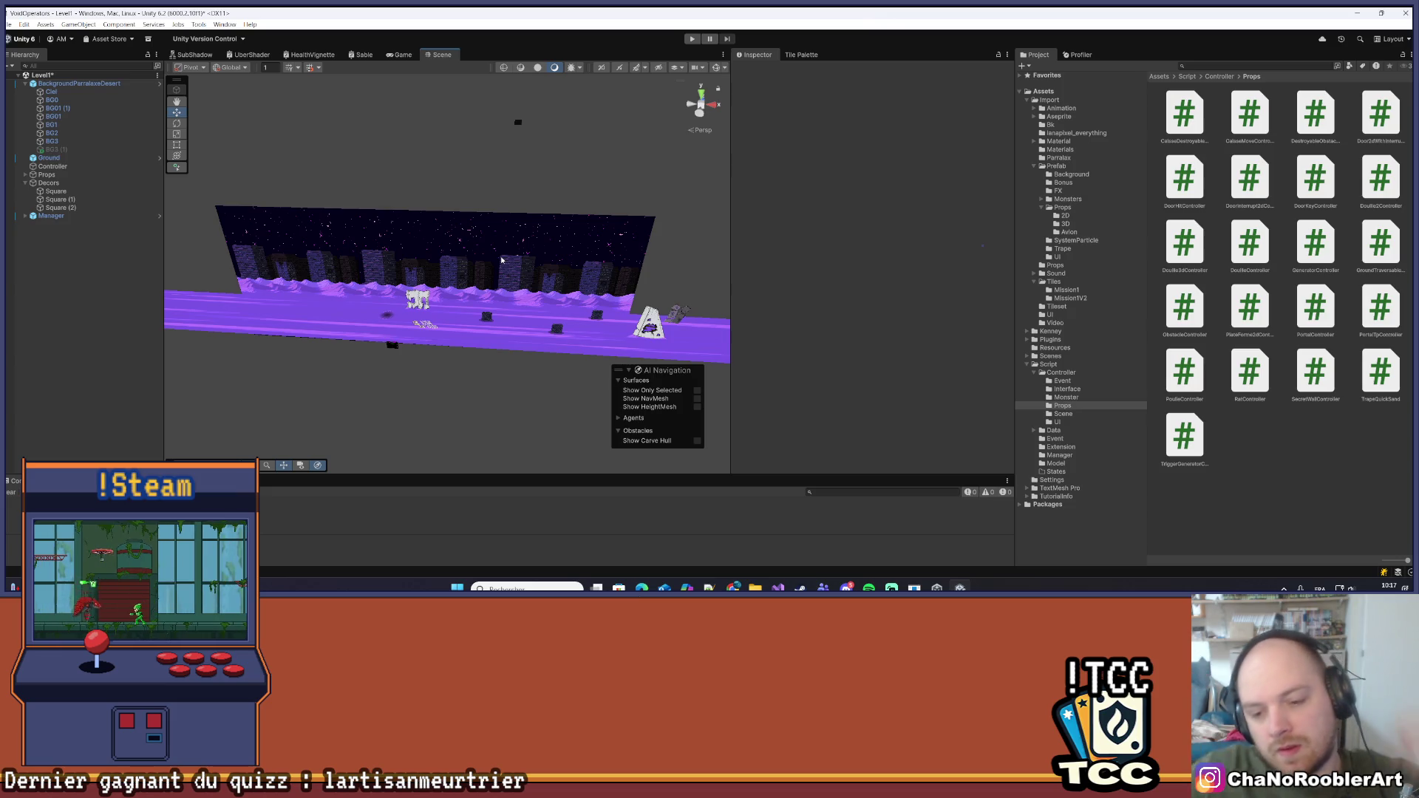
key("alt+Tab")
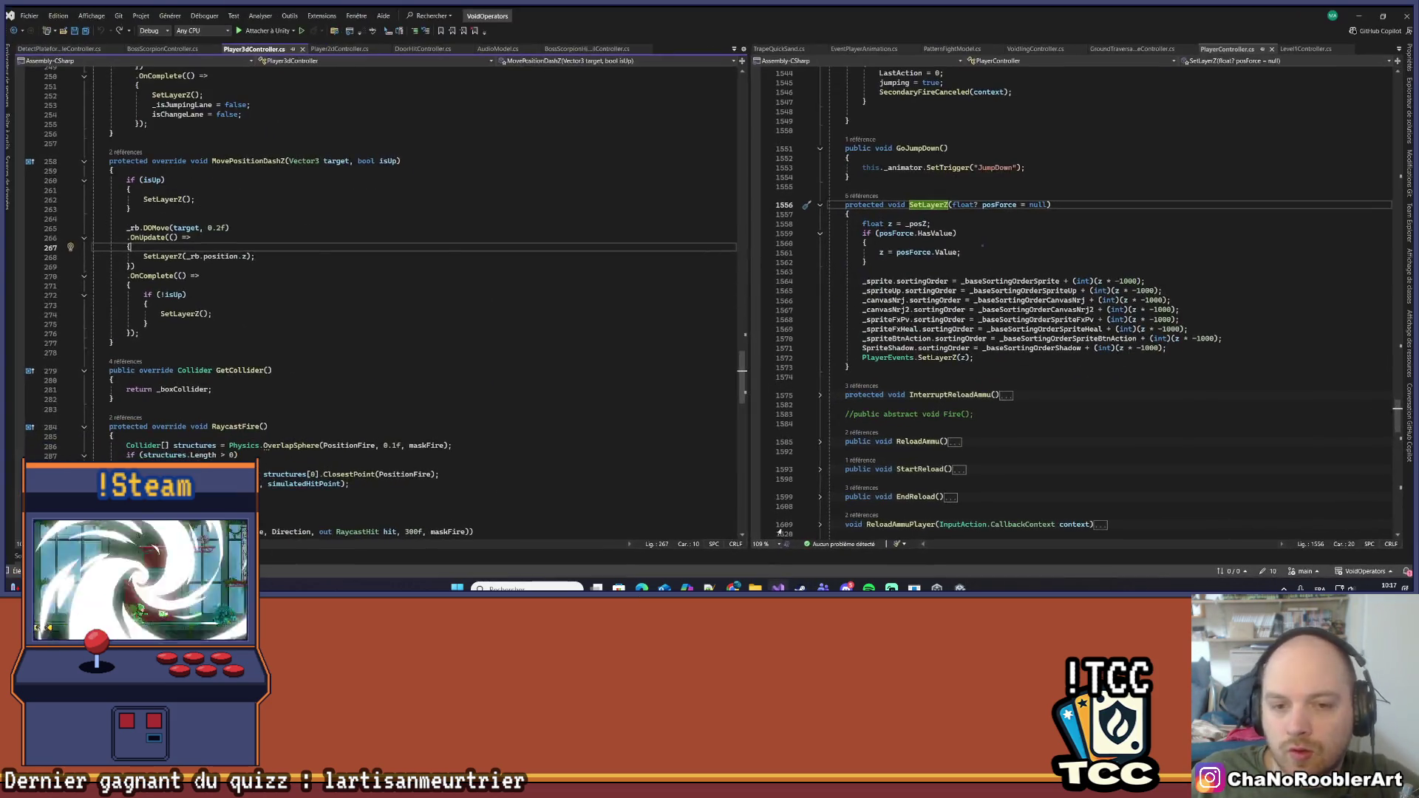
Browse the player and enemy scripts in both panes, ending on Level1Controller.cs
scroll(969, 321, "up", 8)
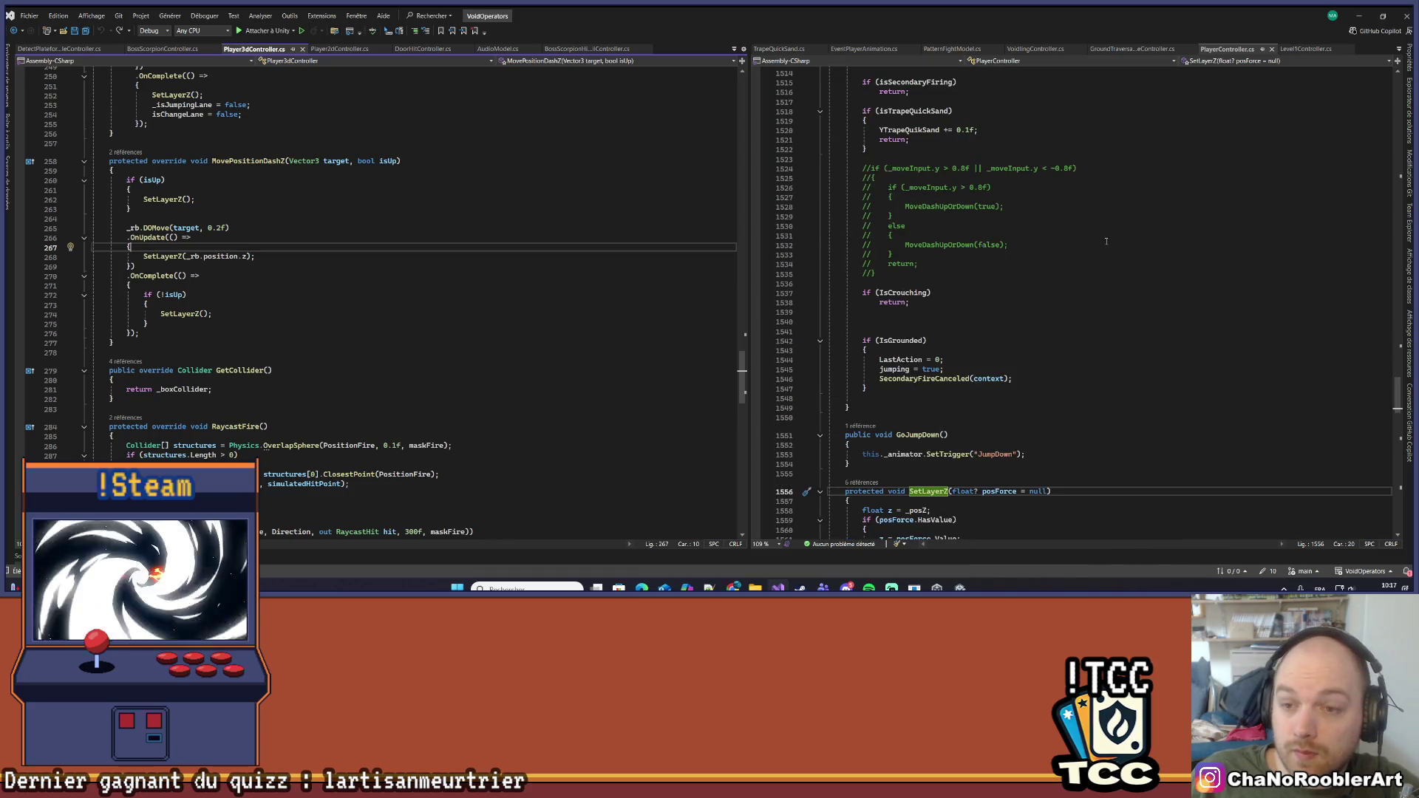
scroll(548, 278, "up", 2)
scroll(1107, 269, "up", 20)
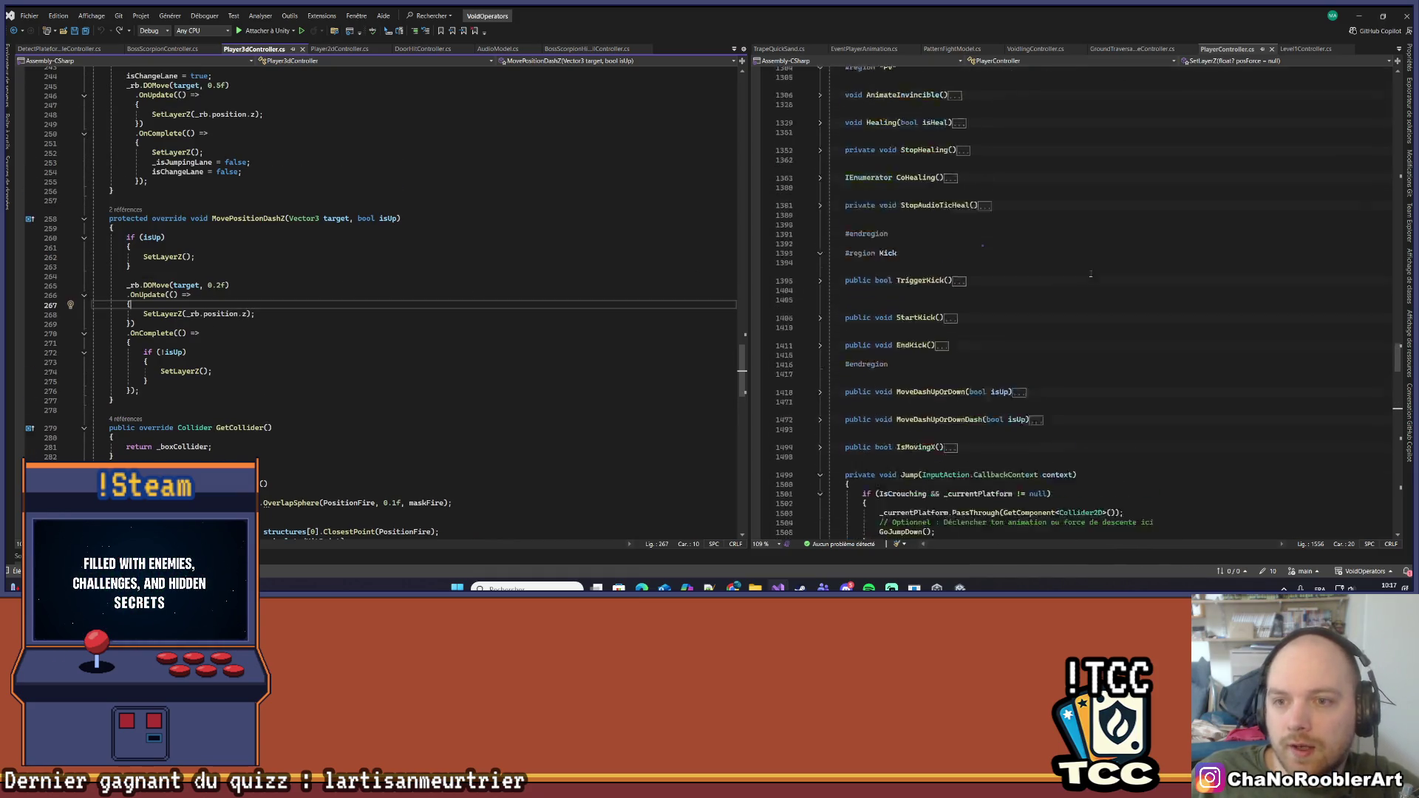
scroll(1106, 269, "up", 10)
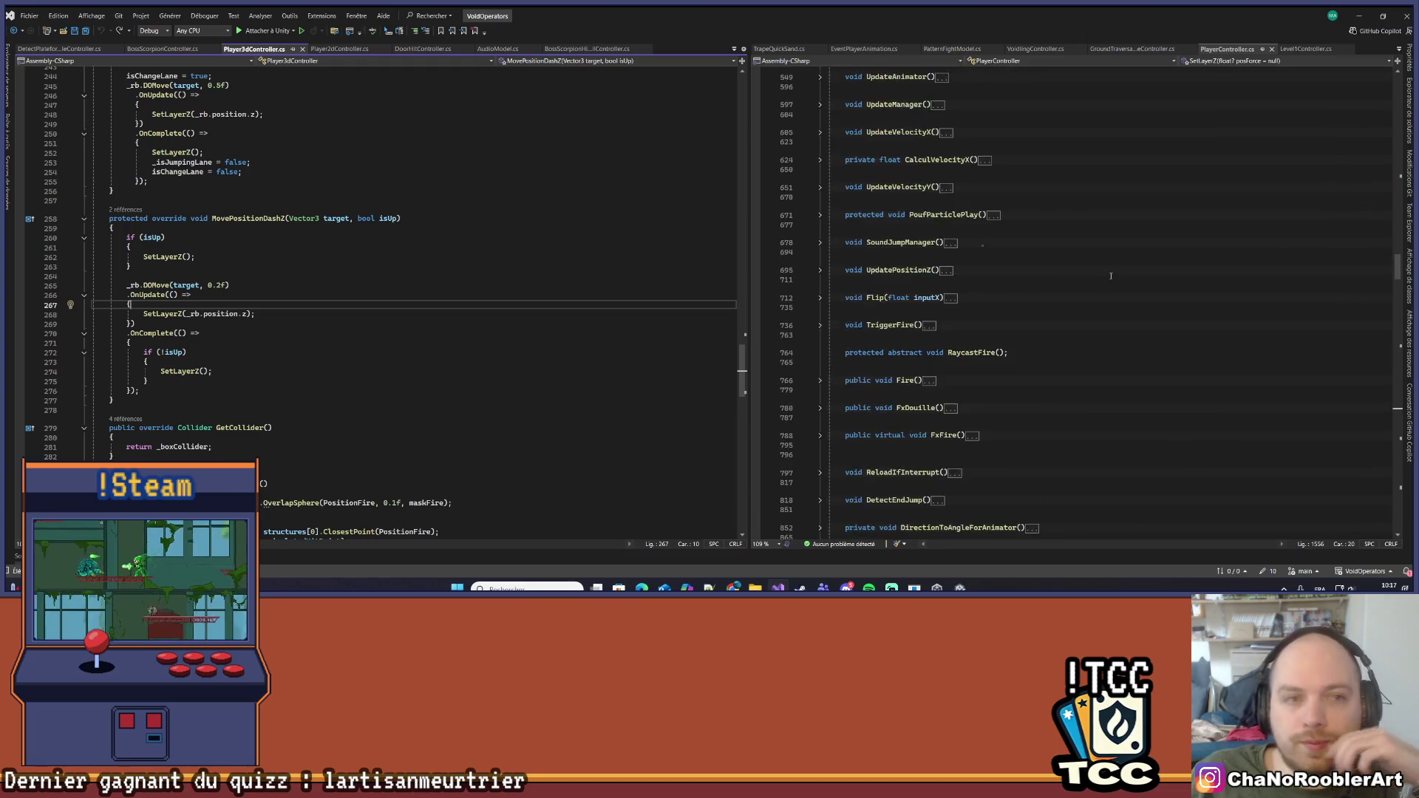
left_click(582, 246)
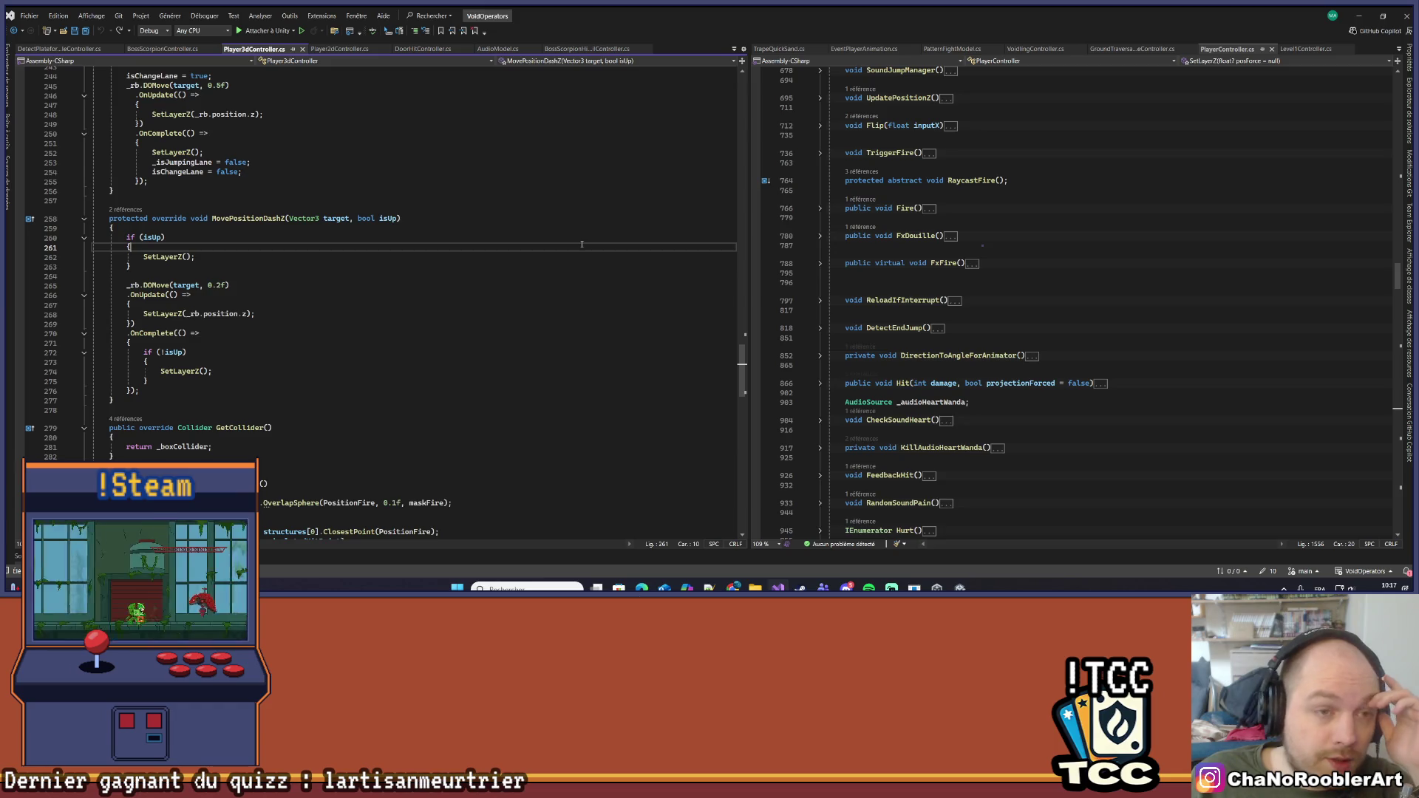
left_click(1242, 288)
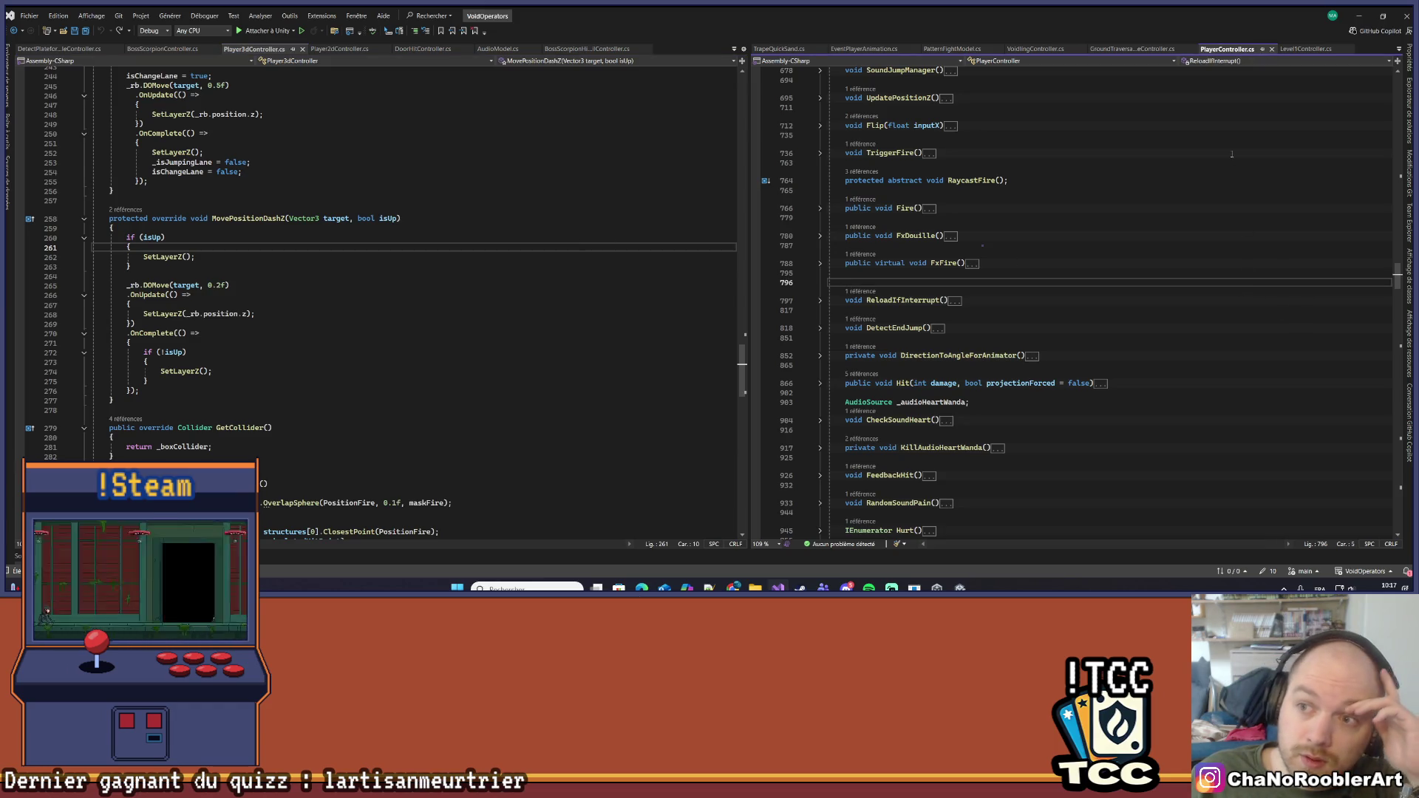
left_click(1134, 49)
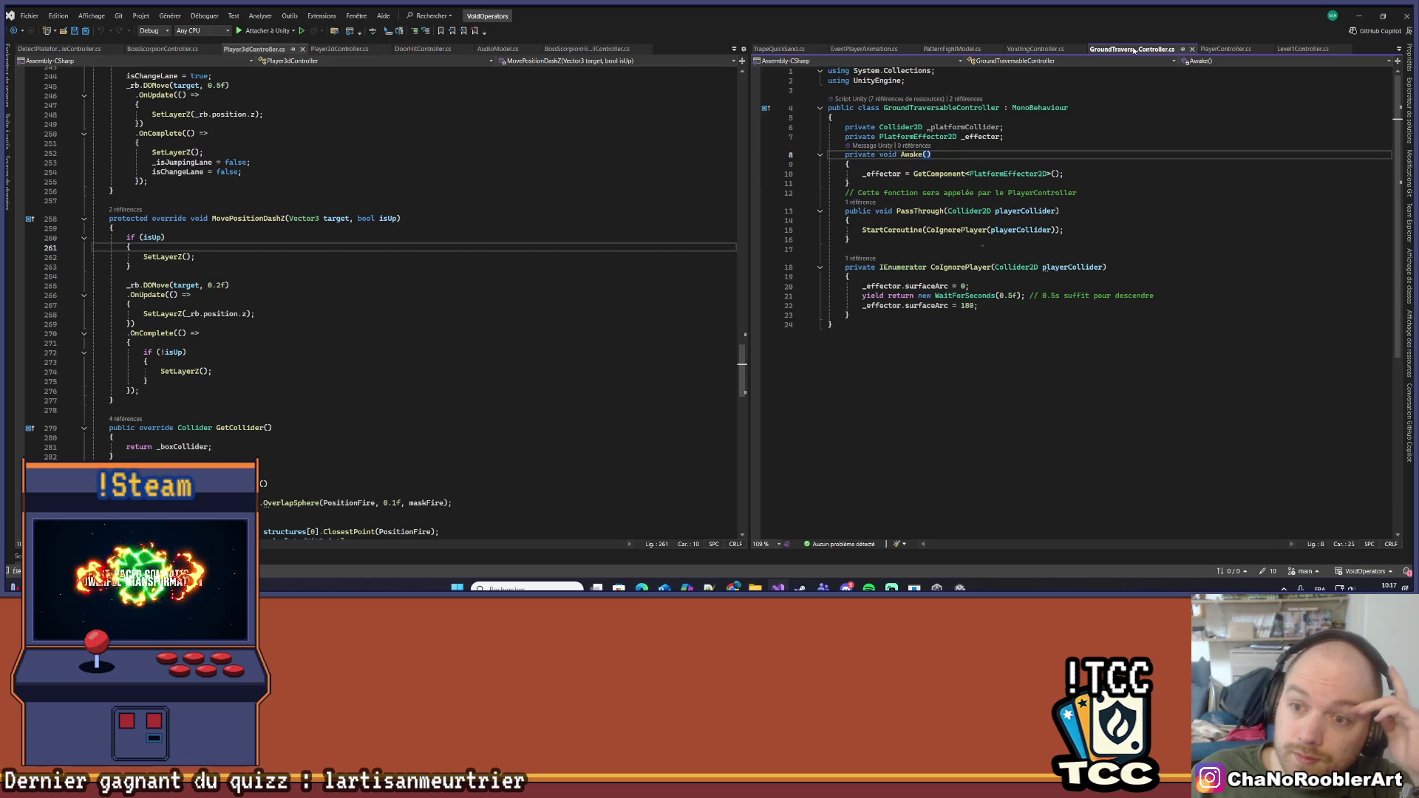
left_click(780, 48)
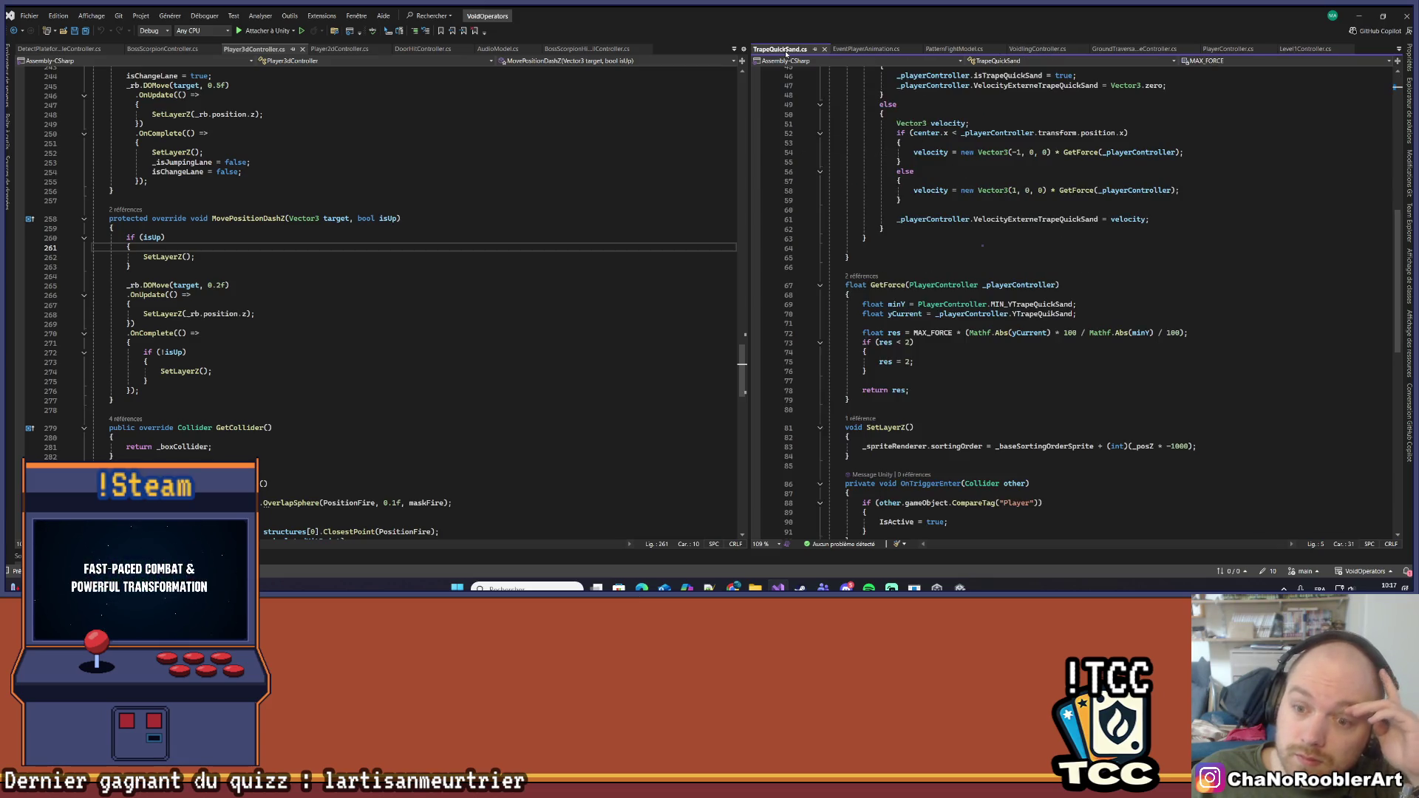
left_click(855, 48)
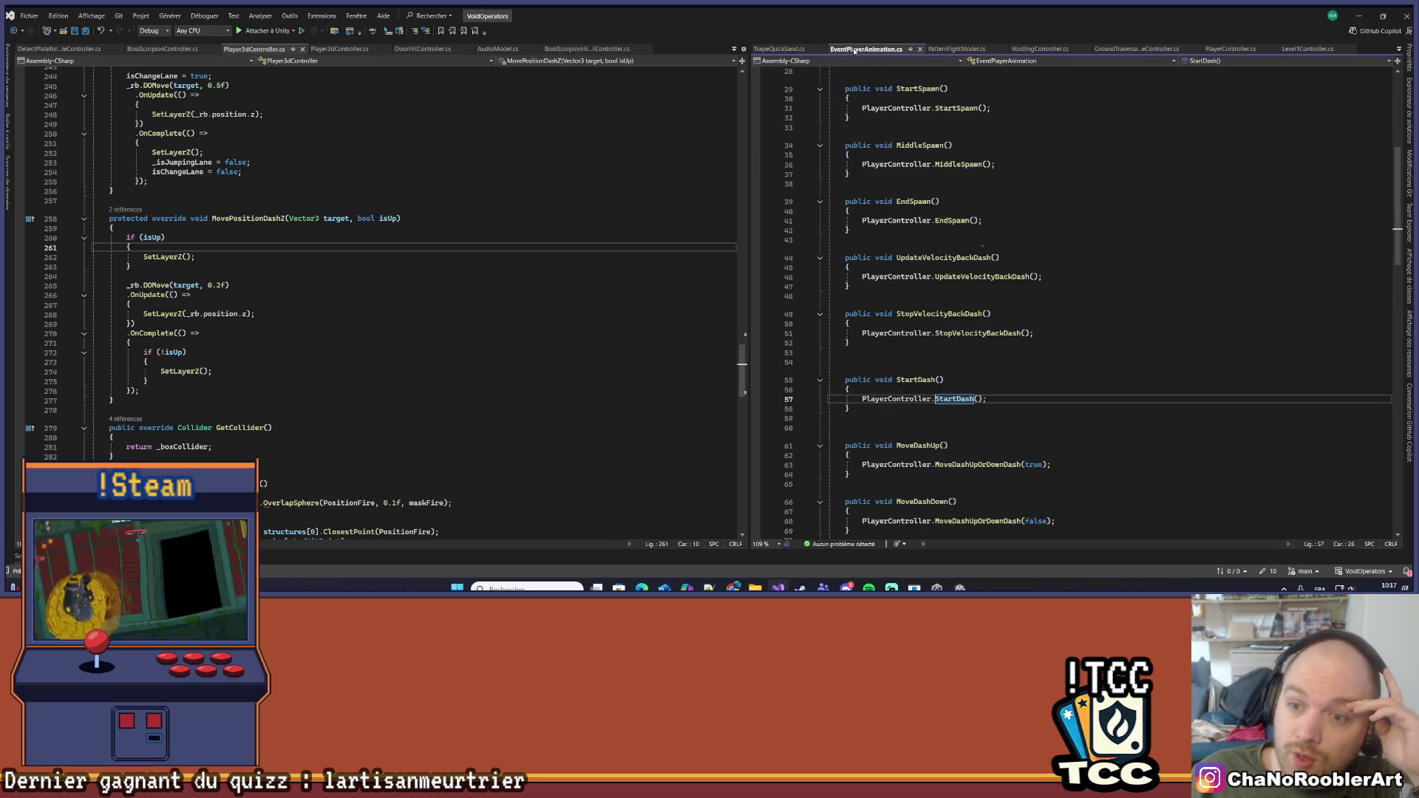
left_click(955, 48)
left_click(845, 50)
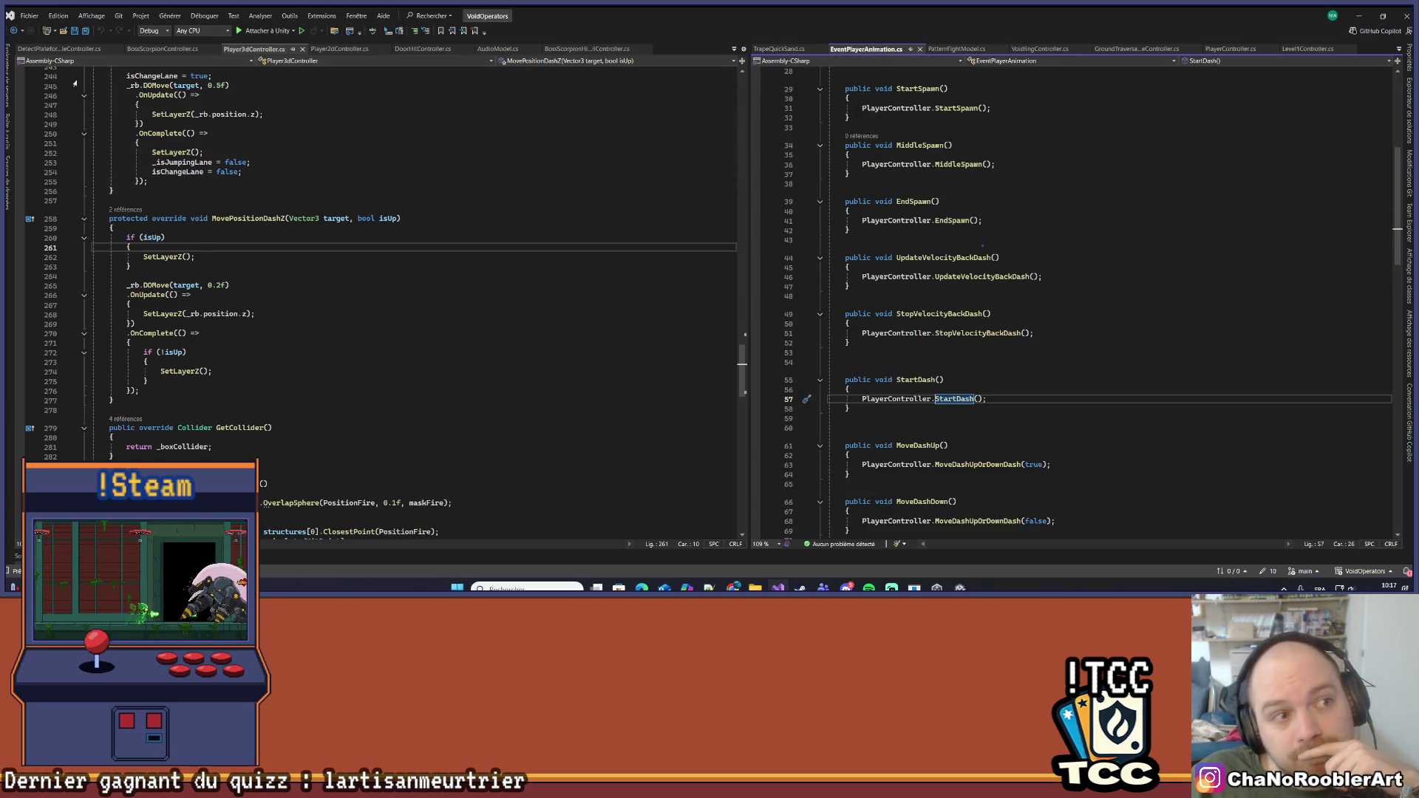
left_click(162, 48)
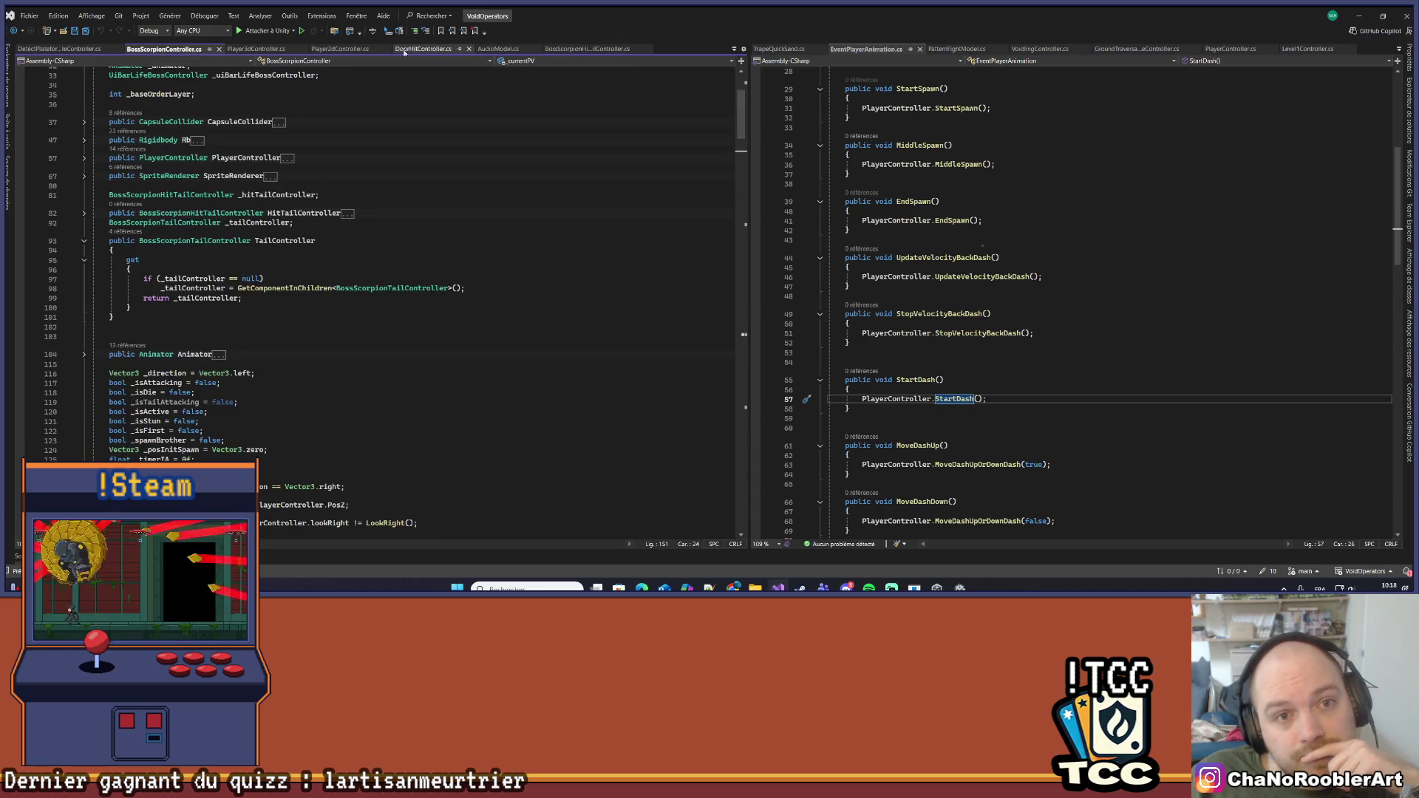
left_click(1044, 50)
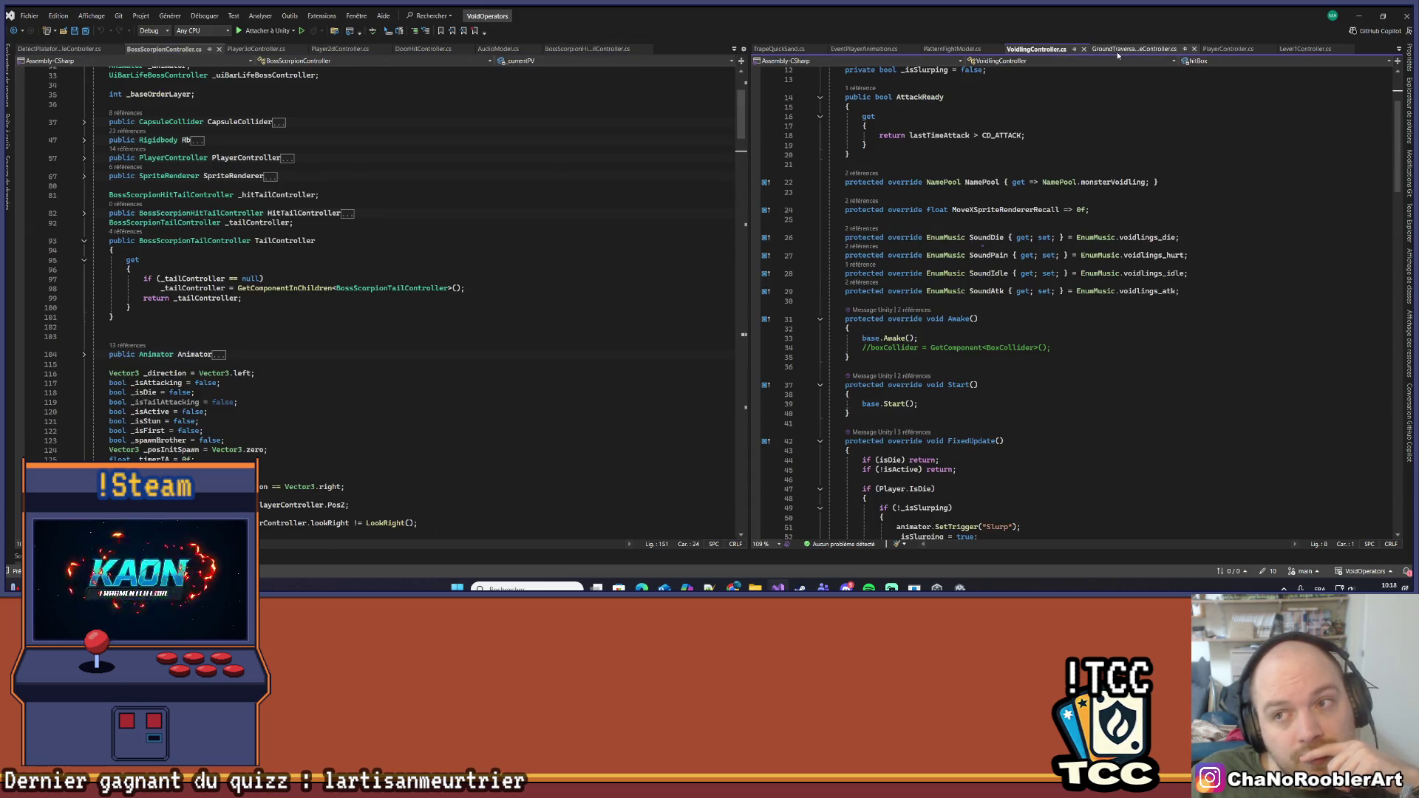
left_click(1116, 51)
left_click(1226, 49)
left_click(1308, 50)
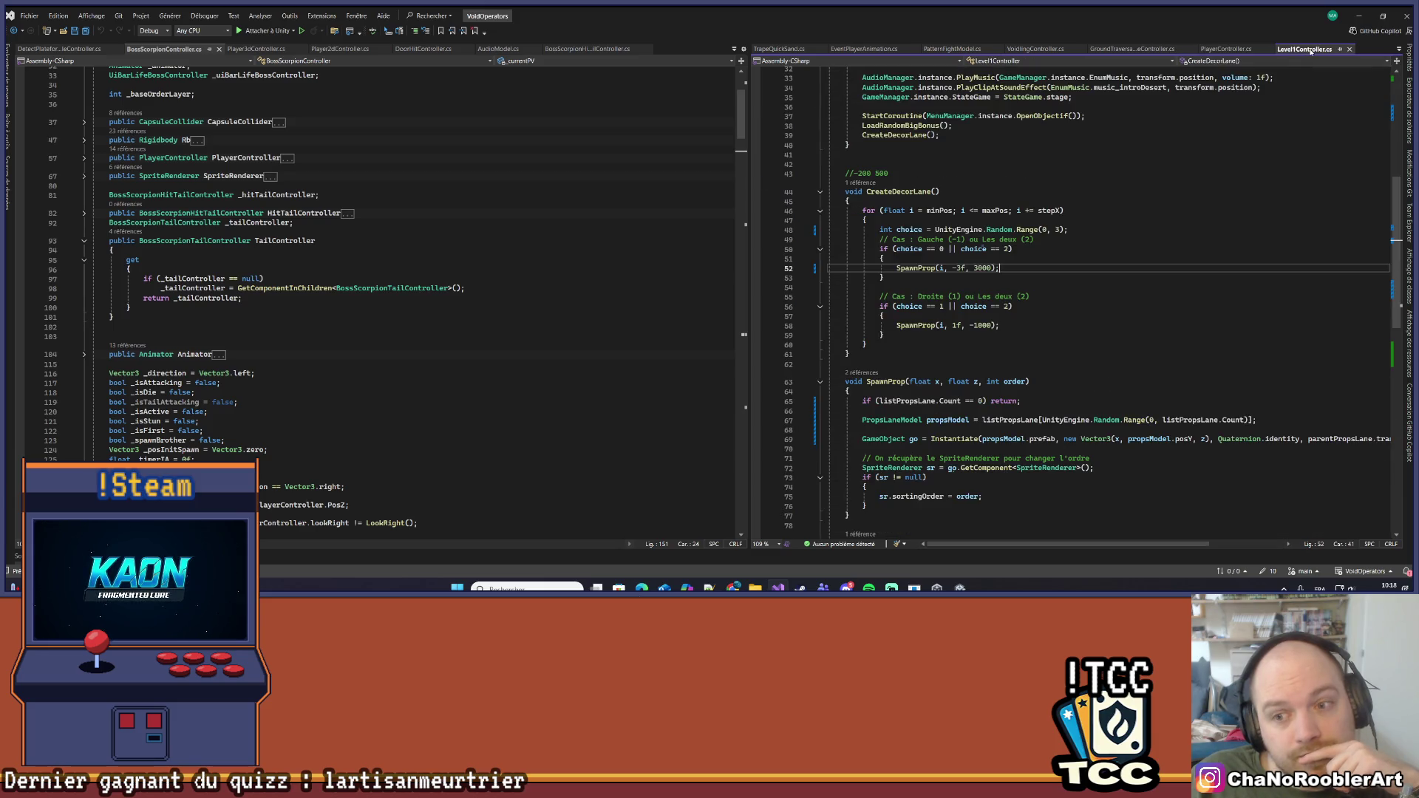
Change line 58 to SpawnProp(i, 3f, -3000) and return to Unity to recompile
left_click(953, 325)
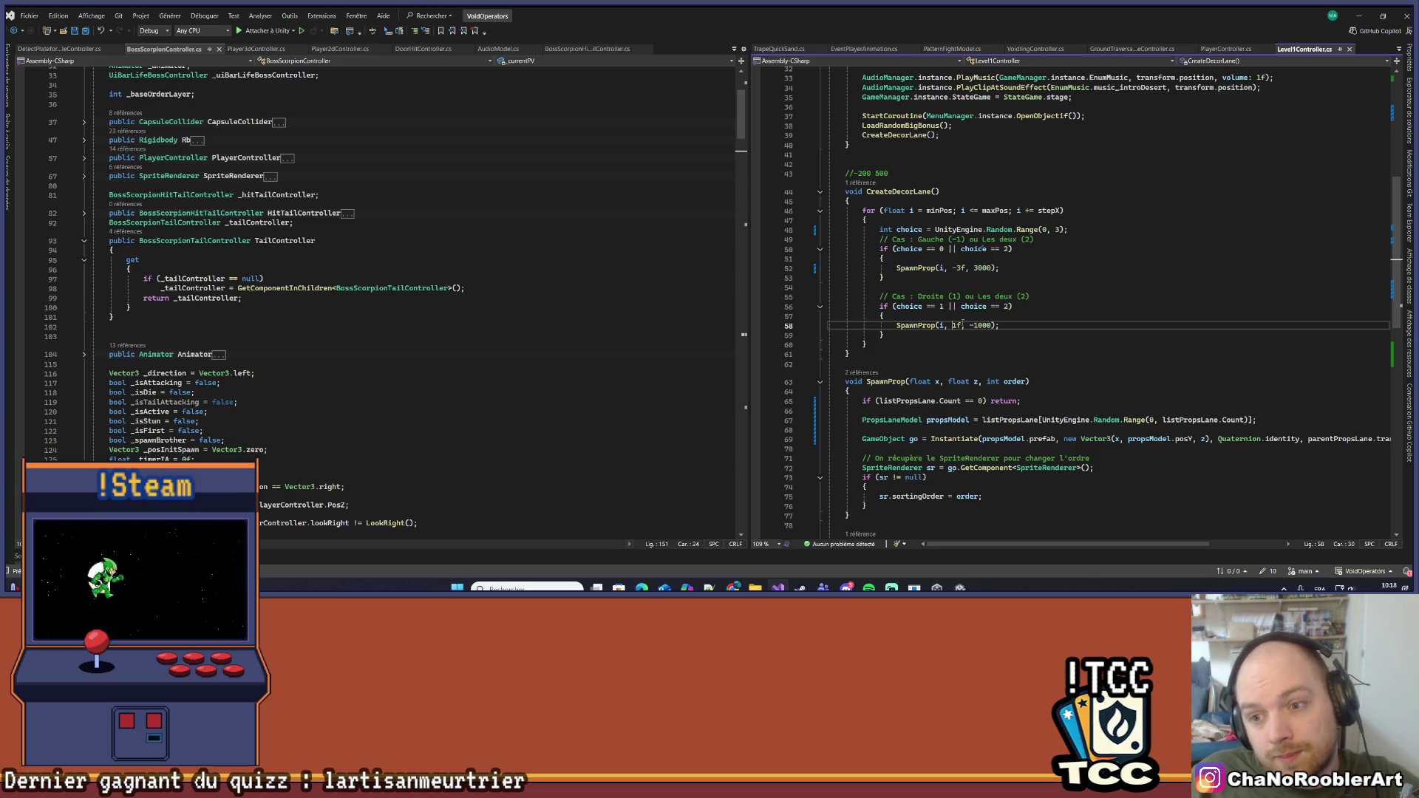
key("Delete")
type("3")
left_click(975, 325)
key("Delete")
type("3")
left_click(1005, 325)
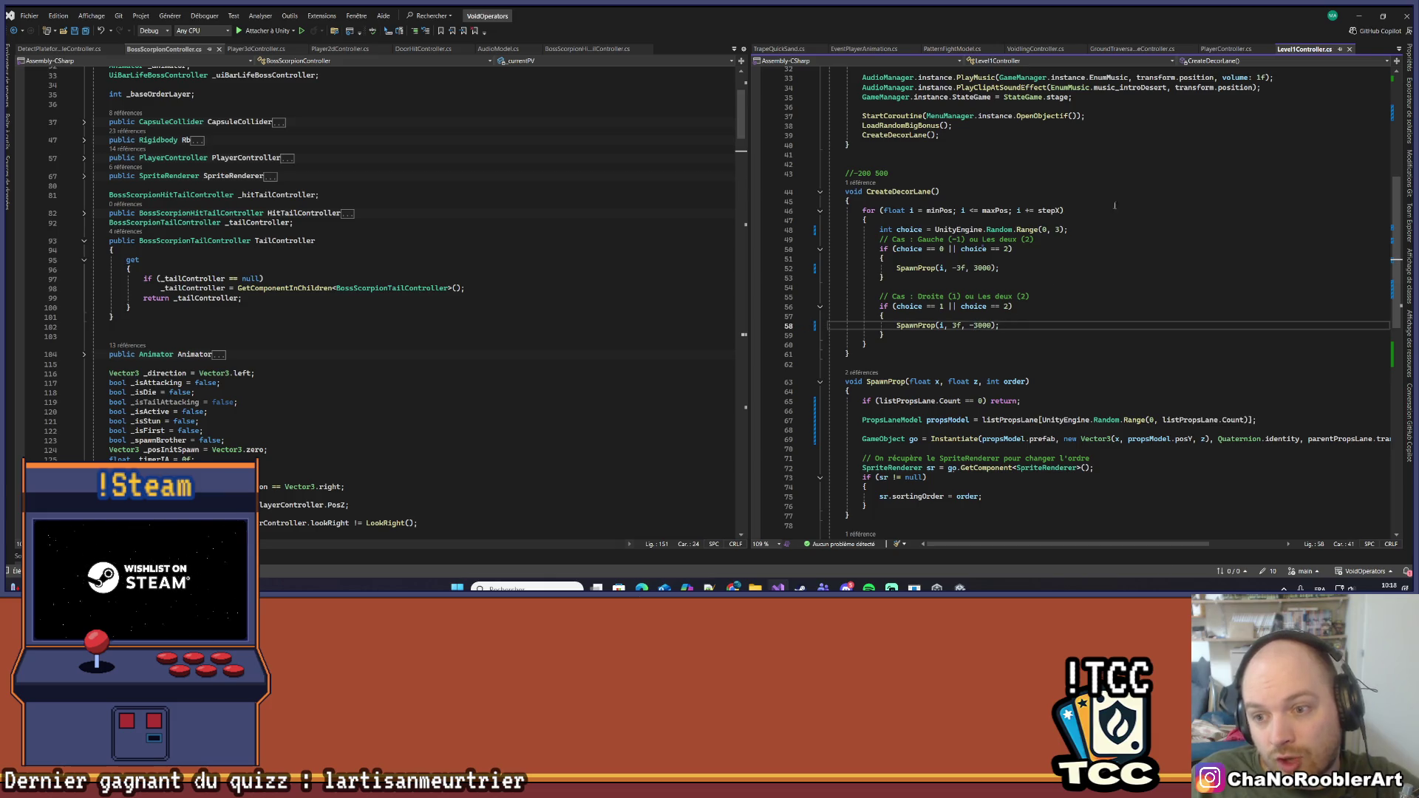
key("alt+Tab")
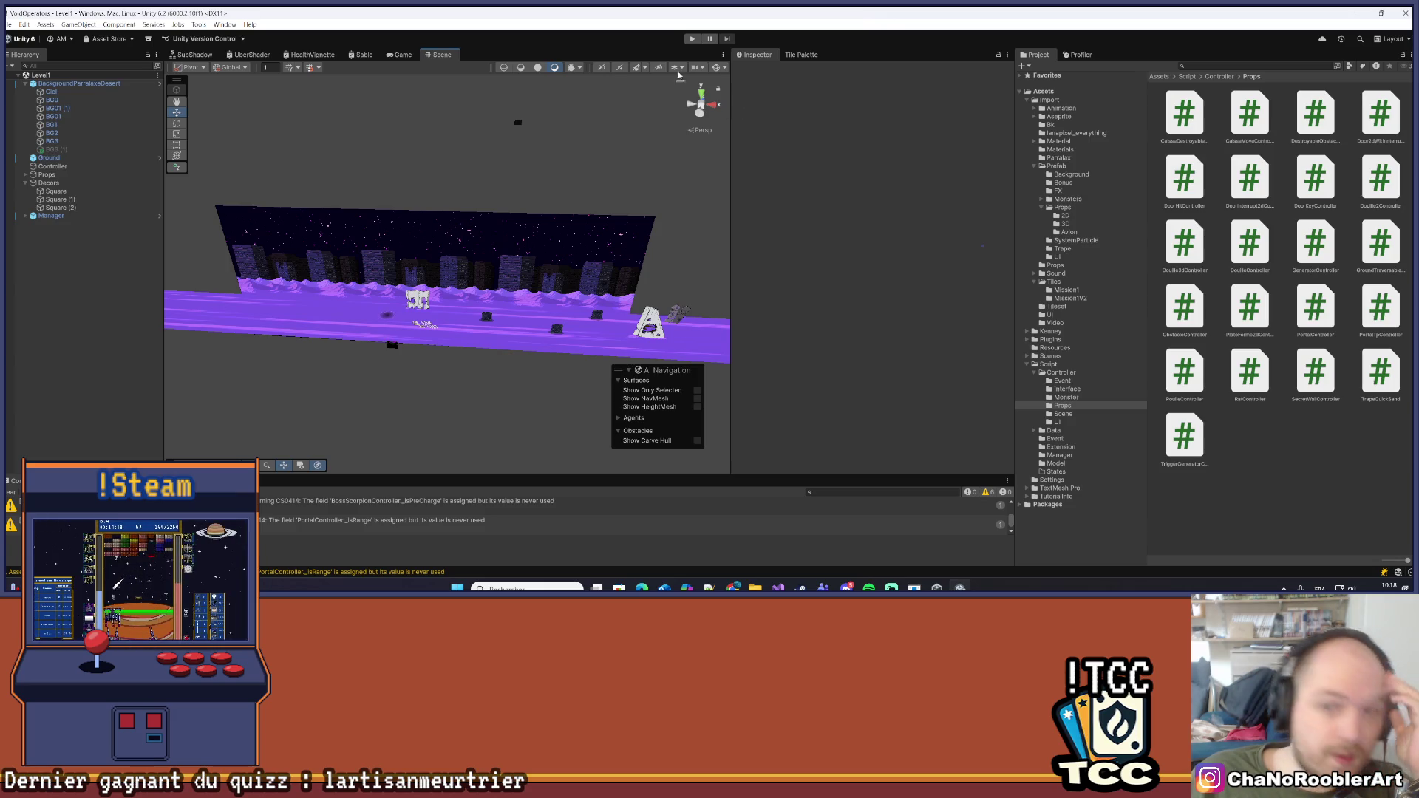
Start Play mode and walk the player left and right to test the new prop spawning
left_click(693, 39)
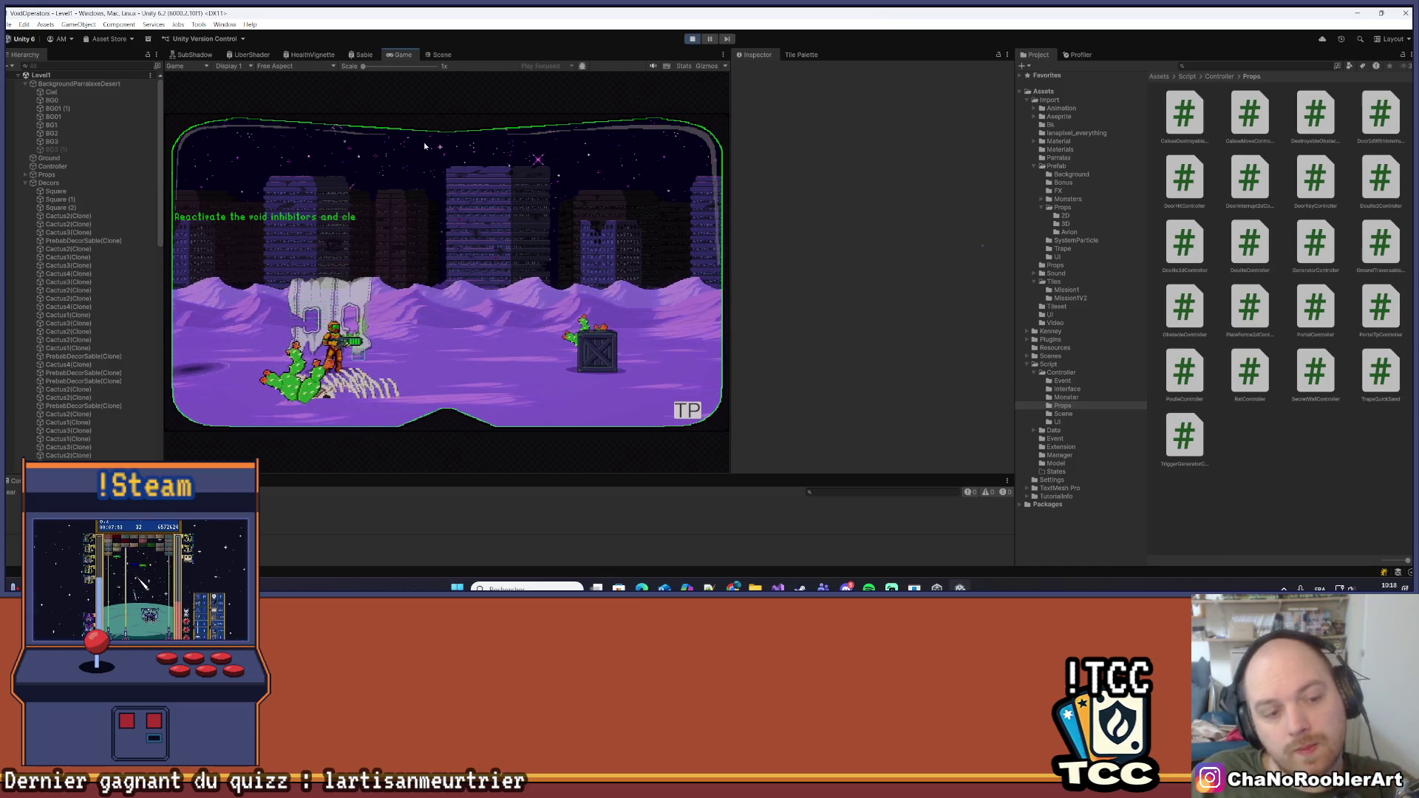
key("a")
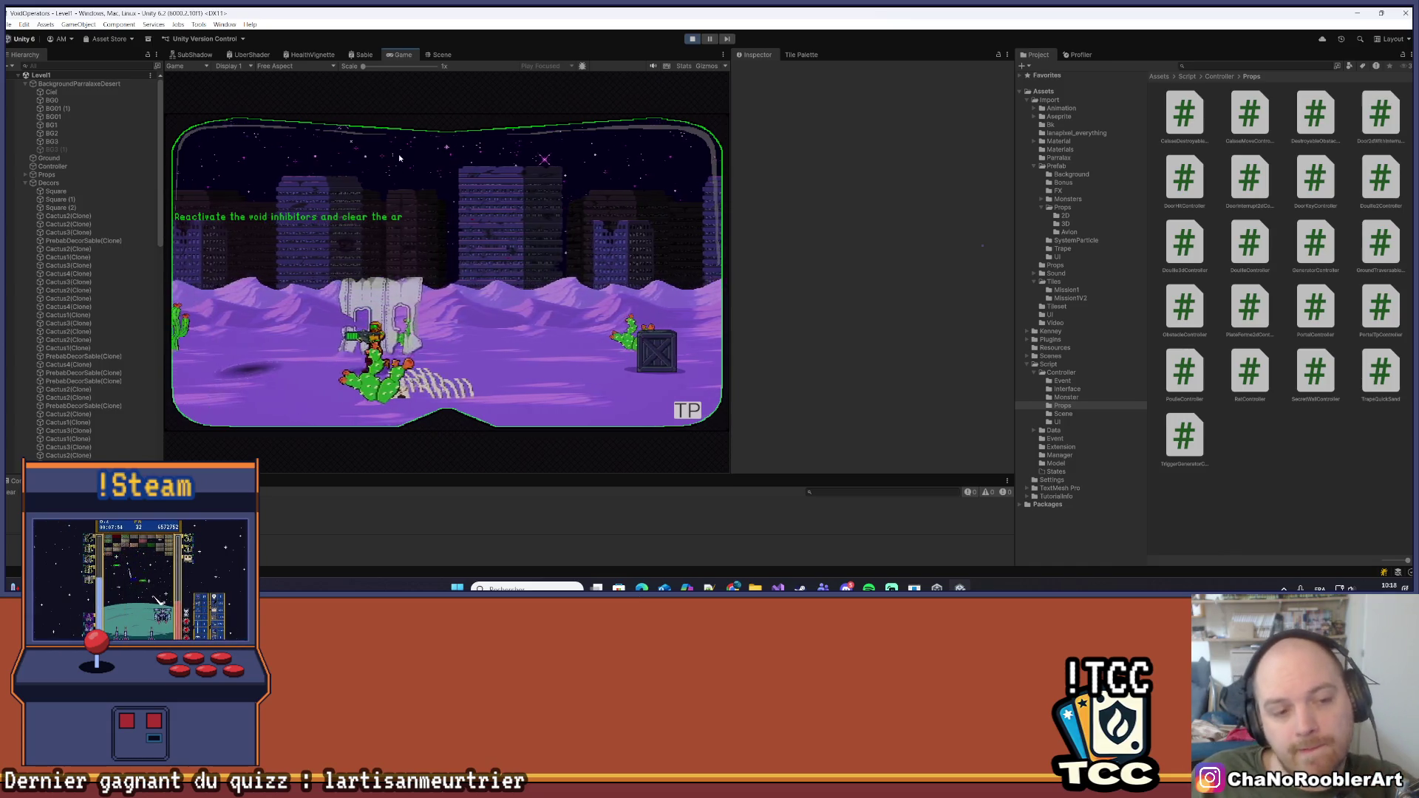
key("a")
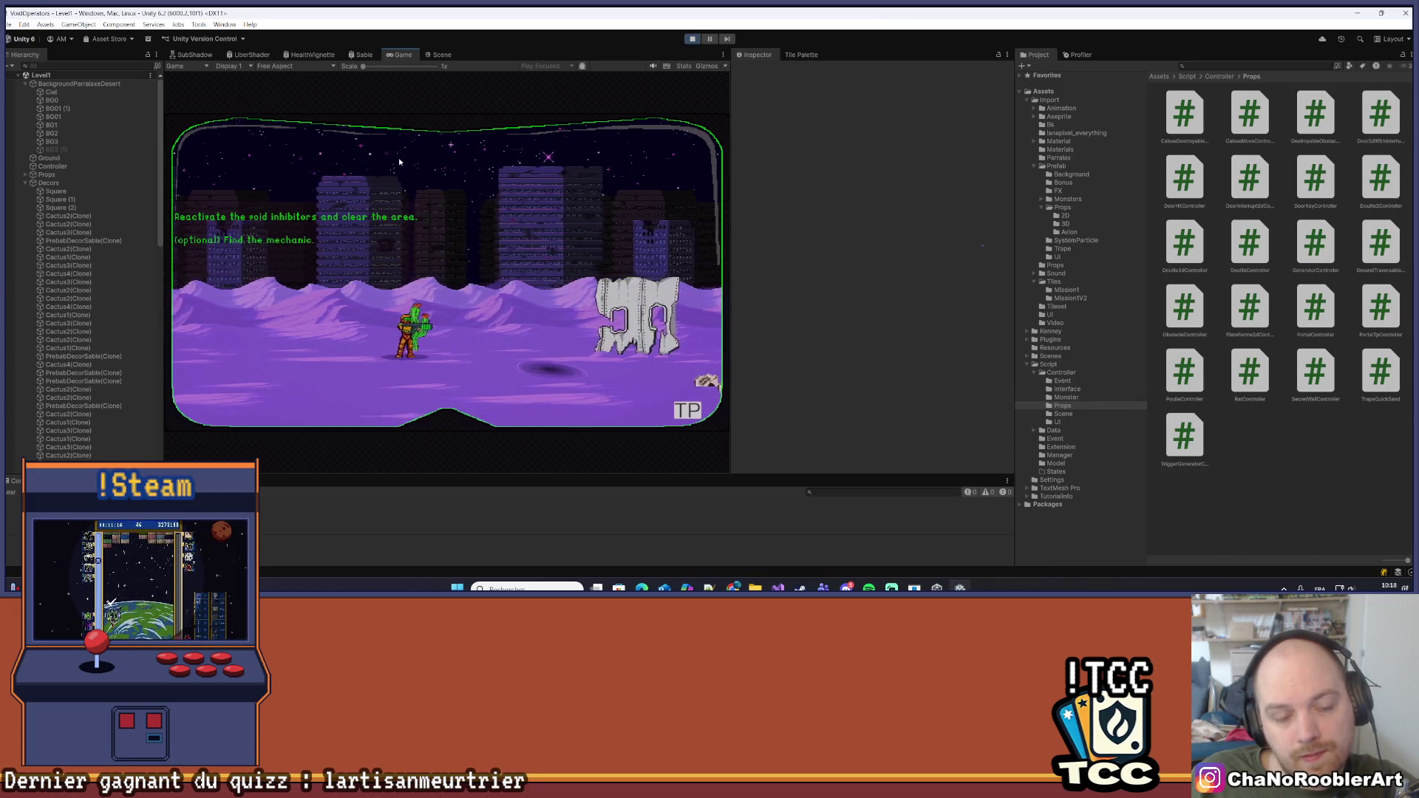
key("d")
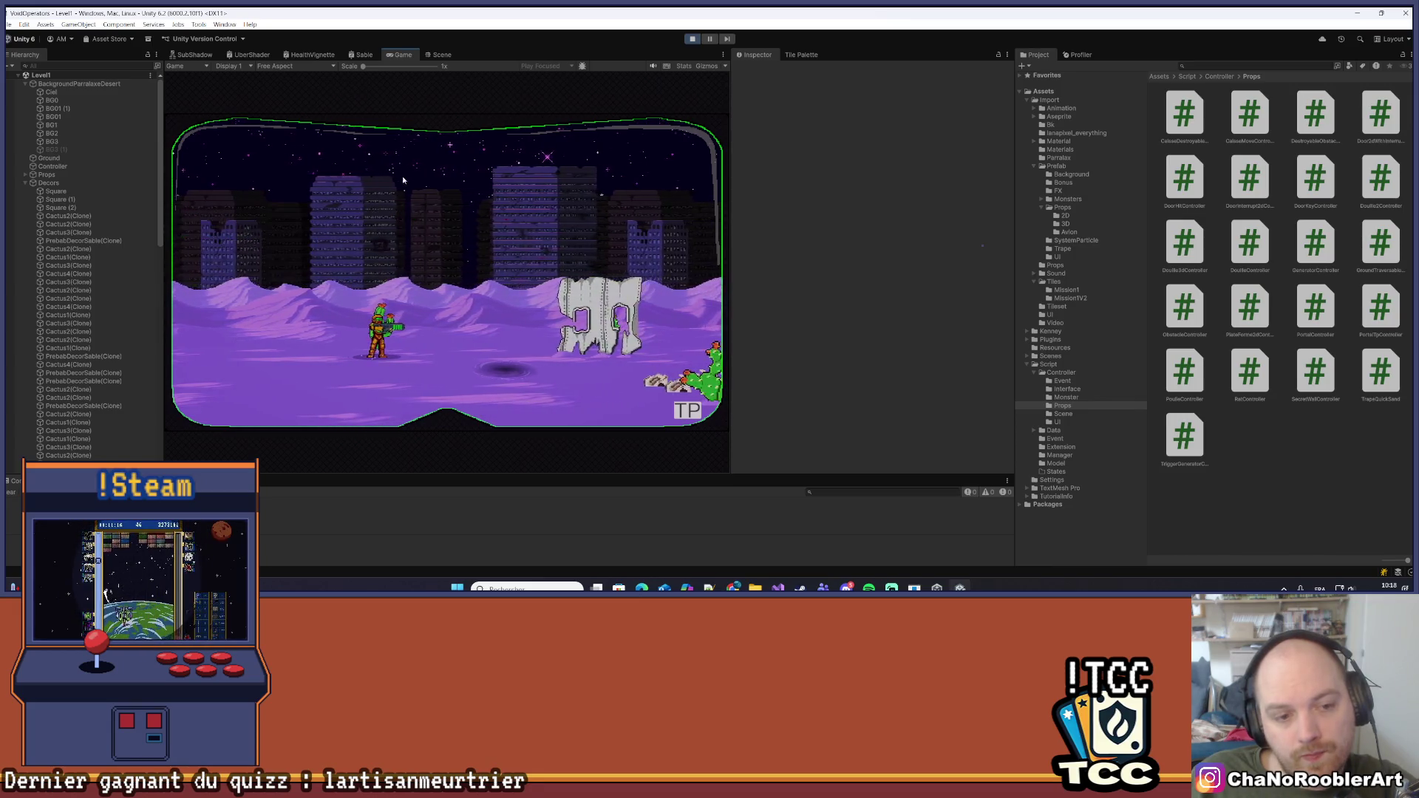
scroll(69, 284, "down", 10)
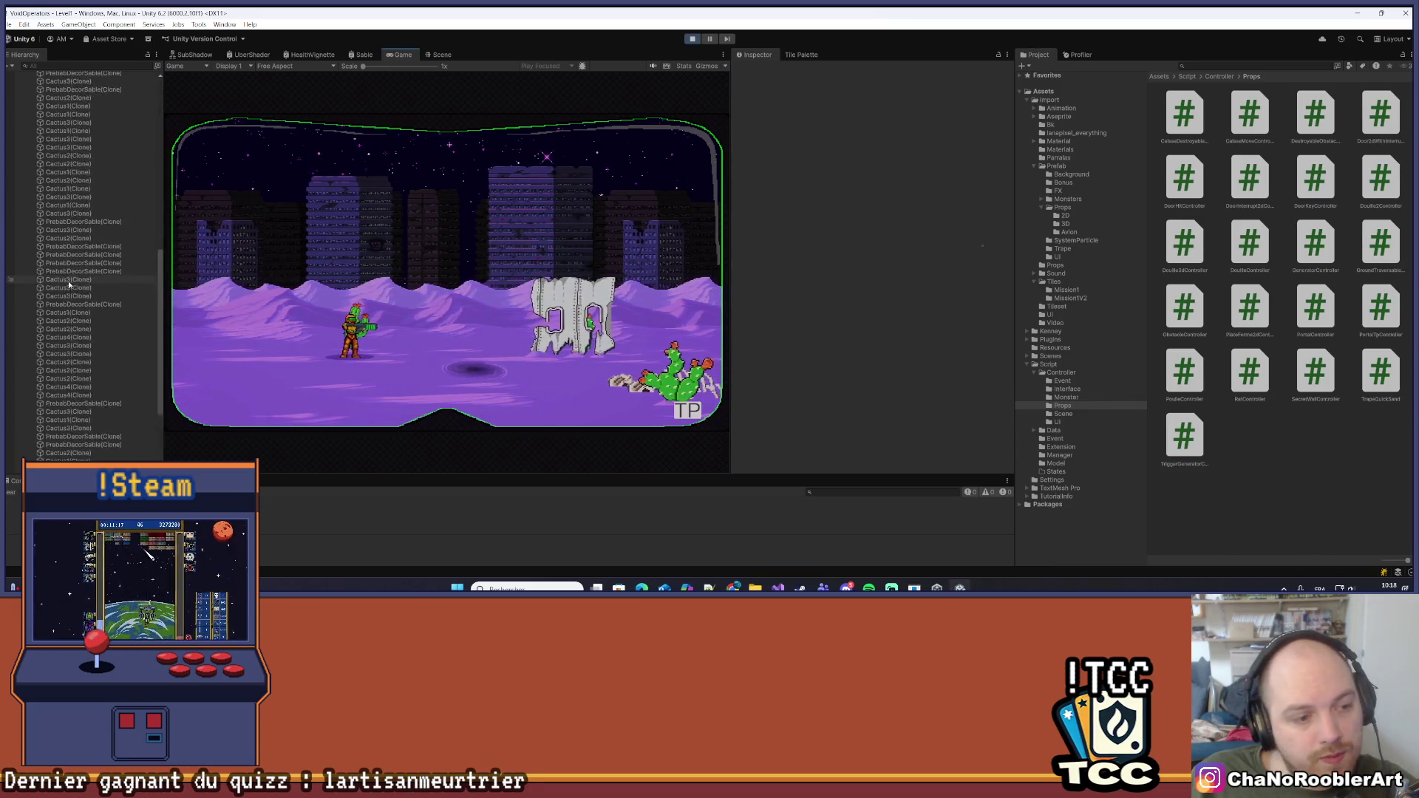
scroll(68, 284, "up", 10)
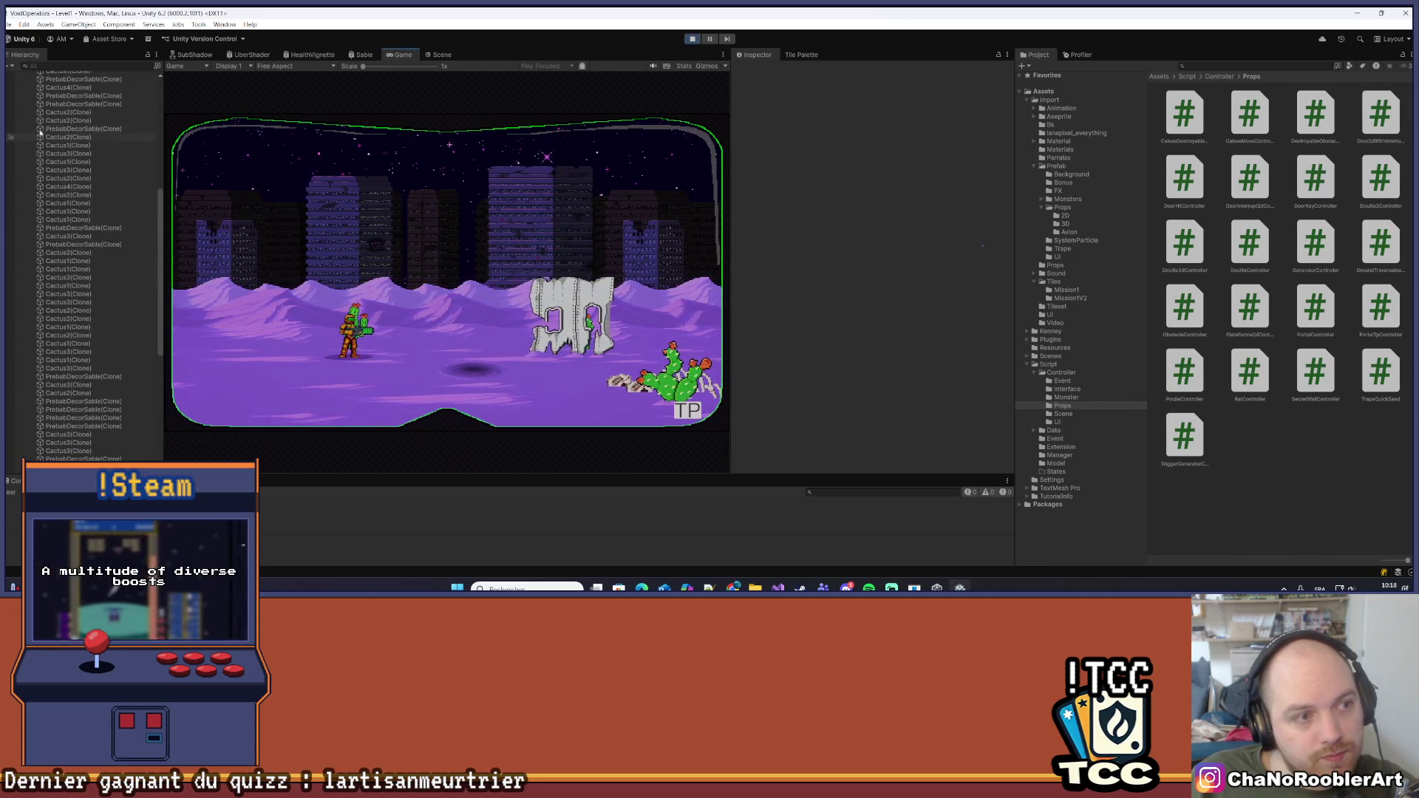
Collapse Decors and expand Player(Clone) and its Sprite in the Hierarchy
left_click(25, 123)
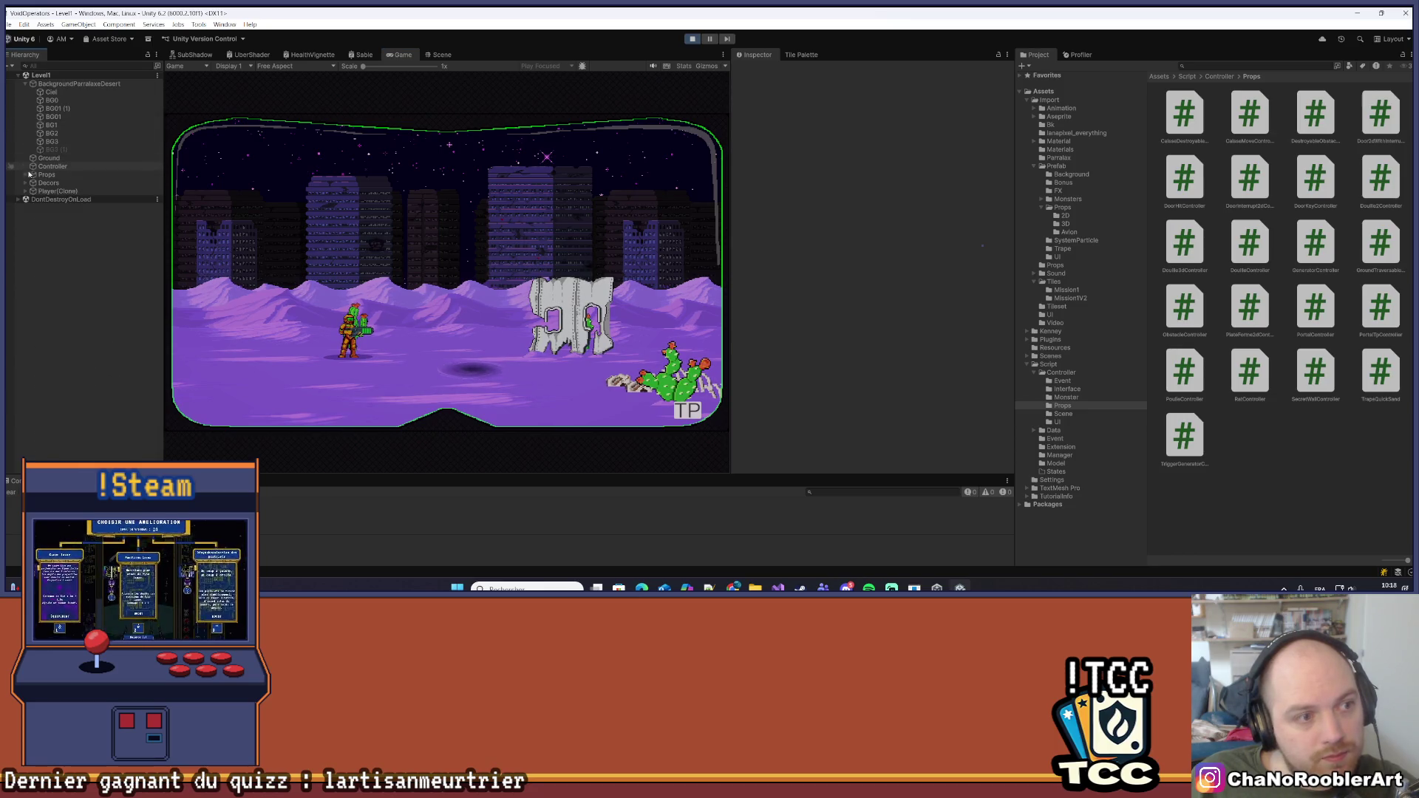
left_click(26, 191)
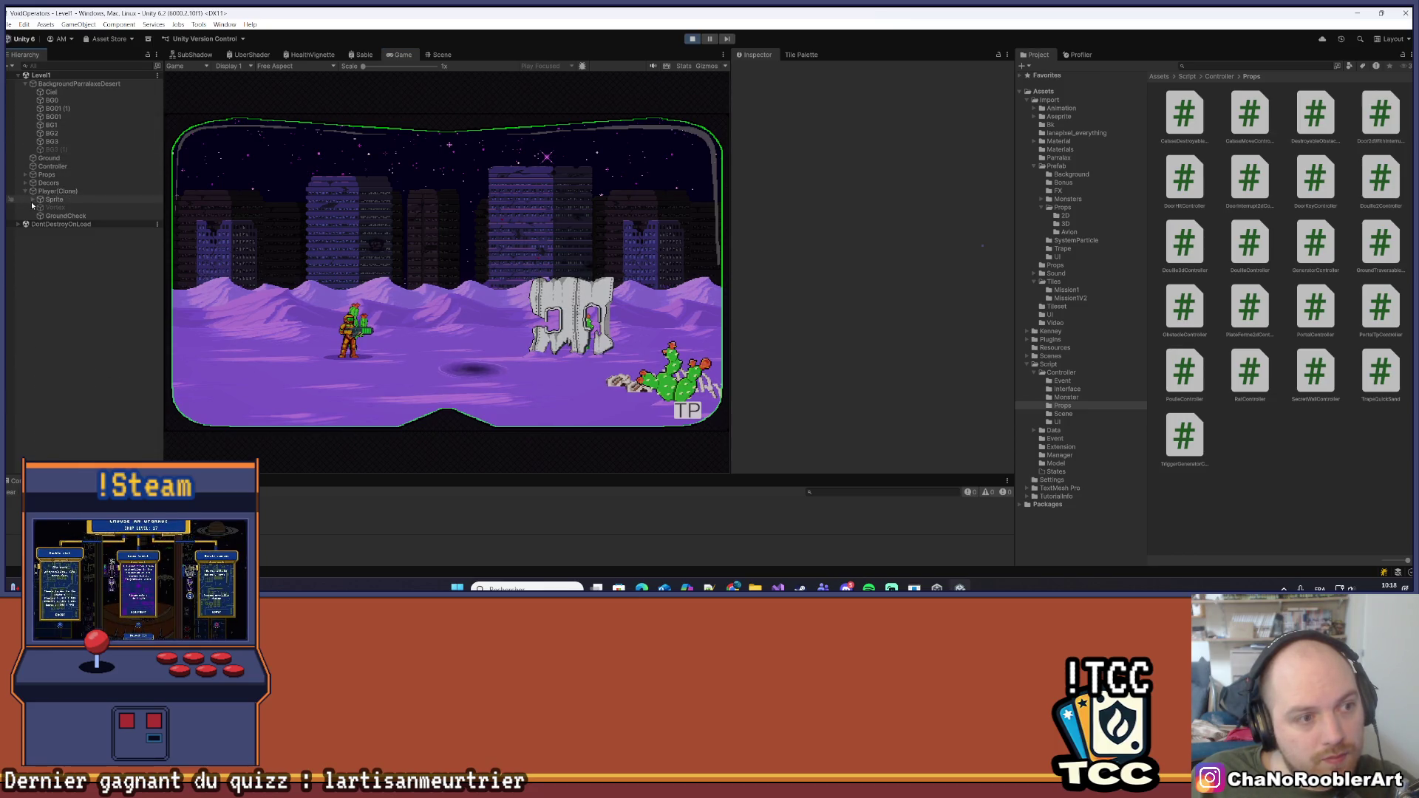
left_click(33, 200)
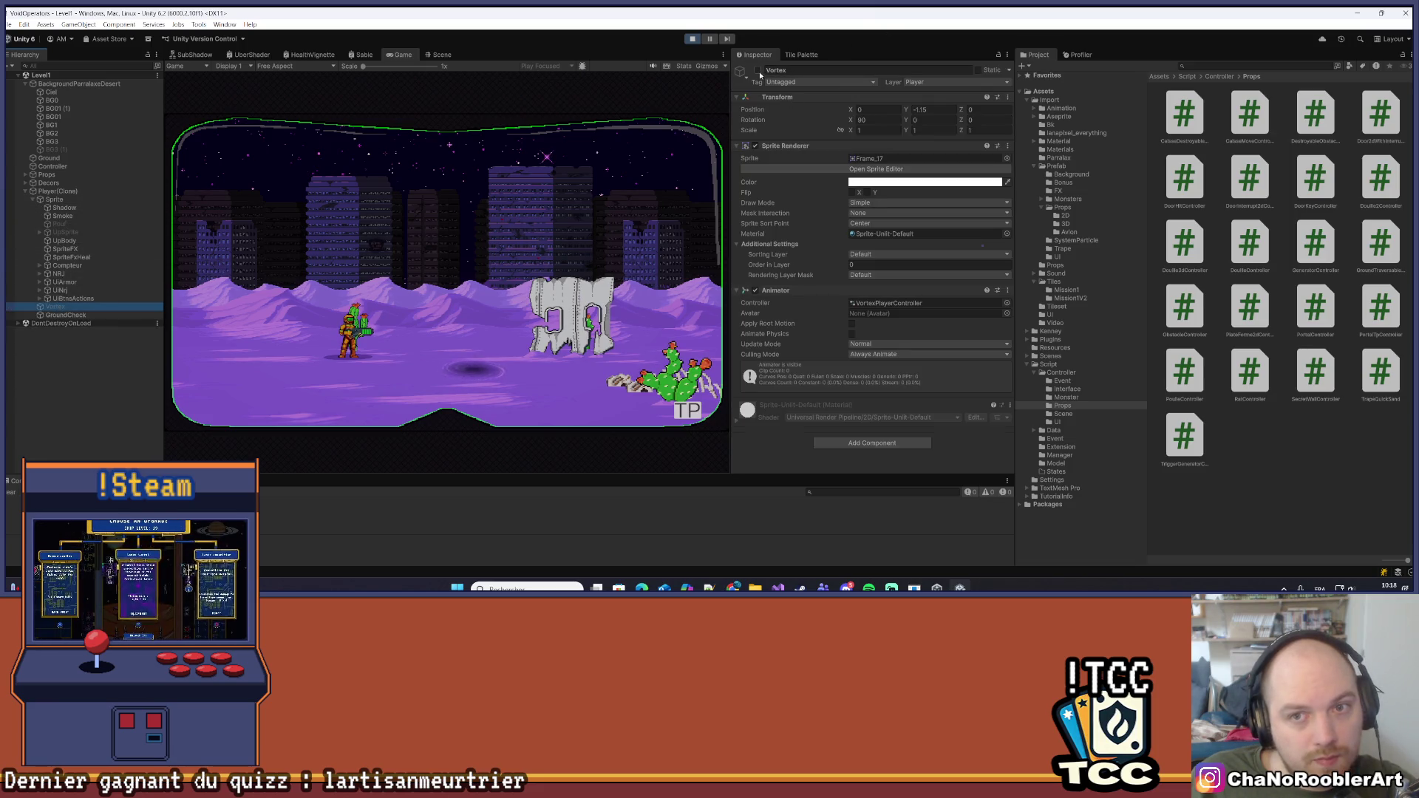
Activate the player's Vortex object in the Inspector and refocus the running game
left_click(759, 71)
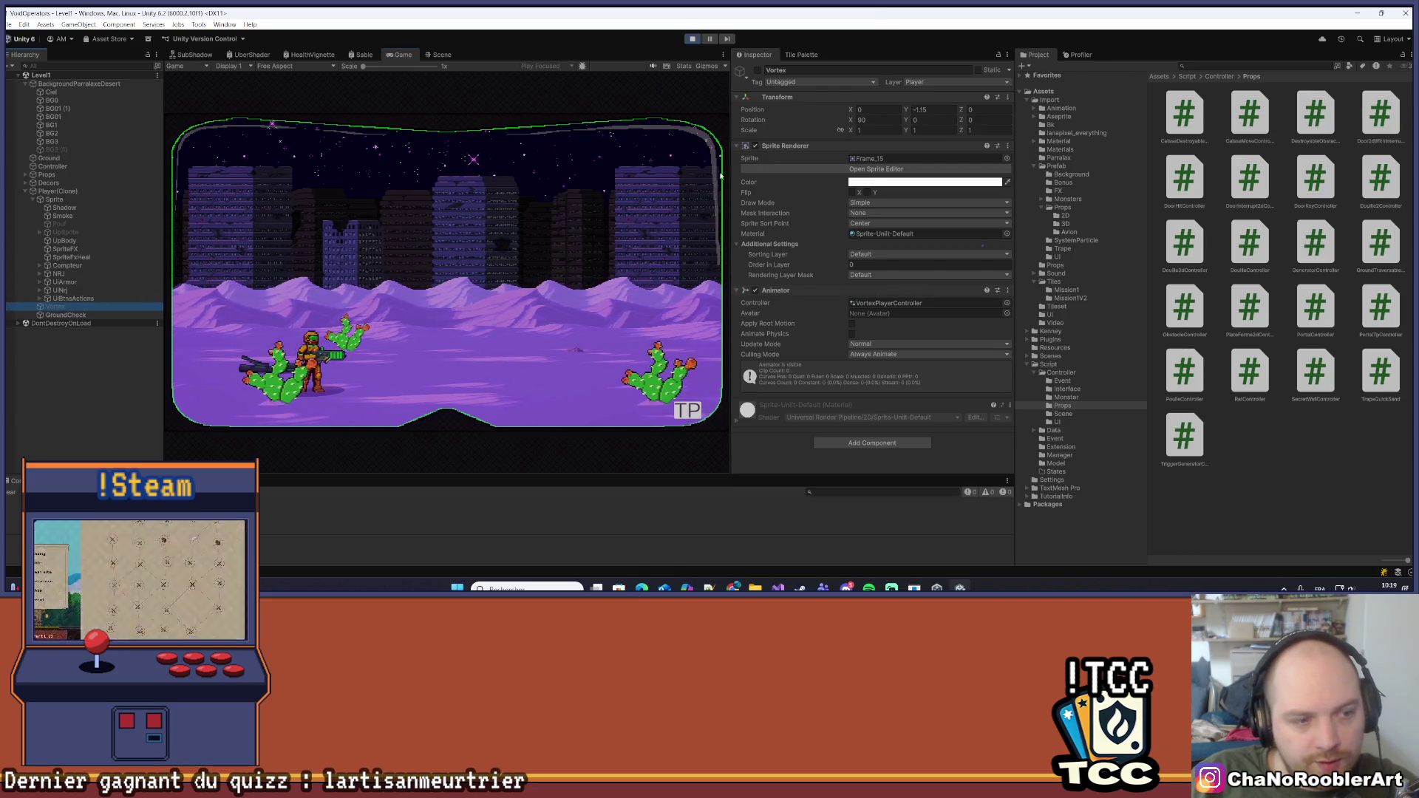
left_click(482, 264)
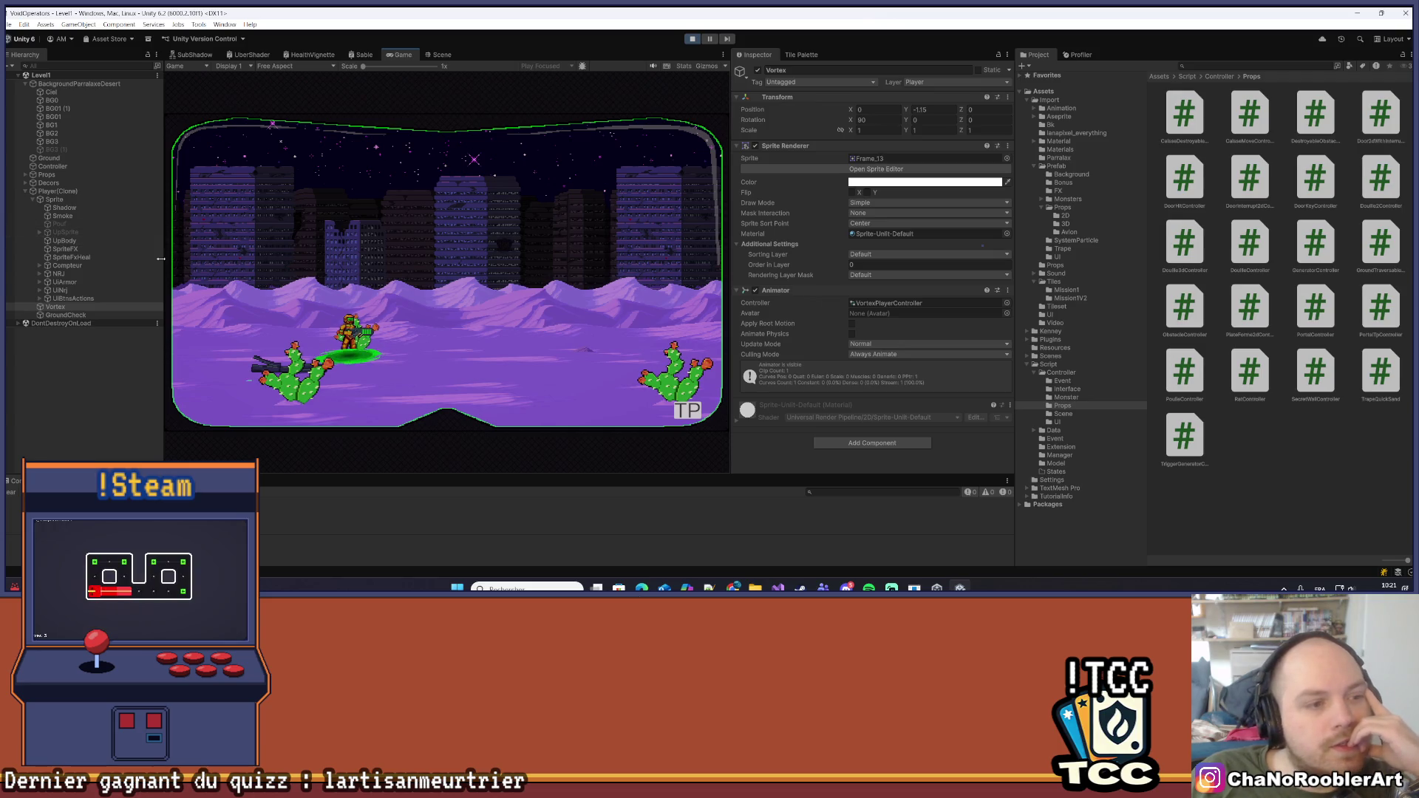
Frame the player in the Scene view and inspect the UiNrj Sprite
left_click(443, 55)
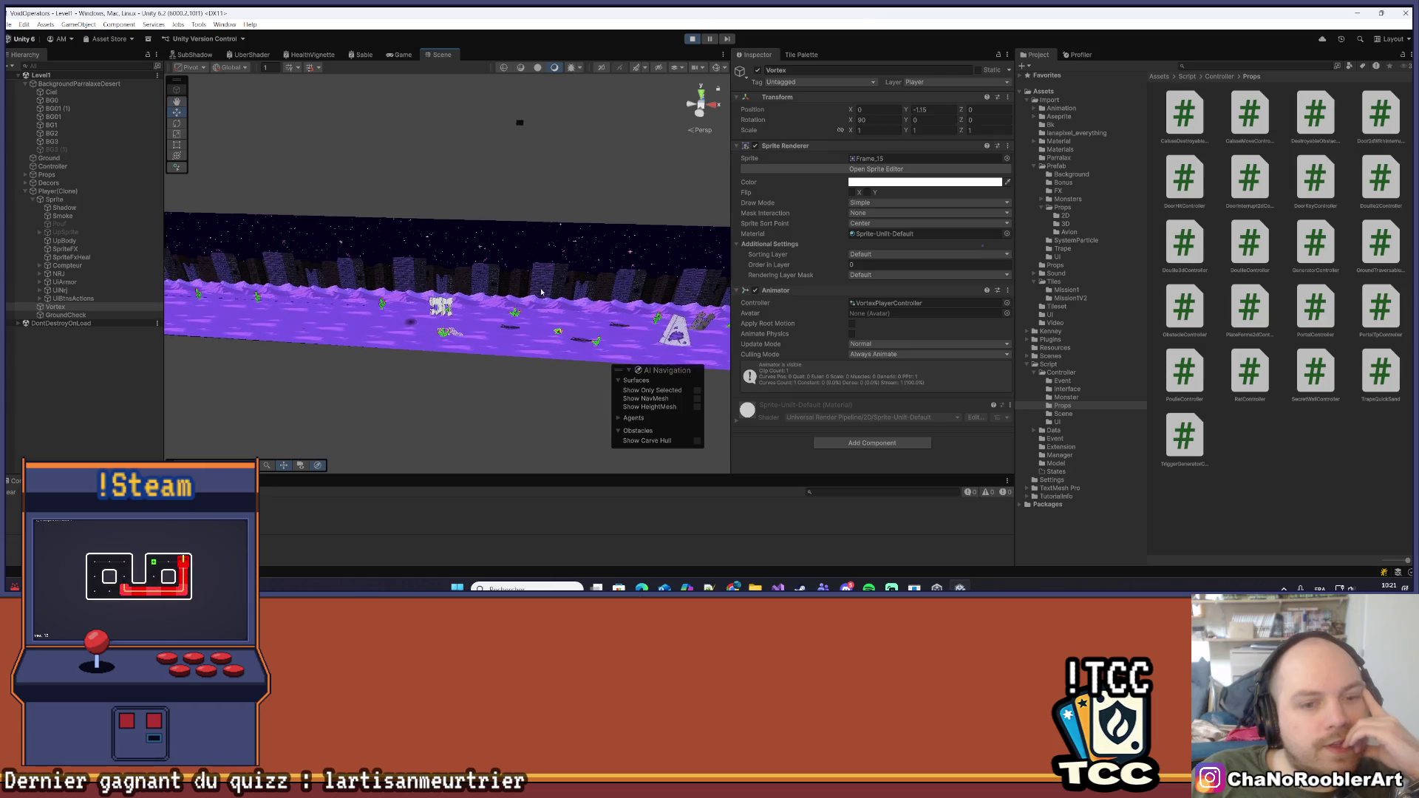
key("f")
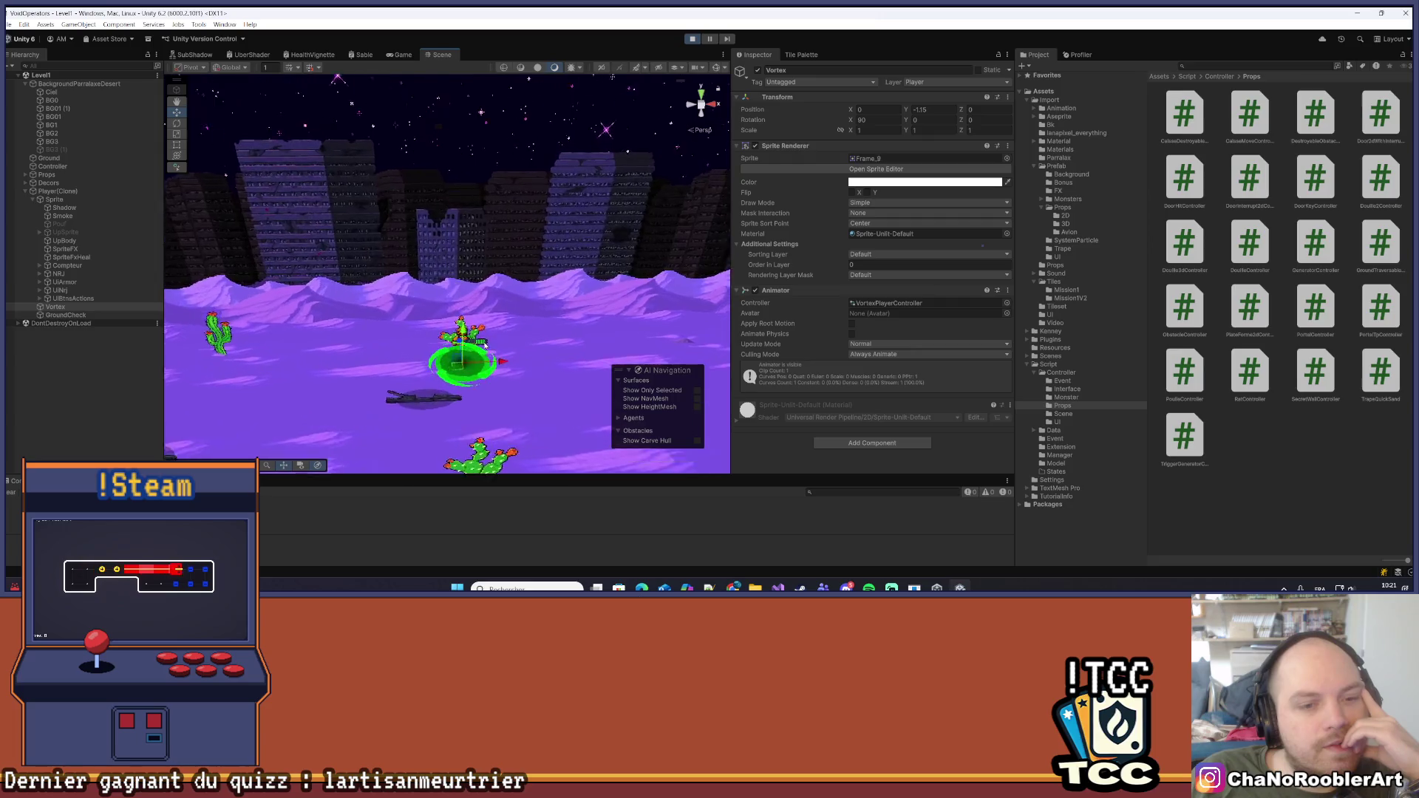
left_click(39, 290)
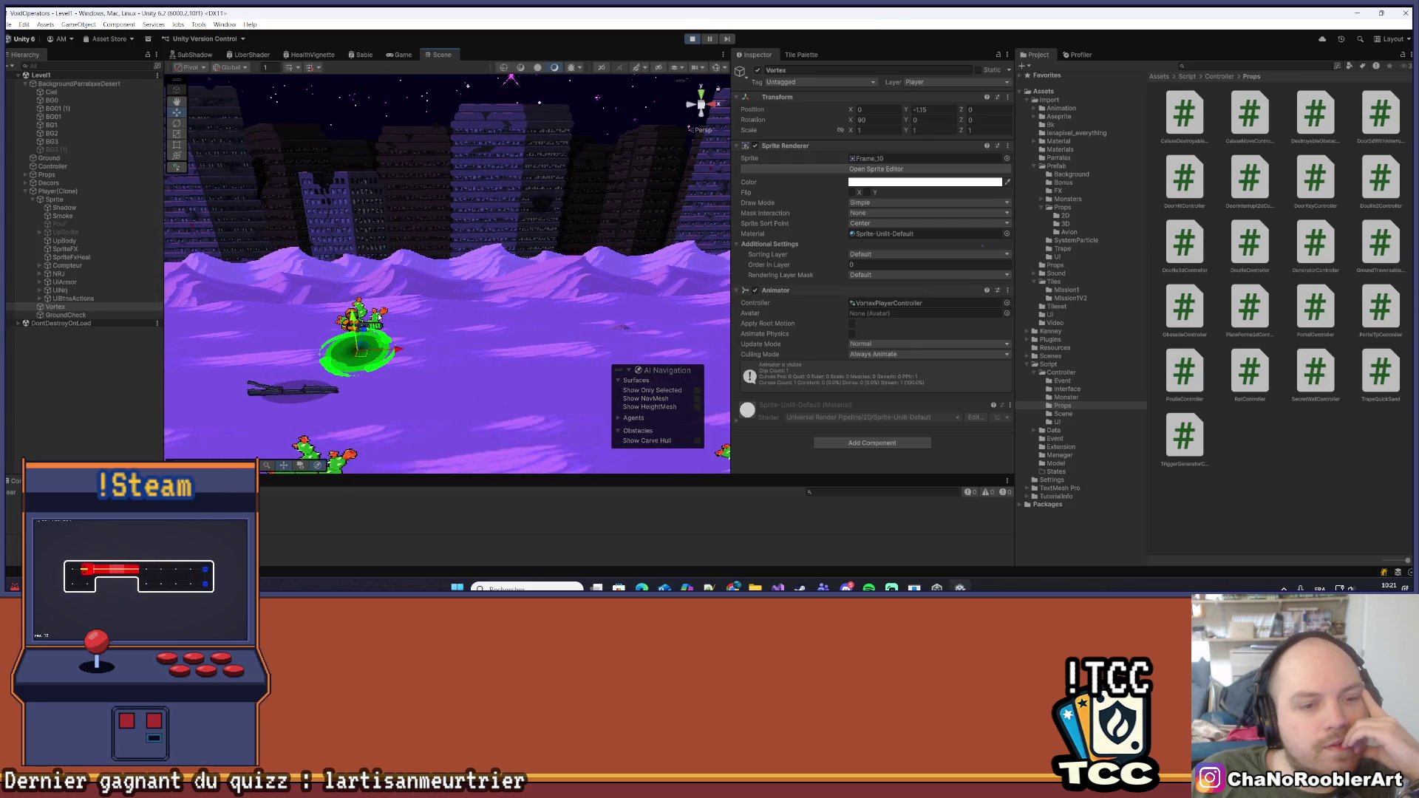
left_click(81, 298)
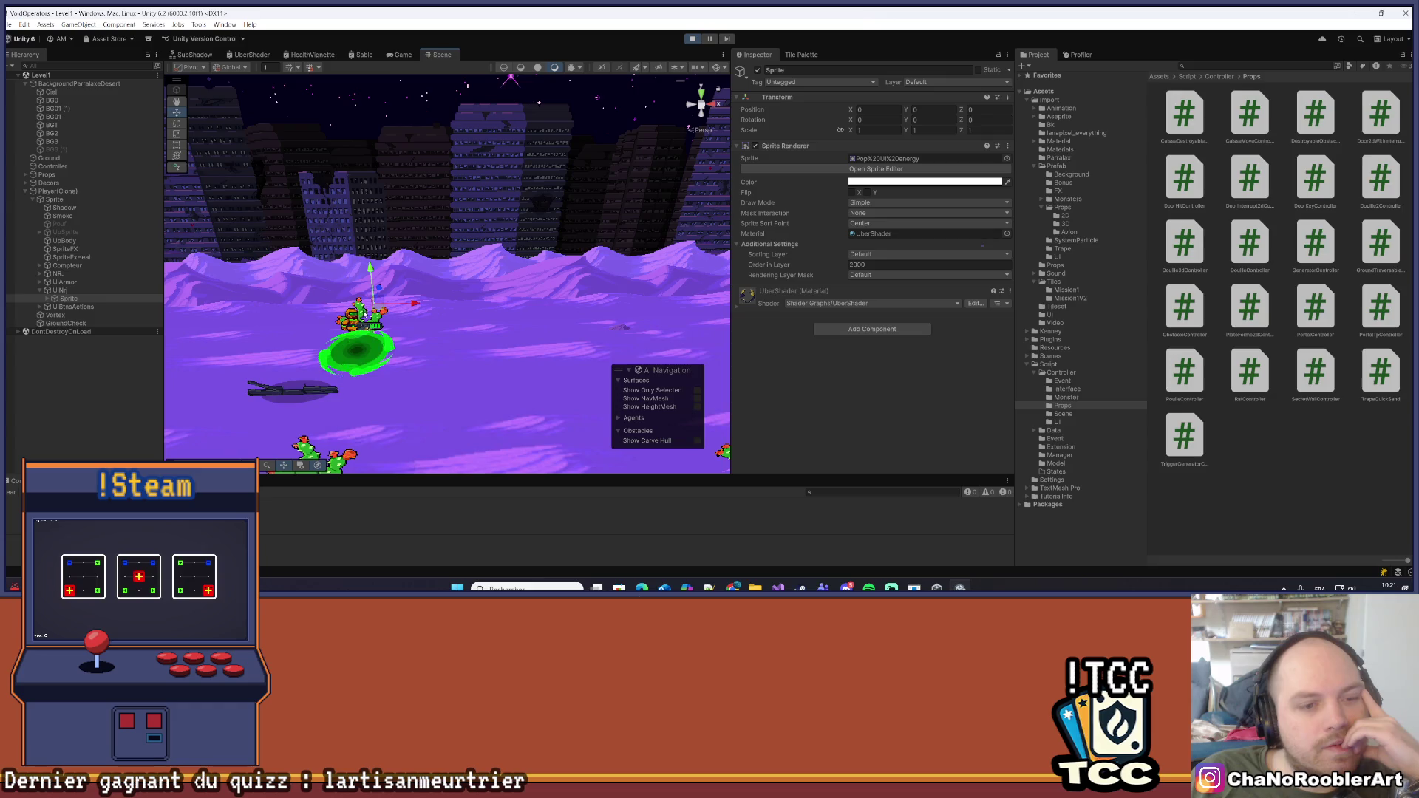
left_click(346, 313)
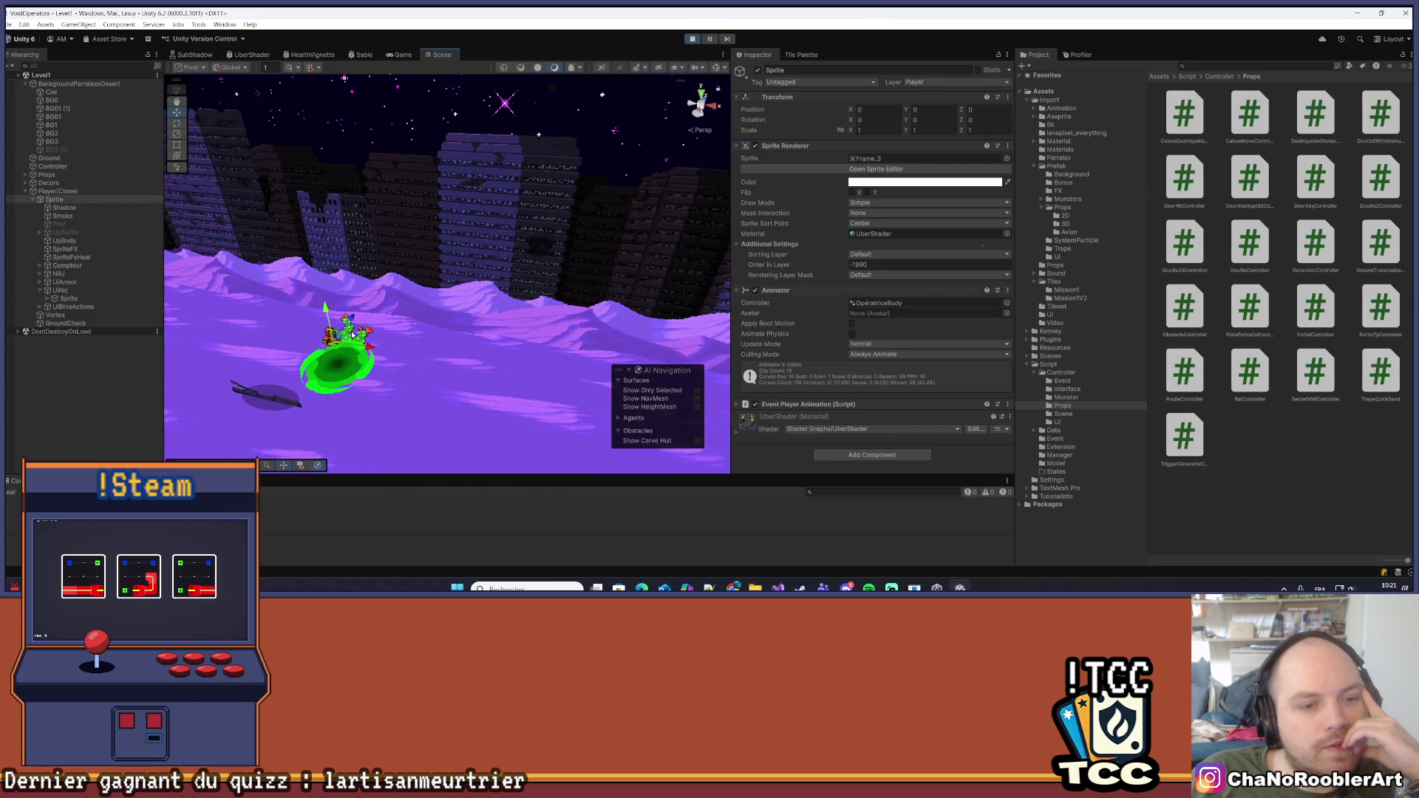
Orbit the scene and select a Cactus1(Clone) at Z 3 with Order in Layer -3000
left_click(363, 354)
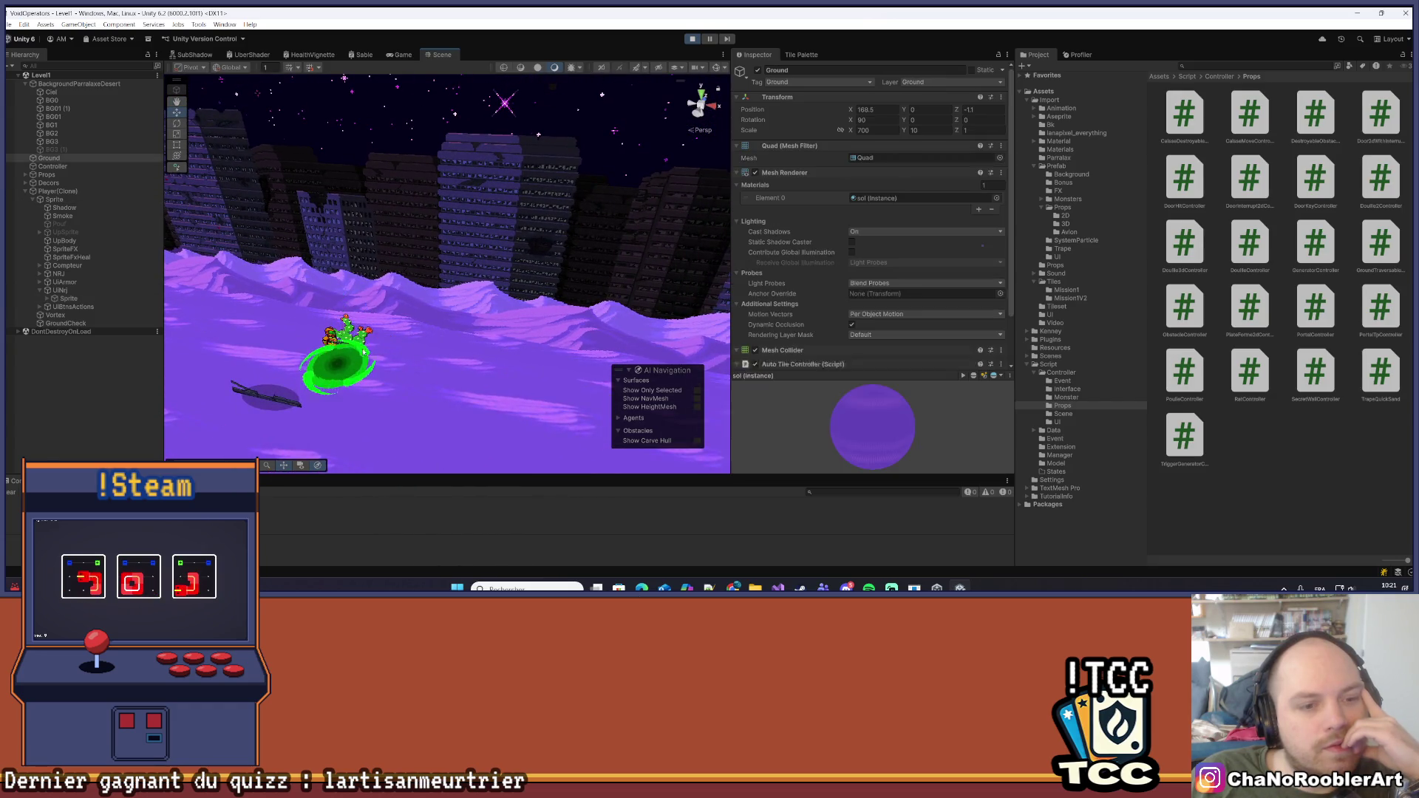
scroll(348, 352, "up", 5)
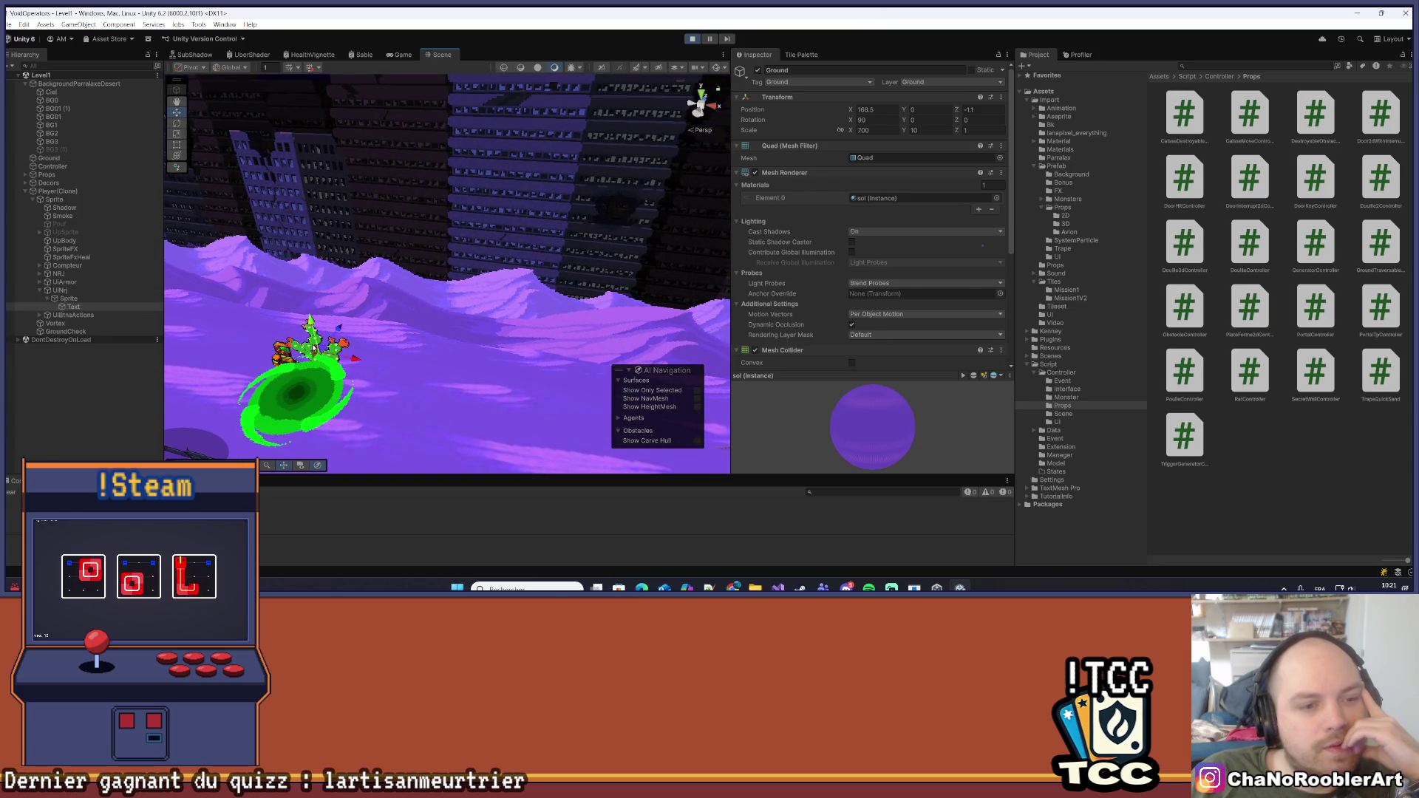
left_click(313, 348)
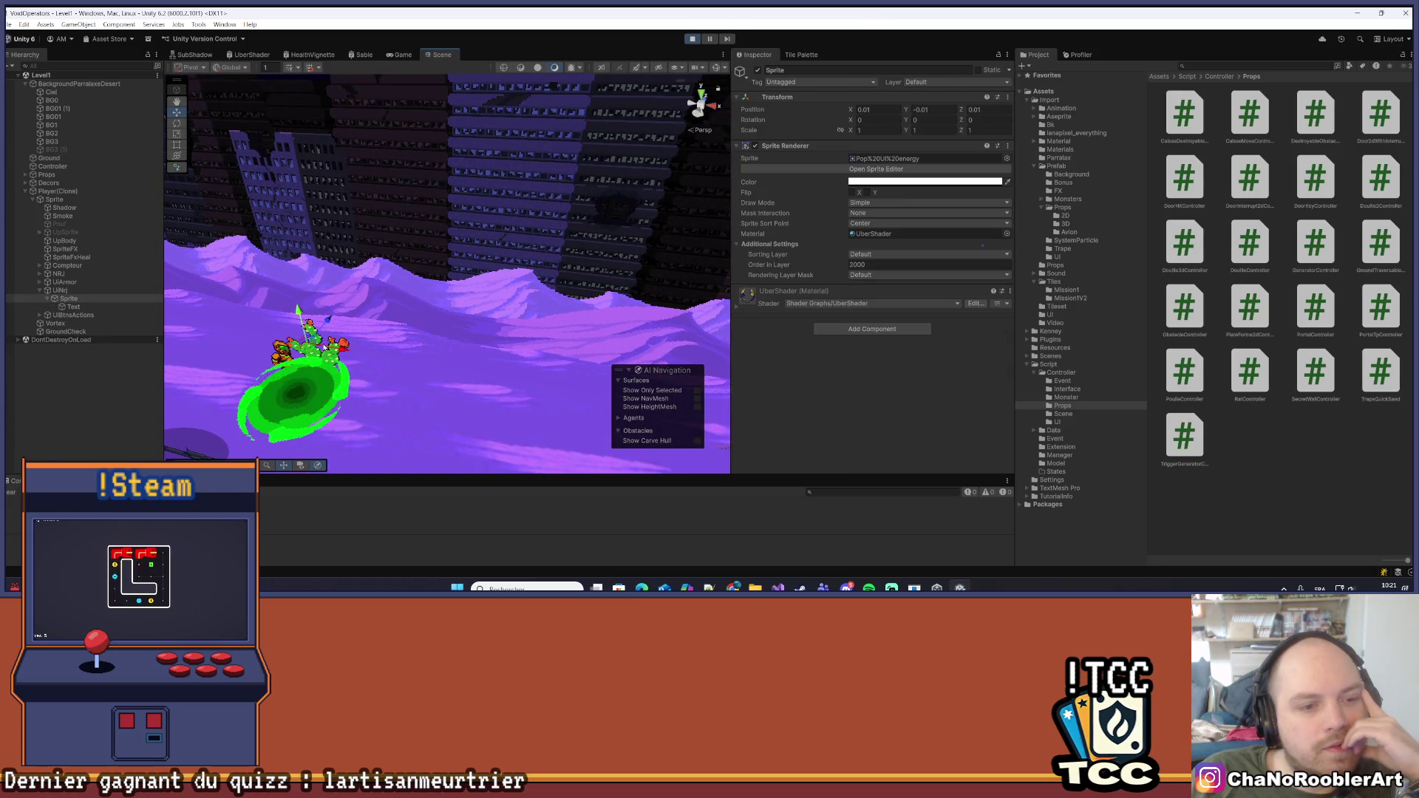
left_click(323, 346)
mouse_move(323, 346)
left_mouse_down()
mouse_move(311, 381)
mouse_move(255, 368)
left_mouse_up()
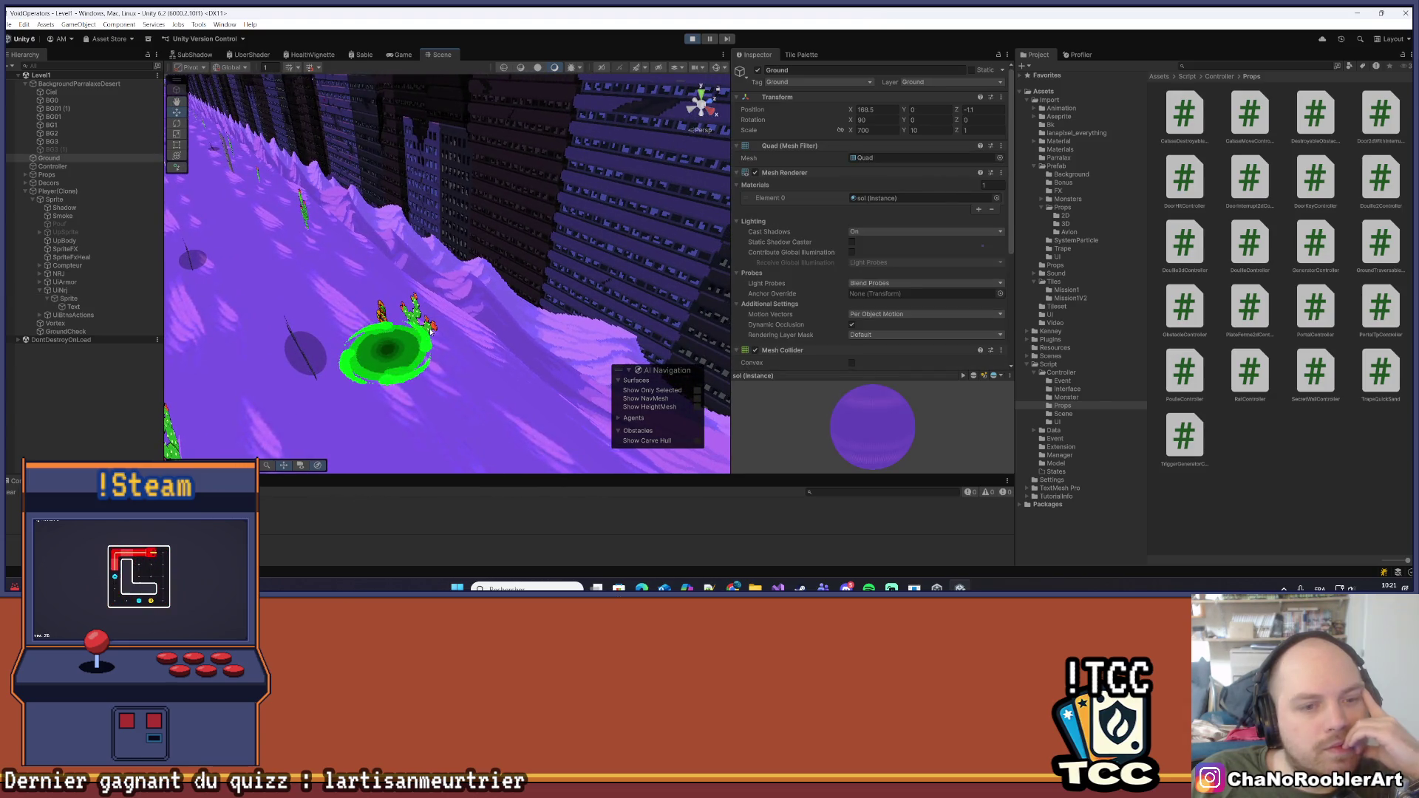
left_click(416, 319)
scroll(109, 352, "down", 3)
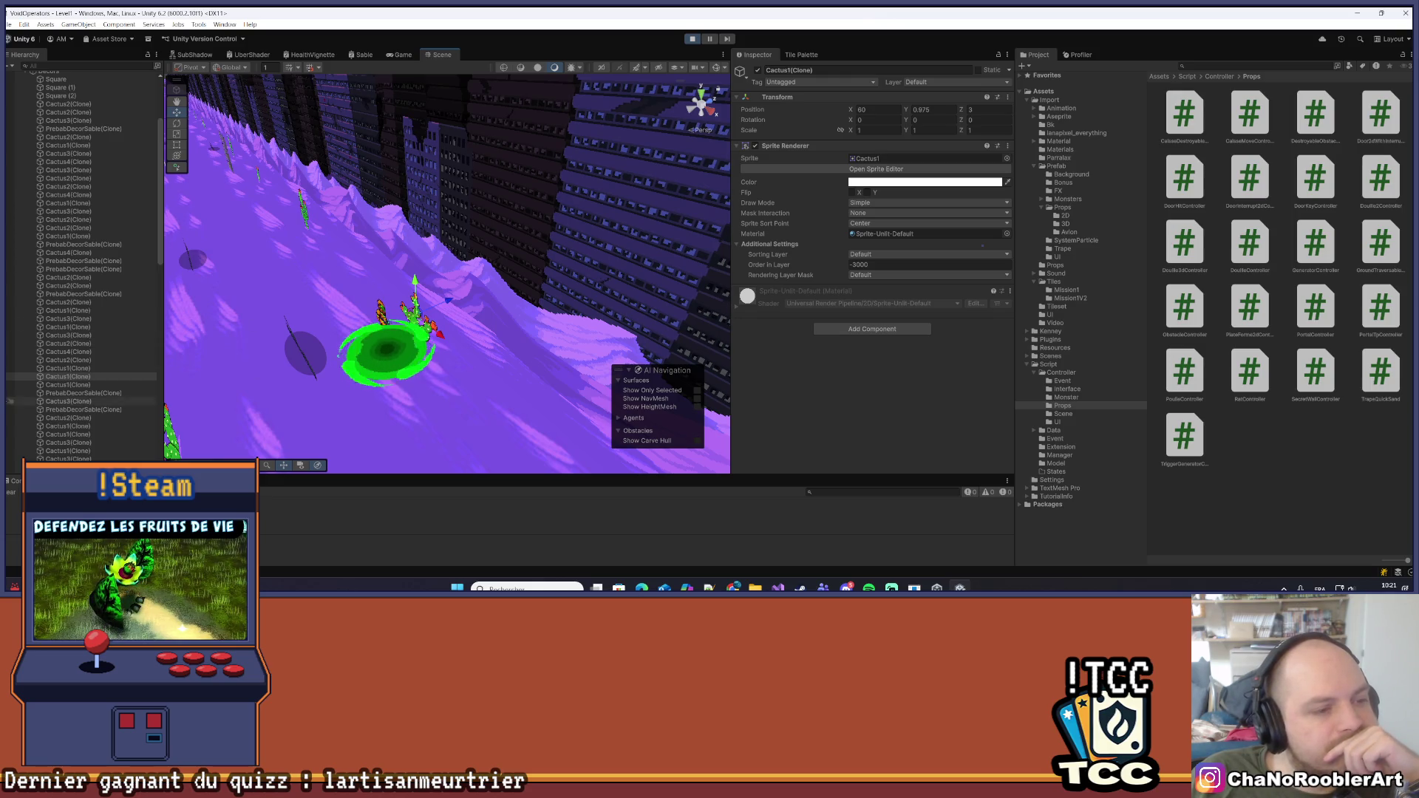
Give Cactus1(Clone) Order in Layer -4000 and Position Z 4, then return to the Game view
left_click(111, 376)
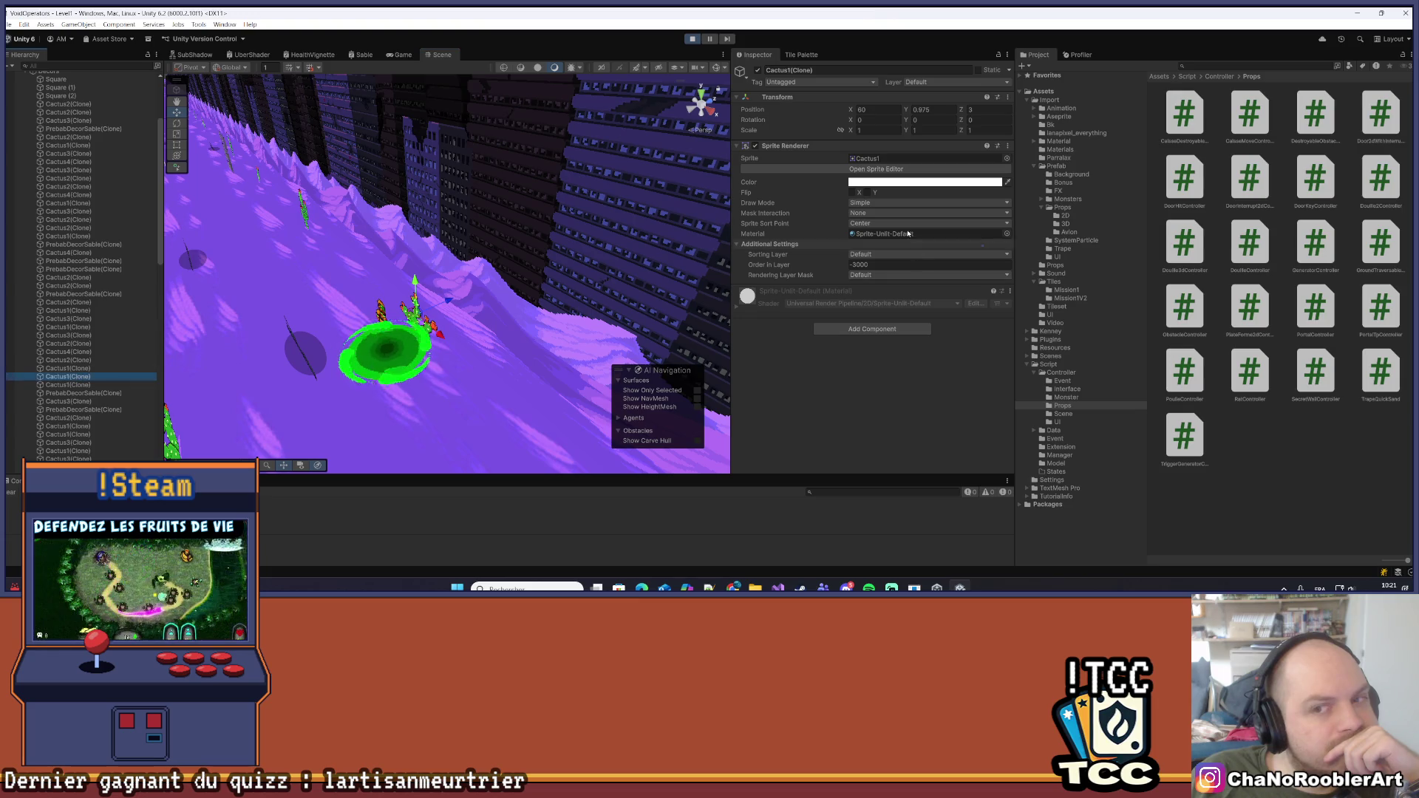
left_click(853, 264)
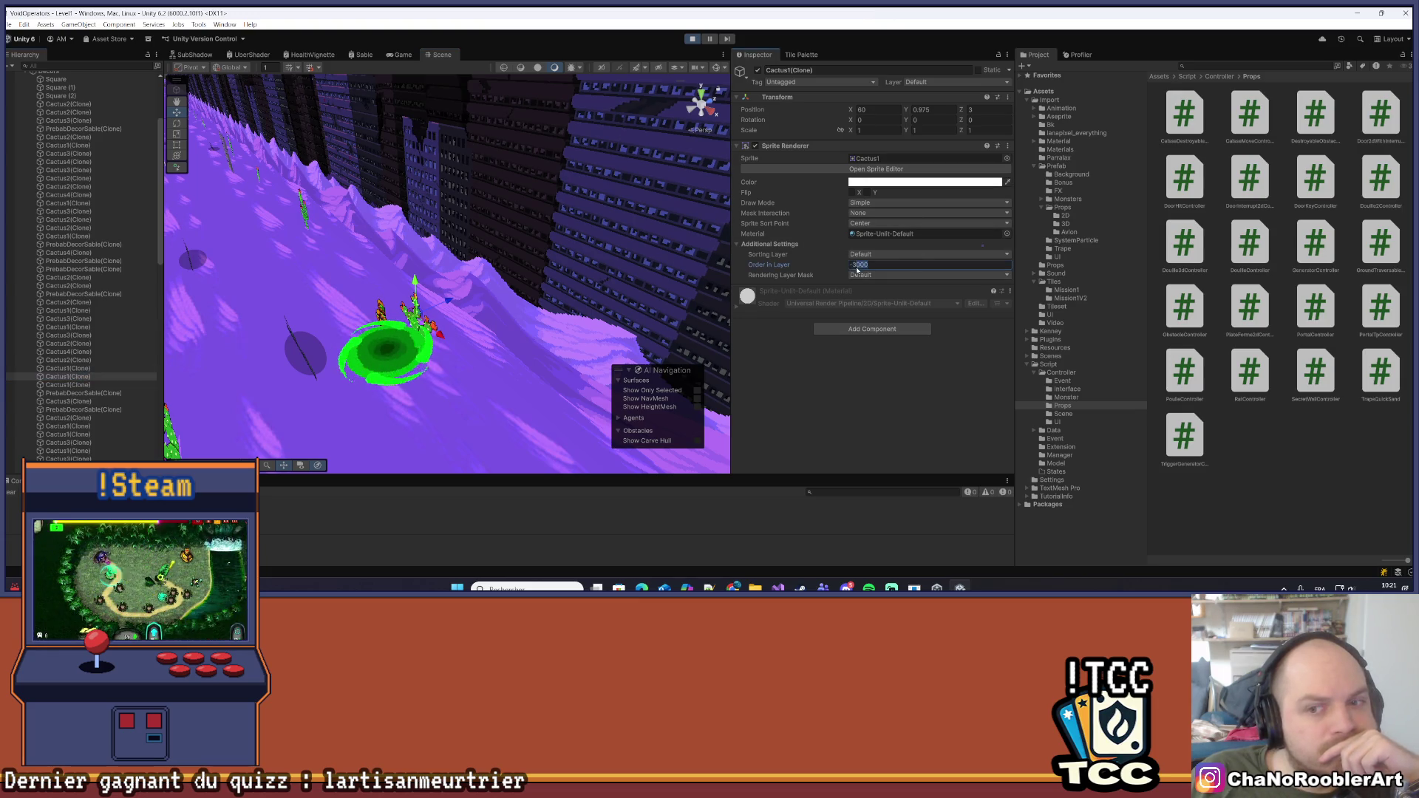
type("-4000")
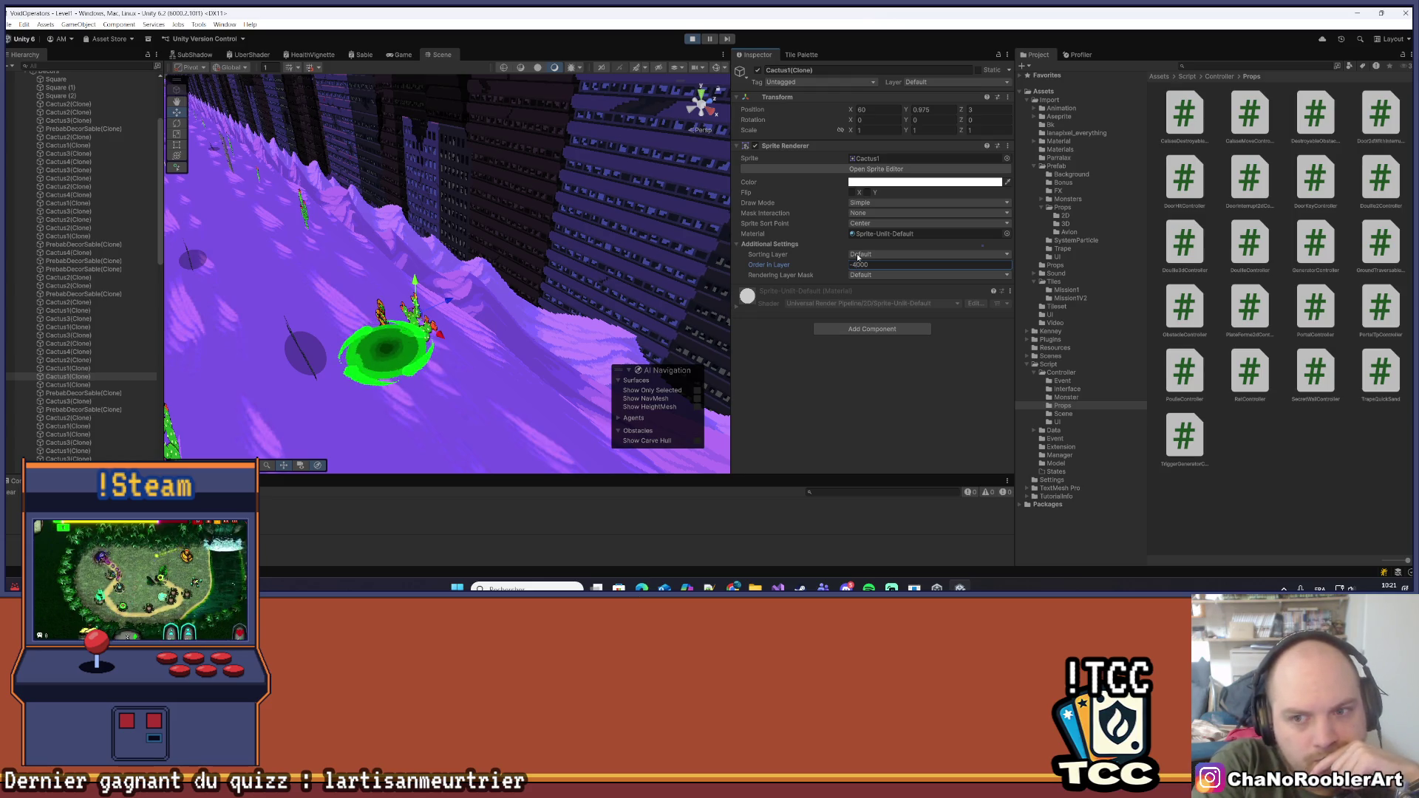
left_click(992, 111)
type("4")
left_click_drag(317, 358, 448, 227)
left_click(403, 56)
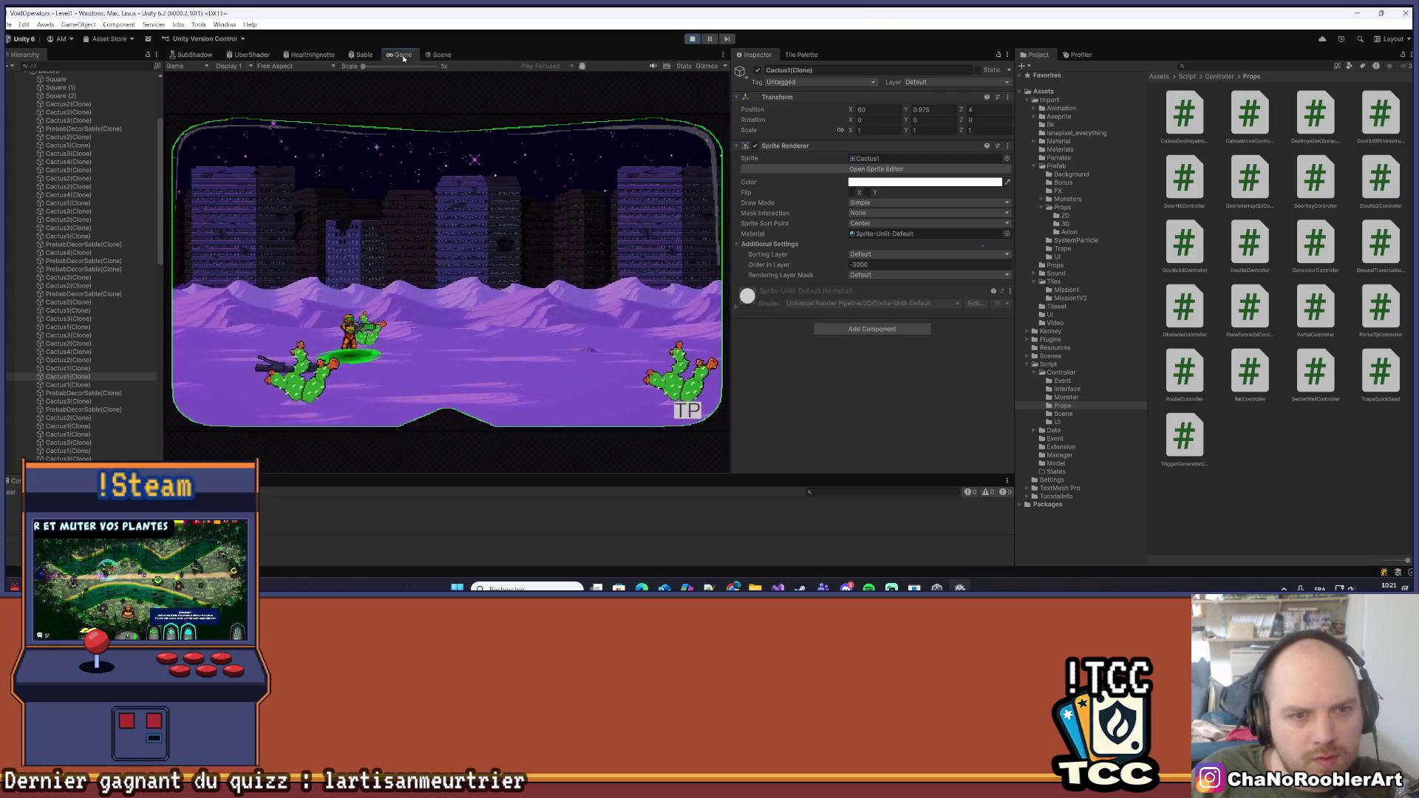